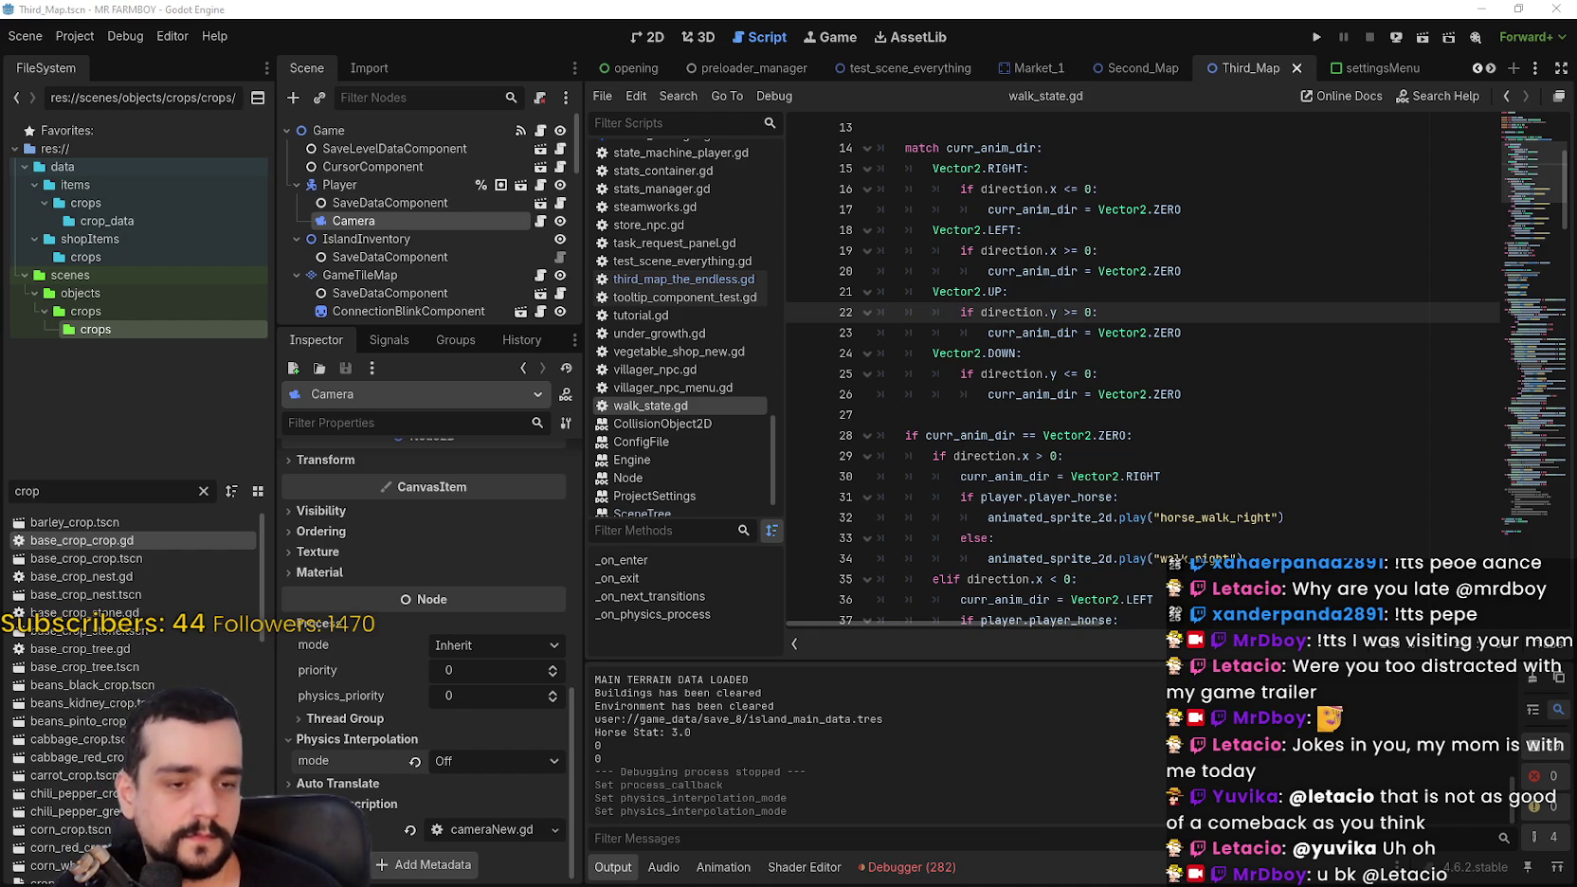
Step: Put the cursor on the curr_anim_dir ZERO check at line 28 of walk_state.gd and scroll the script
click(1051, 438)
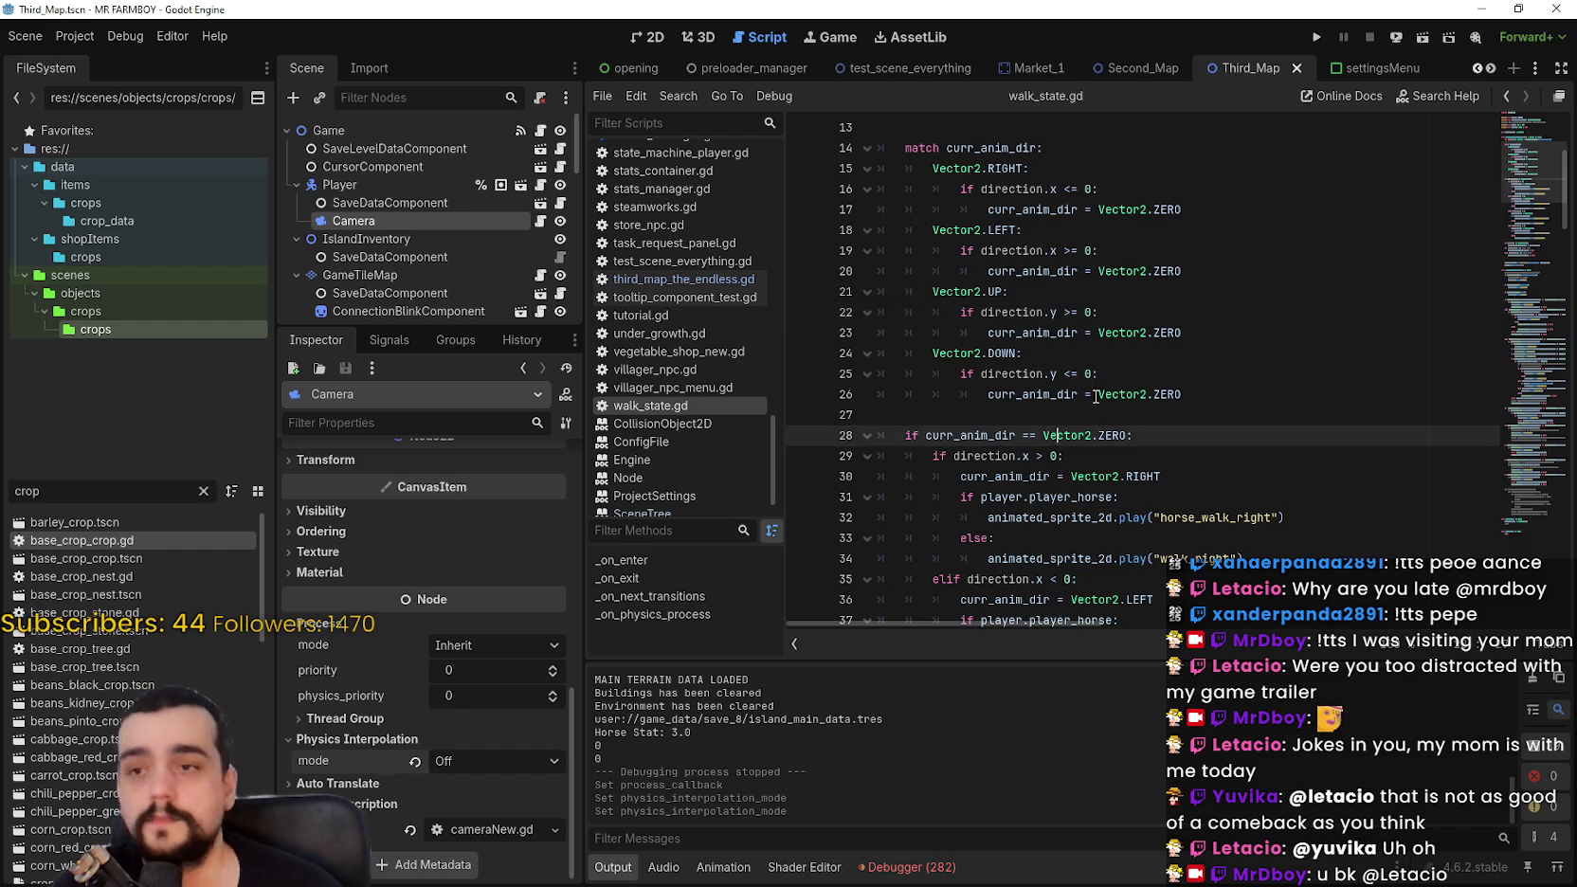
scroll(1050, 439, down, 3)
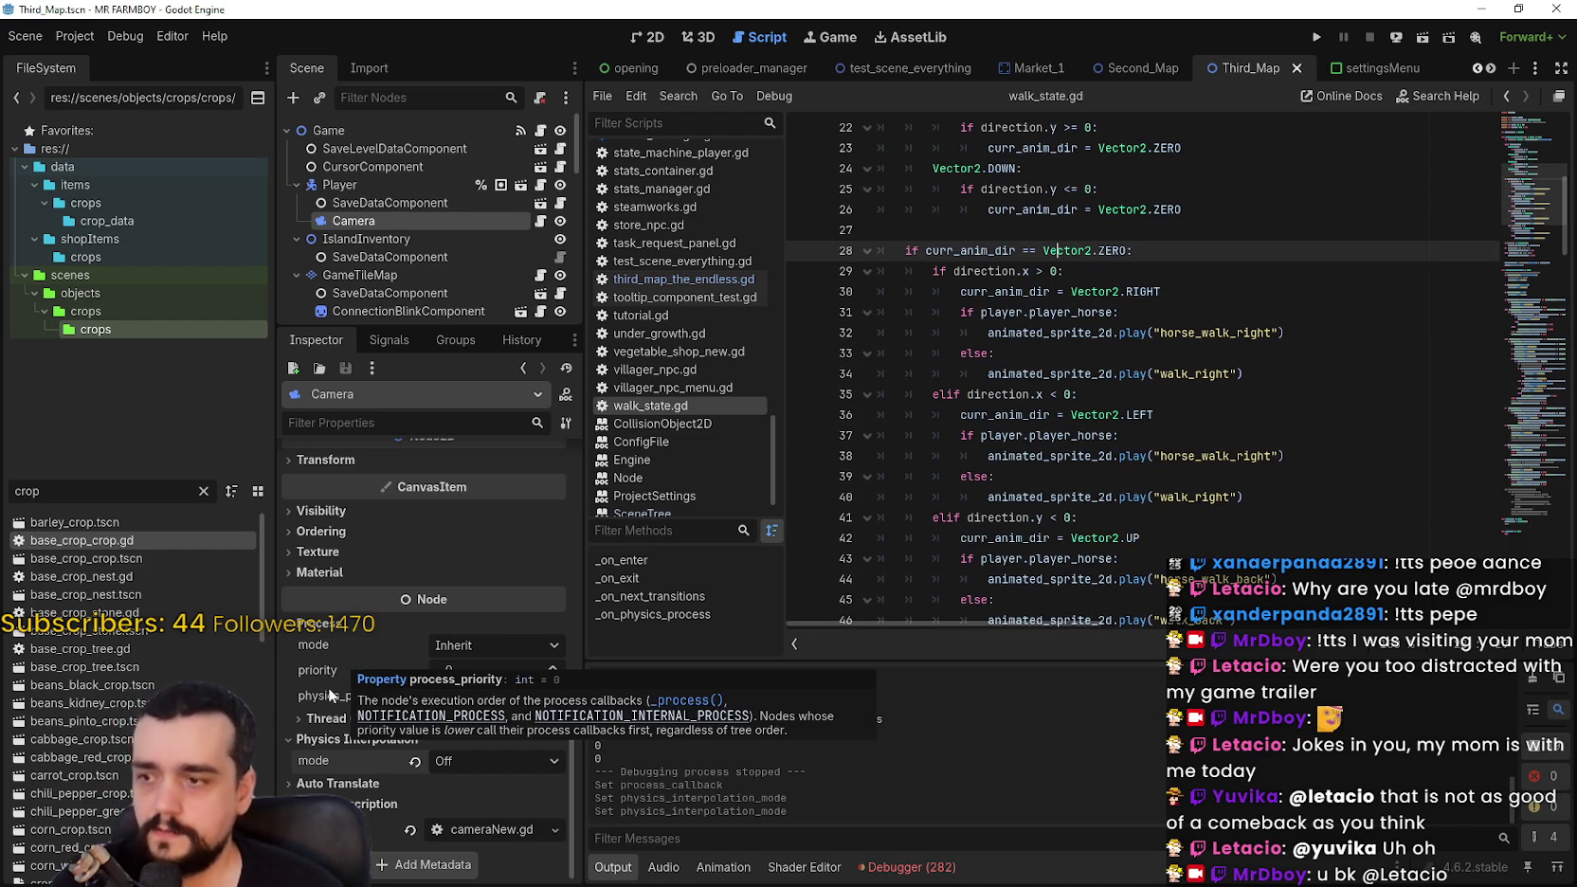
mouse_move(332, 689)
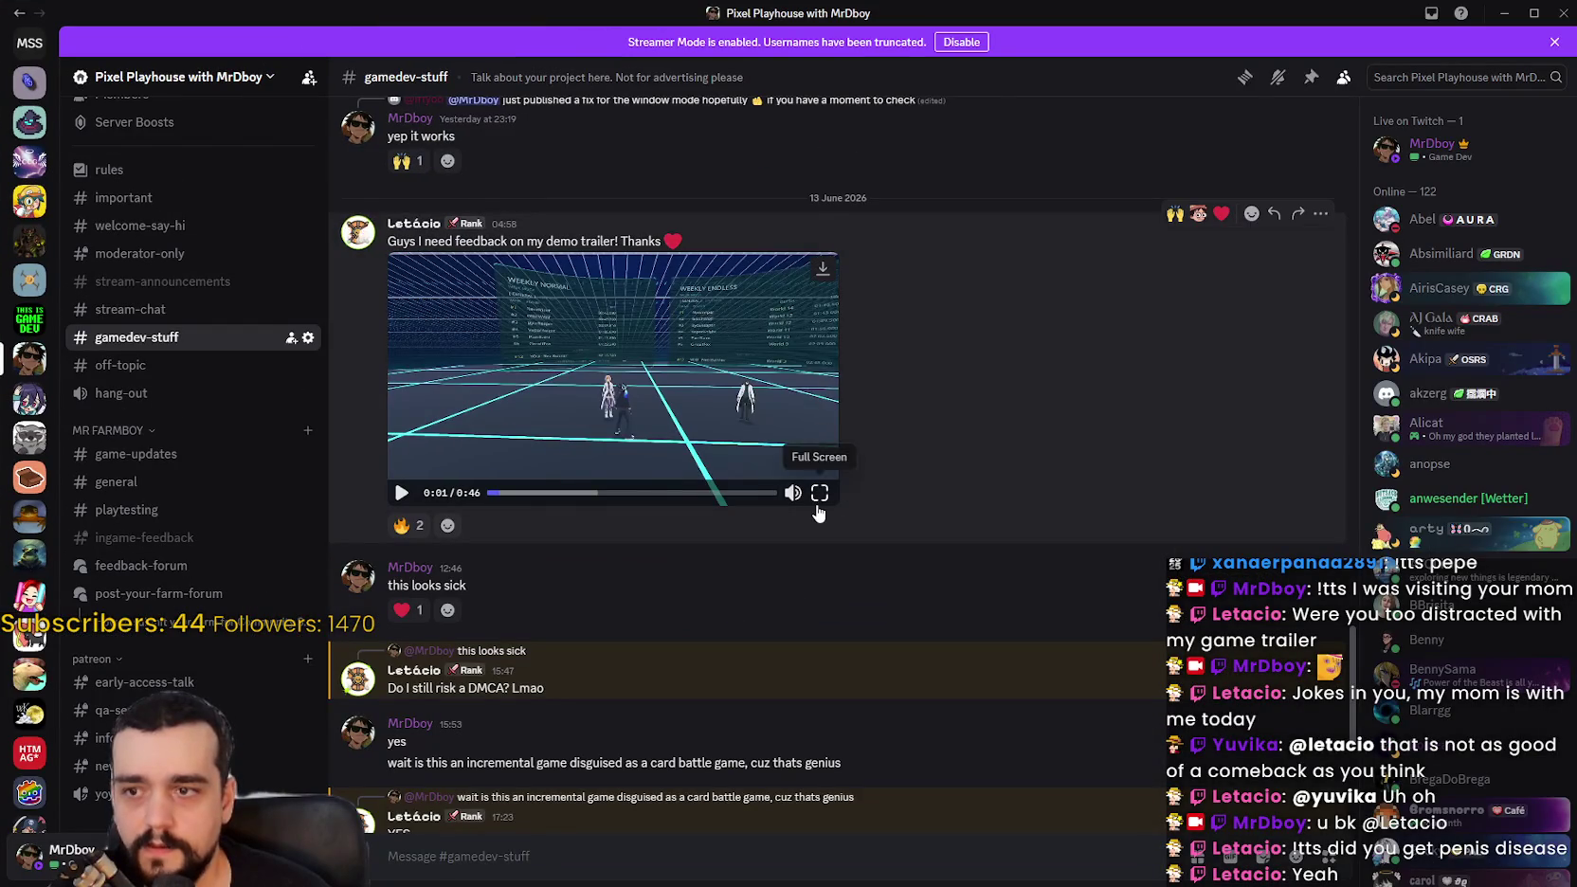
Step: Play the demo trailer full screen, then pause it and rewind one second
click(820, 498)
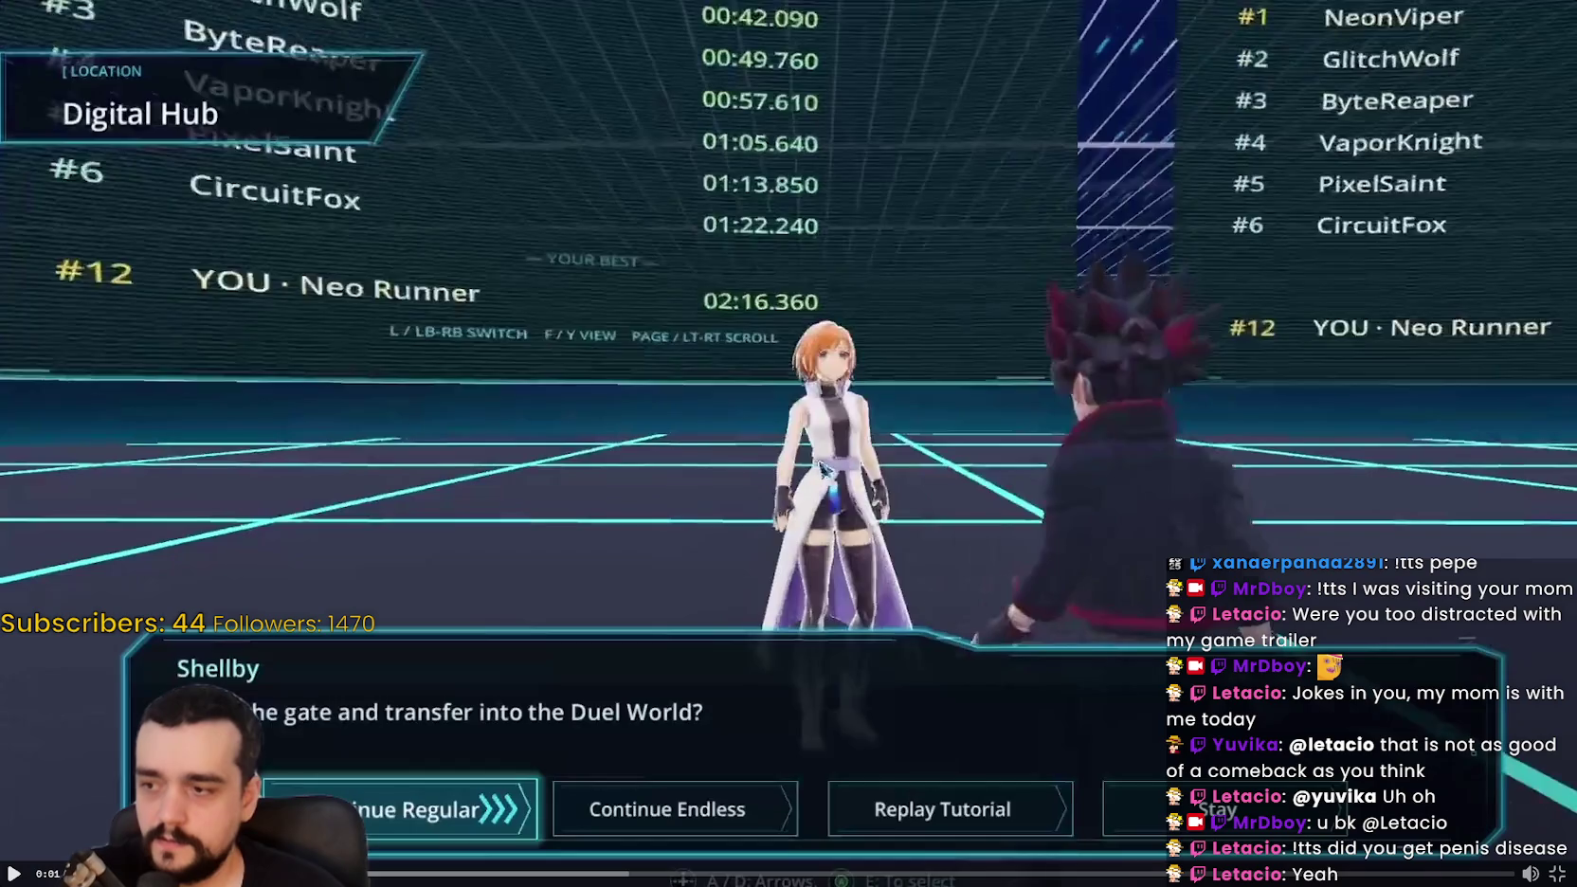
click(821, 466)
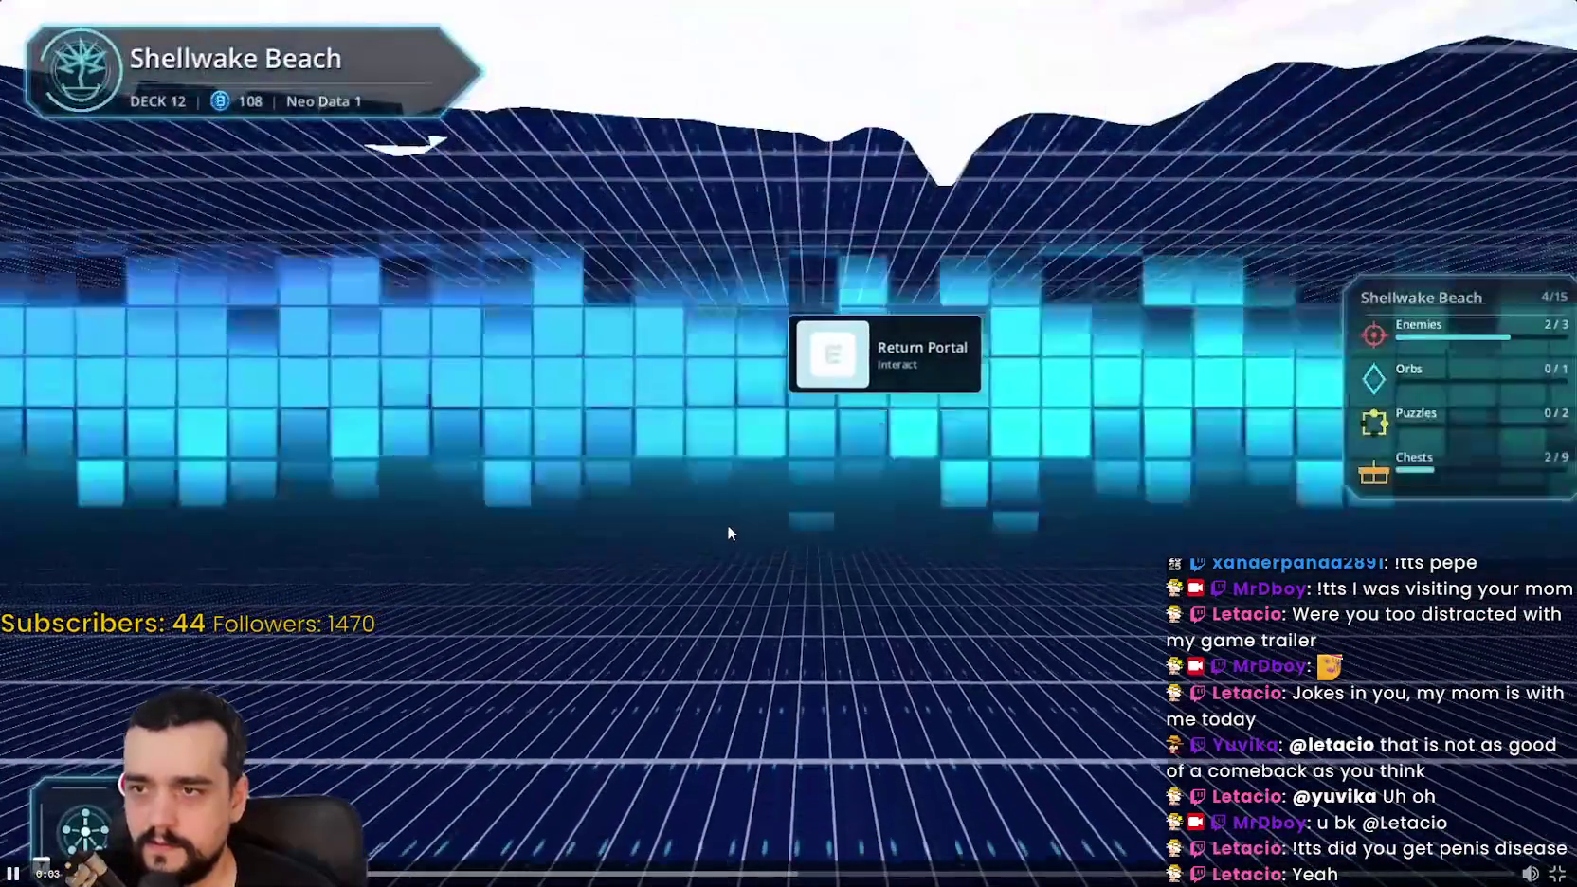
click(710, 528)
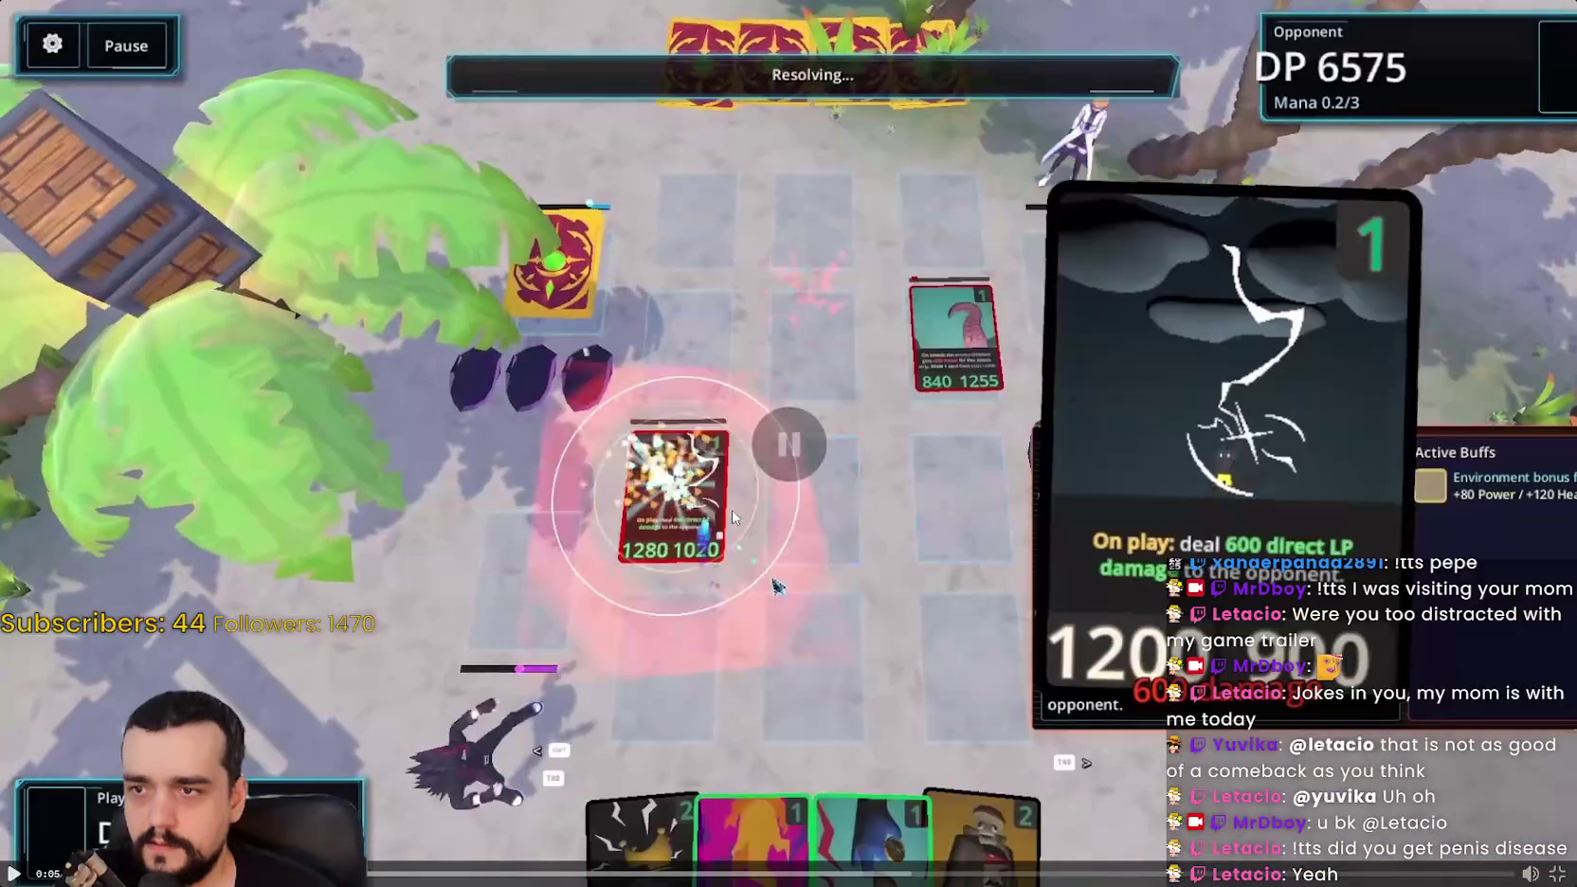
key(Left)
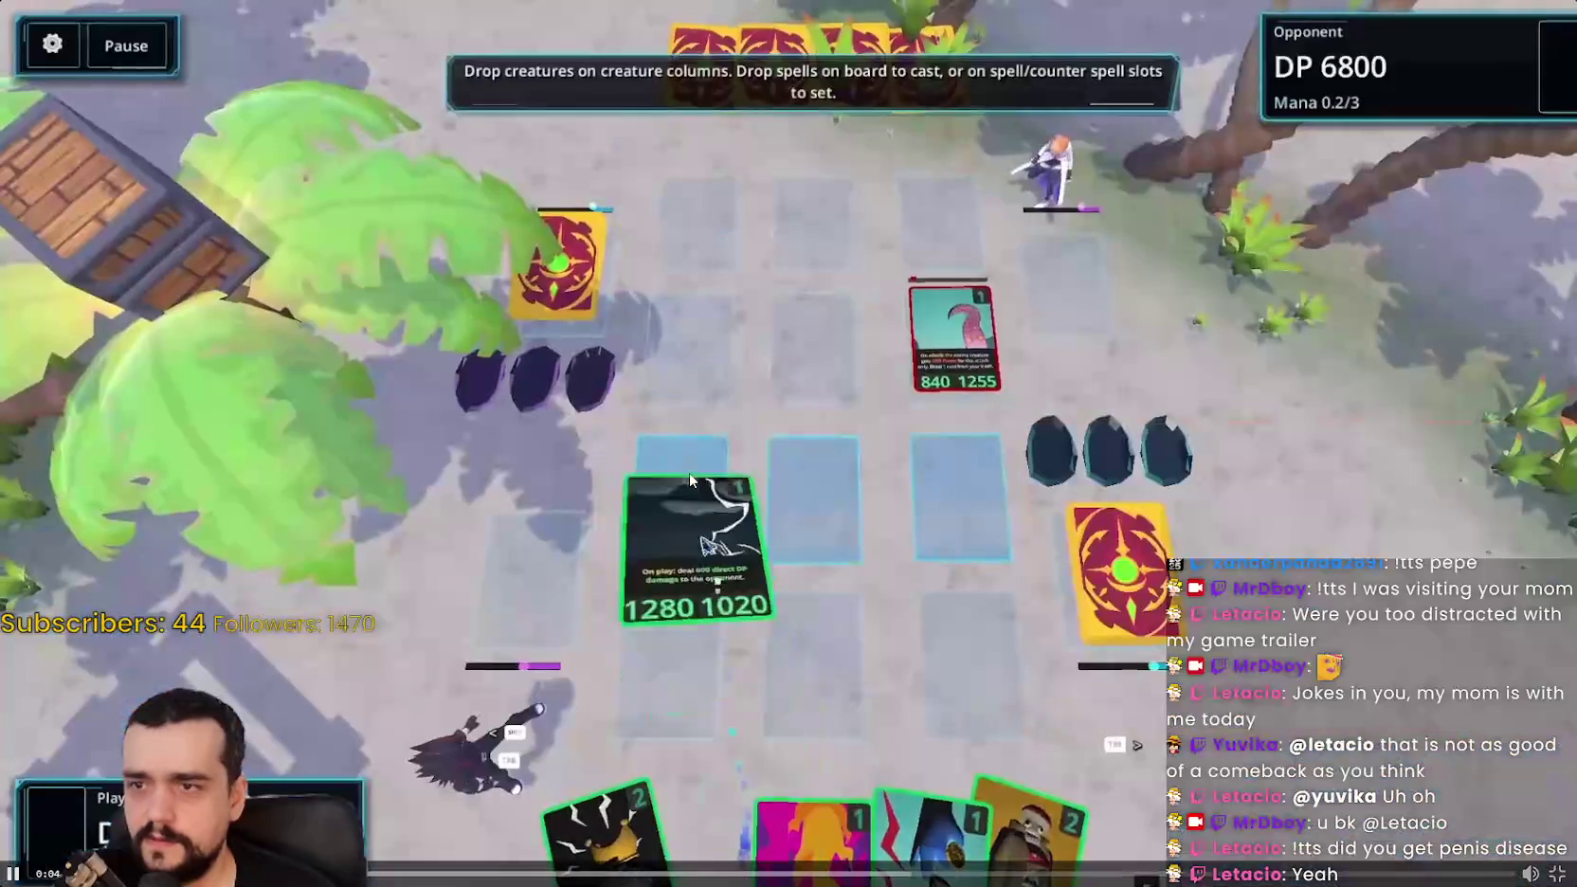
Step: Pause the trailer again, rewind it to the beach scene and resume playback
click(474, 751)
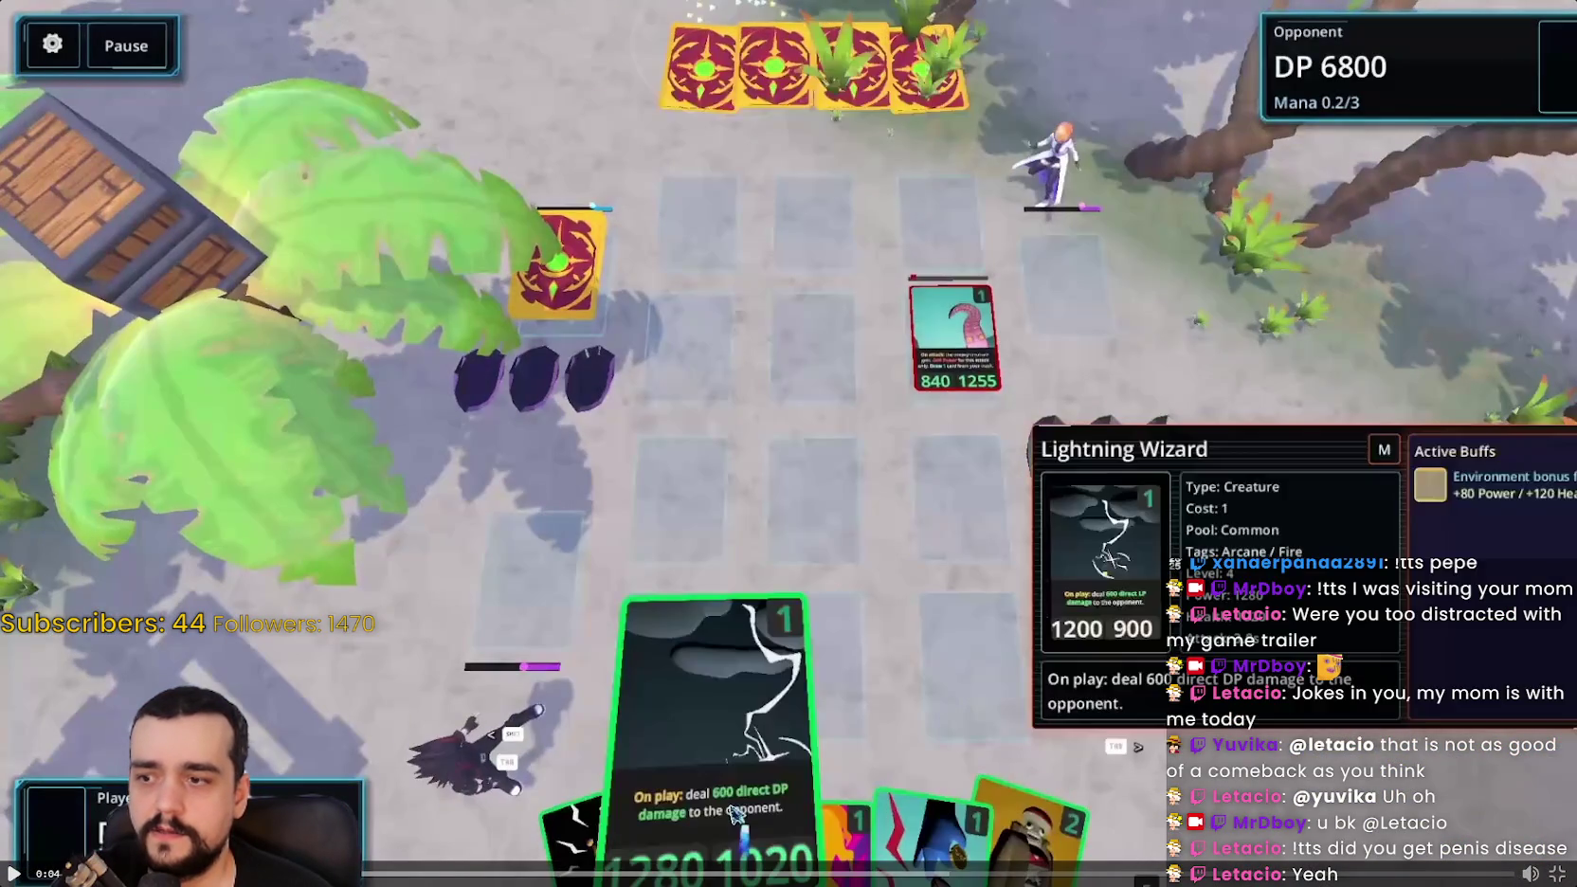
key(Left)
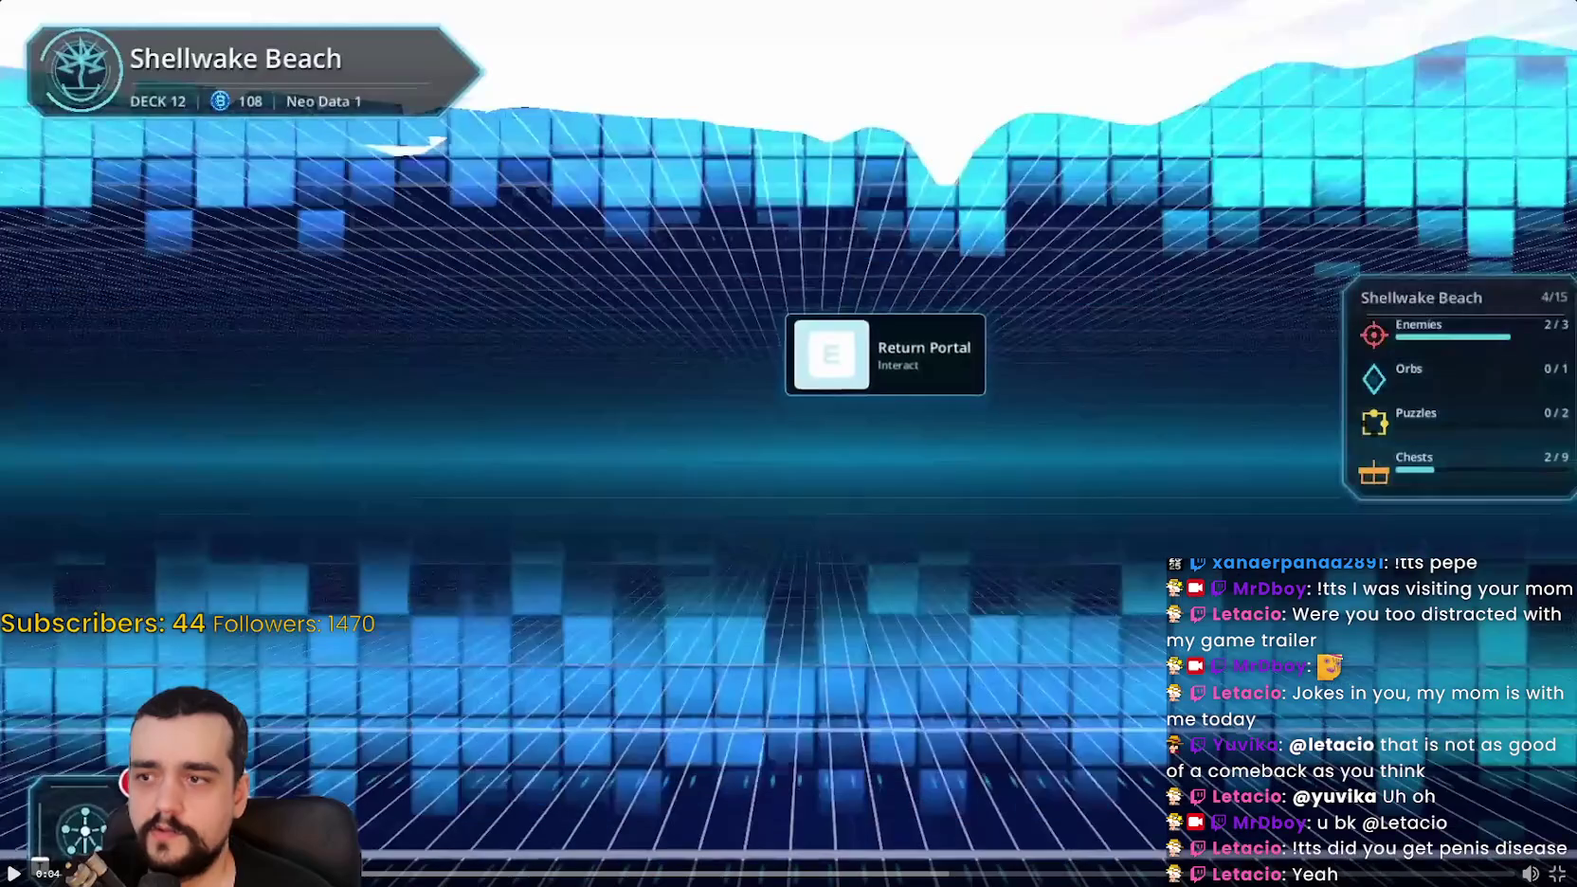
key(Left)
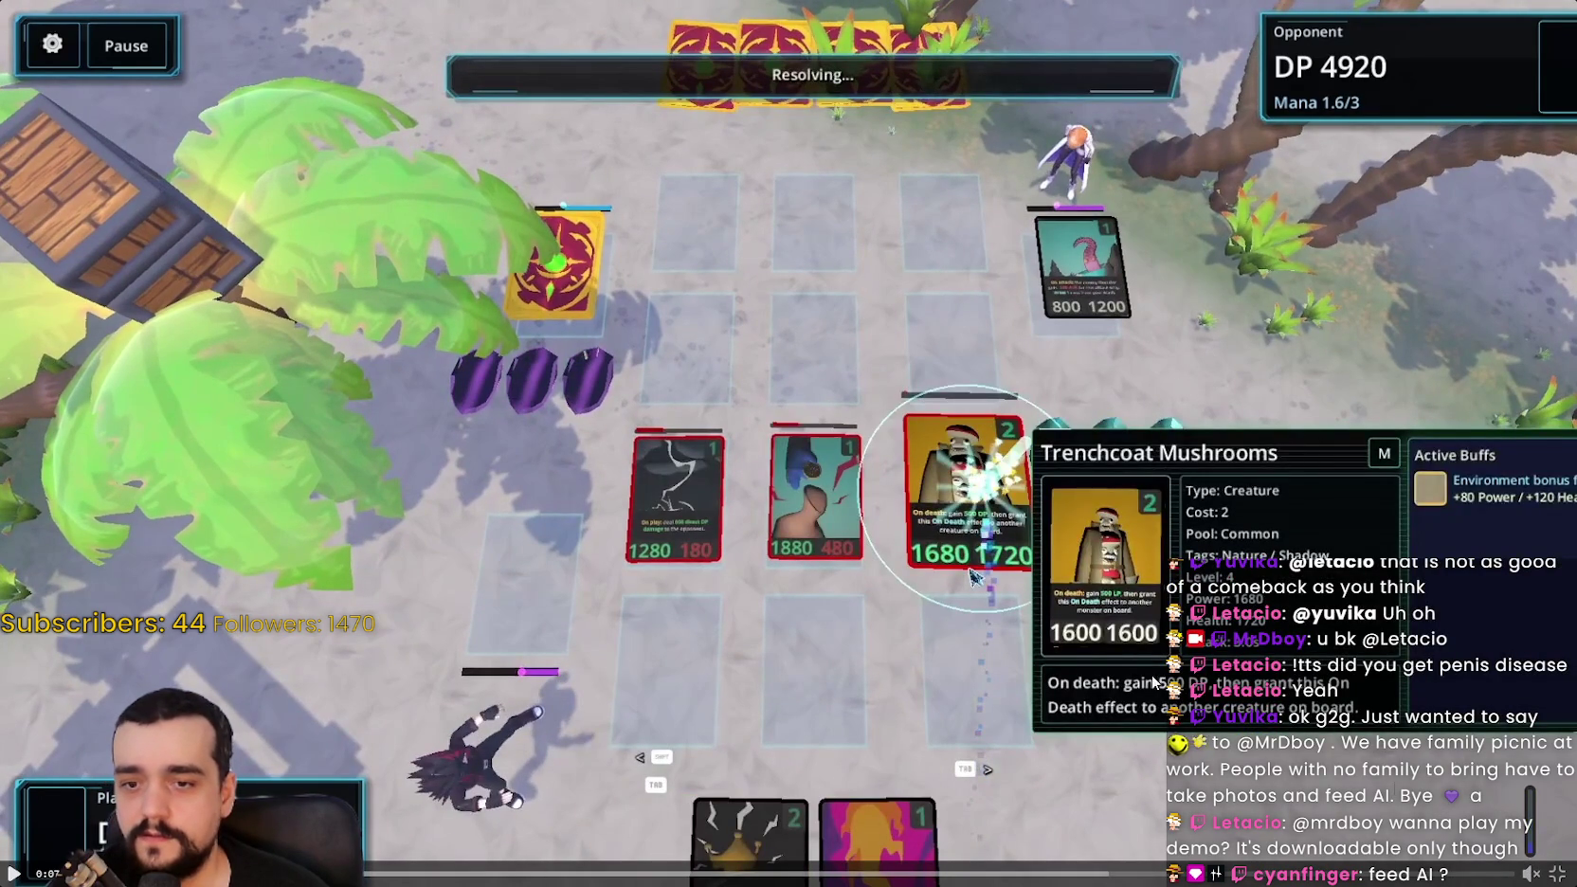
key(space)
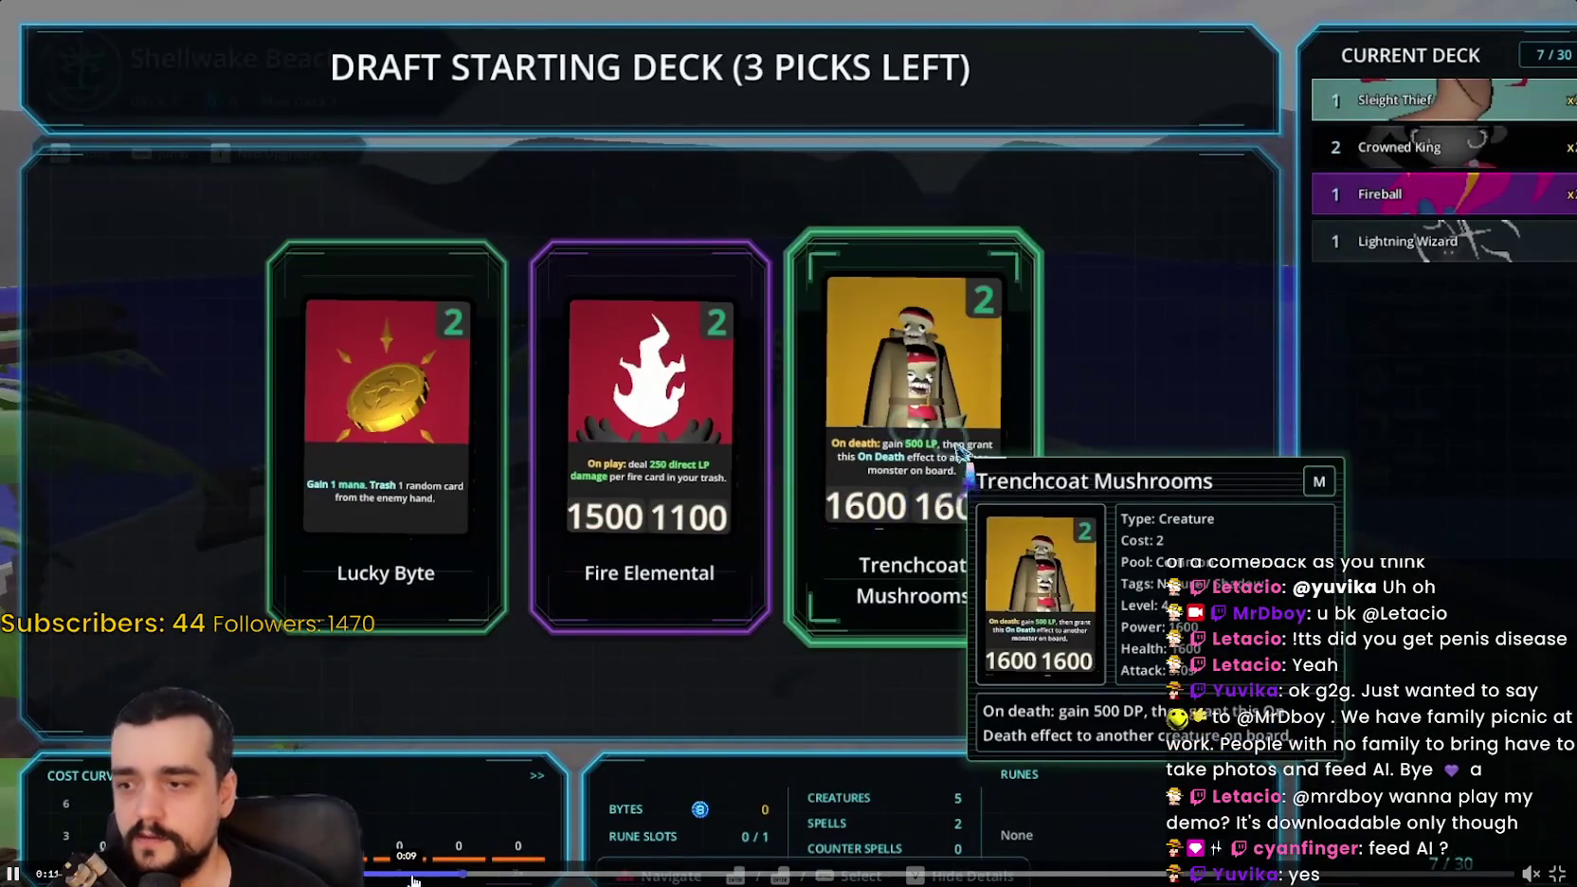
Step: Scrub through the trailer's card battle, pausing on the draft deck screen, then advance to a later board
click(413, 877)
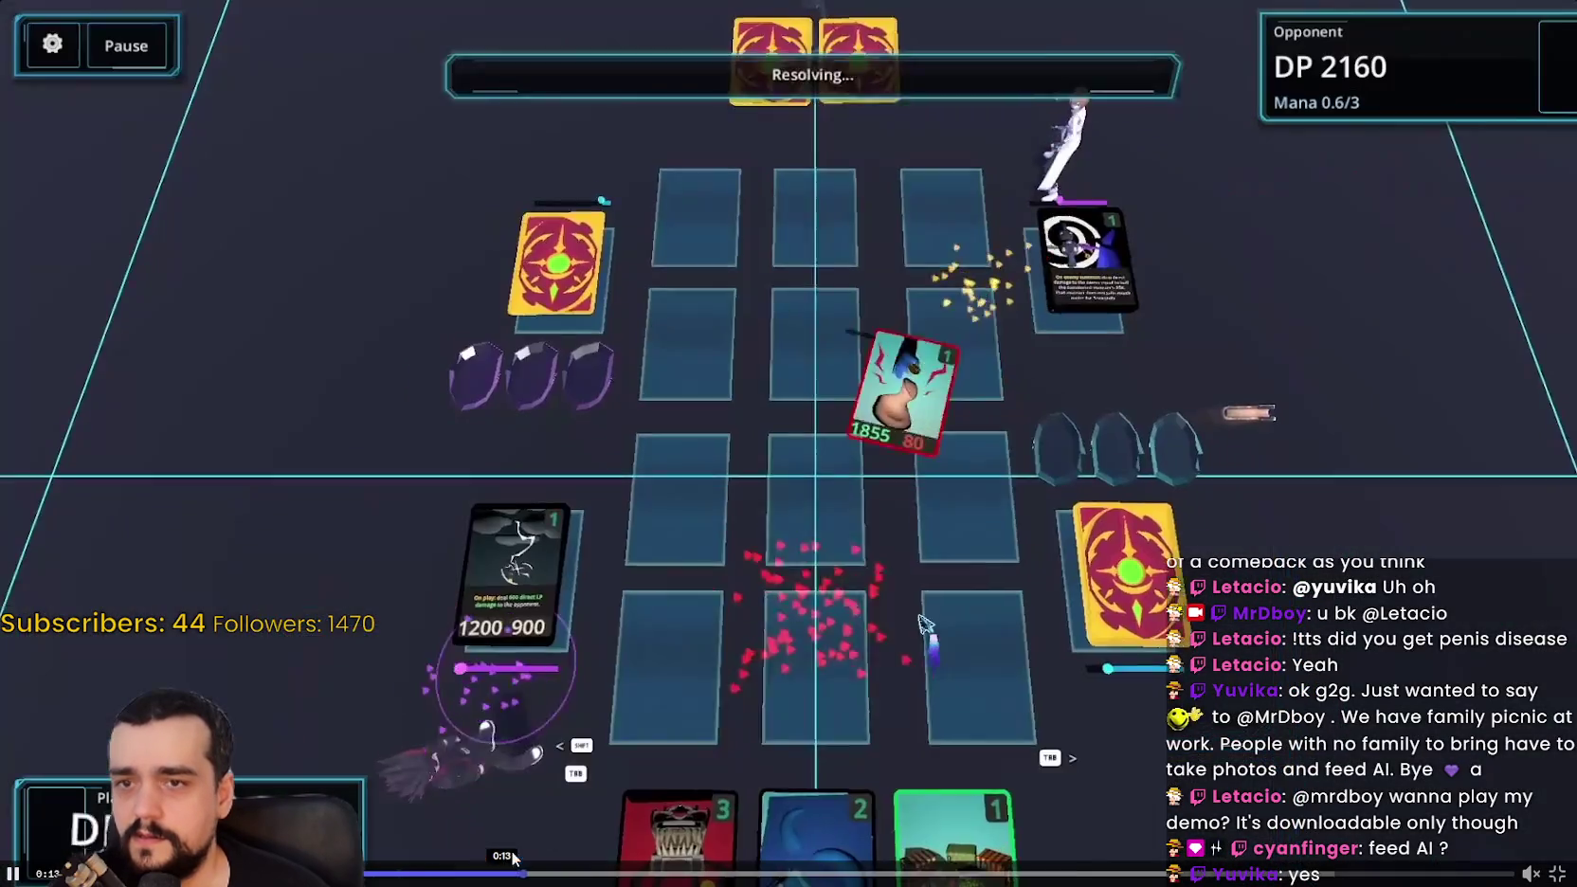
click(364, 872)
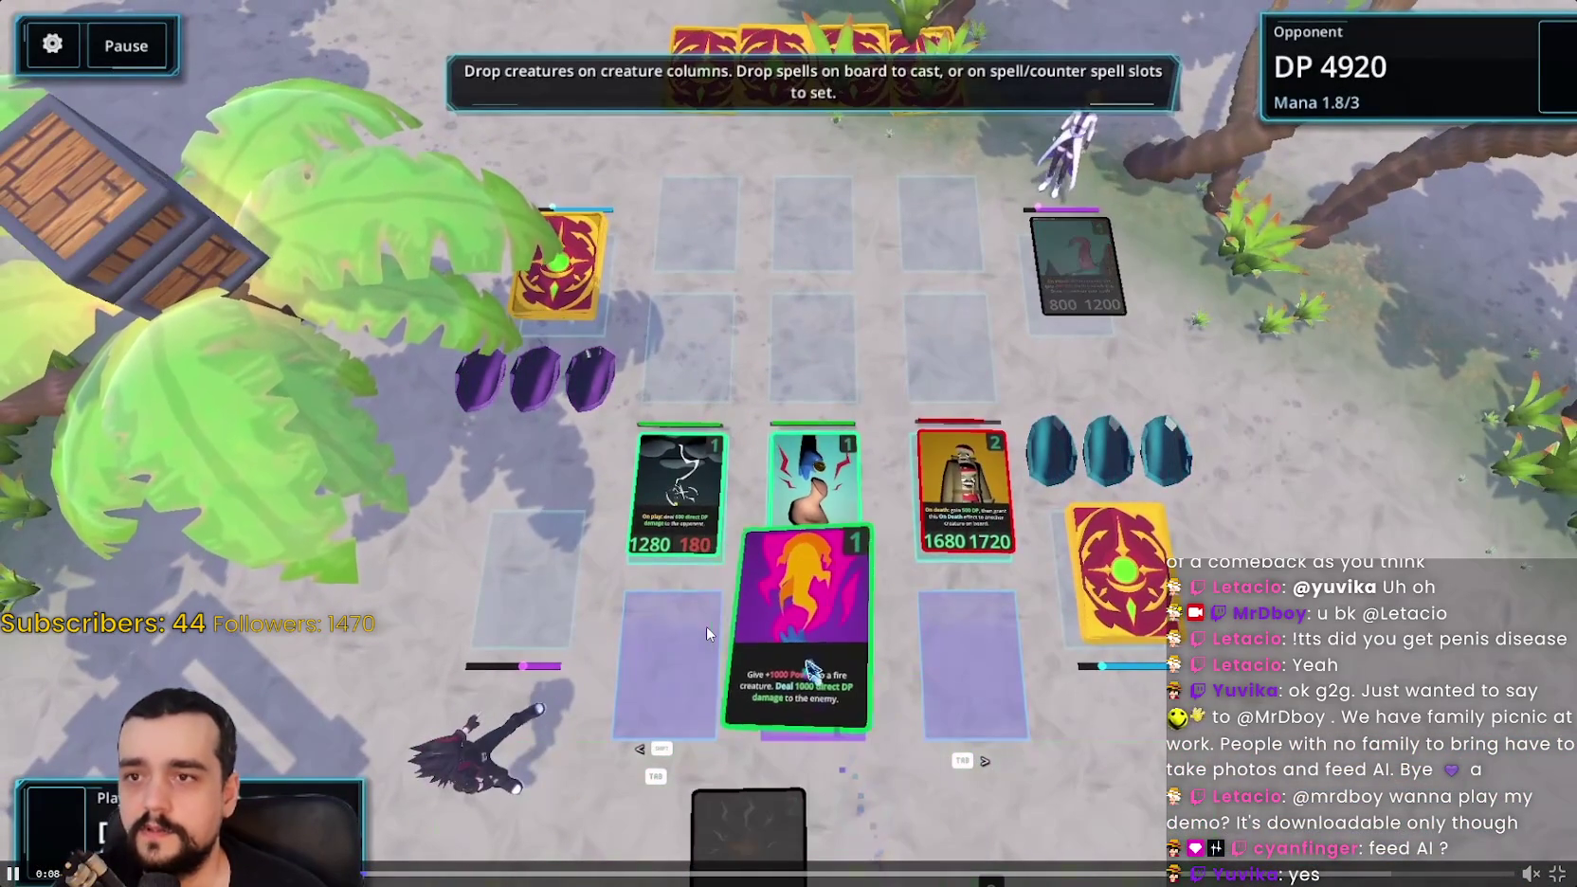
click(703, 623)
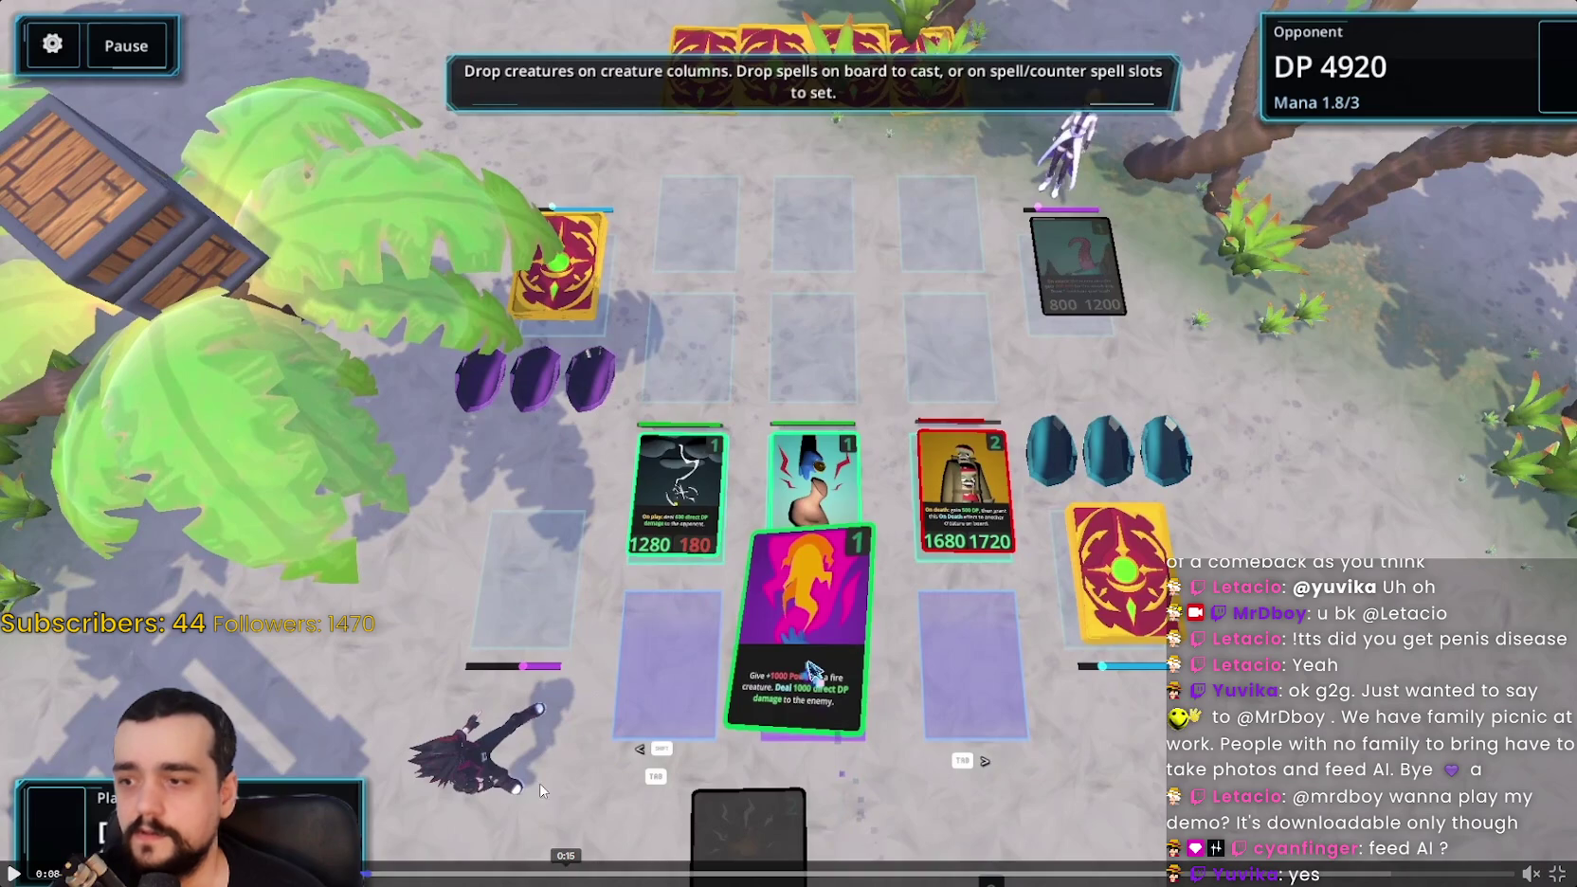
click(436, 805)
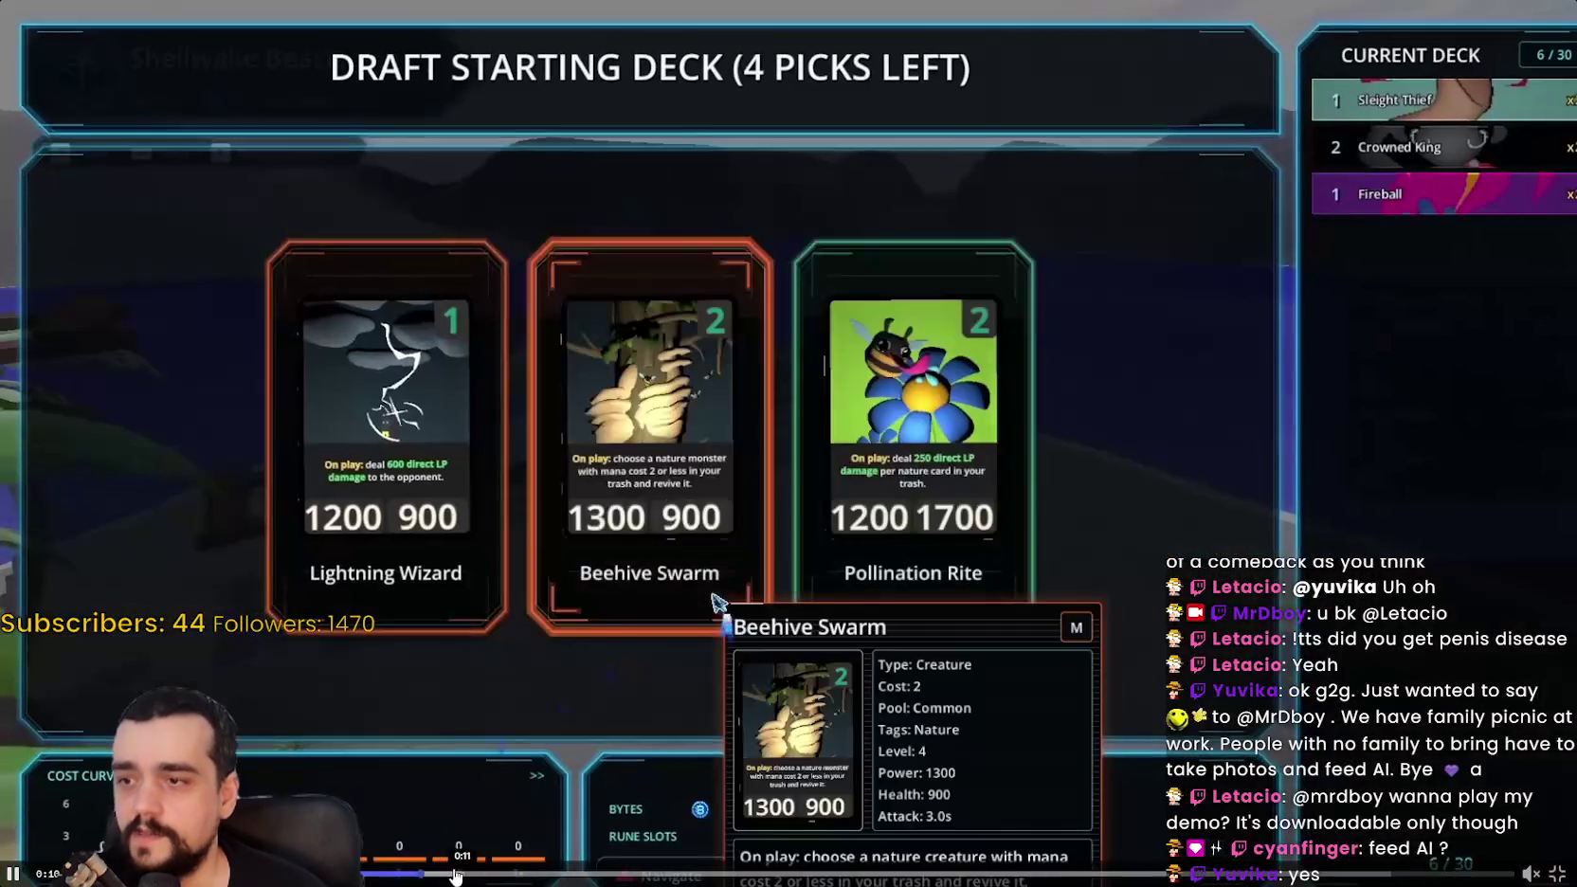
click(1442, 147)
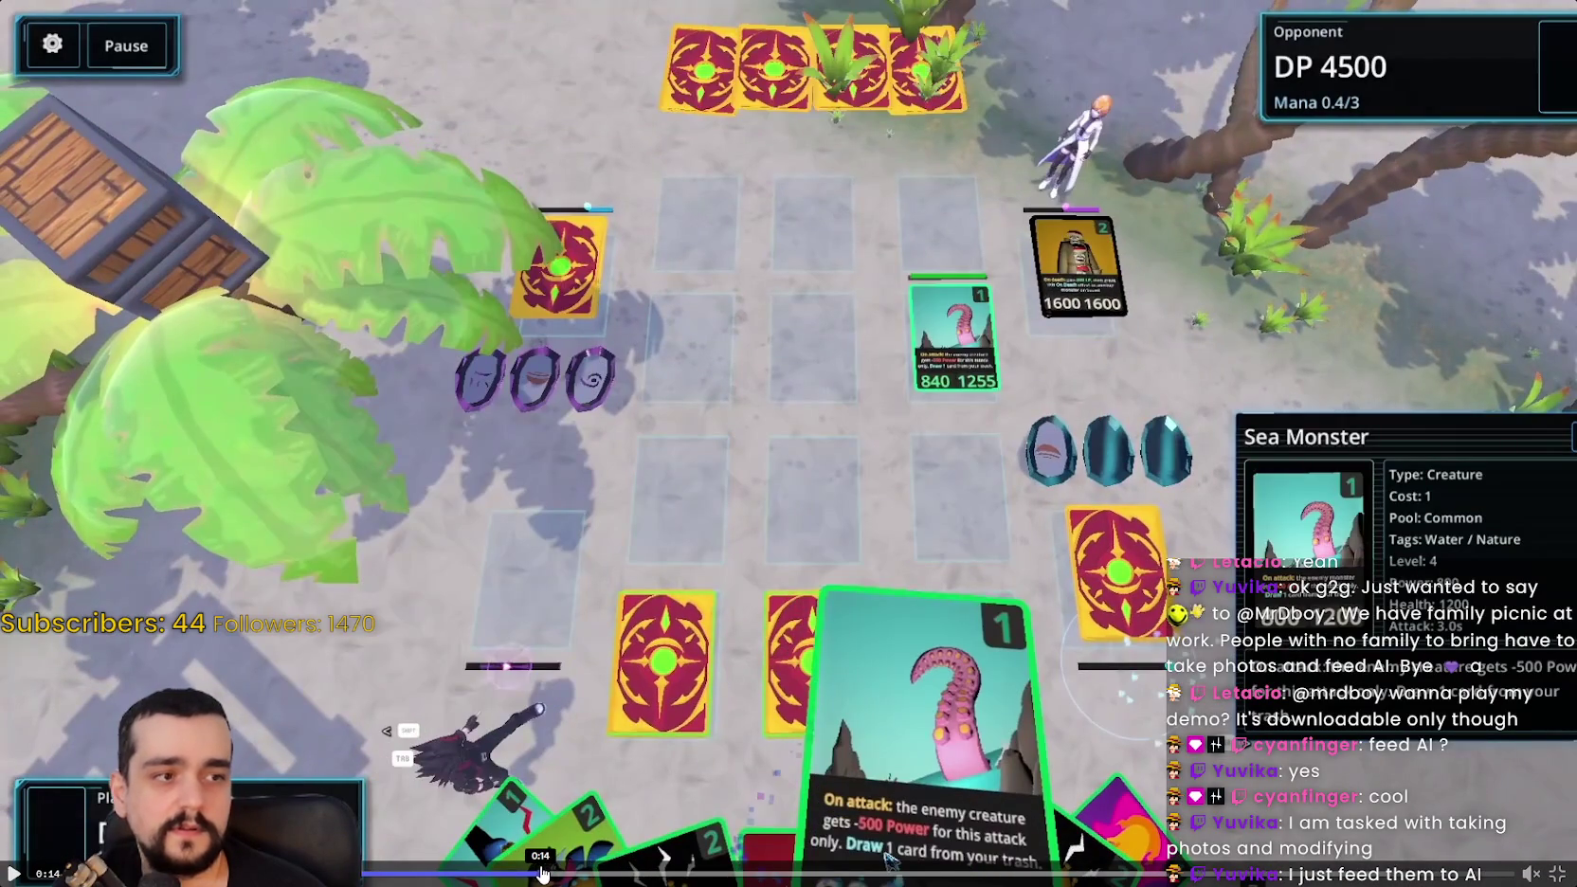
mouse_move(542, 872)
mouse_down()
mouse_move(523, 873)
mouse_move(590, 872)
mouse_up()
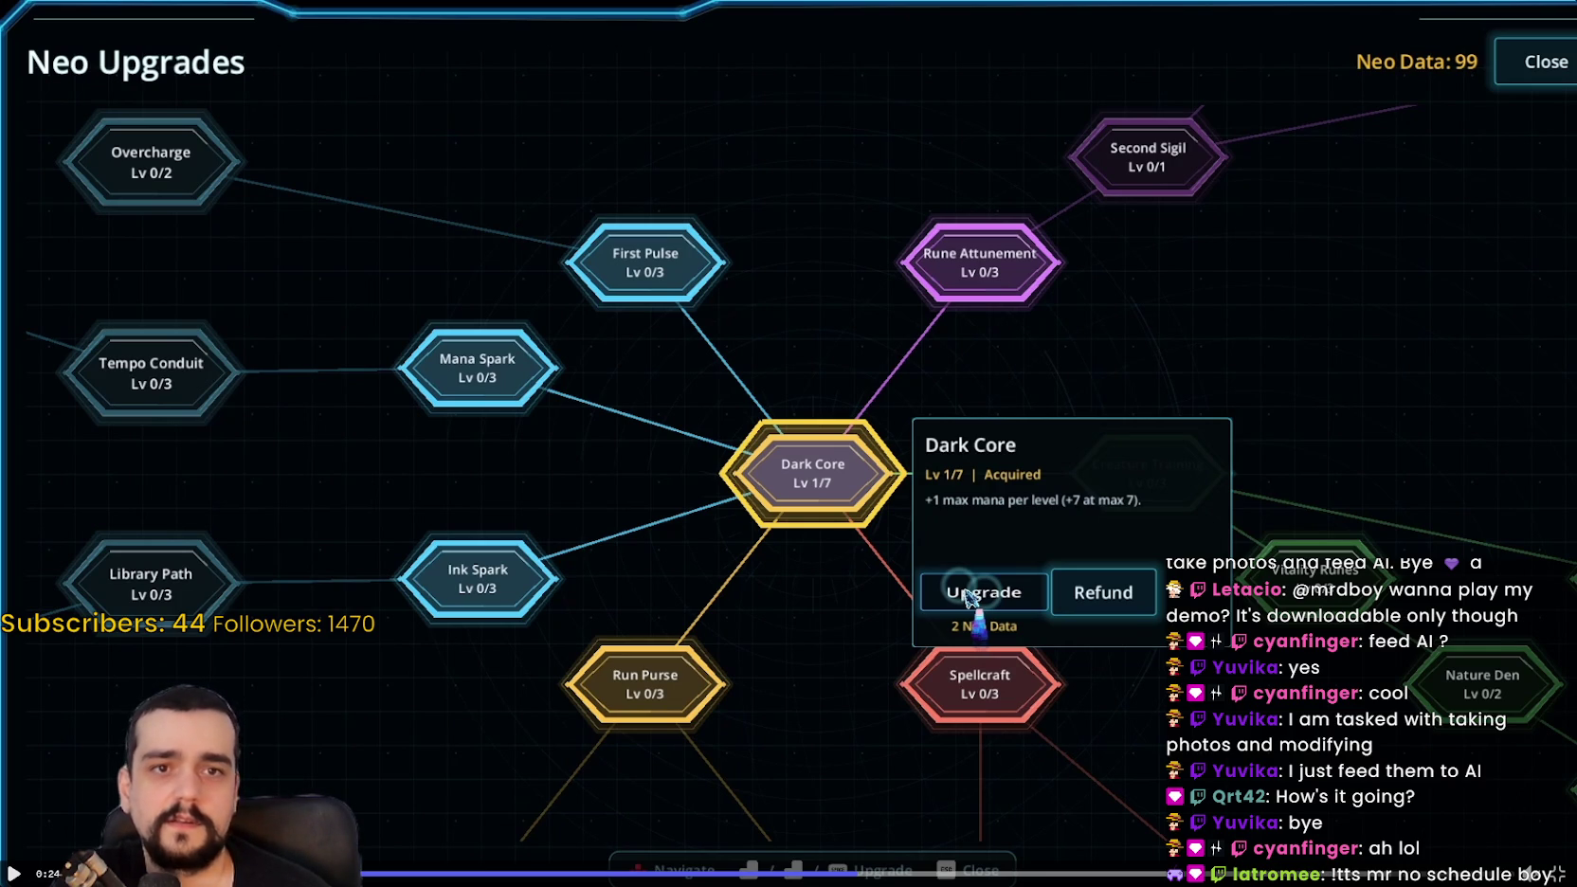
scroll(862, 436, down, 3)
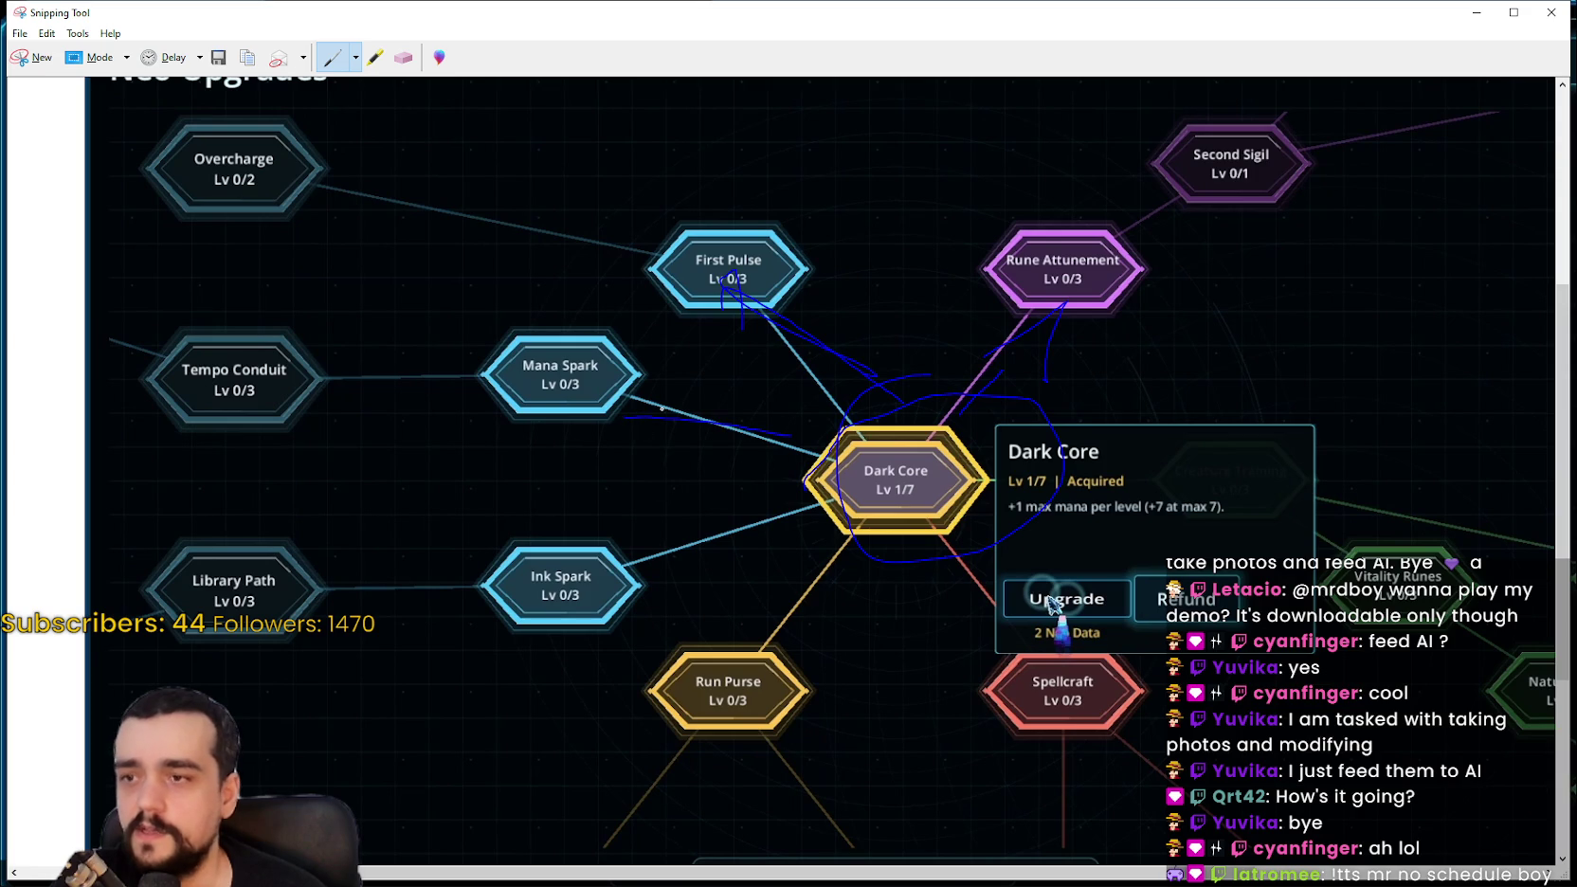
Step: Draw a blue arrow from Dark Core toward a linked upgrade and scroll up and down the snip
drag(526, 559, 723, 544)
scroll(810, 526, down, 1)
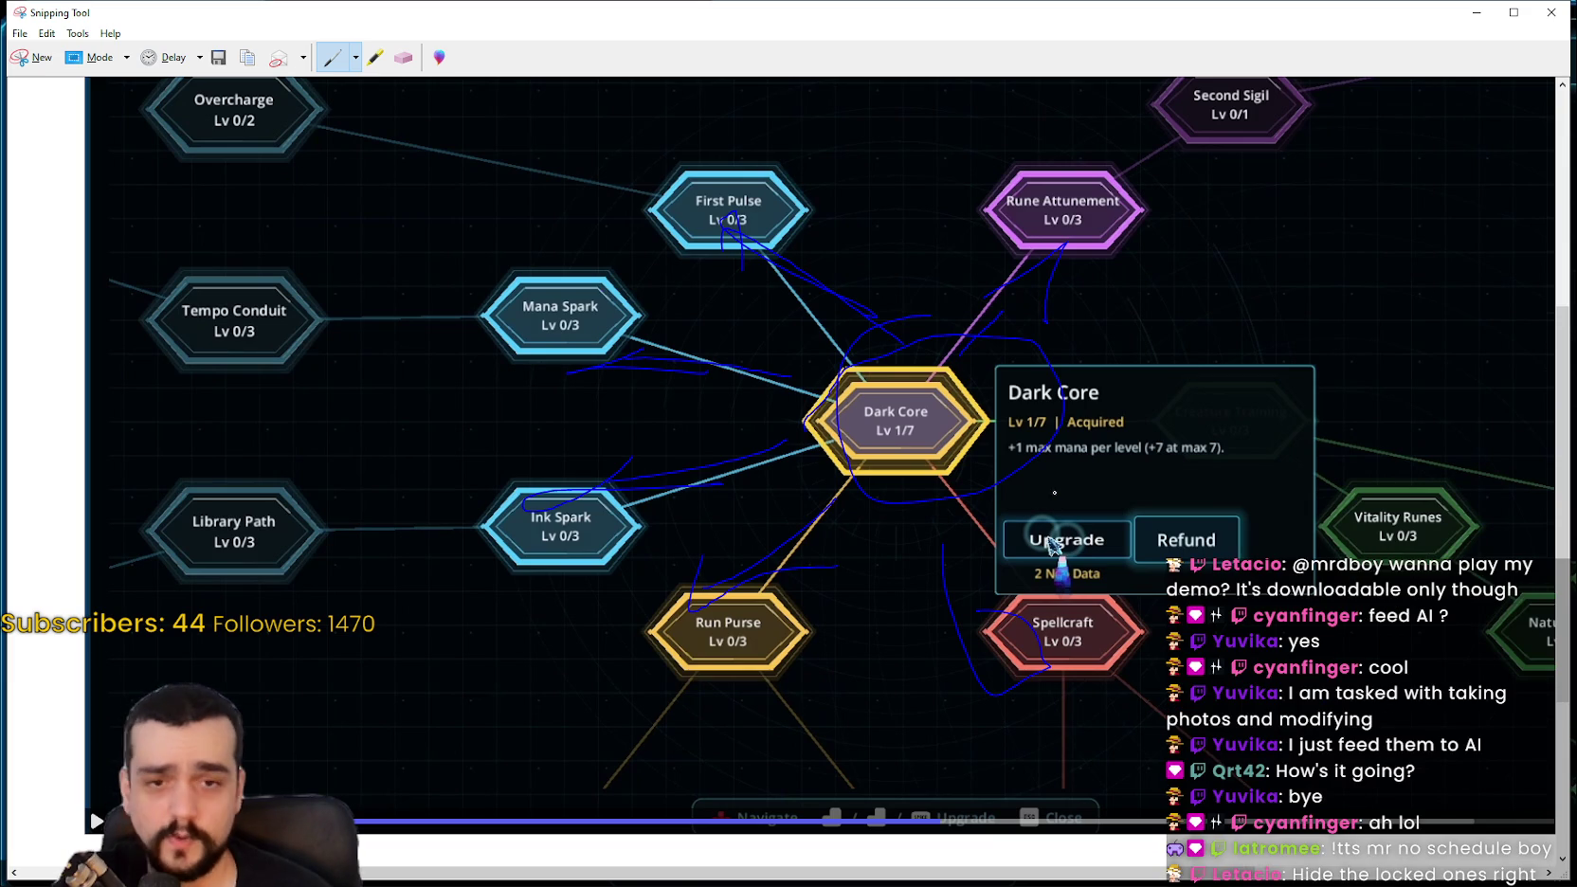
scroll(1049, 486, up, 2)
scroll(1048, 486, up, 4)
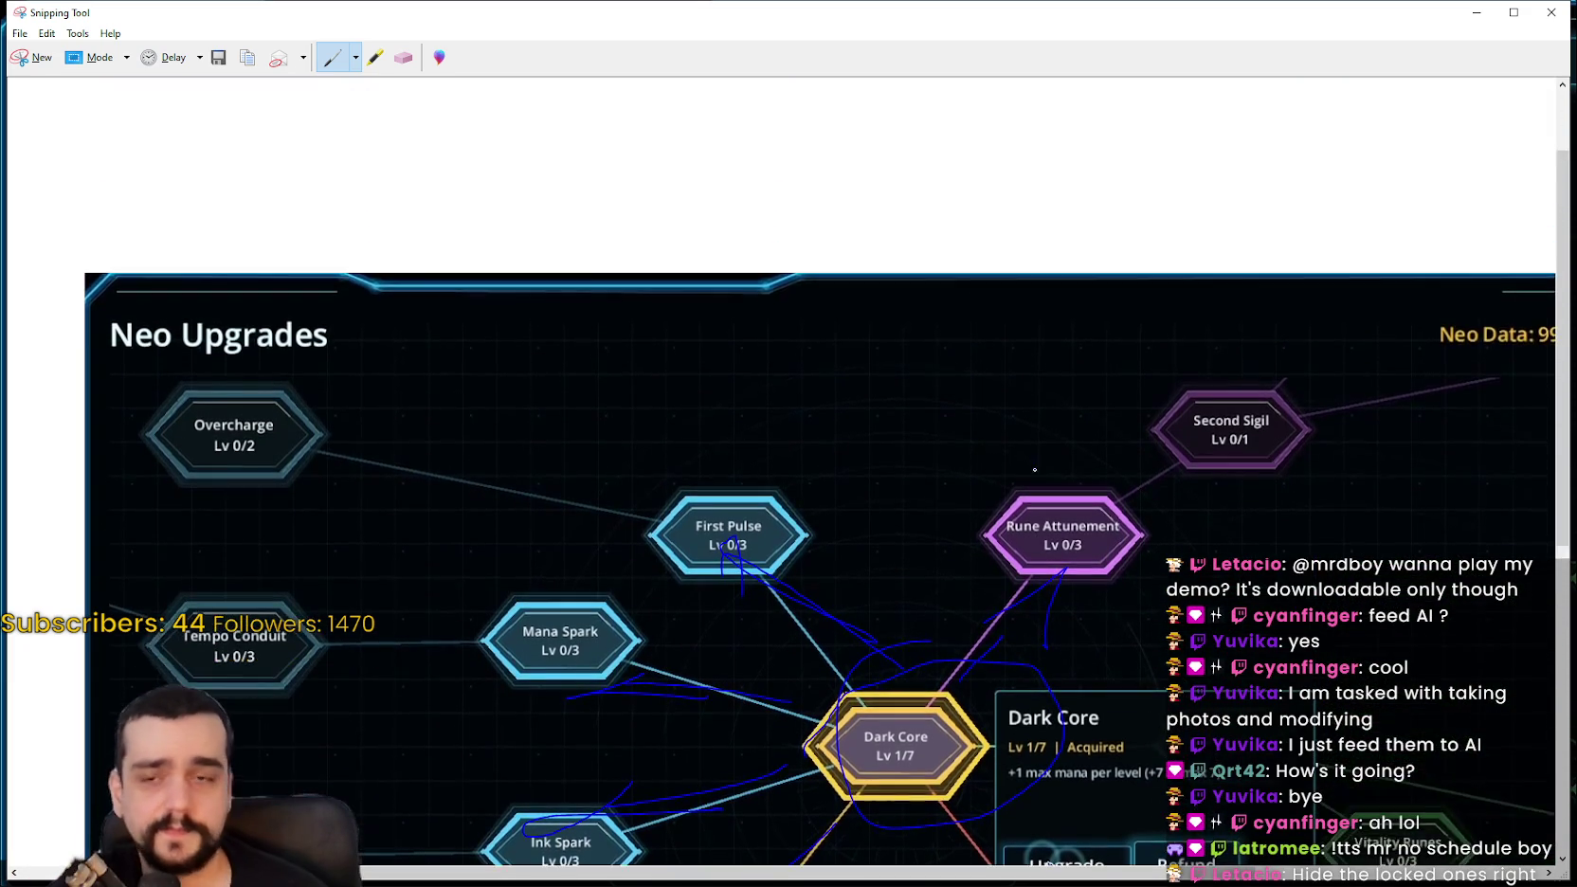
scroll(1032, 465, down, 3)
scroll(1032, 465, down, 1)
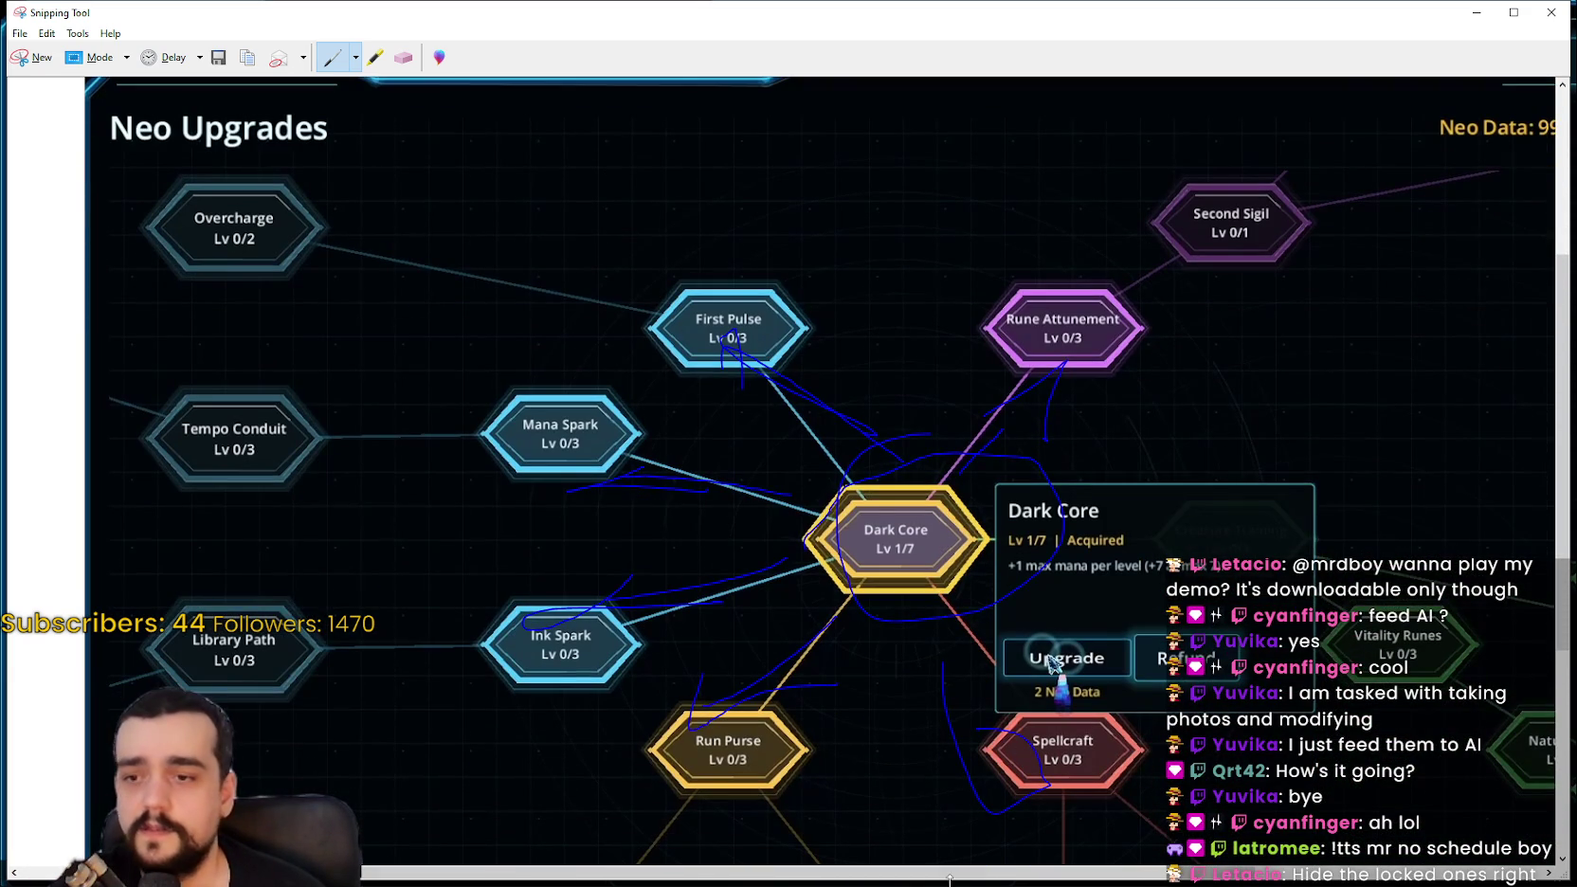
scroll(949, 878, down, 1)
Step: Scroll sideways across the marked-up snip, then minimize Snipping Tool
scroll(433, 876, right, 1)
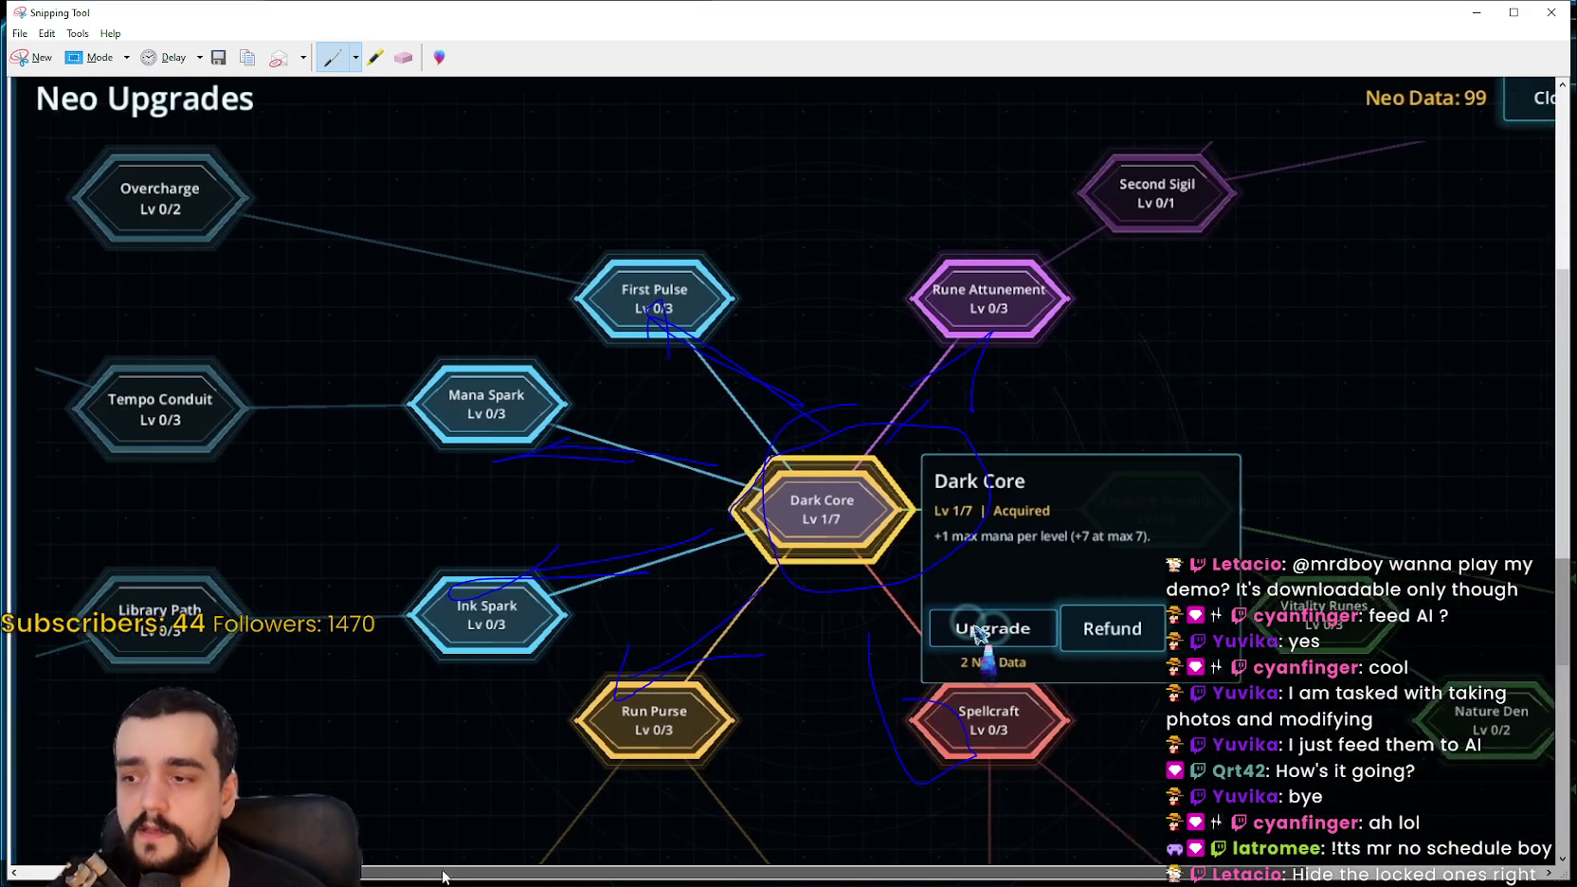
scroll(433, 876, right, 3)
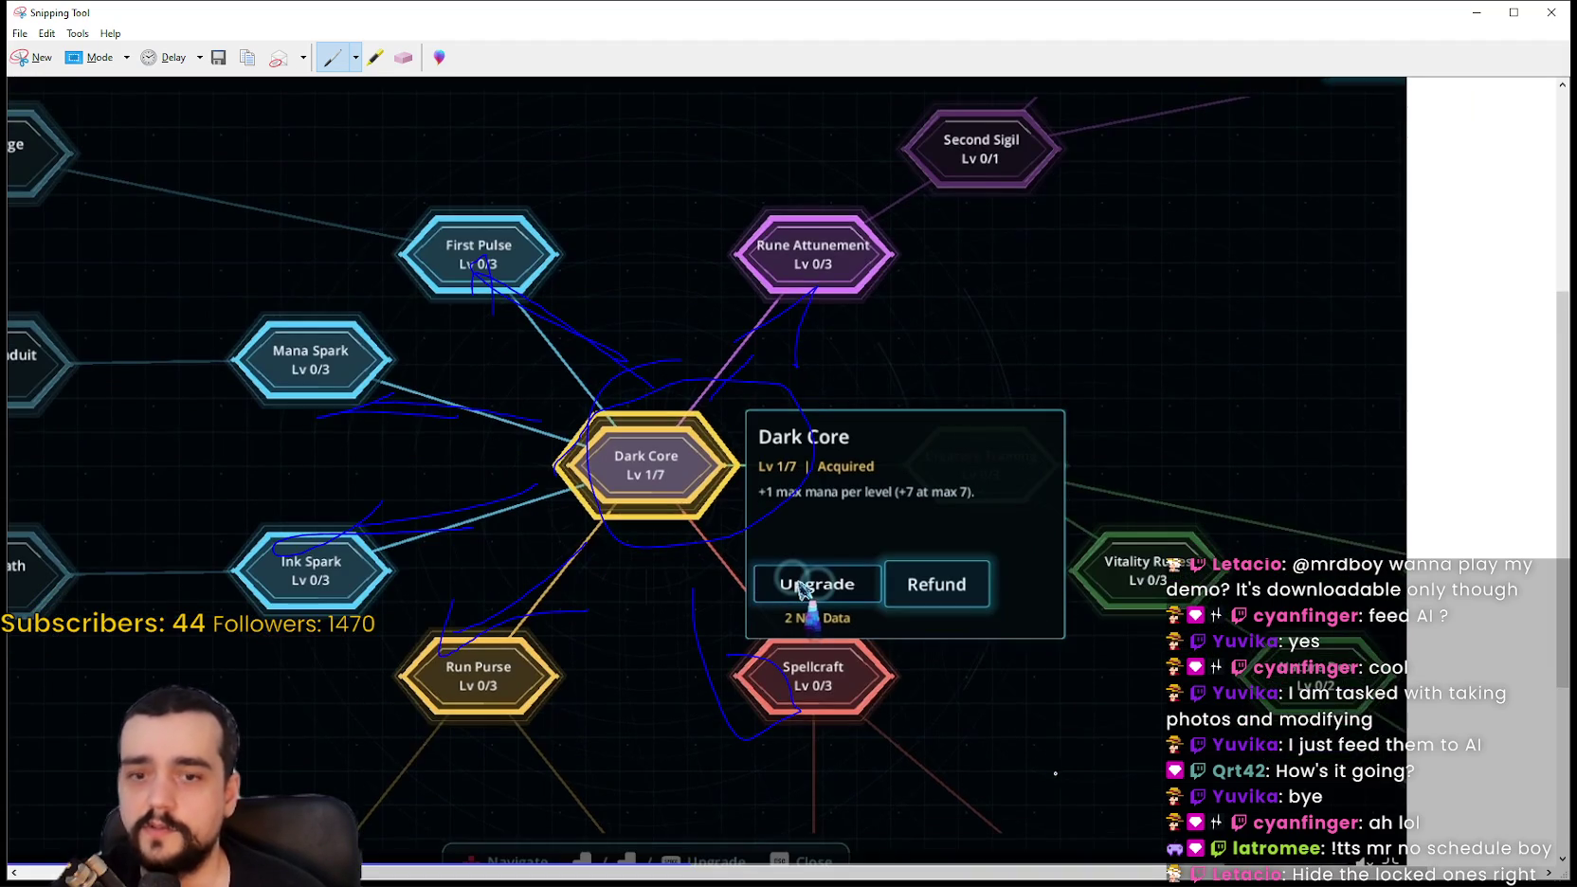
scroll(1076, 475, down, 1)
scroll(786, 471, up, 1)
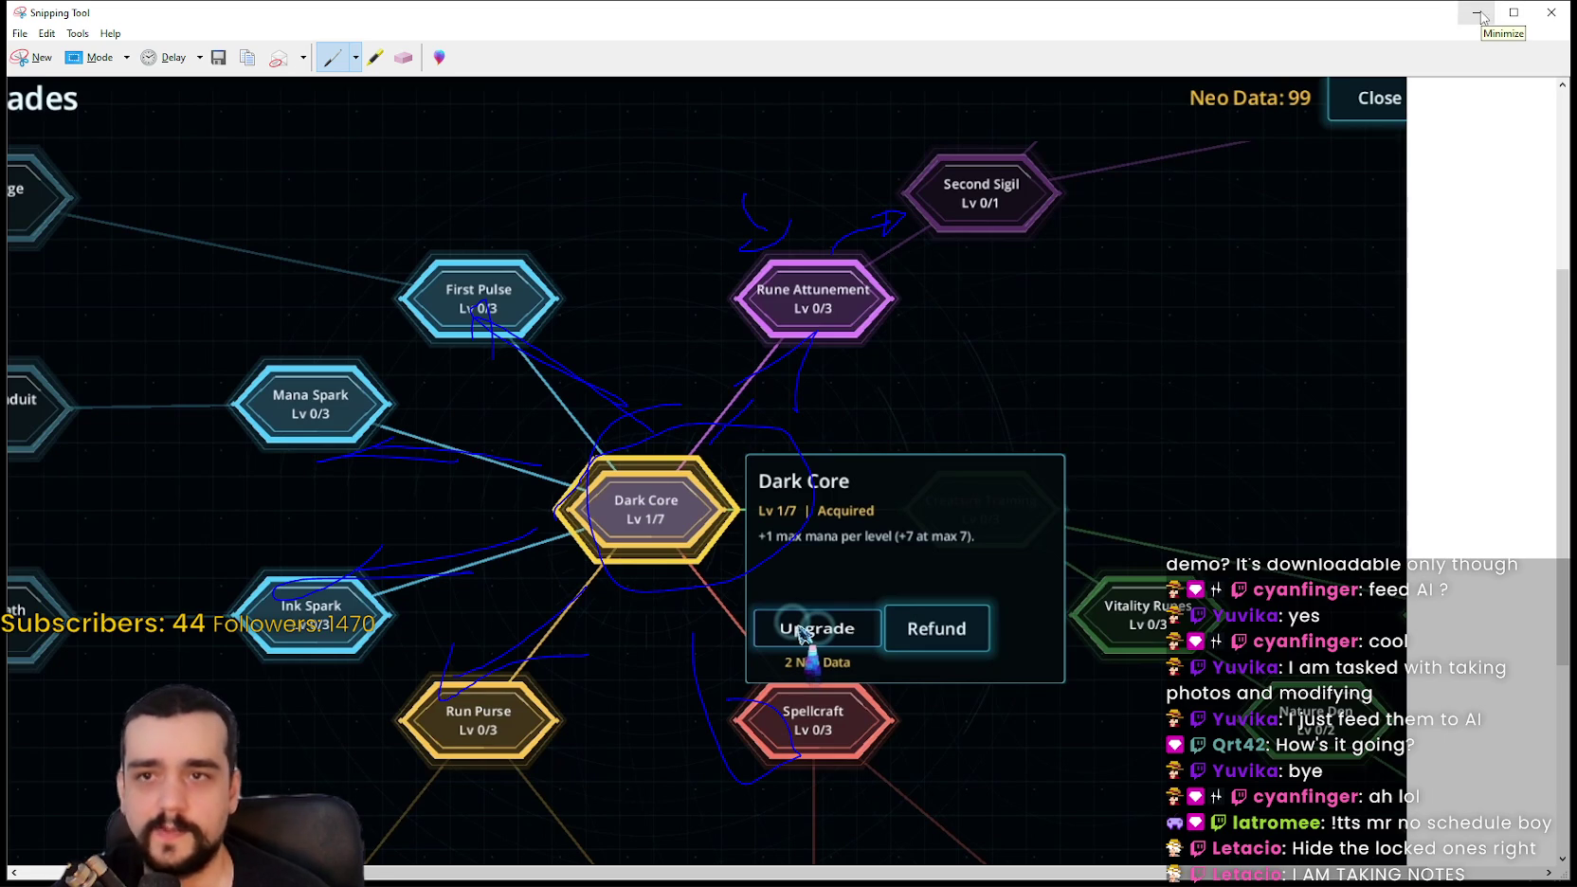
click(1484, 17)
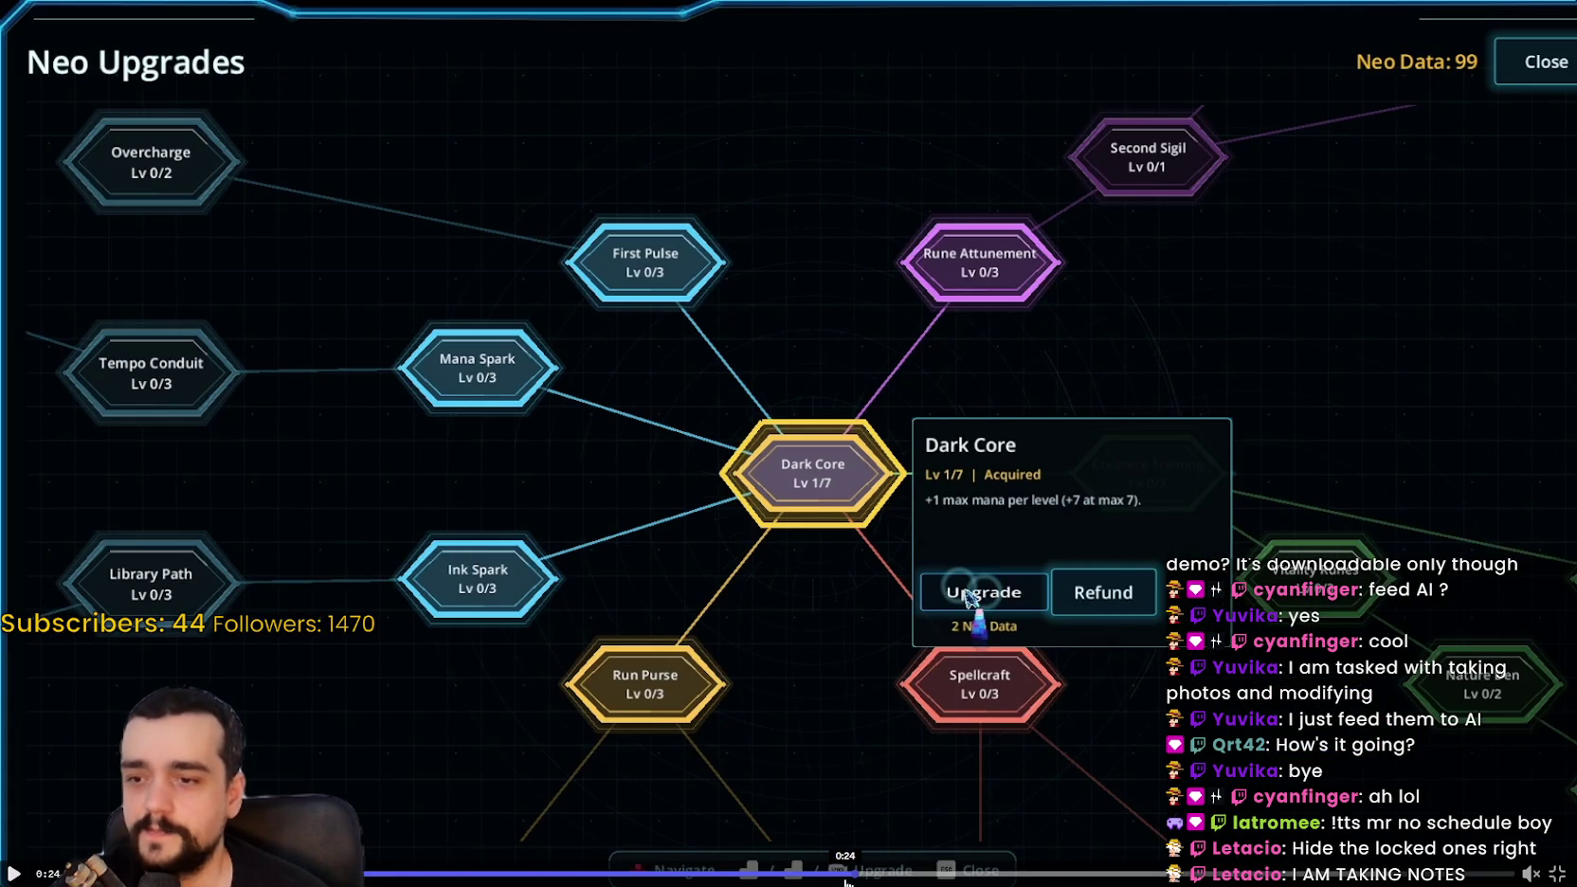
Step: Scrub the trailer past the 0:25 and 0:35 beach scenes and the Reefbreak Kel duel to Neo Upgrades
mouse_move(855, 880)
mouse_down()
mouse_move(764, 872)
mouse_move(845, 868)
mouse_up()
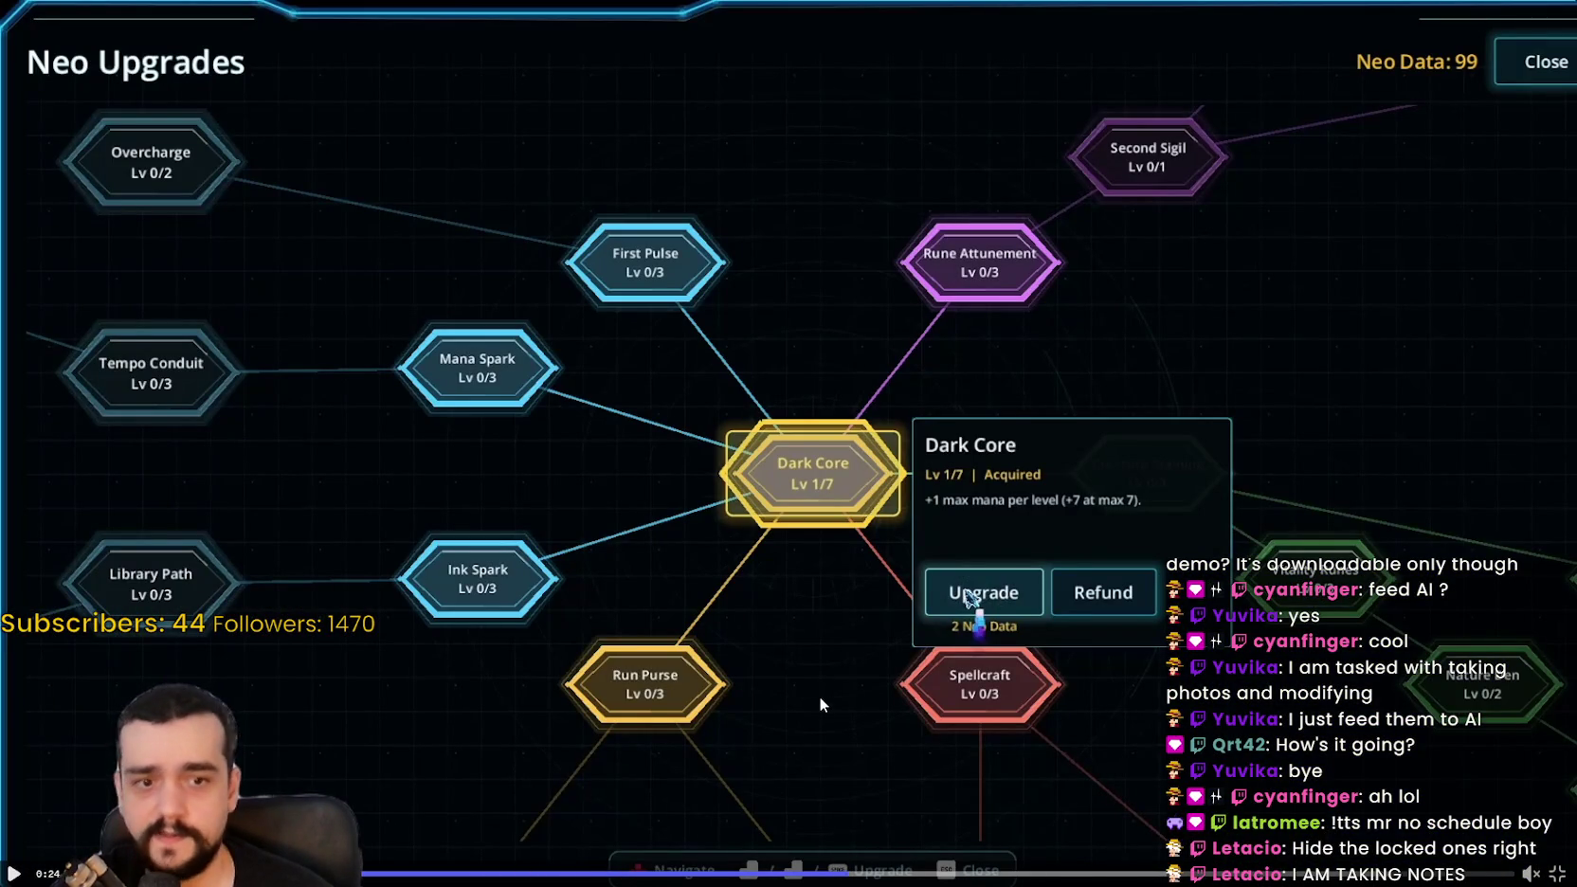
drag(842, 872, 1090, 872)
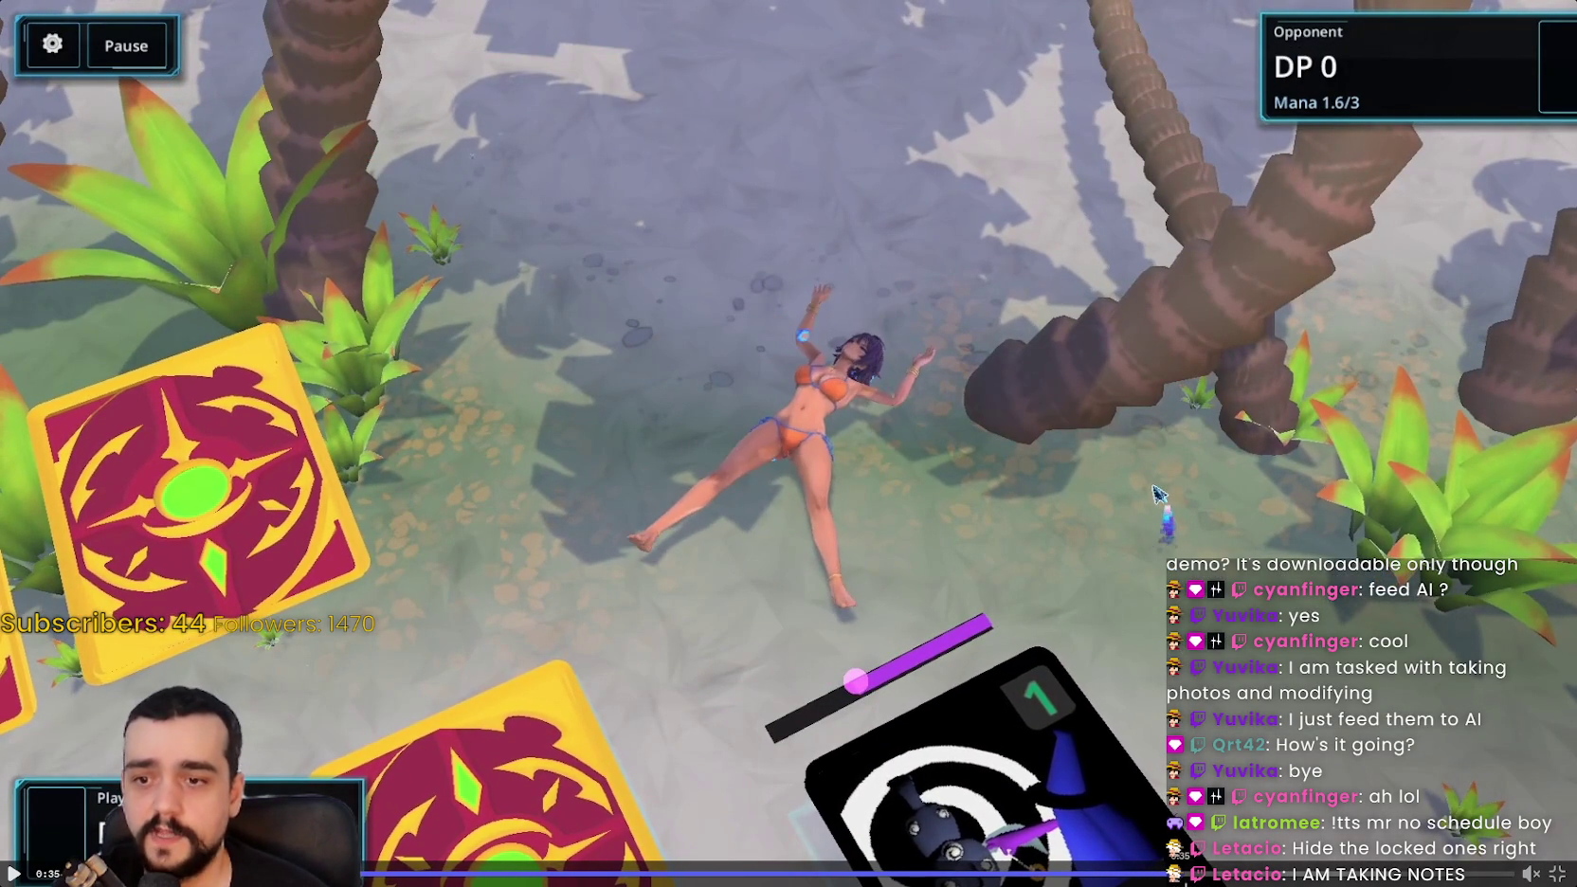
click(1175, 872)
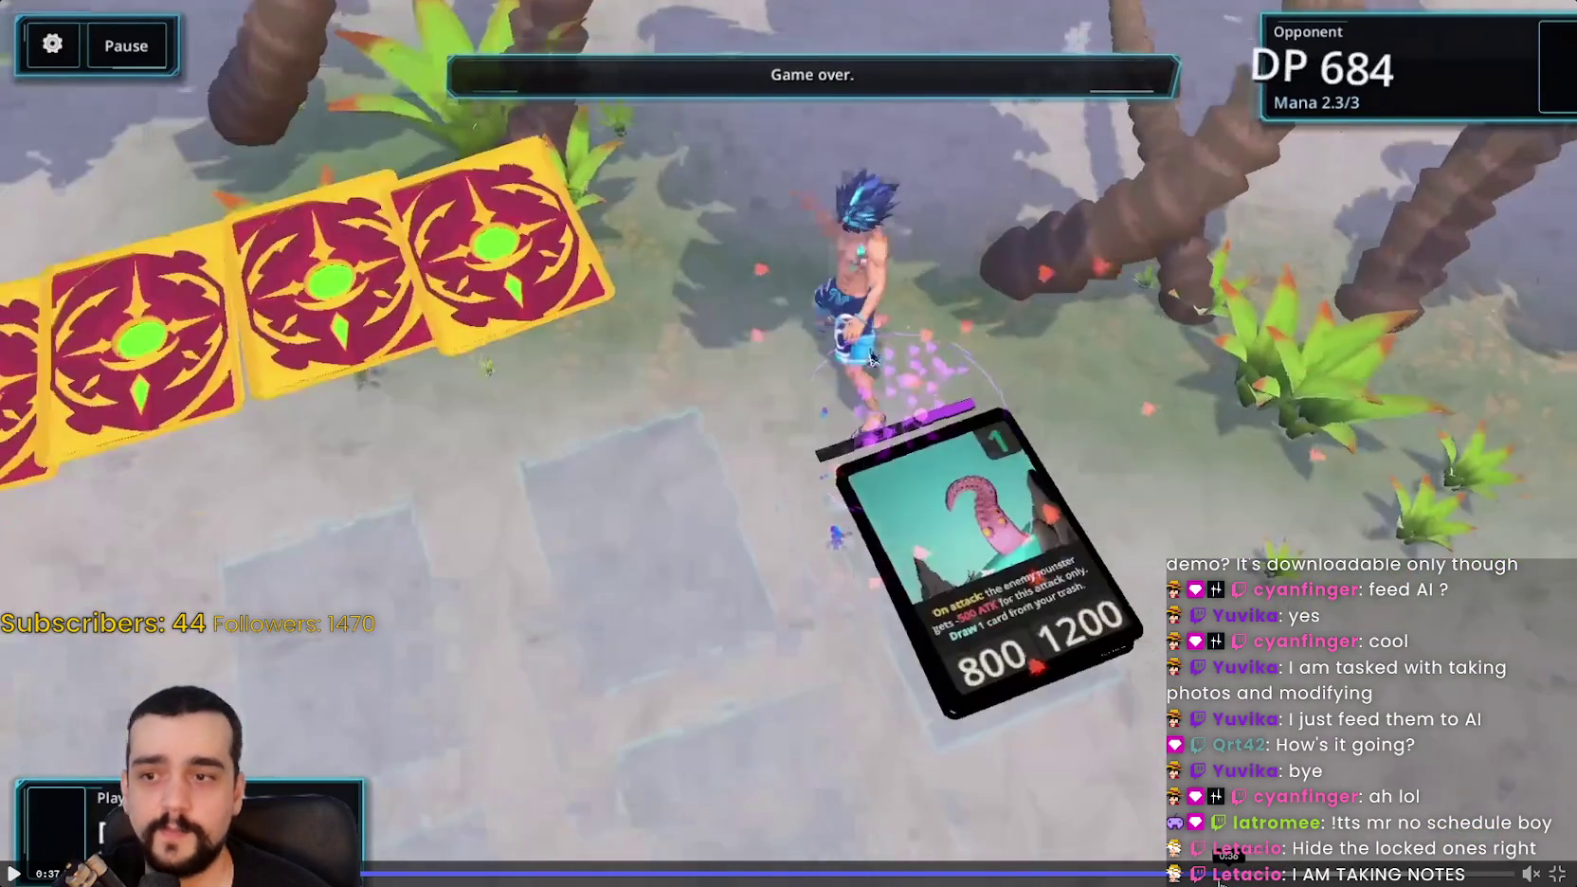
click(1177, 871)
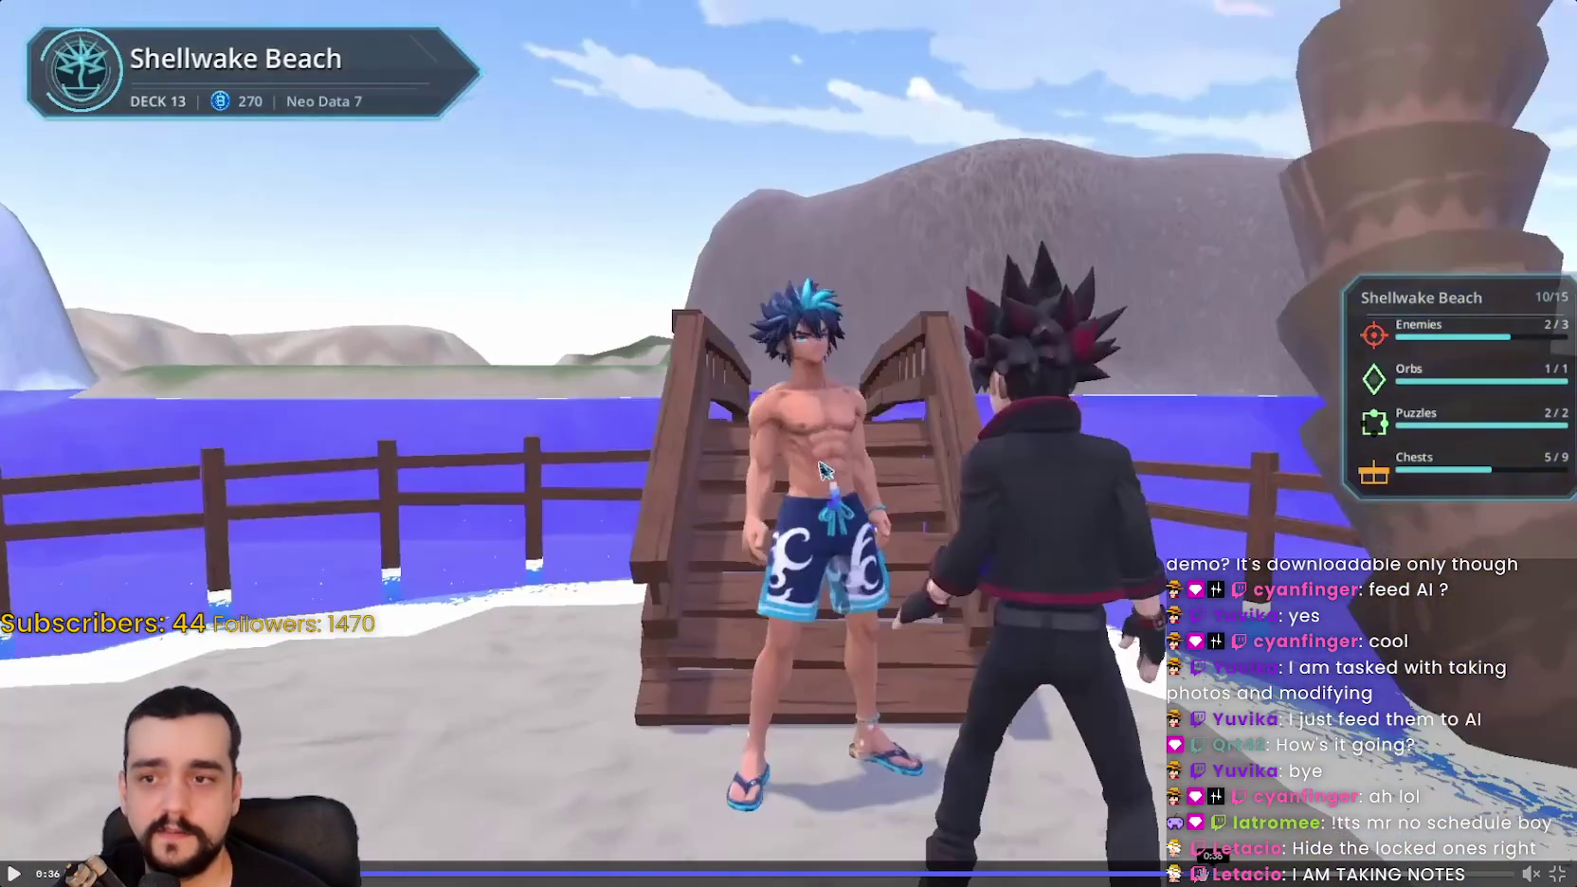
click(1199, 872)
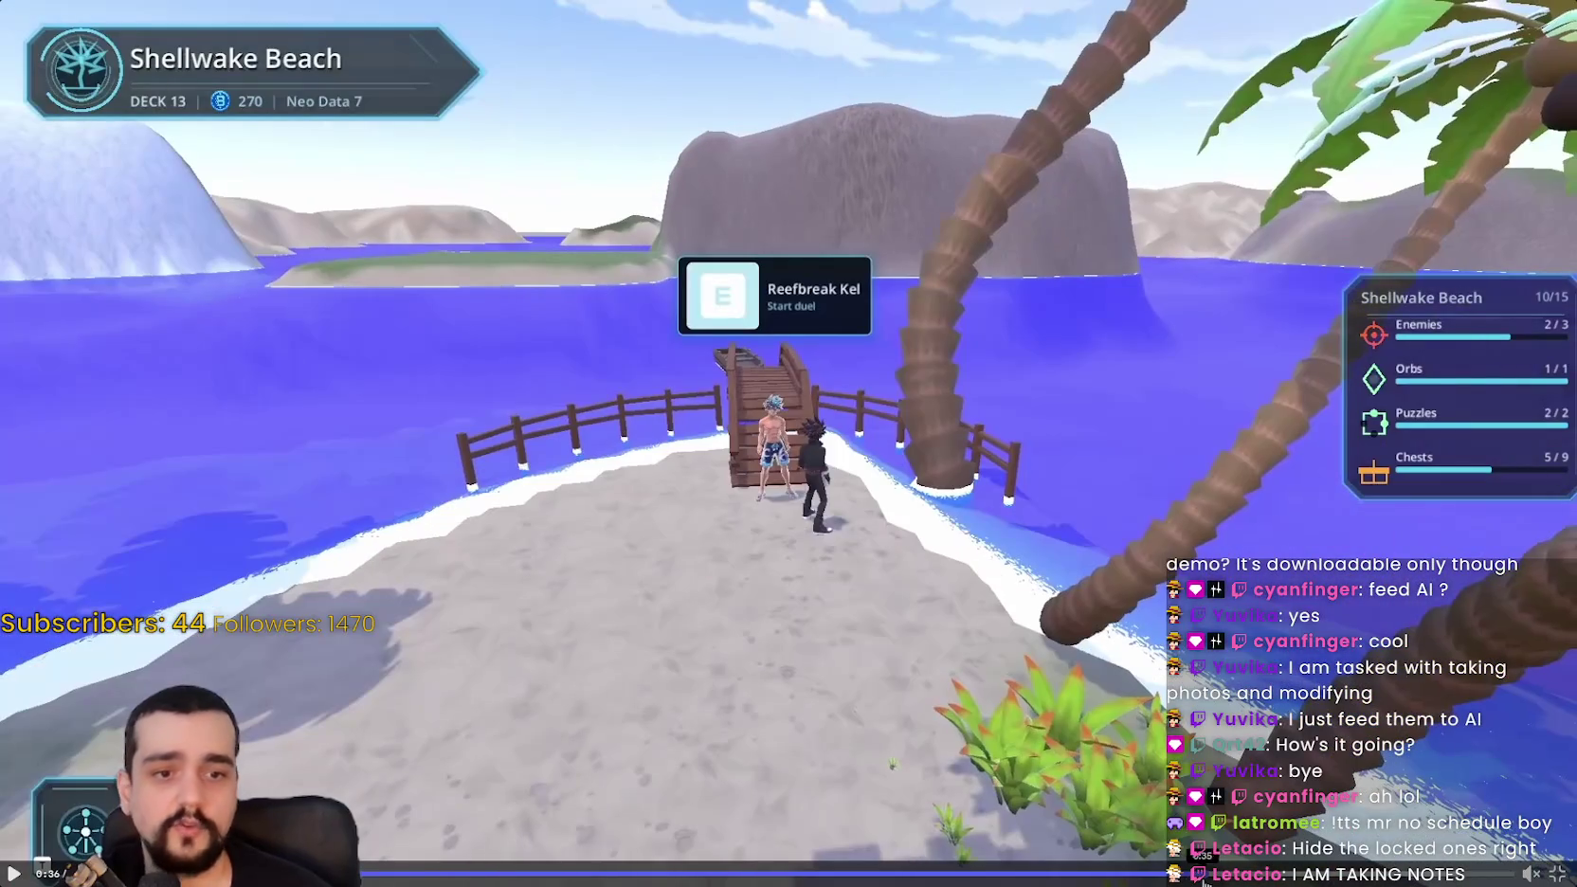
click(1188, 870)
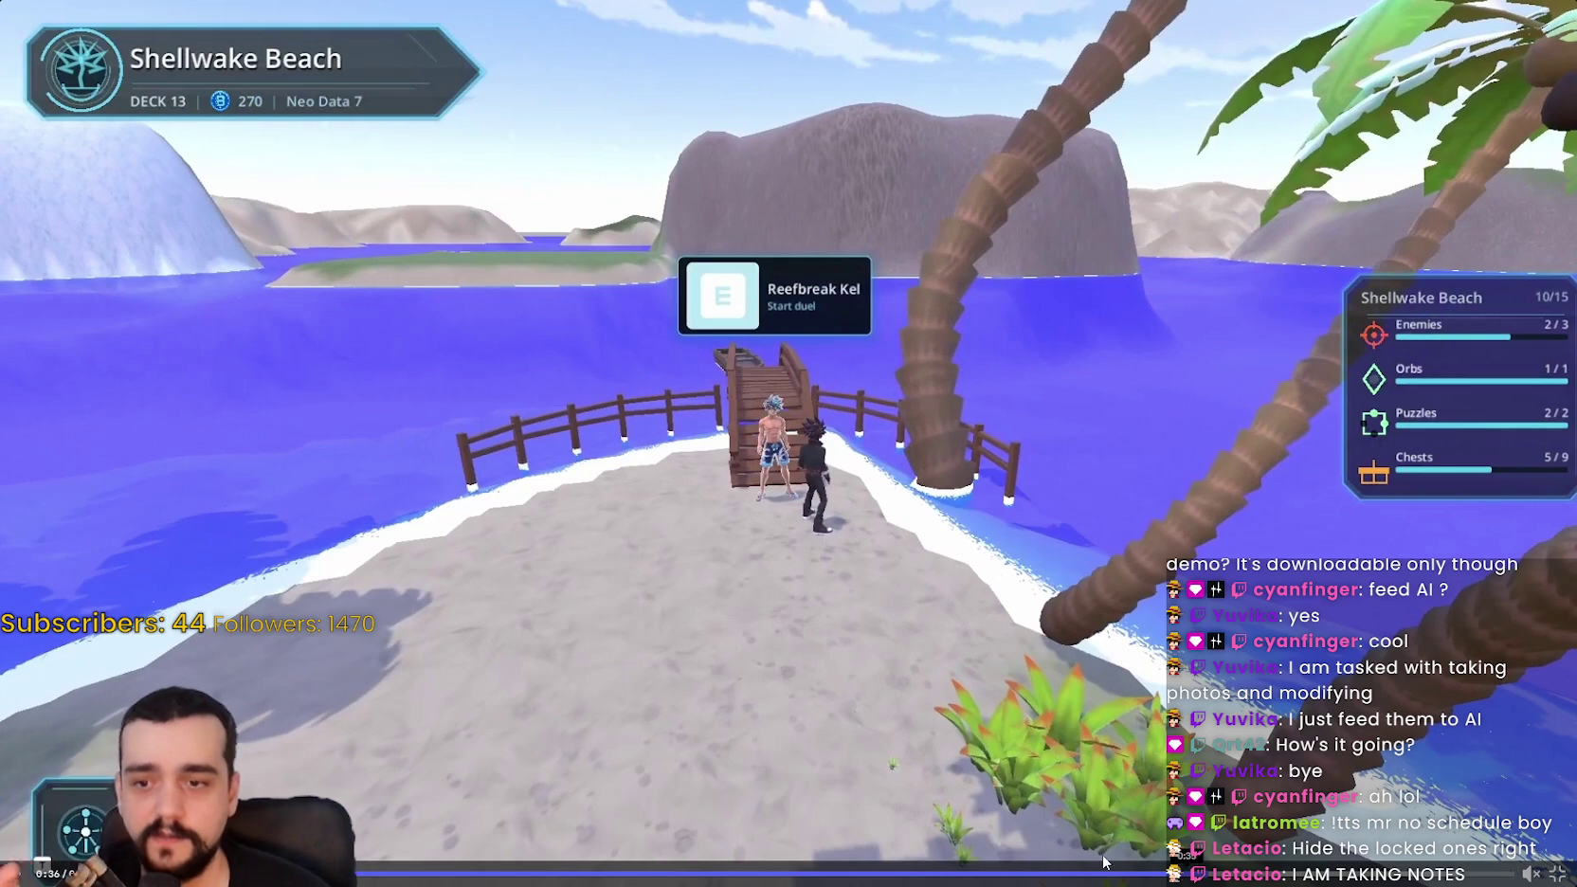
click(887, 871)
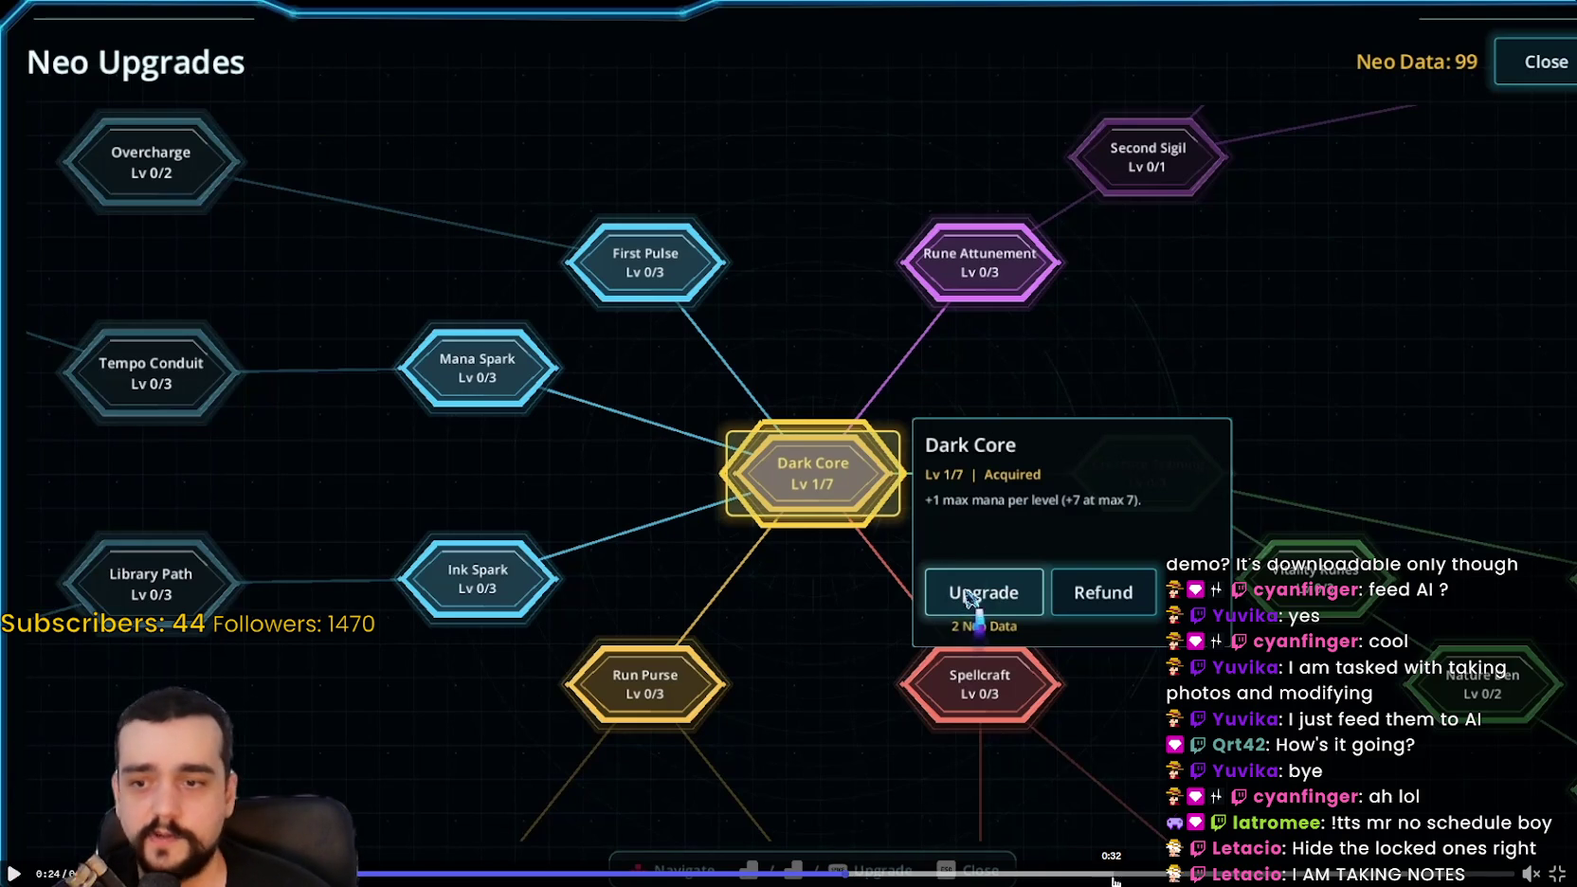
Step: Skip ahead through the beach game over and a new battle, pausing on the Lightning Wizard card
click(1146, 874)
click(1223, 873)
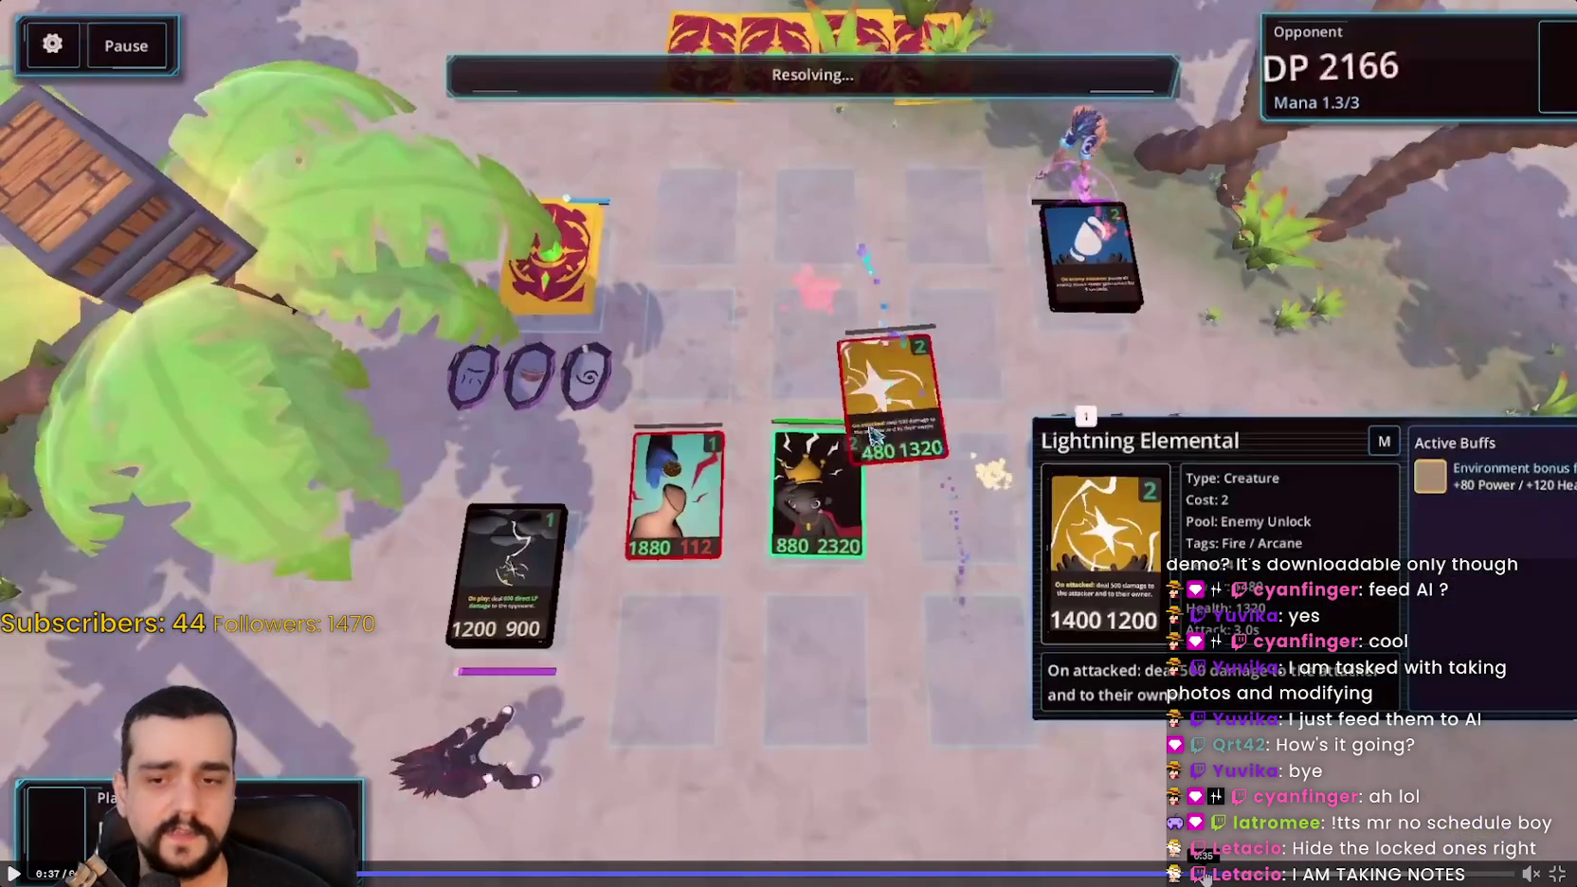
click(1196, 873)
click(1203, 874)
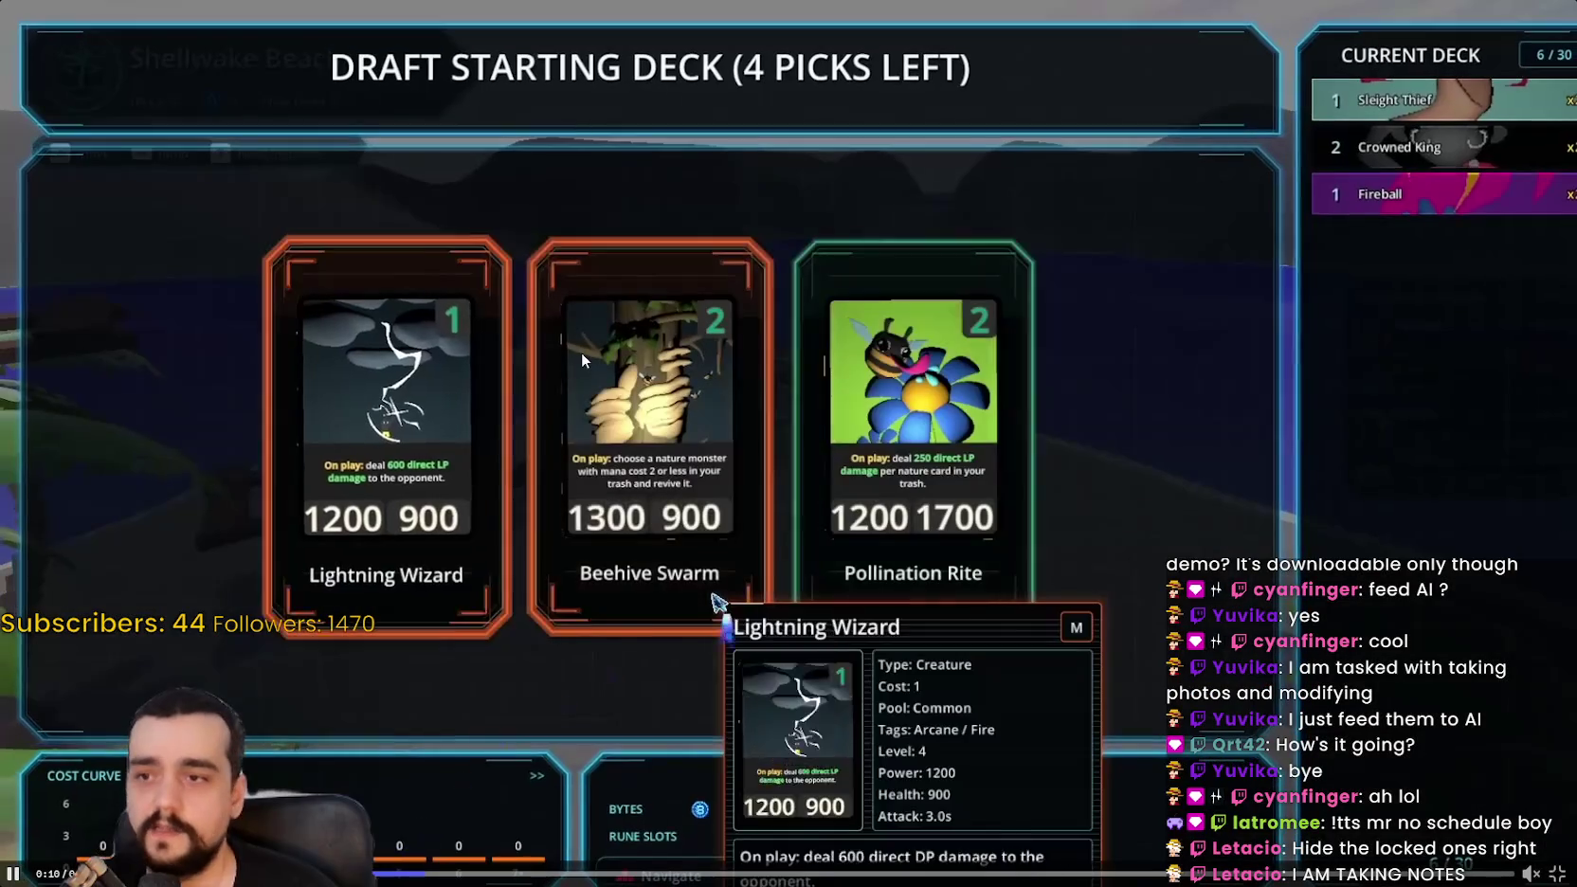
click(579, 385)
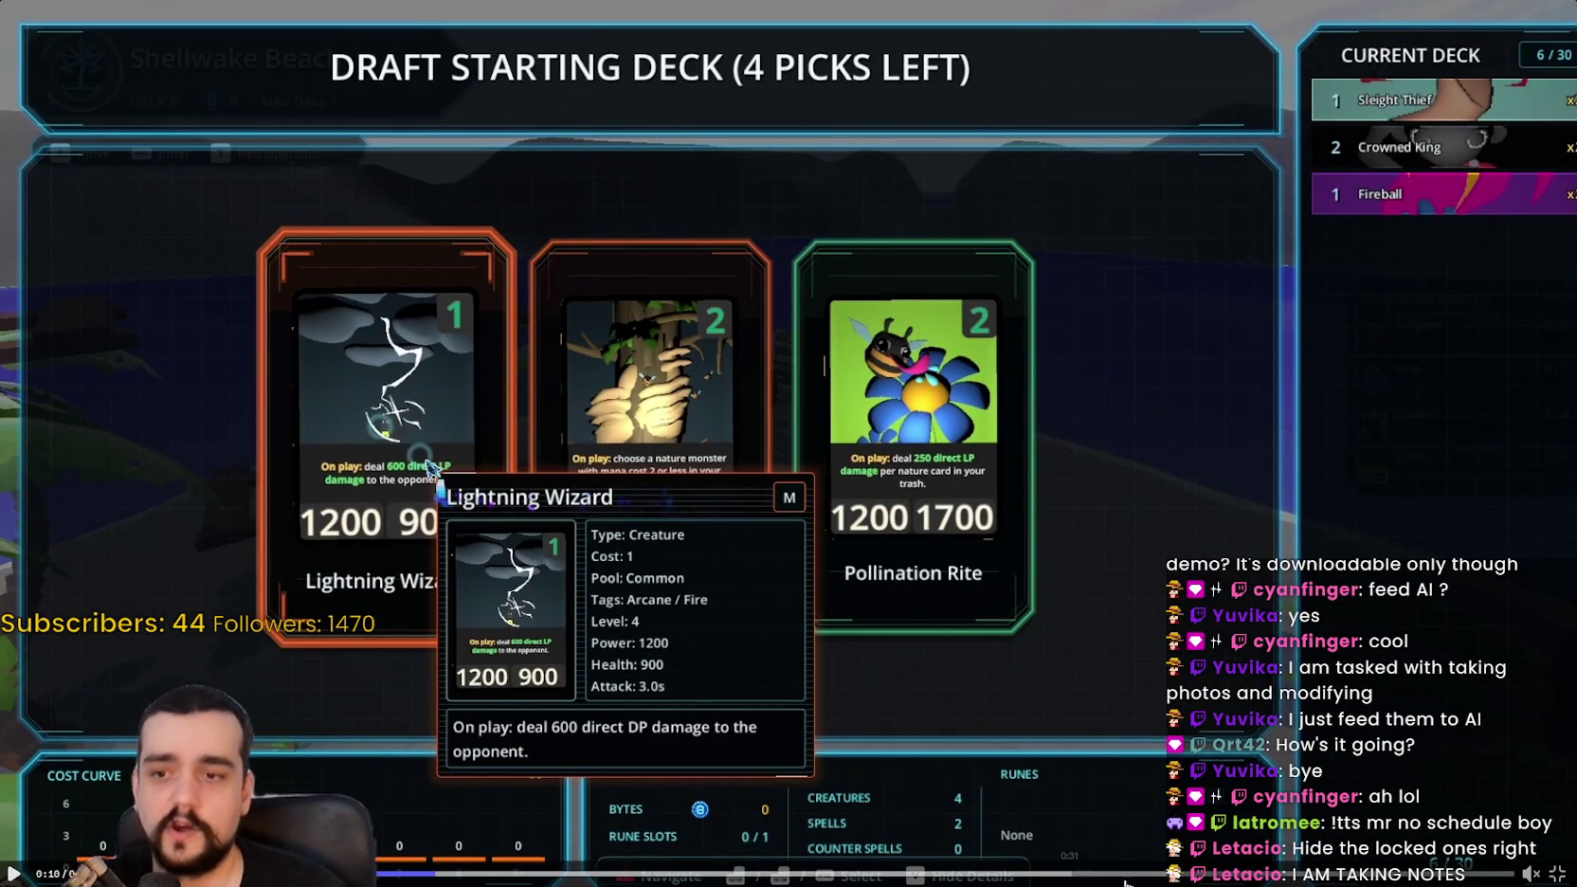
Step: Jump to the trailer's end screen, then rewind to the very beginning and resume playback
click(1167, 872)
click(1470, 872)
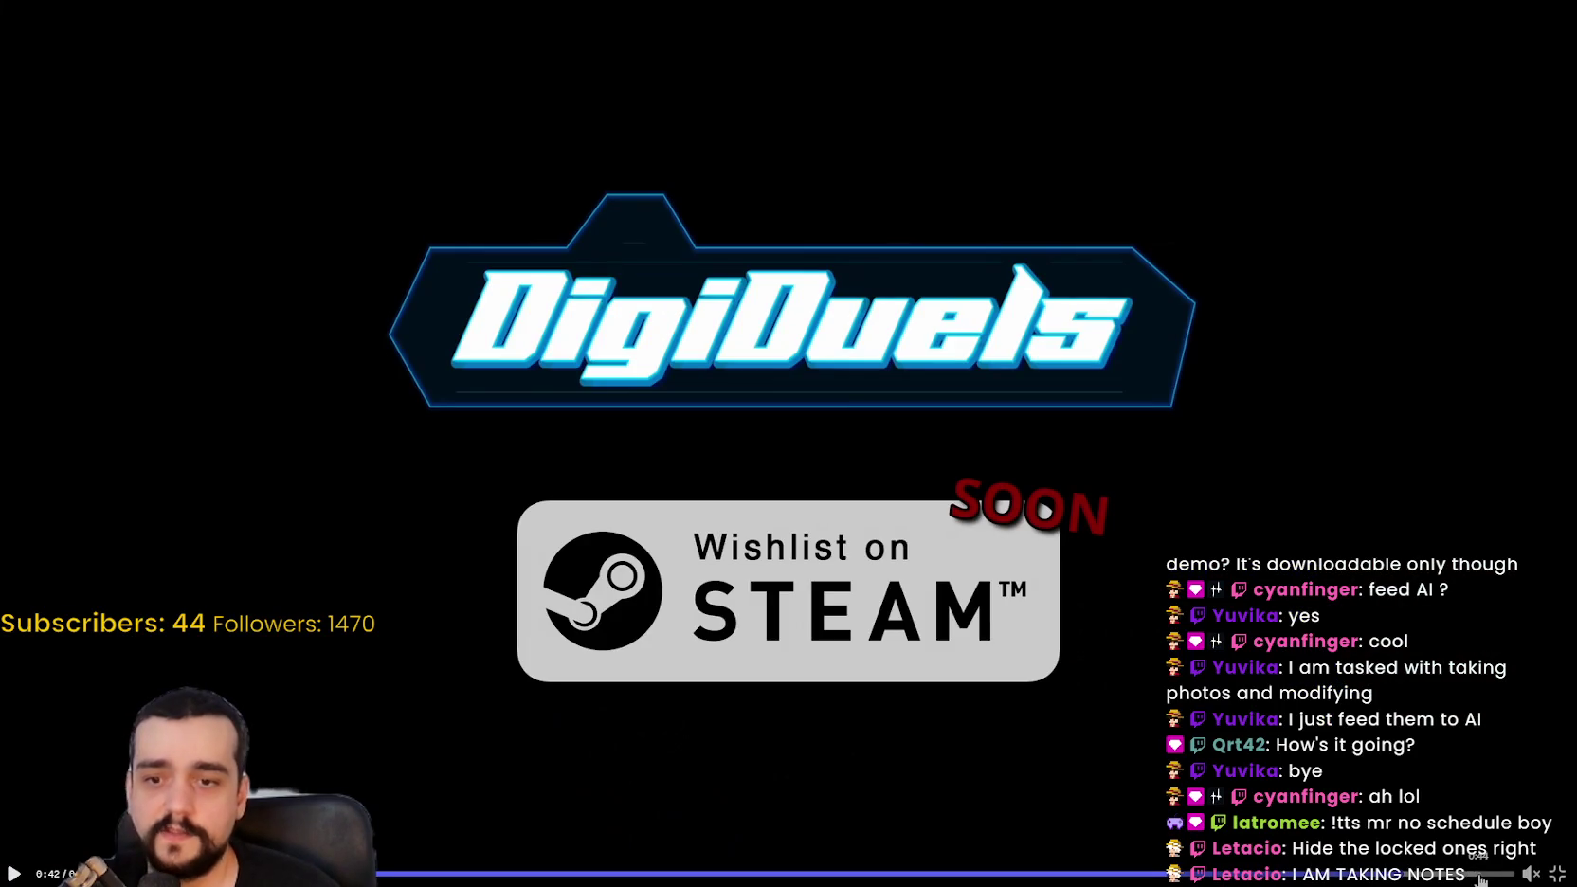
click(1379, 873)
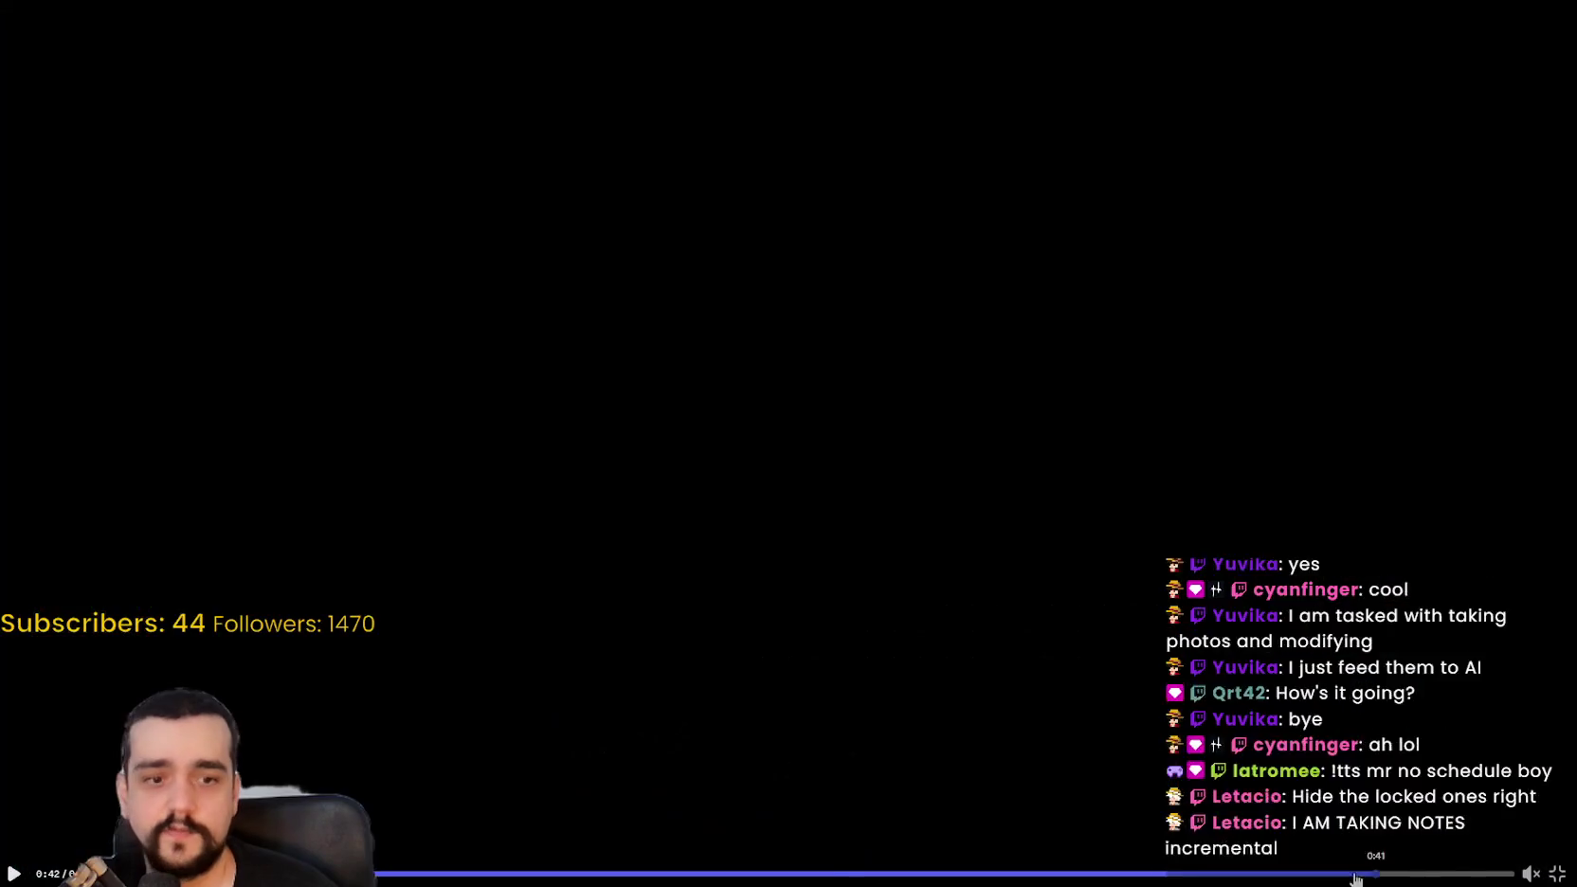
click(800, 873)
click(101, 872)
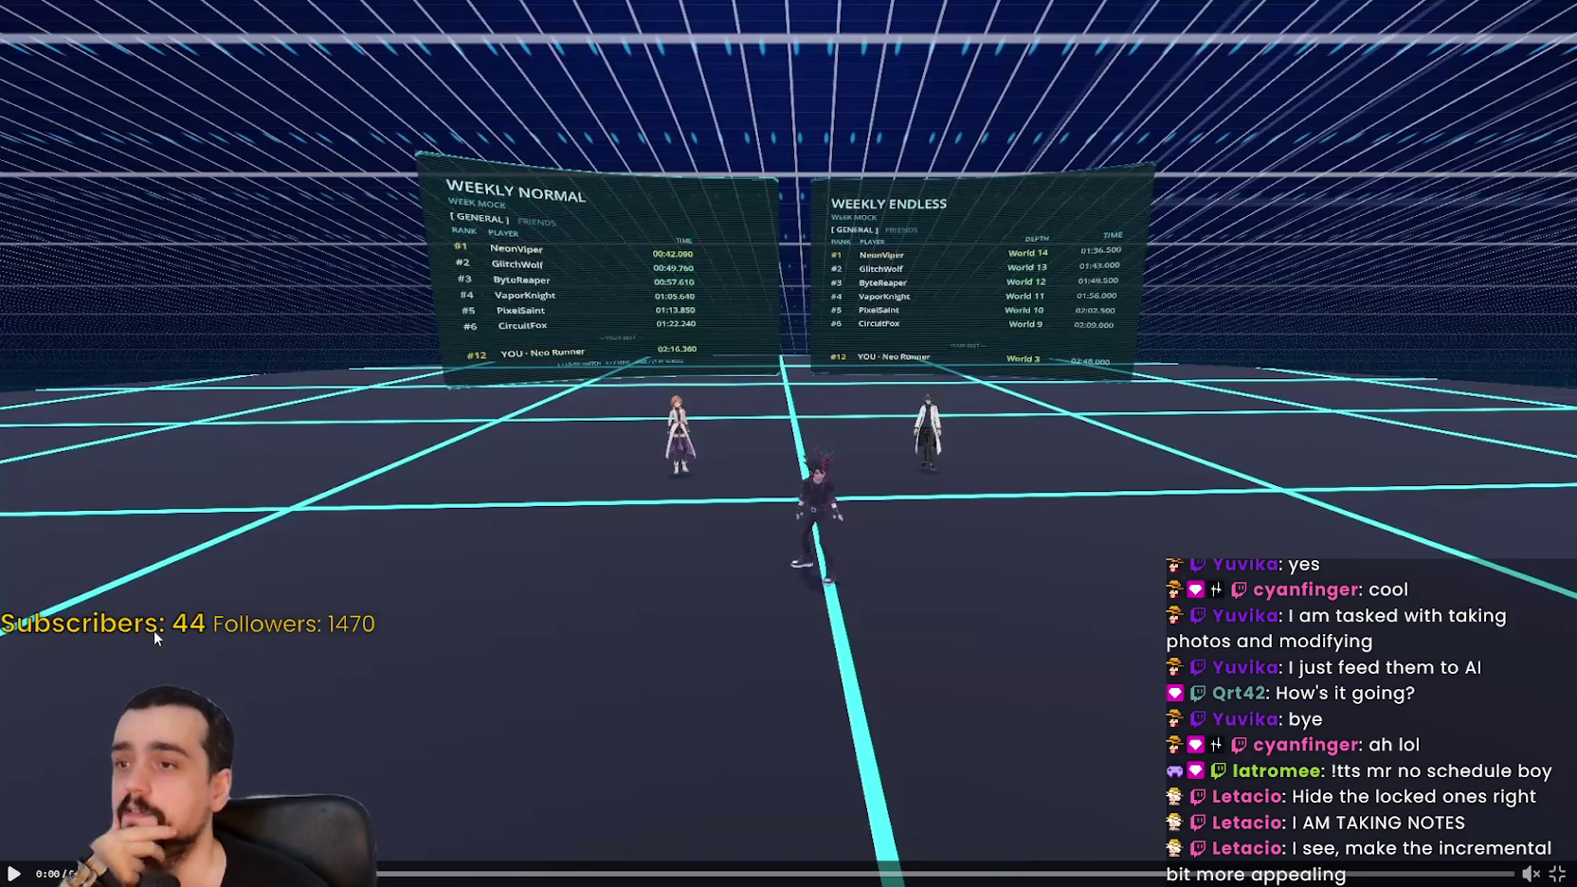
click(207, 624)
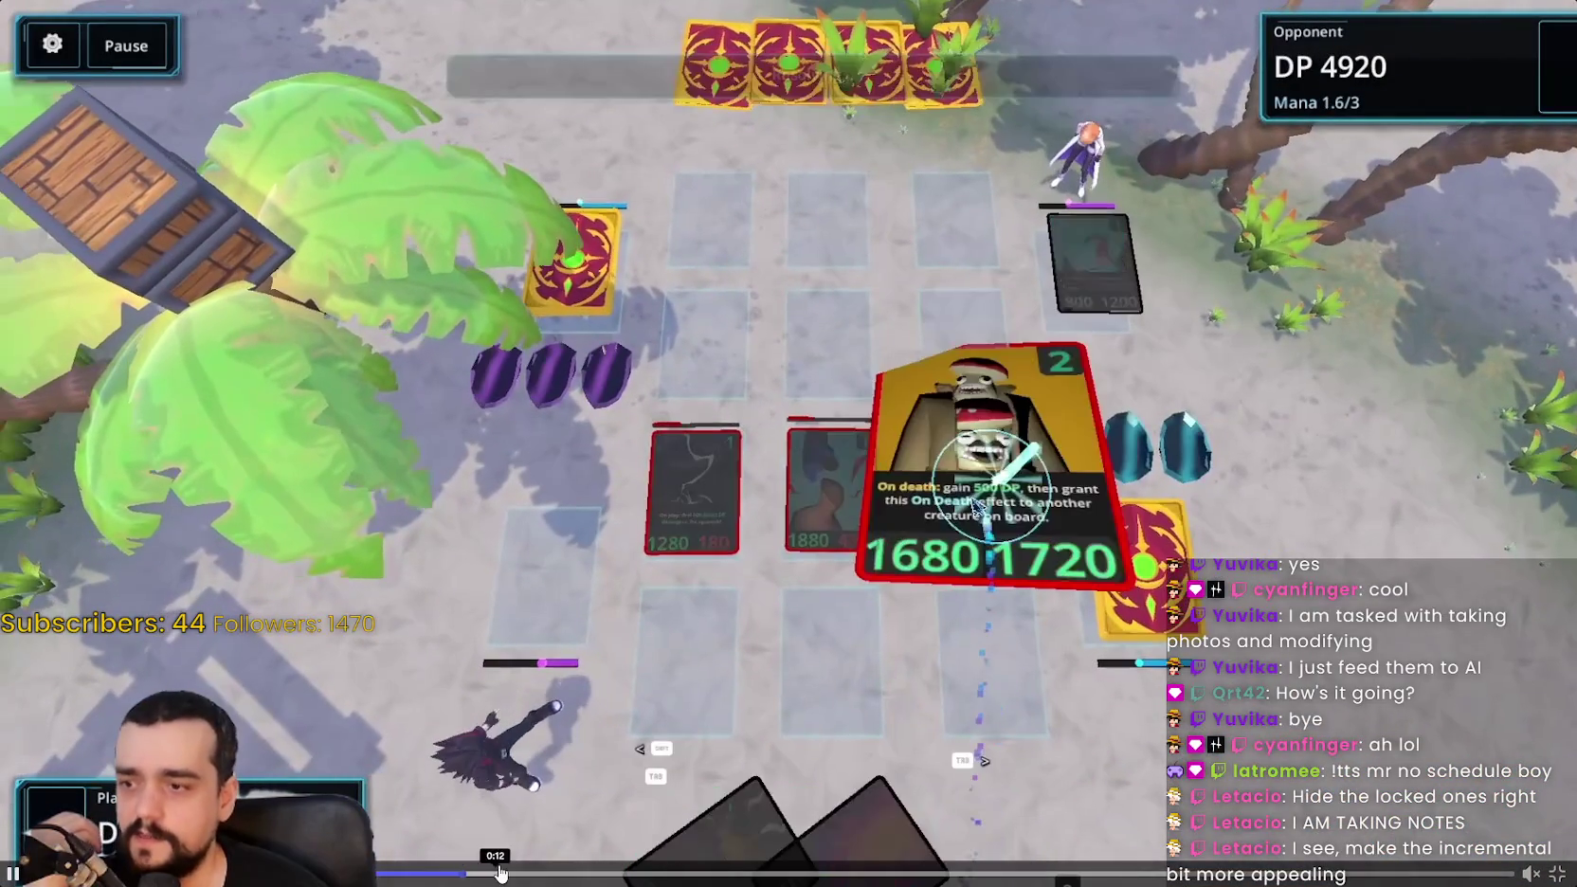
Step: Return to the deck draft, pause after the Fireball resolves, then scrub forward to a new duel
click(460, 872)
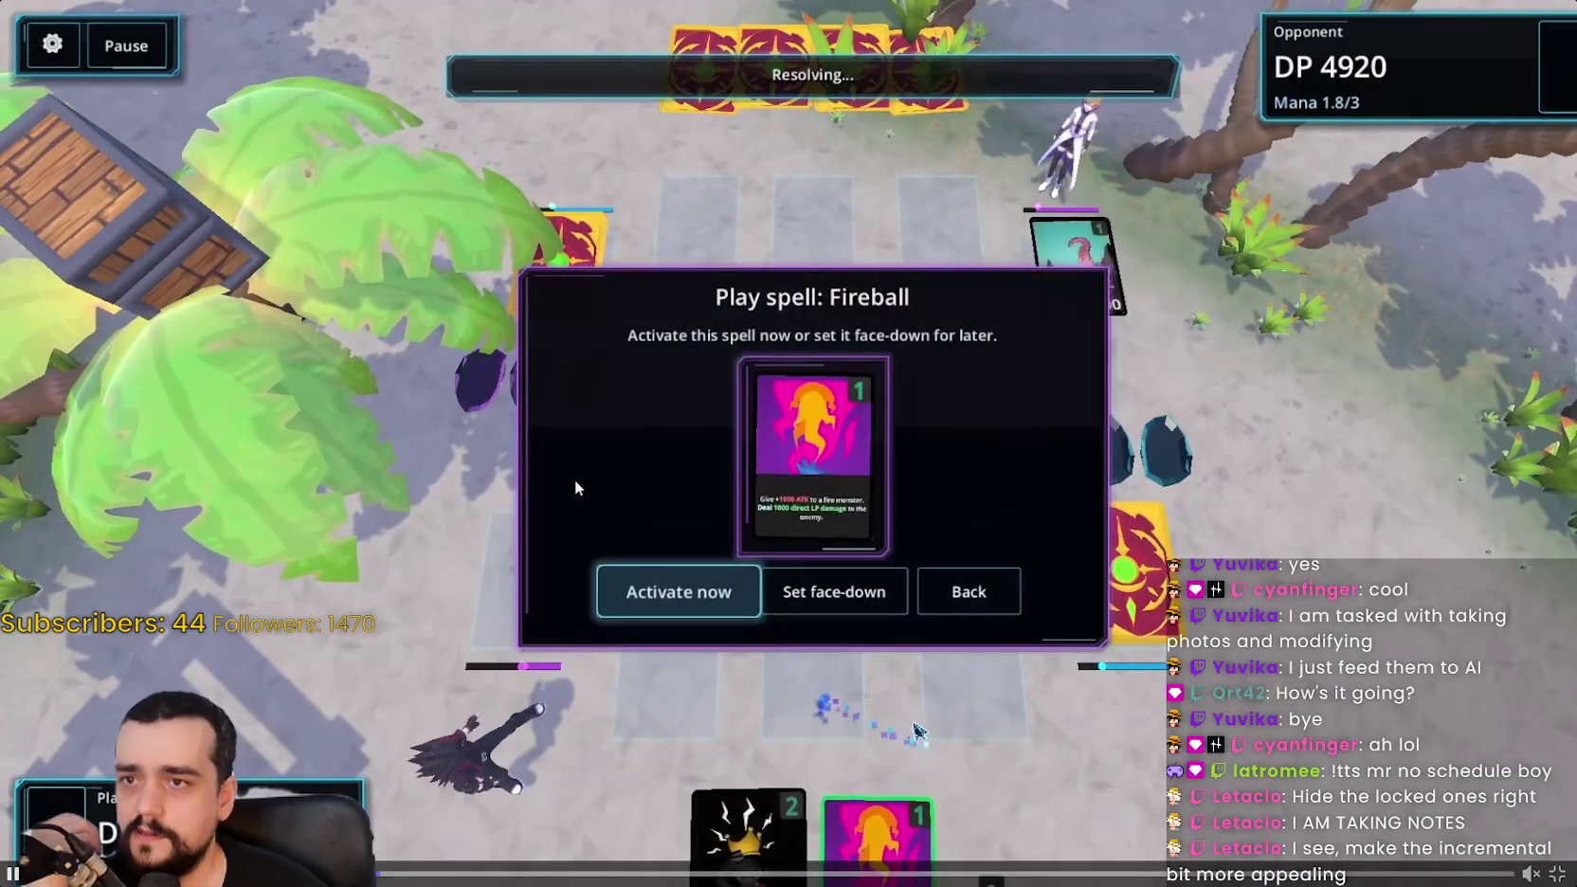
click(576, 488)
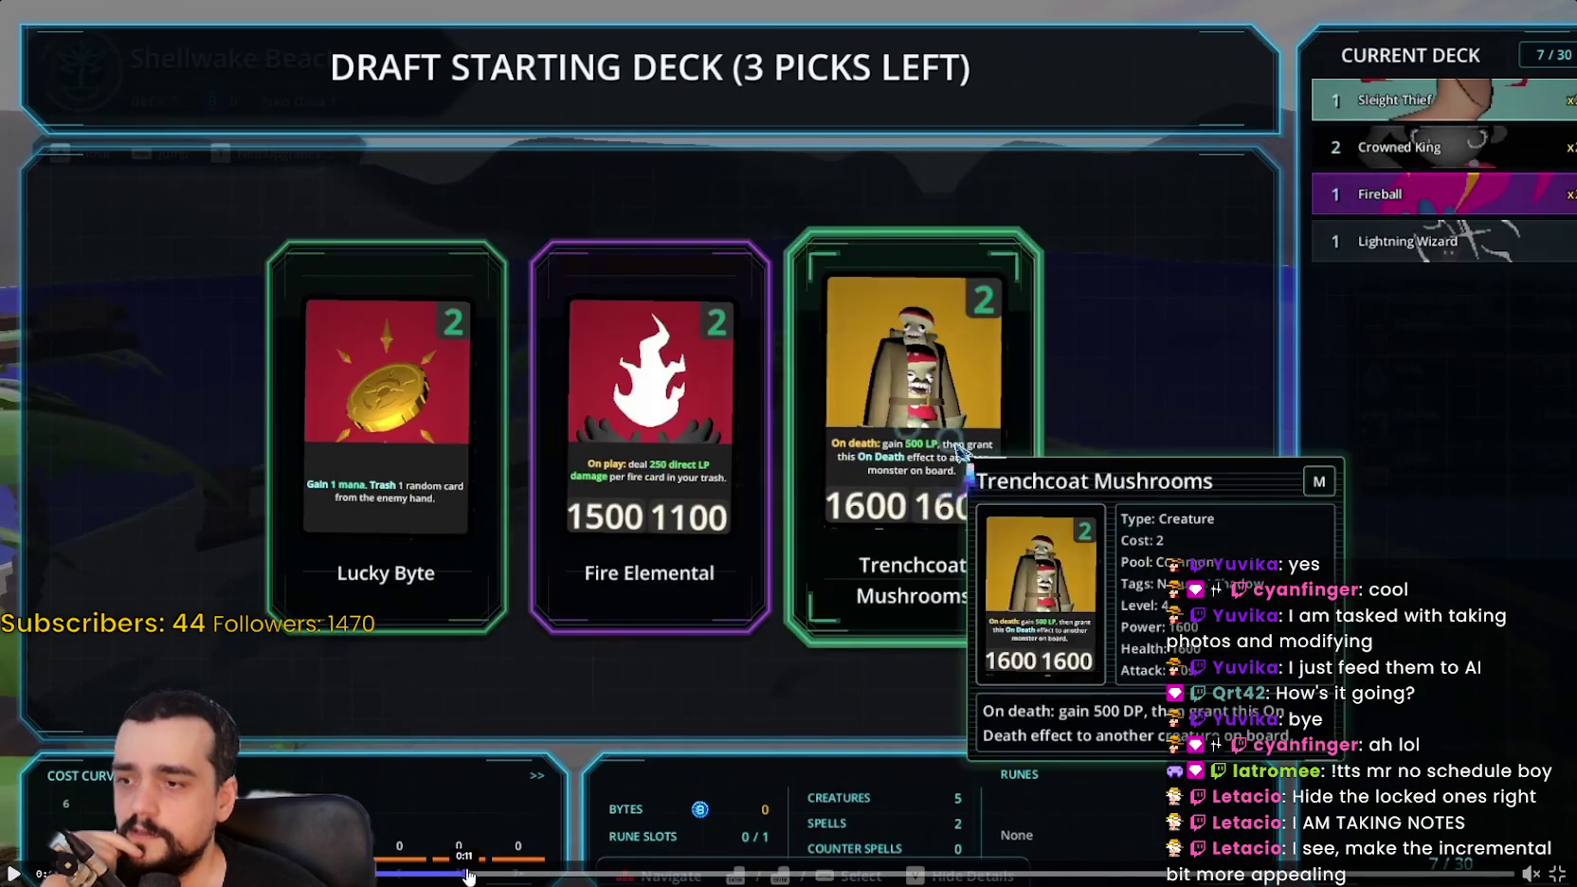
drag(467, 873, 857, 870)
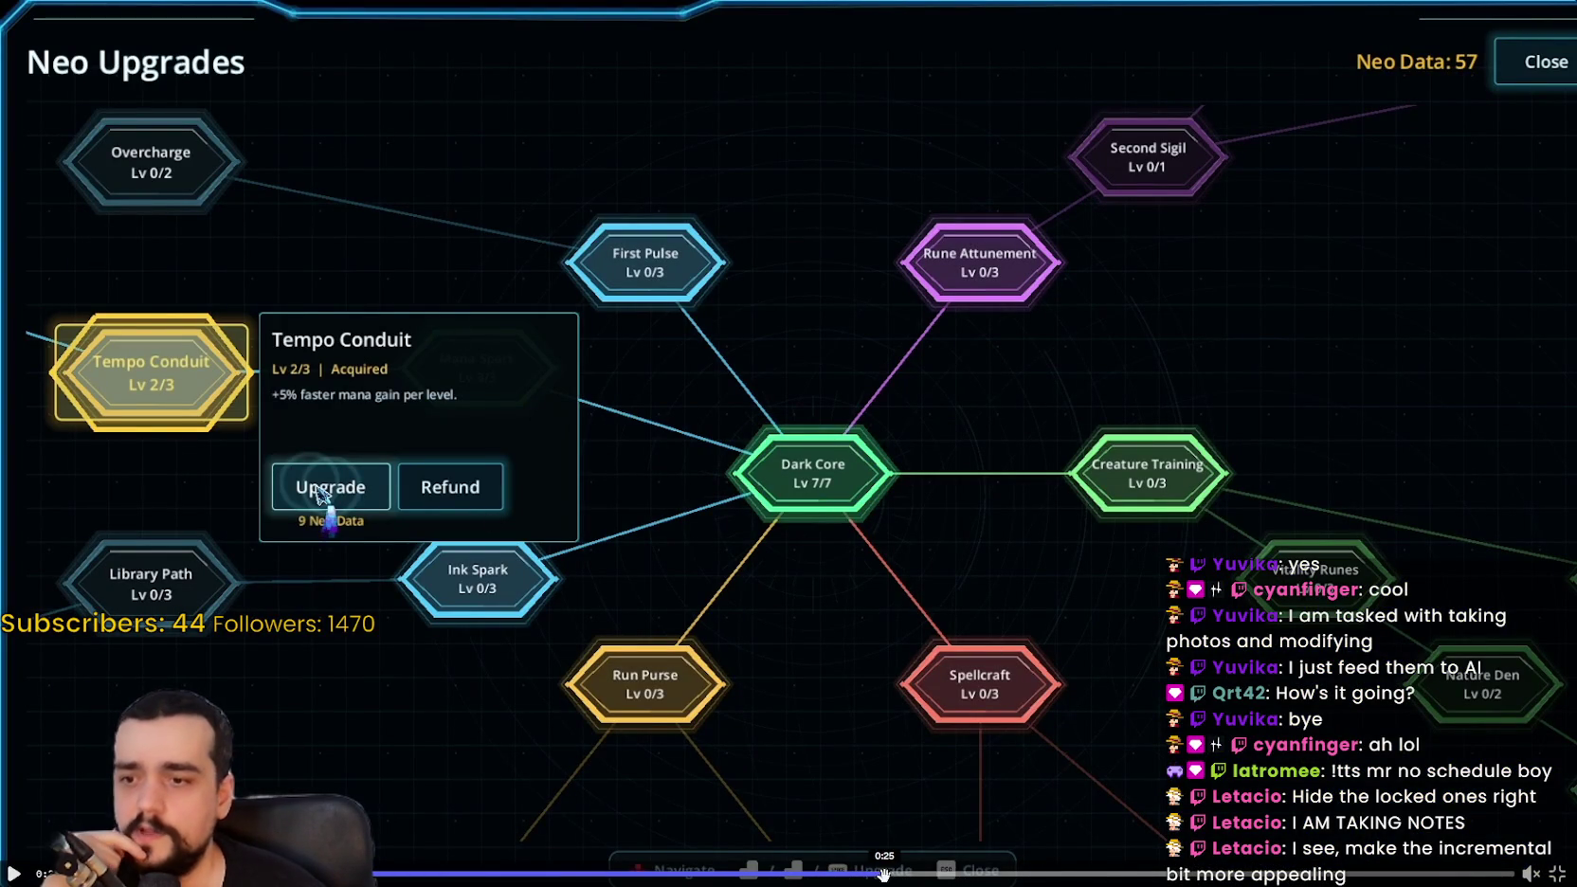
drag(866, 872, 1096, 871)
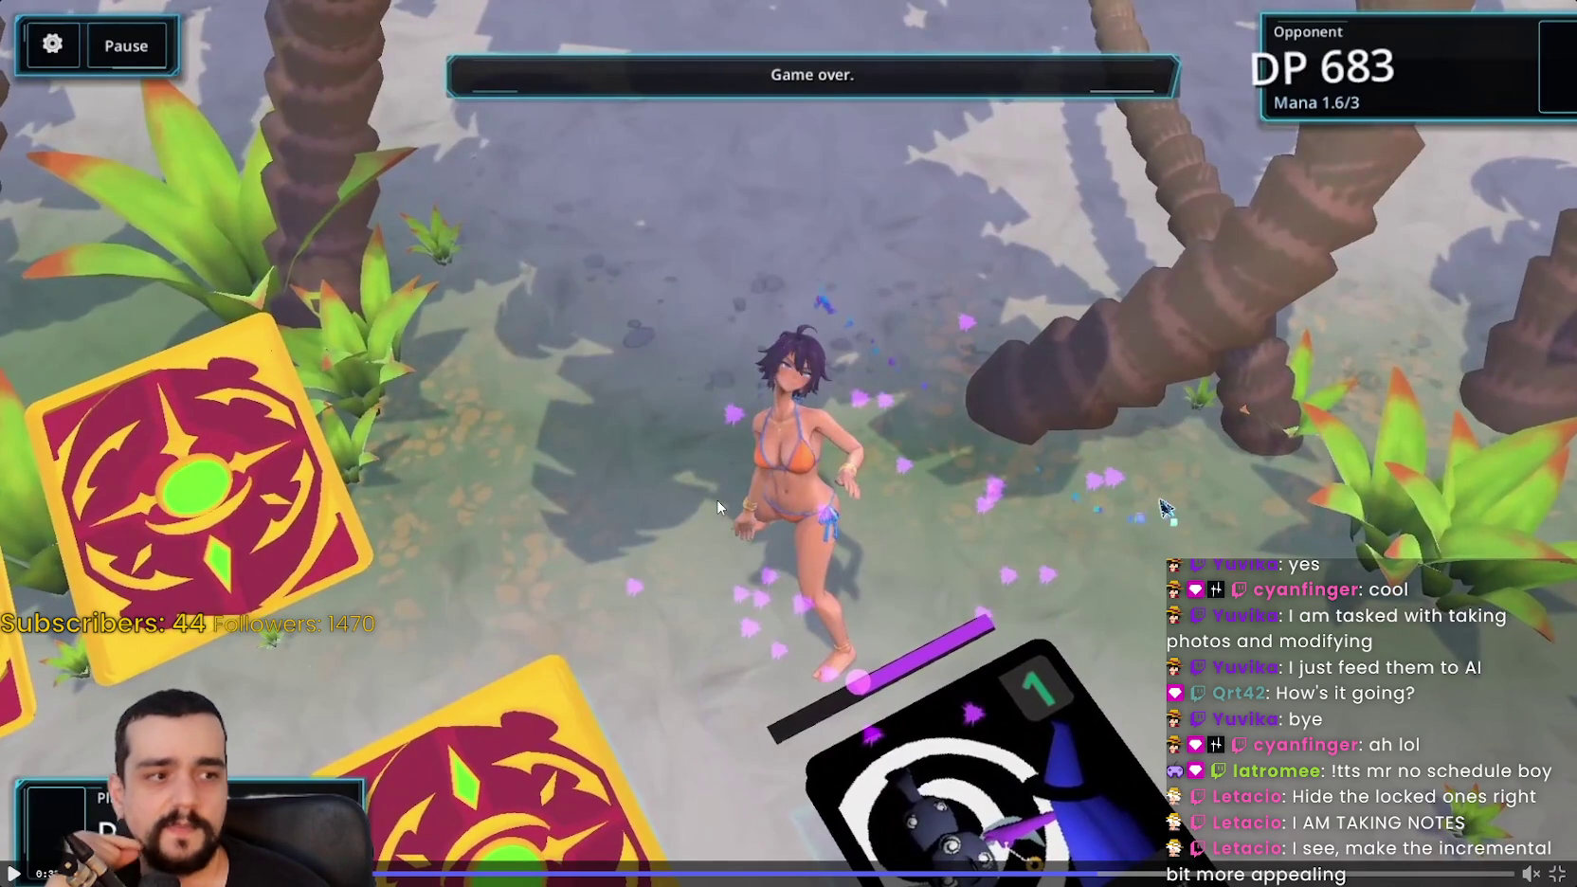
drag(1009, 872, 1423, 874)
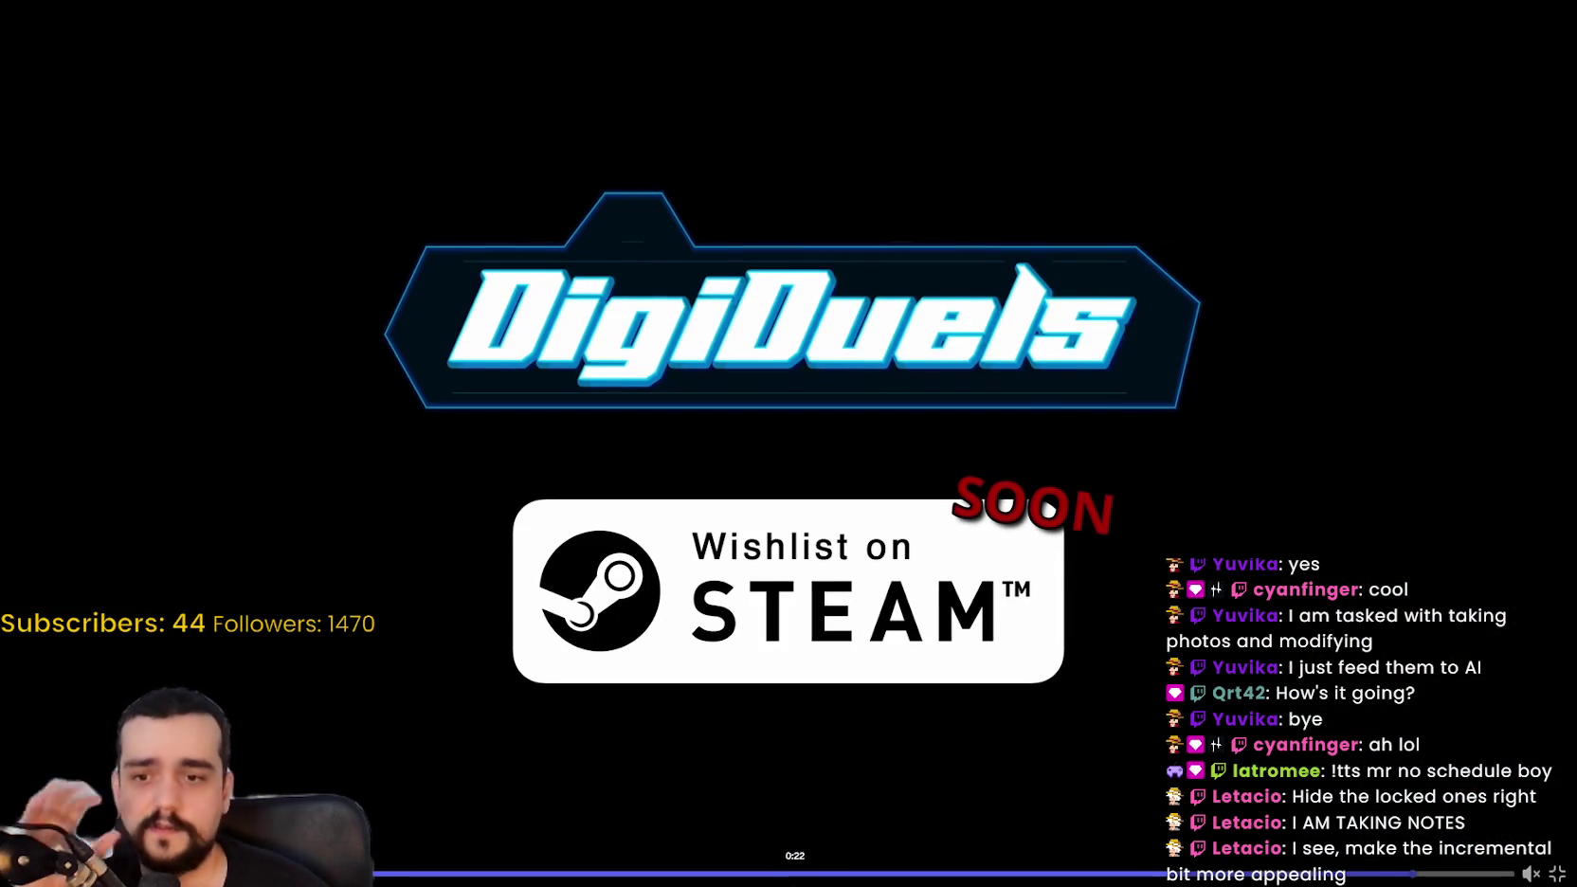
Step: Scrub between the beach section, draft picks and Neo Upgrades, ending on the Shellwake Beach duel
mouse_move(706, 872)
mouse_down()
mouse_move(524, 872)
mouse_move(852, 872)
mouse_up()
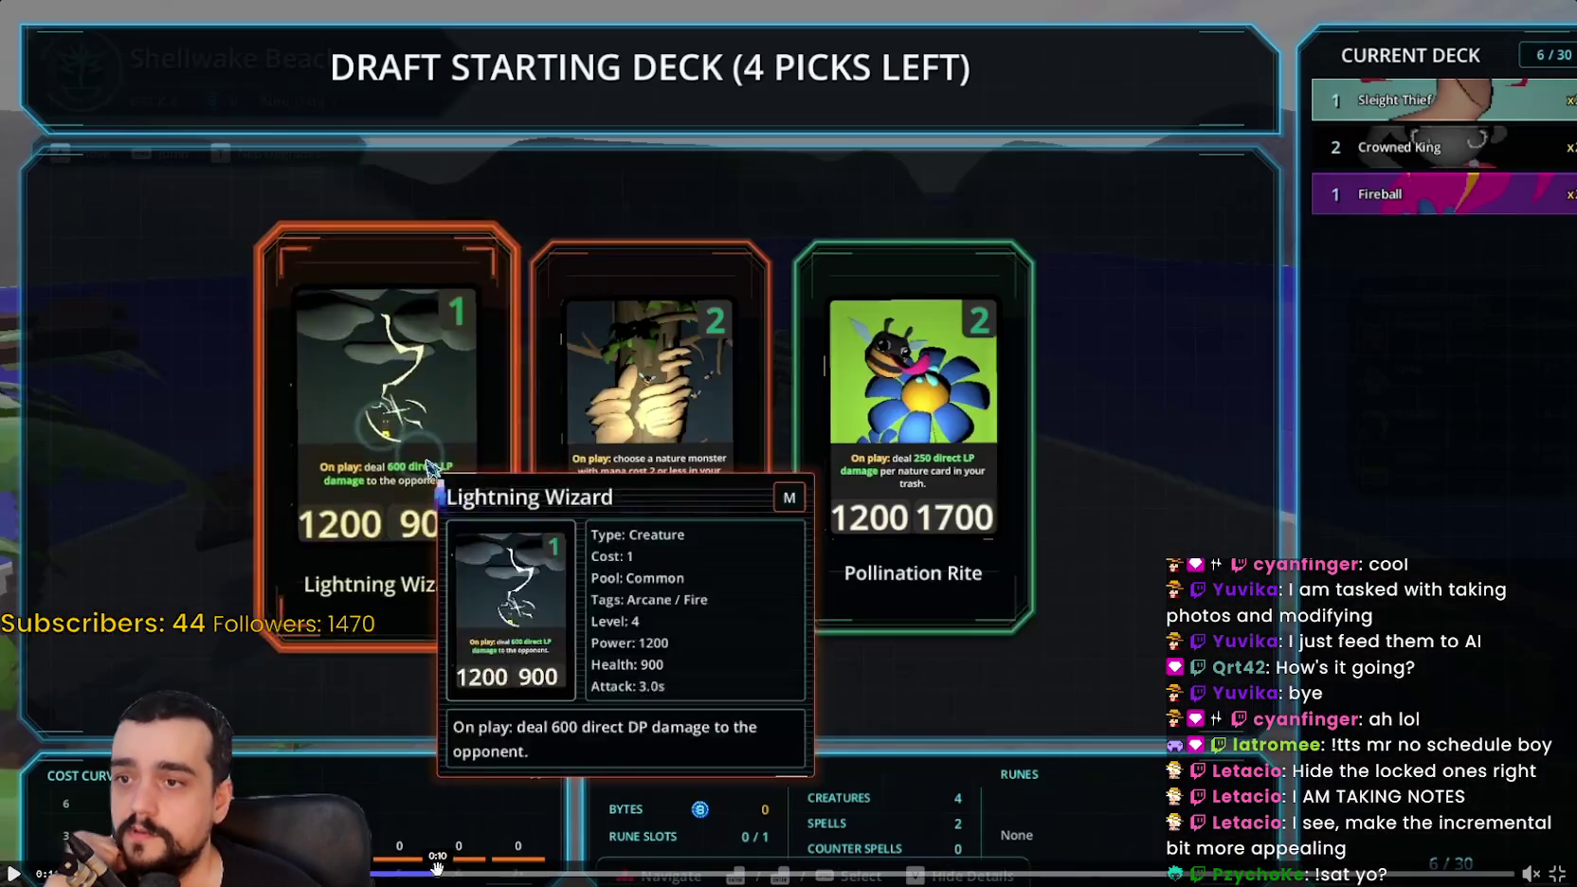
mouse_move(436, 868)
mouse_down()
mouse_move(1412, 870)
mouse_move(57, 866)
mouse_up()
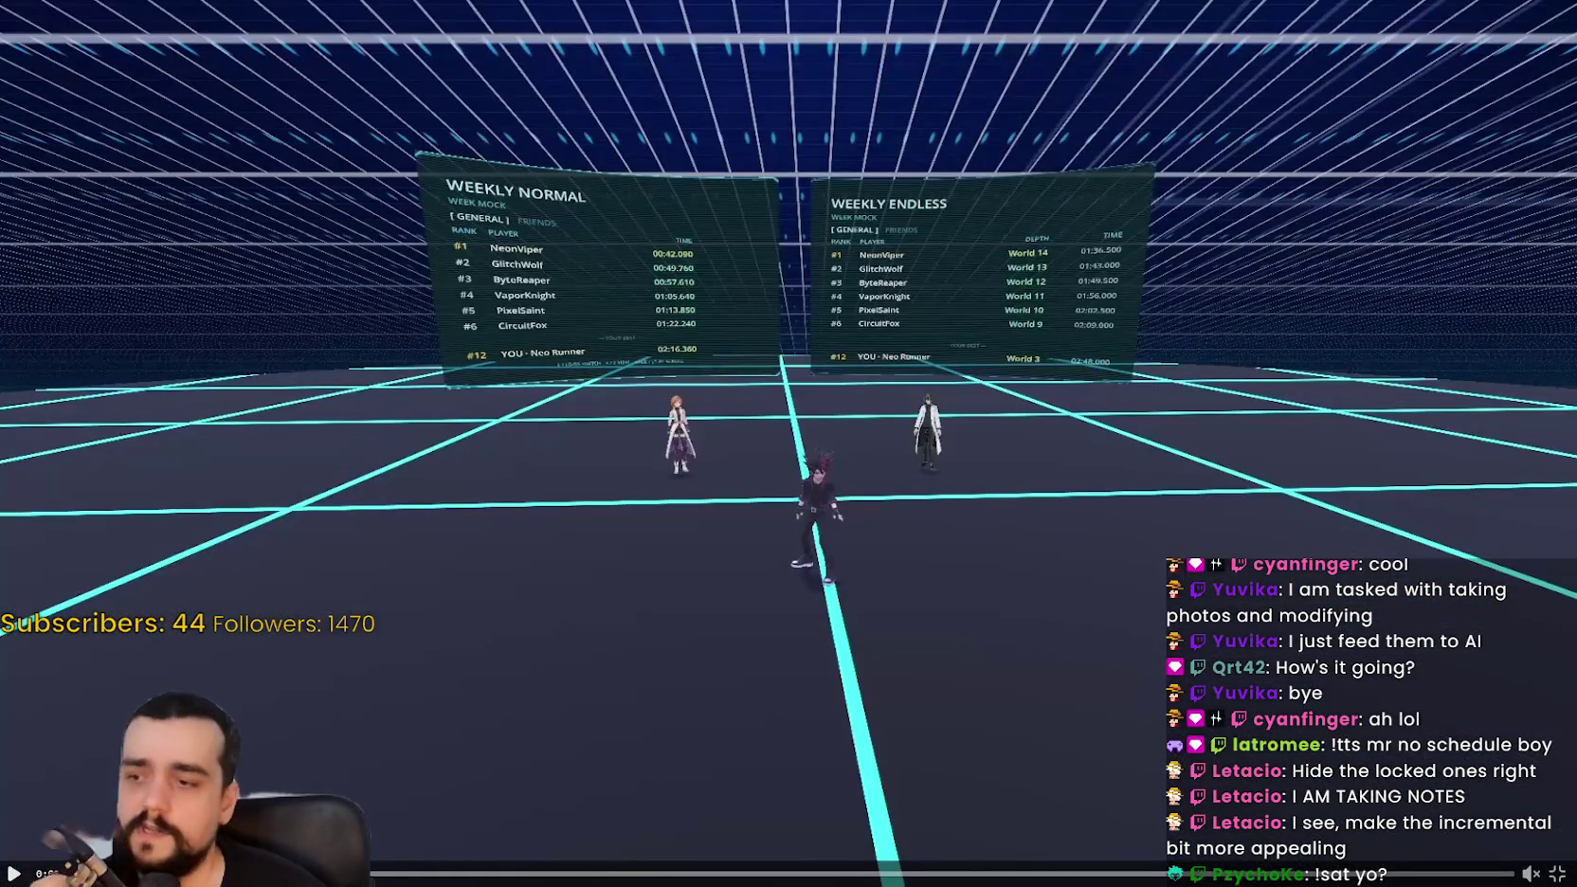
mouse_move(335, 870)
mouse_down()
mouse_move(608, 253)
mouse_move(952, 408)
mouse_up()
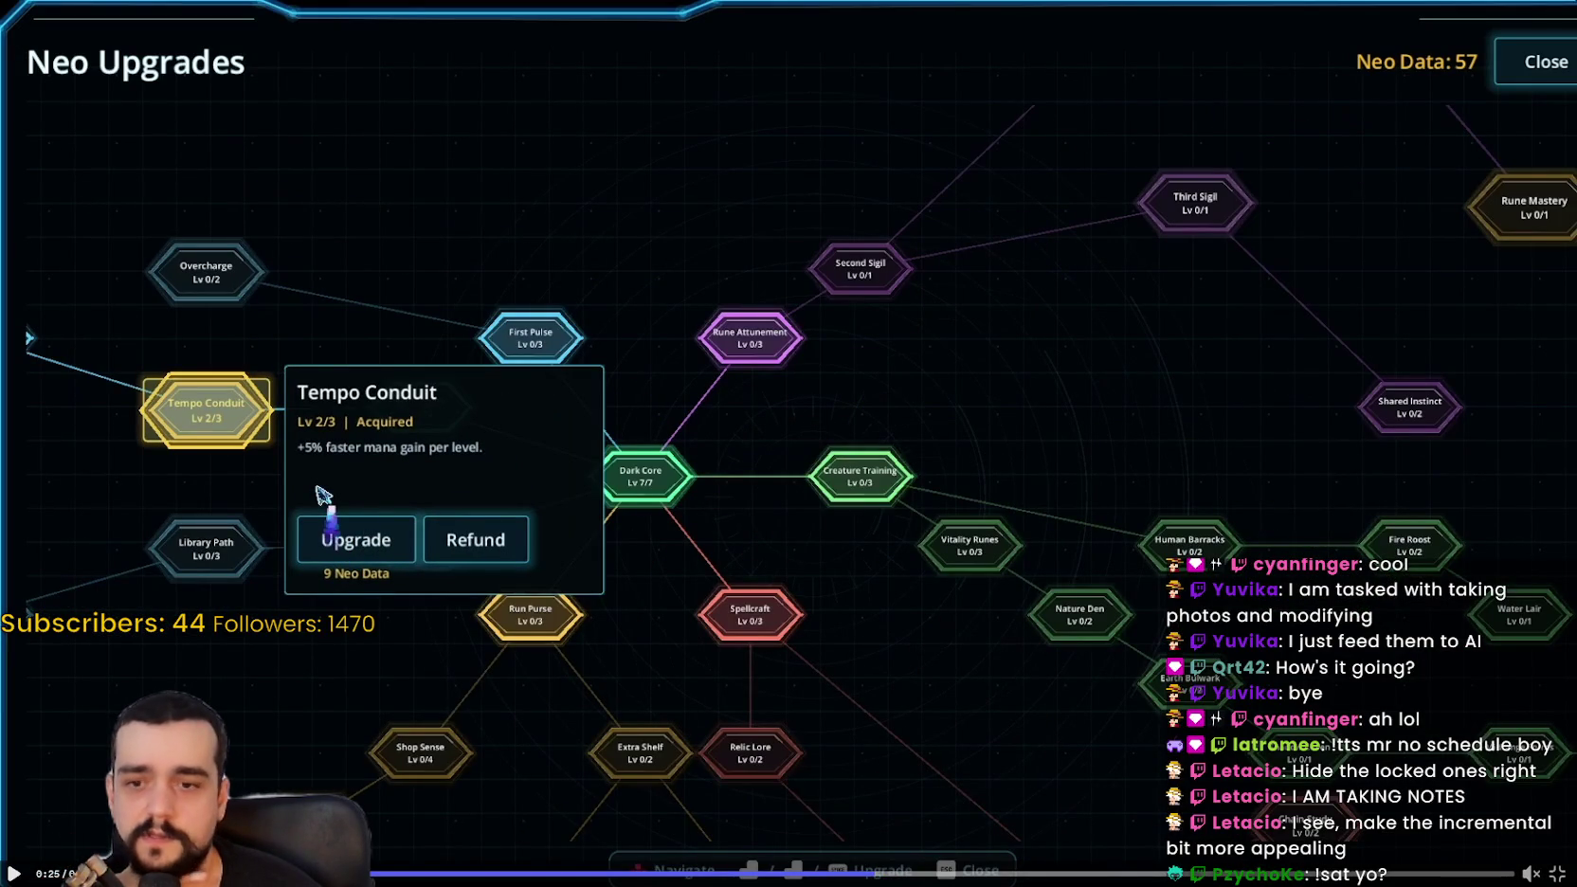
click(384, 870)
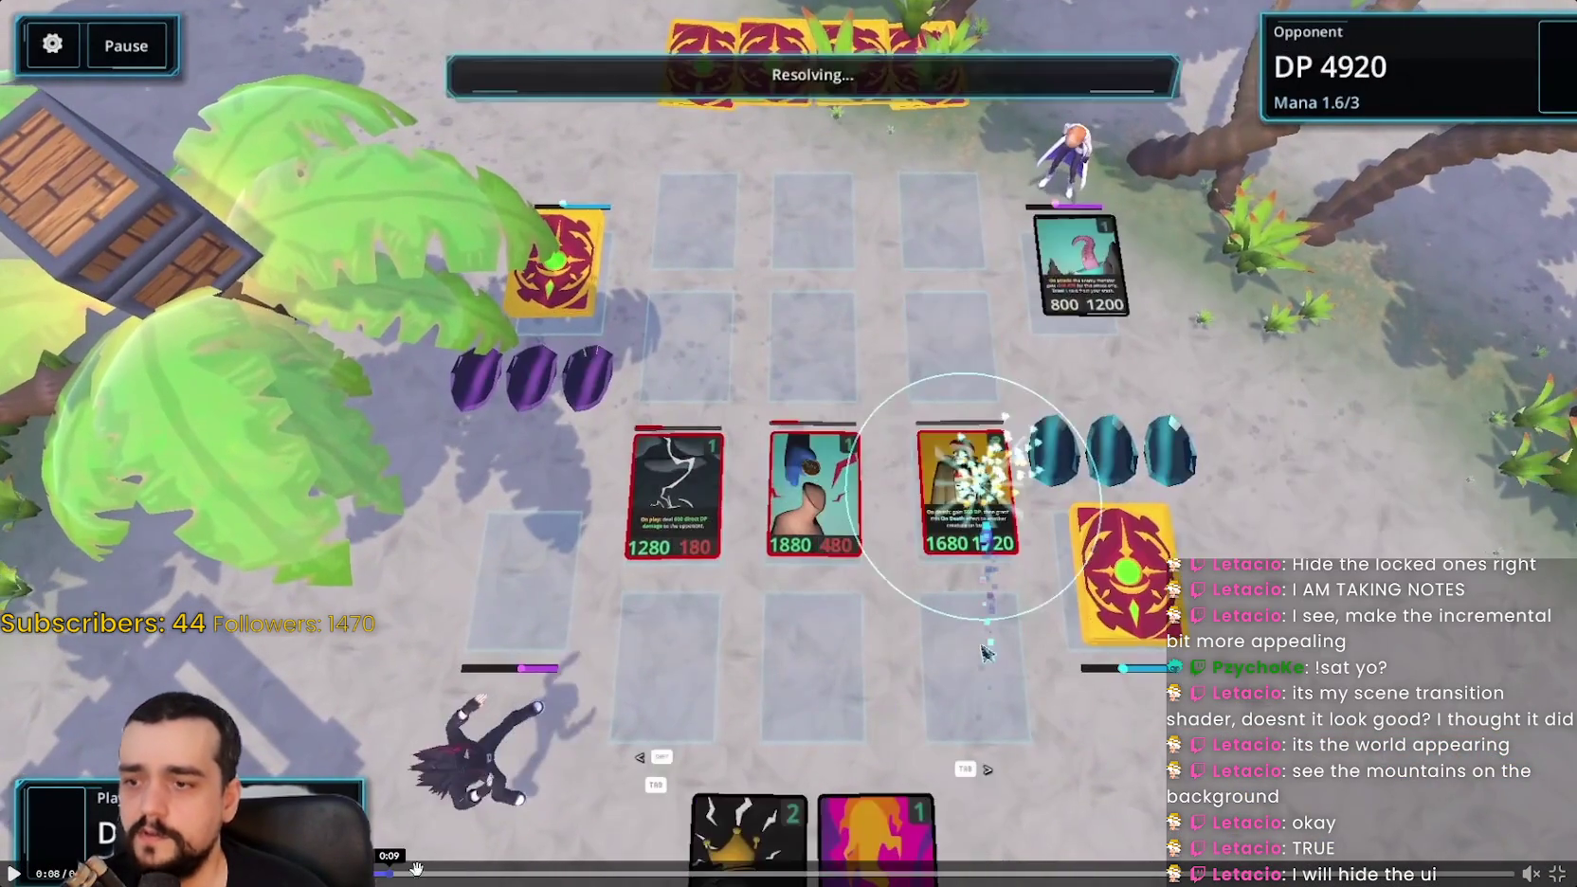
Step: Scrub the trailer through the title, duel, game over and draft scenes to its 0:46 Steam end card
drag(416, 869, 1007, 871)
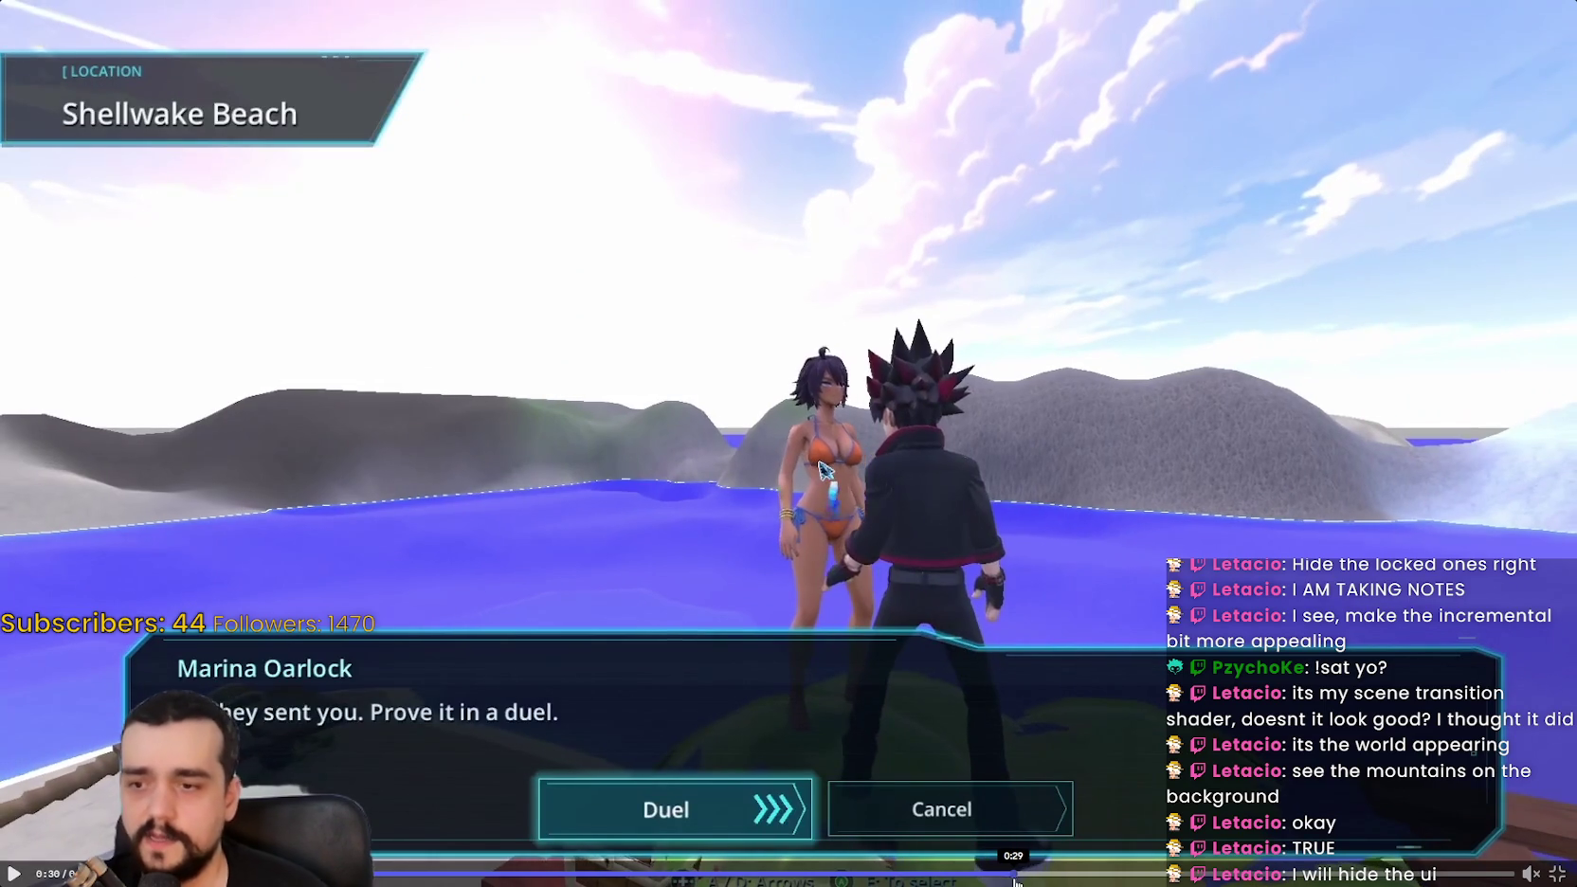
click(1057, 872)
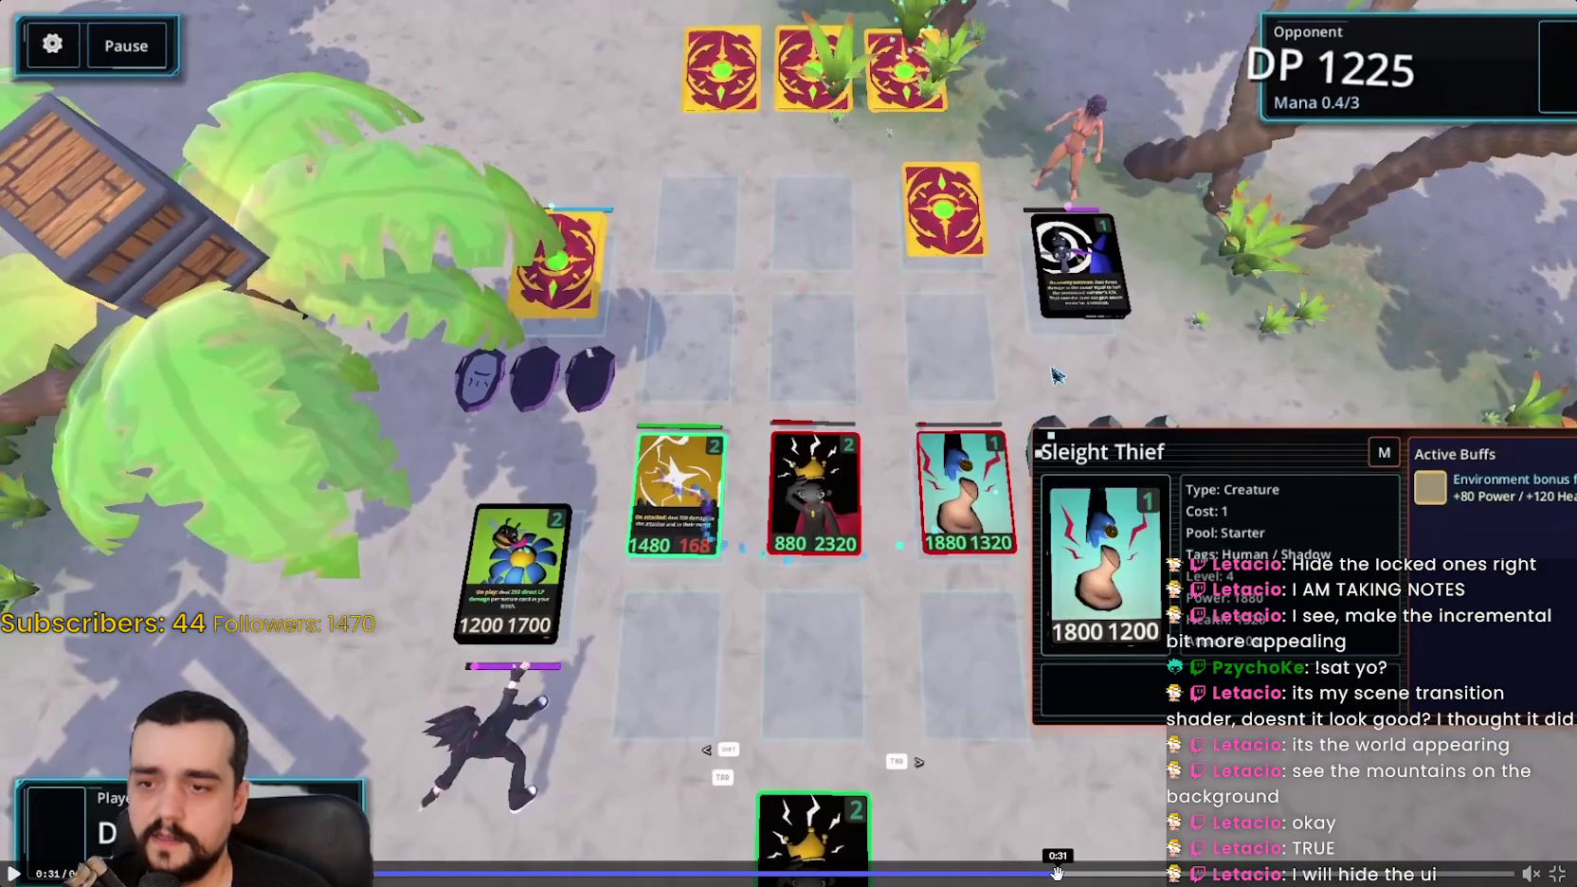
click(1174, 872)
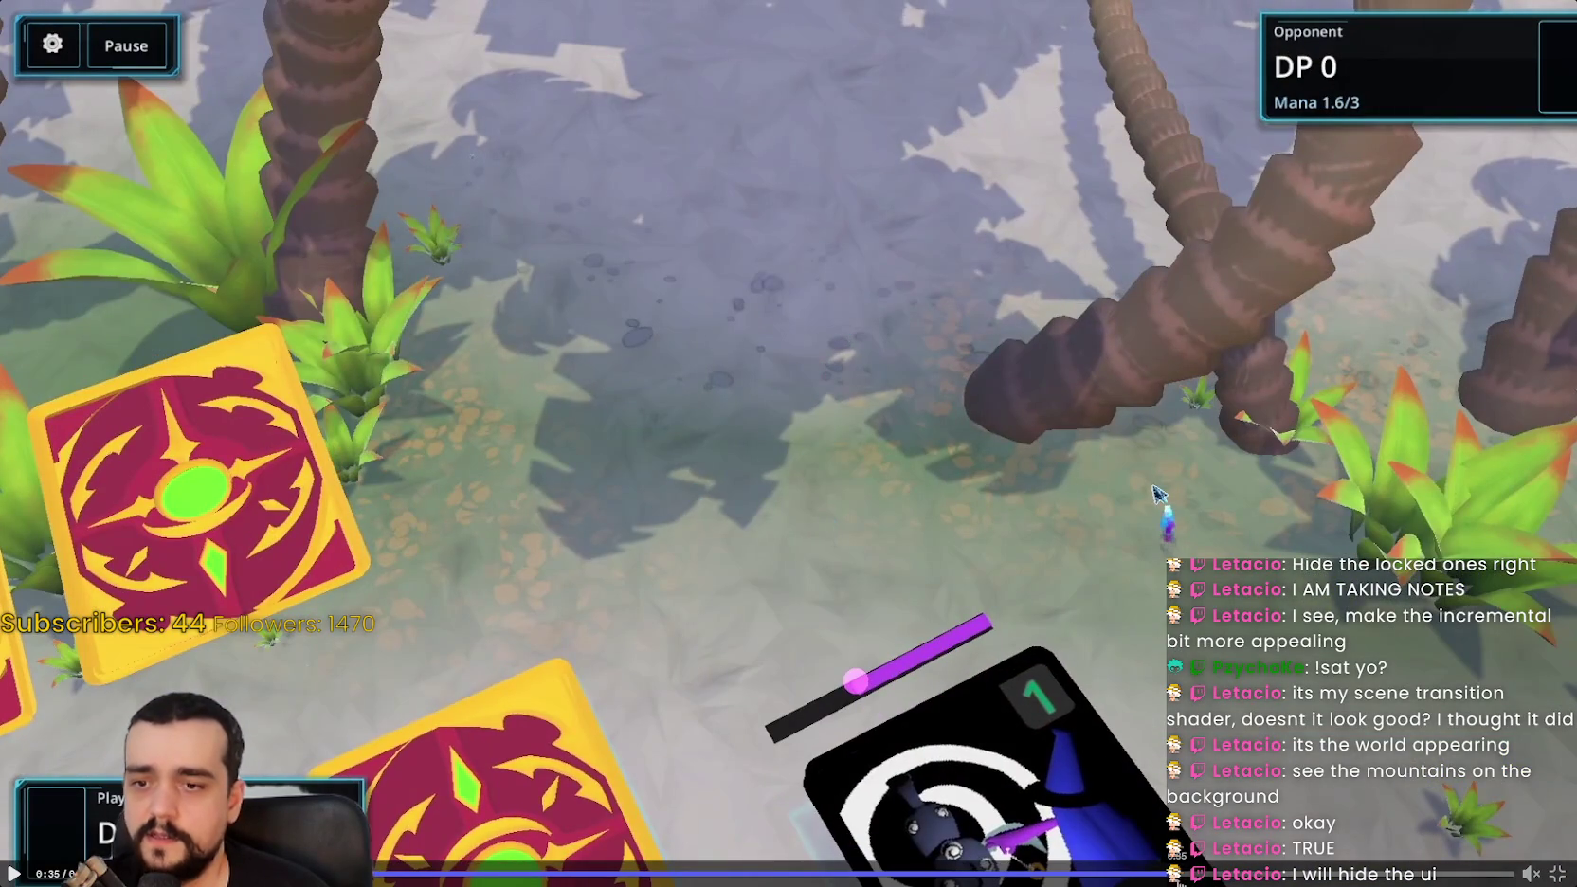
click(1357, 871)
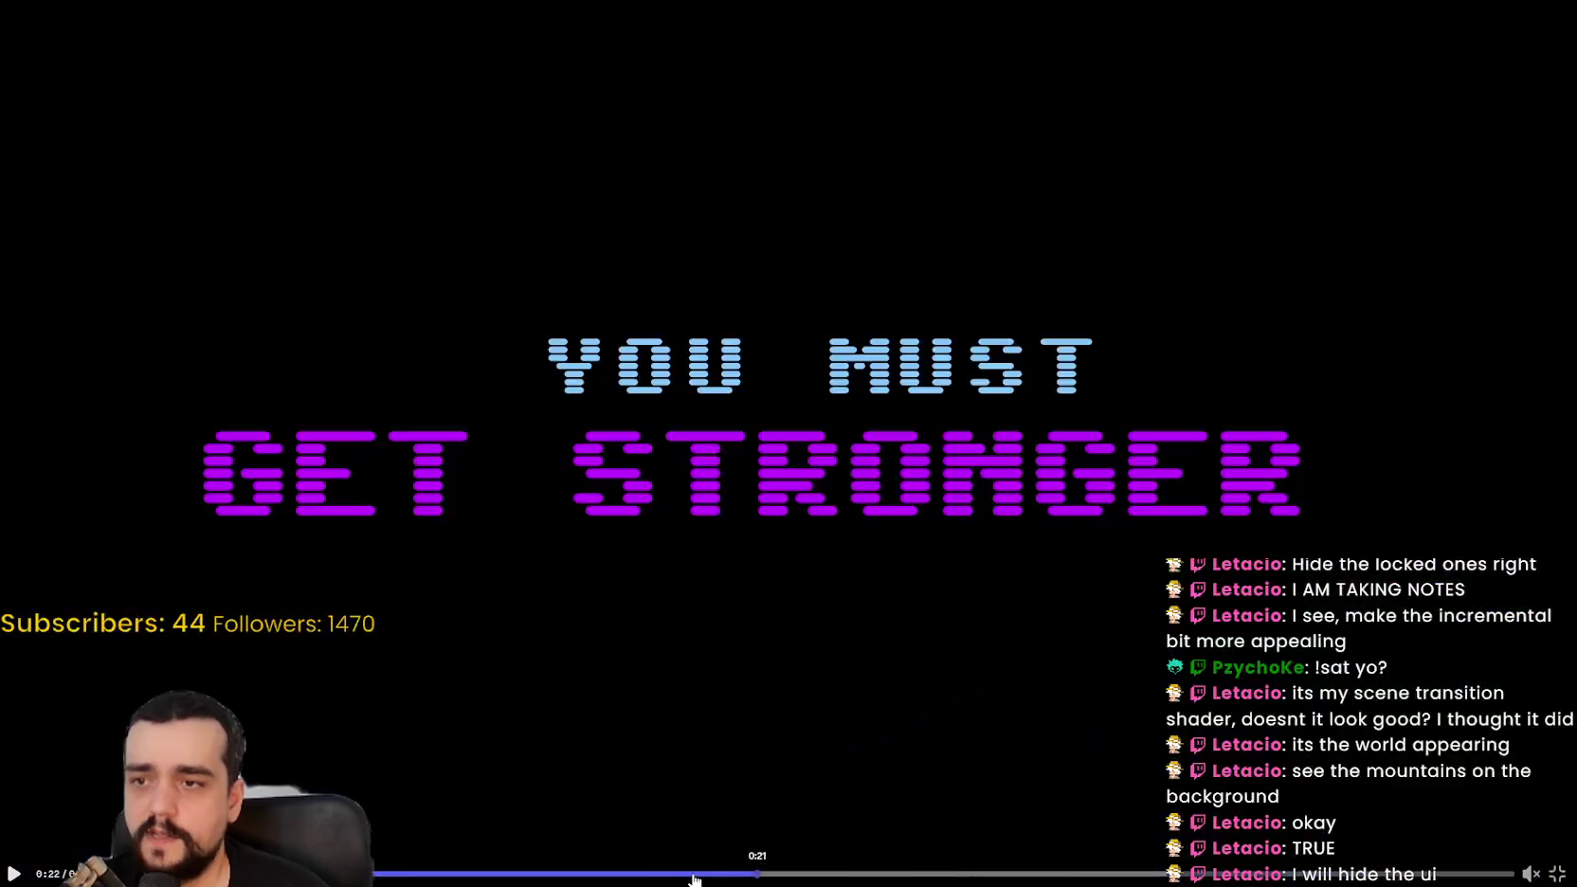
mouse_move(1374, 870)
mouse_down()
mouse_move(640, 869)
mouse_move(948, 870)
mouse_move(764, 869)
mouse_move(802, 880)
mouse_up()
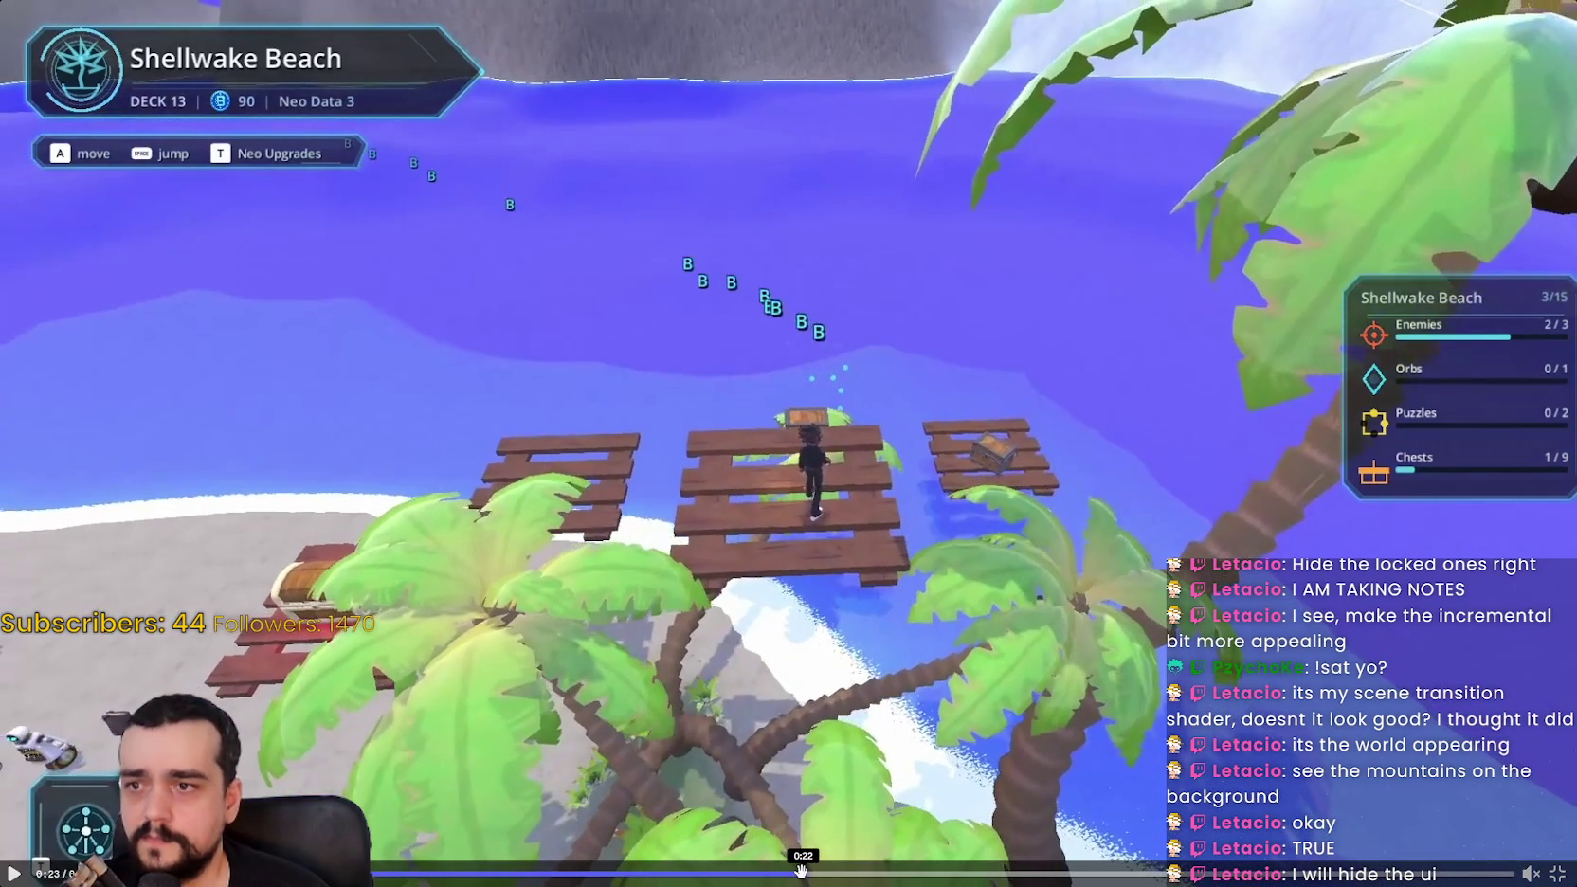
mouse_move(801, 869)
mouse_down()
mouse_move(816, 871)
mouse_move(519, 872)
mouse_move(1568, 881)
mouse_up()
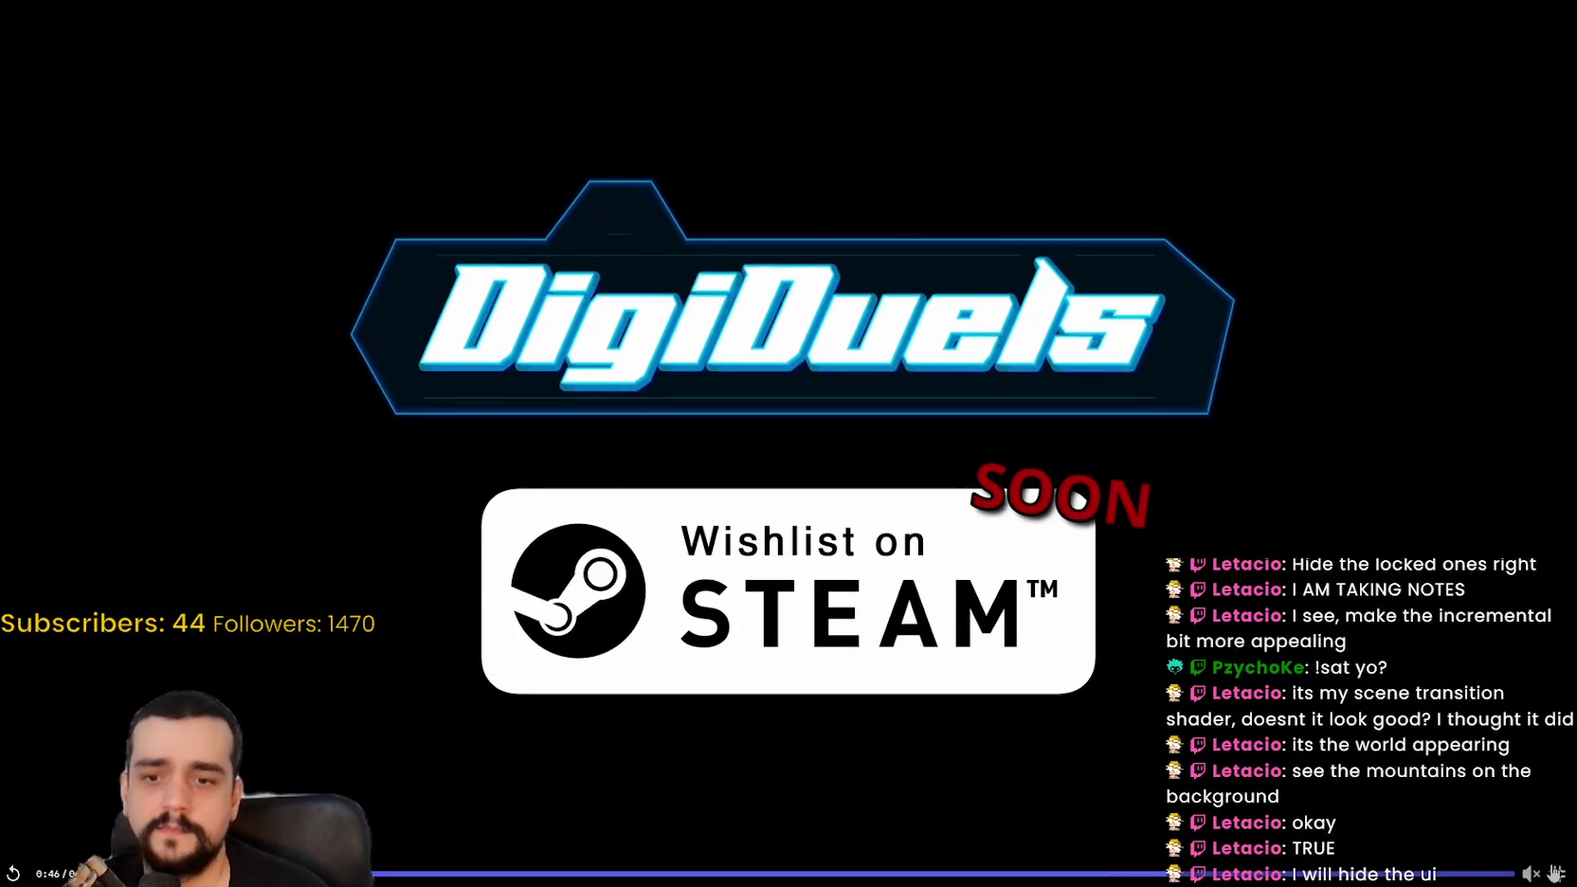
Step: Exit full screen, scroll through the replies, then restore down and minimize Discord
click(1555, 873)
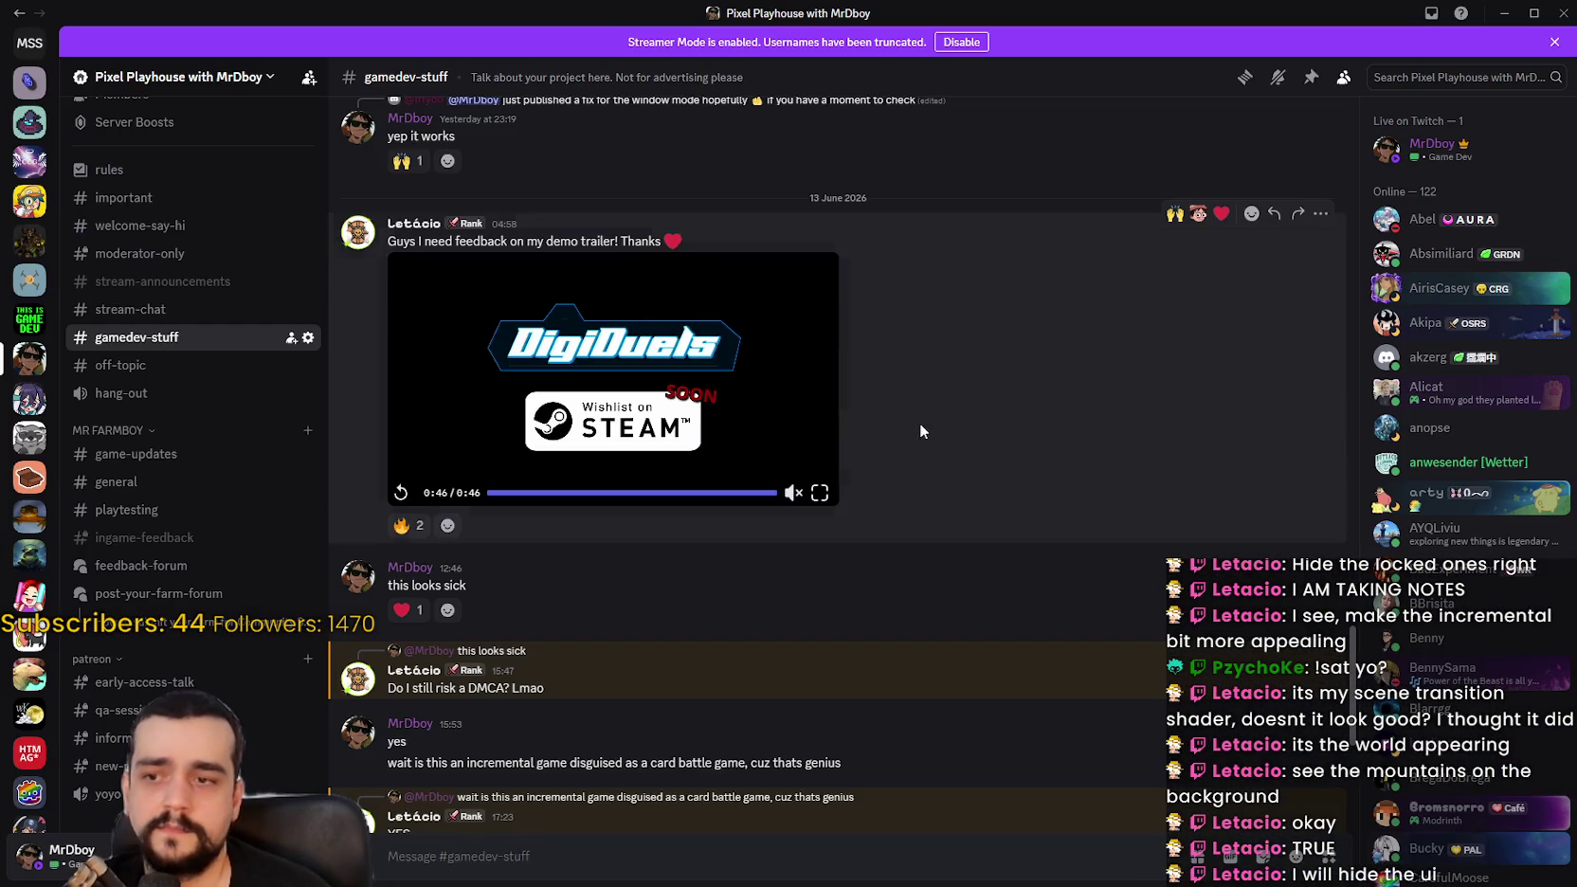
scroll(962, 545, down, 4)
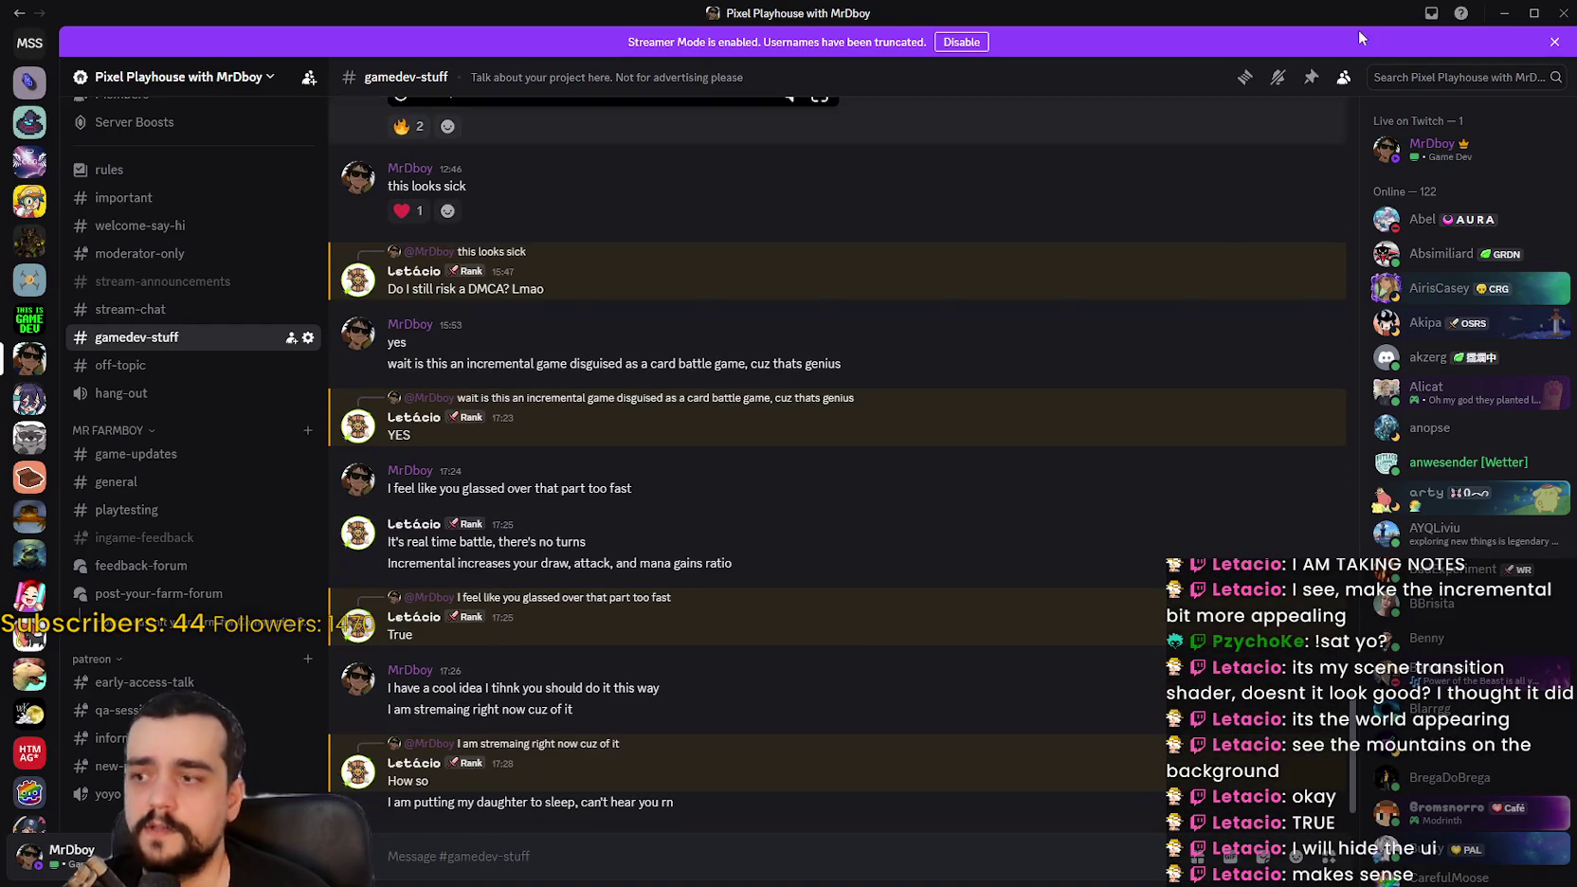
click(1533, 13)
click(1104, 73)
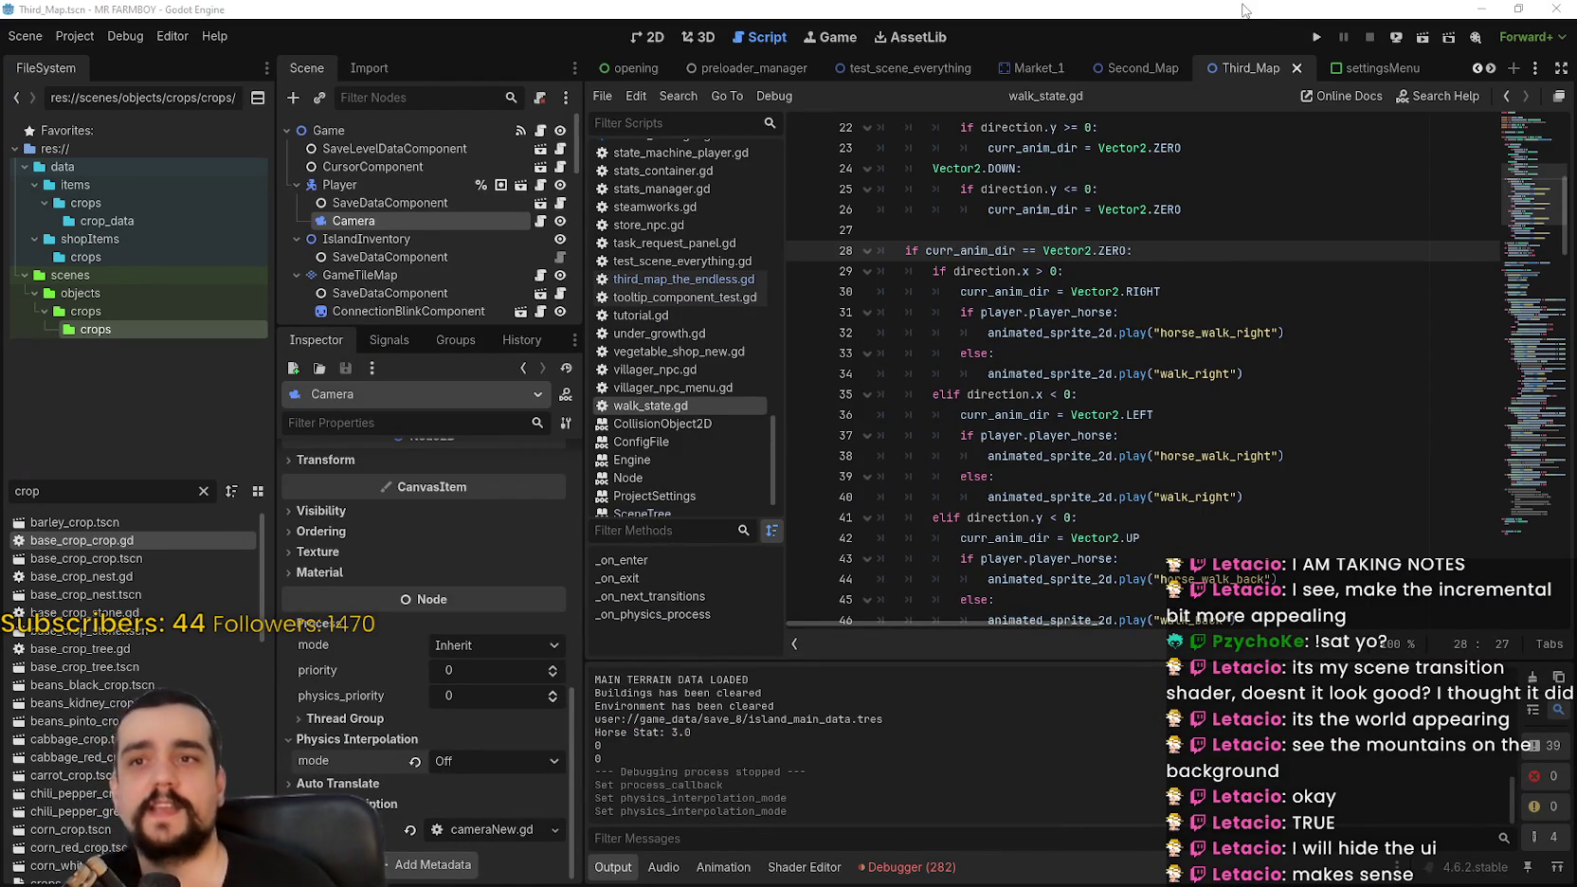
Step: Run the Mr Farmboy project from the Godot toolbar
click(1315, 35)
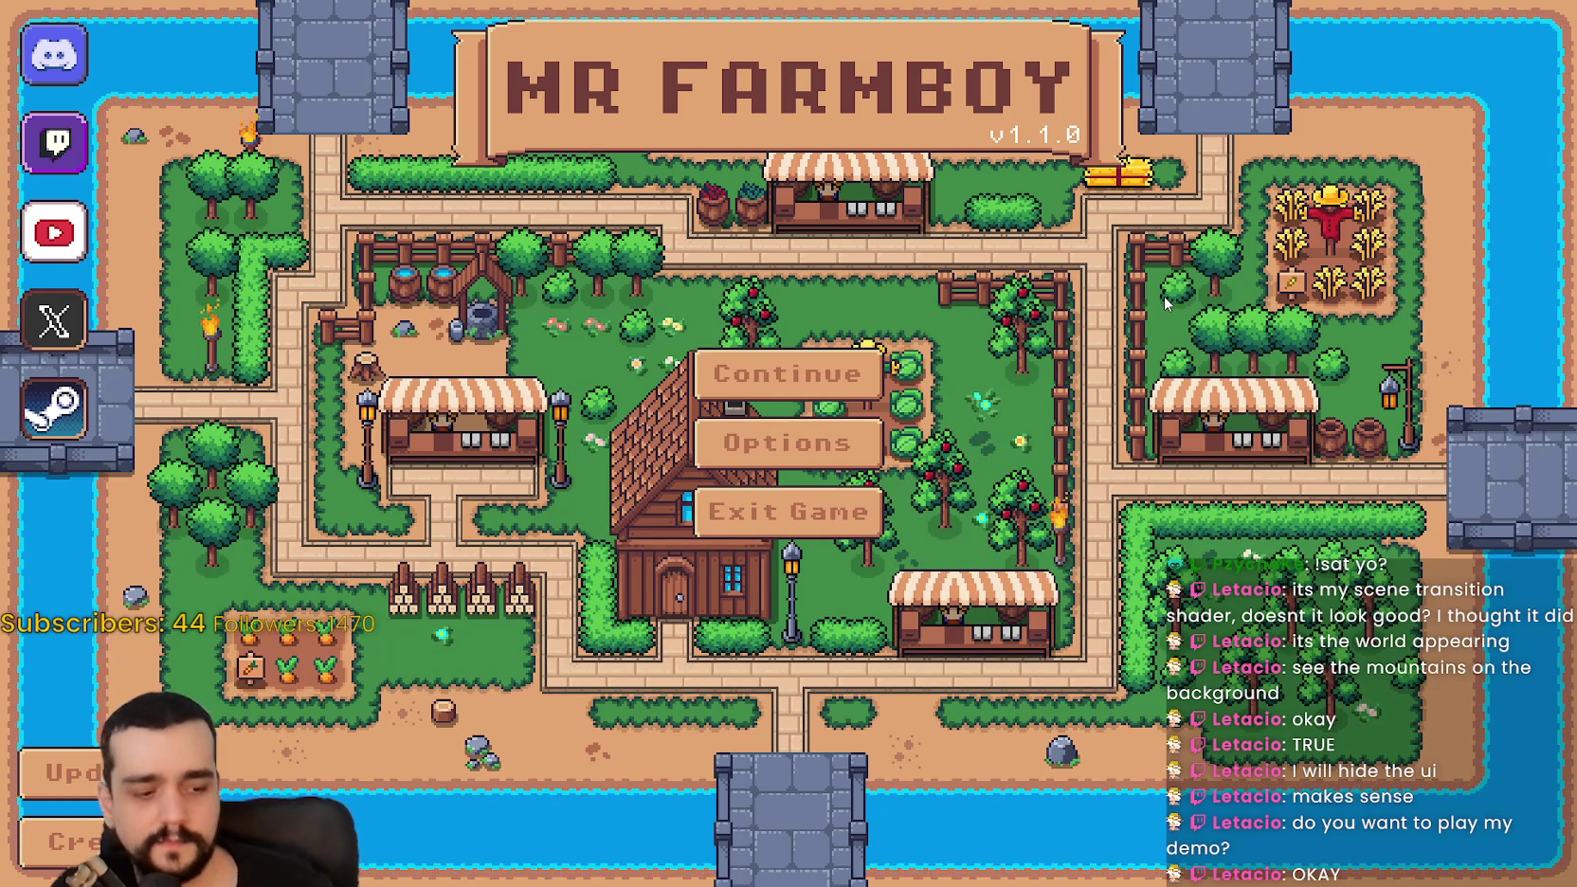
Step: Load the Save 8 (Incremental) world from the Continue save list
key(Return)
scroll(1095, 379, down, 5)
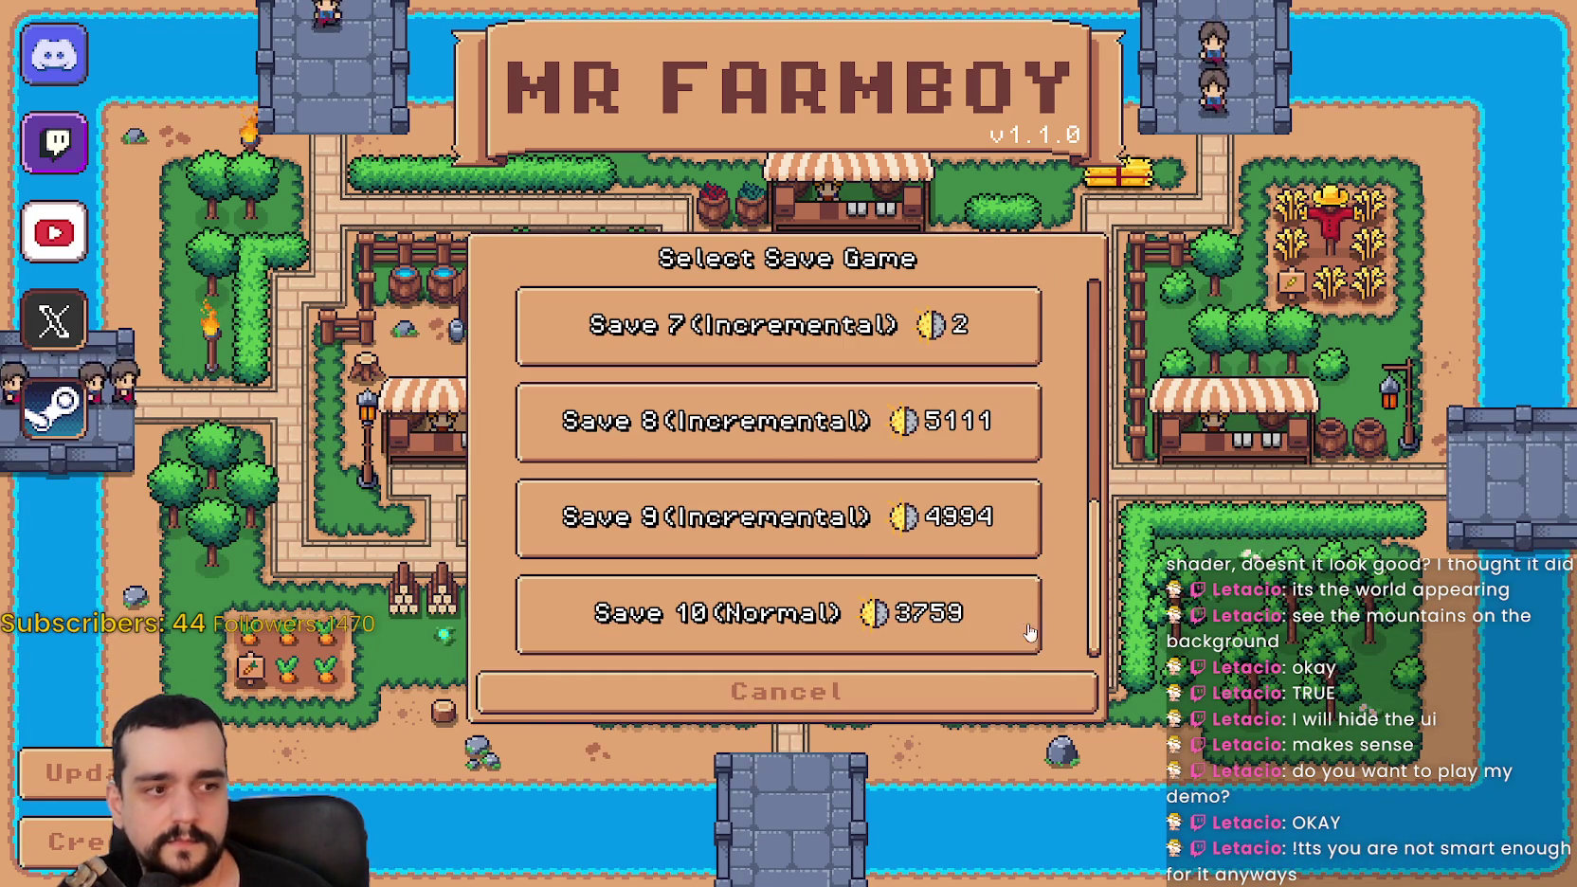
click(826, 465)
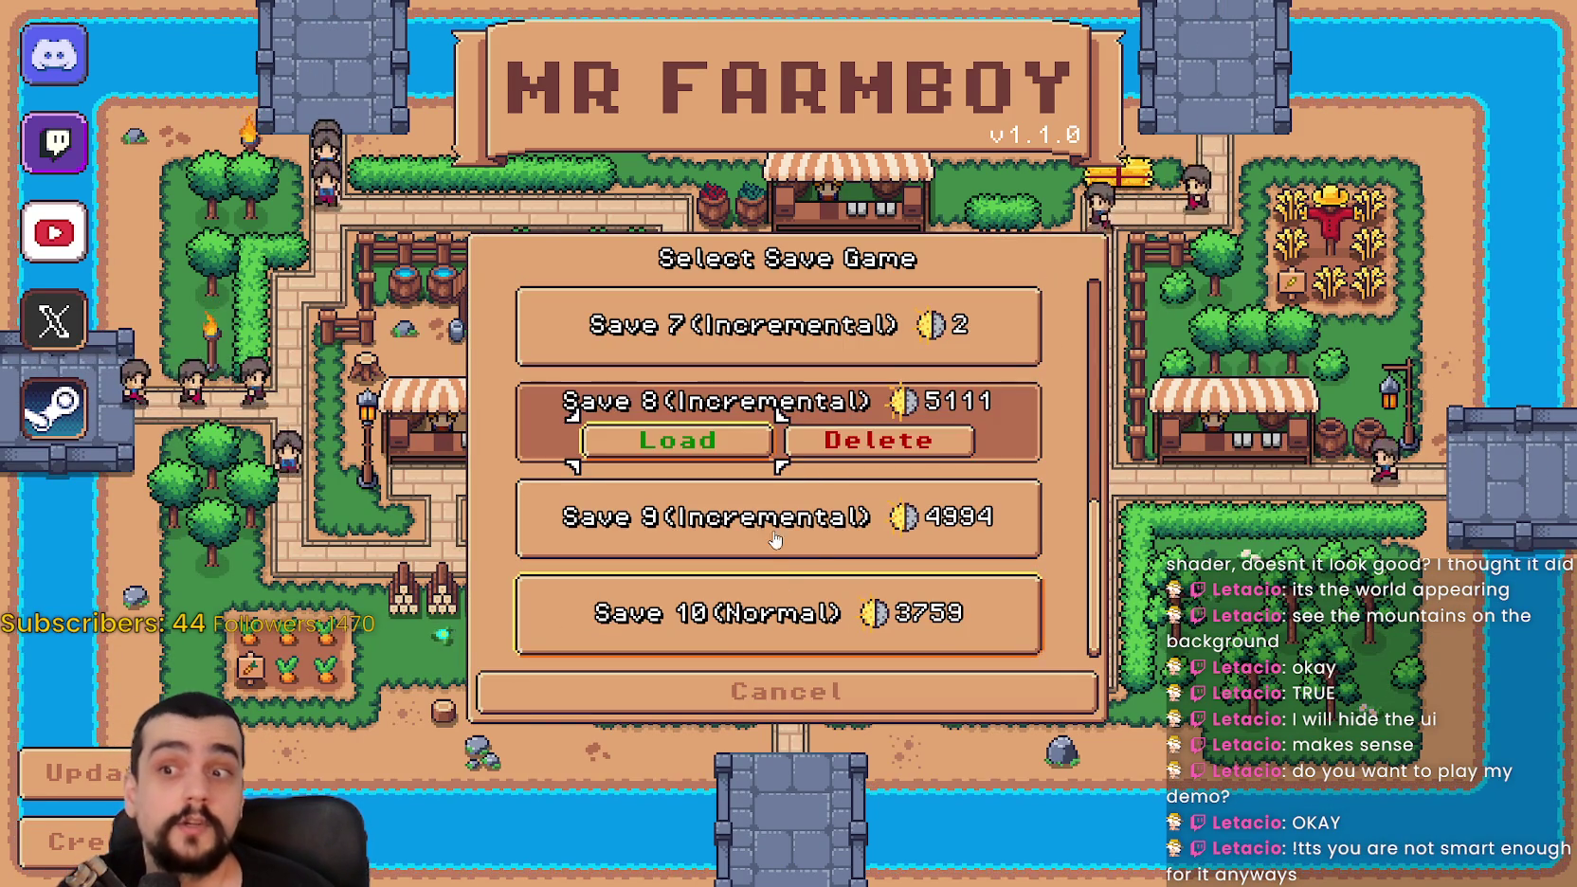
click(734, 437)
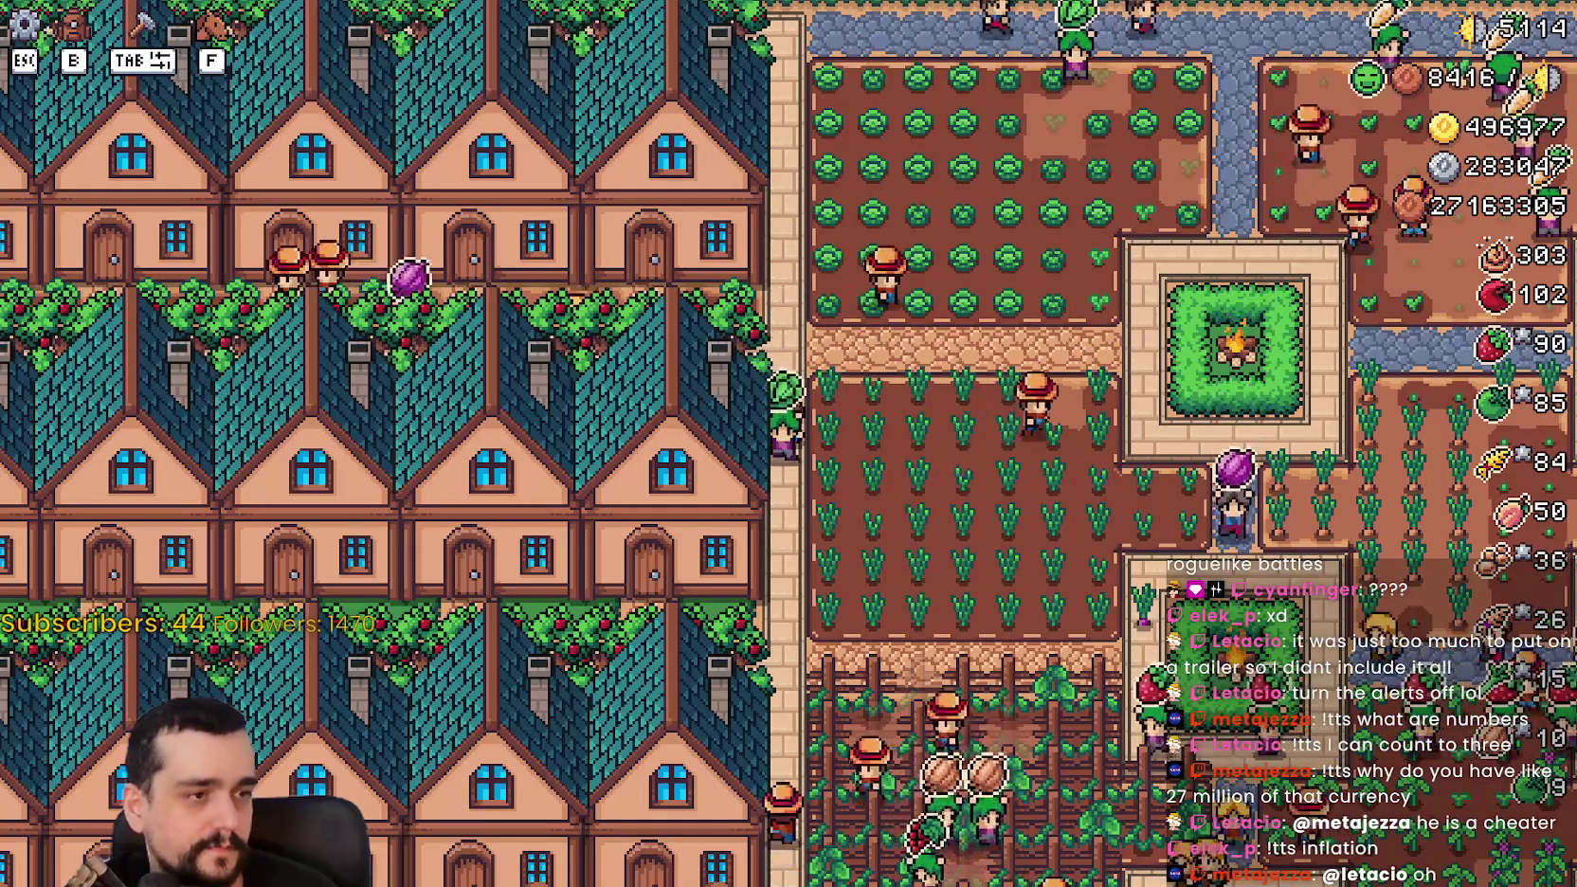
Step: Walk the farmer right, down, then left along the stone path toward the fire pit, then pause
key(d)
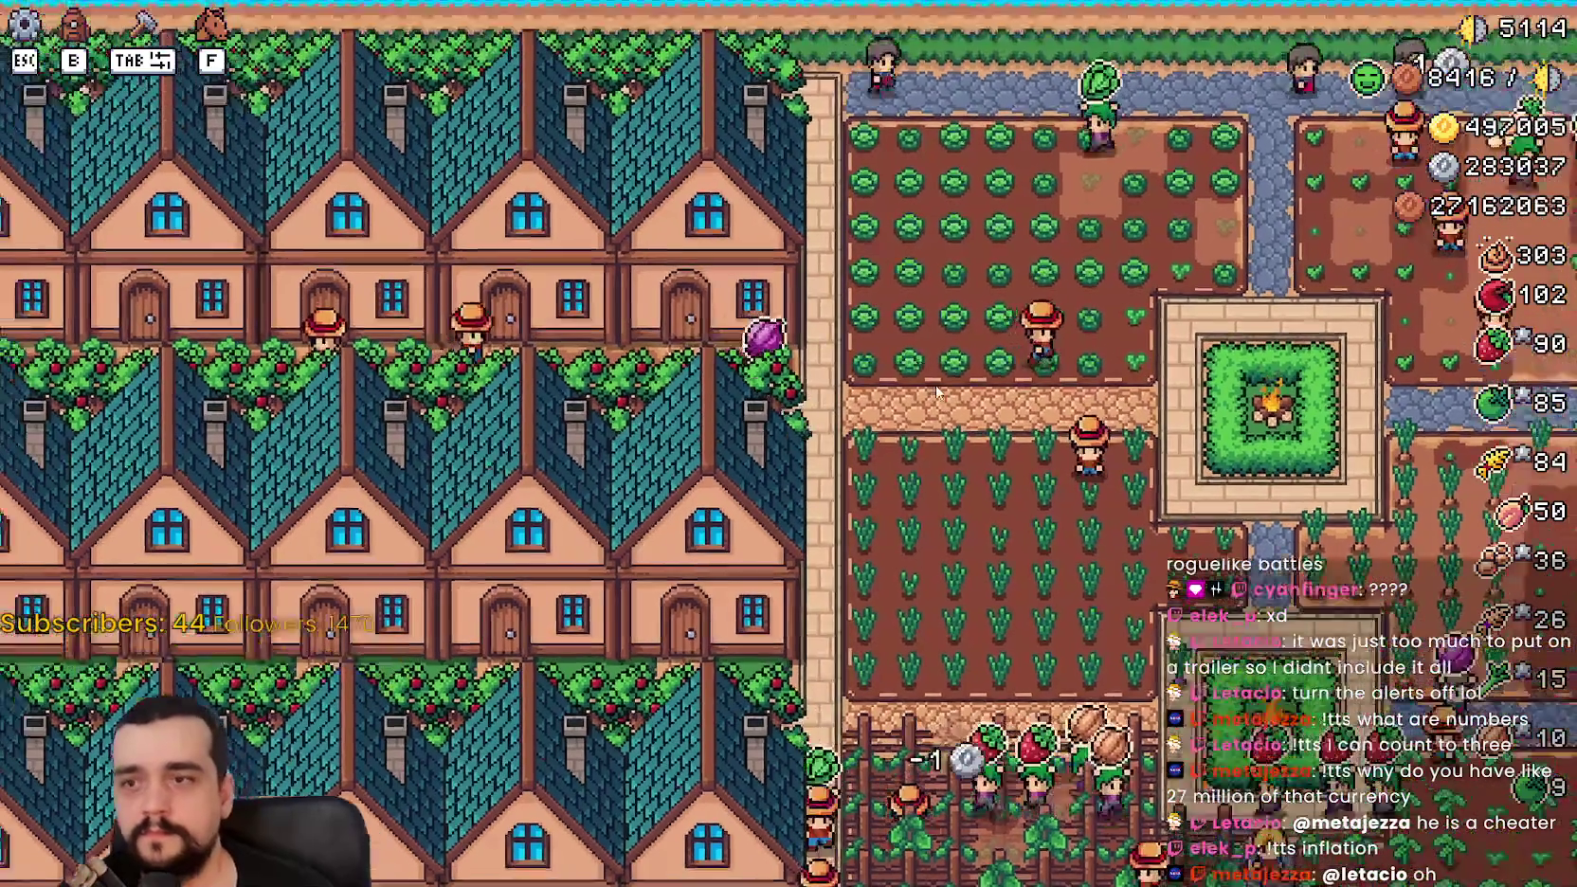
key(s)
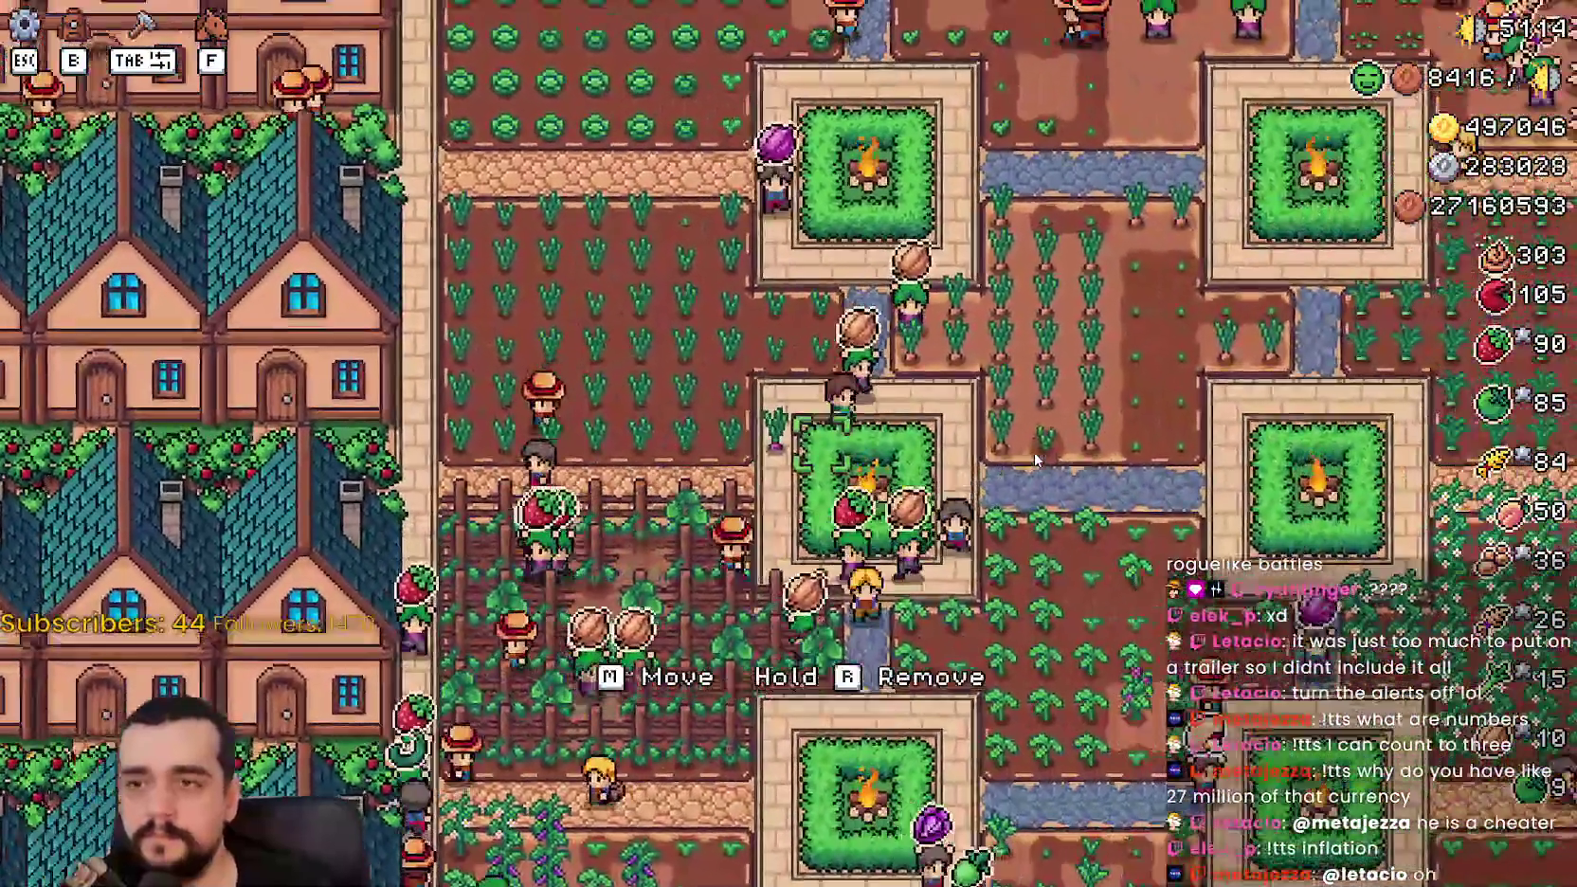
key(d)
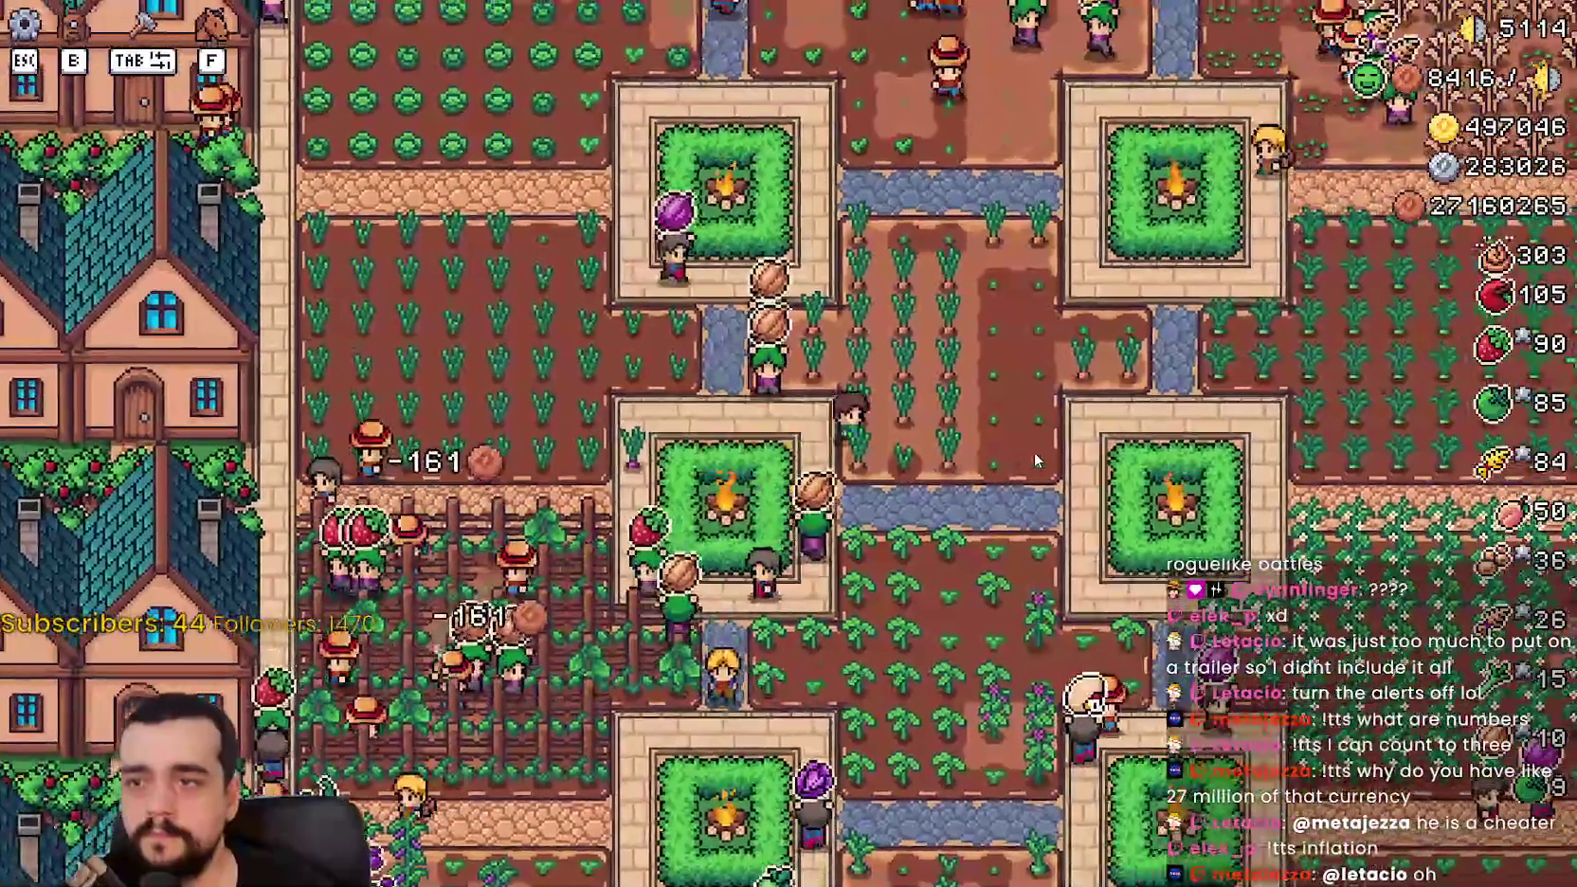
key(d)
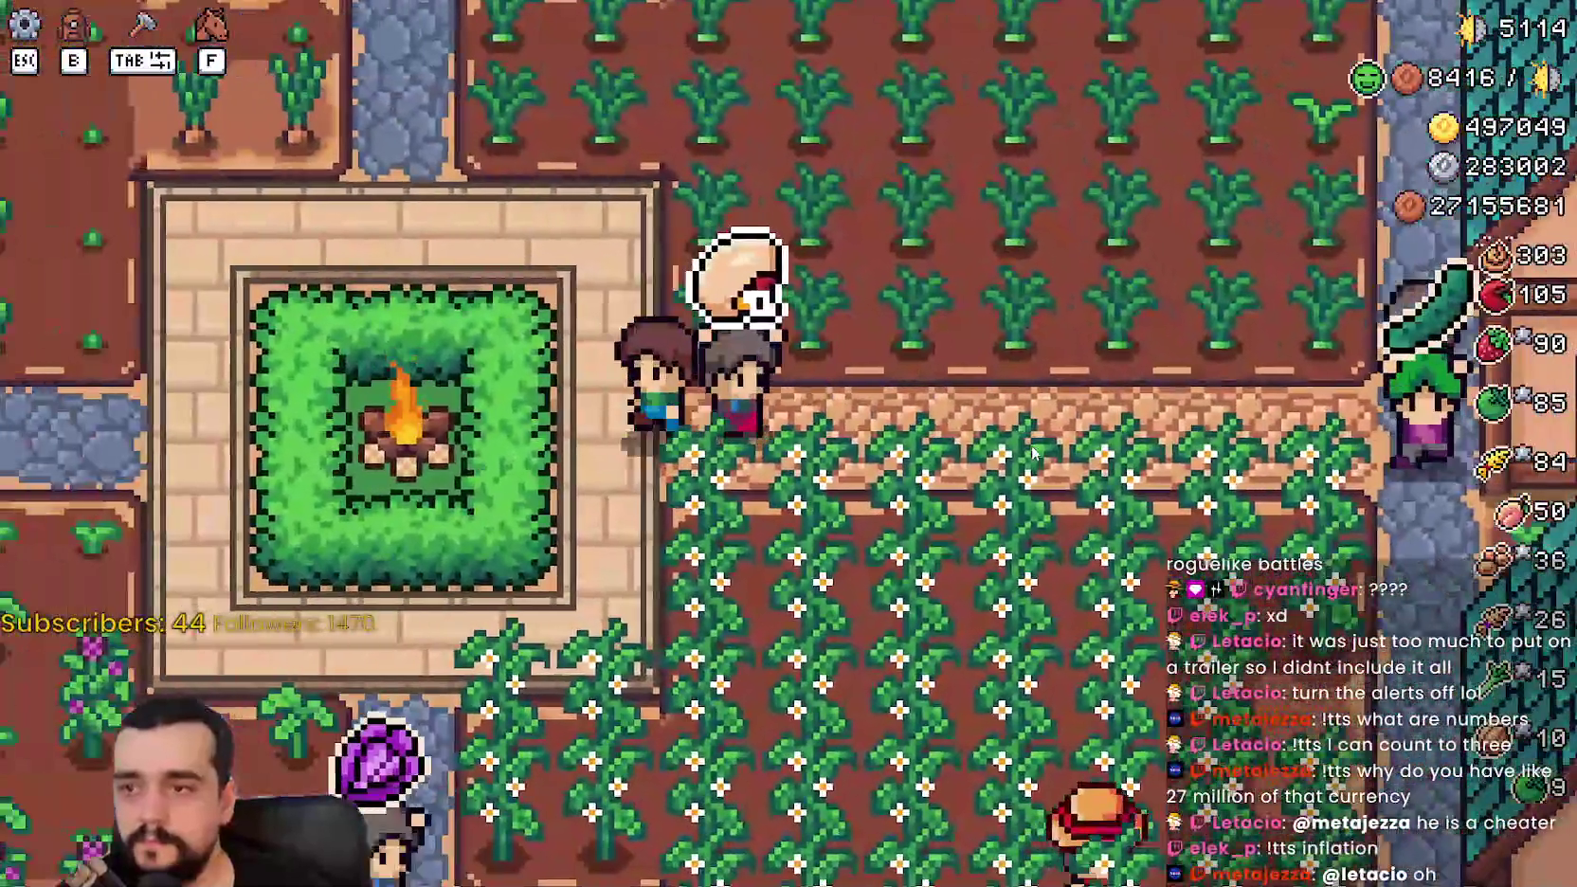
key(a)
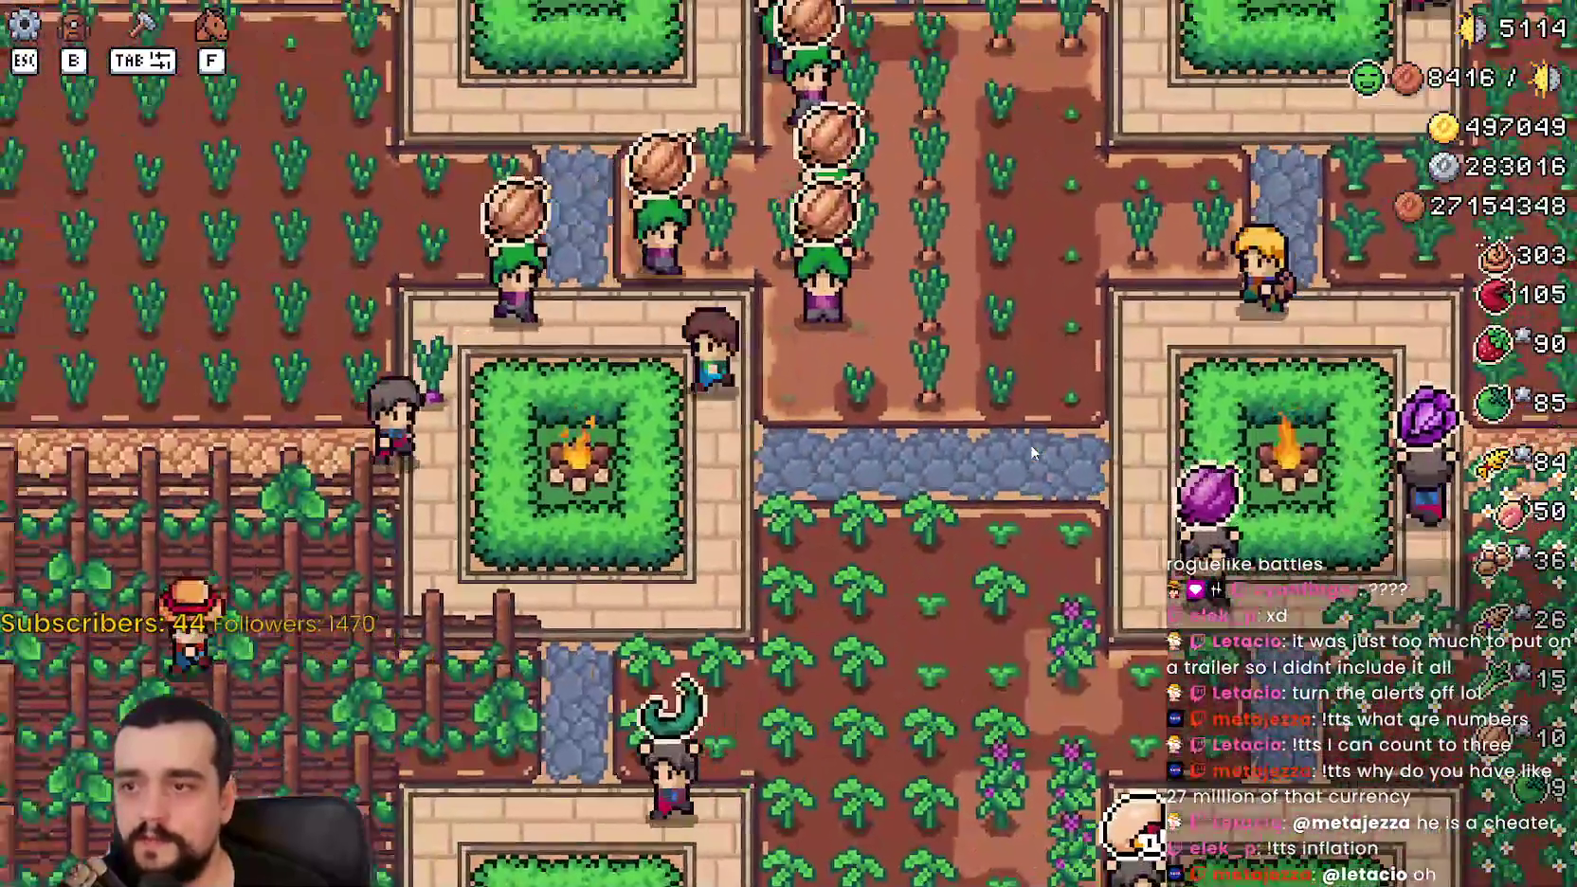
key(s)
key(a)
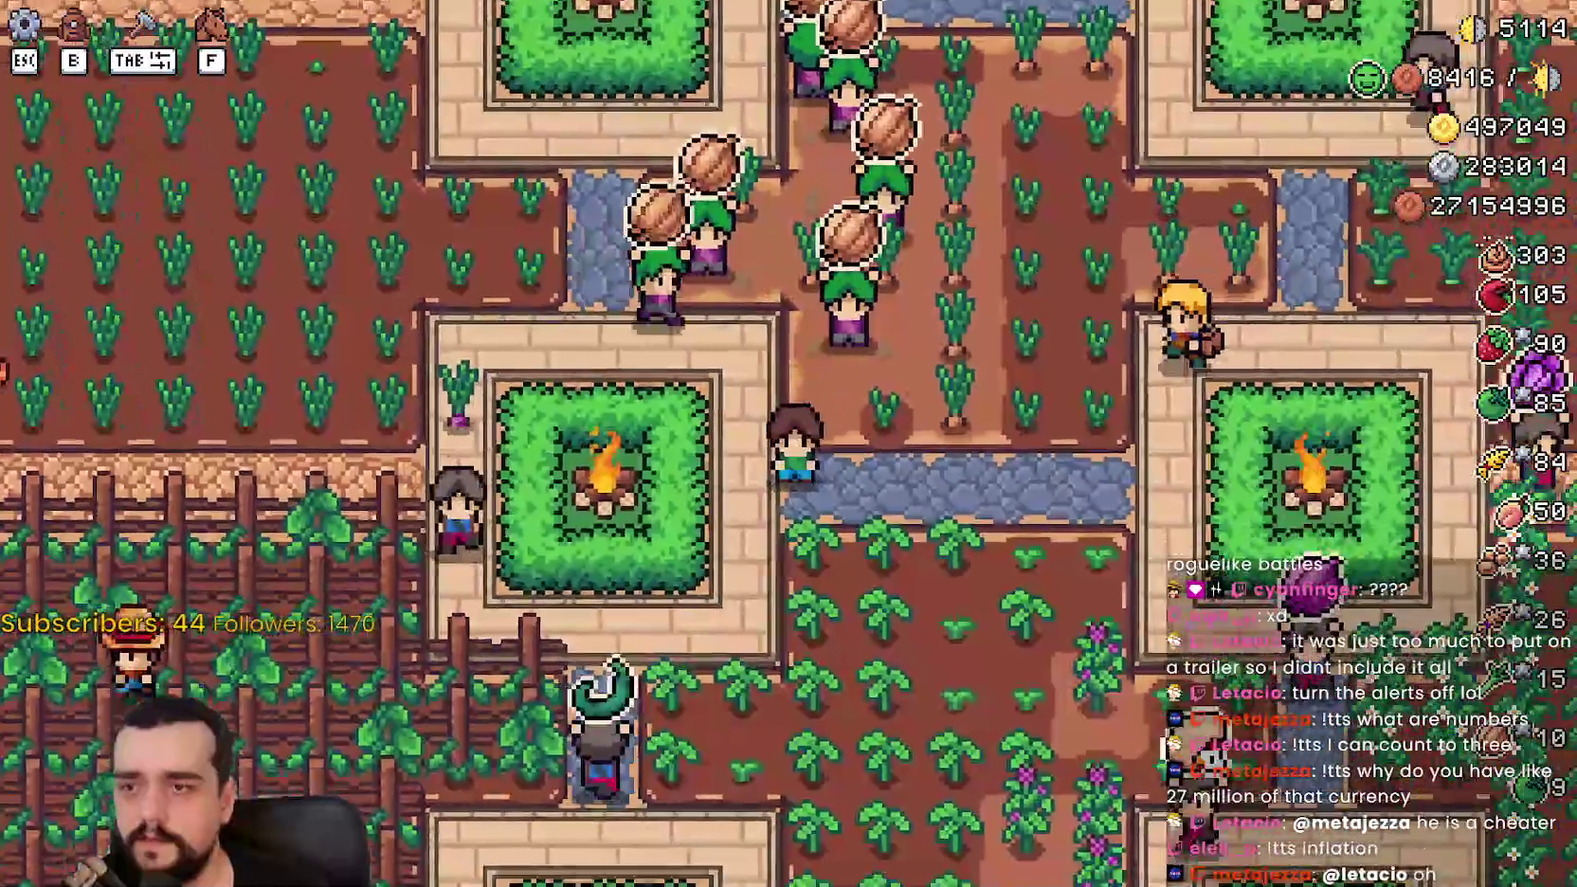
key(a)
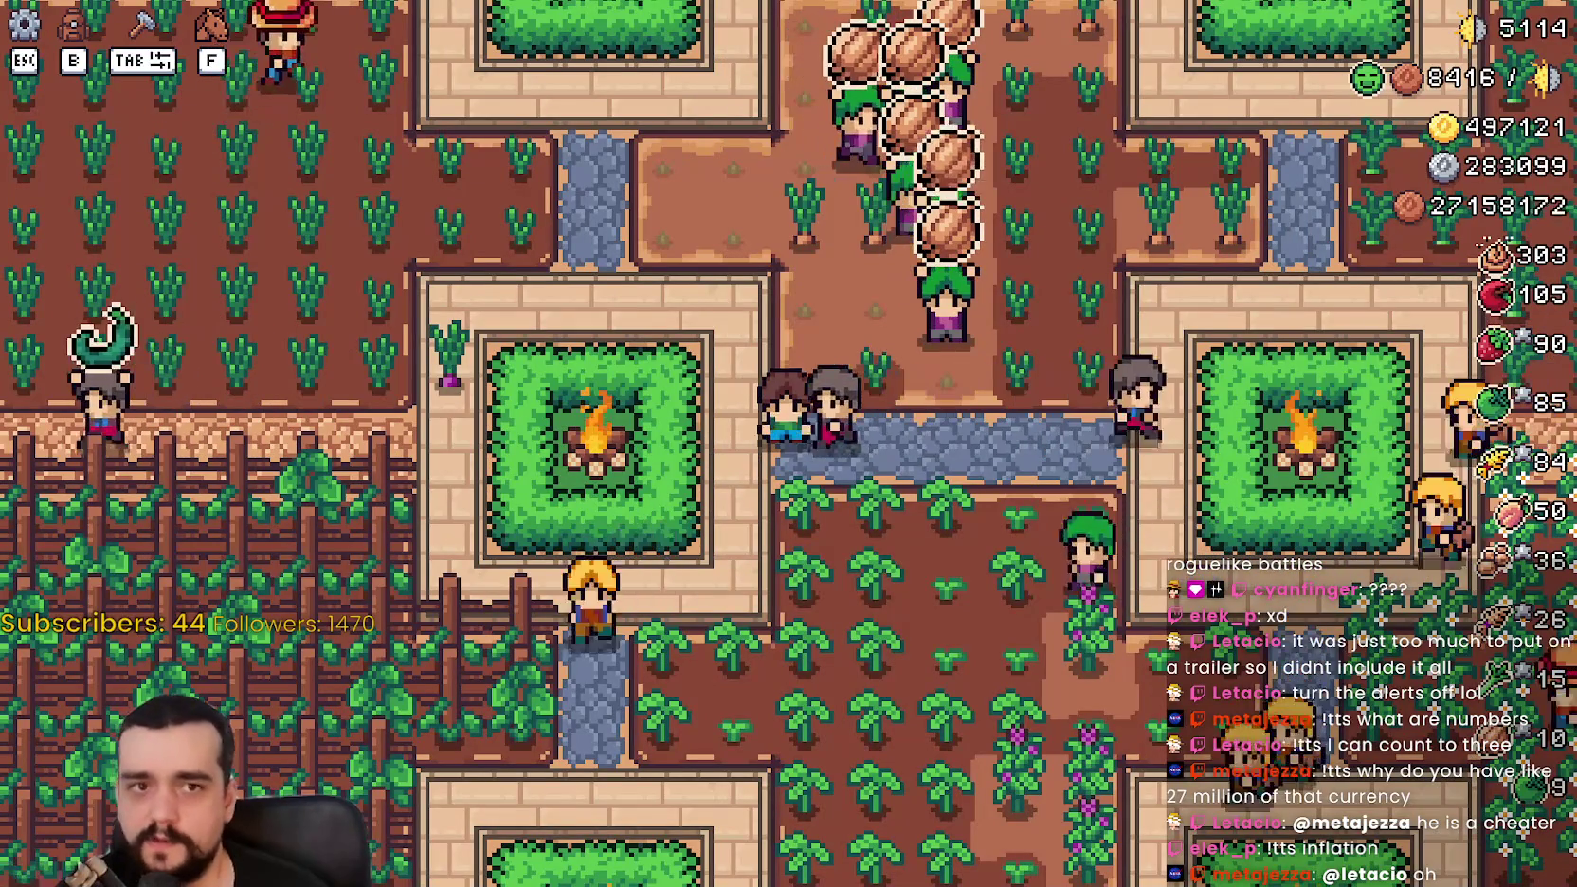
key(Escape)
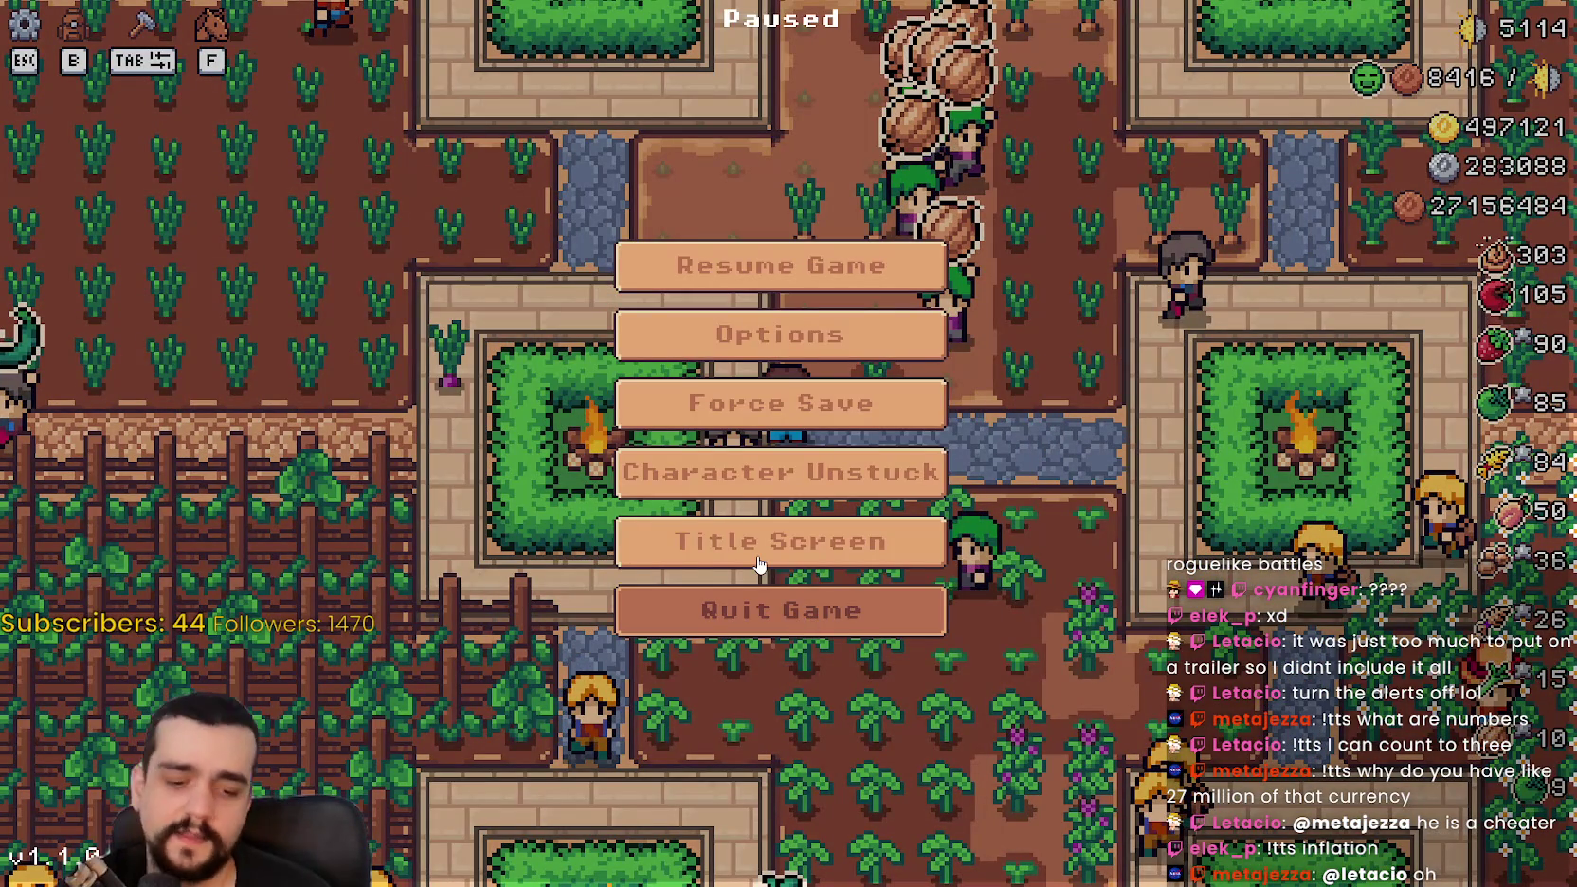
Step: Dismiss the pause menu, close the game window, and relaunch Mr Farmboy from the editor
key(Escape)
key(alt+F4)
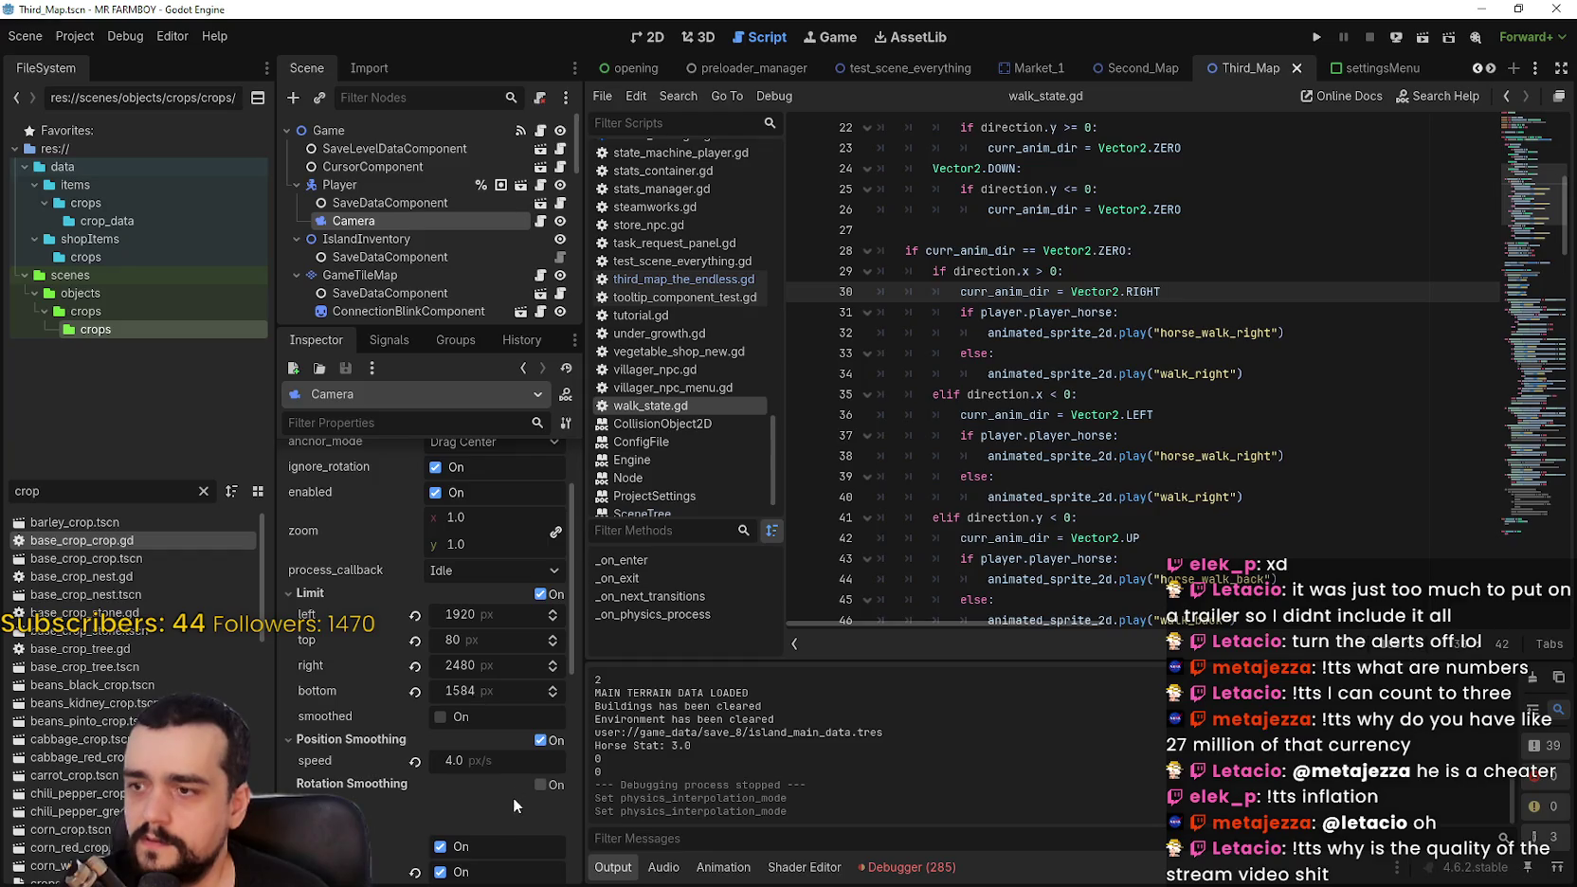
scroll(493, 807, down, 5)
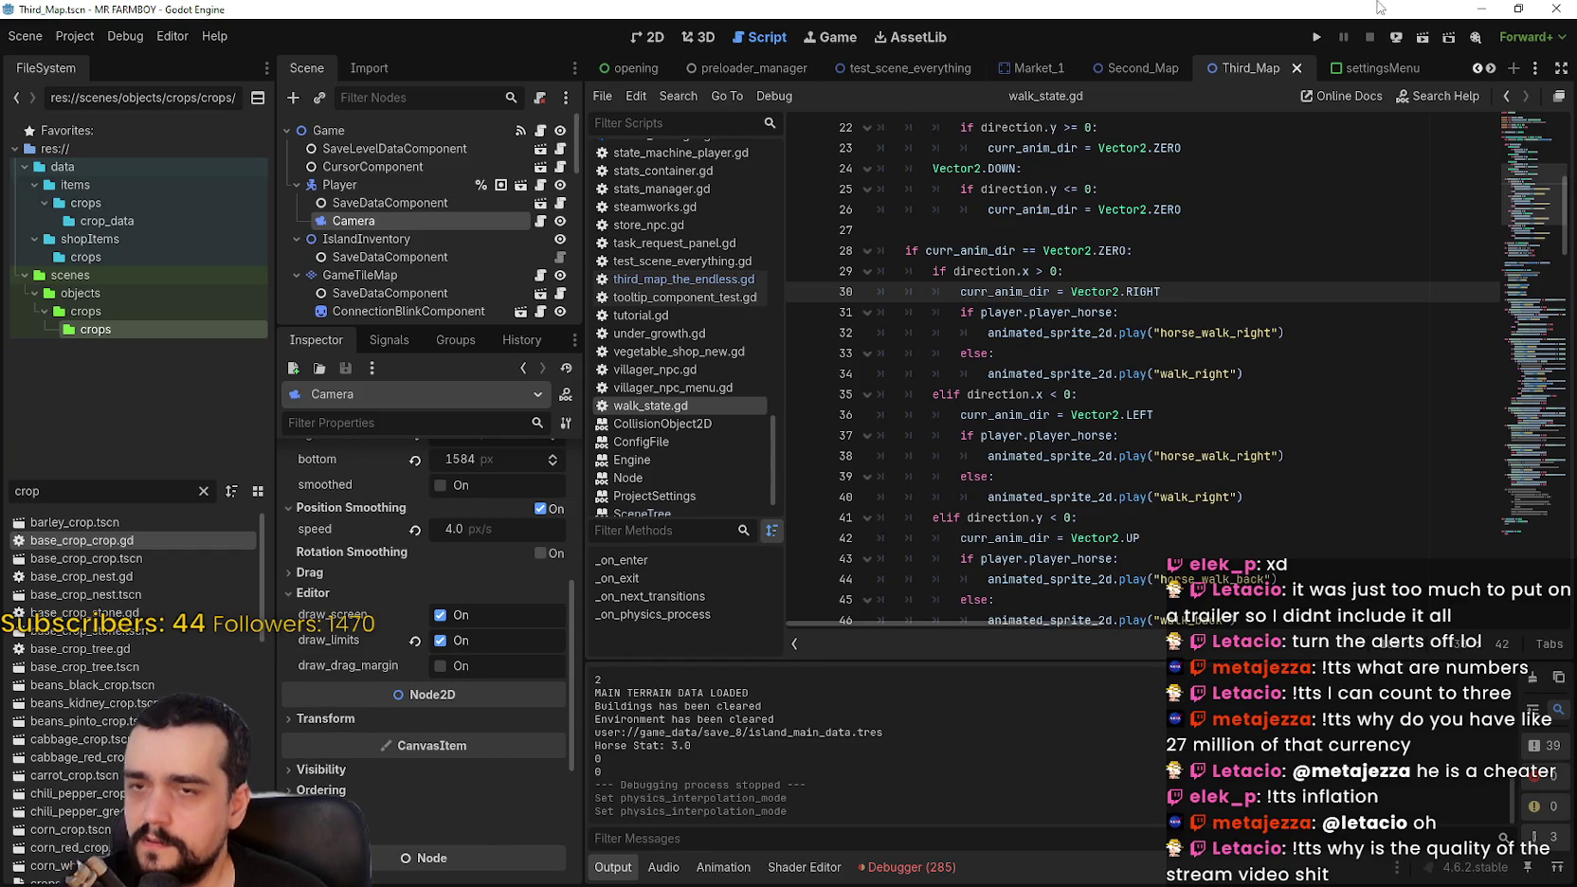
click(1322, 35)
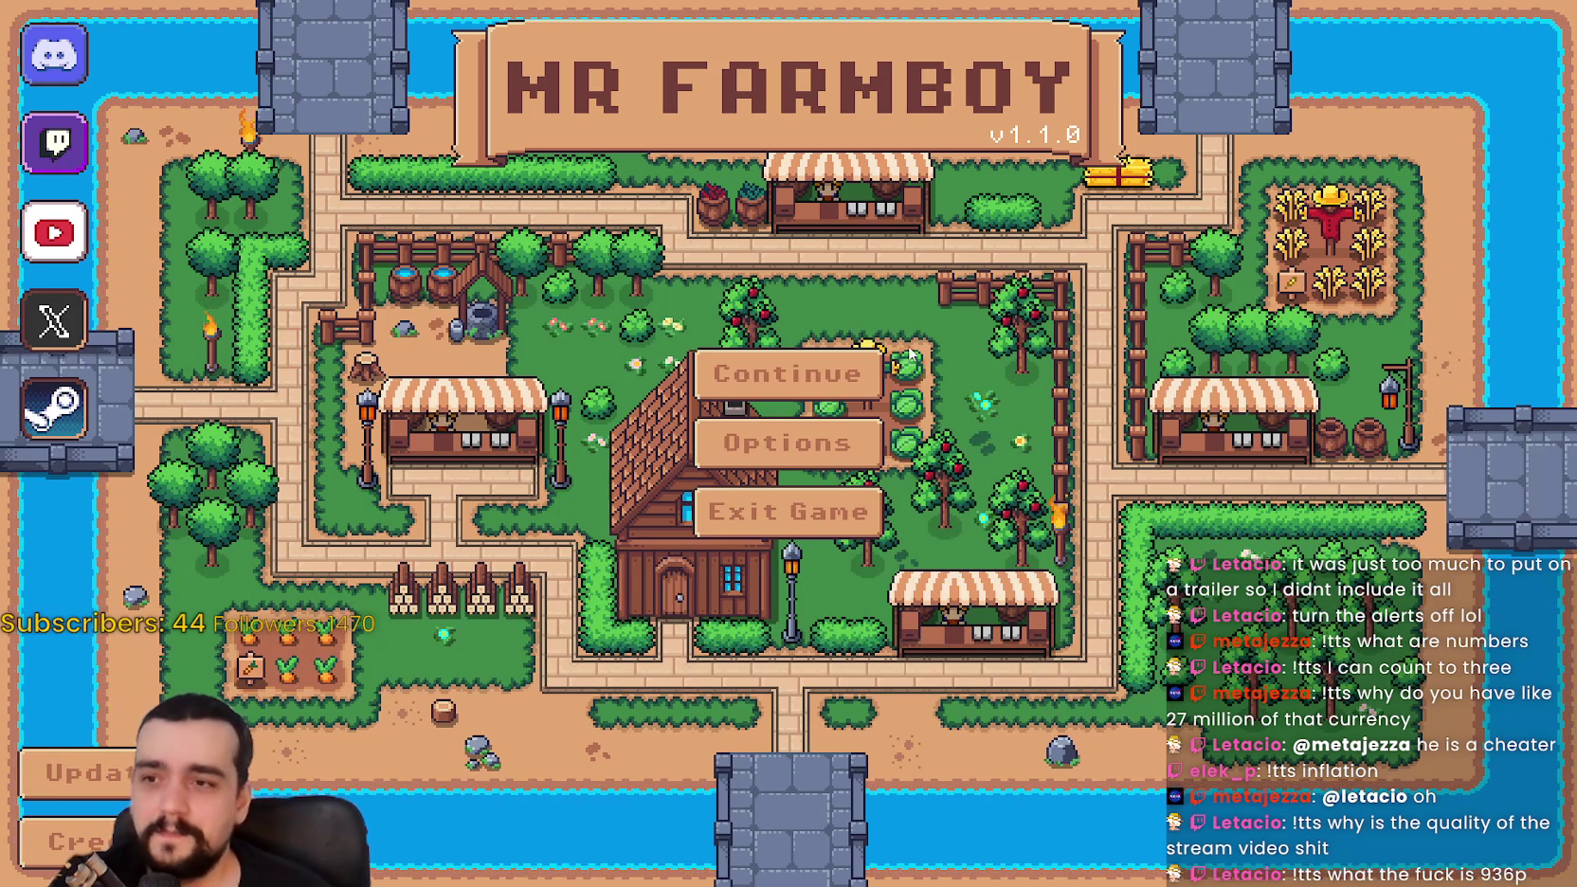
Step: From Continue, scroll the save list to Save 8 (Incremental) and load it
click(872, 373)
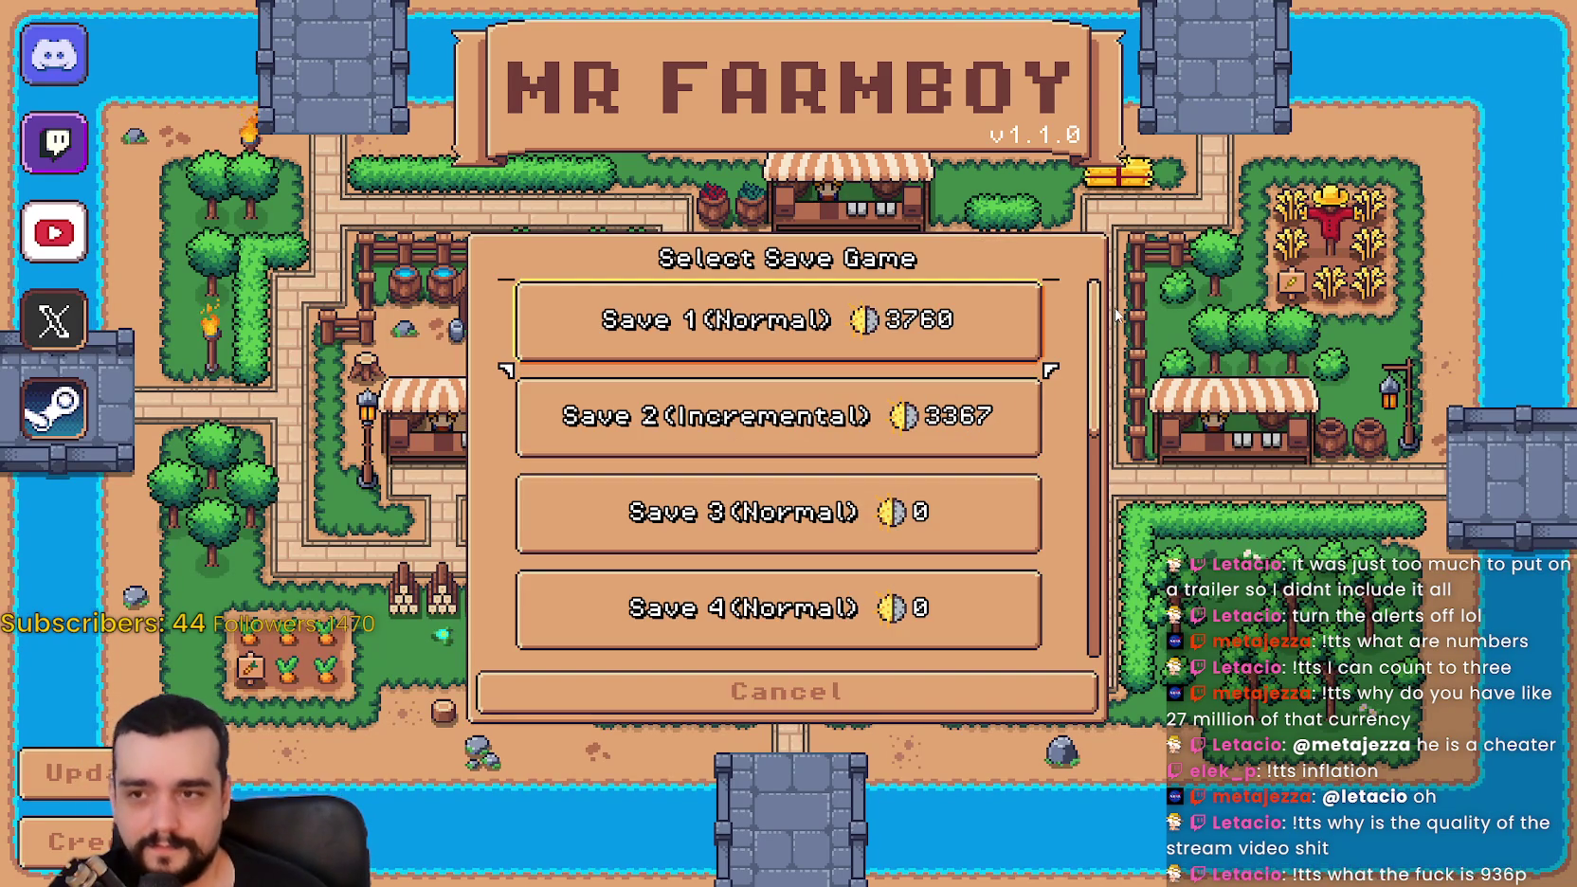
scroll(1099, 324, down, 6)
click(737, 446)
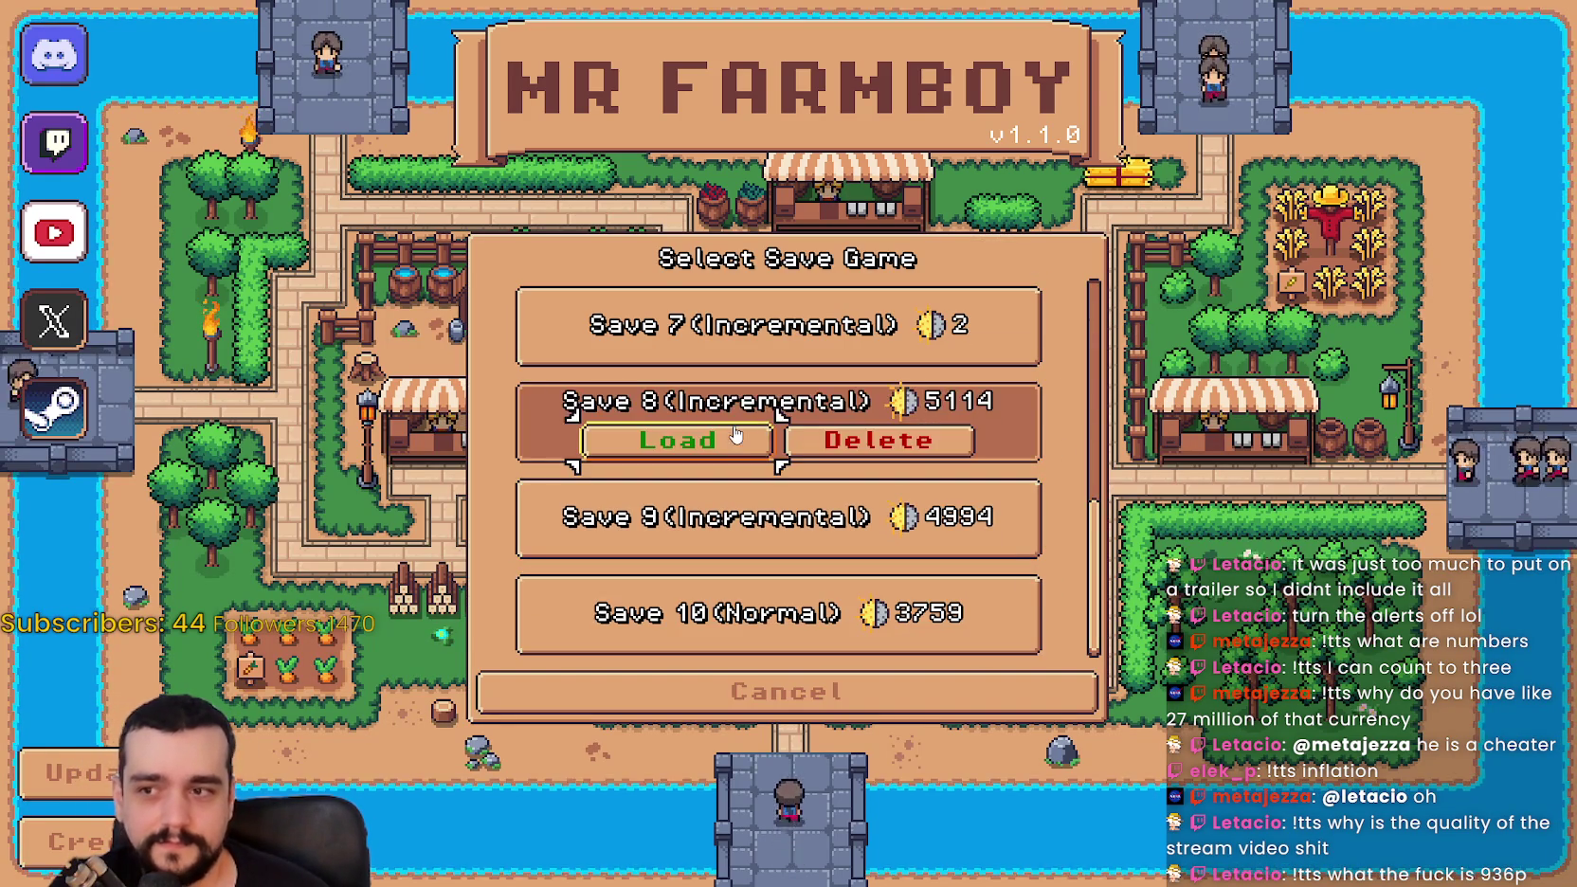
click(737, 436)
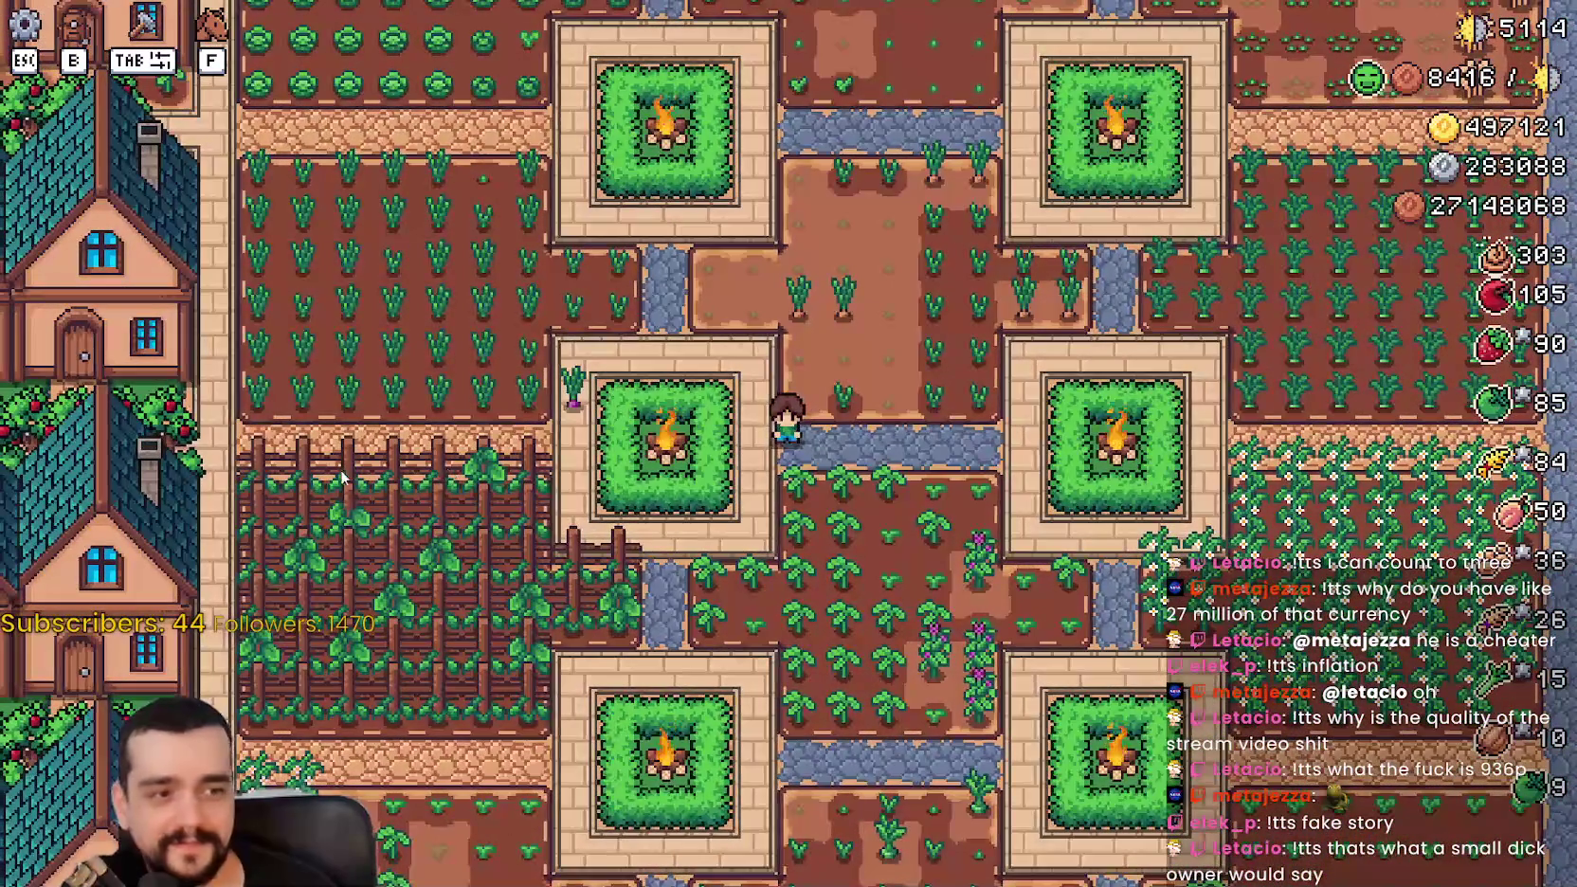
Step: Zoom the camera in and out while walking the farmer right past the fire pit, then left toward town
scroll(664, 521, up, 3)
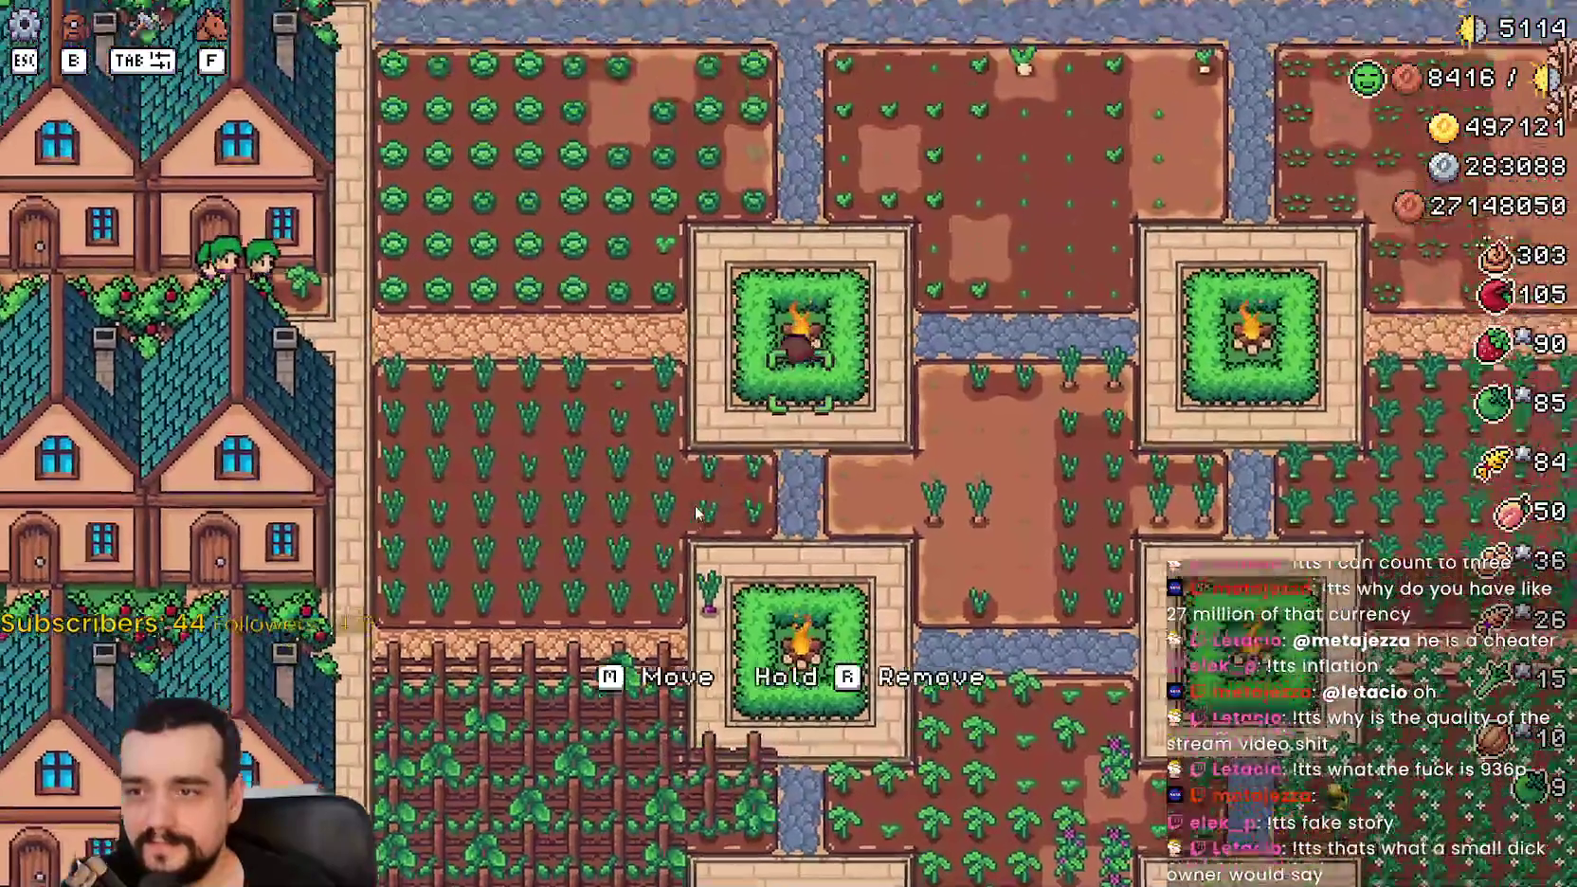
scroll(696, 510, up, 2)
key(d)
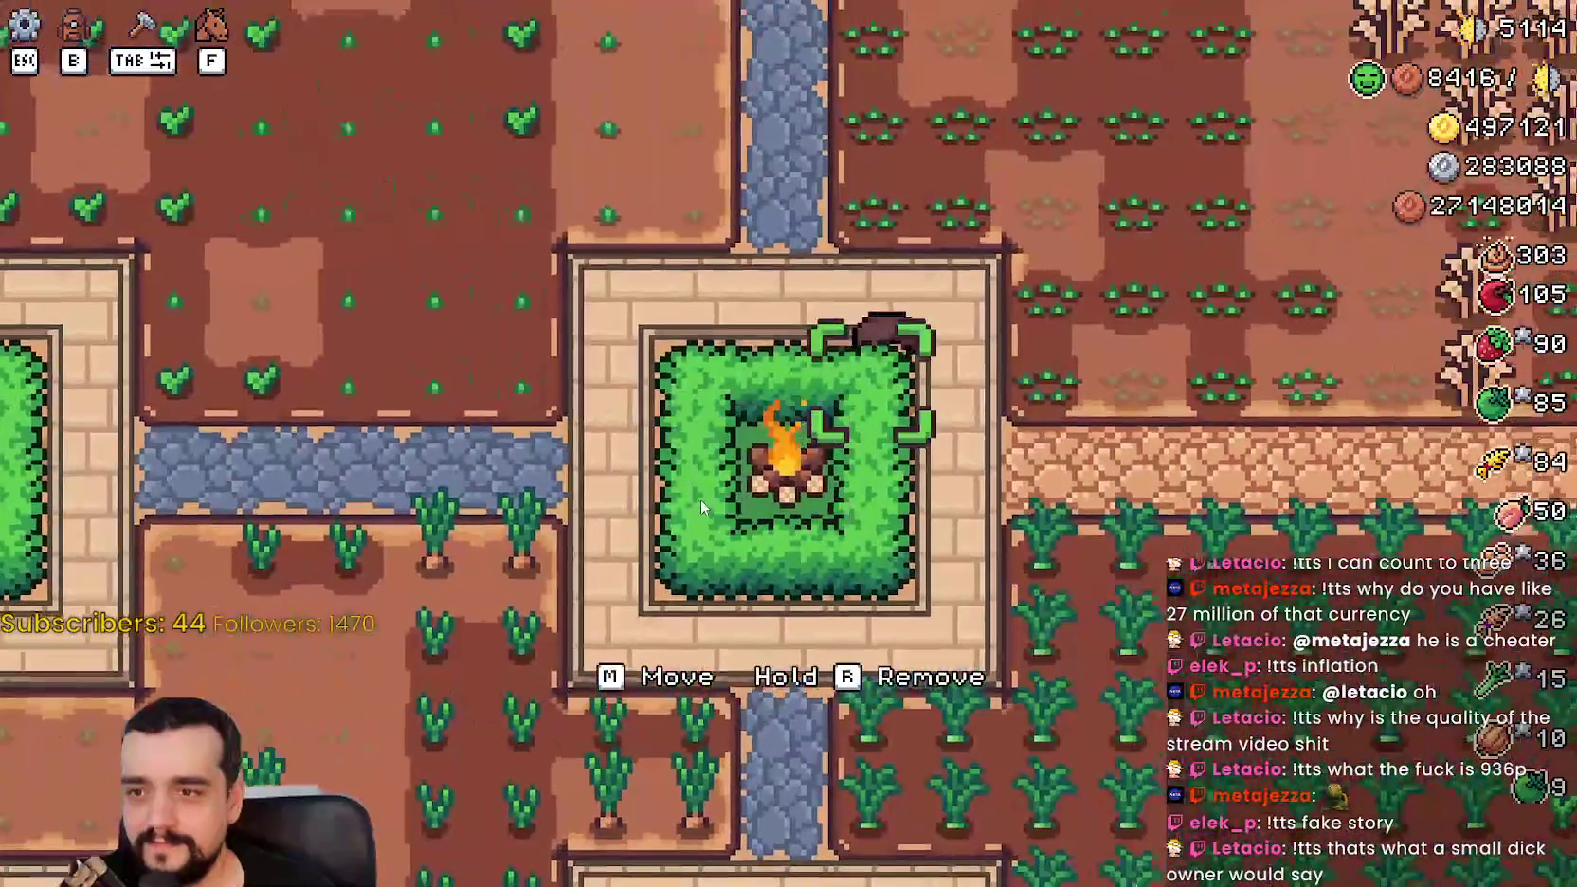
scroll(701, 507, down, 3)
scroll(699, 498, up, 2)
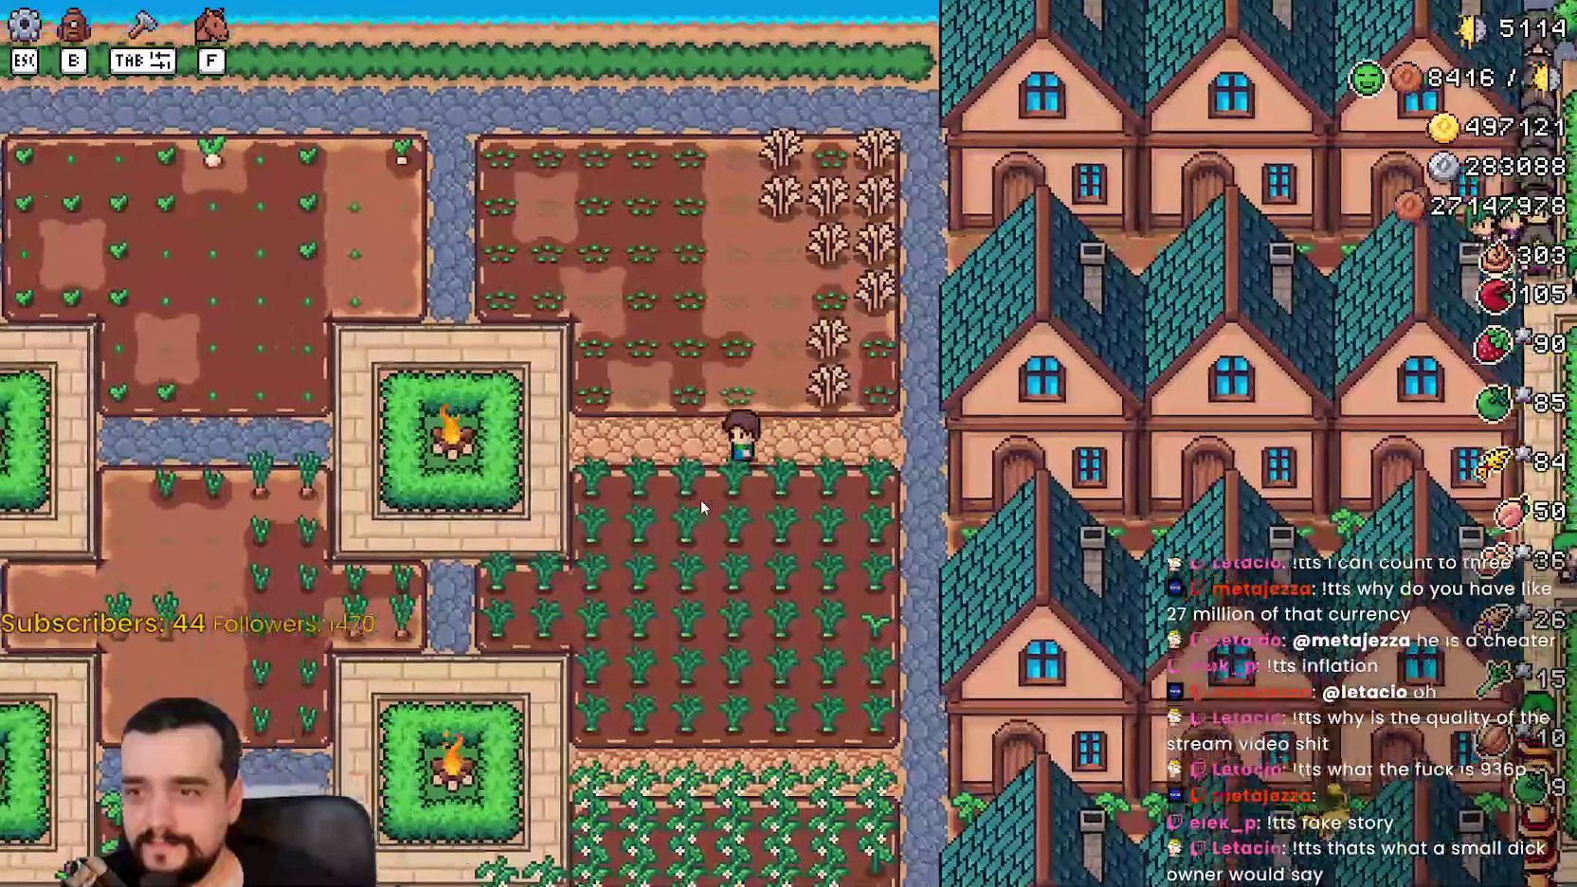
key(a)
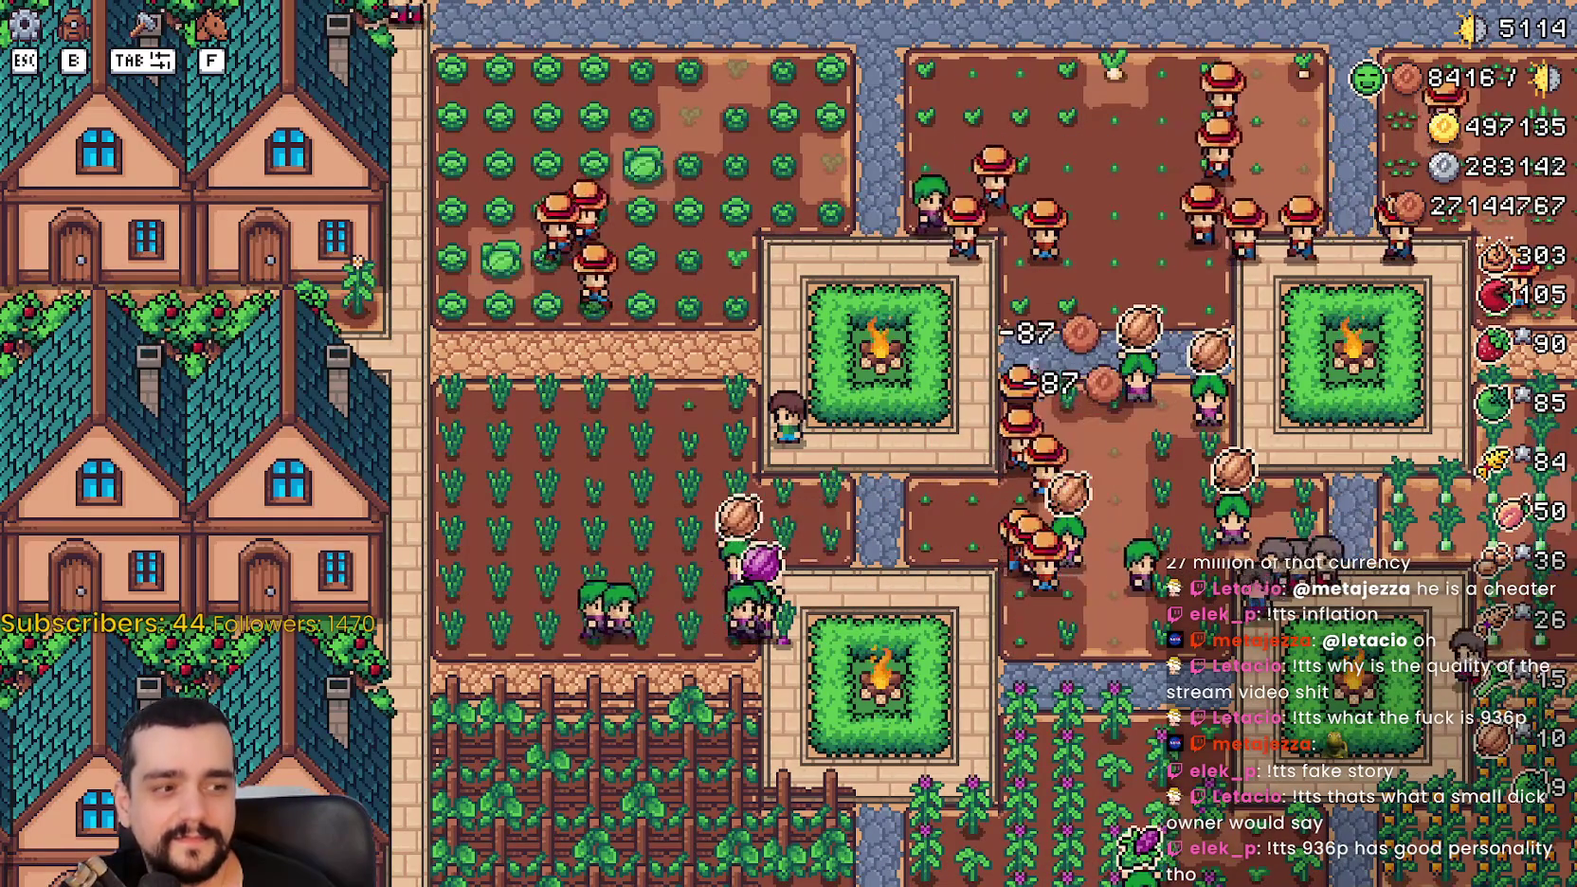
Step: Walk the farmer north, east along the top path, south through the rye field, zooming in and out
key(w)
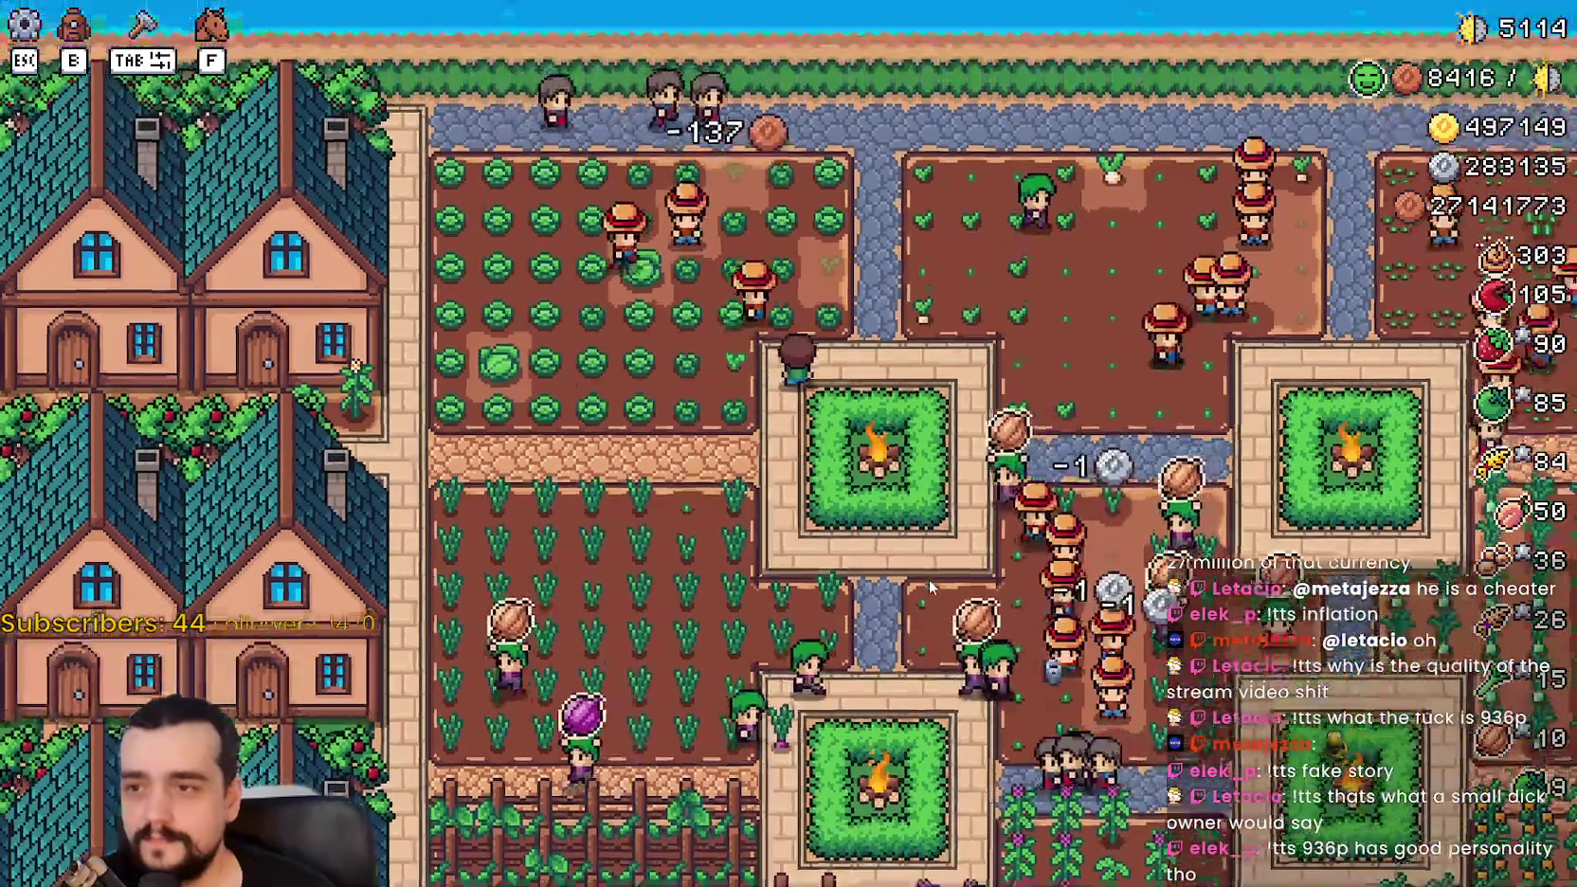
key(d)
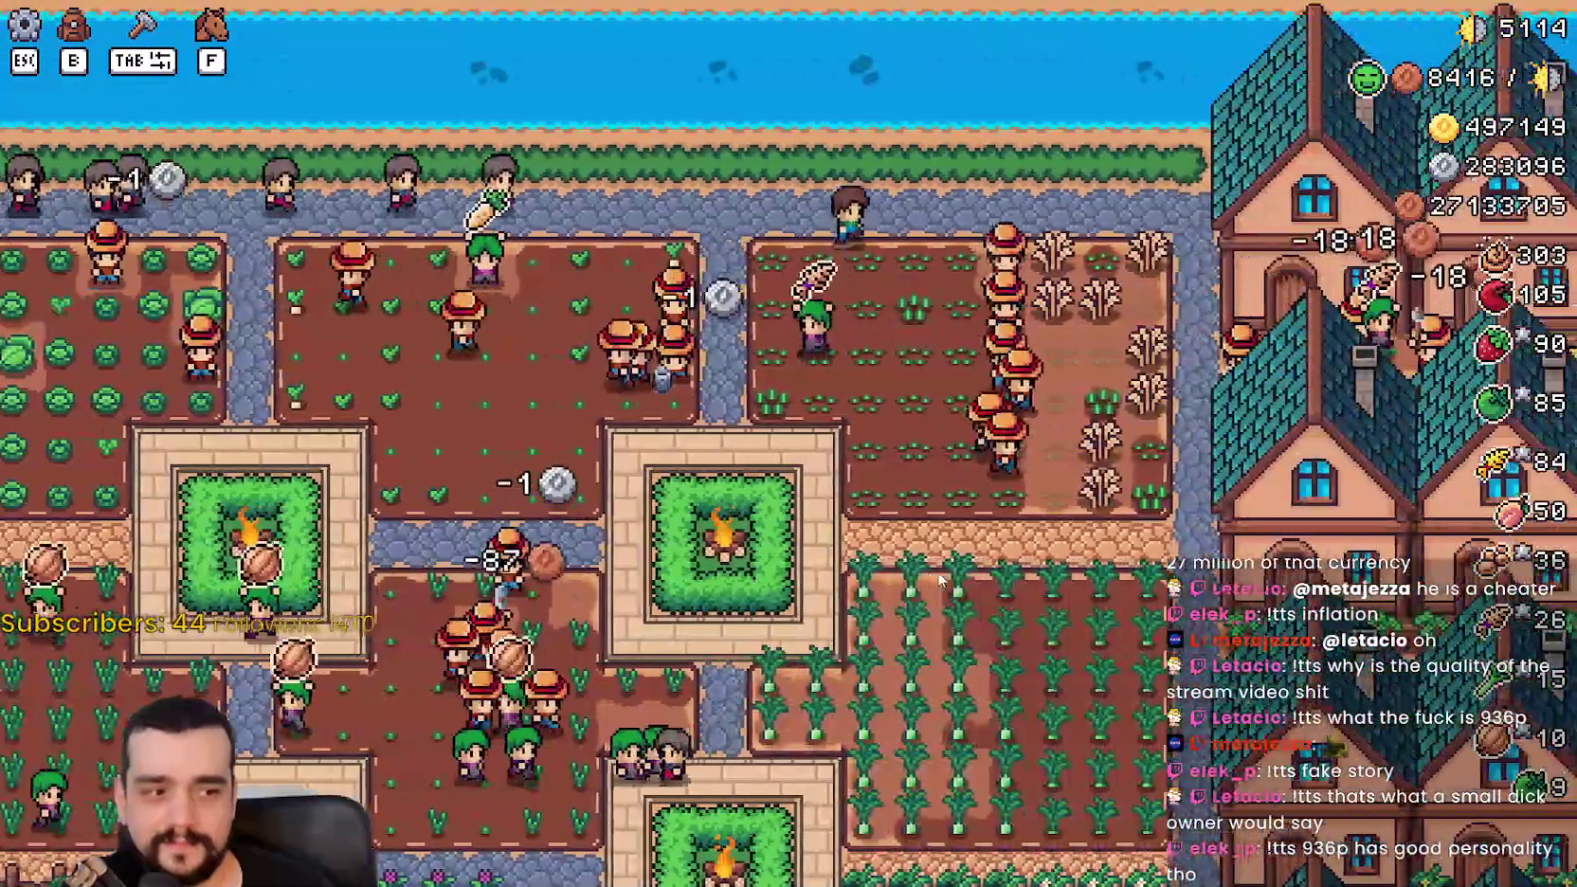
key(s)
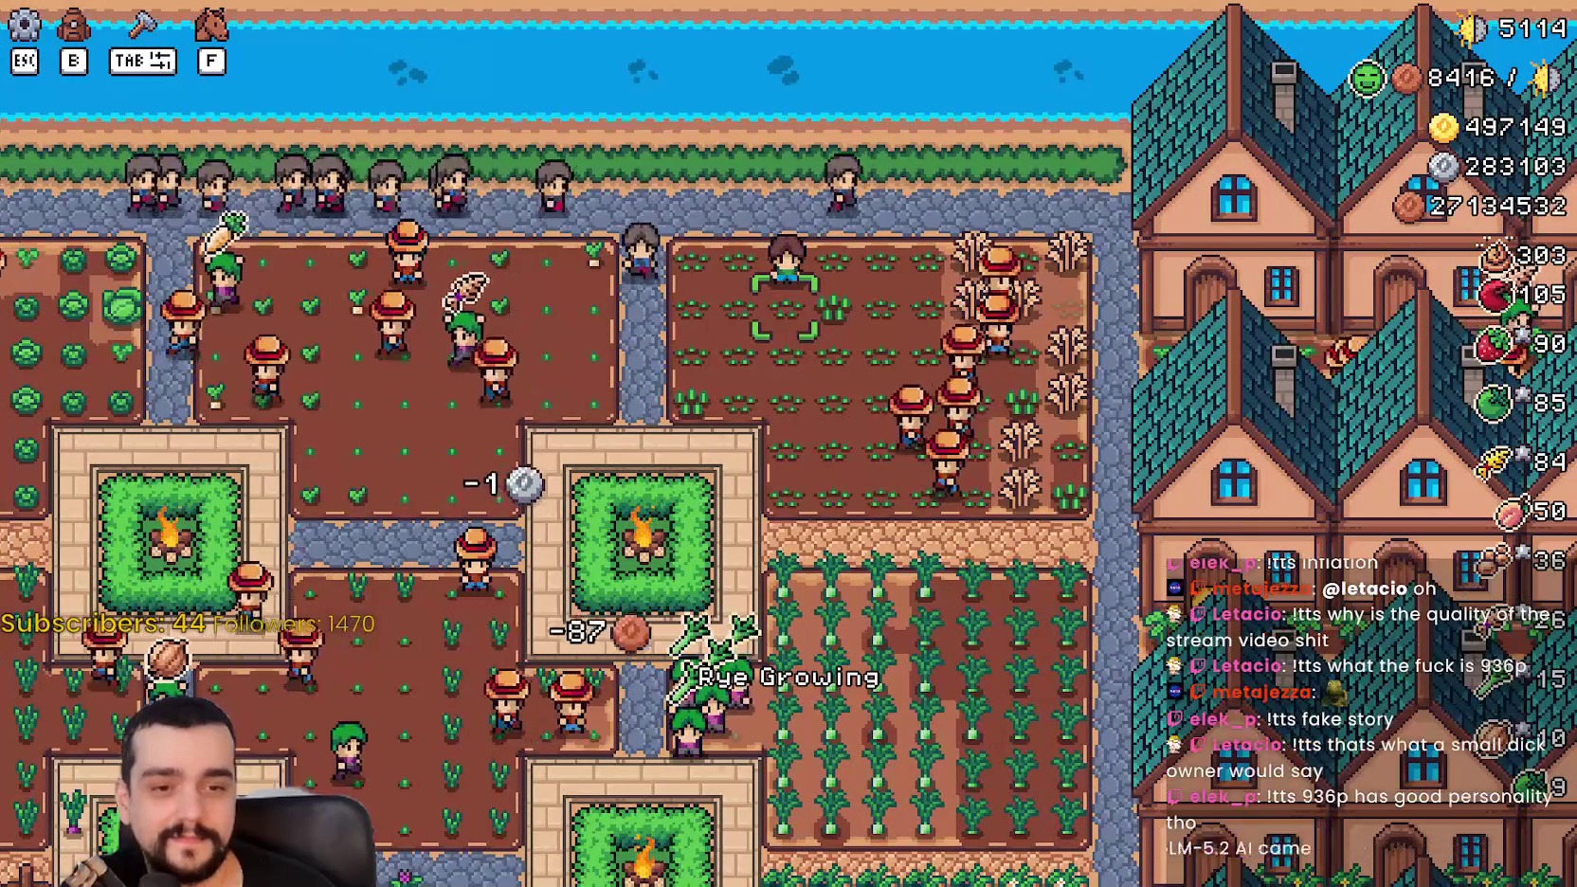
key(a)
key(s)
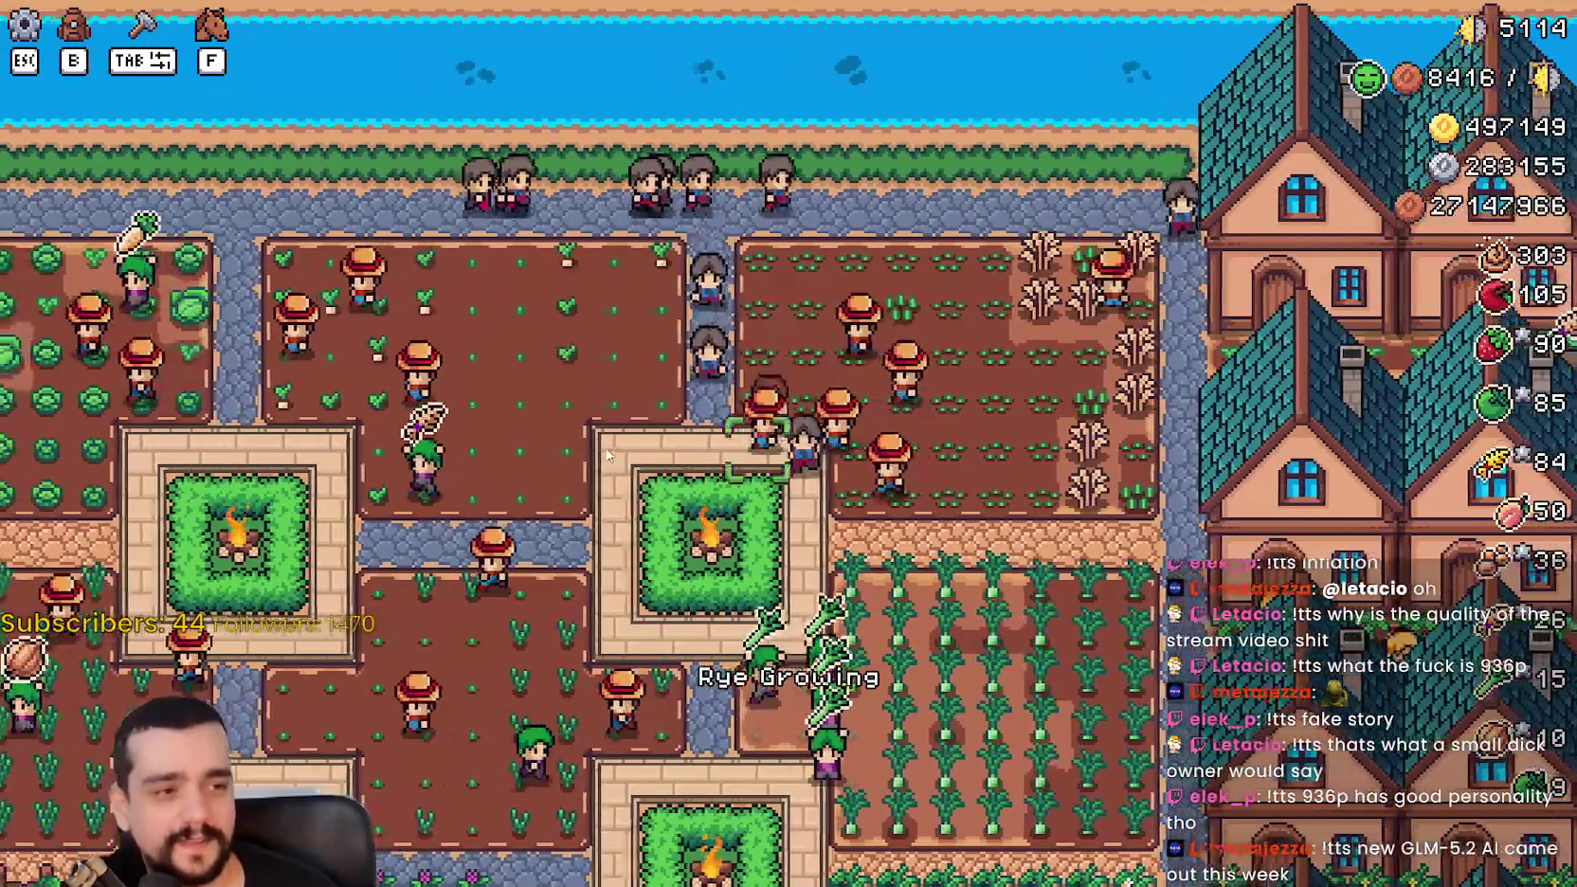
scroll(664, 474, up, 2)
scroll(602, 441, down, 5)
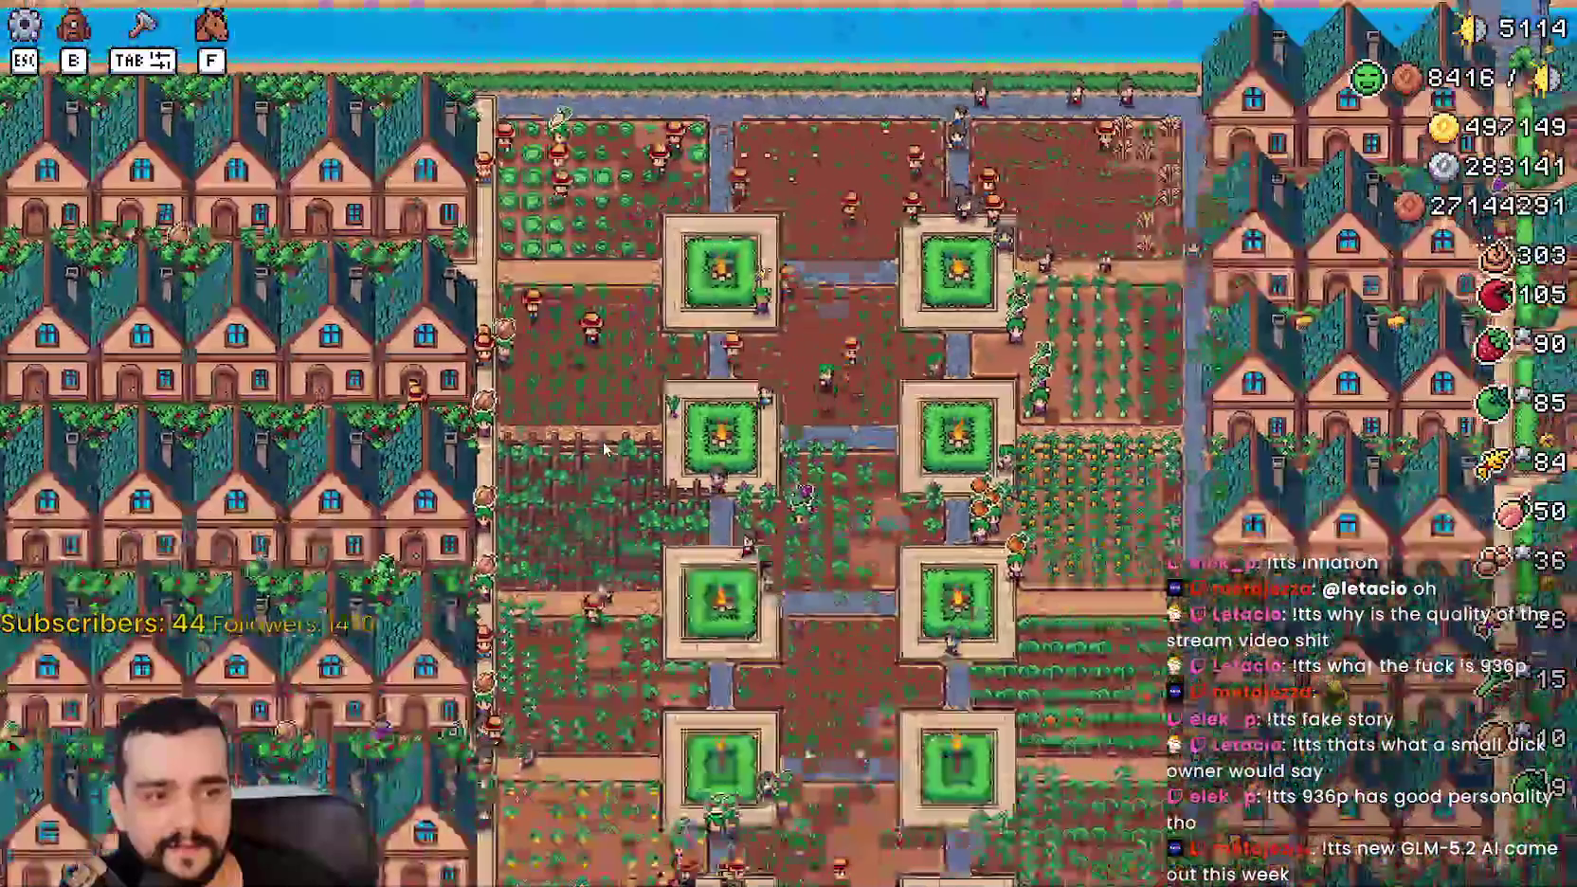
scroll(604, 447, up, 5)
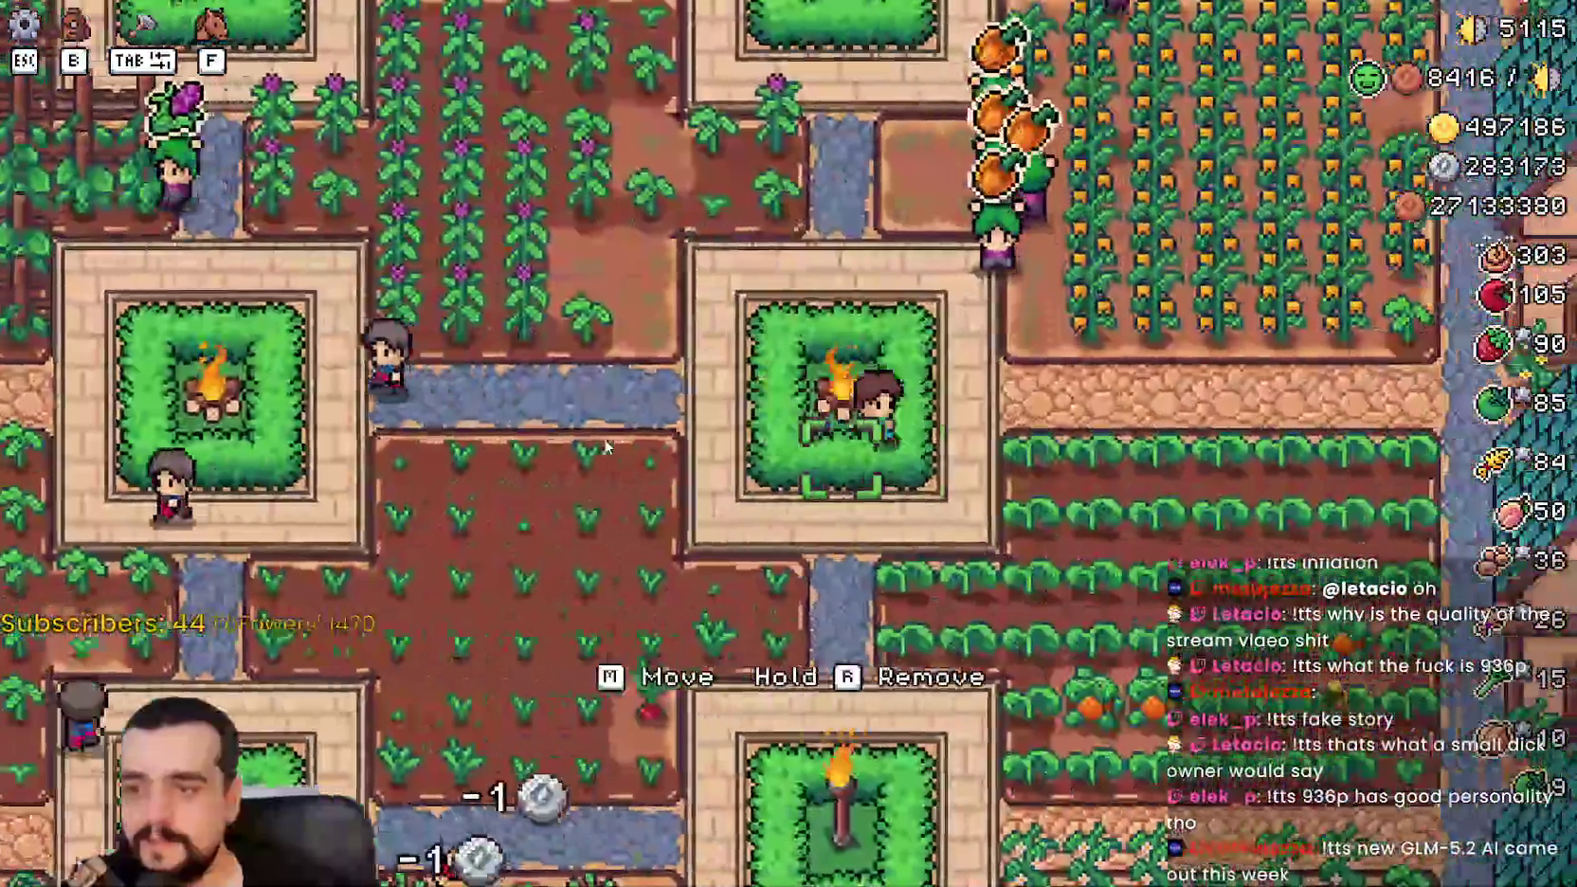
scroll(606, 447, down, 2)
Step: Pause and check the Accessibility options, then close Options and resume the game
key(Escape)
click(938, 332)
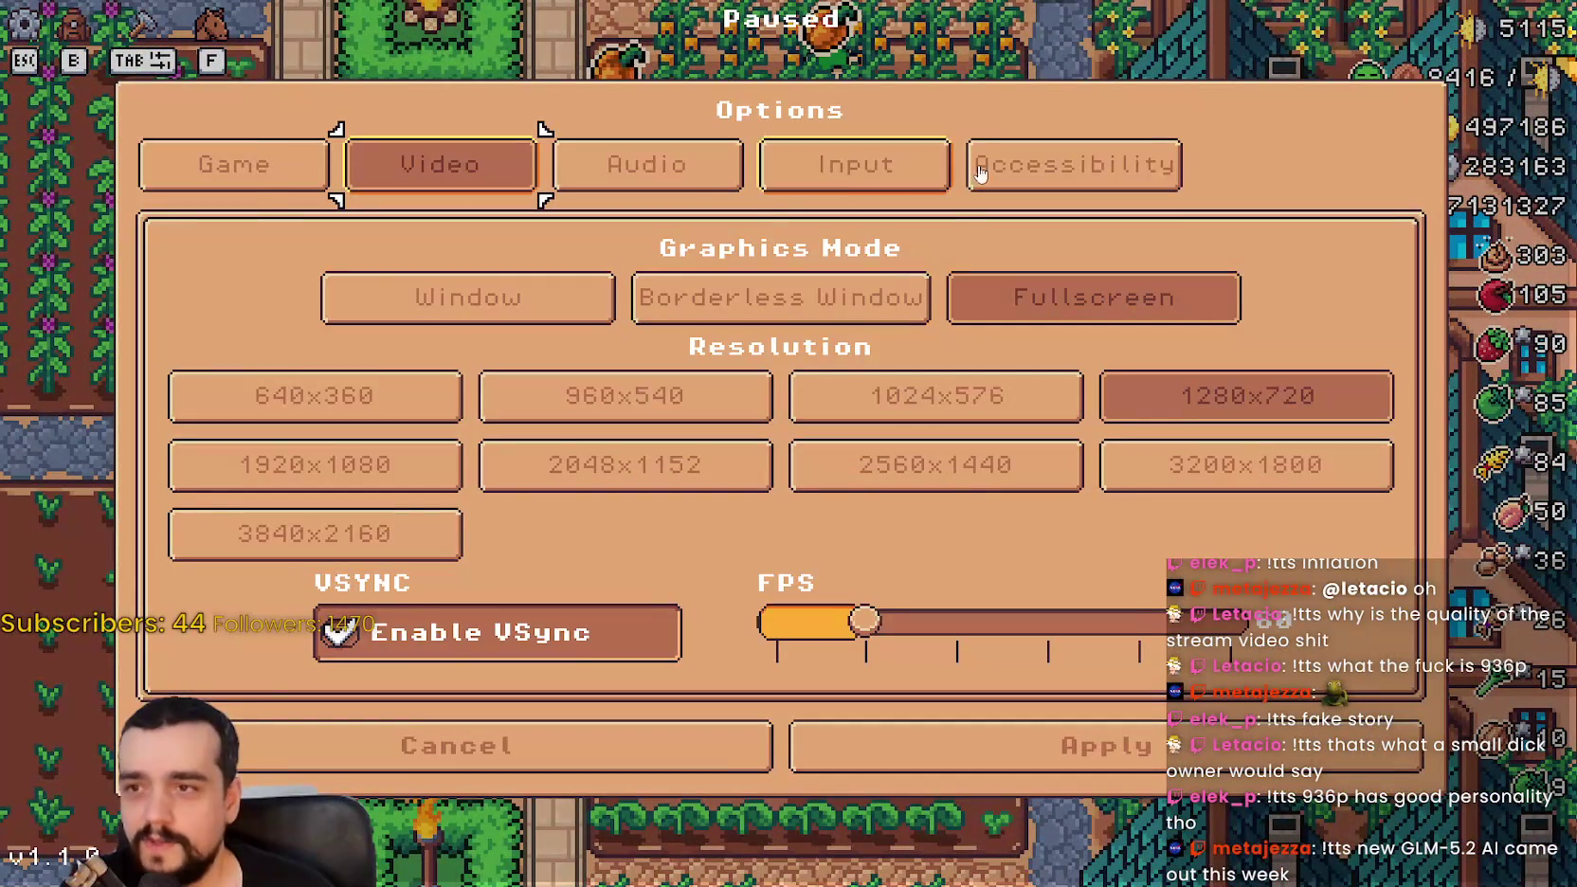
click(1074, 163)
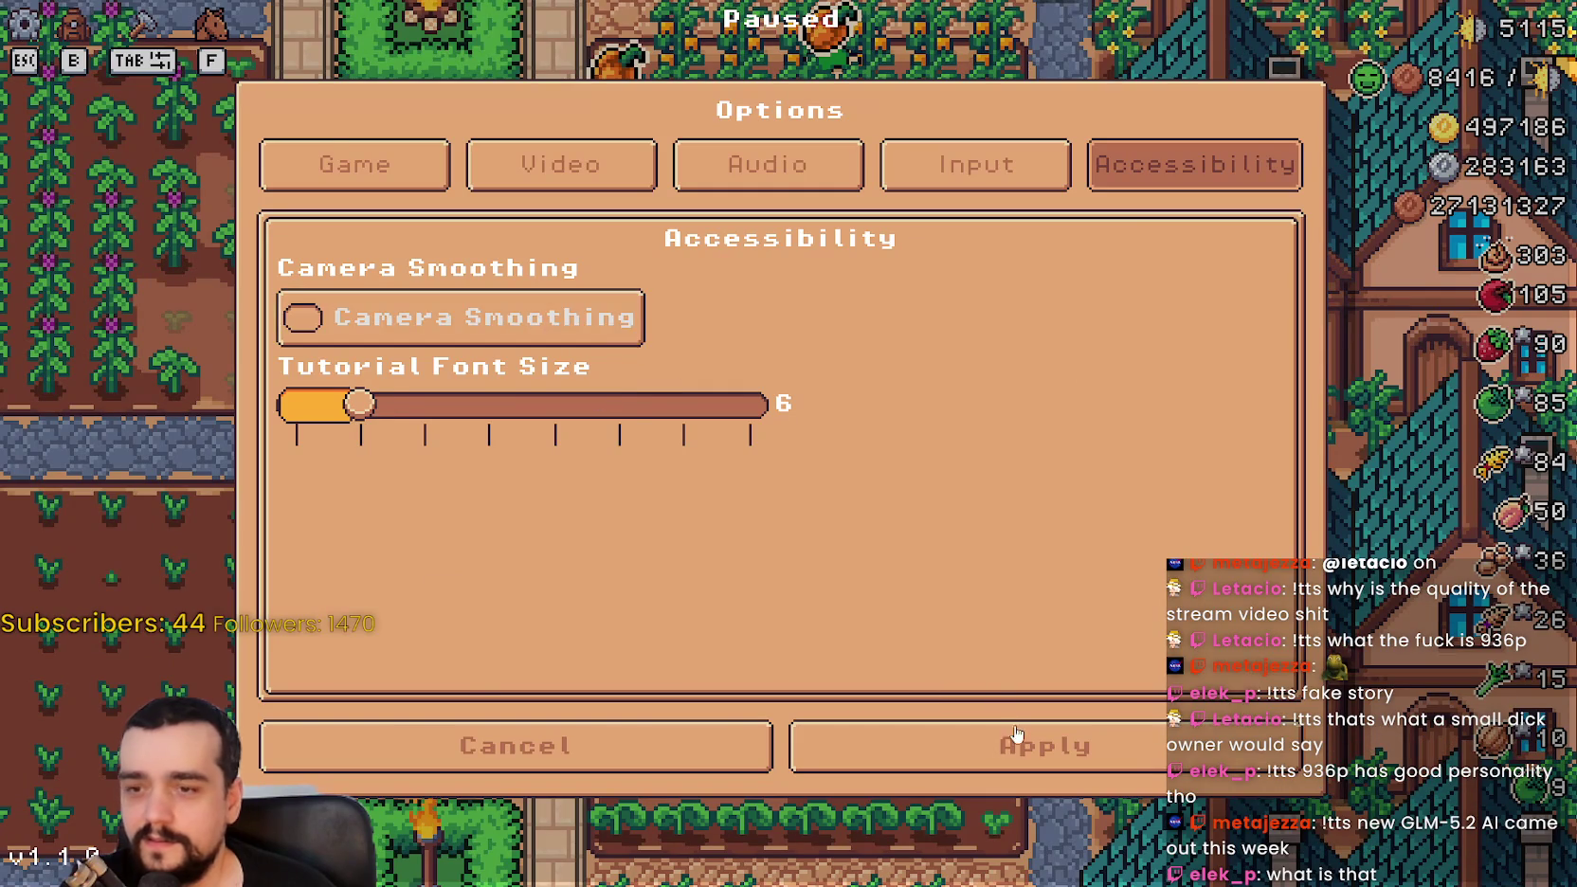
click(1005, 744)
click(857, 276)
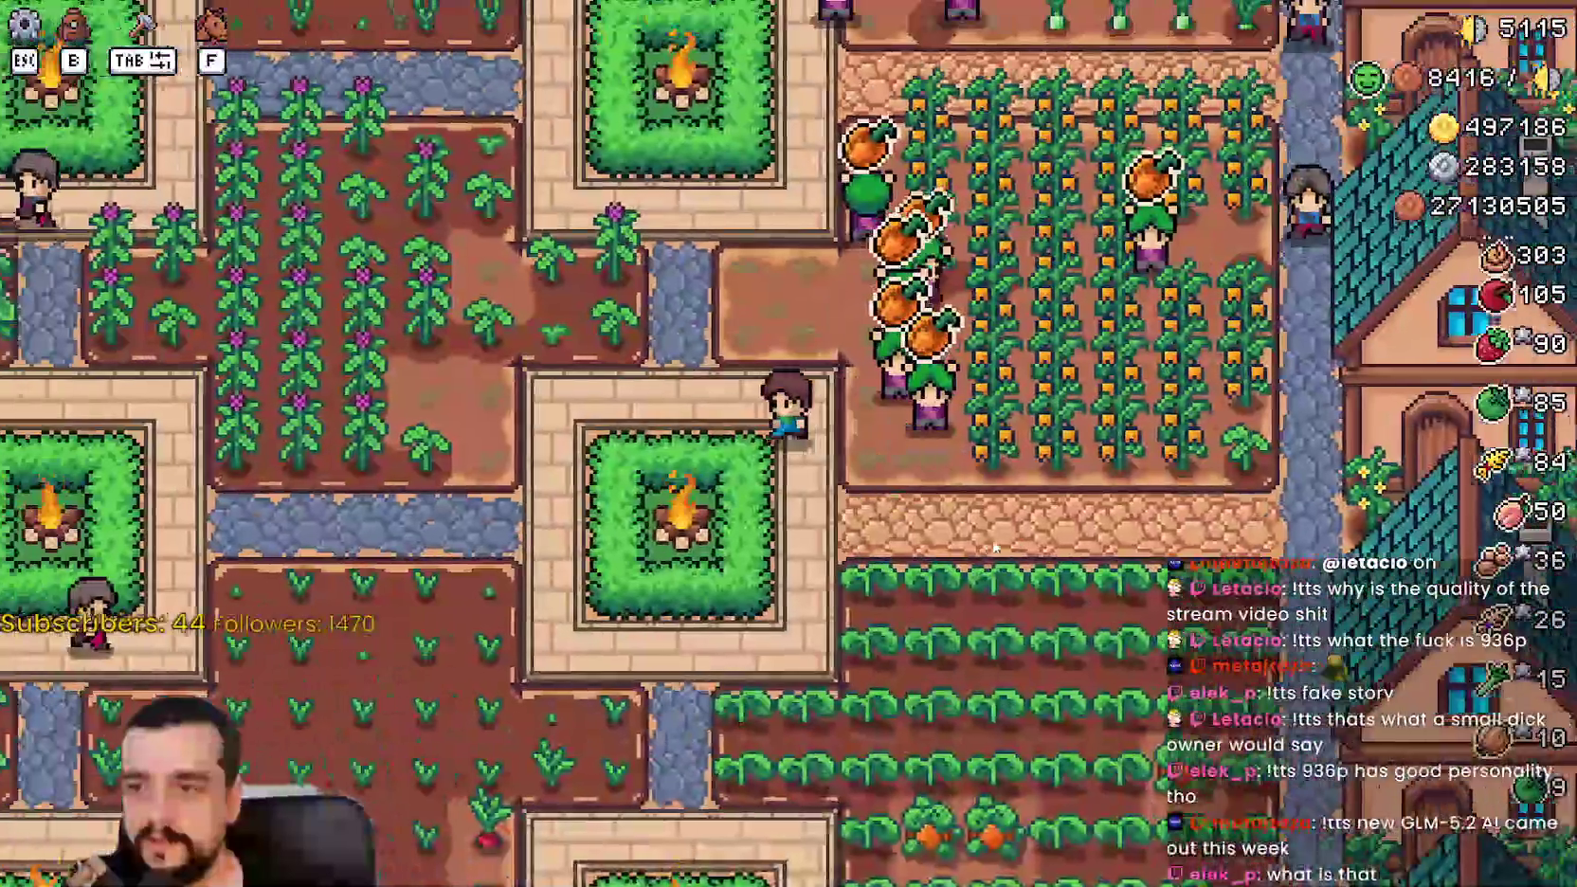
Step: Pause and dismiss the menu again, then quit the game back to the Godot editor
key(Escape)
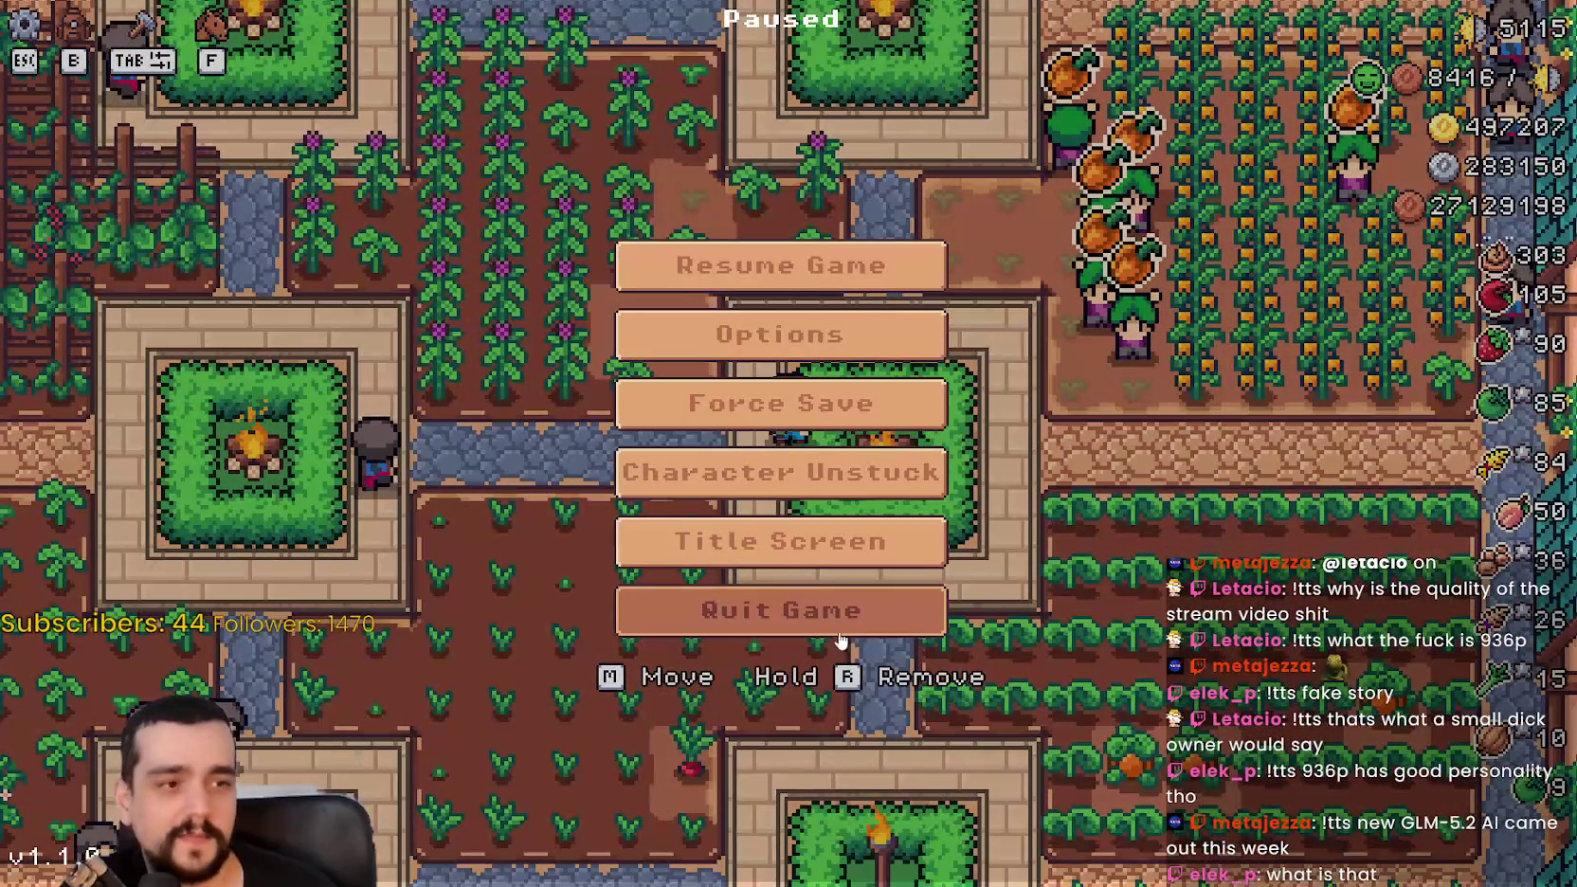
key(Escape)
key(alt+F4)
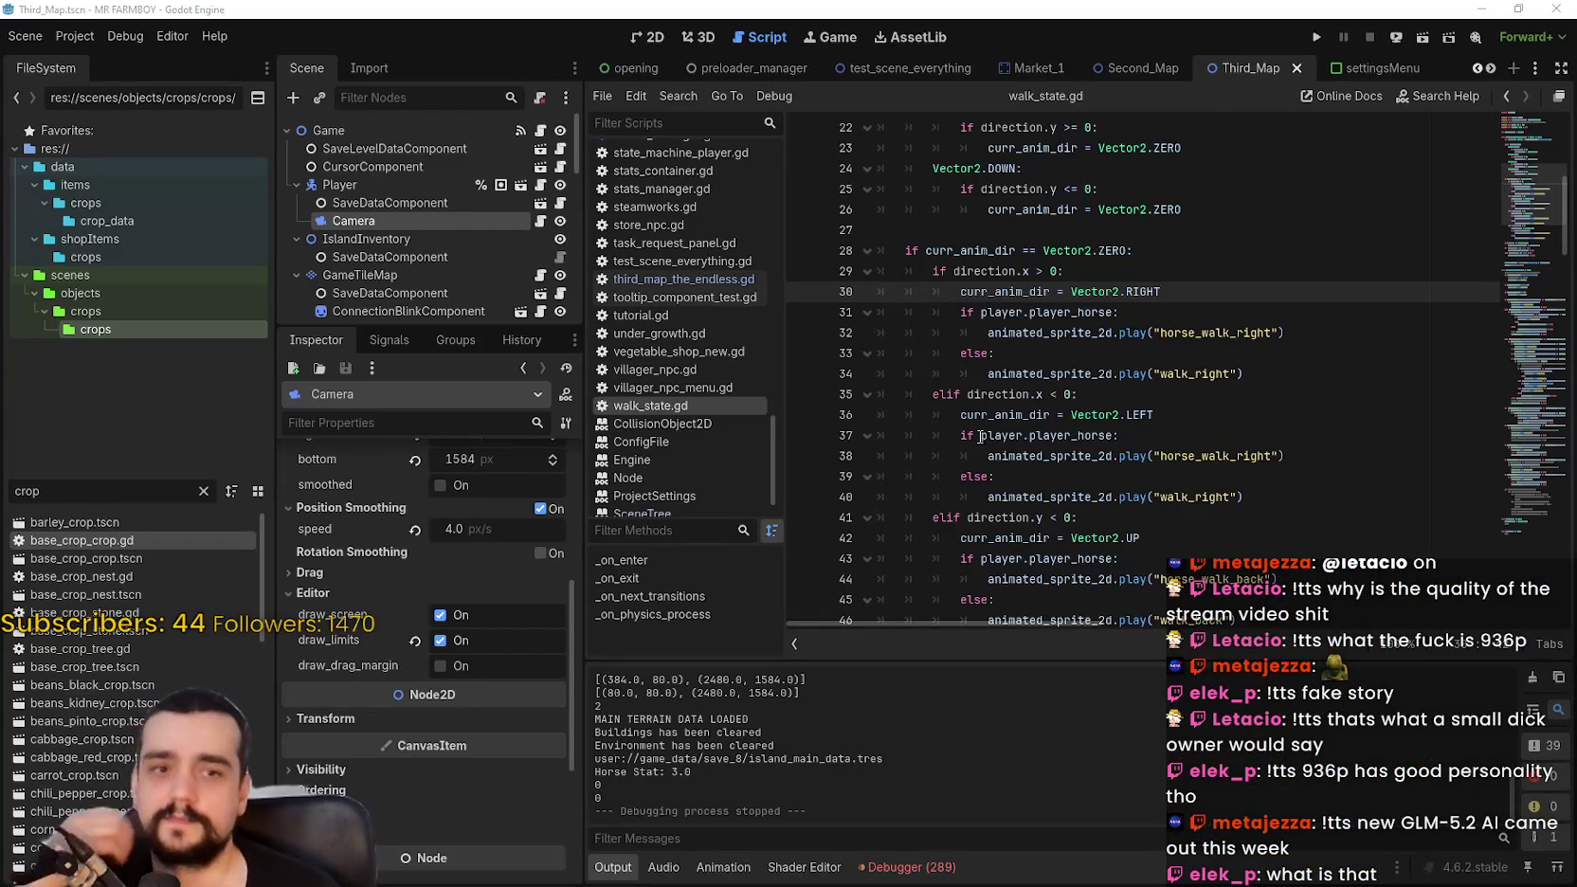
click(1007, 416)
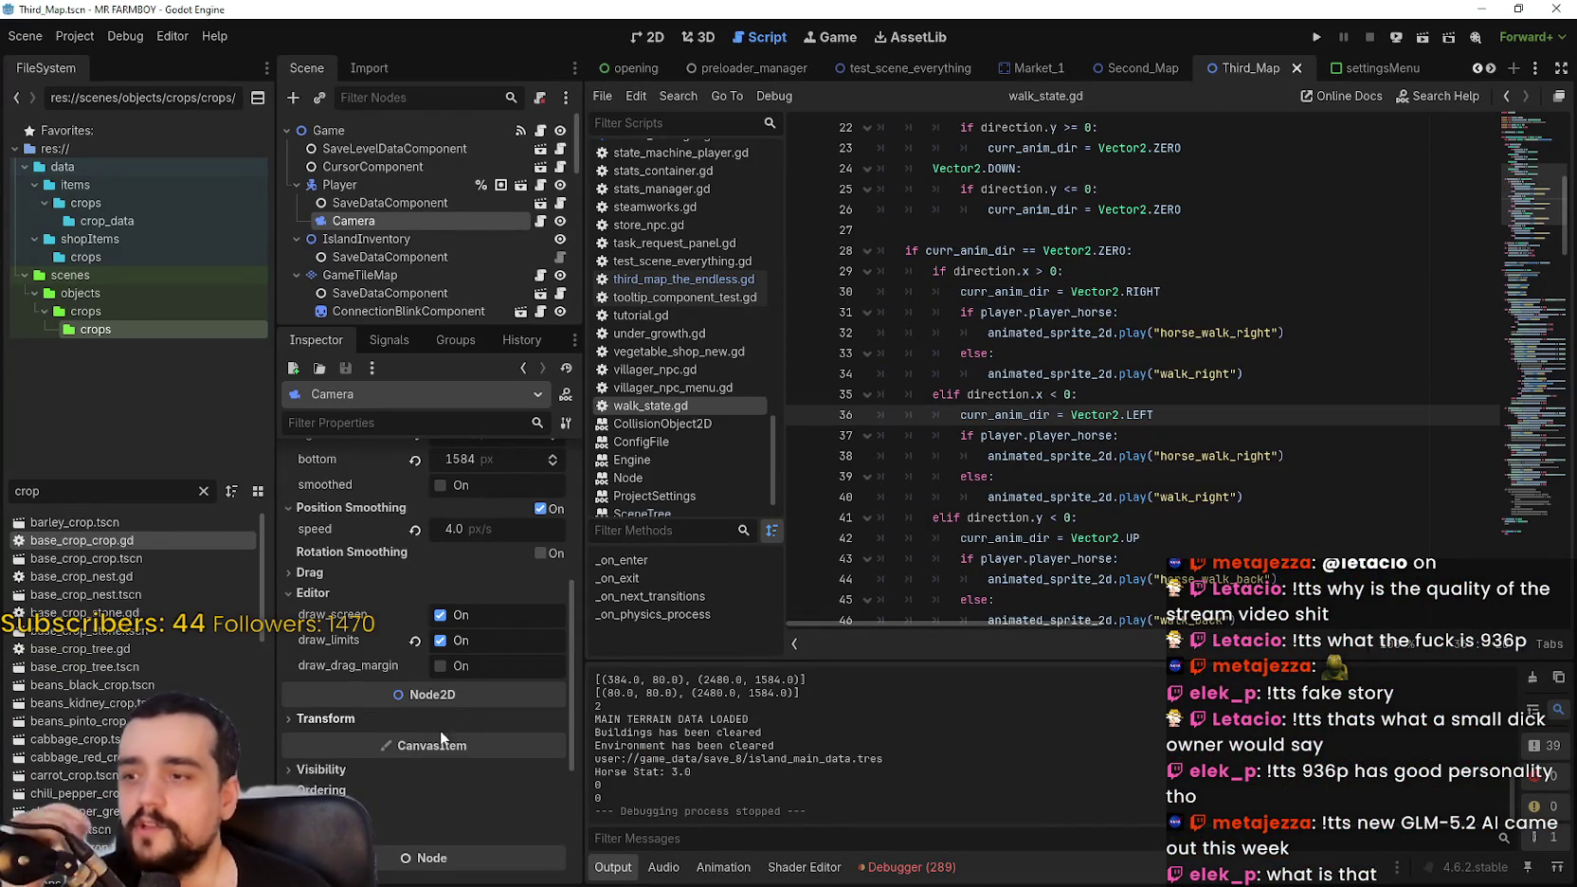
scroll(473, 723, down, 5)
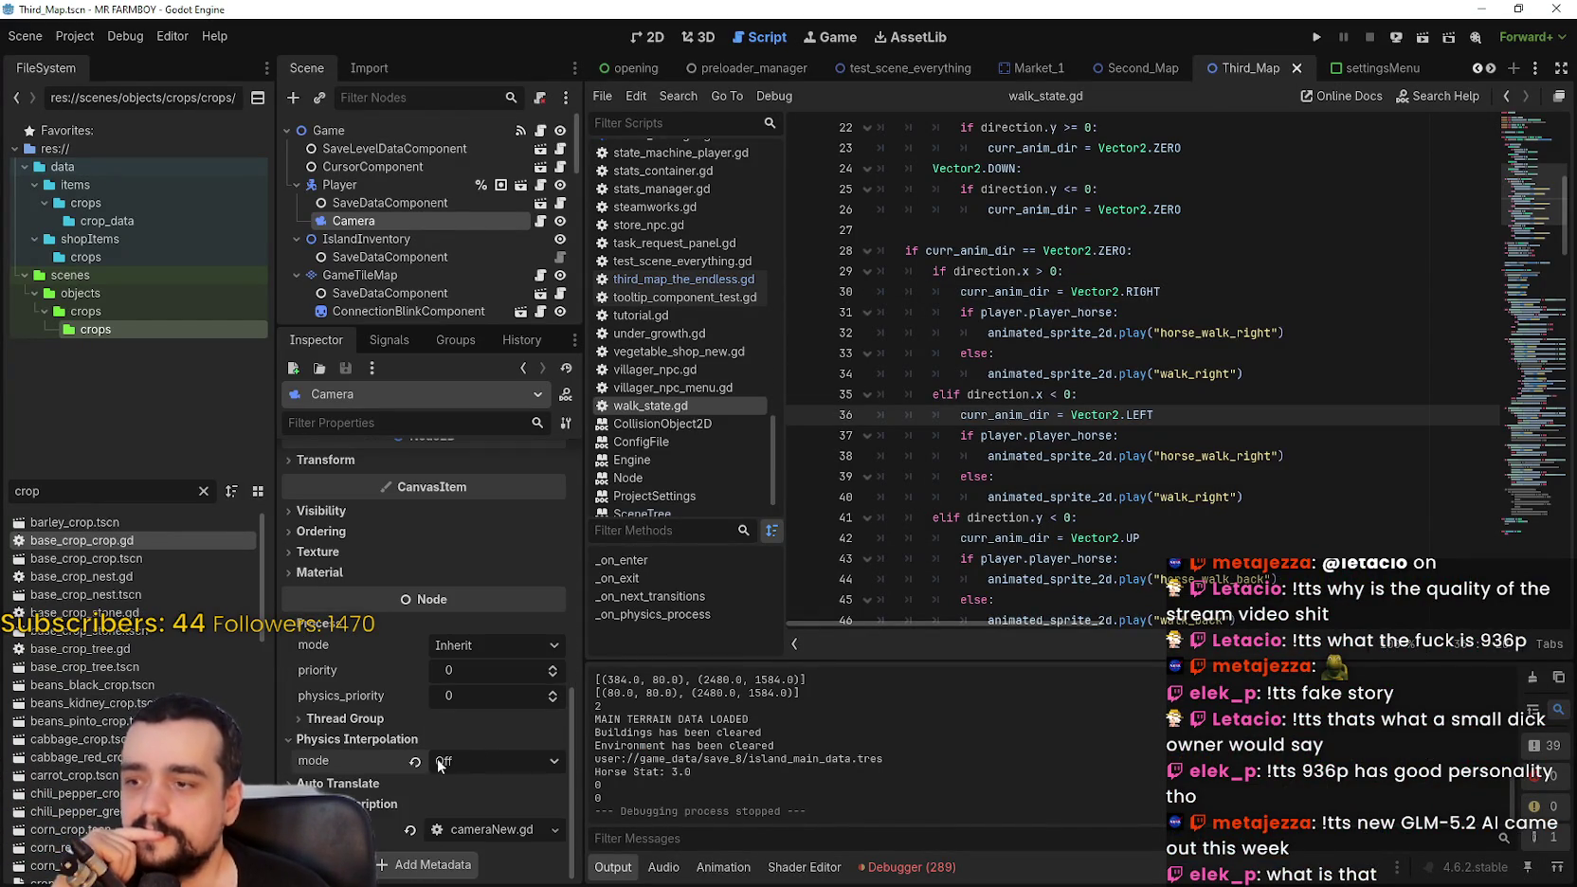
click(414, 759)
scroll(482, 772, up, 8)
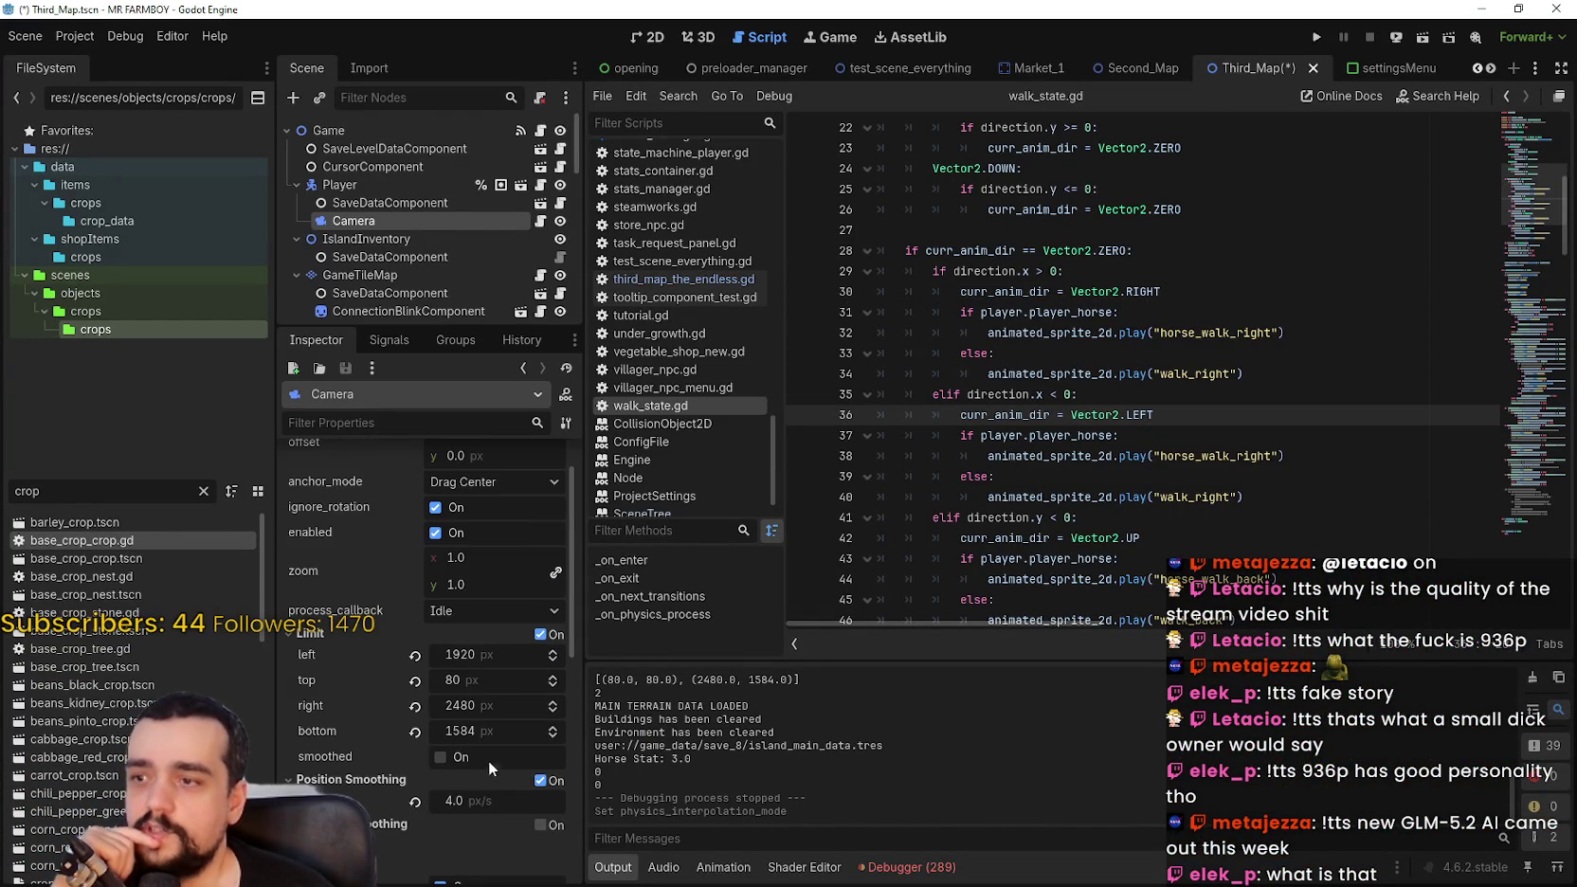
click(488, 611)
click(478, 641)
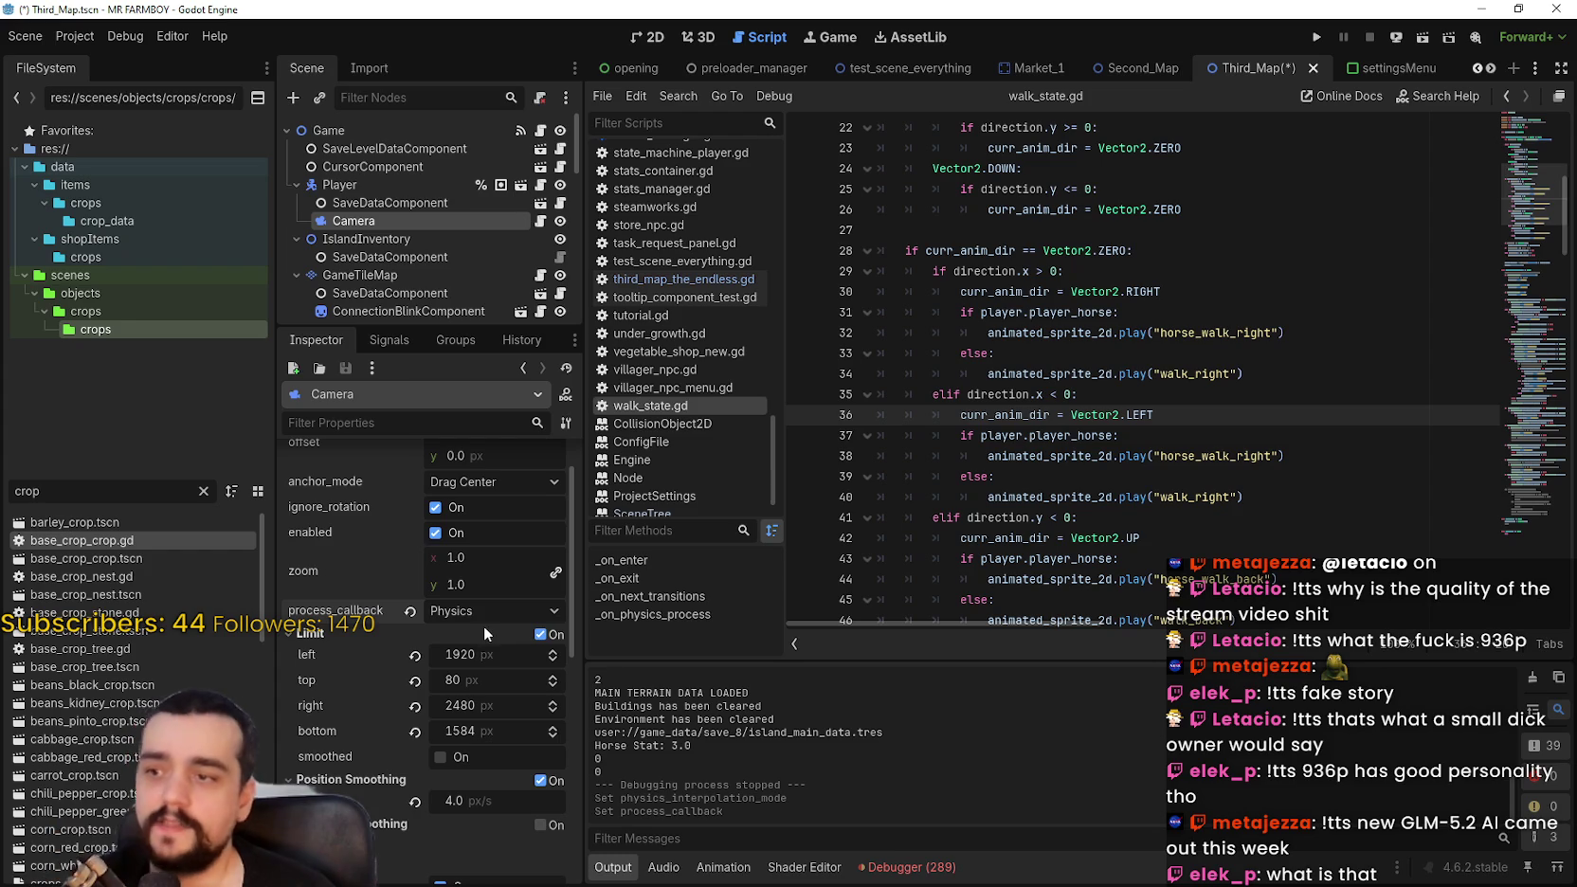
key(ctrl+s)
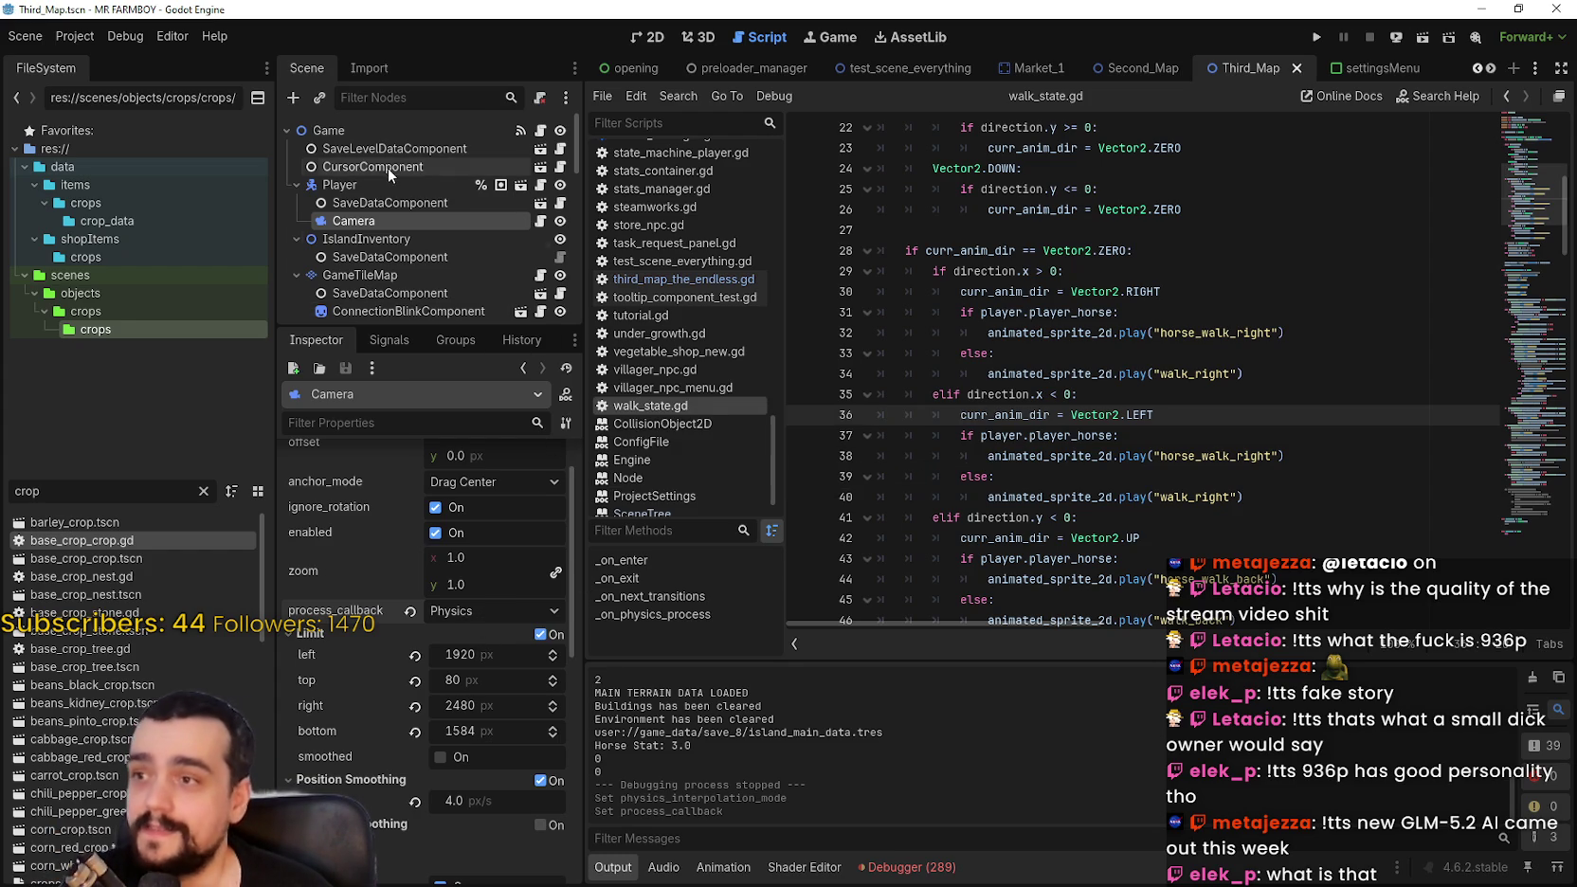
click(376, 181)
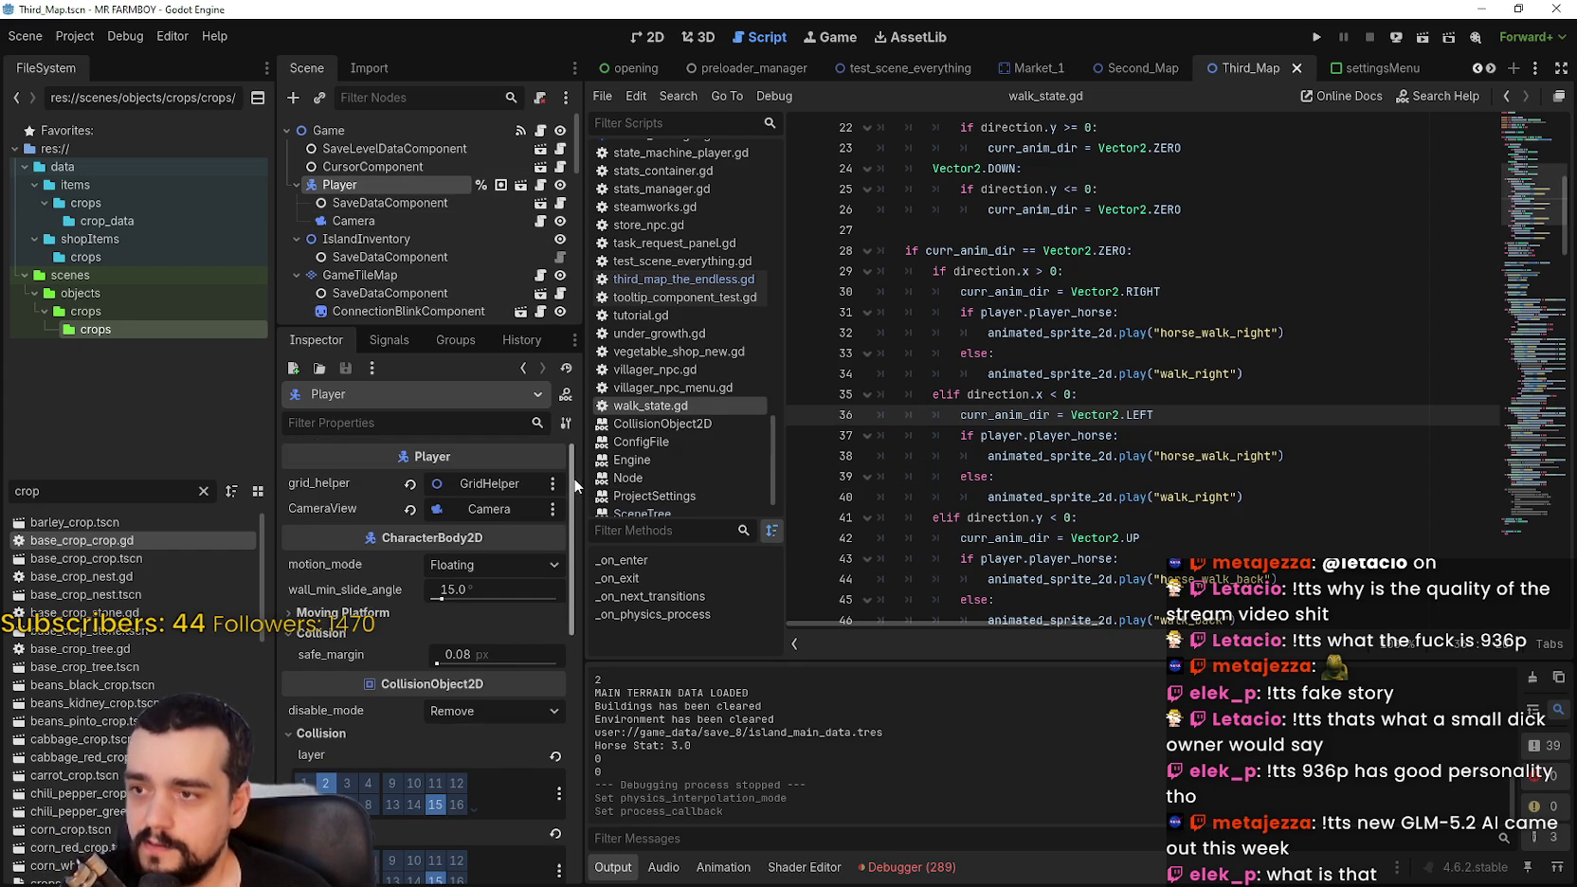
scroll(568, 613, down, 5)
scroll(568, 613, down, 3)
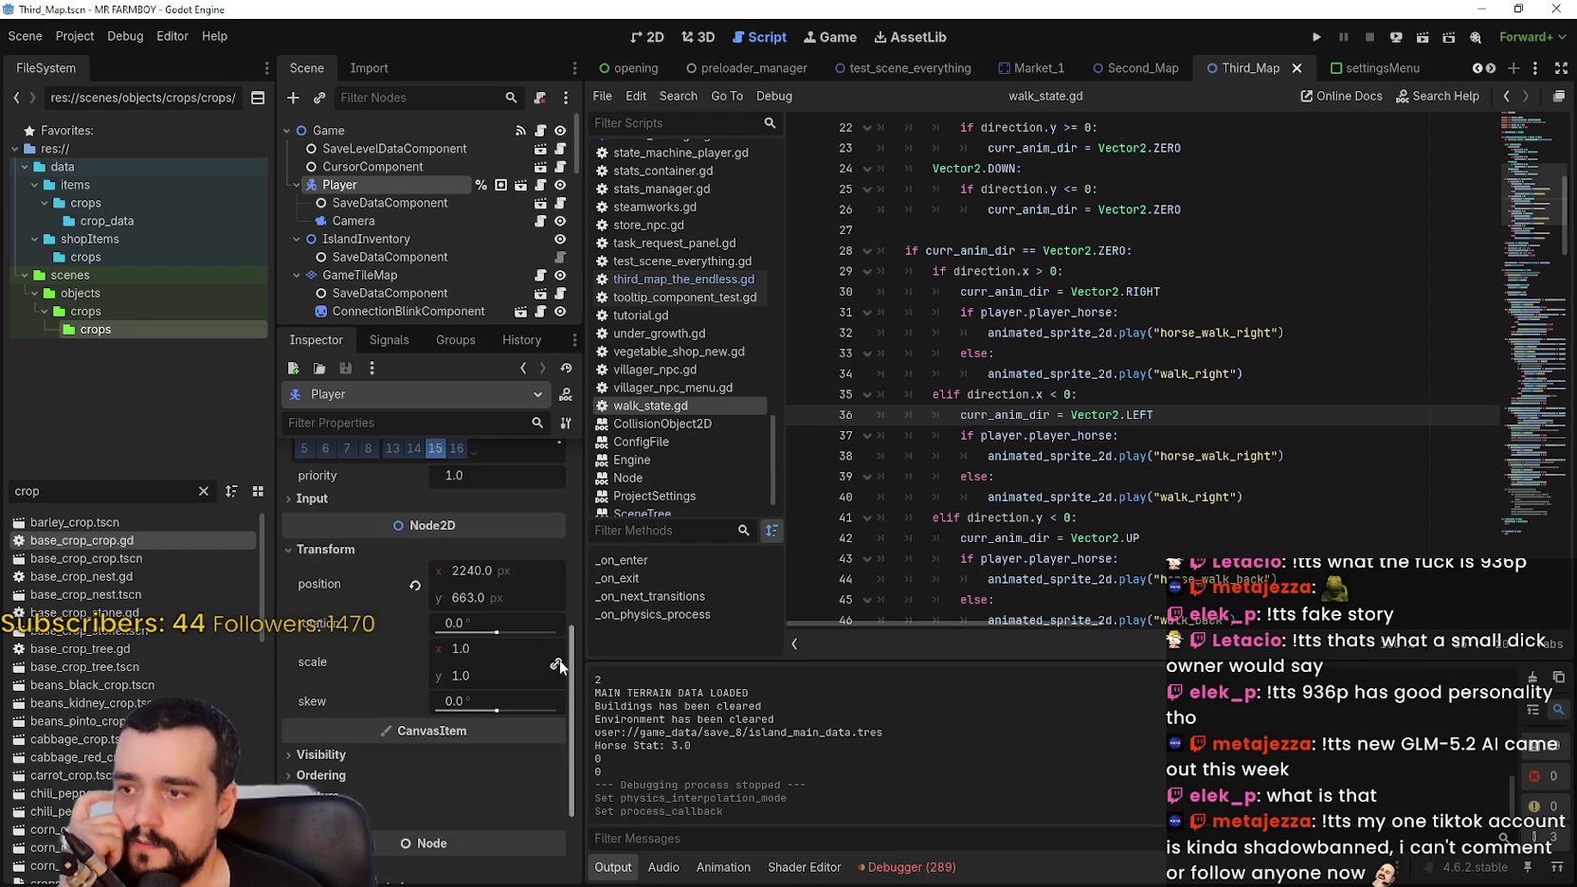
scroll(559, 660, up, 4)
drag(574, 571, 576, 459)
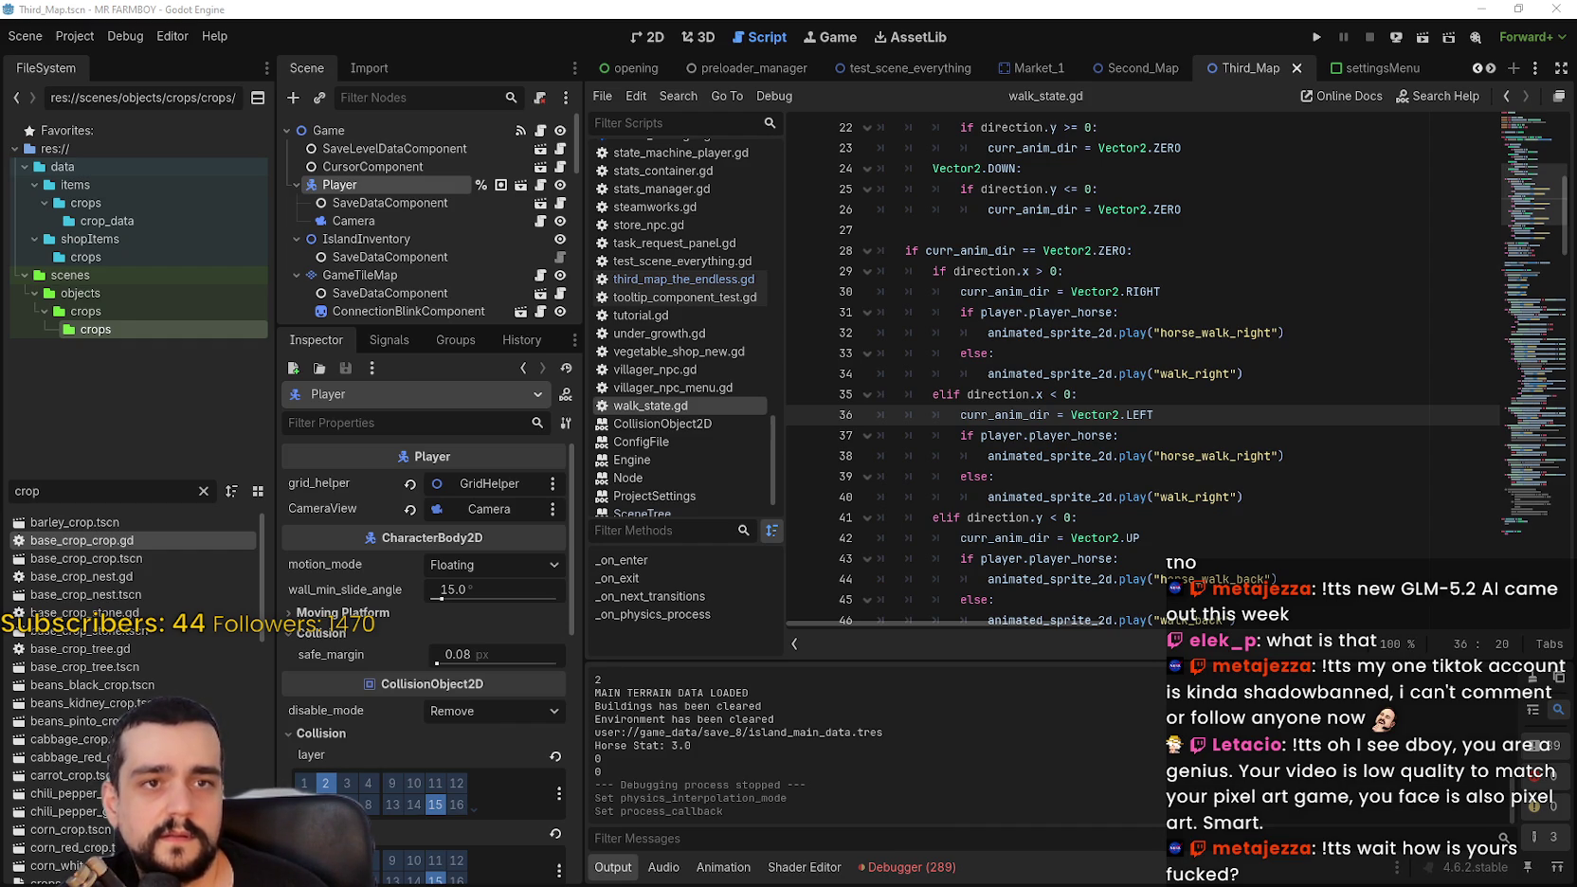
key(alt+Tab)
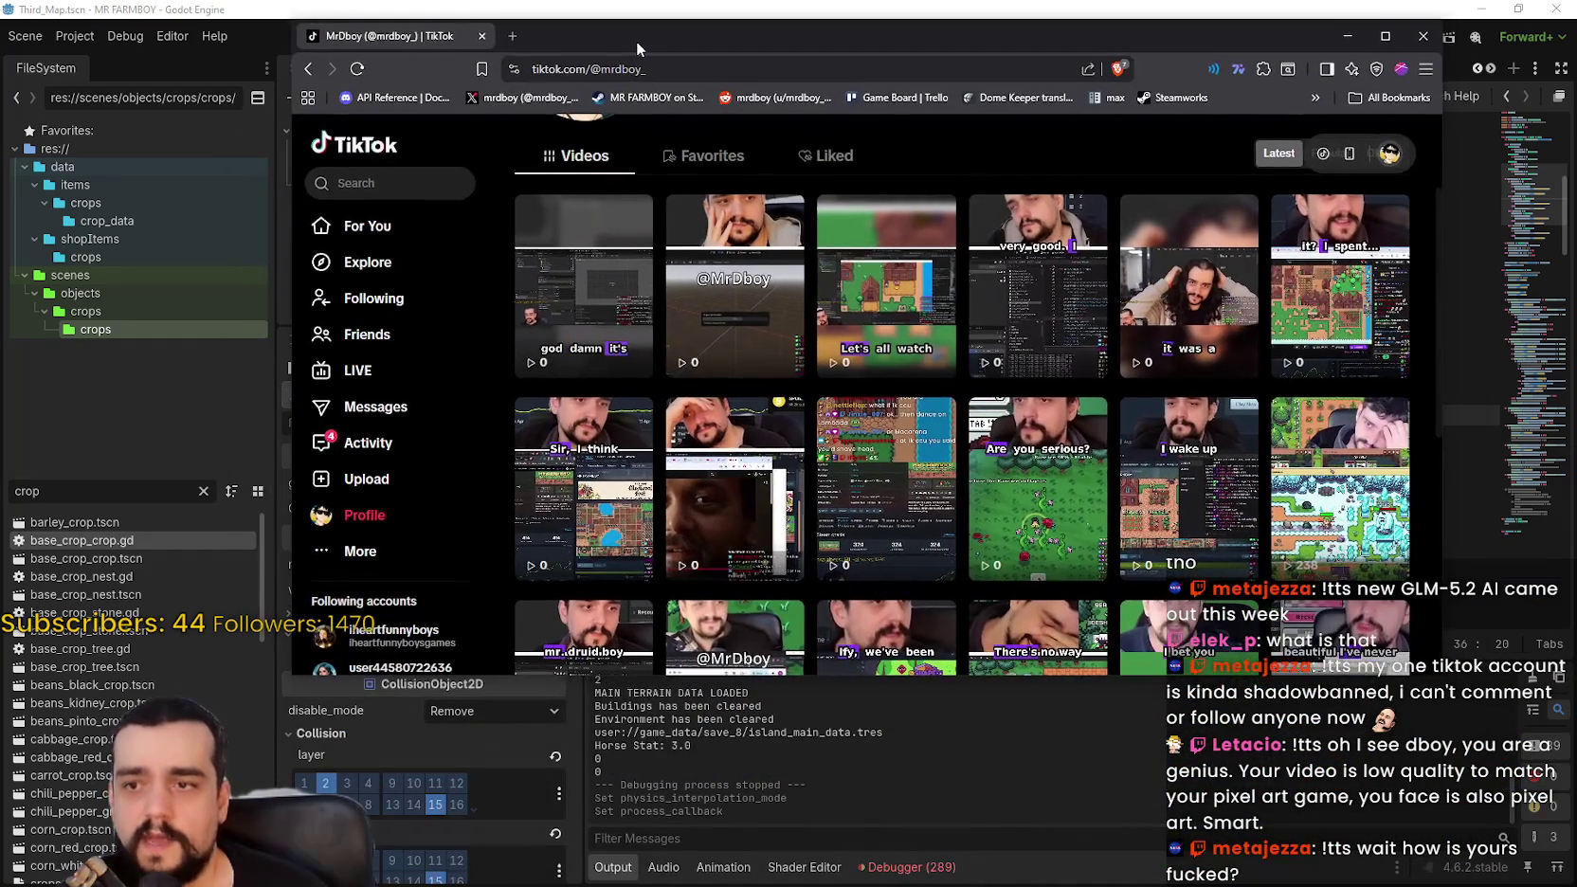
scroll(1214, 535, down, 1)
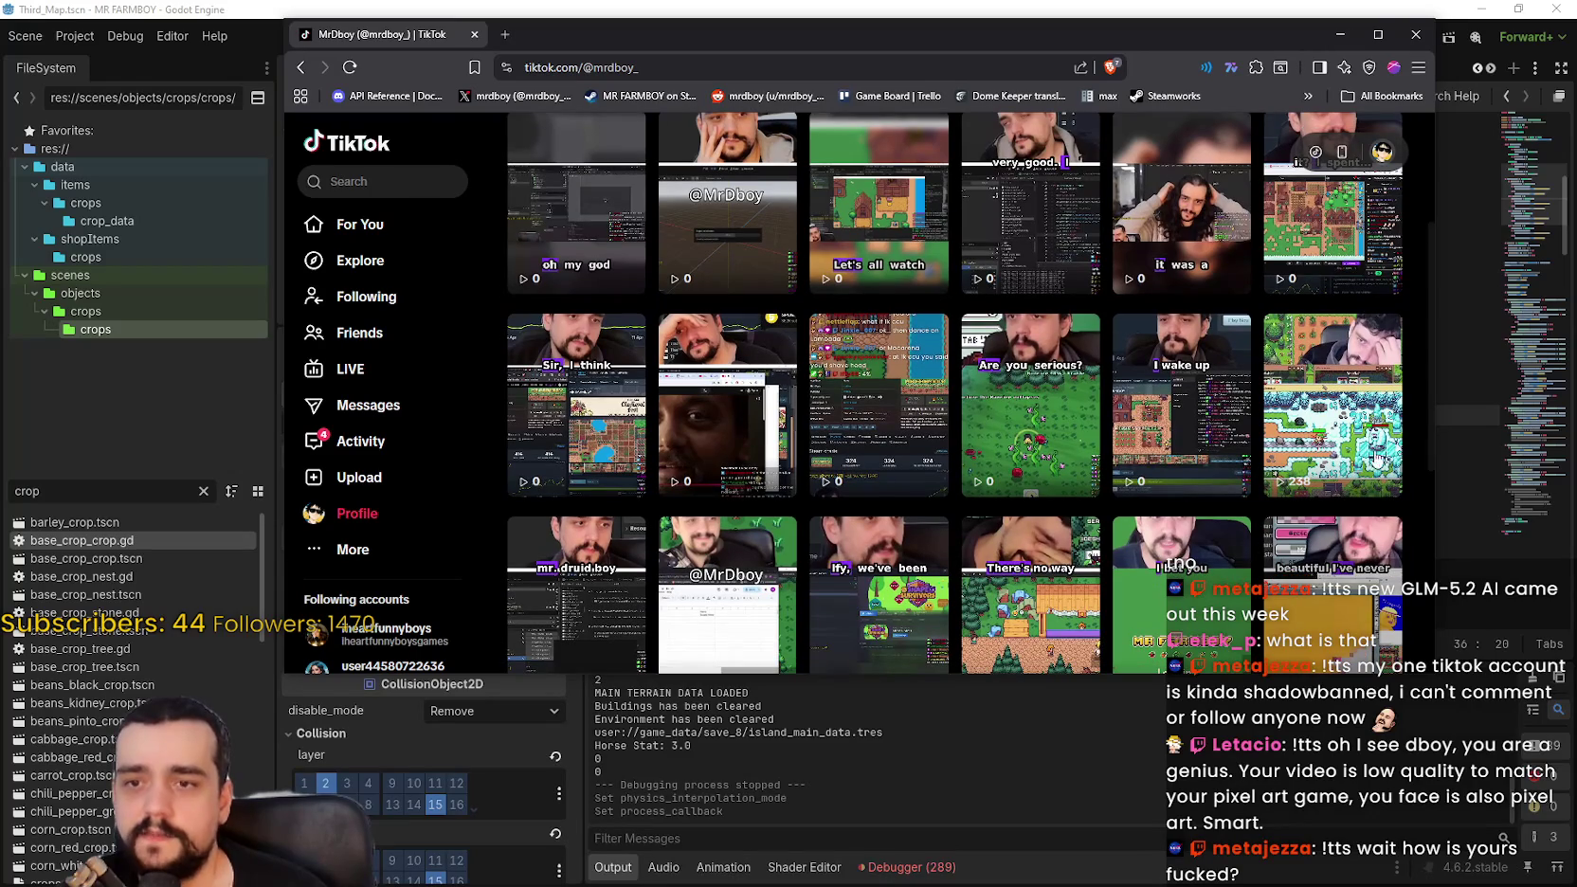
scroll(1137, 473, down, 1)
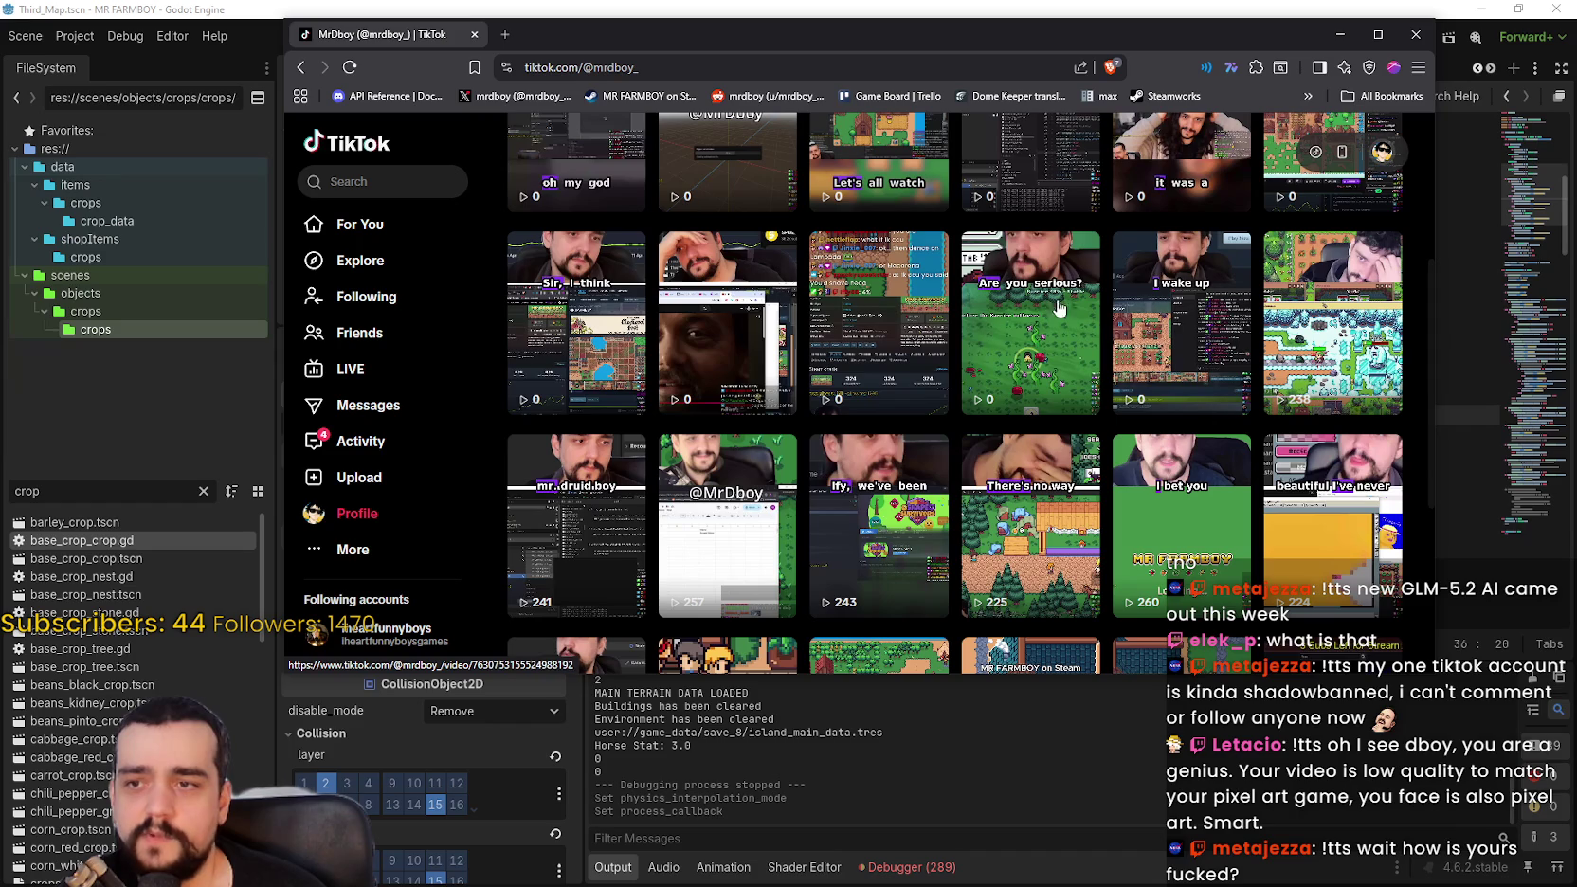
scroll(1352, 300, up, 2)
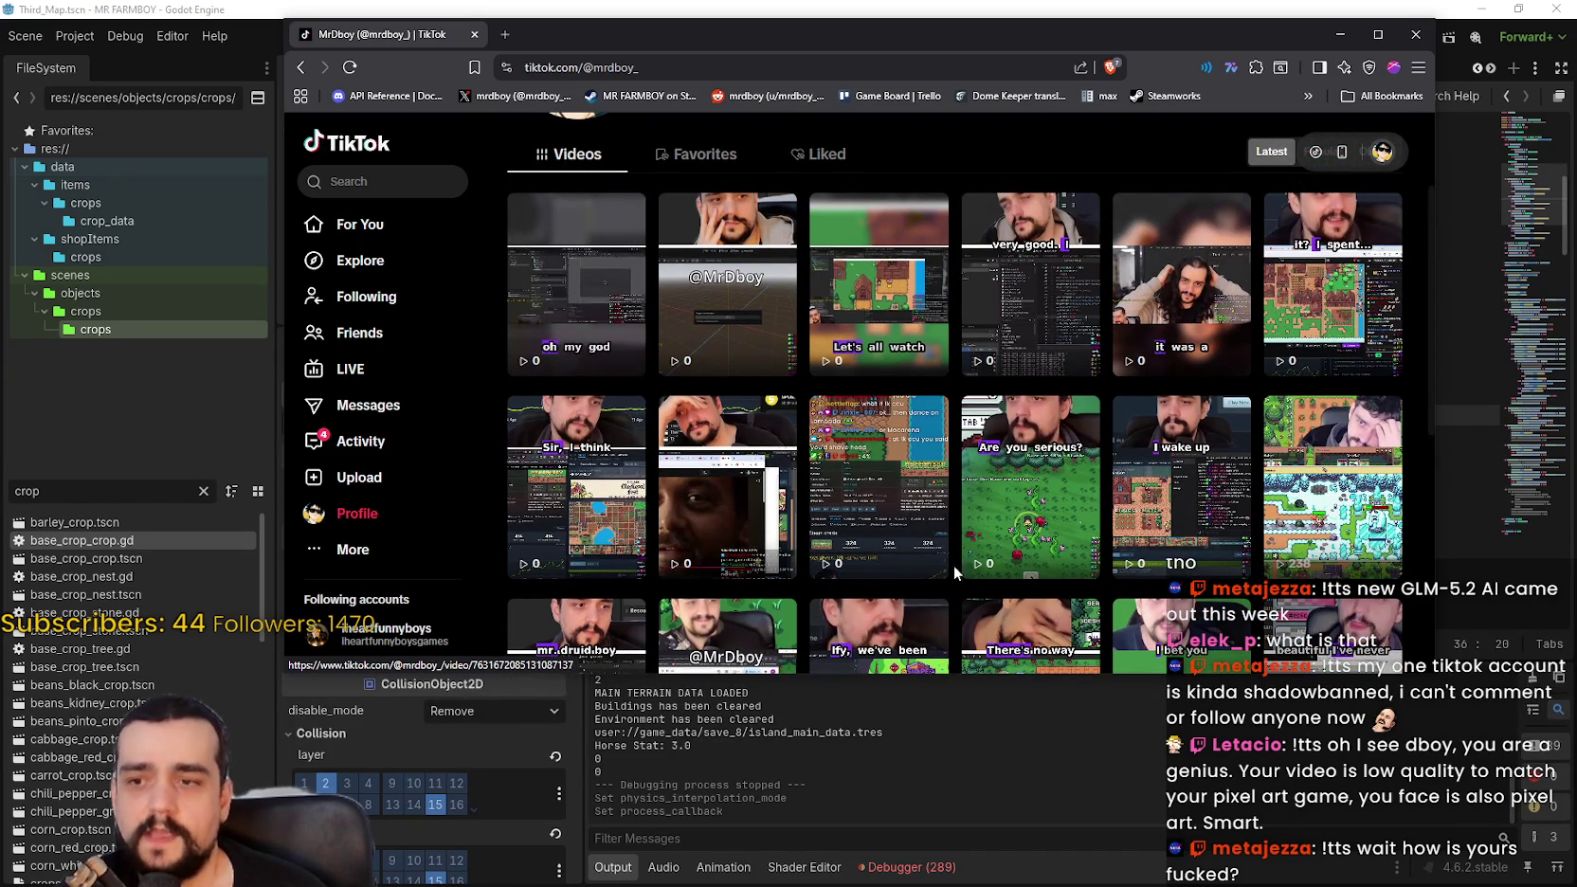
scroll(936, 502, down, 1)
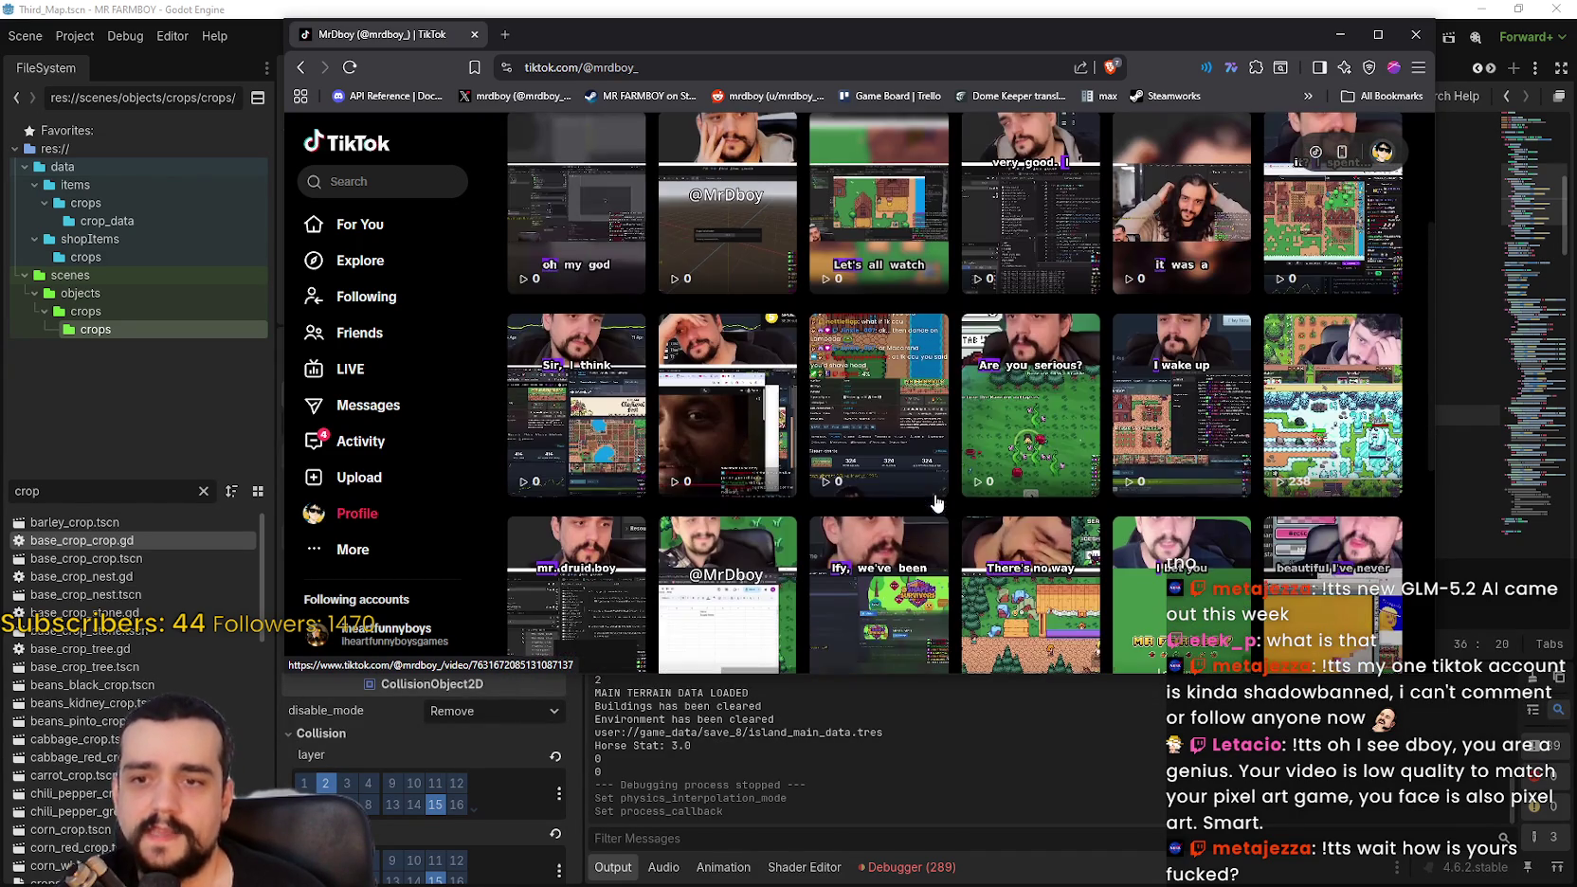
scroll(1129, 402, up, 3)
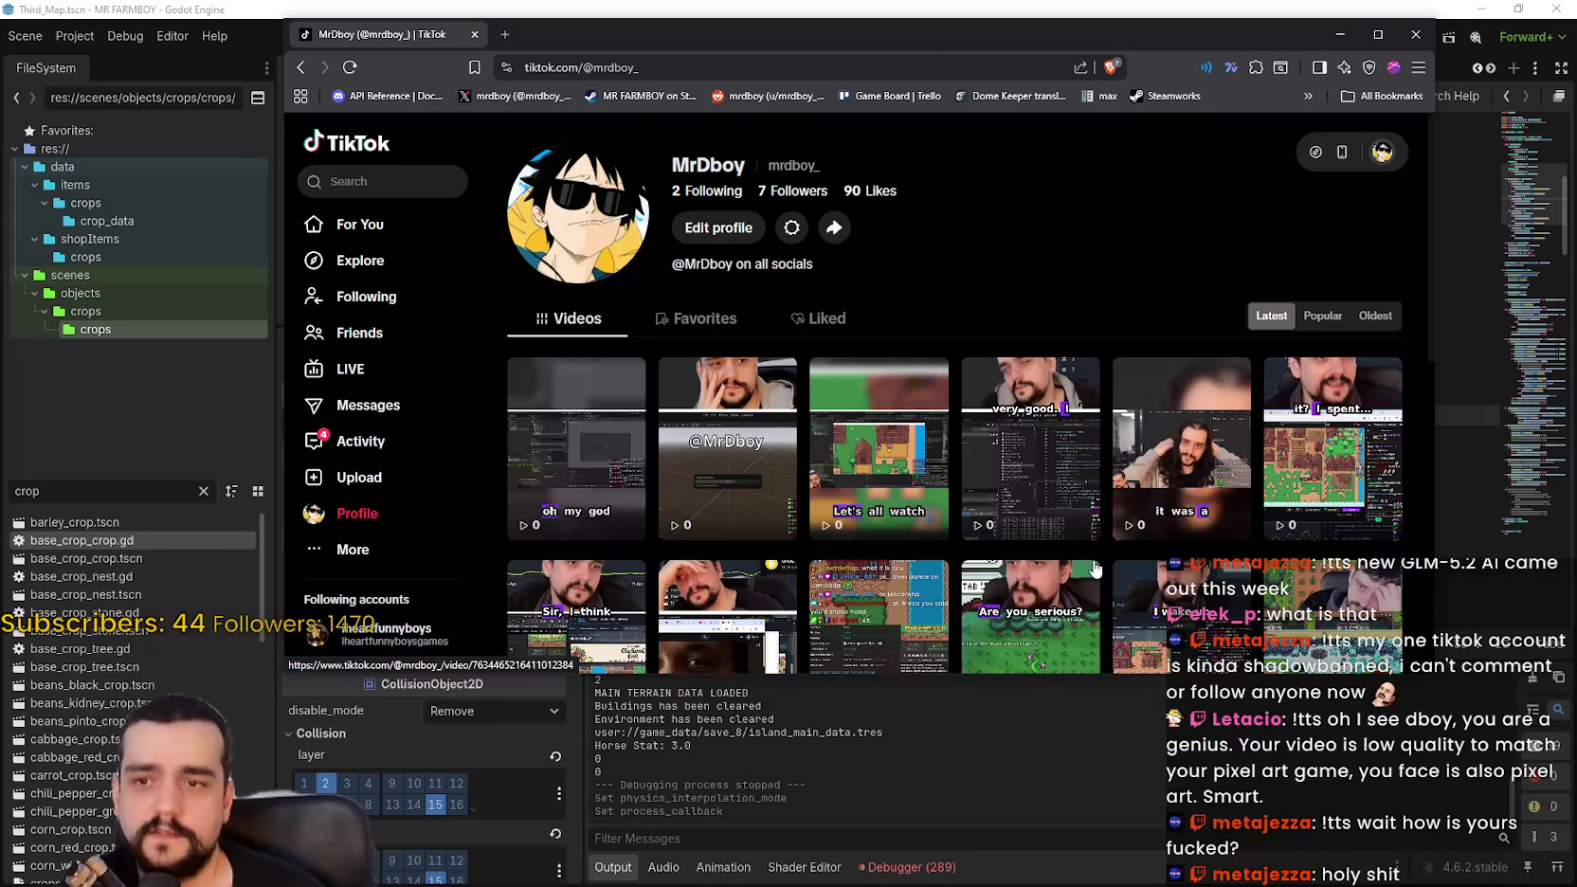
scroll(1132, 407, down, 1)
scroll(688, 435, down, 1)
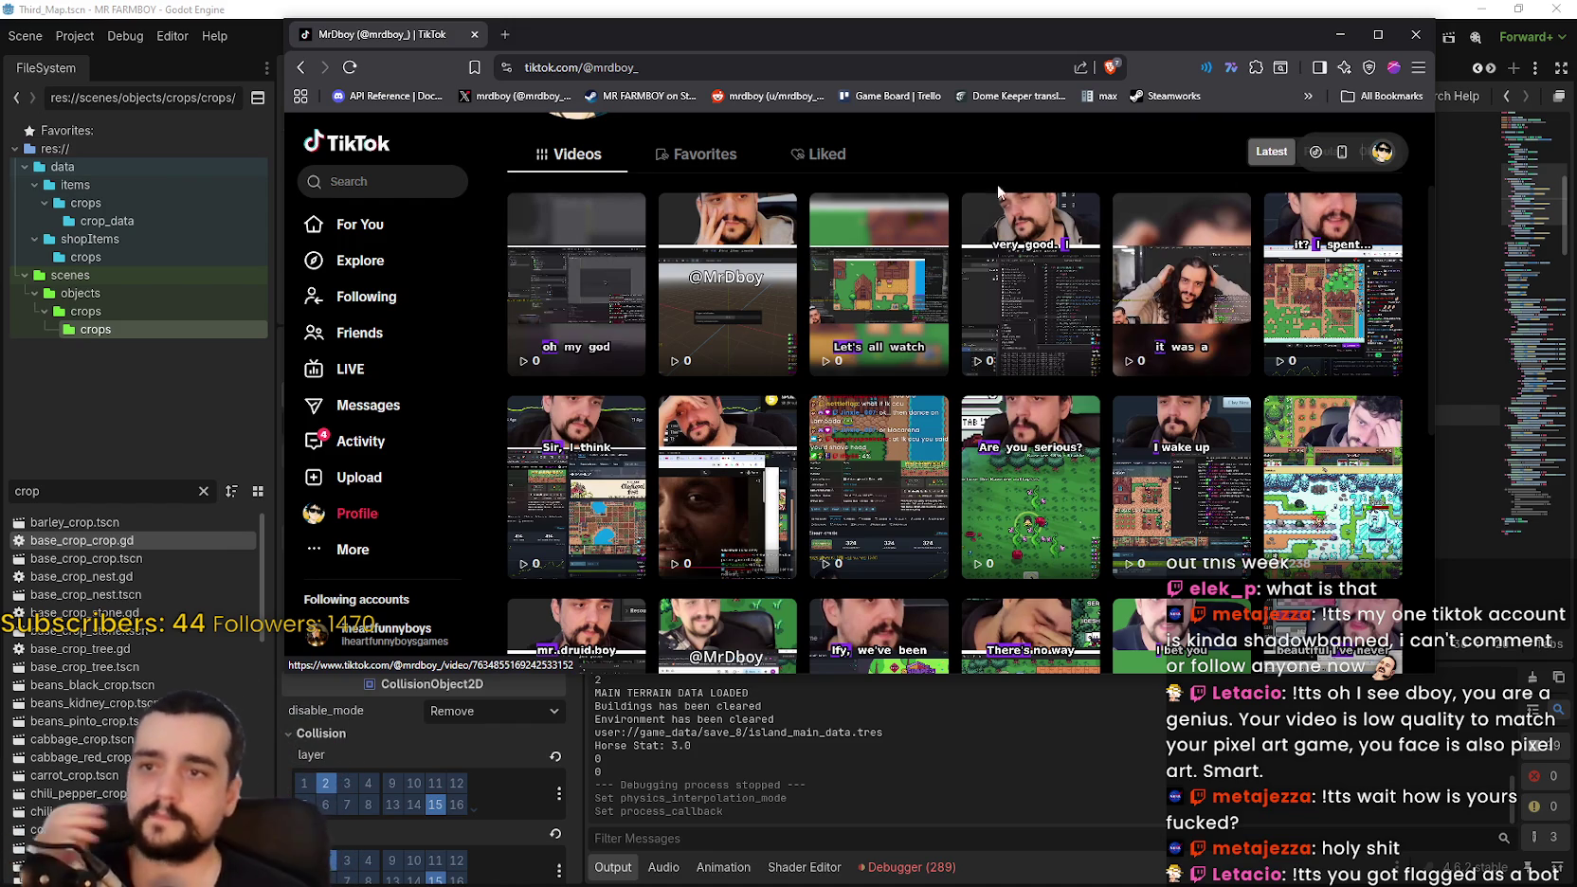
scroll(1080, 369, up, 2)
click(1340, 34)
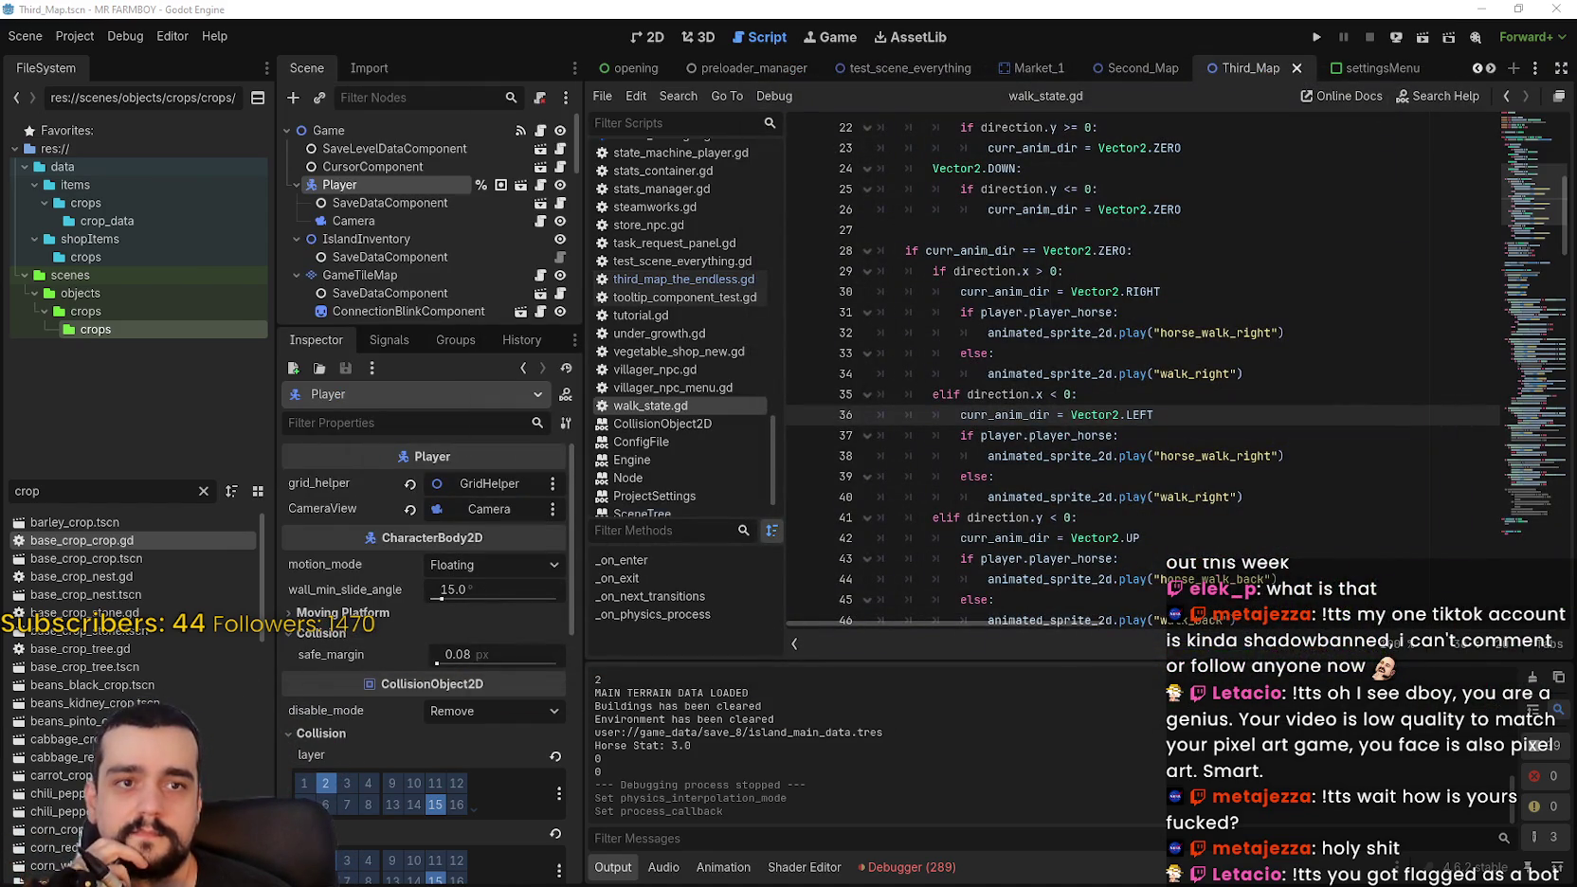
Step: Select the Game, Player and Camera nodes to read their Physics Interpolation mode in the Inspector
click(1125, 479)
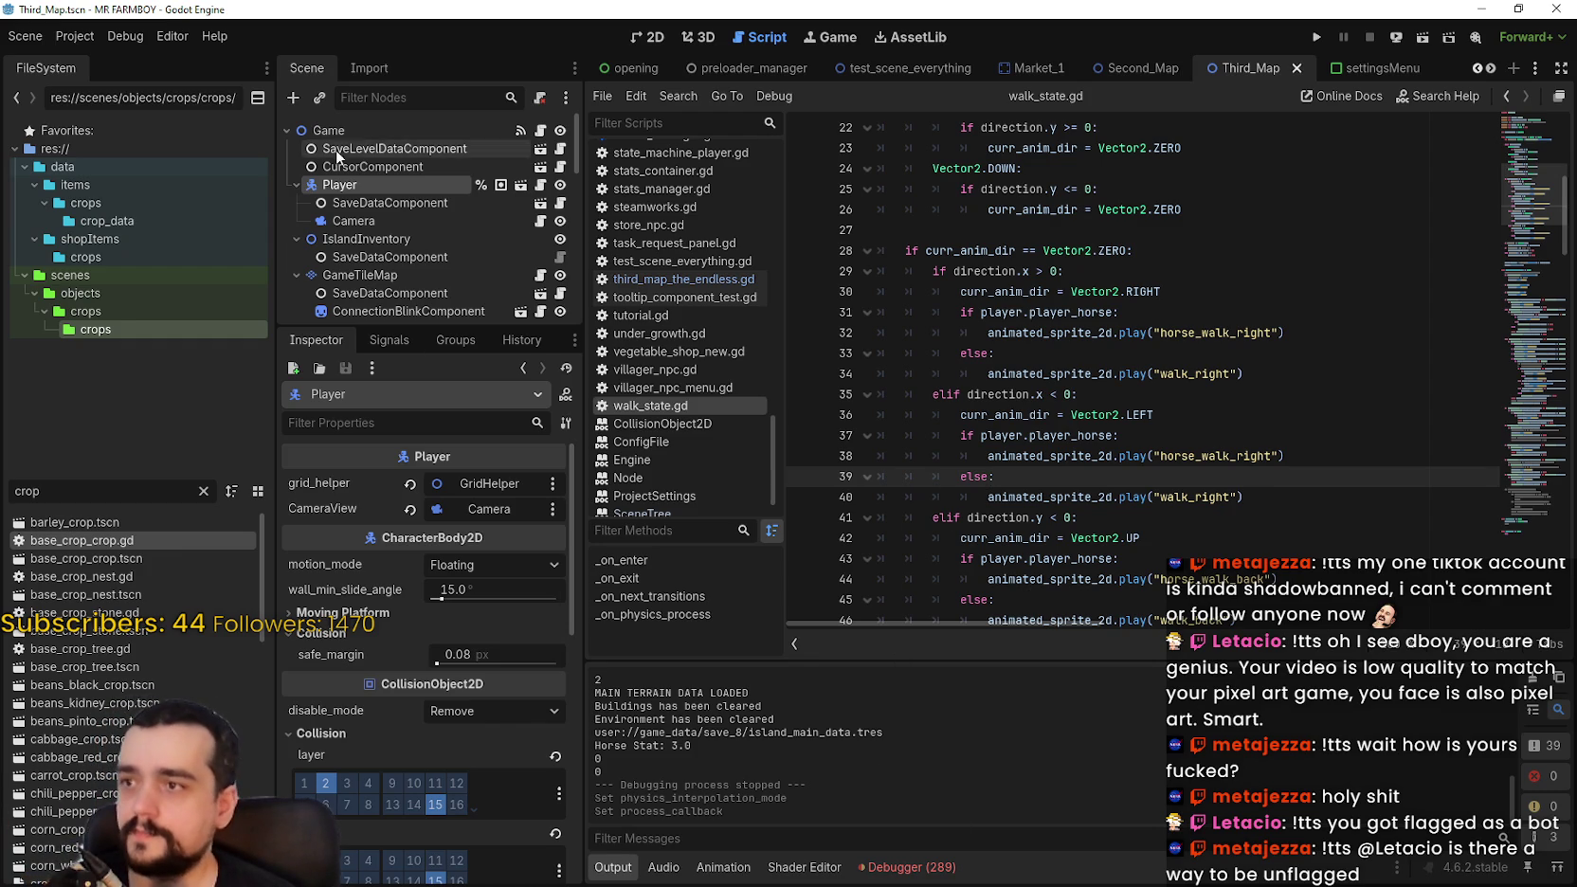
click(357, 130)
scroll(381, 645, down, 5)
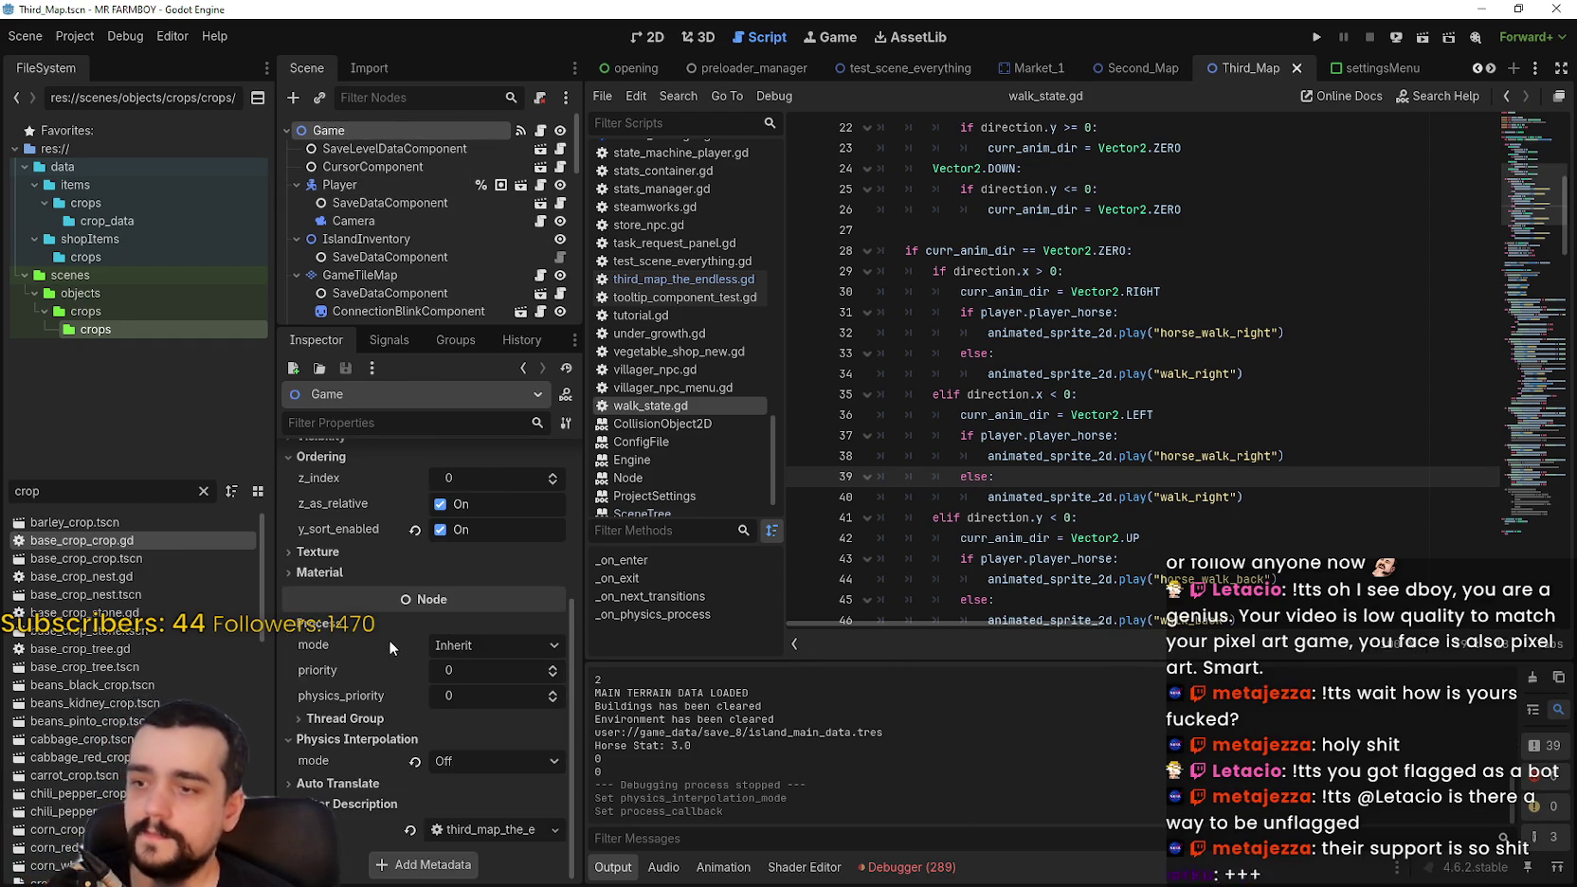
click(409, 183)
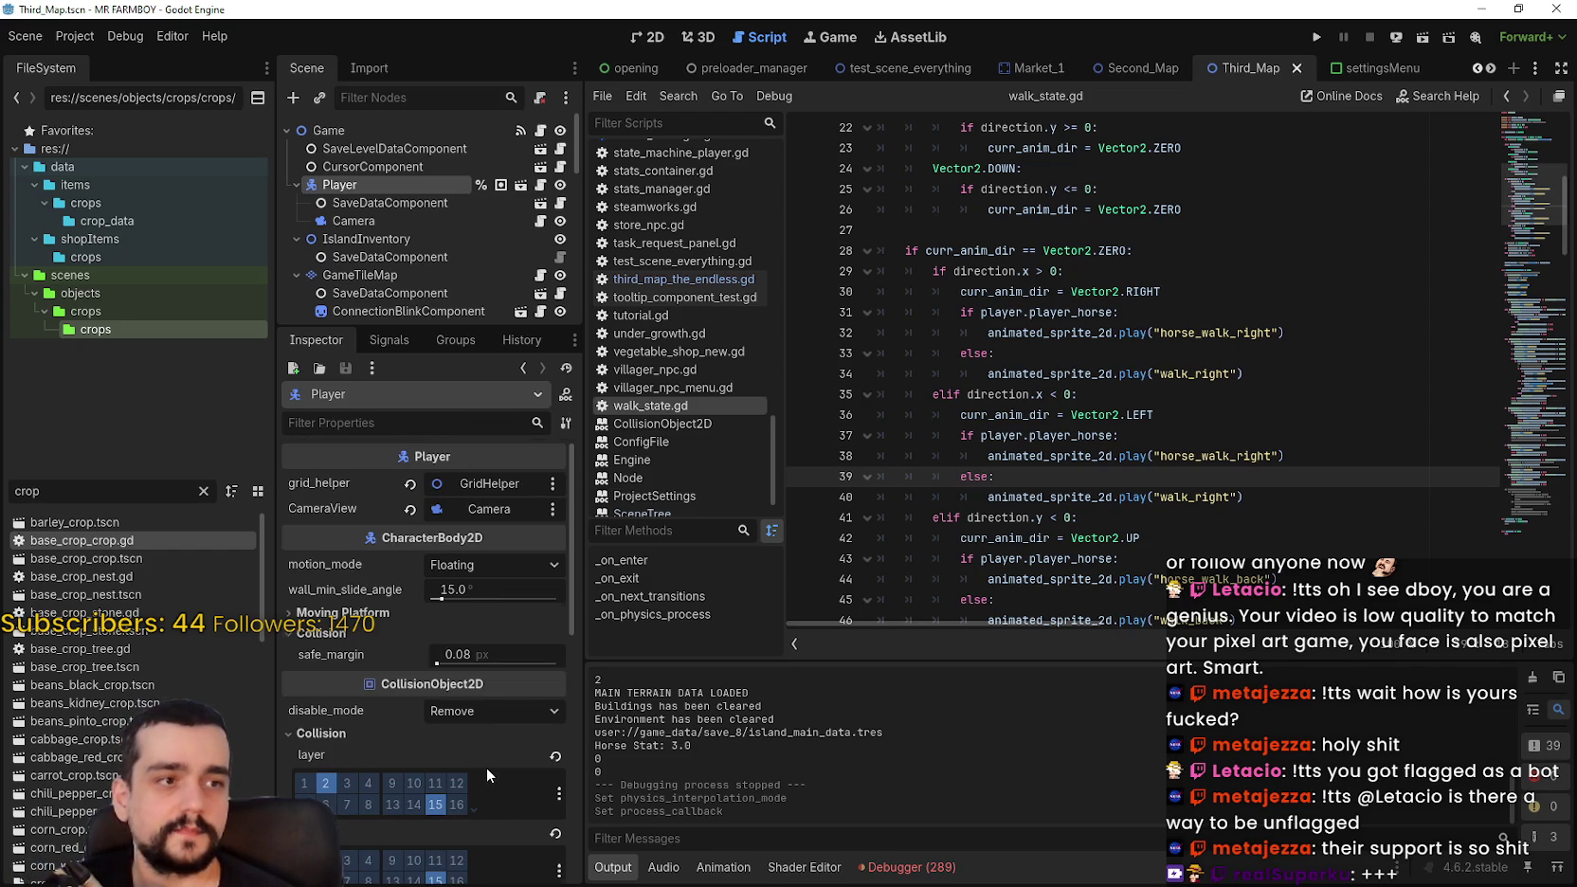
scroll(487, 766, down, 1)
scroll(487, 767, down, 4)
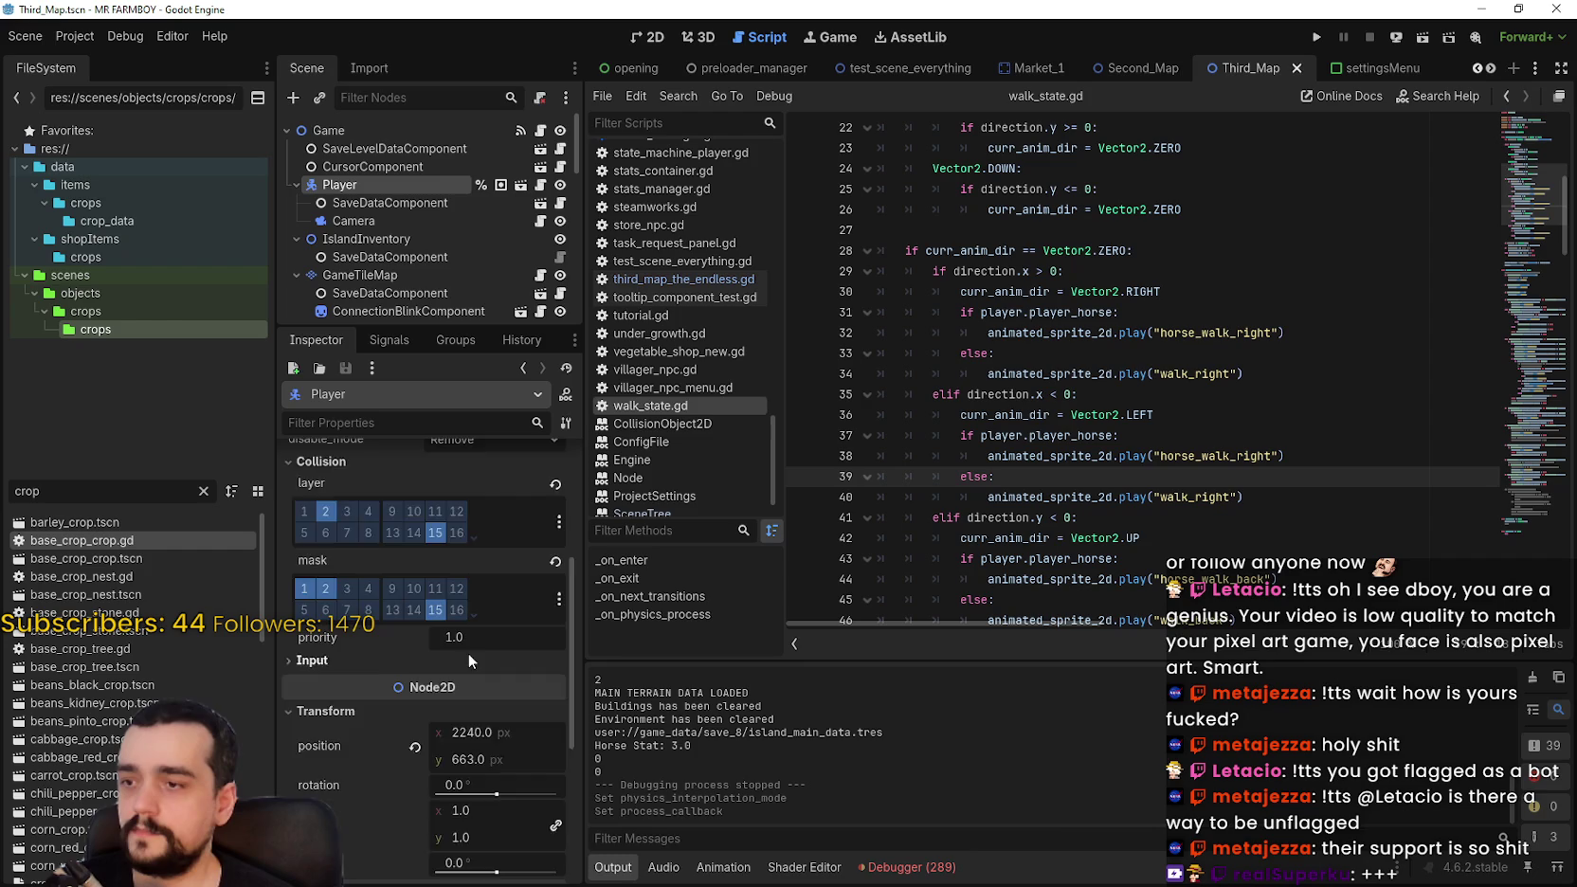
scroll(478, 763, down, 5)
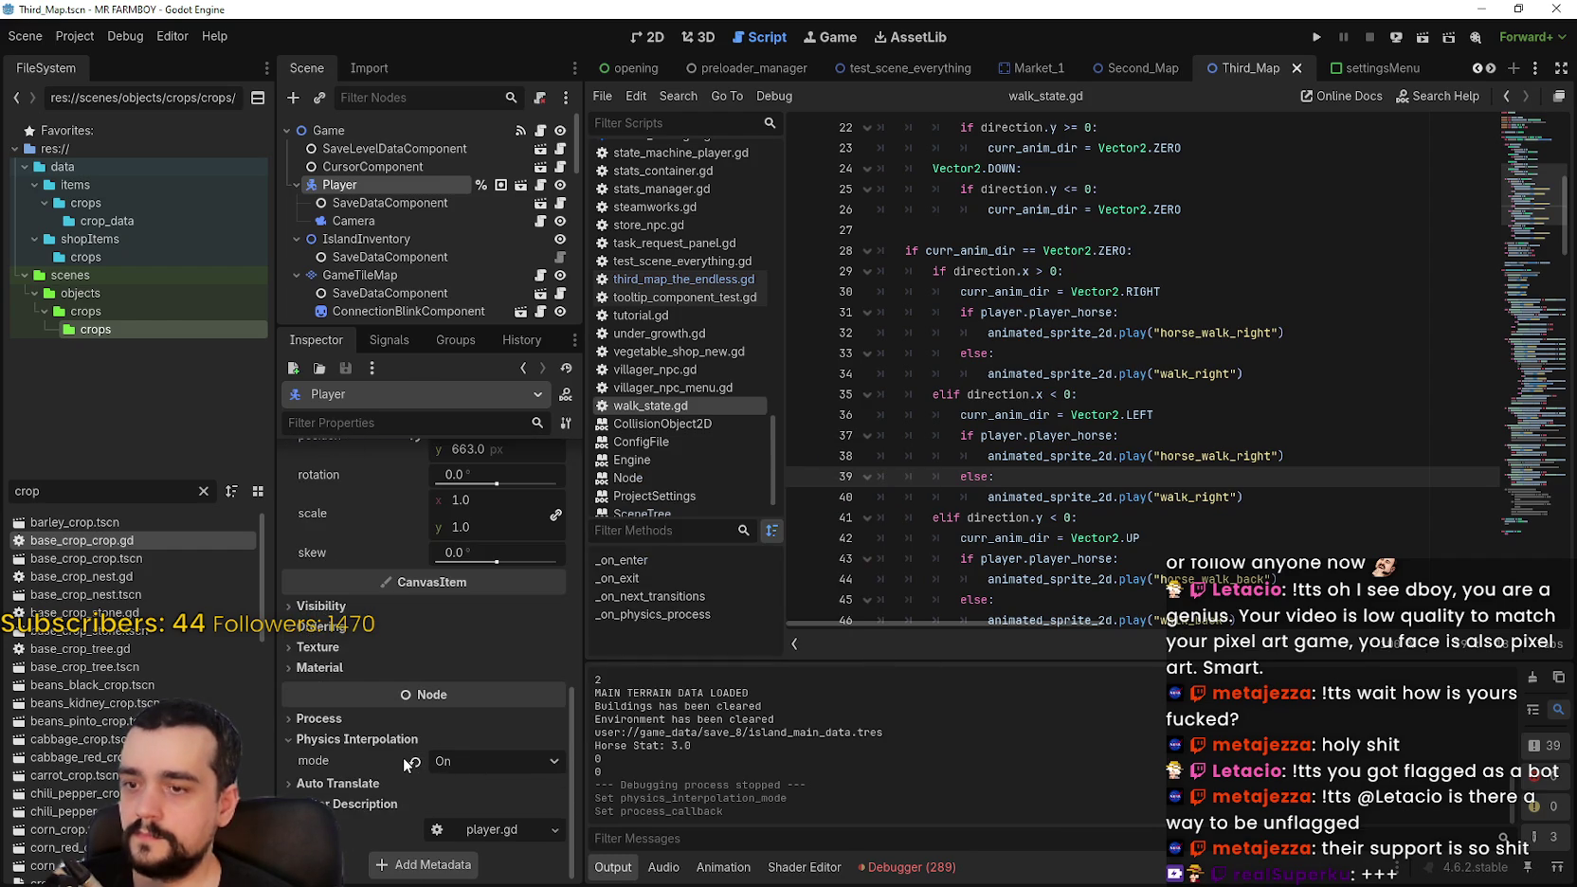
mouse_move(424, 763)
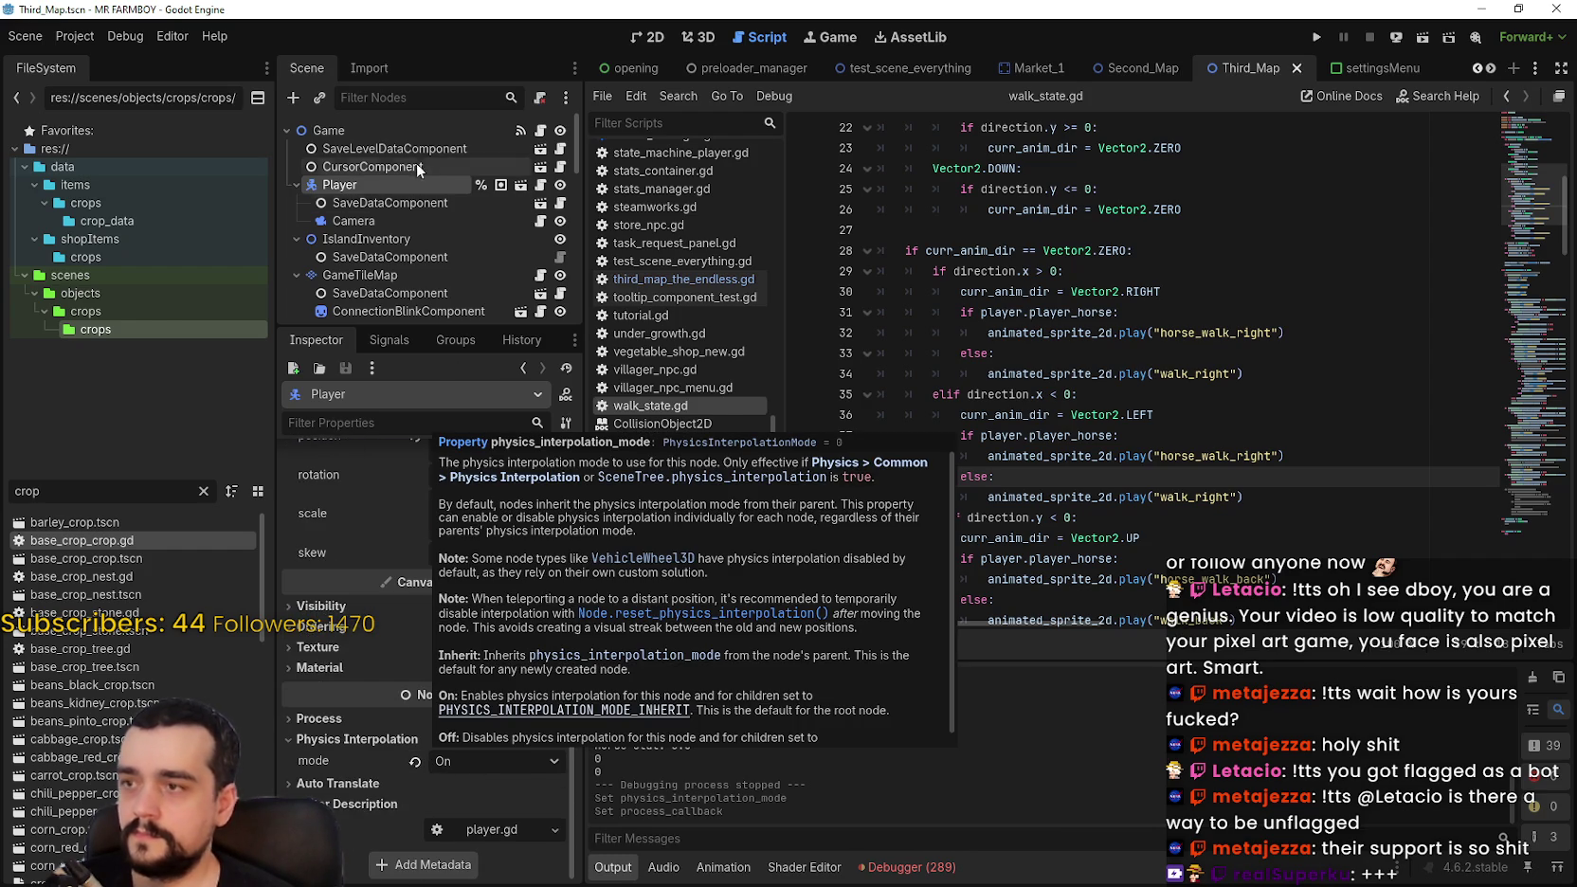
click(407, 219)
Step: Save the scene with Ctrl+S and reselect the Player node to recheck its interpolation mode
drag(569, 502, 557, 770)
click(1238, 322)
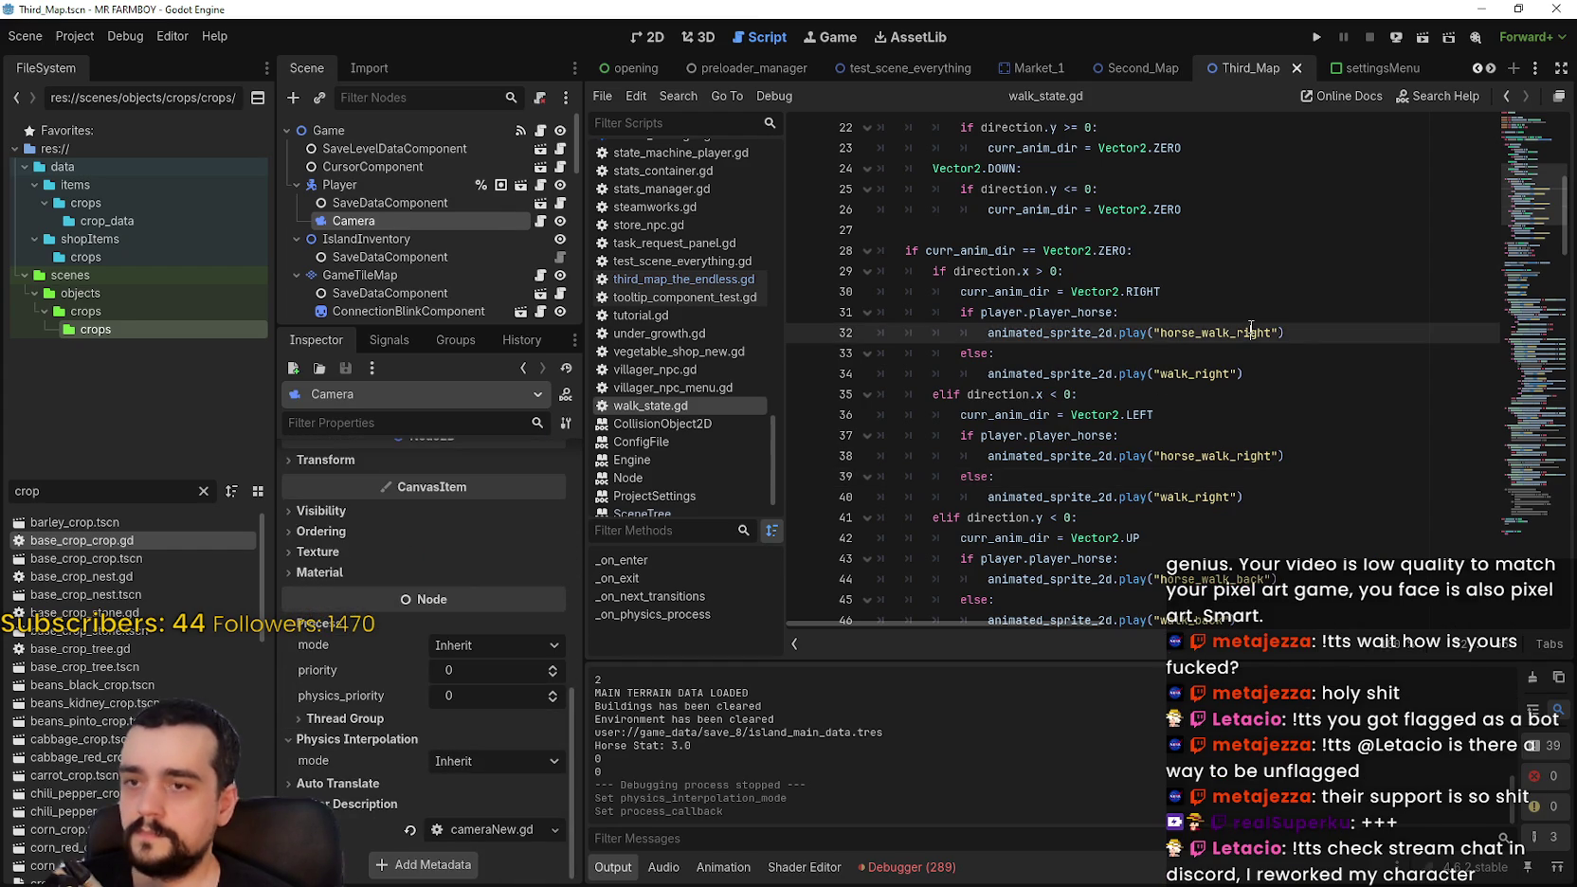
key(ctrl+s)
scroll(487, 666, up, 10)
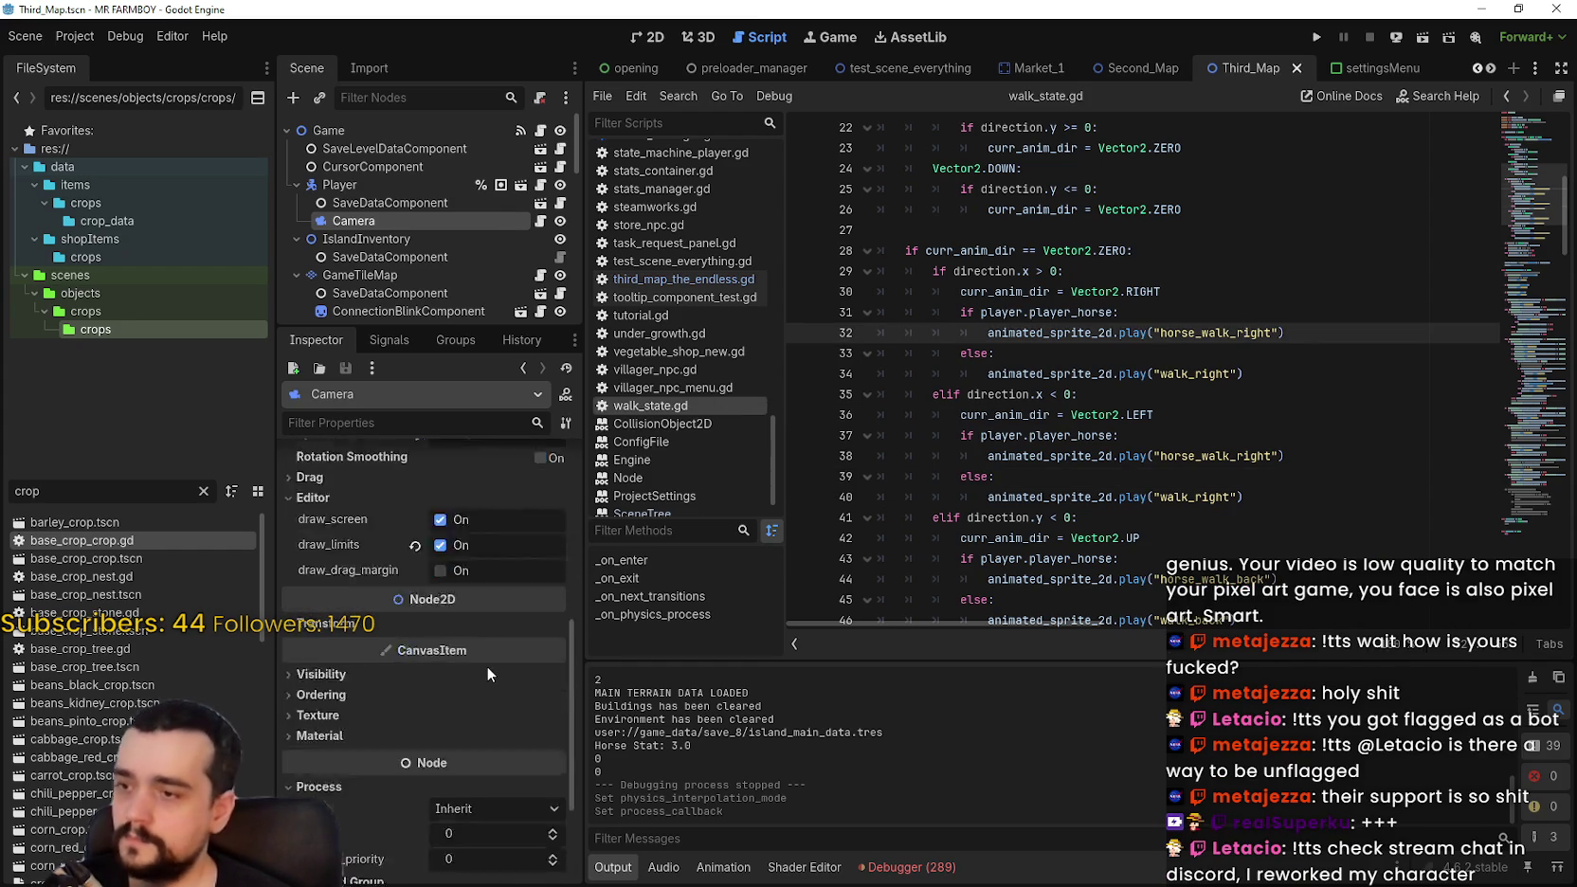
scroll(486, 635, down, 6)
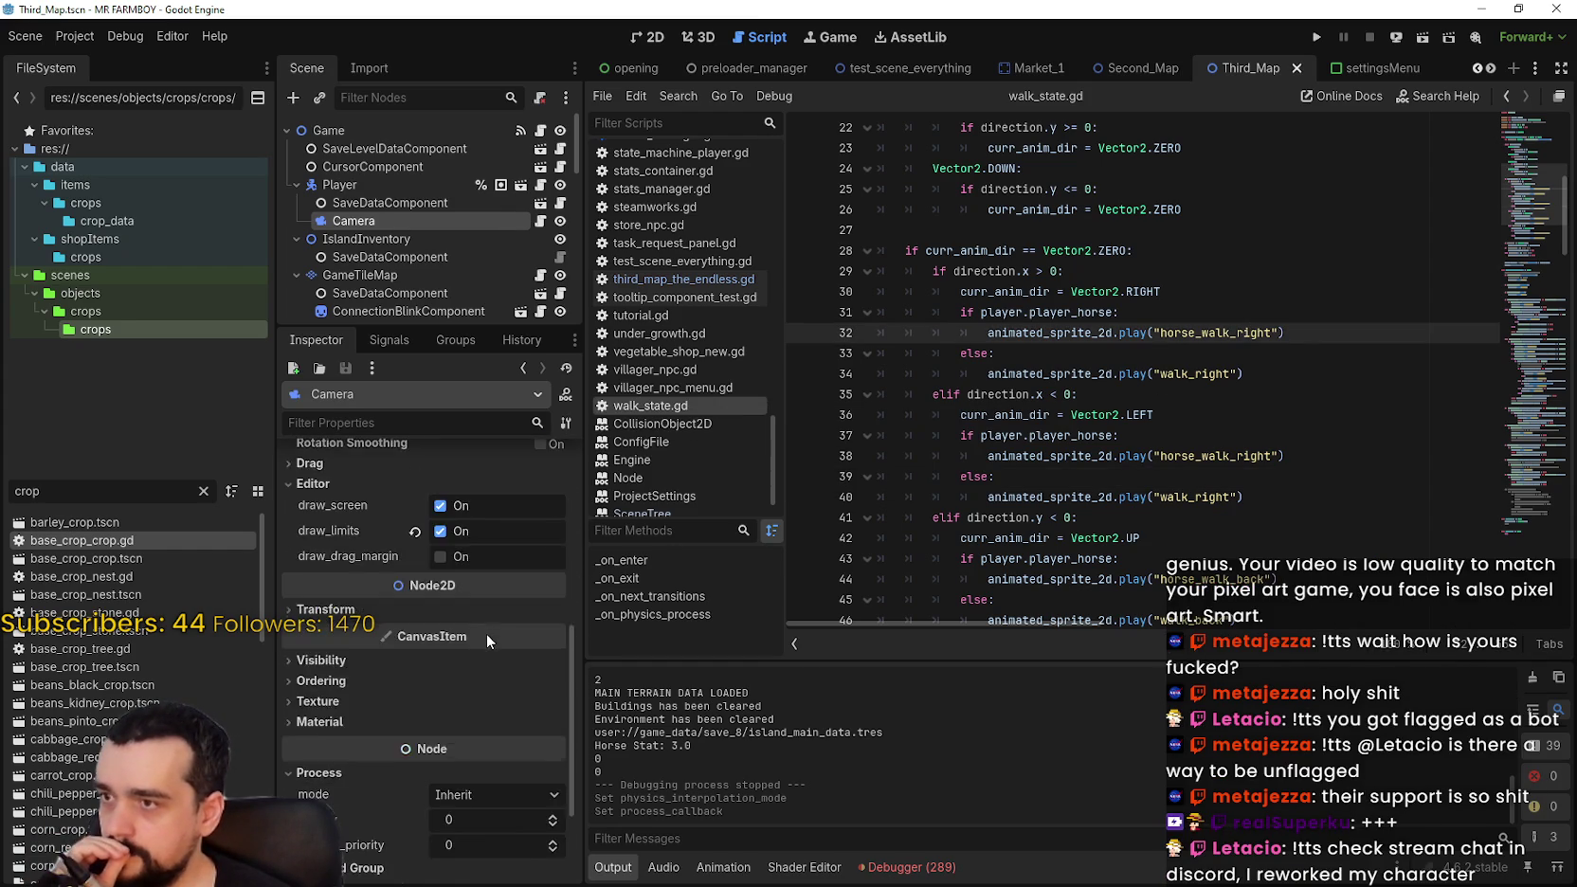
click(415, 180)
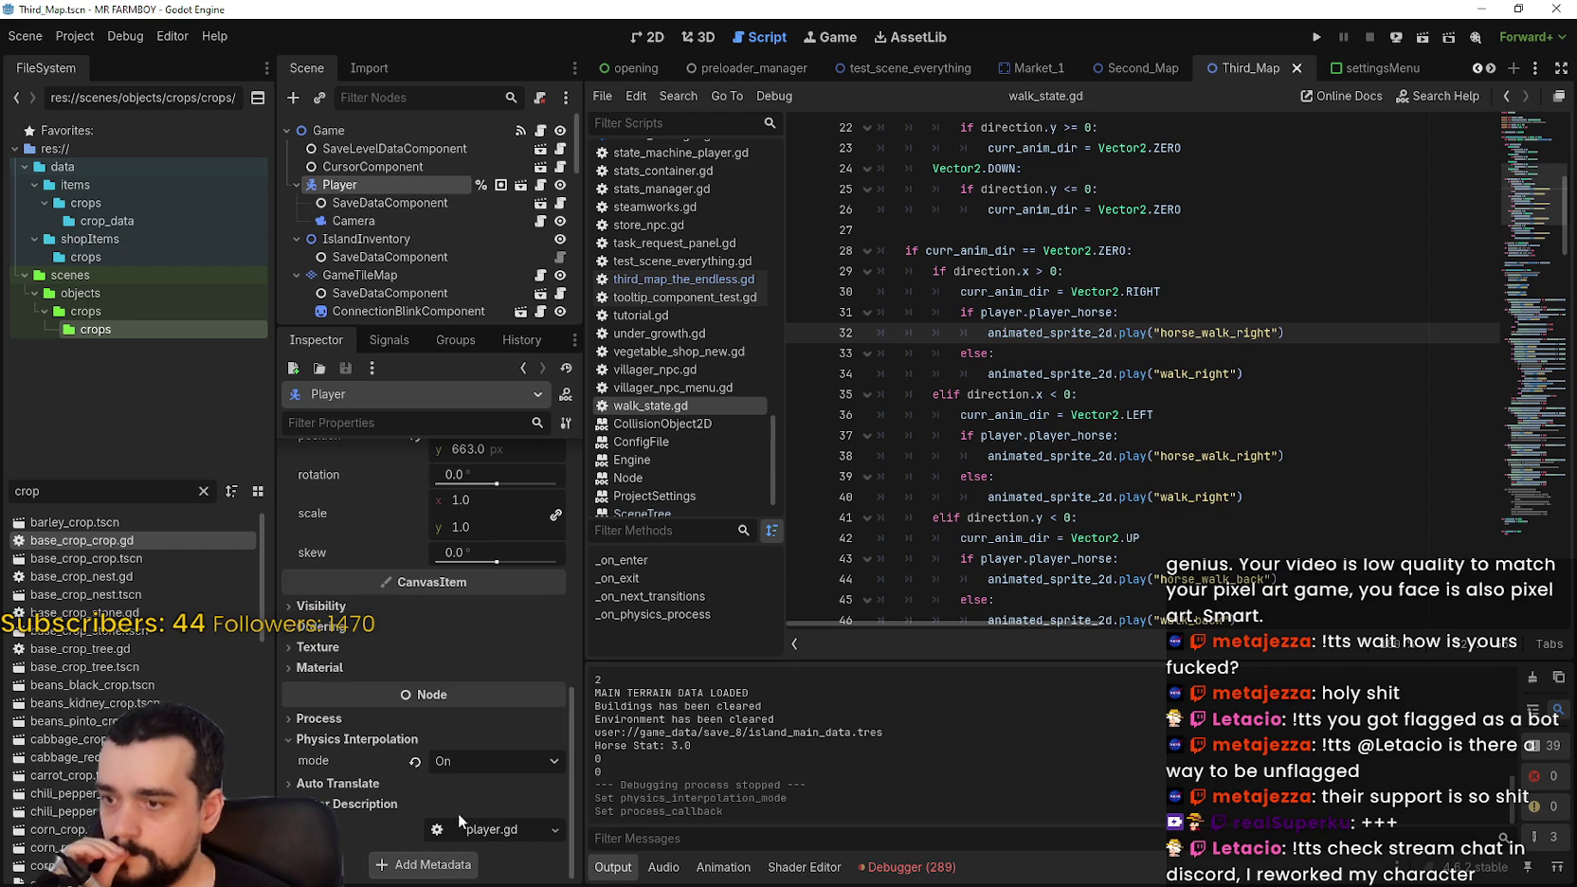
mouse_move(357, 758)
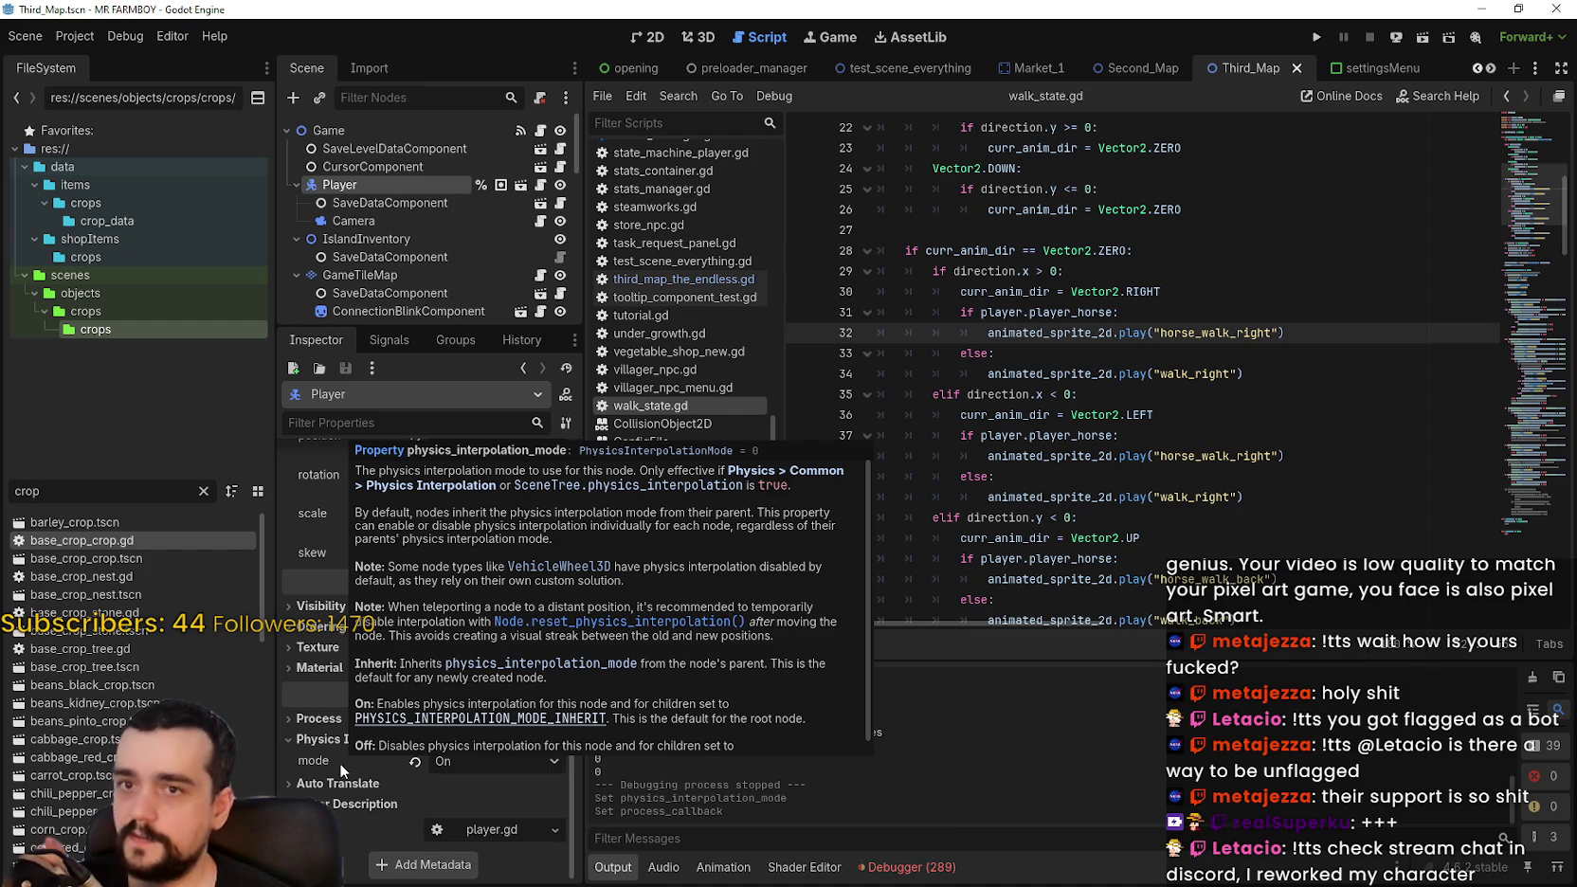
Step: Go to line 7 at the top of walk_state.gd, then bring Discord's DigiDuels screenshot over the editor
click(1528, 118)
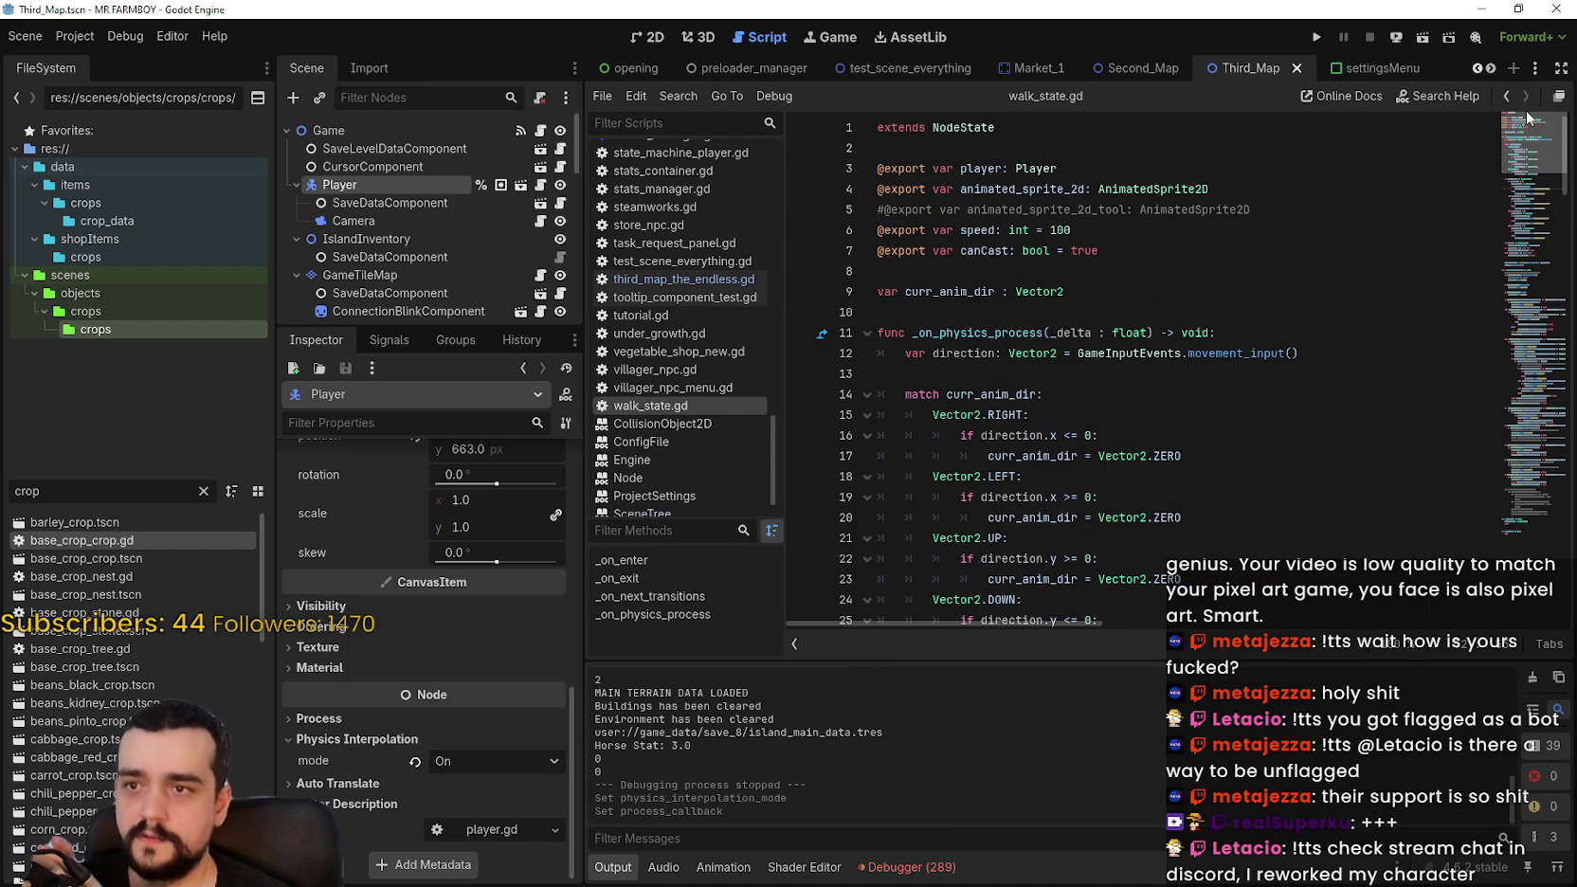
click(1250, 250)
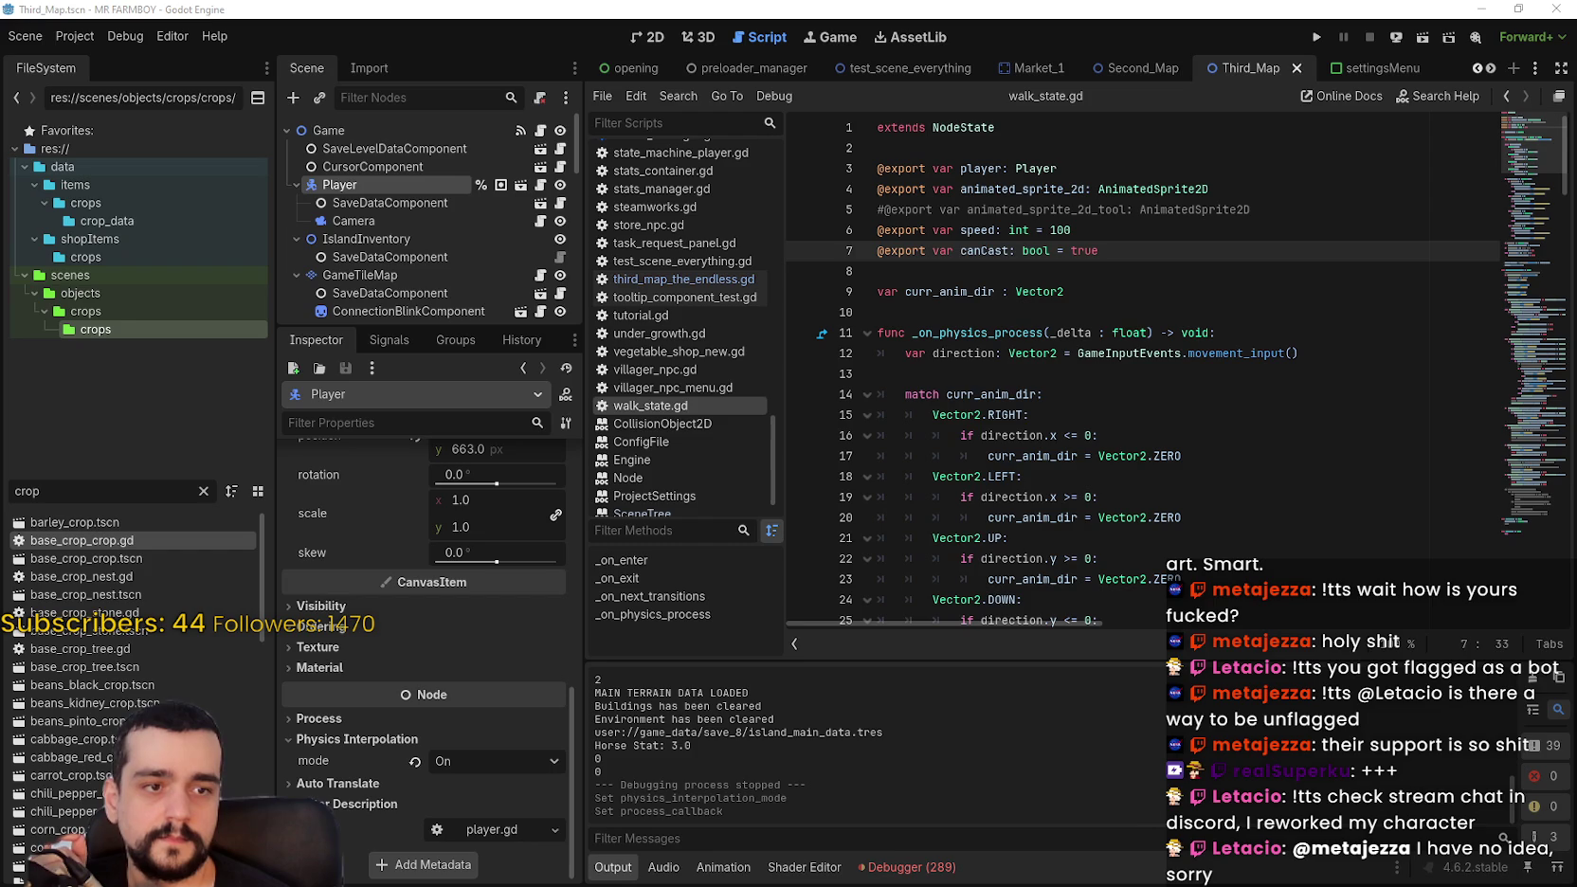
mouse_move(1232, 133)
mouse_down()
mouse_move(984, 142)
mouse_move(749, 55)
mouse_move(699, 14)
mouse_up()
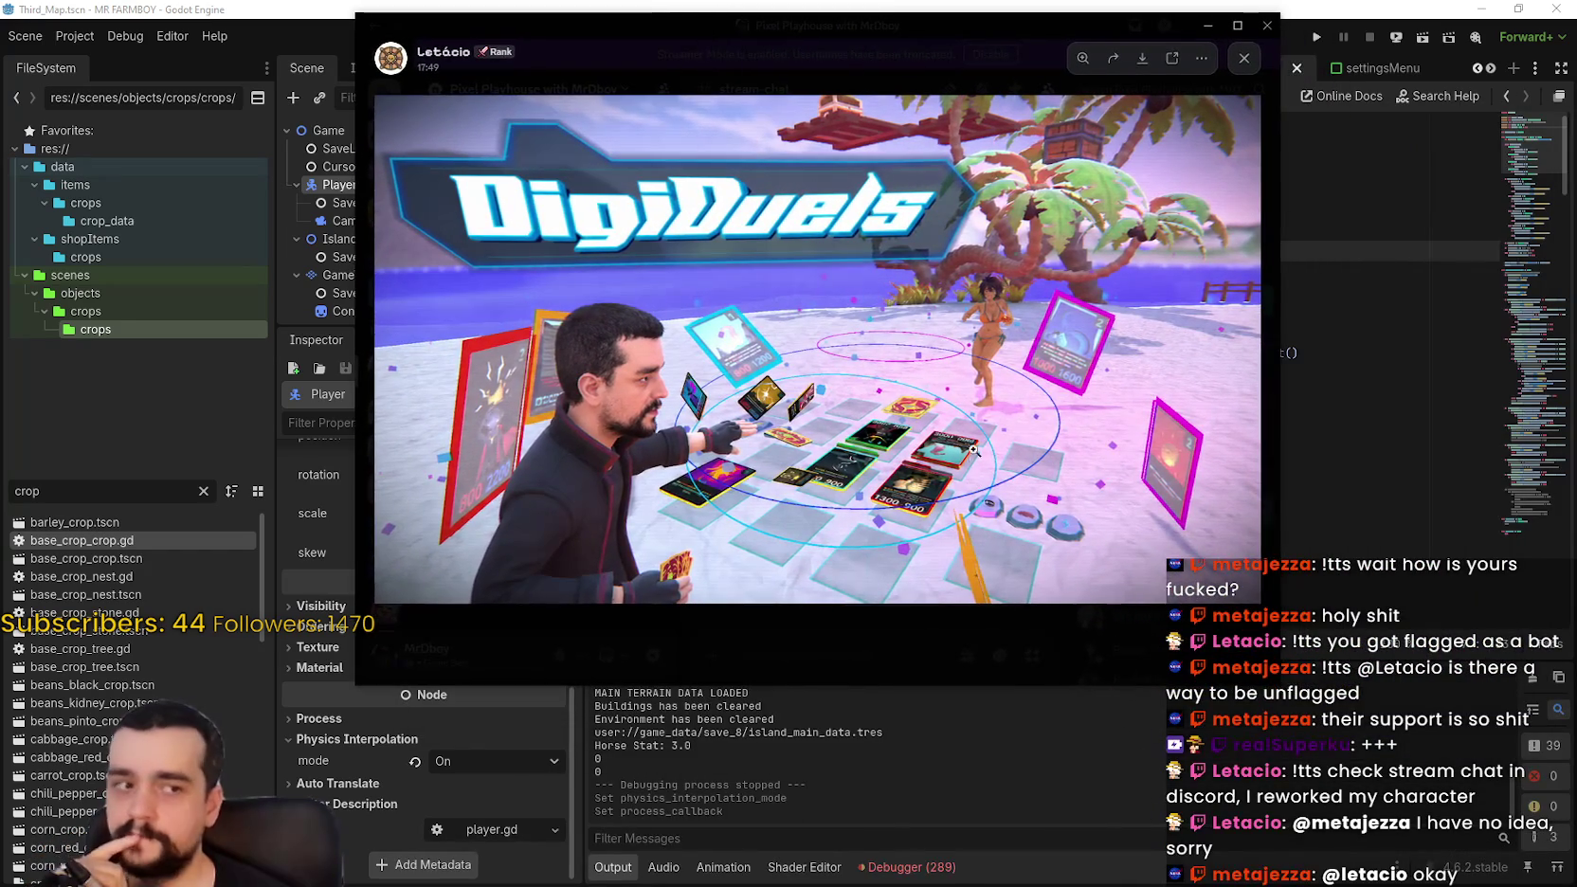
Step: Zoom in on the DigiDuels screenshot's cards and hand, zoom back out, then close the image viewer
click(973, 459)
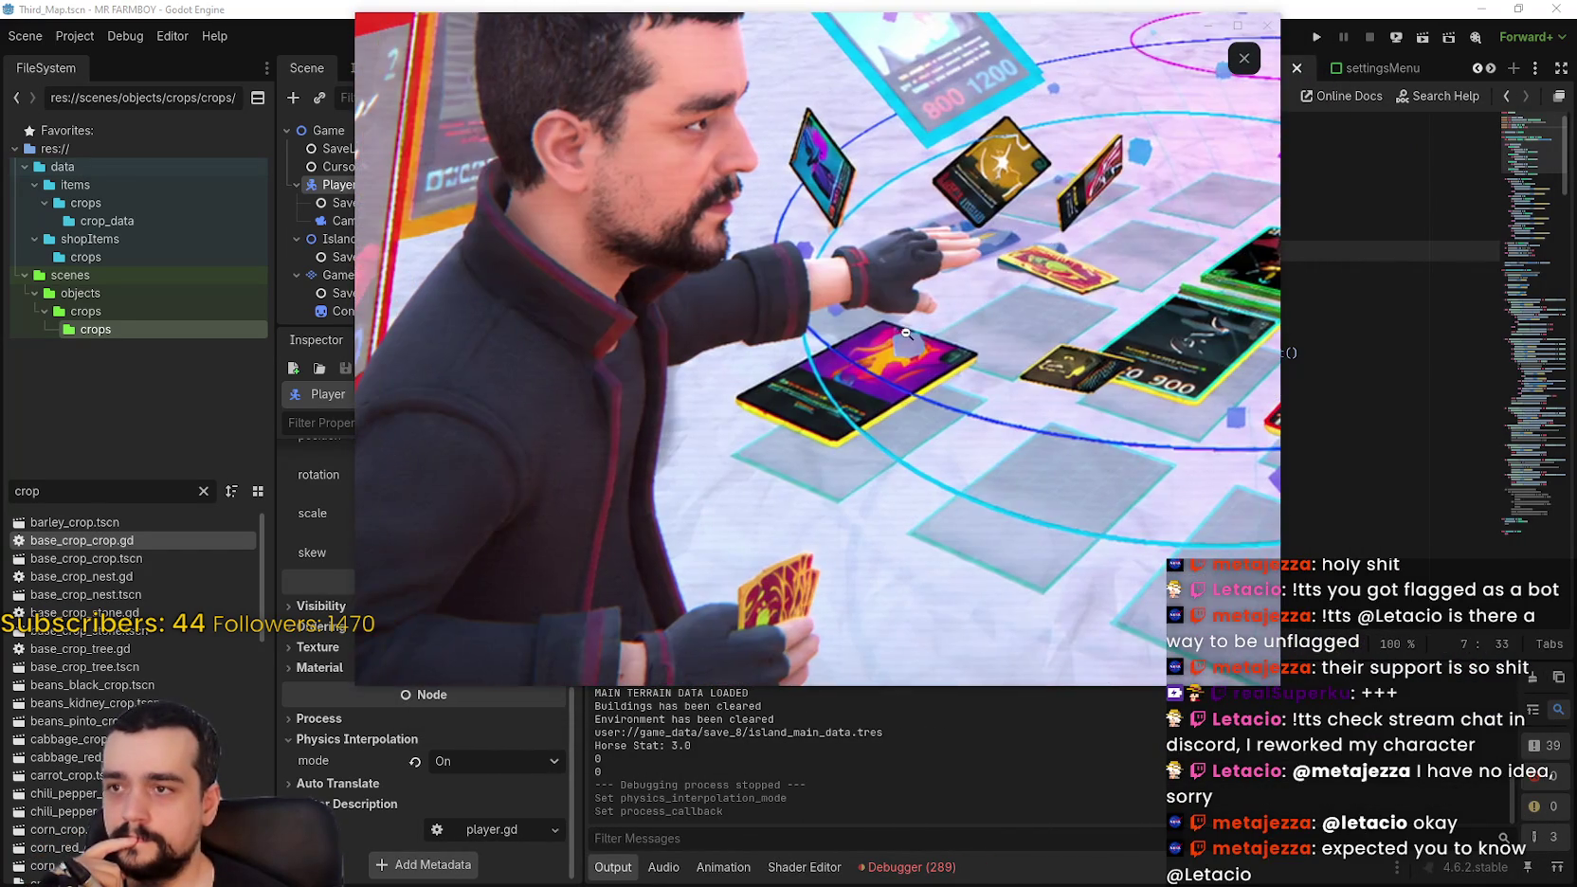
click(906, 334)
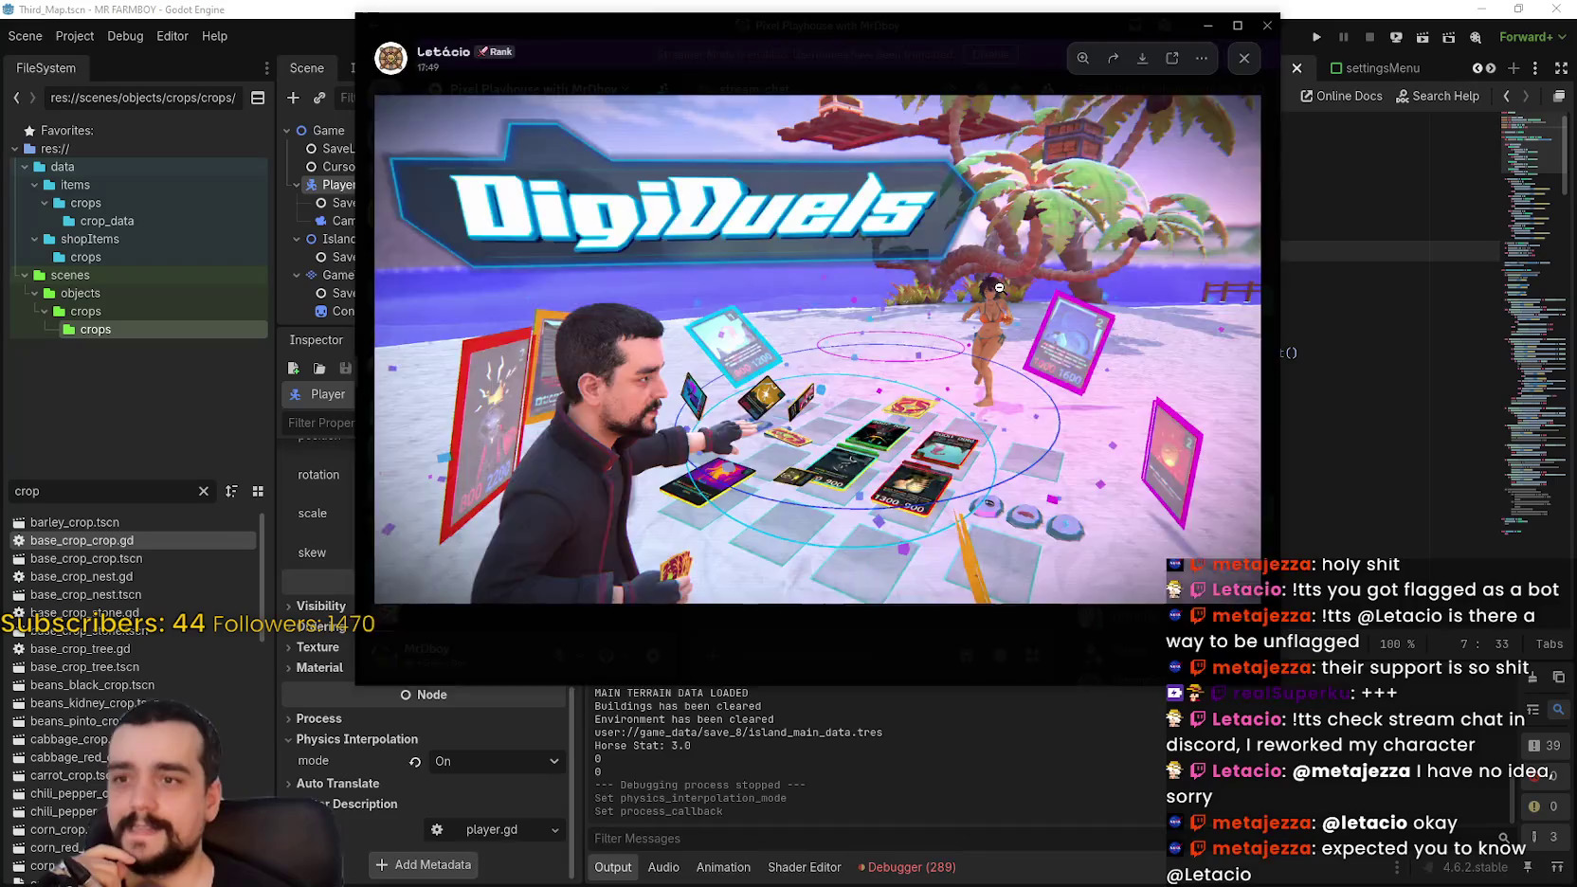
click(998, 287)
click(902, 417)
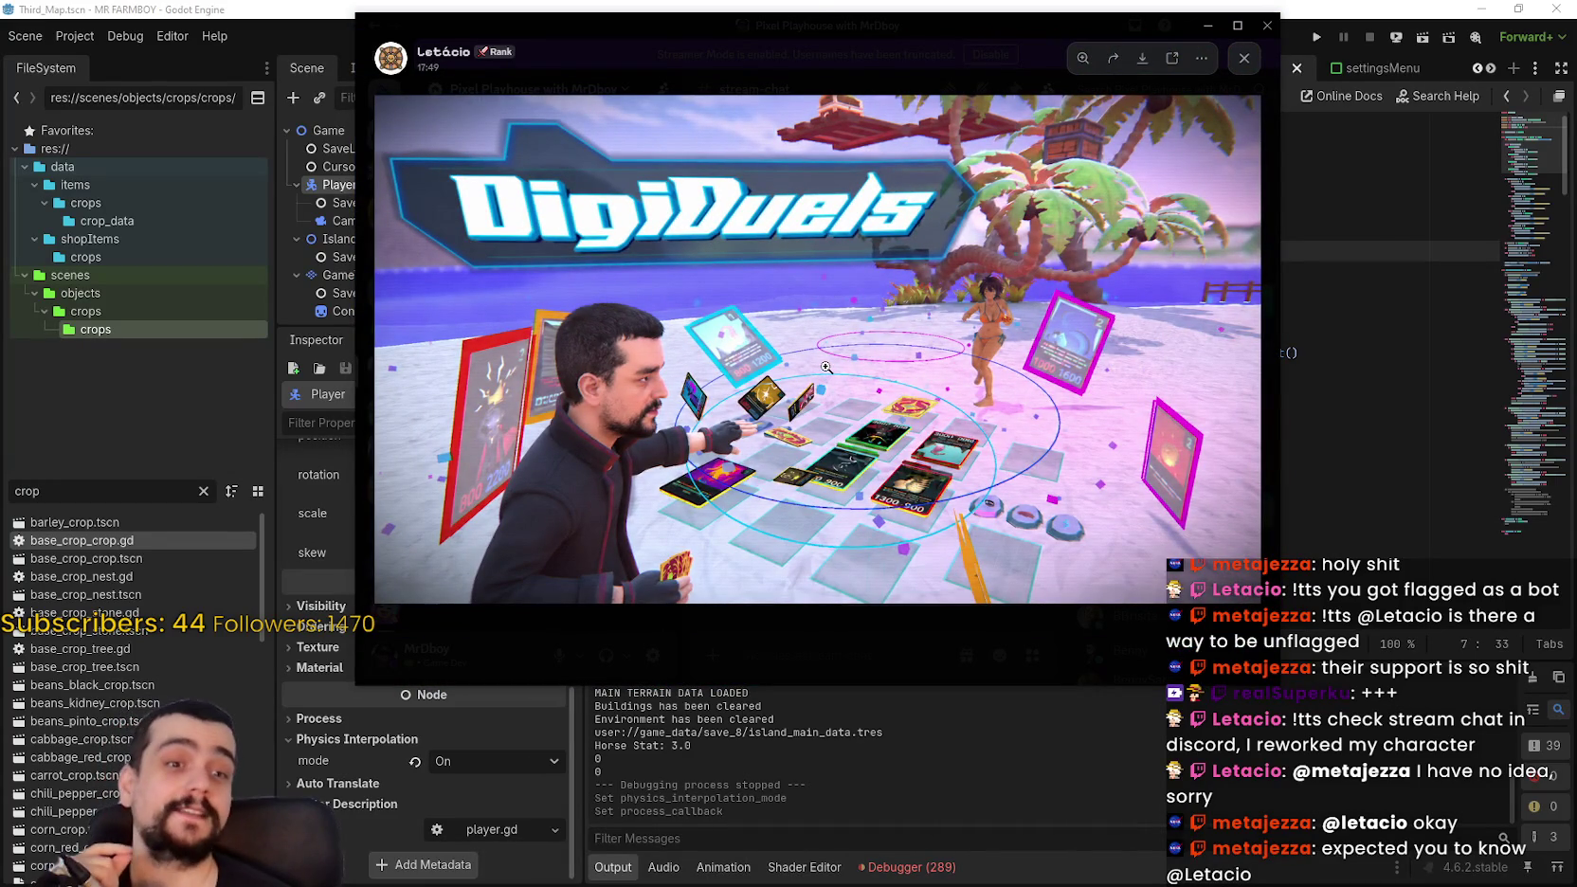
click(954, 323)
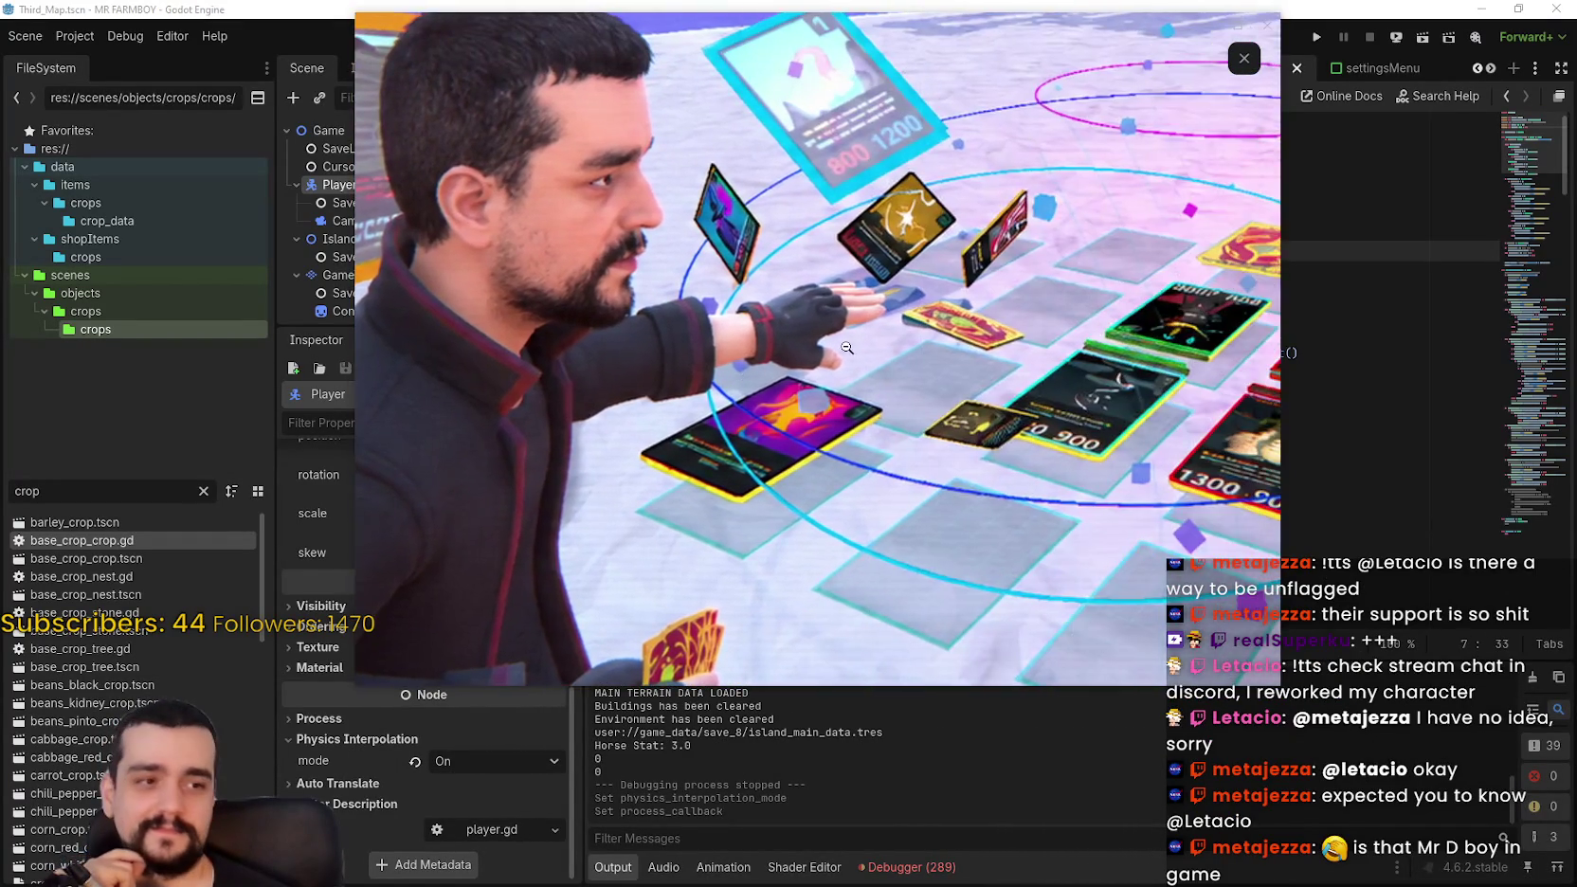
click(846, 348)
click(914, 350)
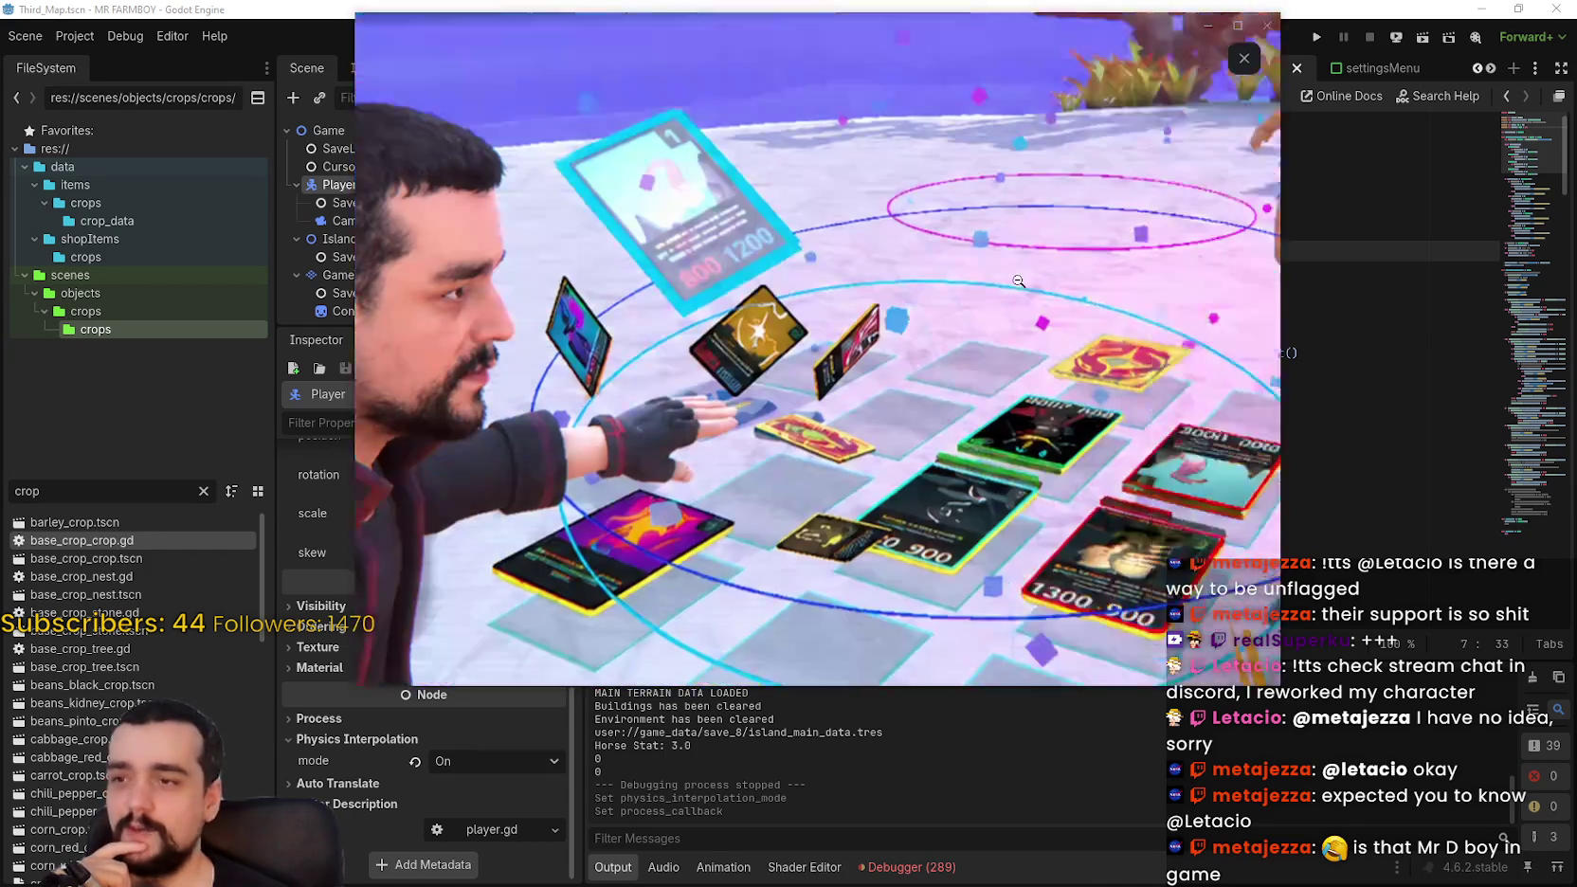
click(1097, 240)
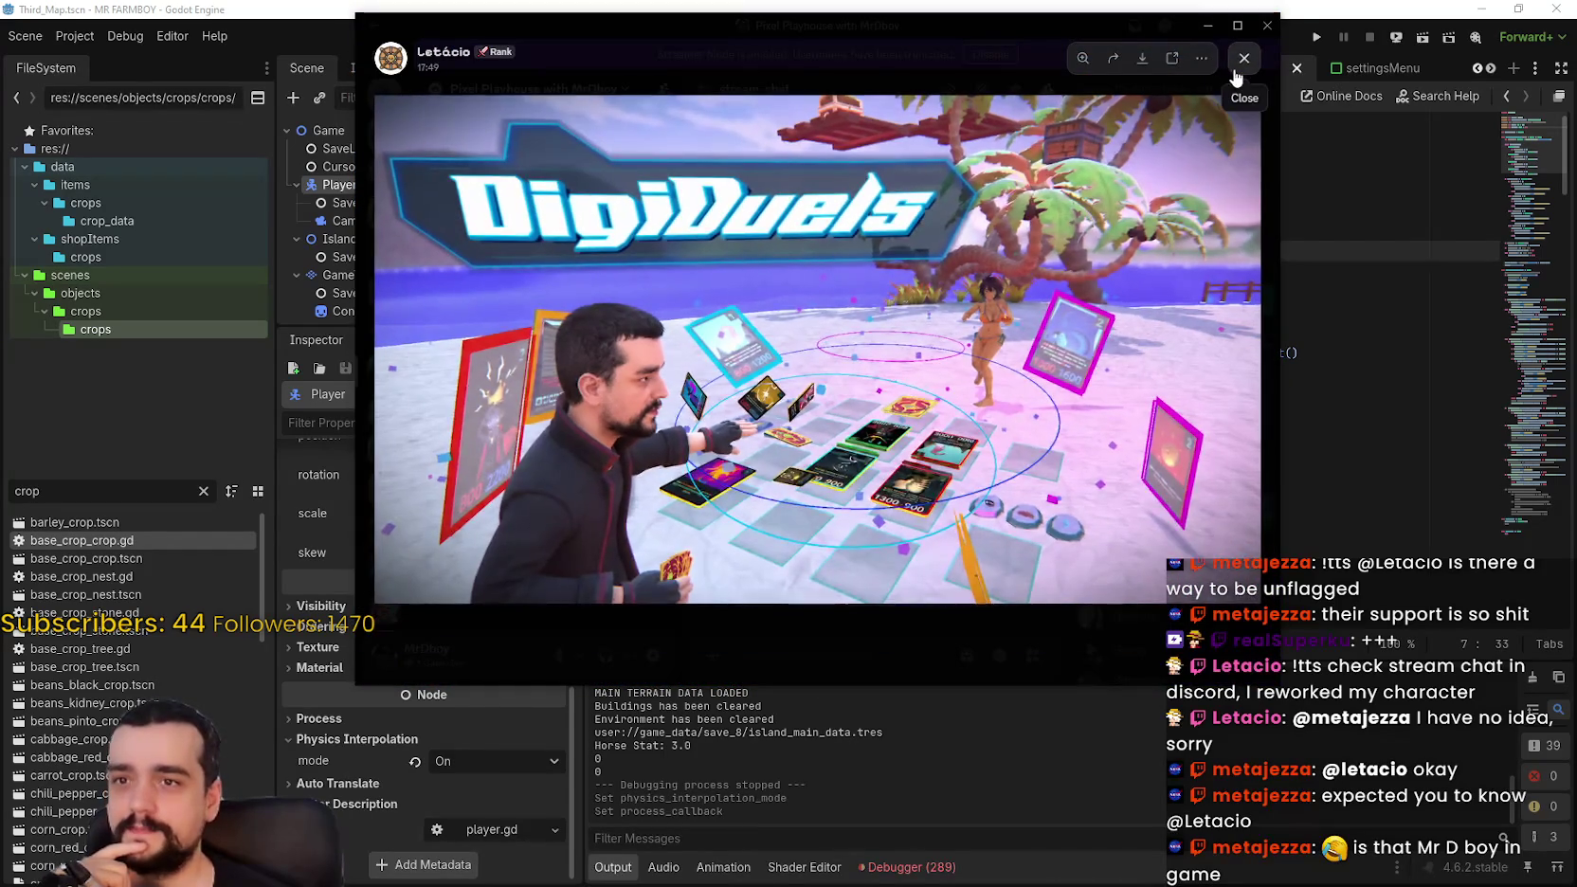
click(1243, 58)
Step: Play the first stream-chat video post full screen, then return to the chat
scroll(850, 391, up, 10)
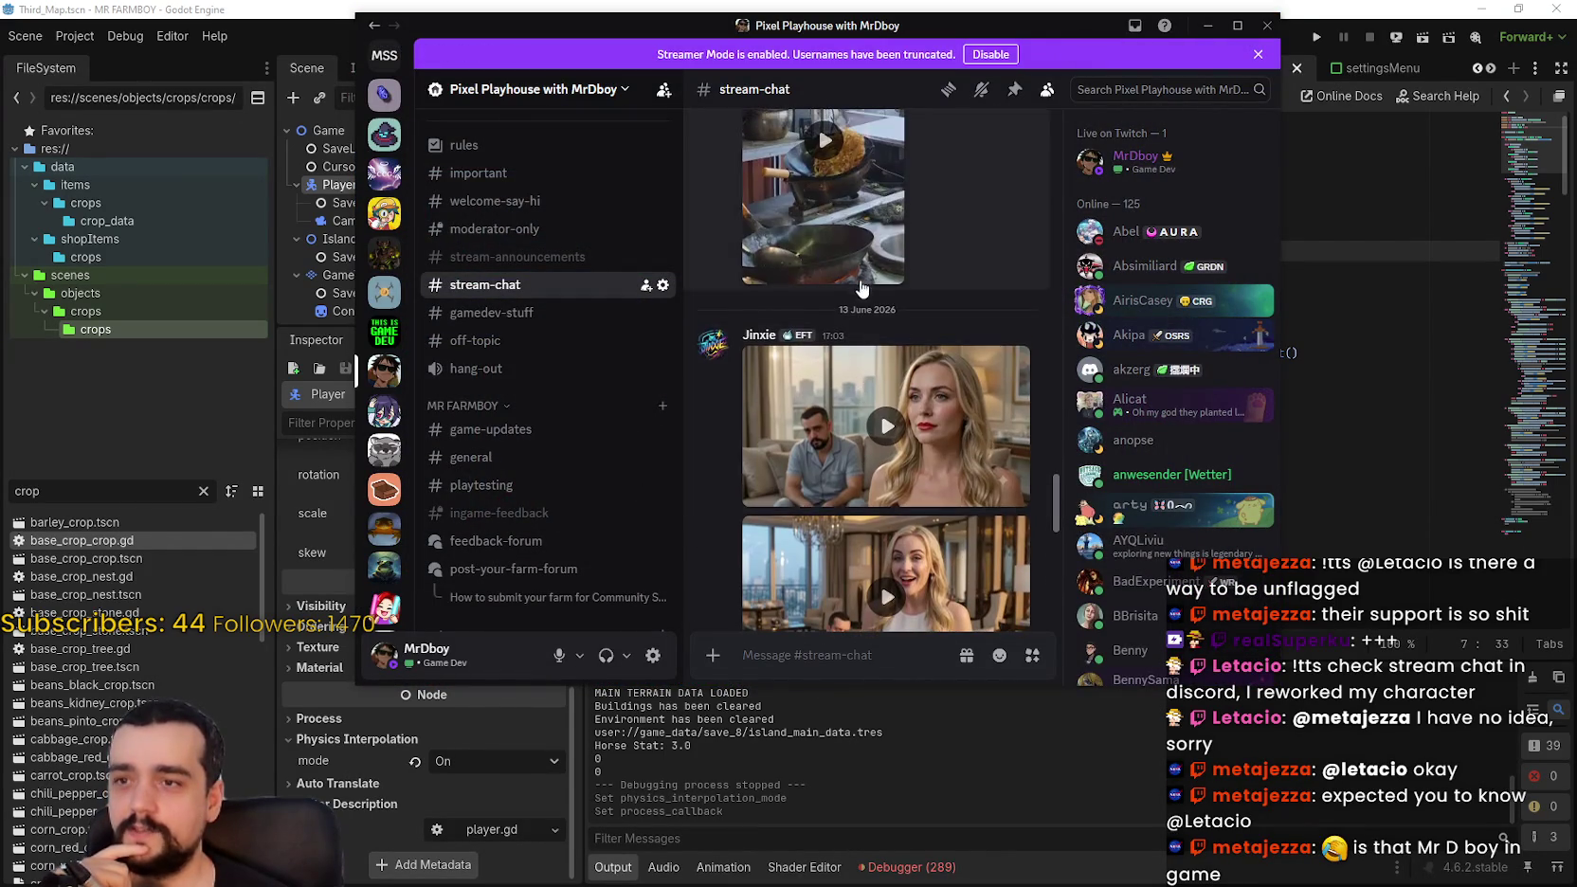
click(891, 345)
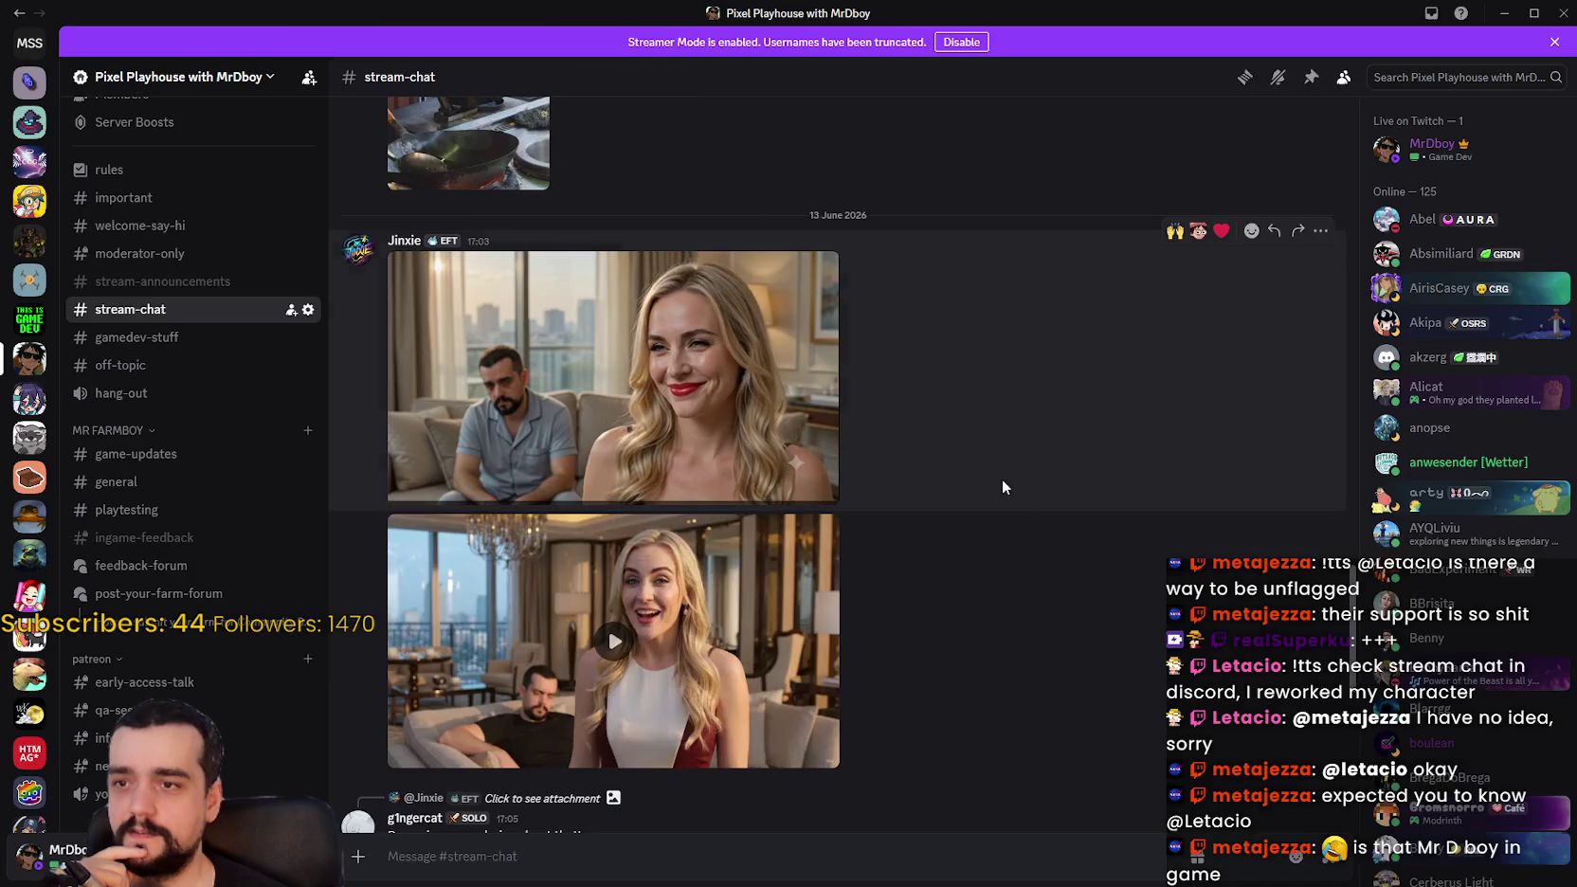
click(1001, 477)
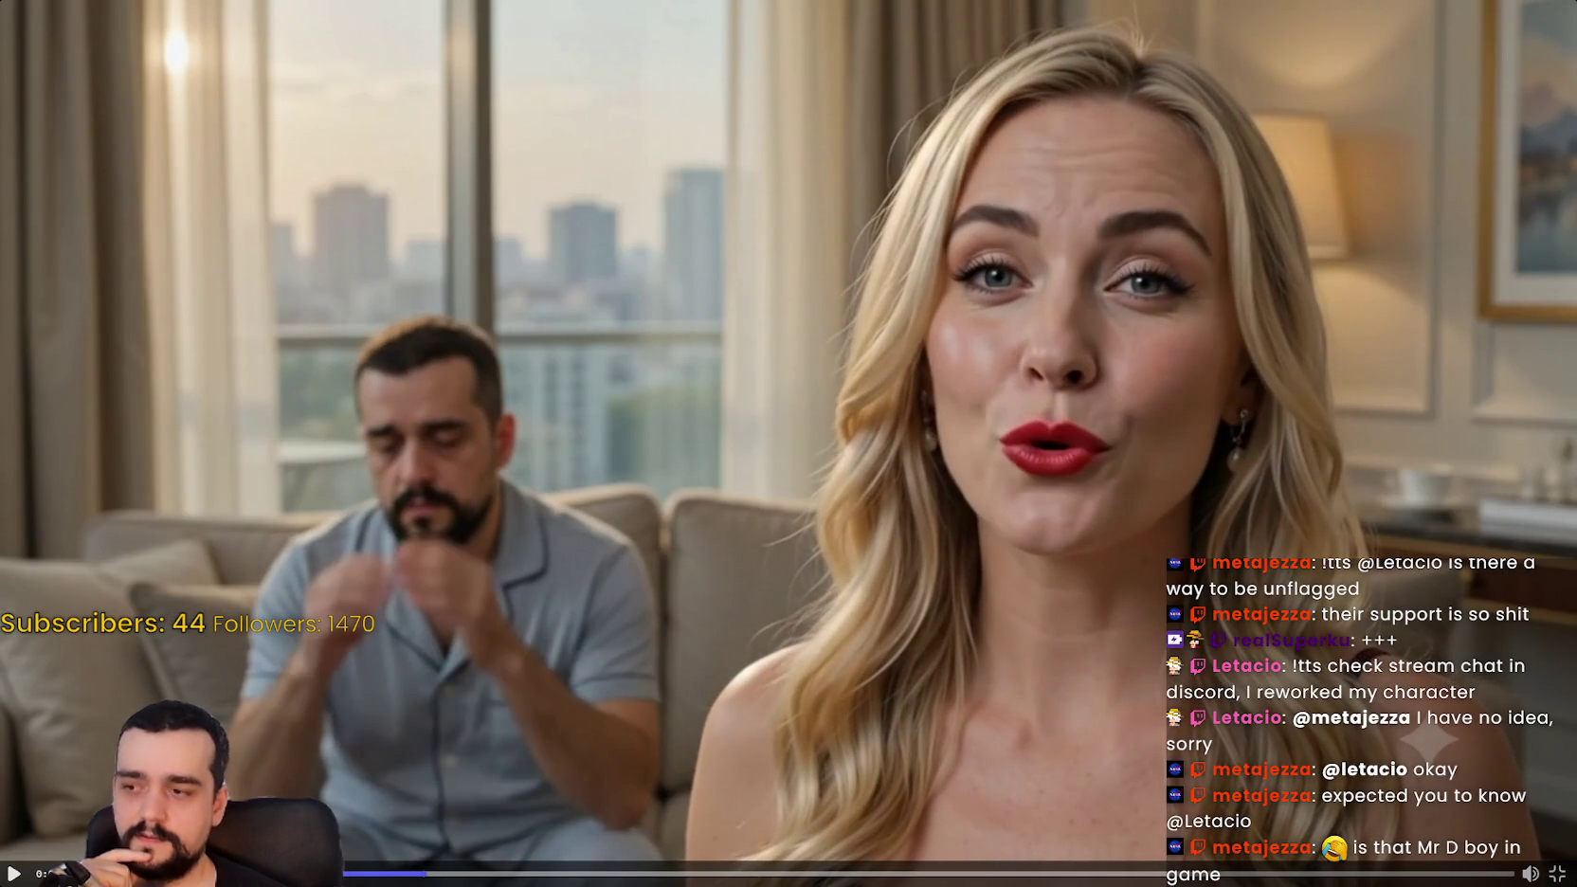
click(953, 510)
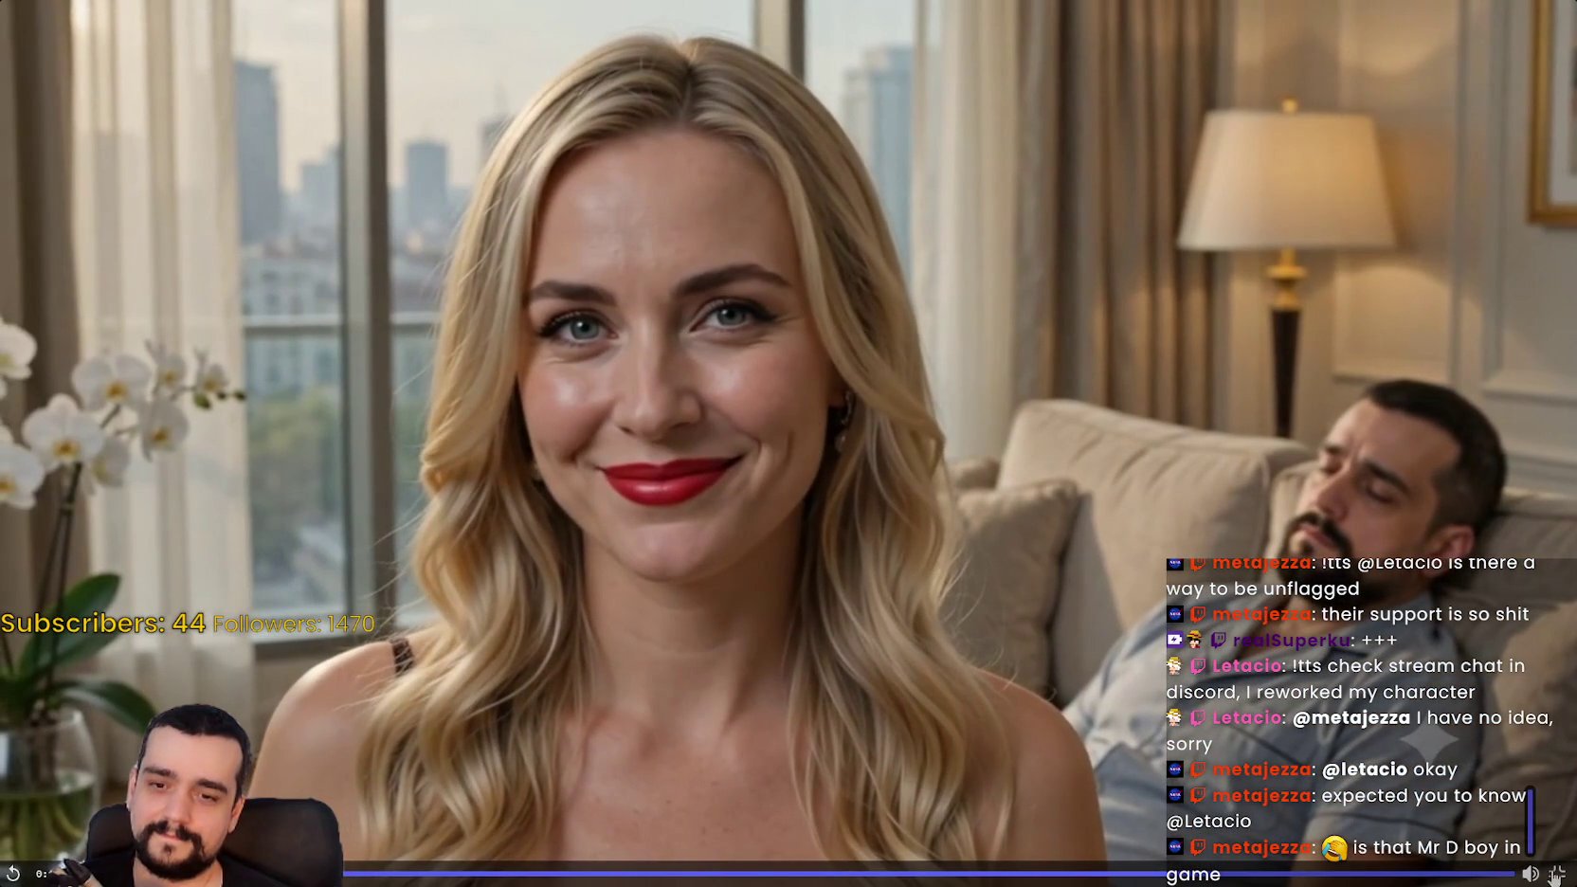
click(1557, 873)
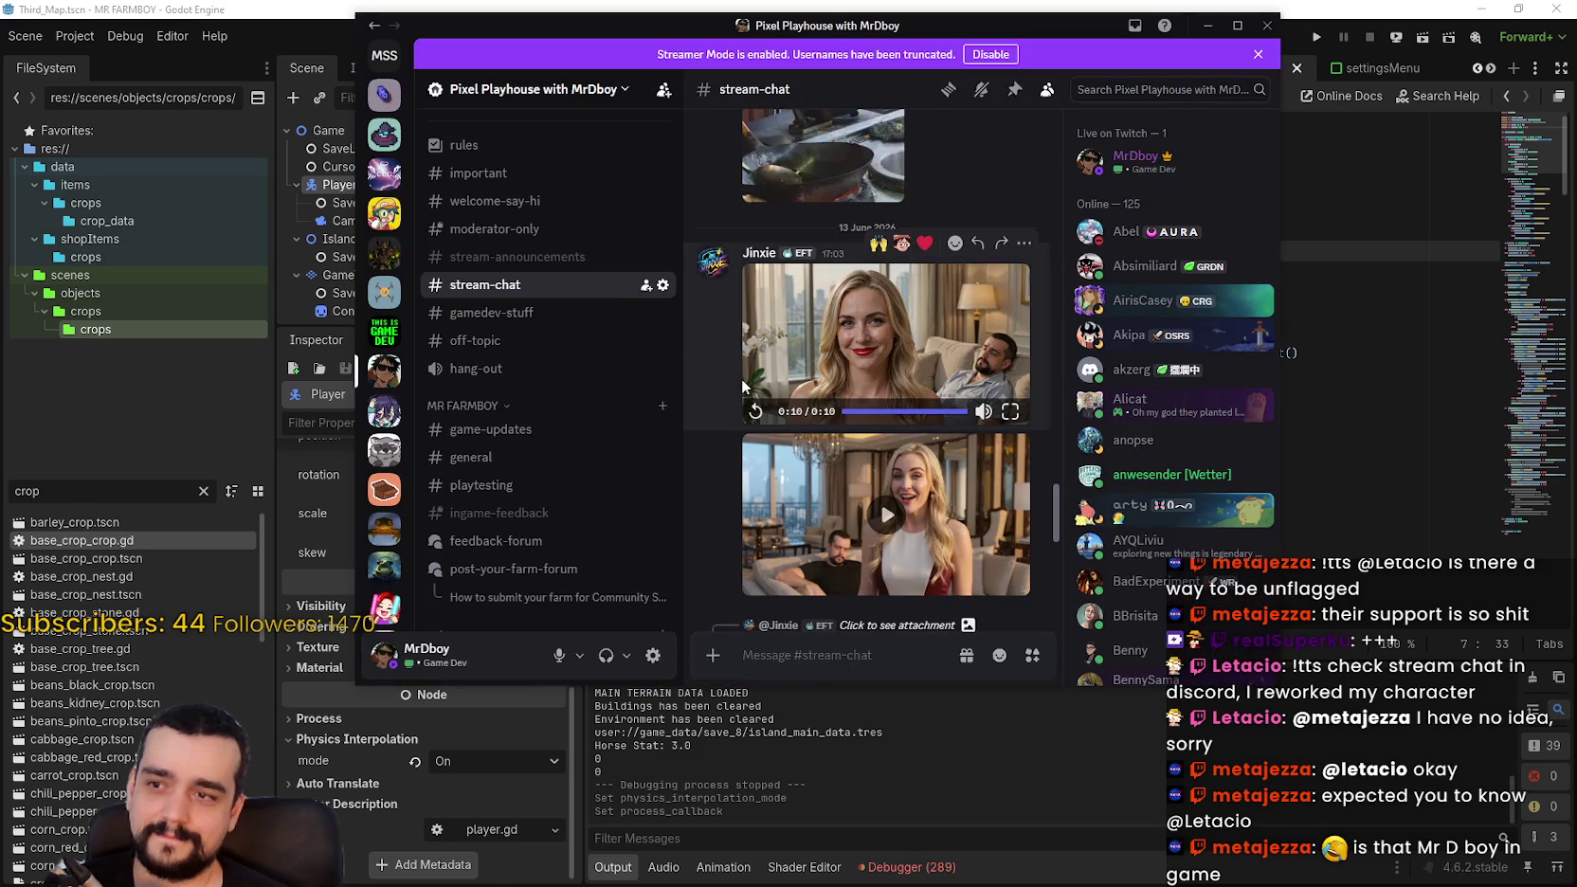
Step: Play the second video post full screen and pause it on the night city-skyline scene
scroll(742, 378, down, 3)
click(886, 360)
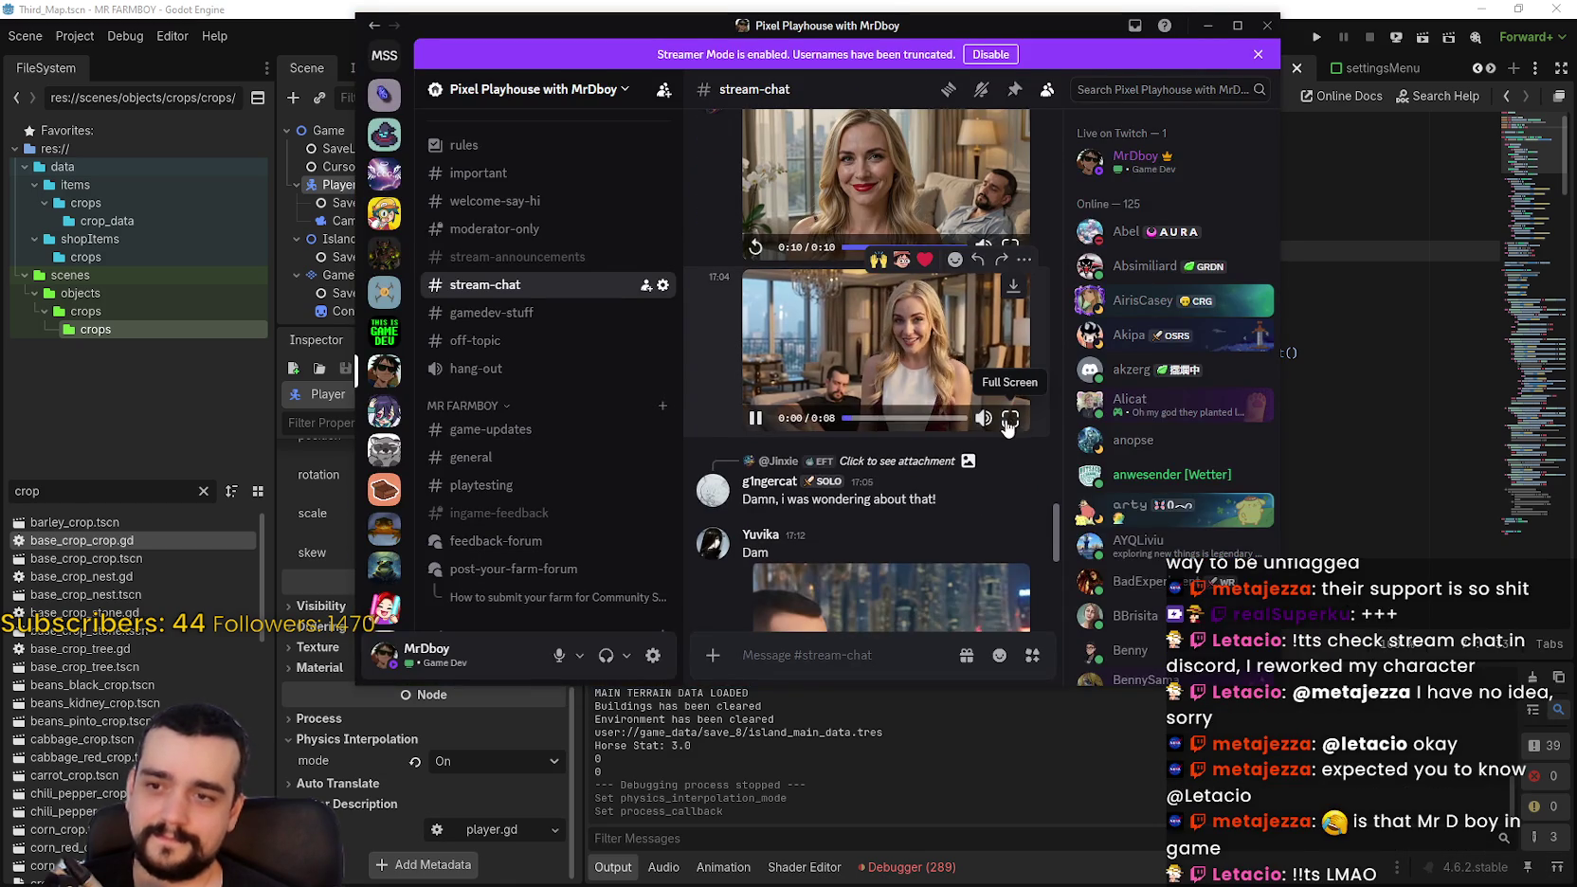
key(super+Up)
key(f)
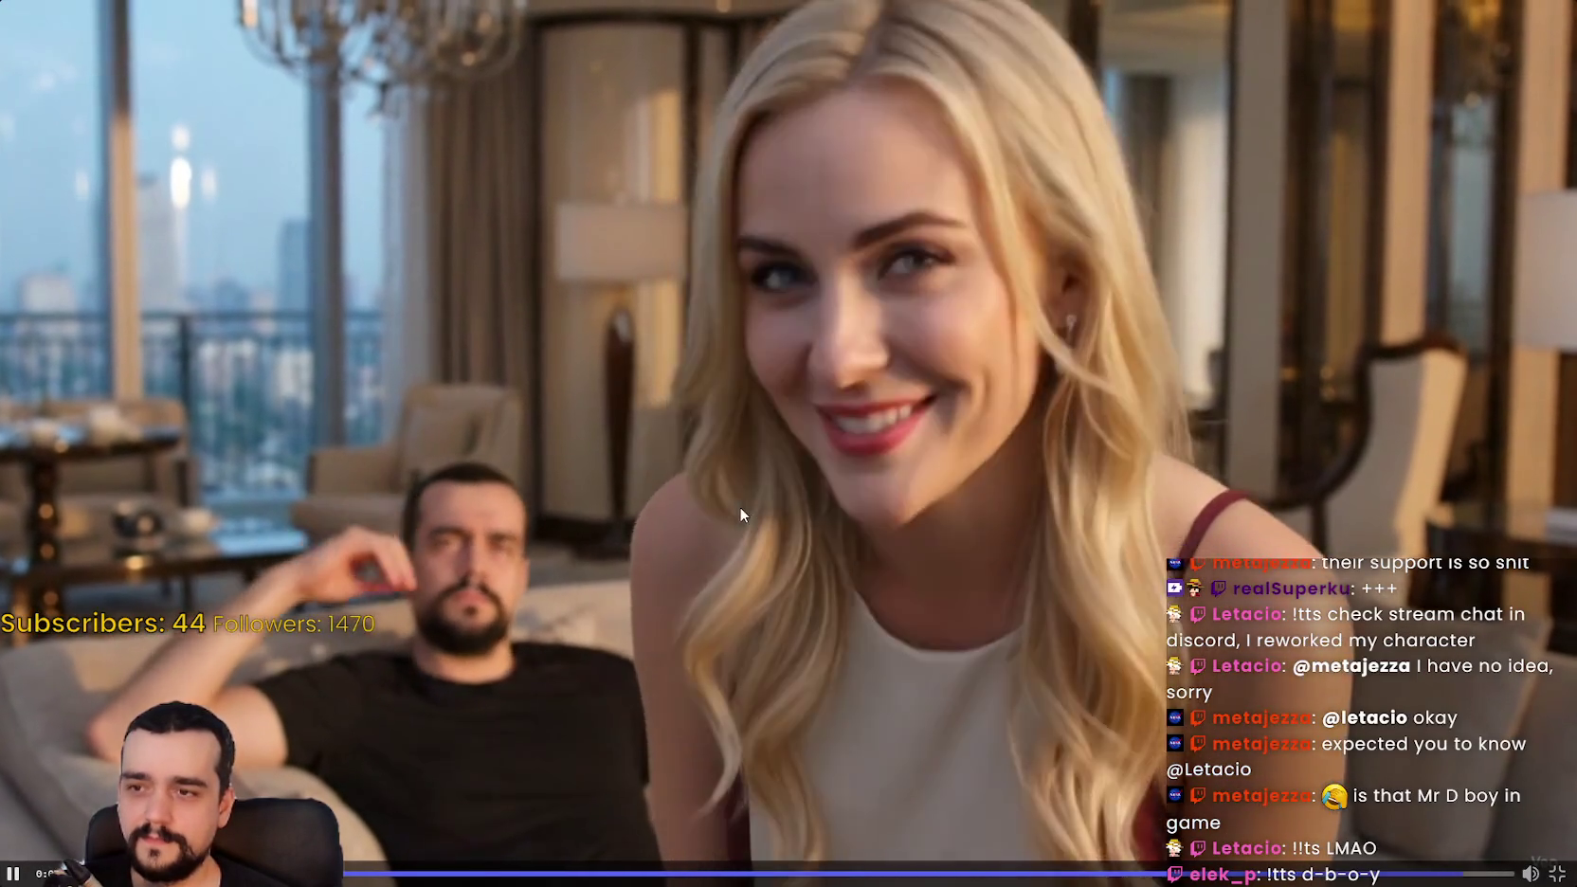
click(737, 505)
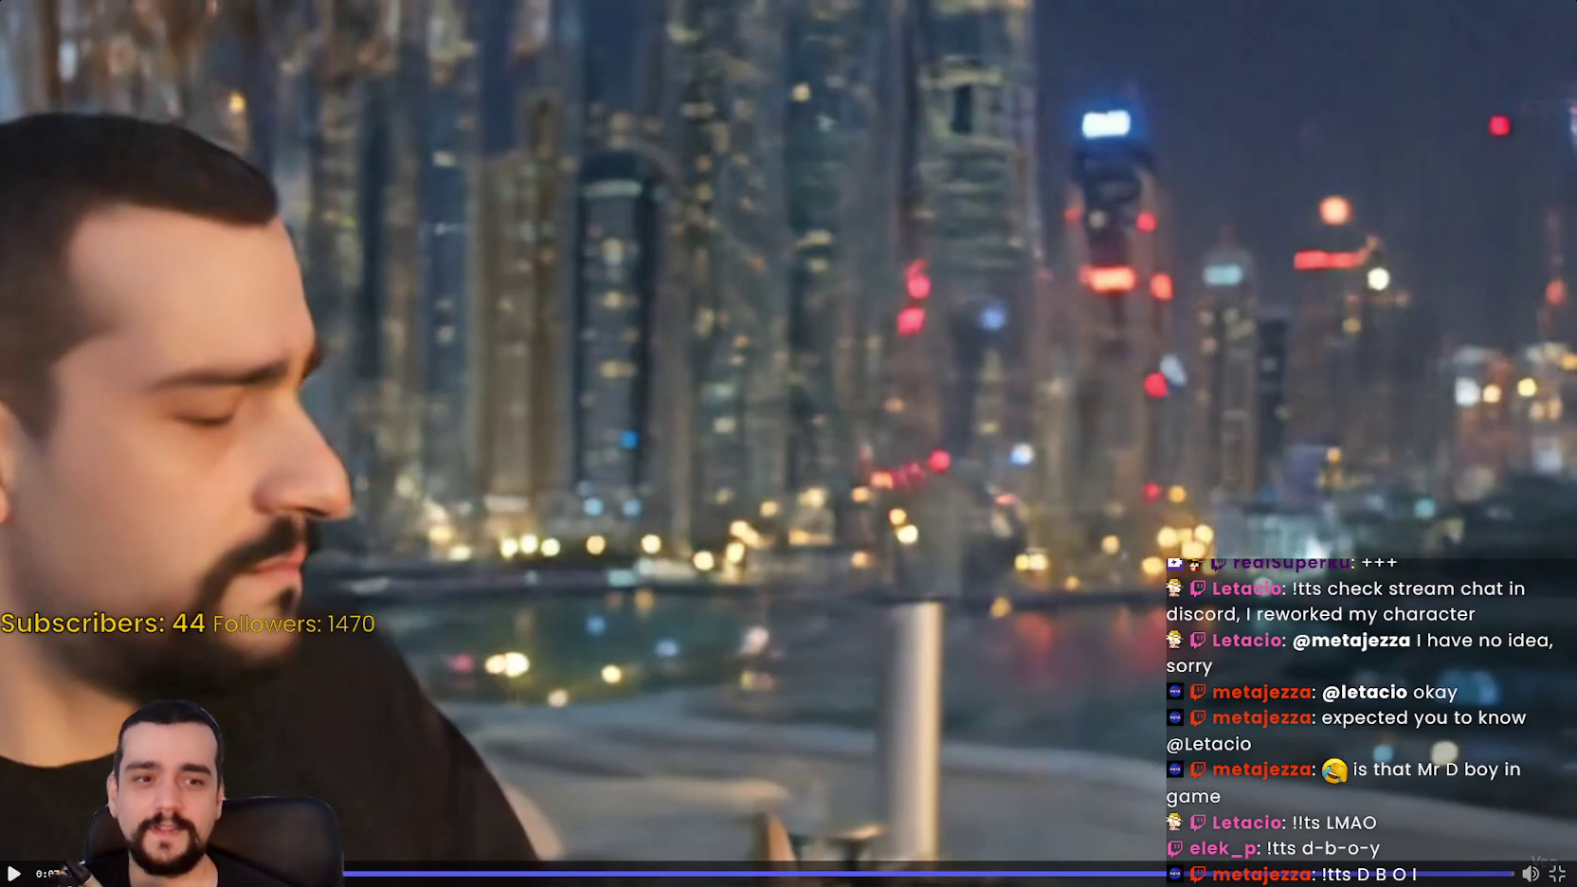
click(1557, 872)
Step: Exit full screen, view the posted video clip enlarged, then close the viewer
key(Escape)
scroll(891, 439, down, 3)
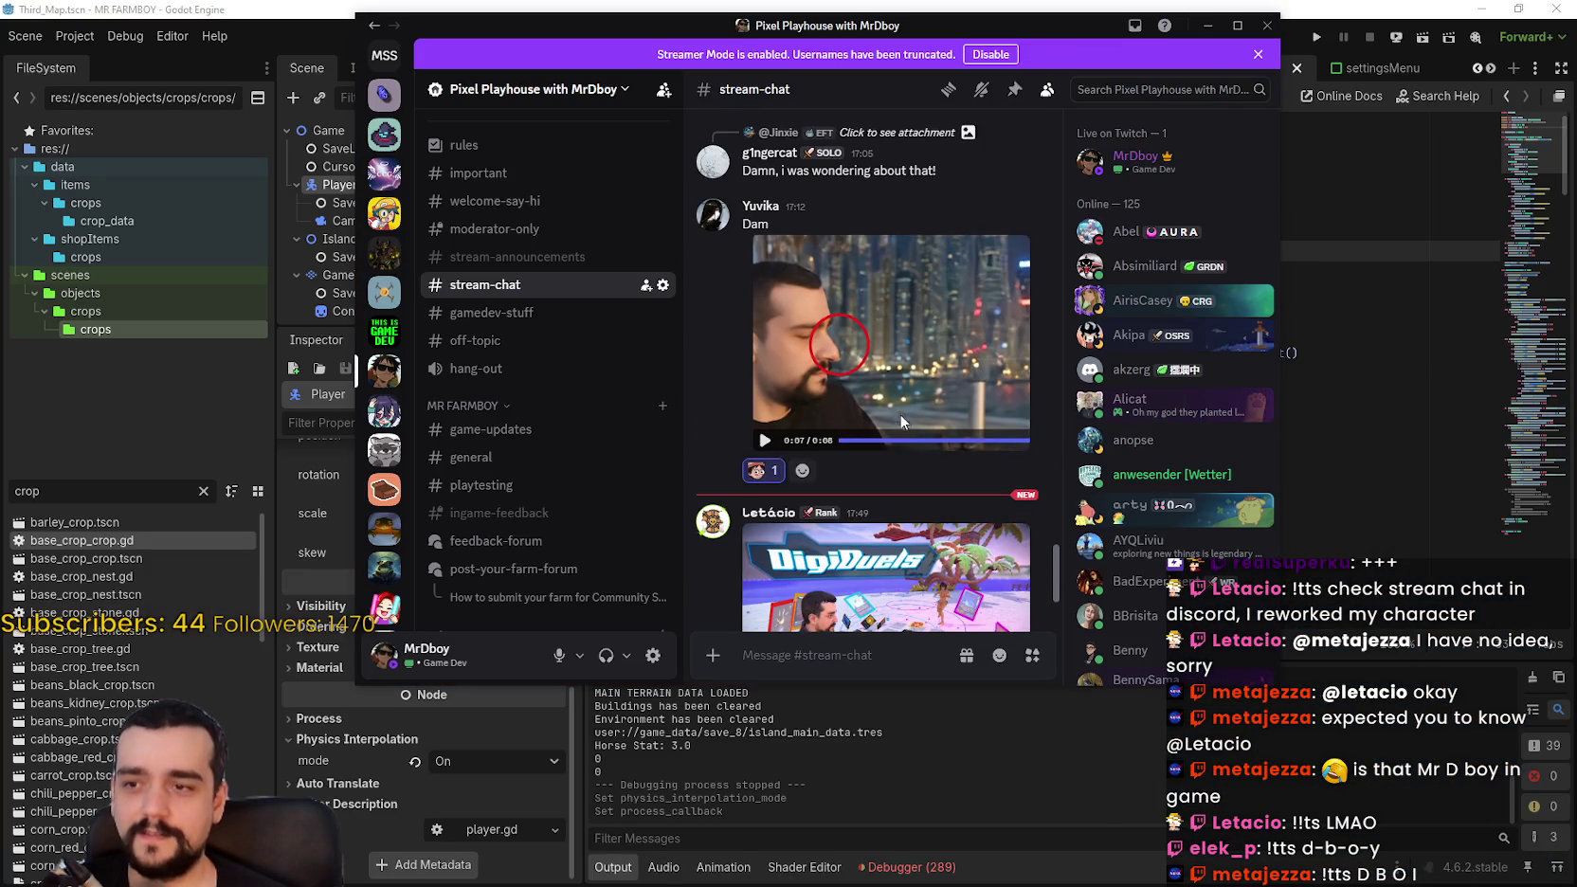
click(912, 383)
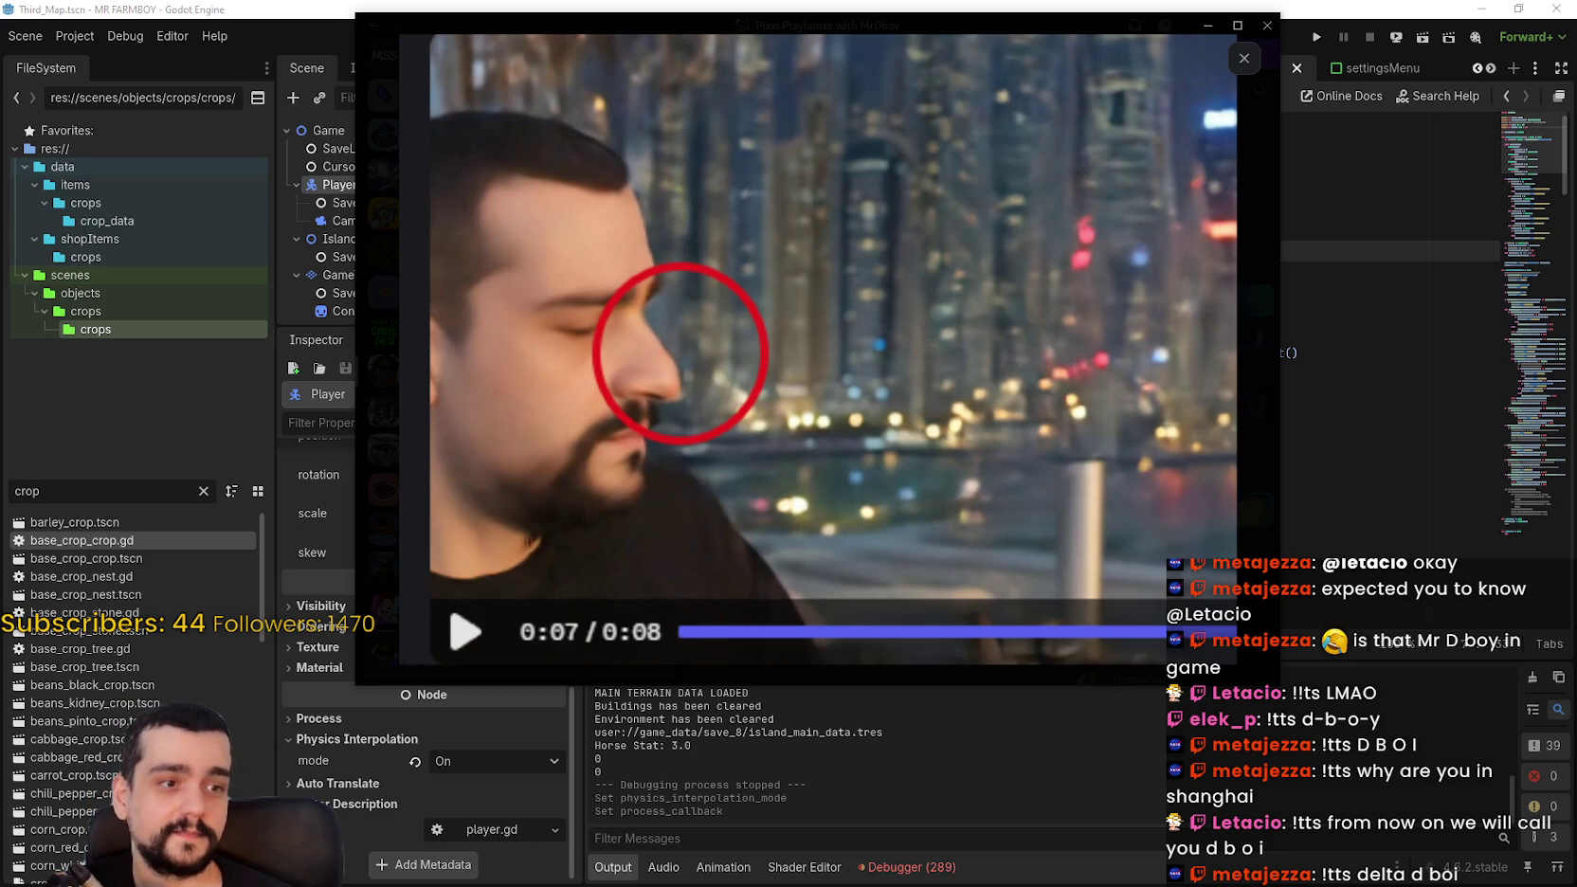
key(Escape)
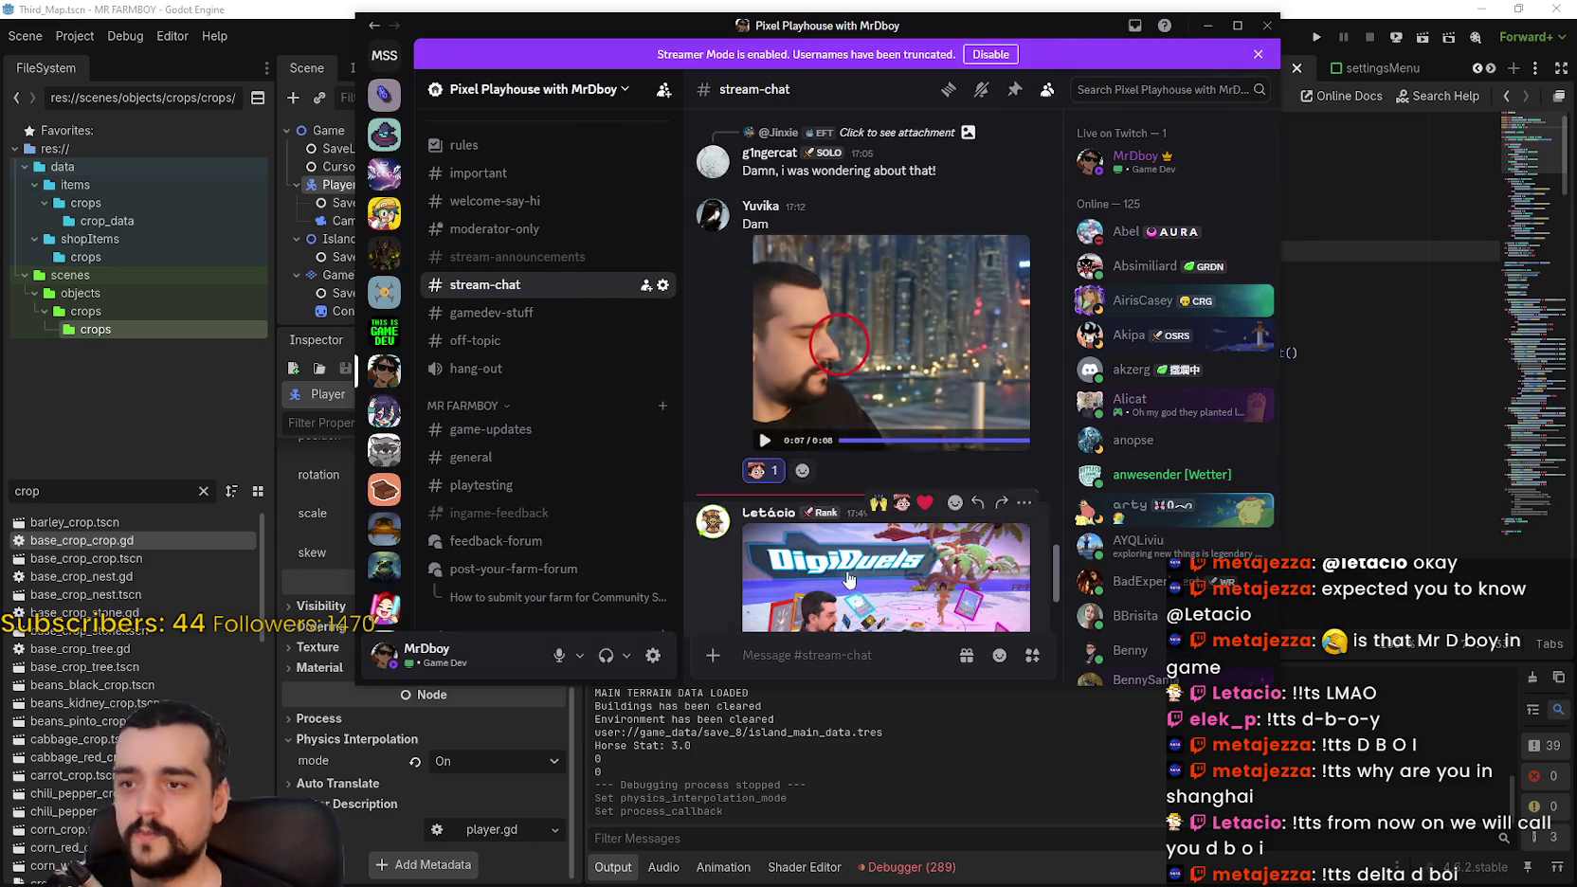
Step: Start a stream-chat message and insert a mention of the intended member from the match list
scroll(848, 580, down, 1)
click(849, 657)
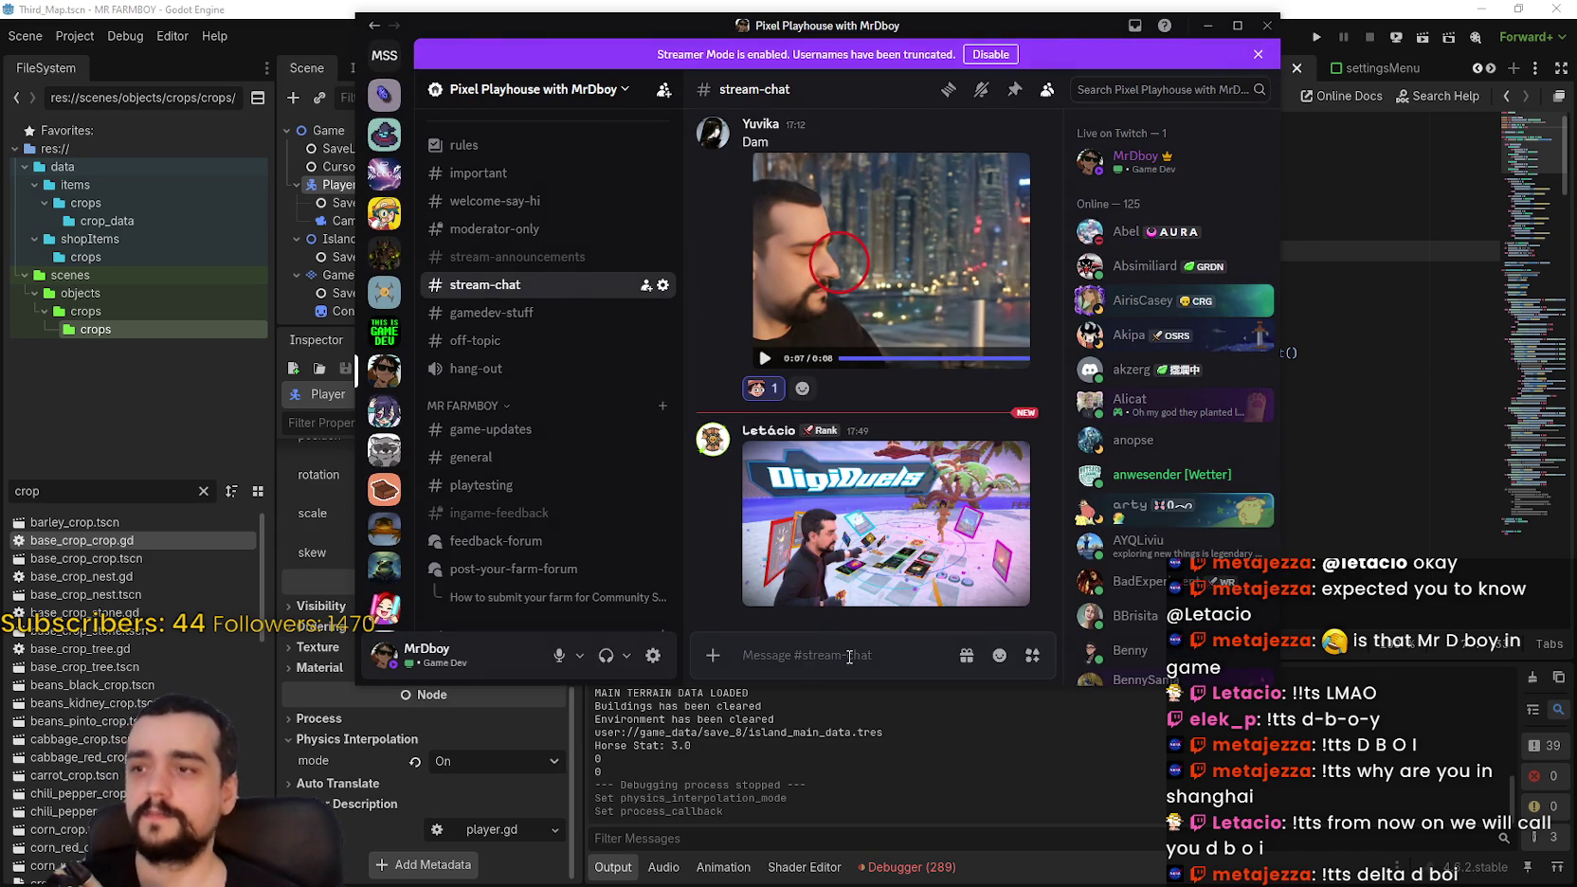
text(@gig)
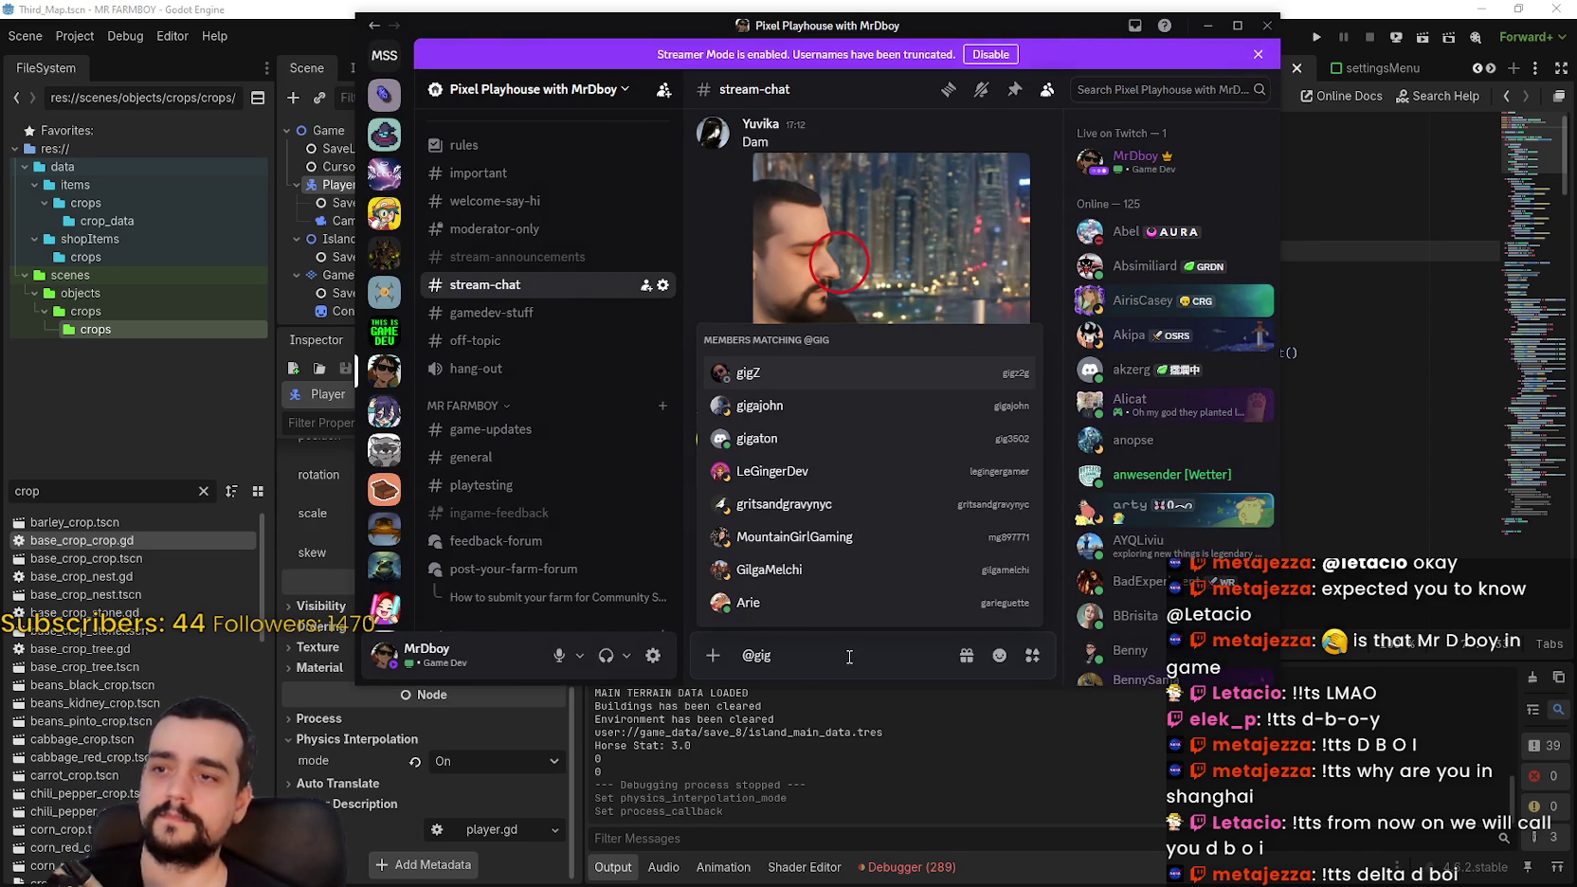
key(BackSpace)
text(nger)
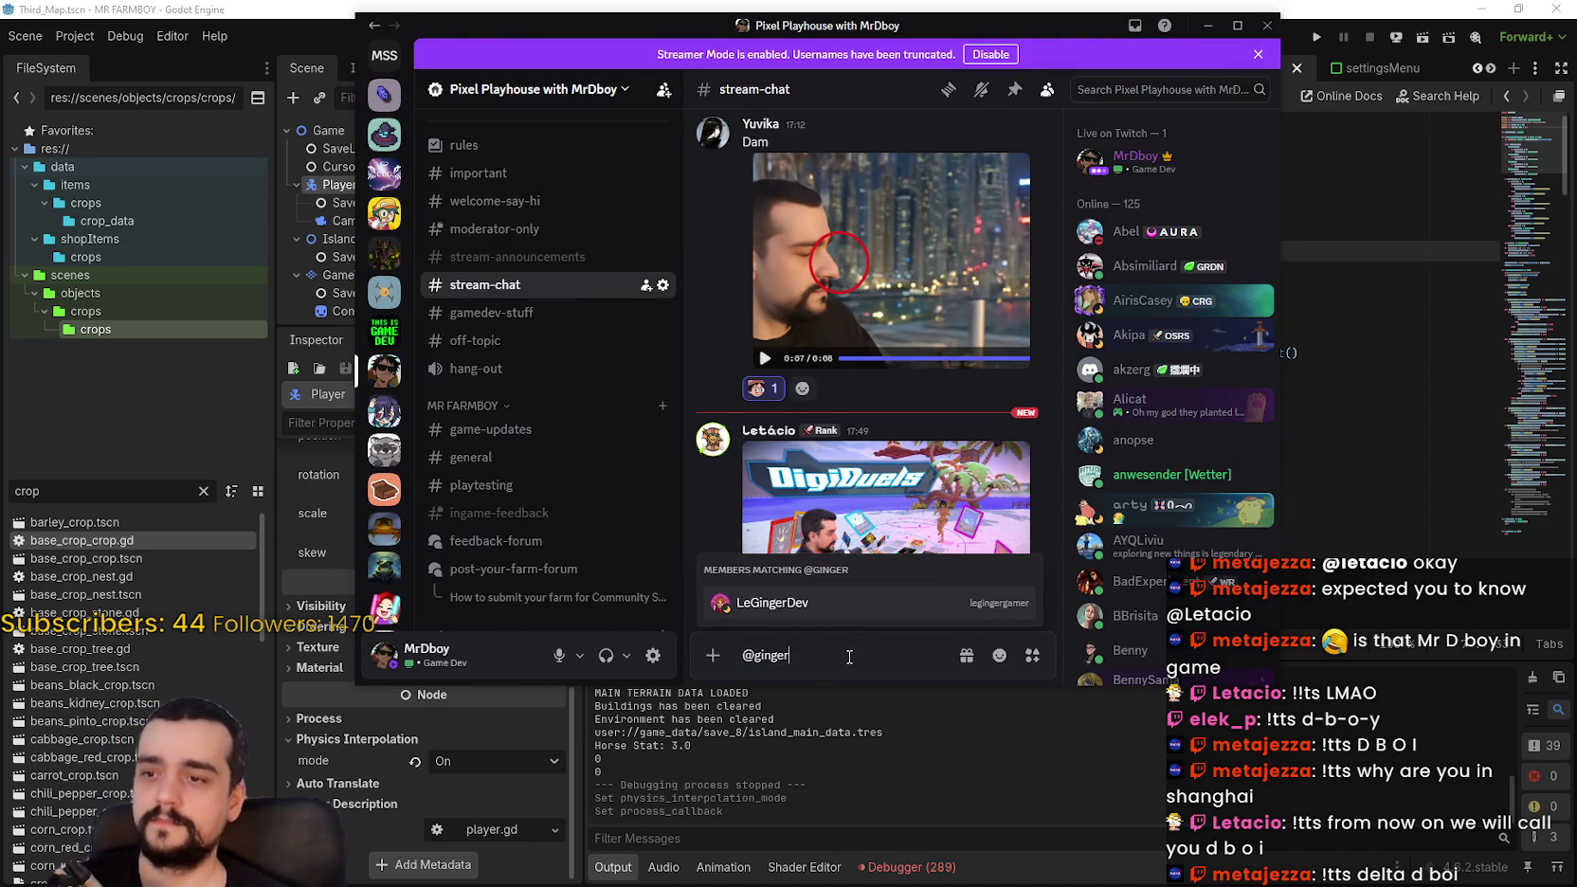
key(BackSpace)
key(BackSpace)
key(BackSpace)
text(g)
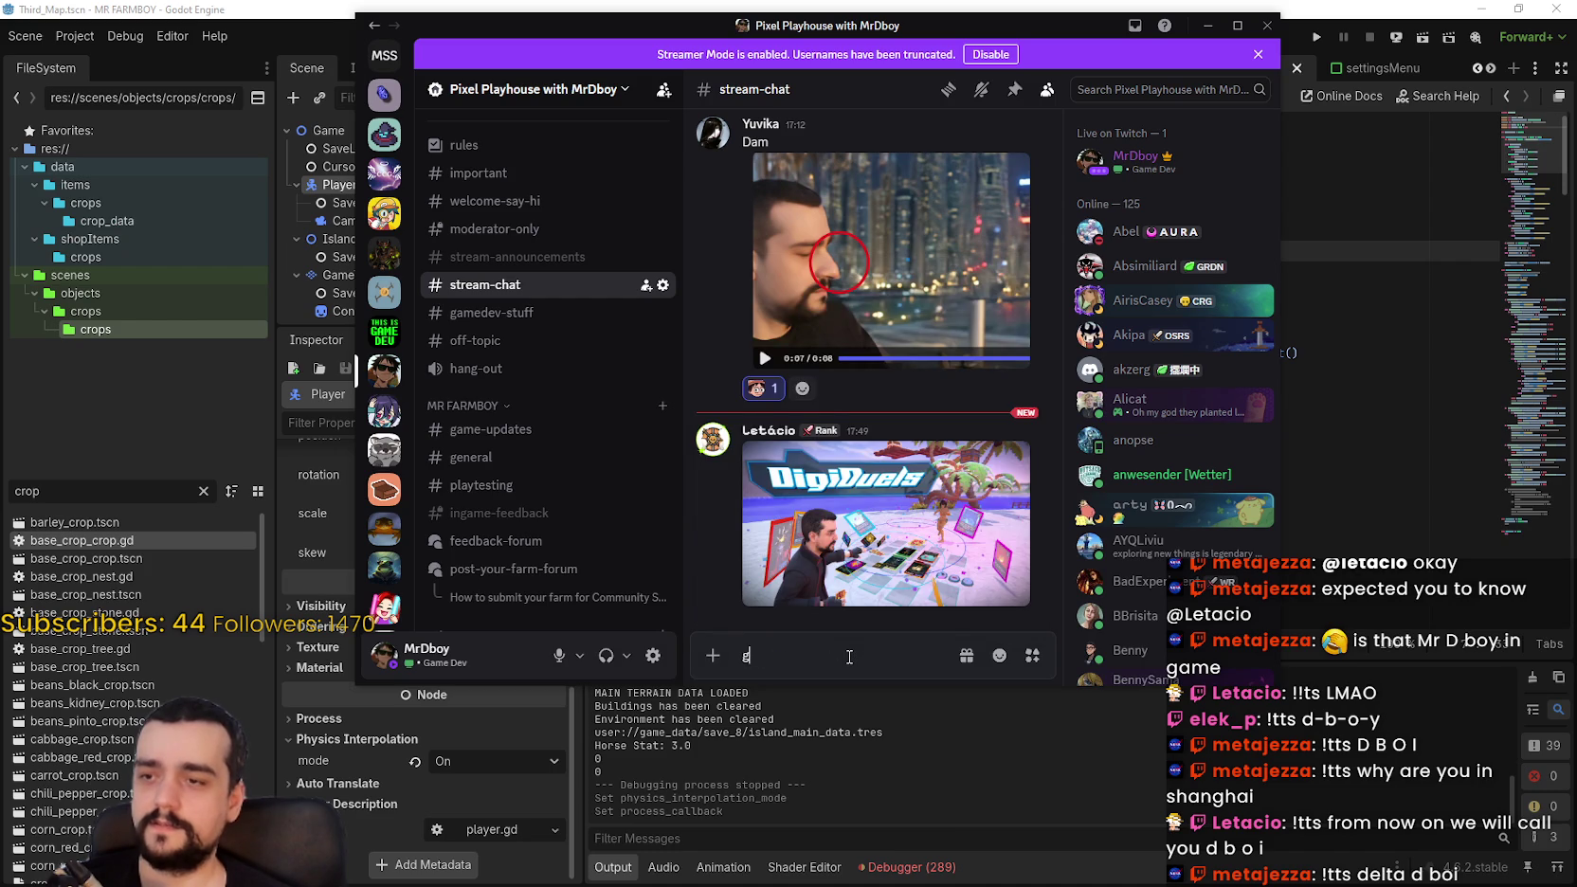
text(ginge)
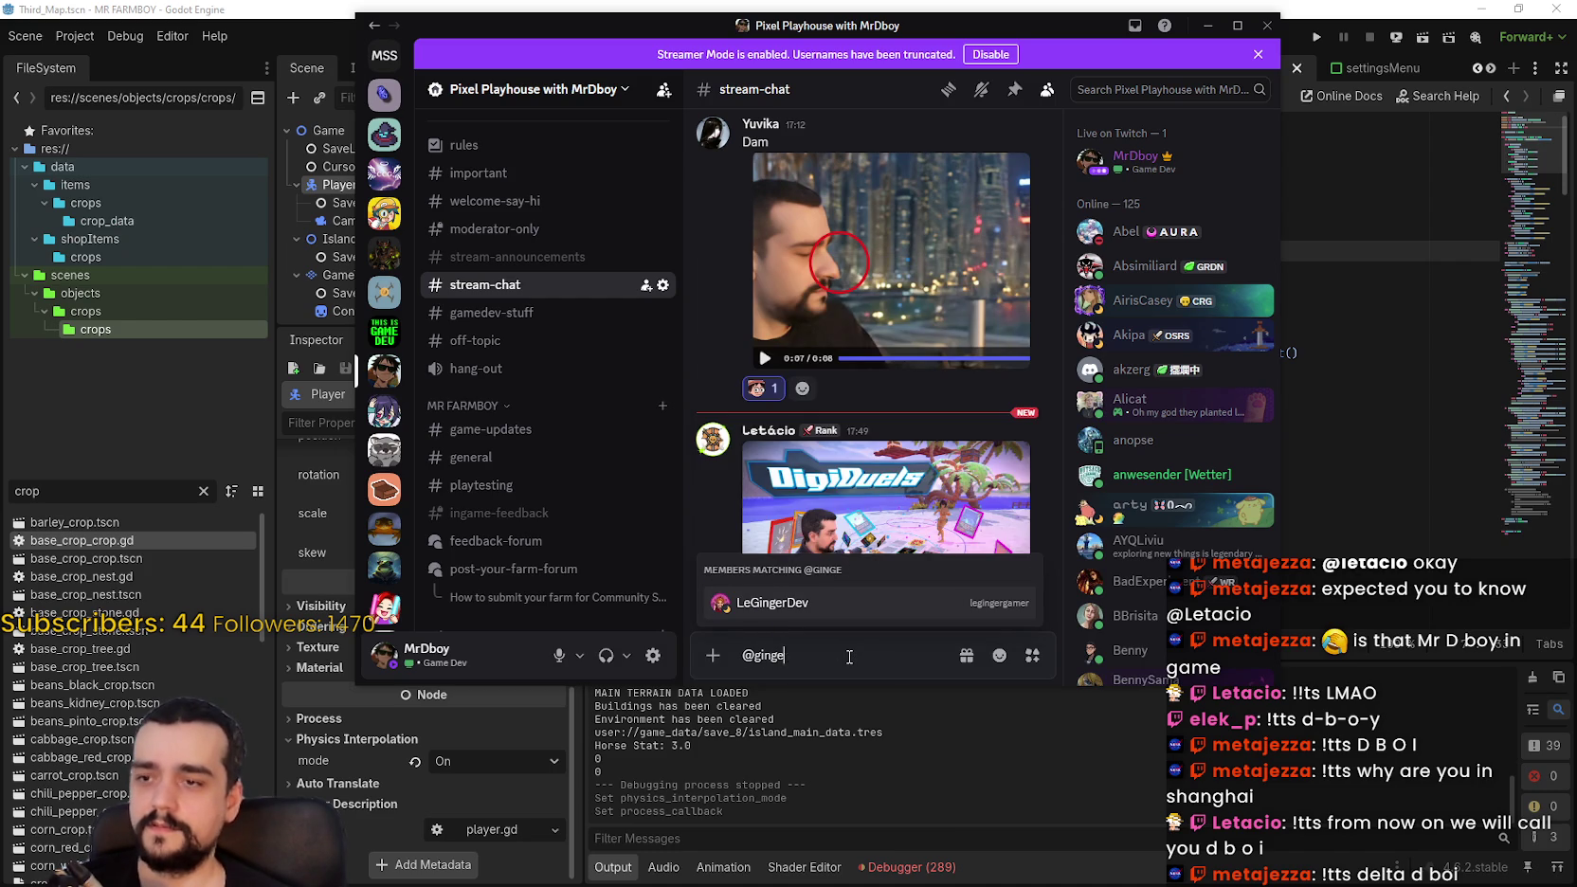
key(BackSpace)
key(BackSpace)
key(BackSpace)
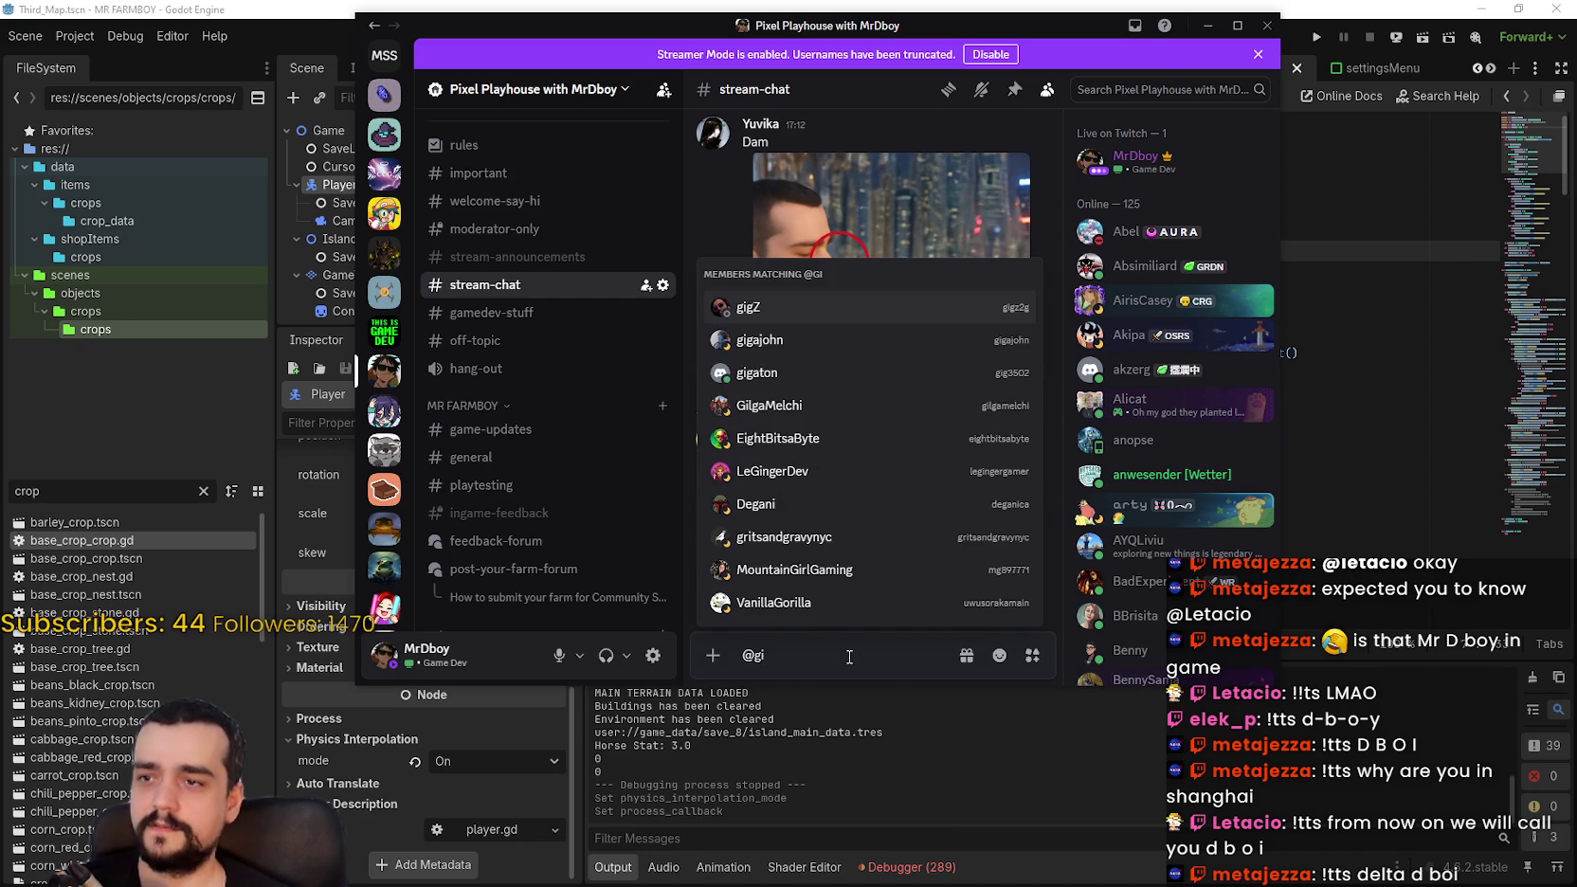
text(n)
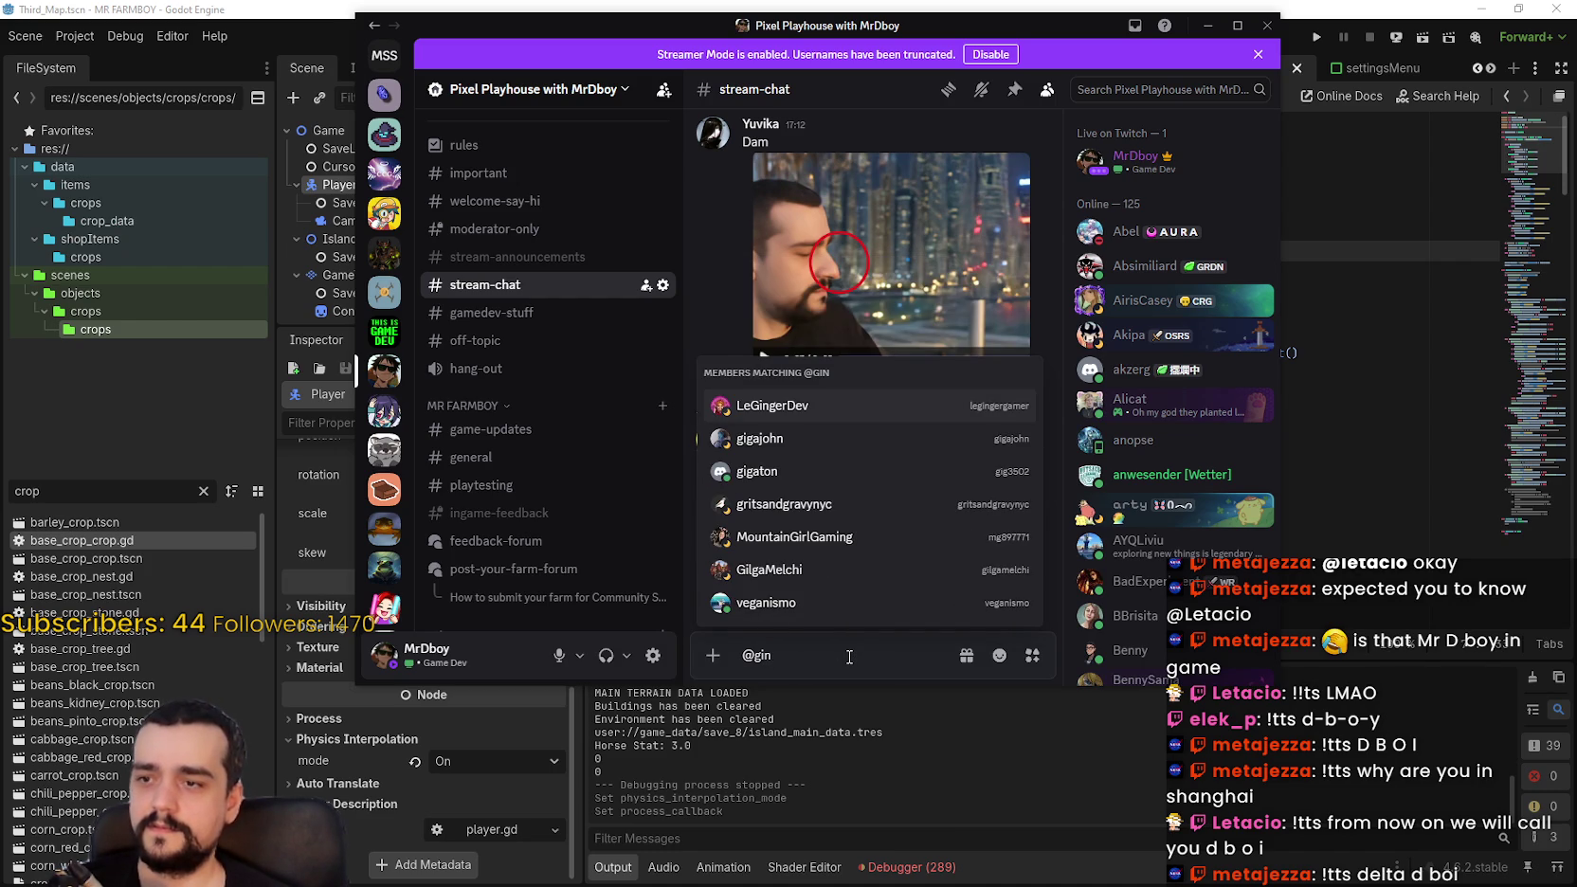
key(BackSpace)
key(BackSpace)
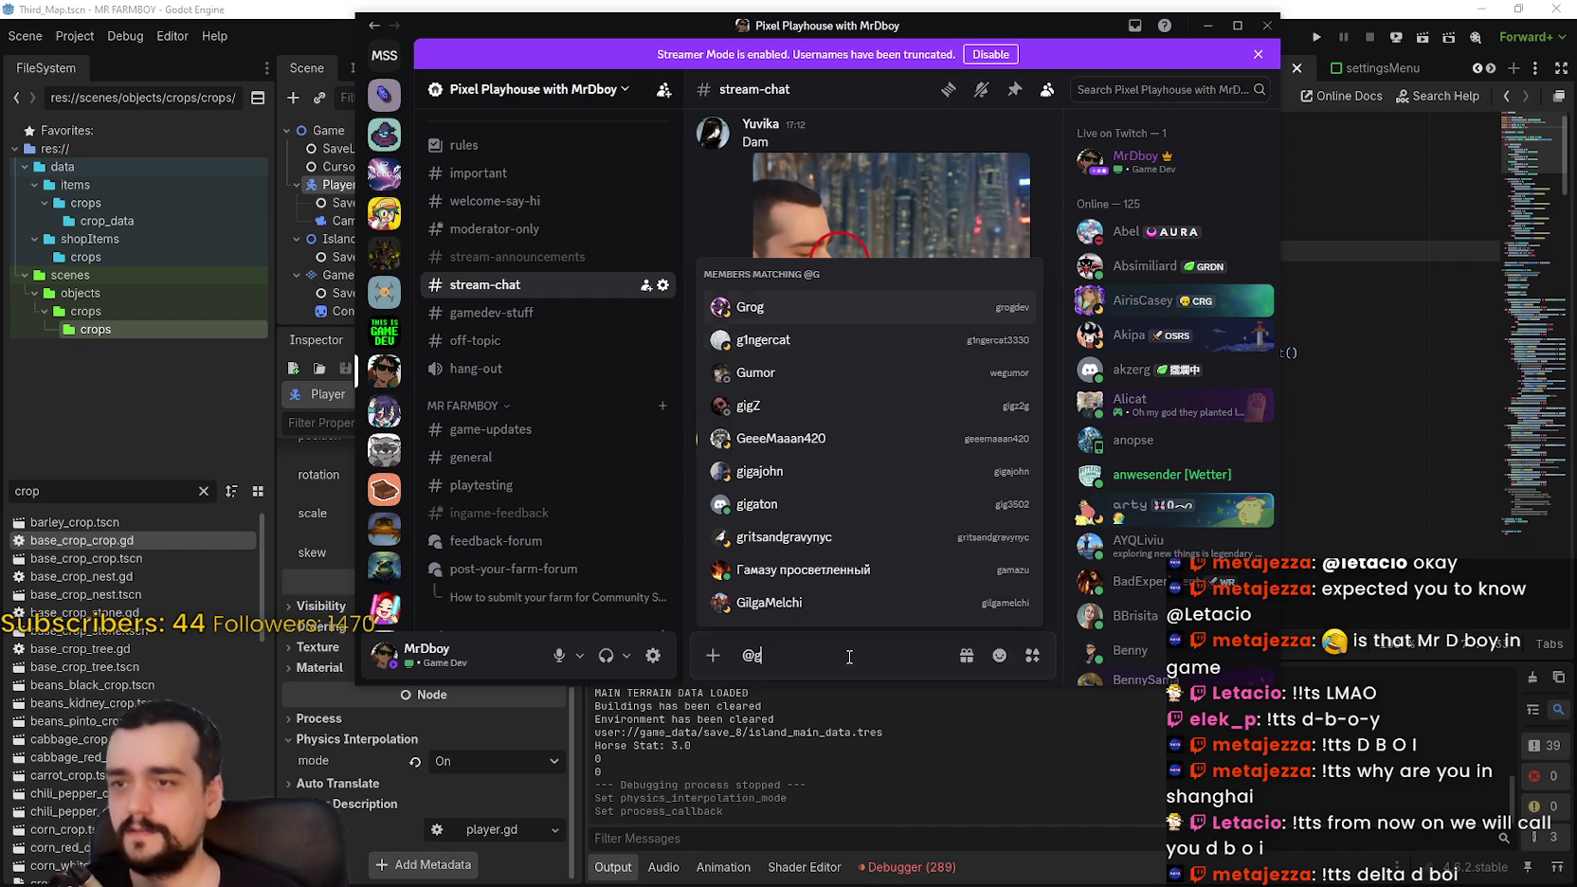
key(Down)
key(Tab)
Step: Add 'I am live', send the message, and bring the Godot editor back to the front
text(I am live)
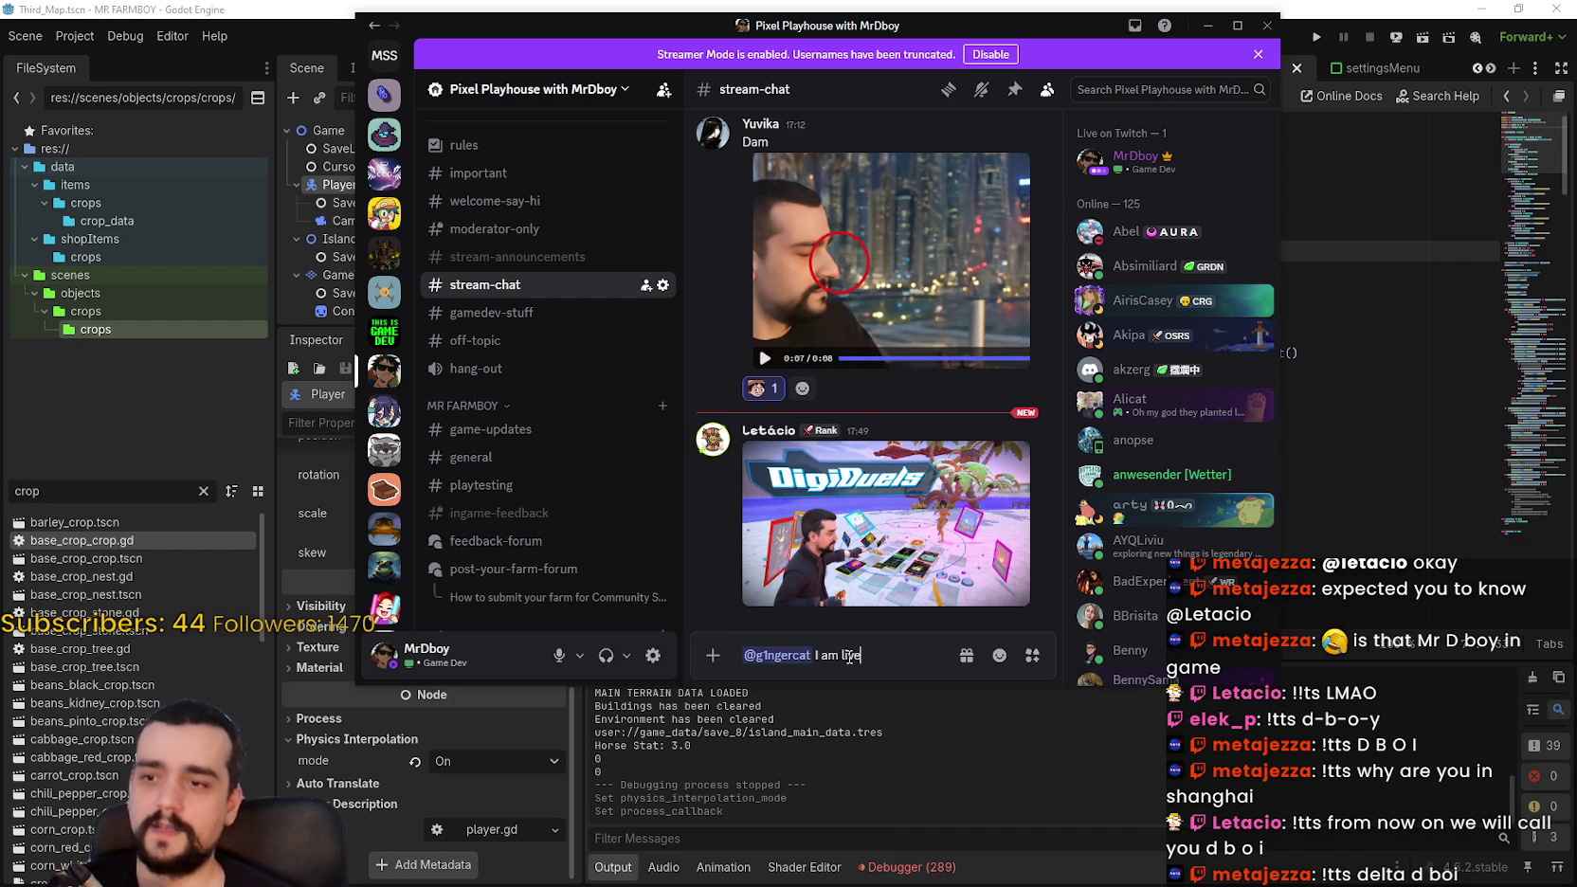
key(Return)
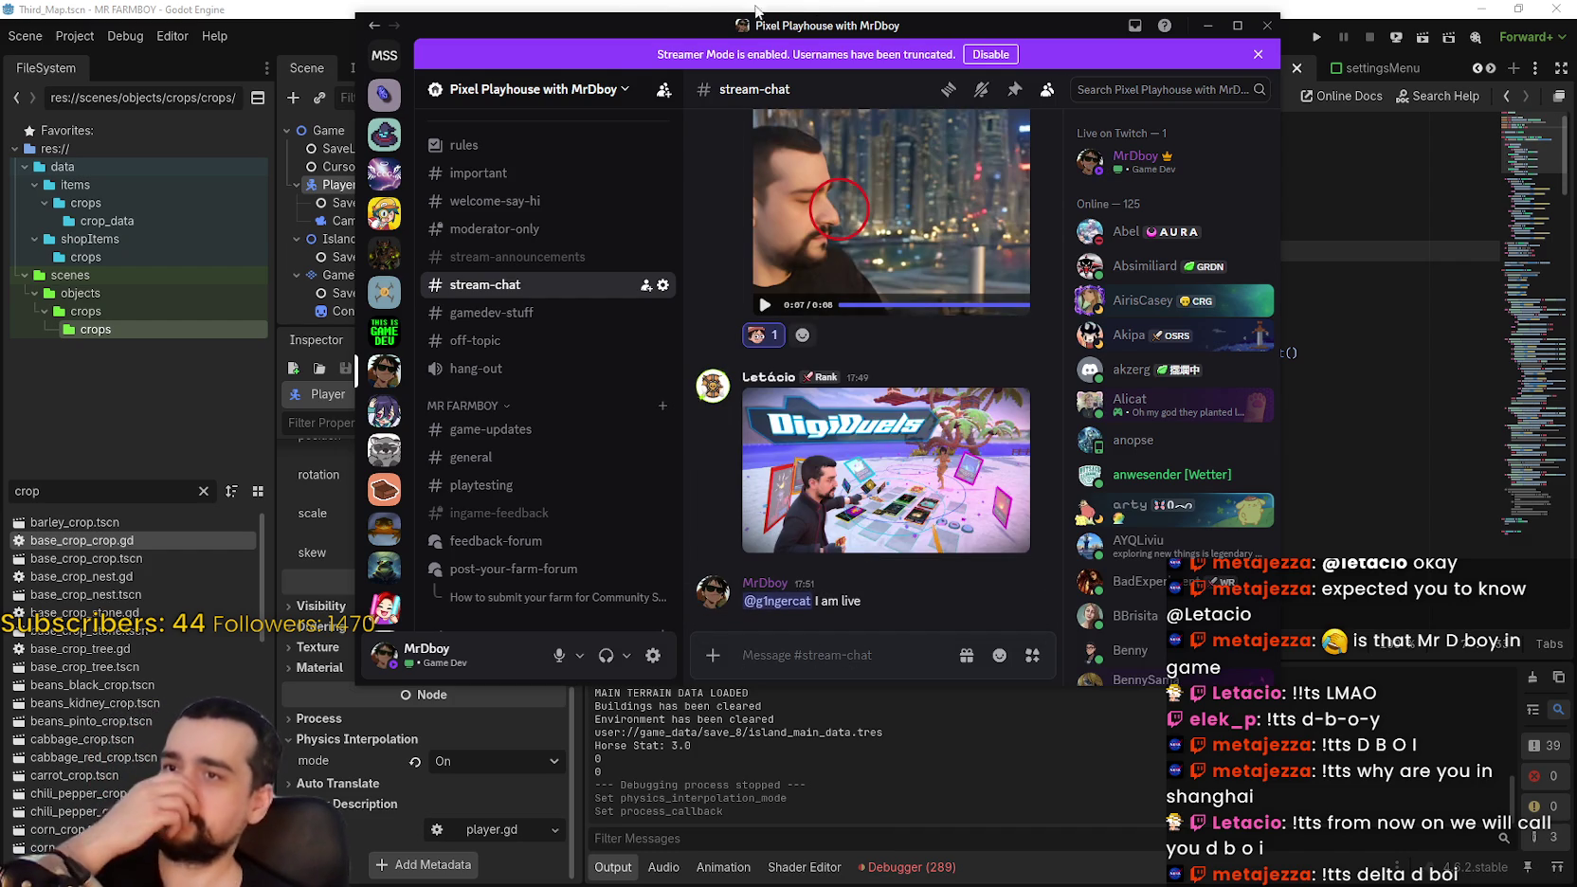
drag(777, 12, 792, 44)
click(734, 45)
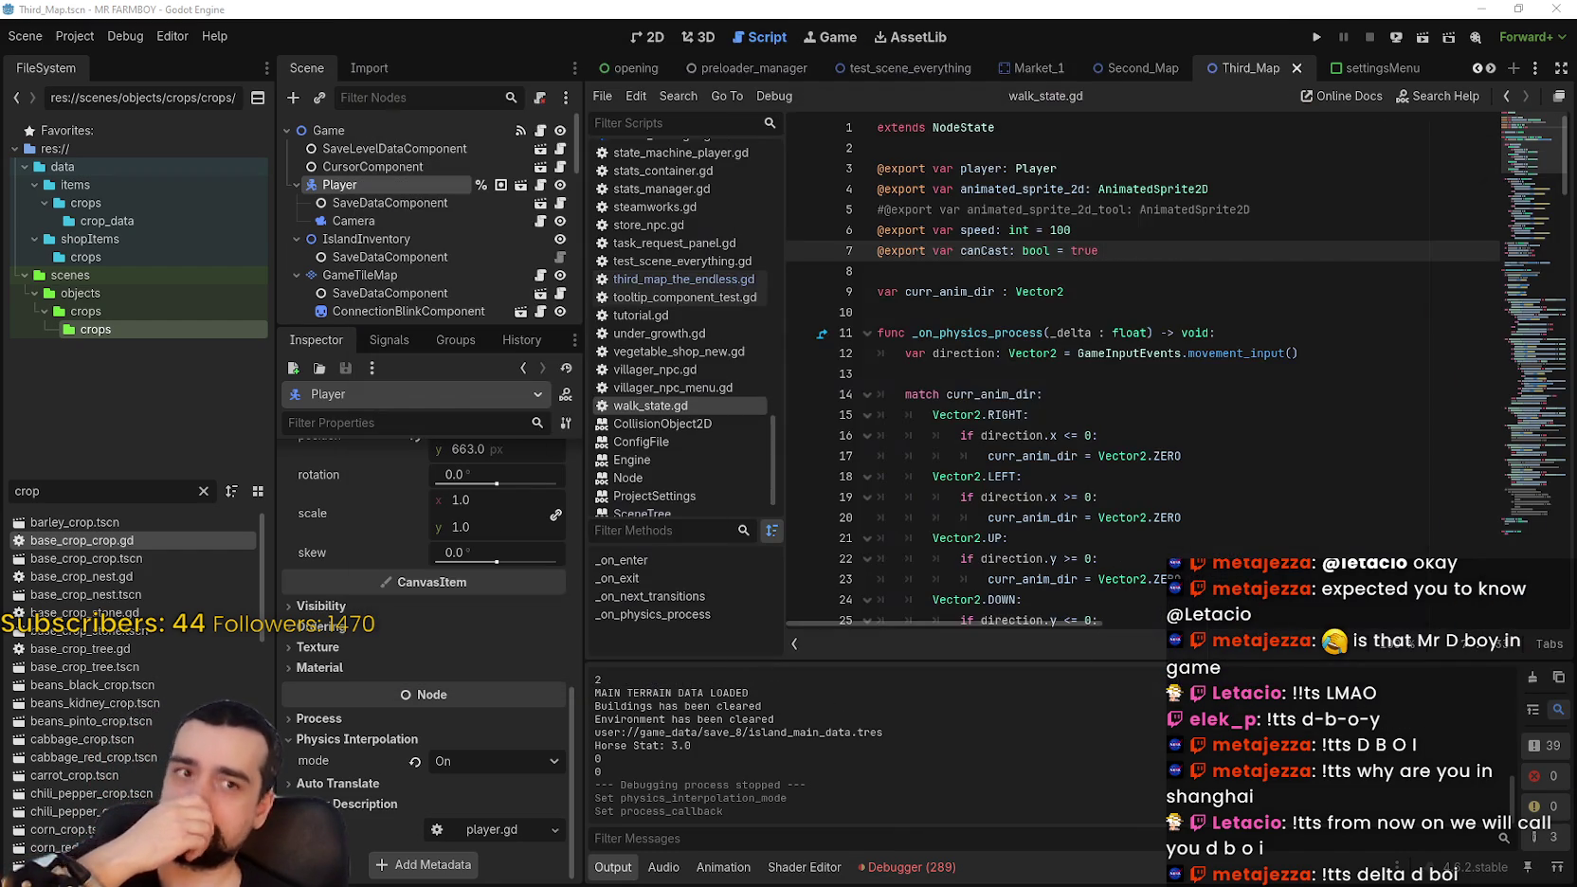
Step: In third_map_the_endless.gd, start an if condition below line 40 using the pasted thread_model setting lookup
click(1120, 414)
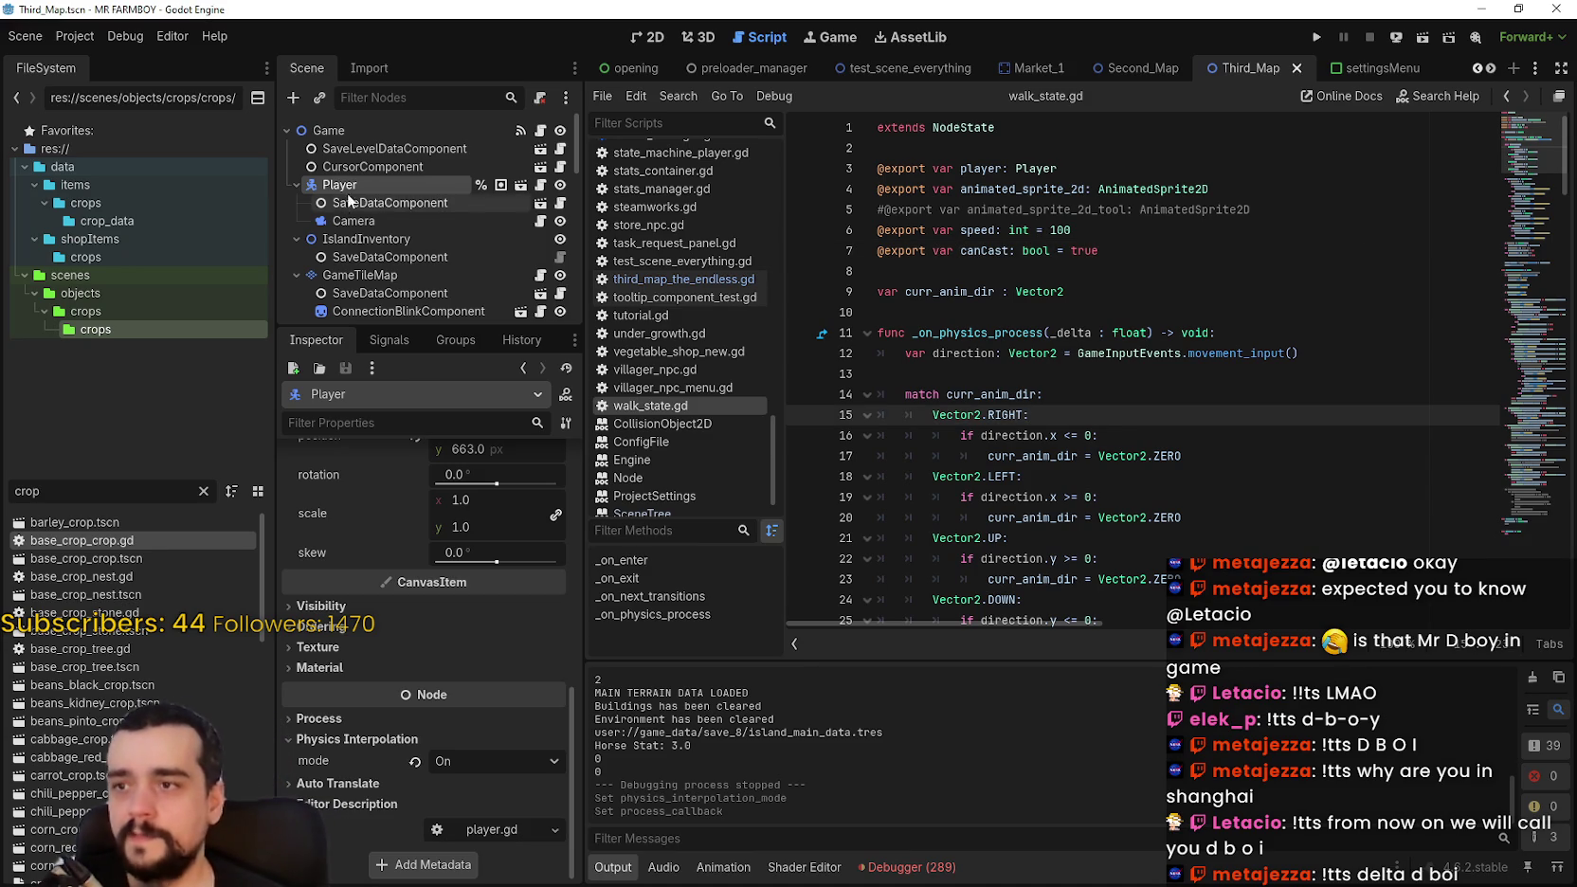
click(541, 130)
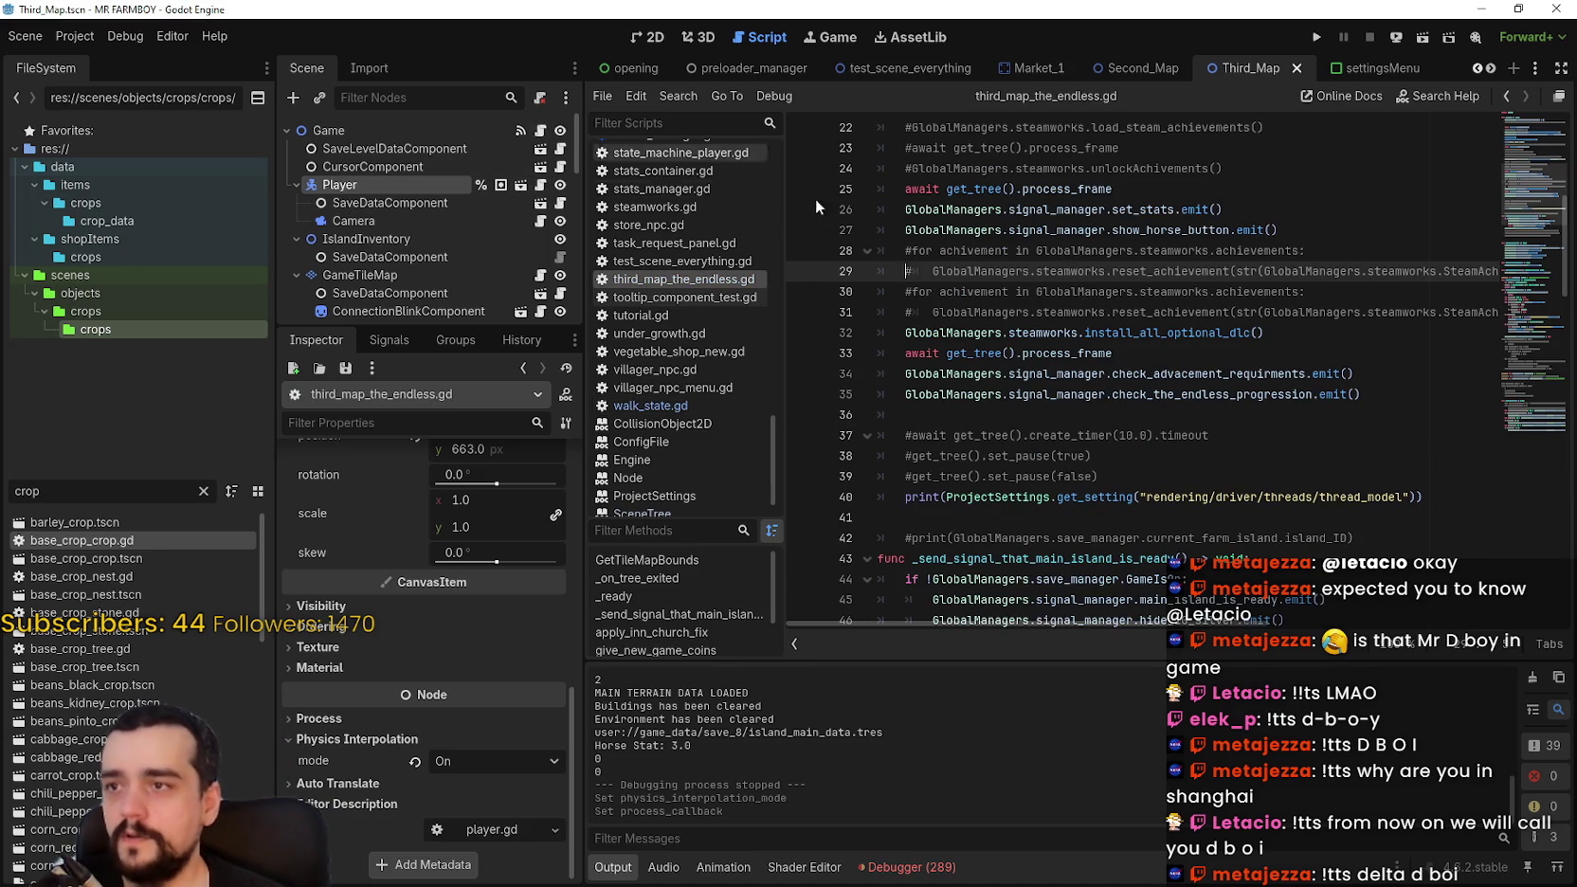
click(1069, 441)
scroll(1090, 435, down, 3)
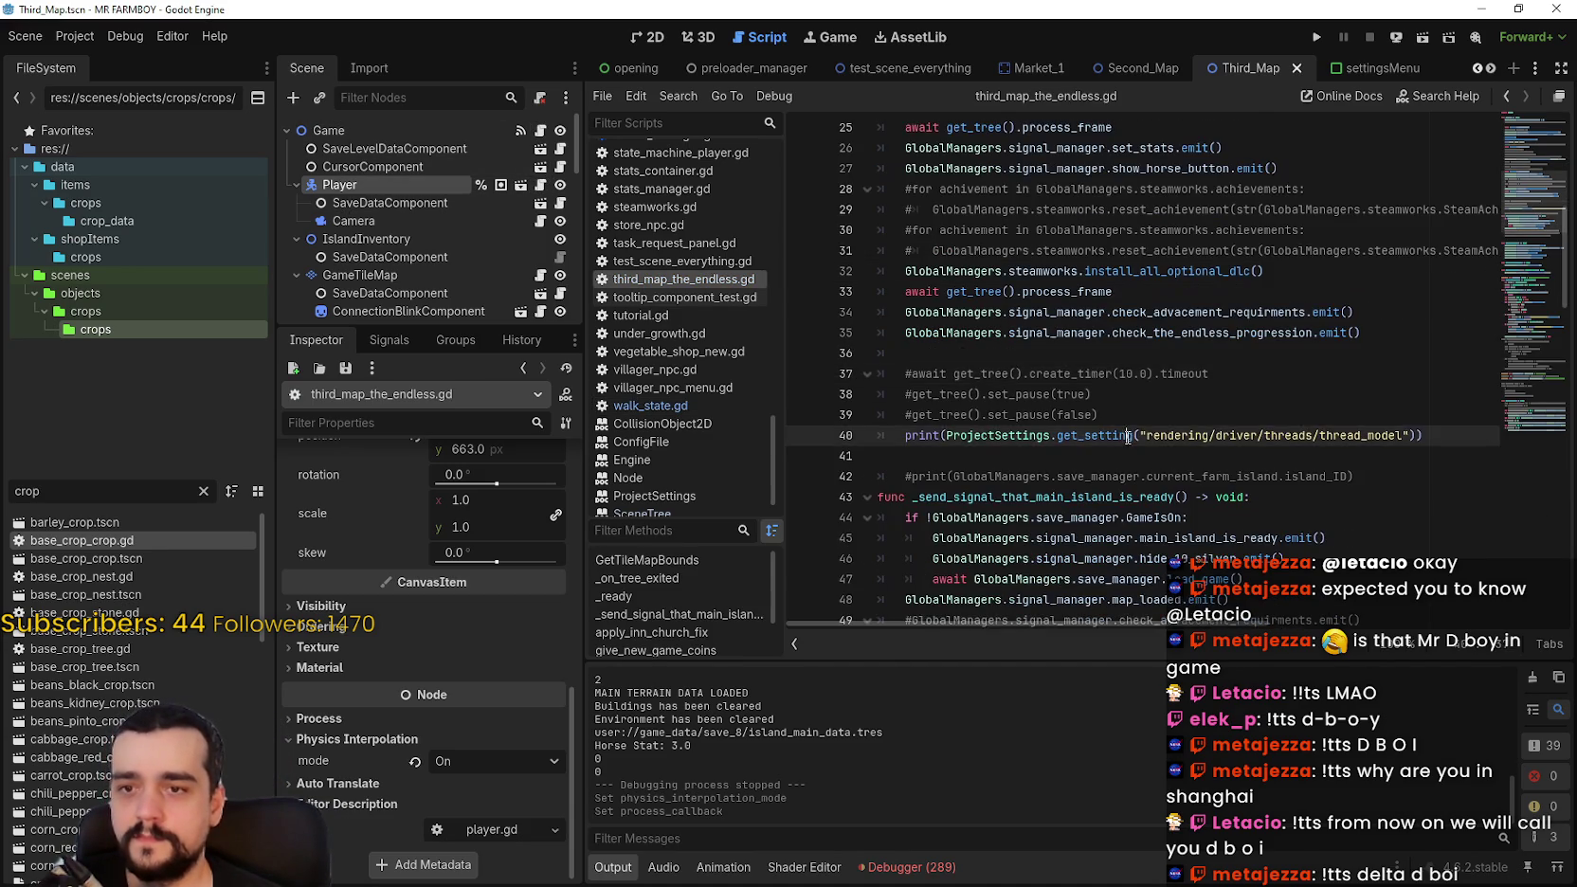
click(1454, 308)
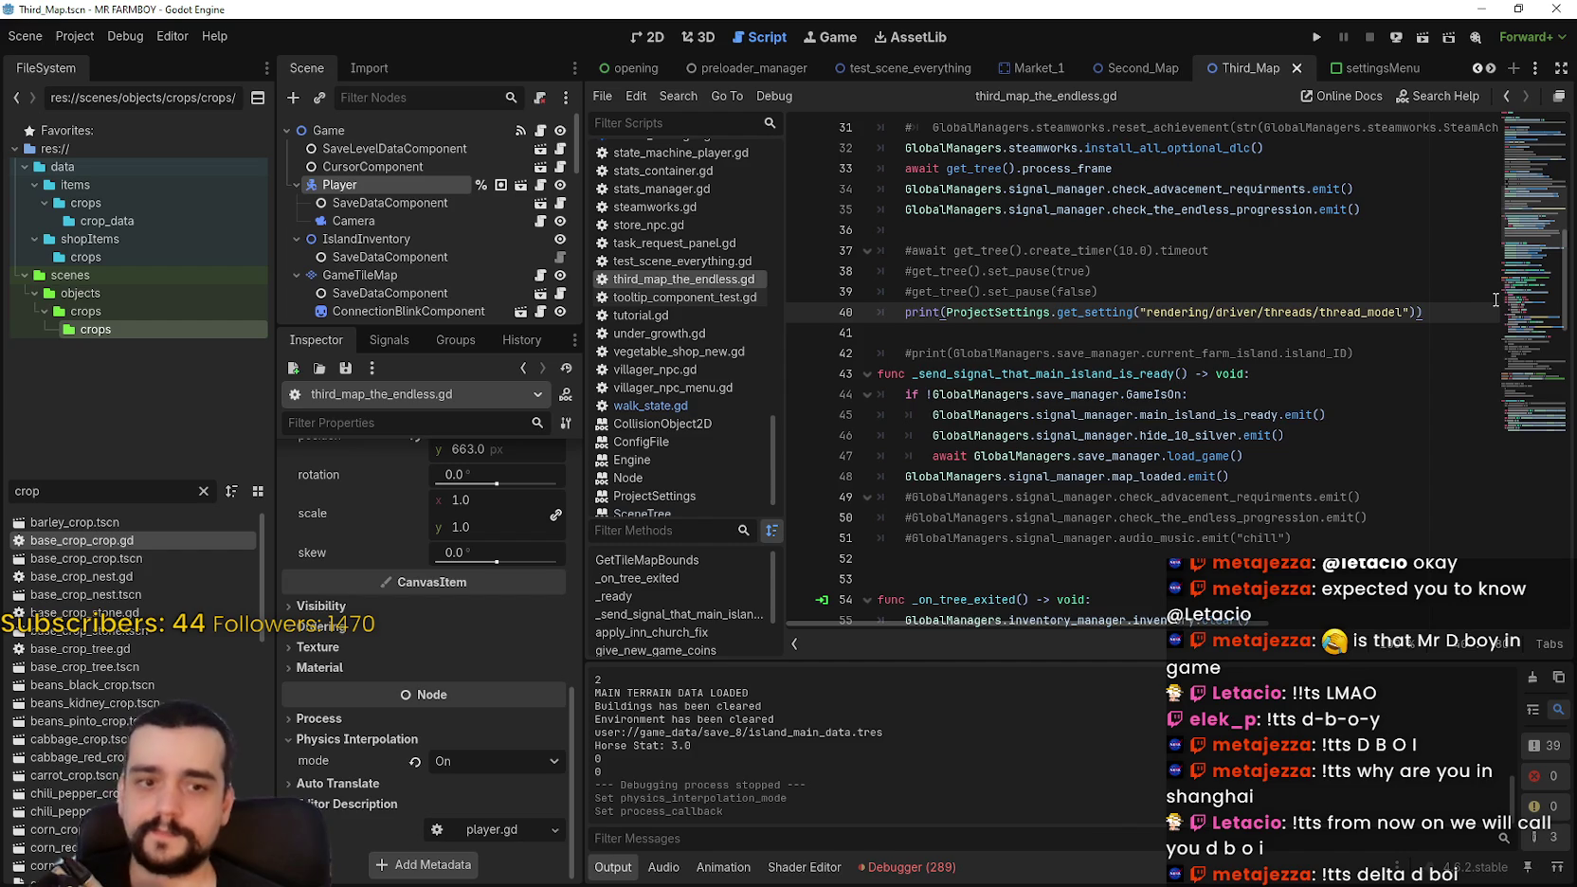
key(Return)
text(if)
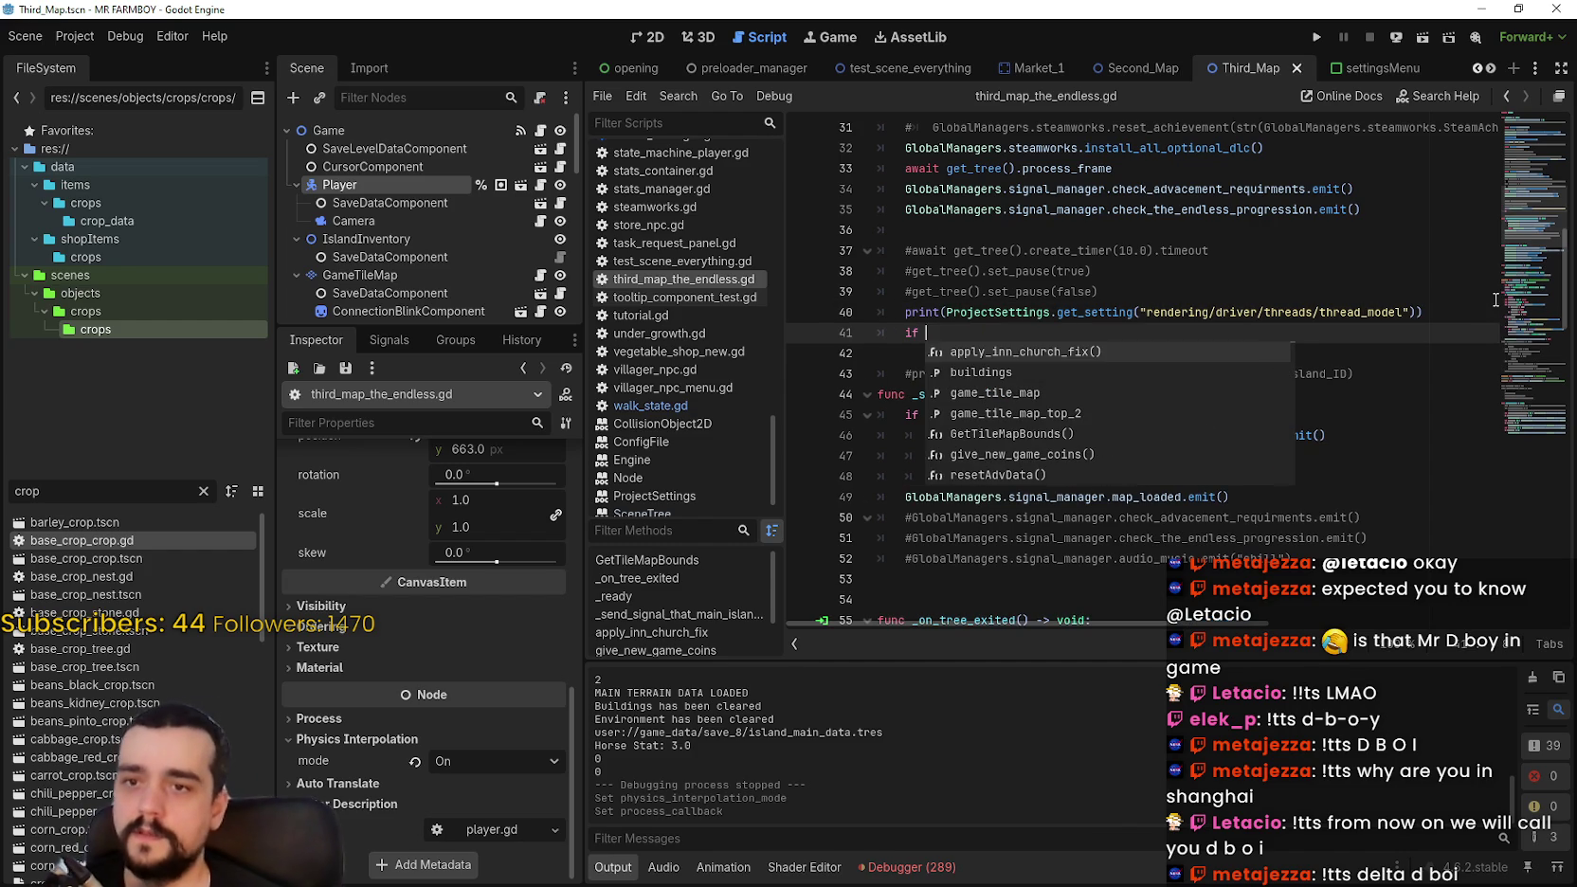
drag(946, 311, 1419, 311)
key(ctrl+c)
click(1053, 330)
key(ctrl+v)
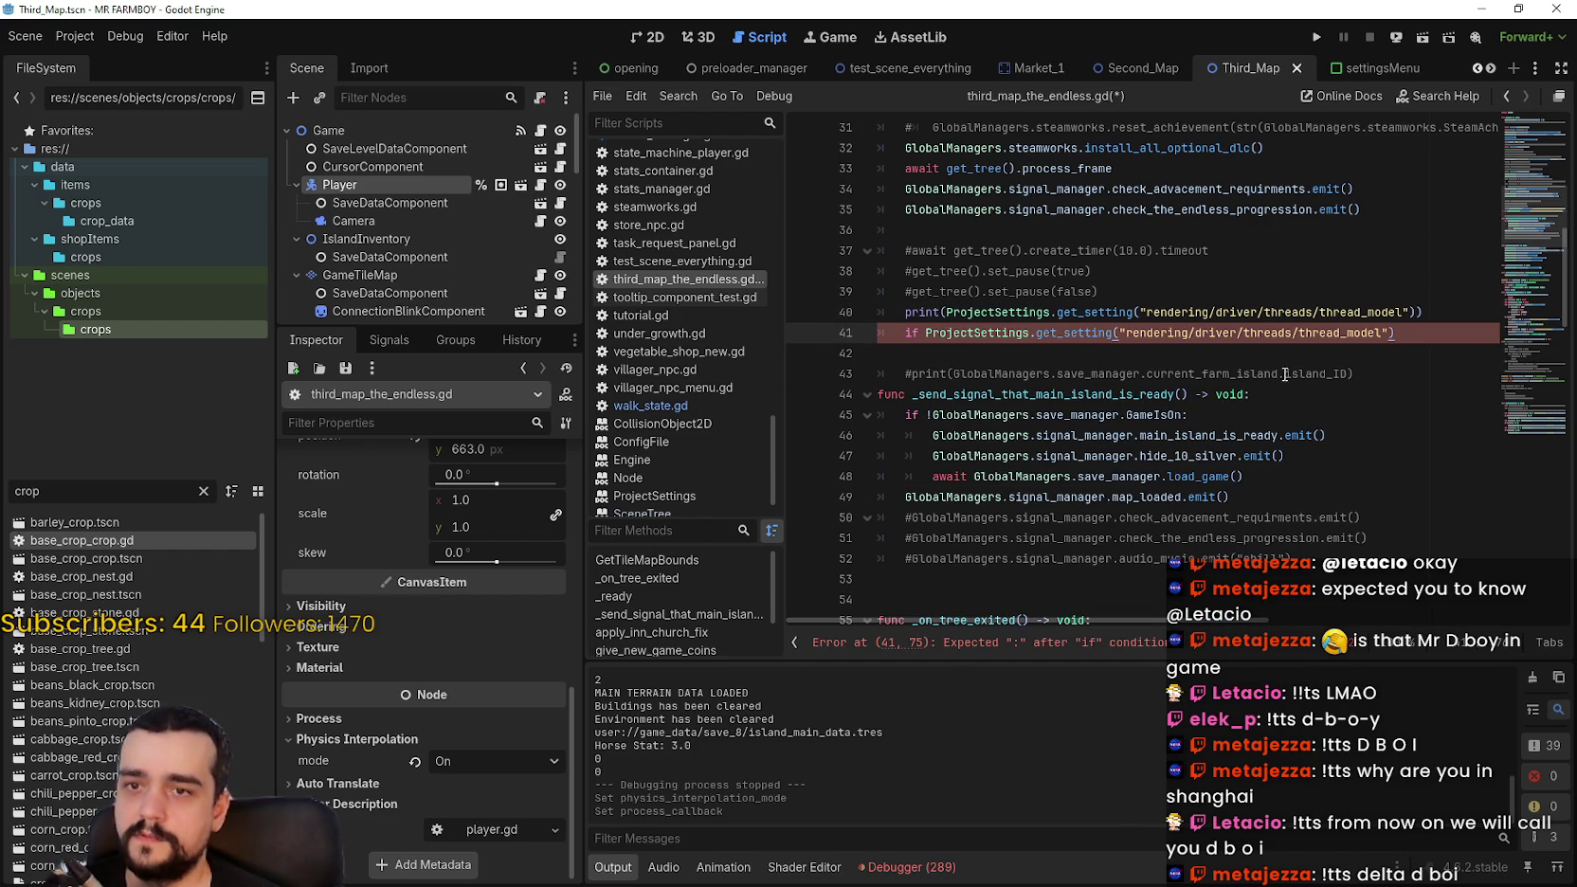
text( == 2)
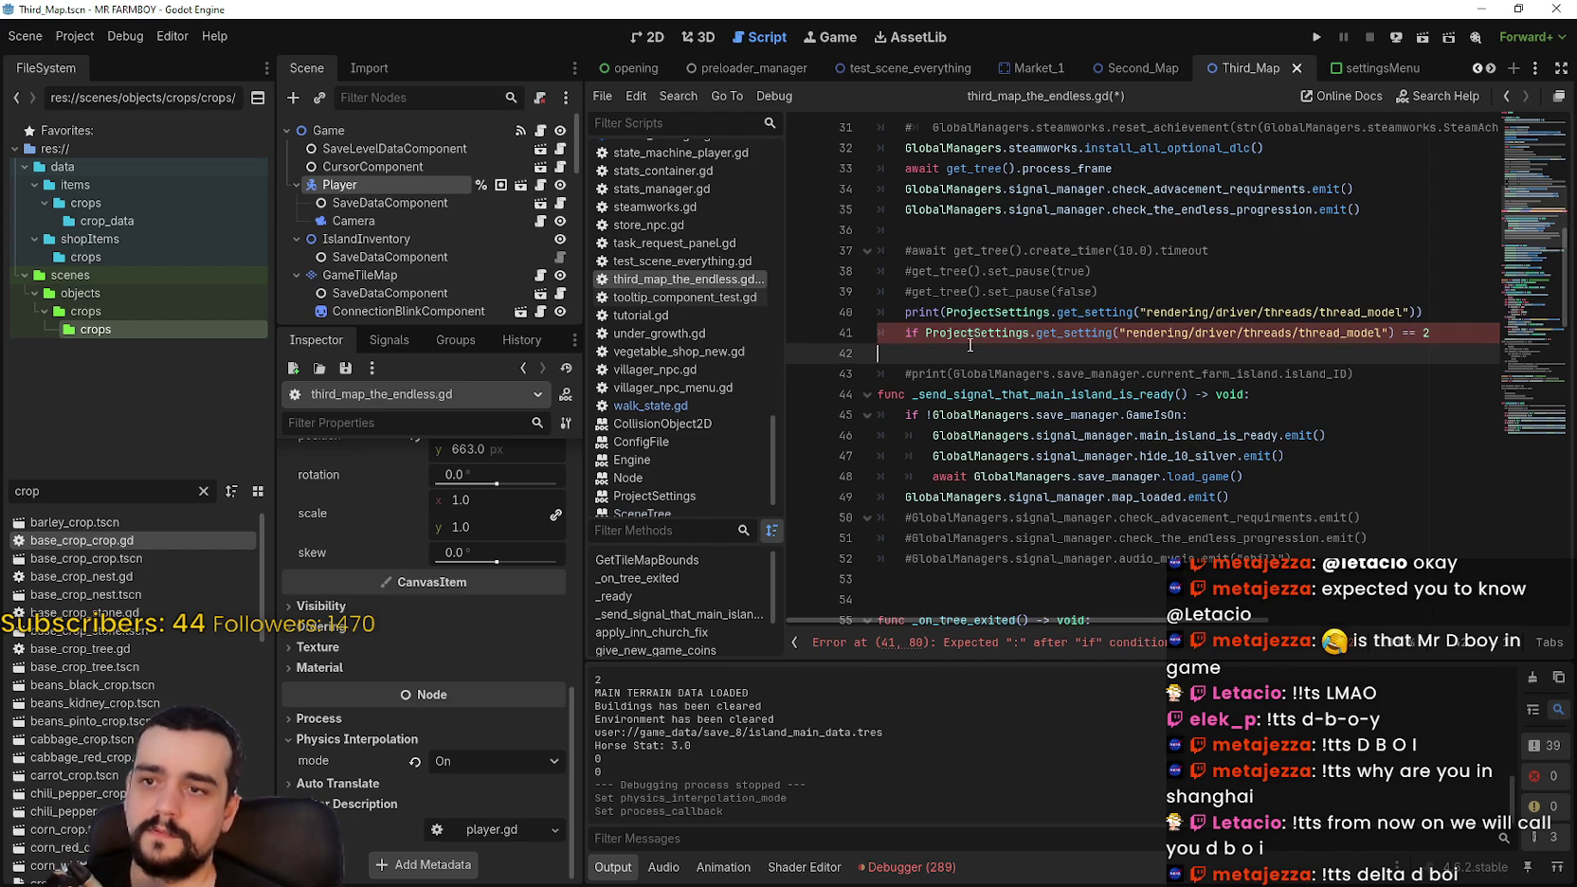
Step: Declare var get_rendering_driver_thread_mode: int on a new line above the if check
click(1449, 303)
key(Return)
text(var )
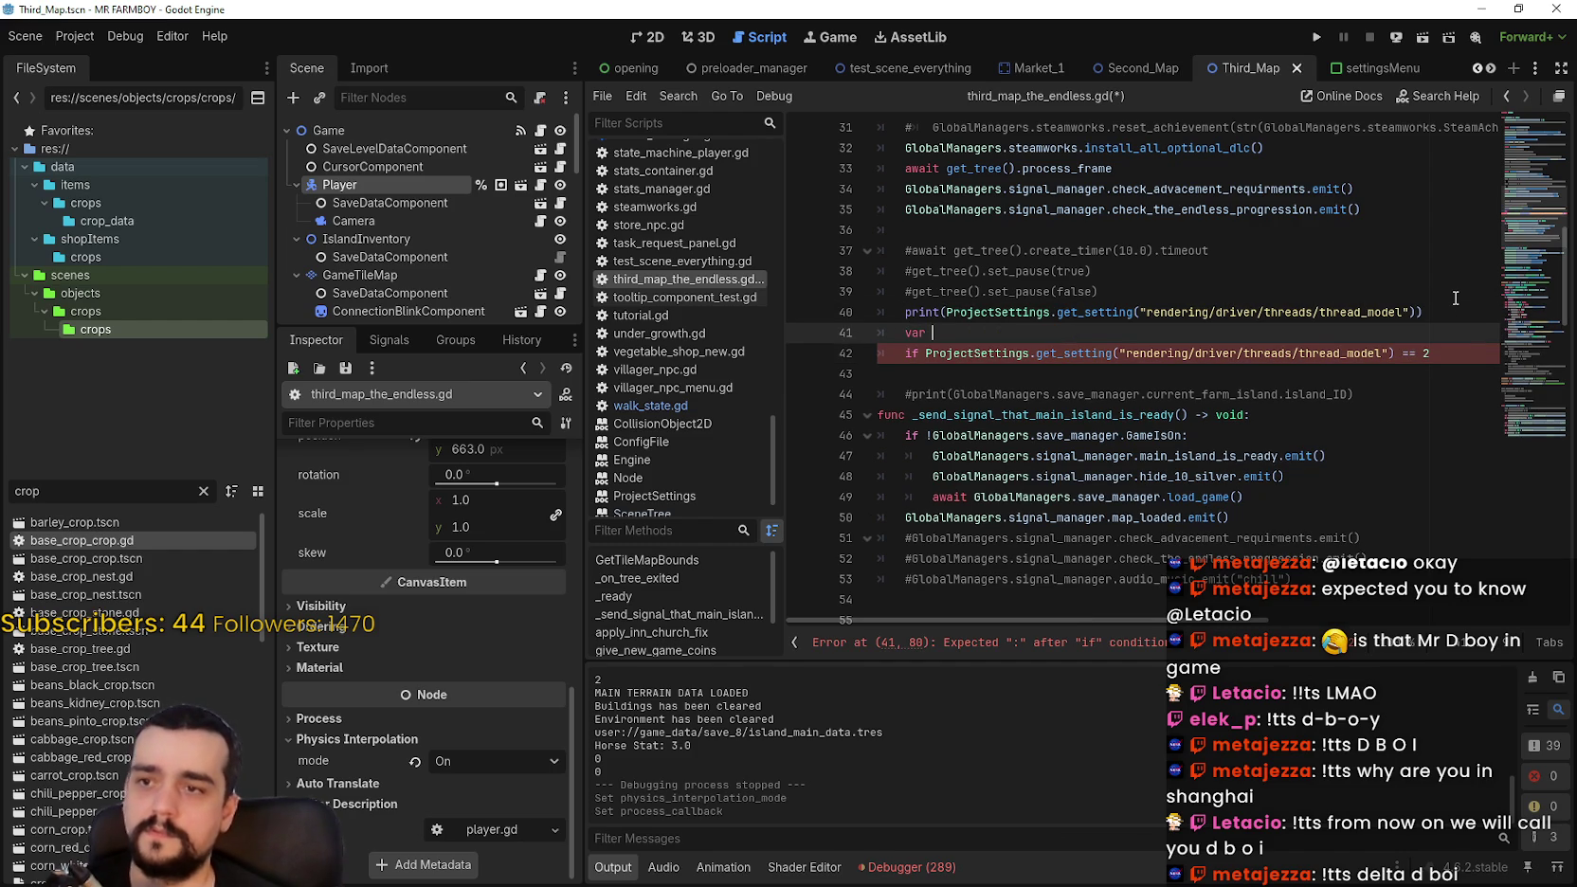
text(get_)
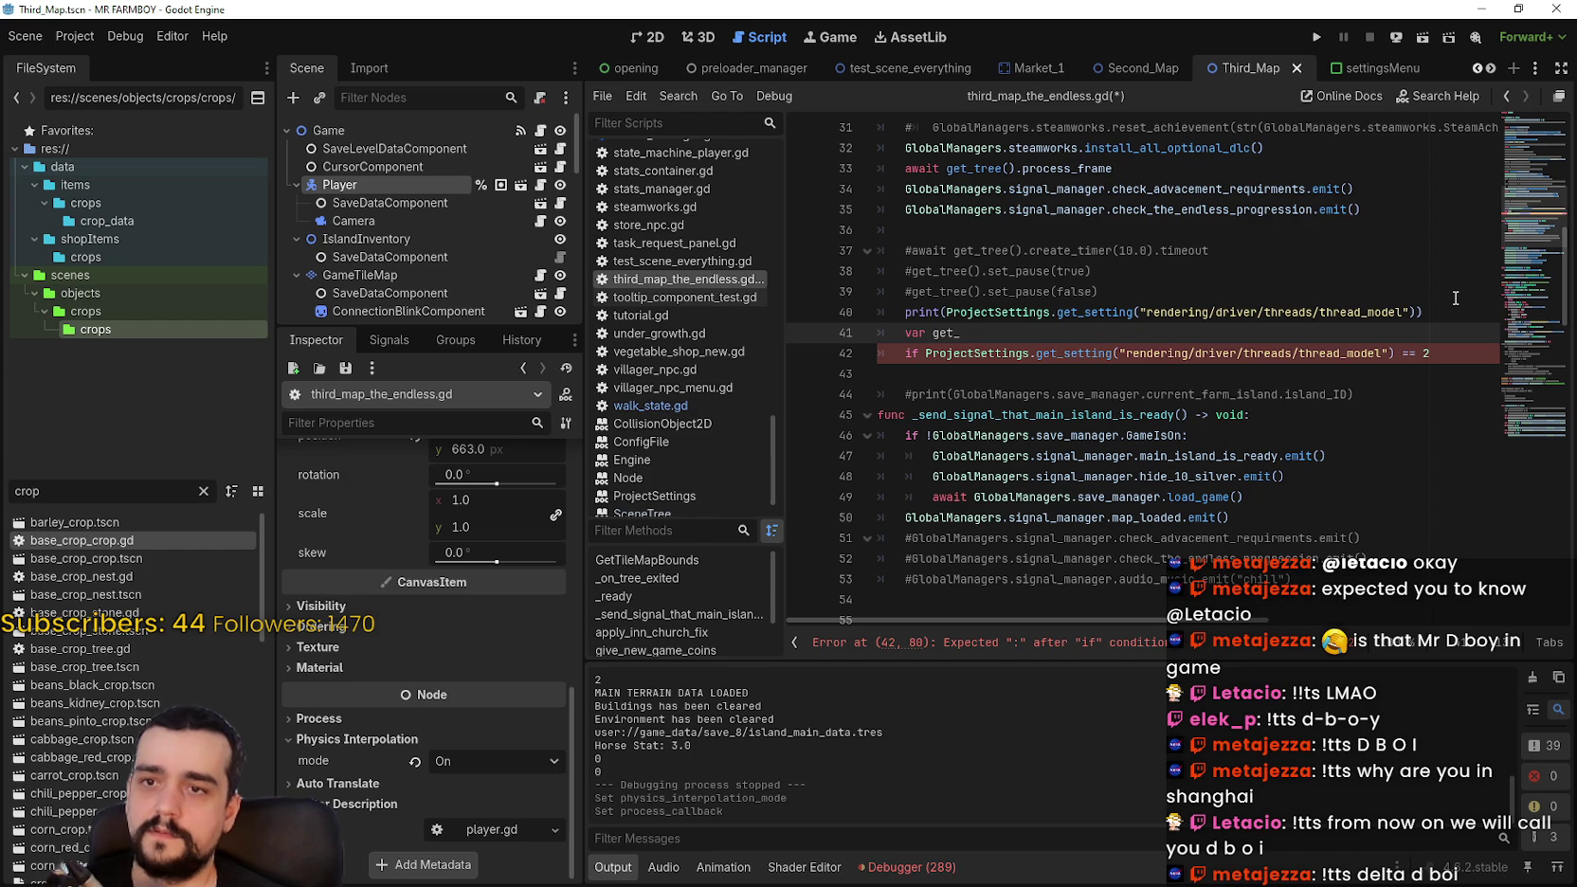
text(tendering_t)
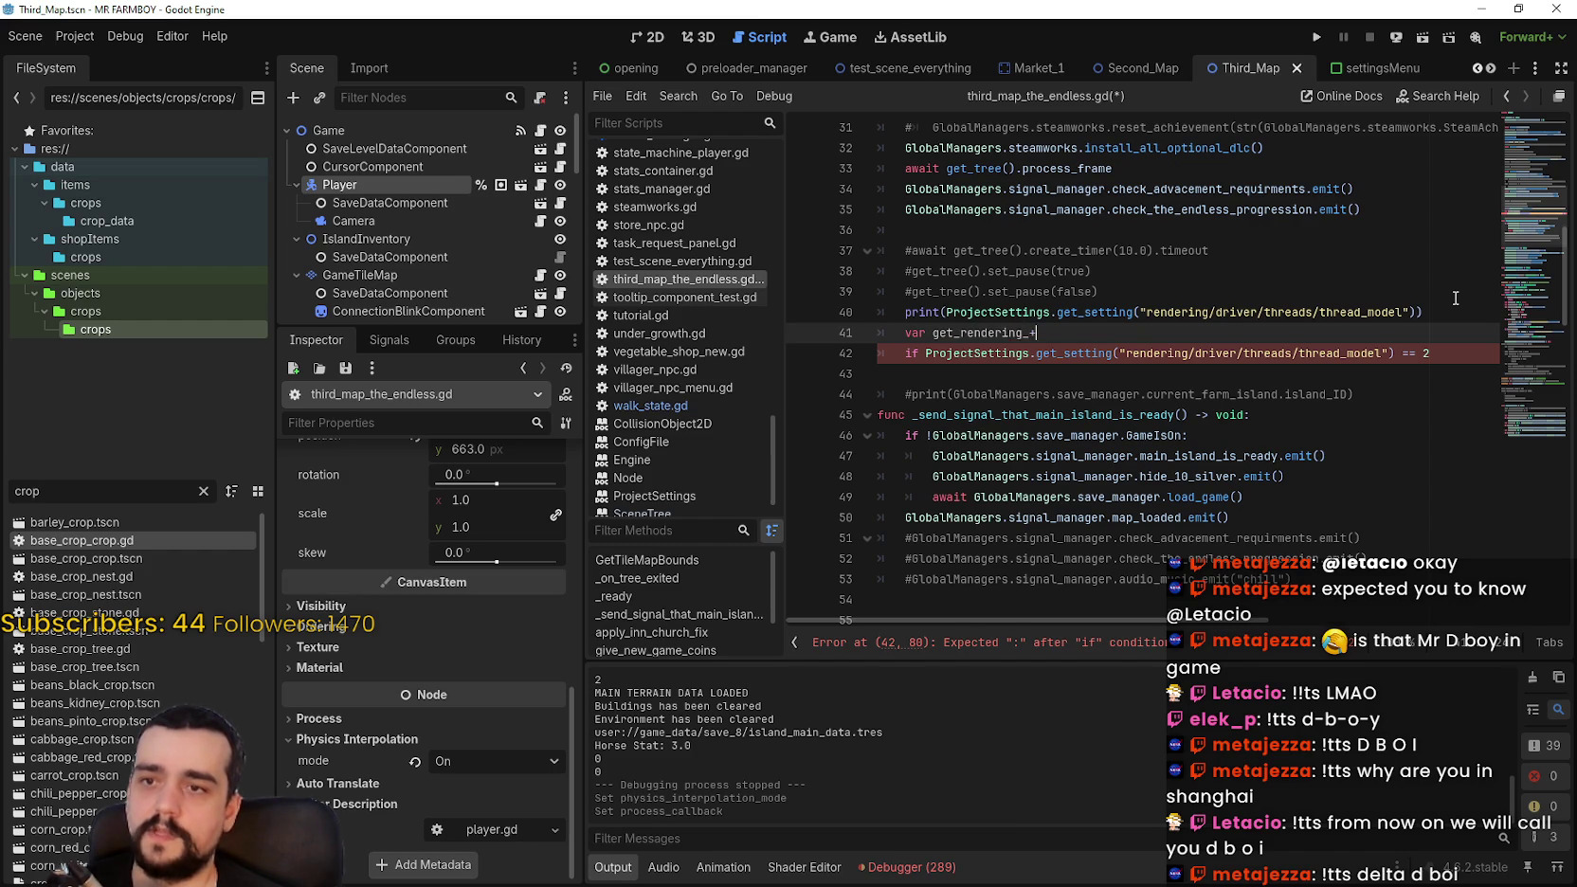
key(BackSpace)
text(driver_)
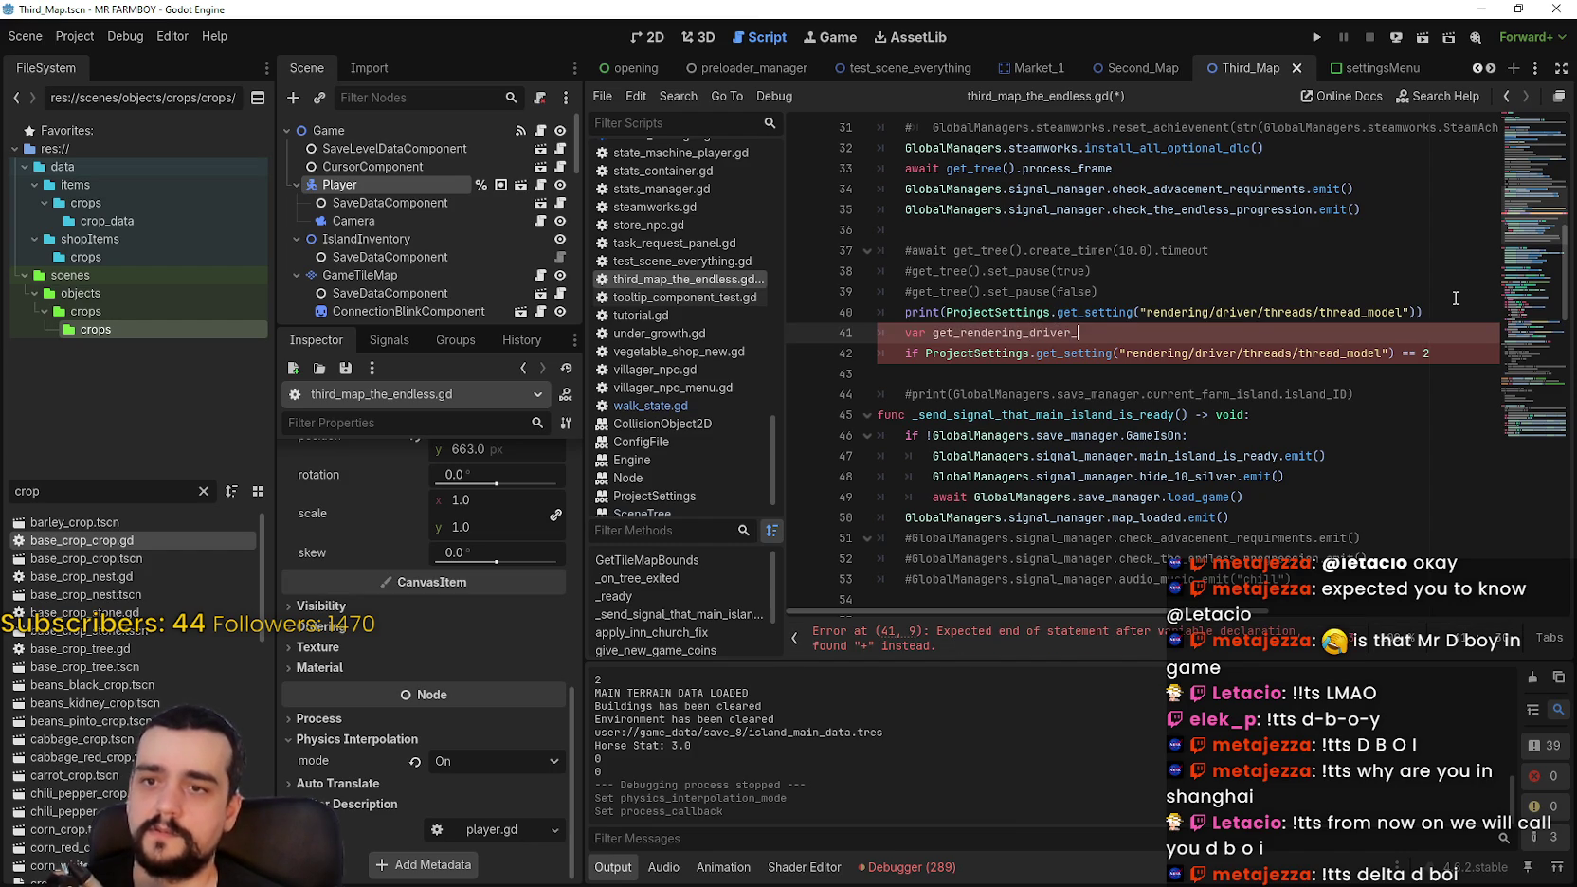
text(thread_mode =)
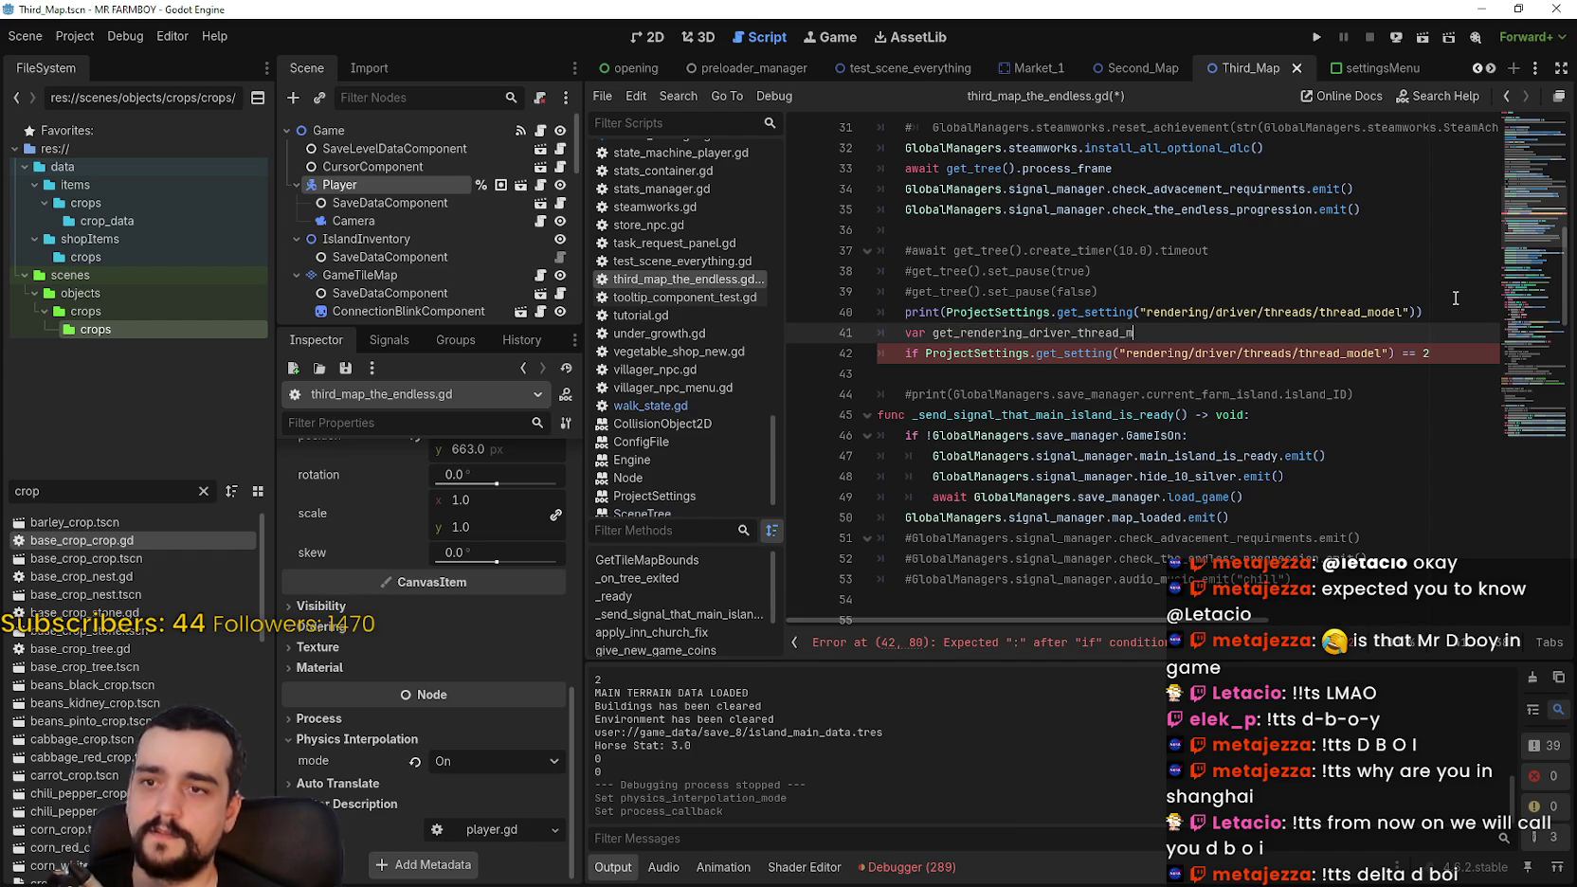
key(BackSpace)
key(BackSpace)
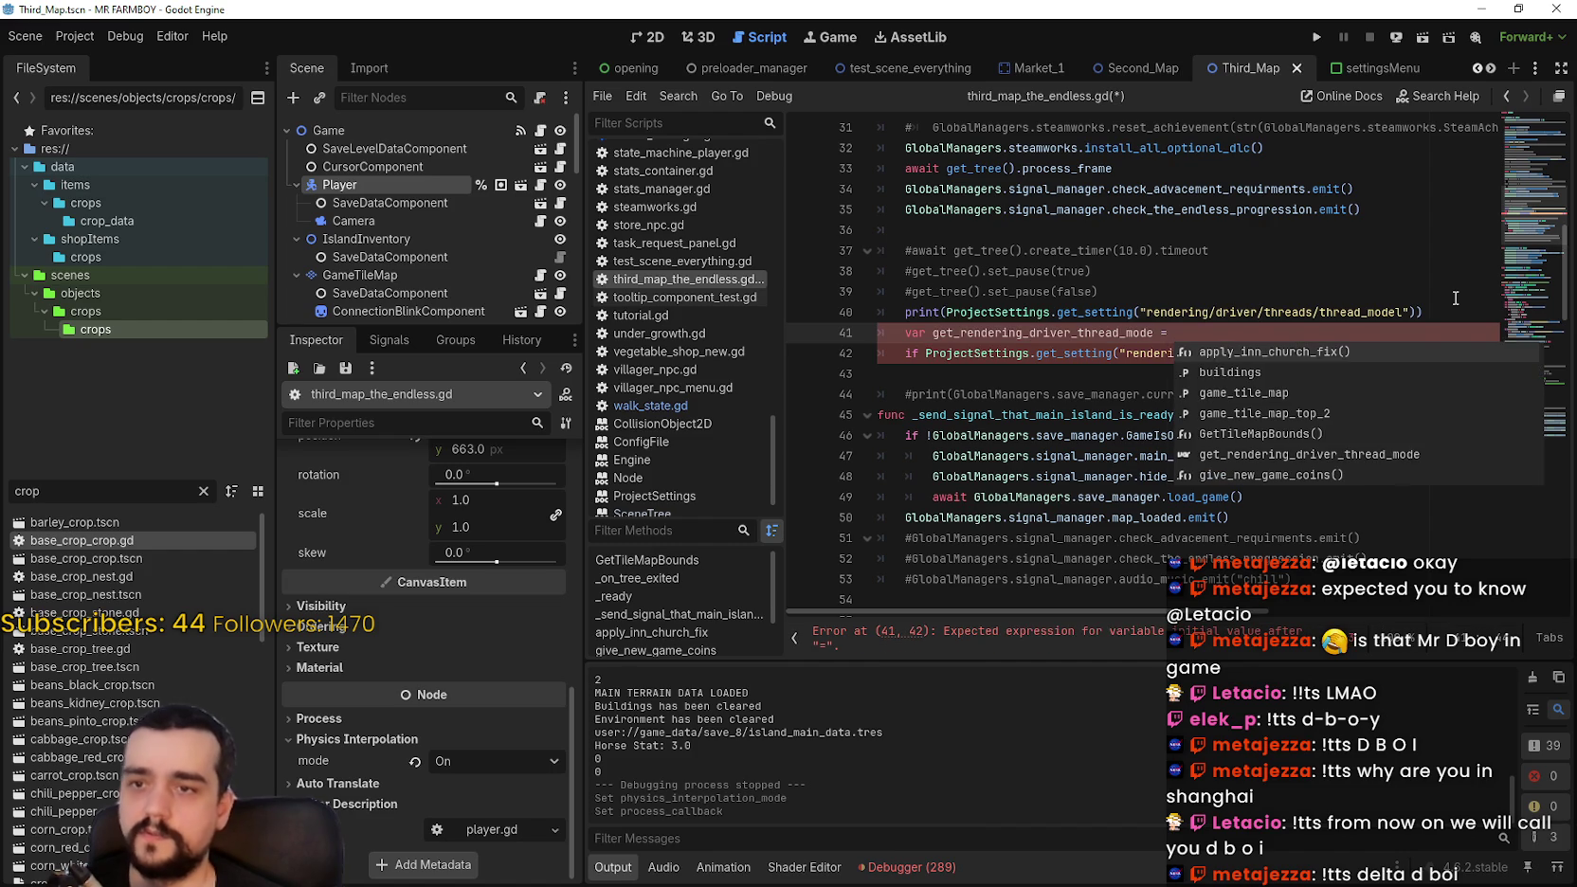
text(: int)
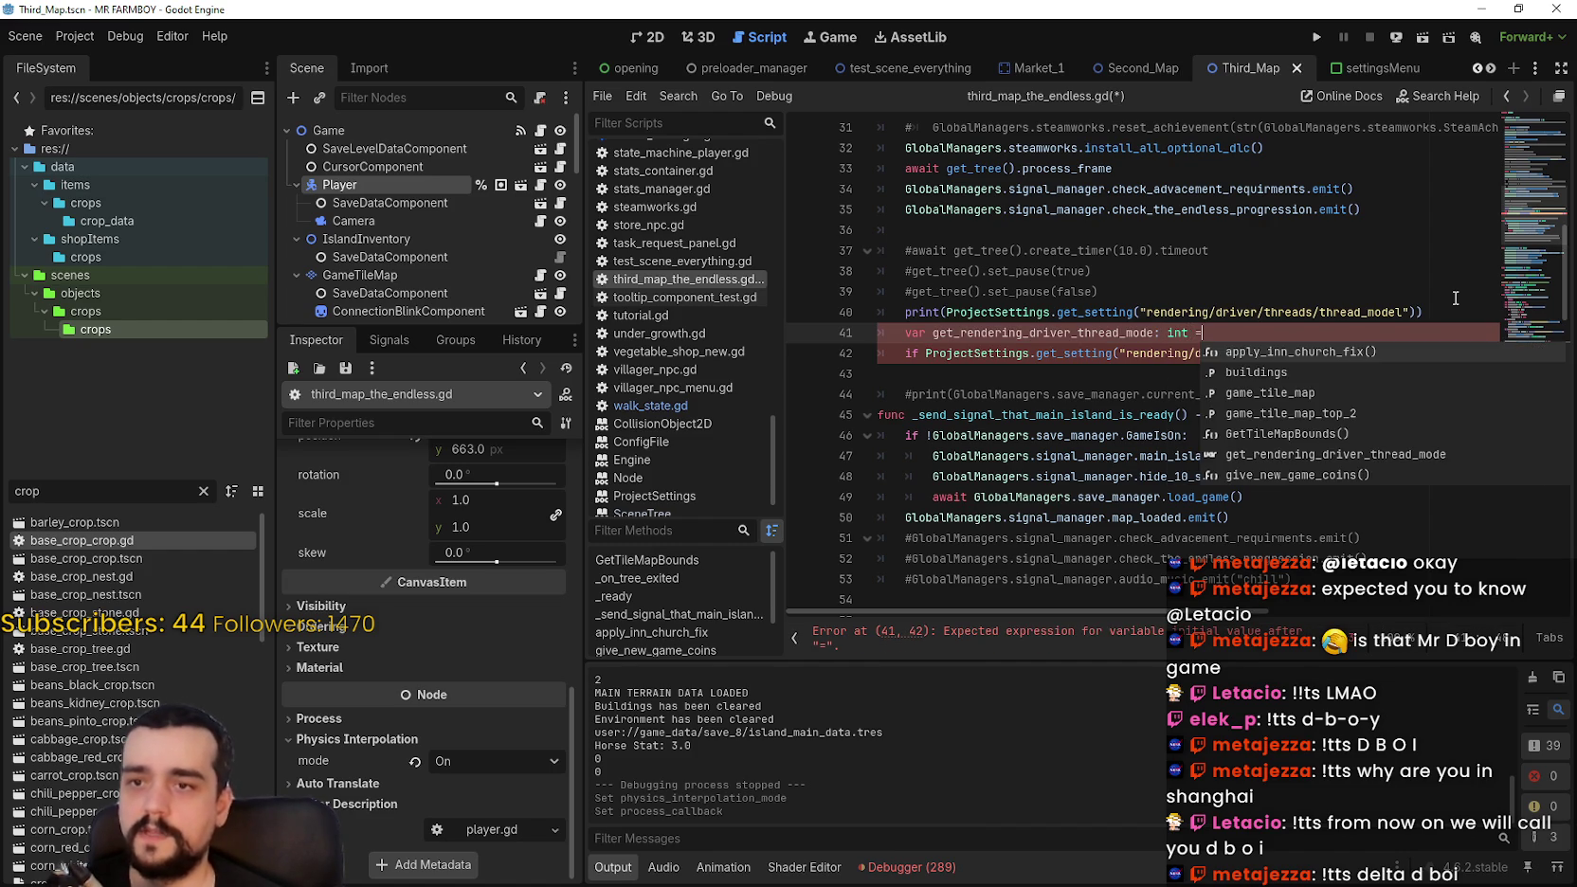
Step: Assign the thread_model setting lookup, wrapped in an int() cast, to get_rendering_driver_thread_mode
drag(945, 312, 1417, 312)
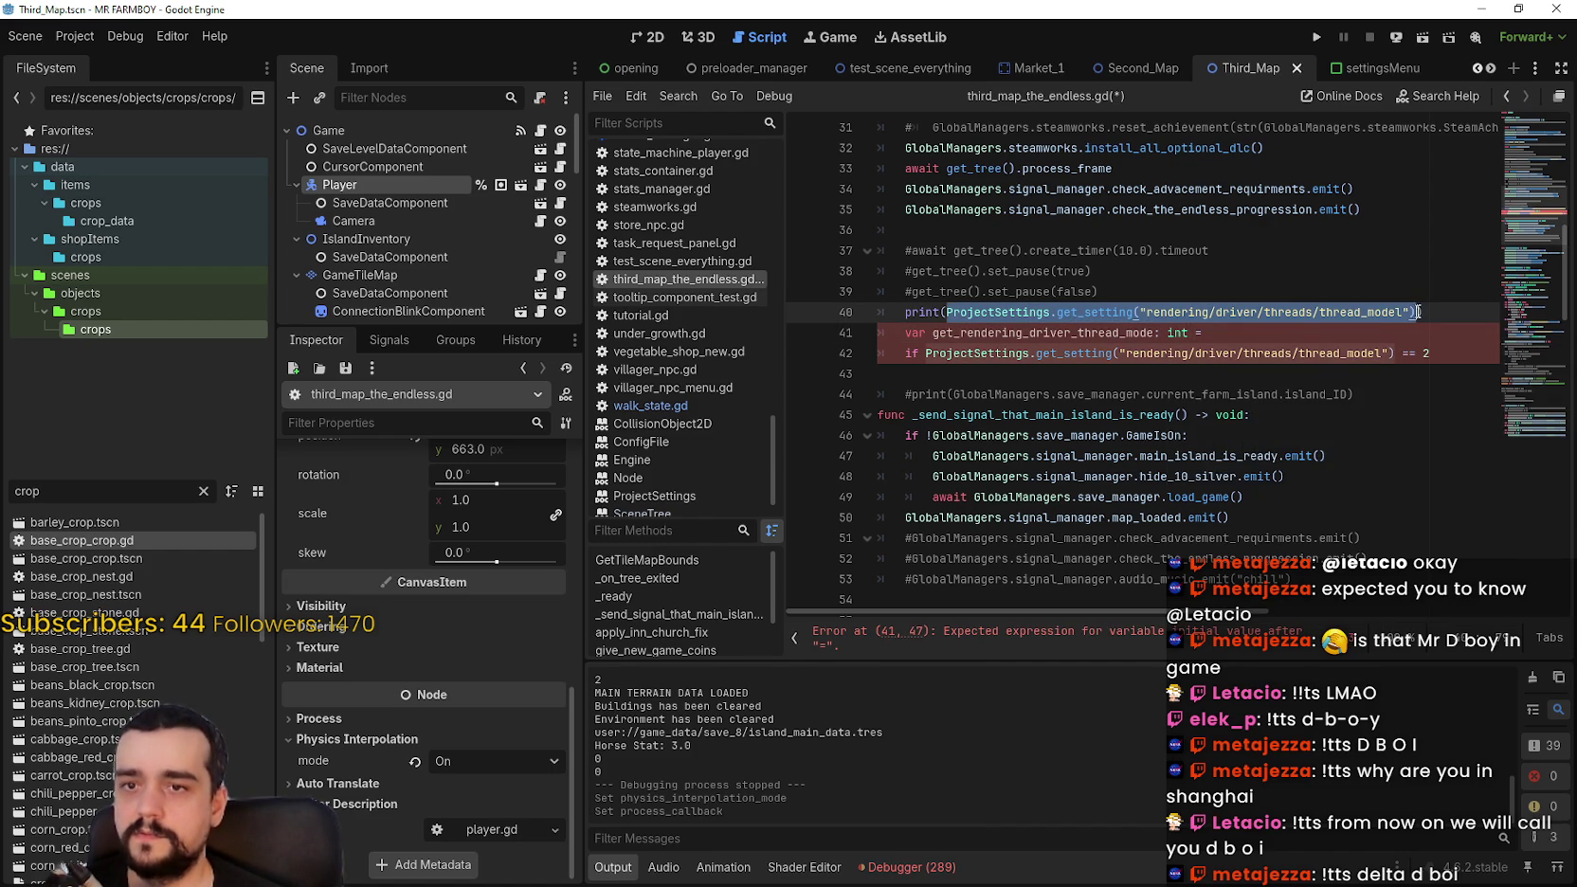
key(ctrl+c)
click(1208, 332)
key(ctrl+v)
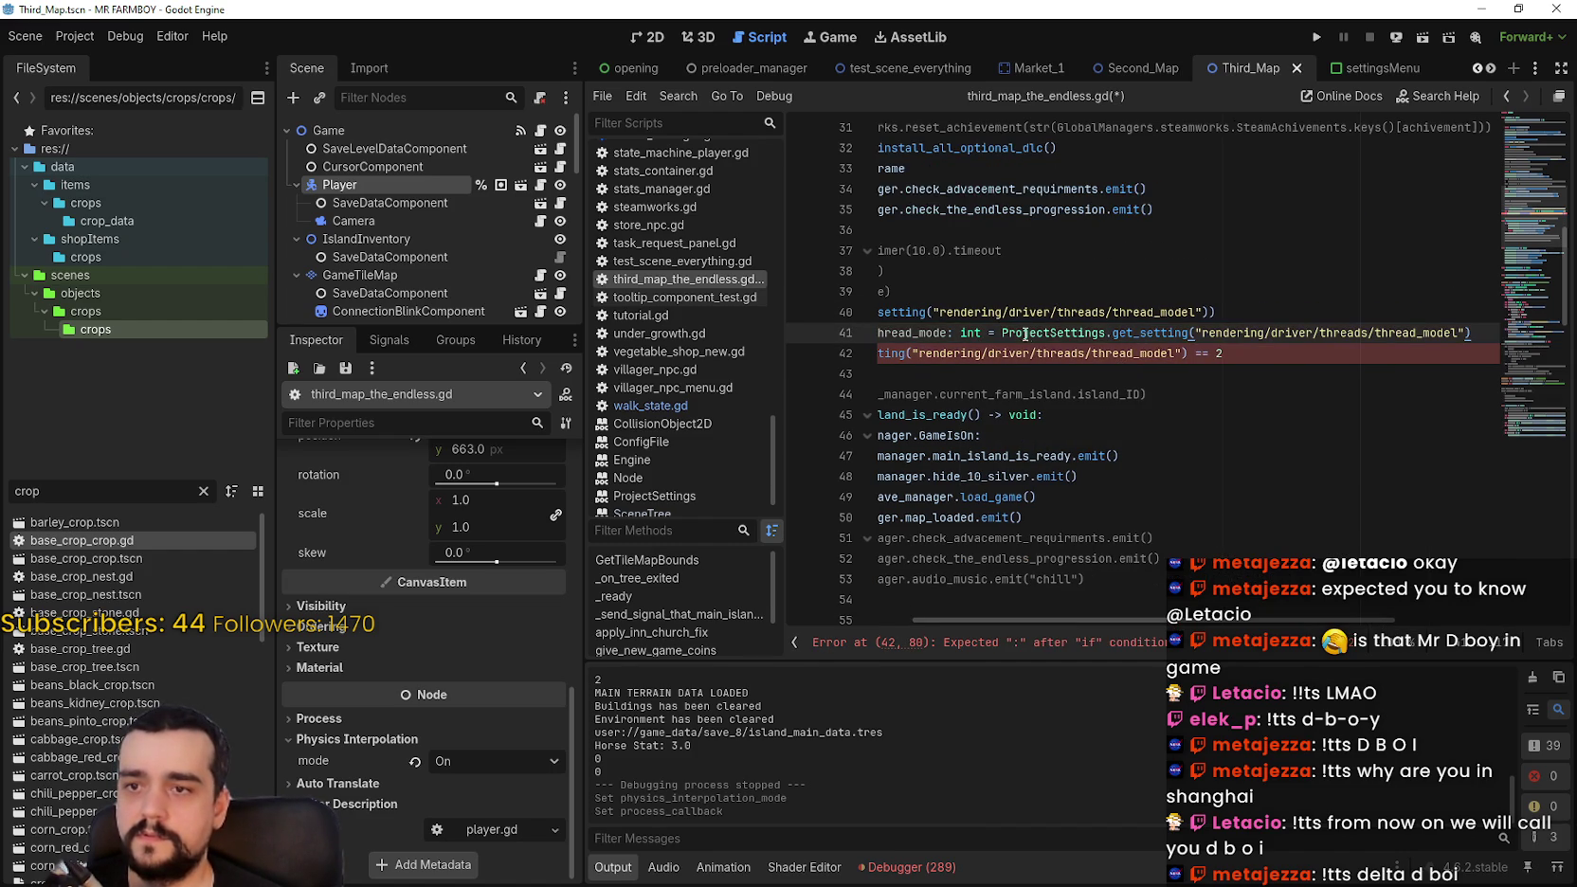
drag(1002, 333, 1499, 331)
text(()
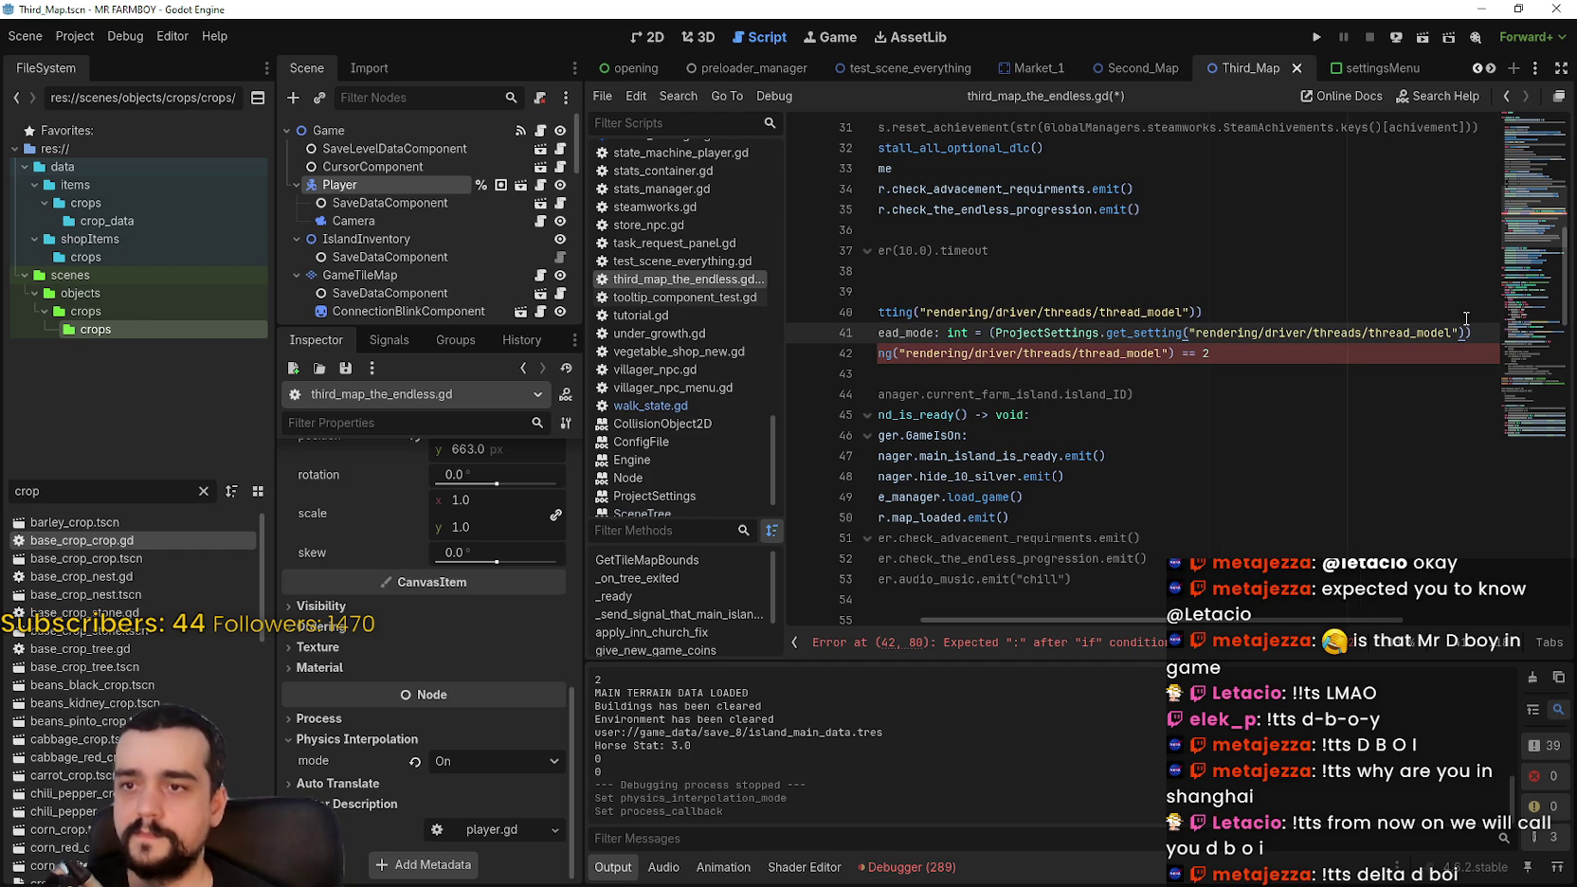
click(993, 338)
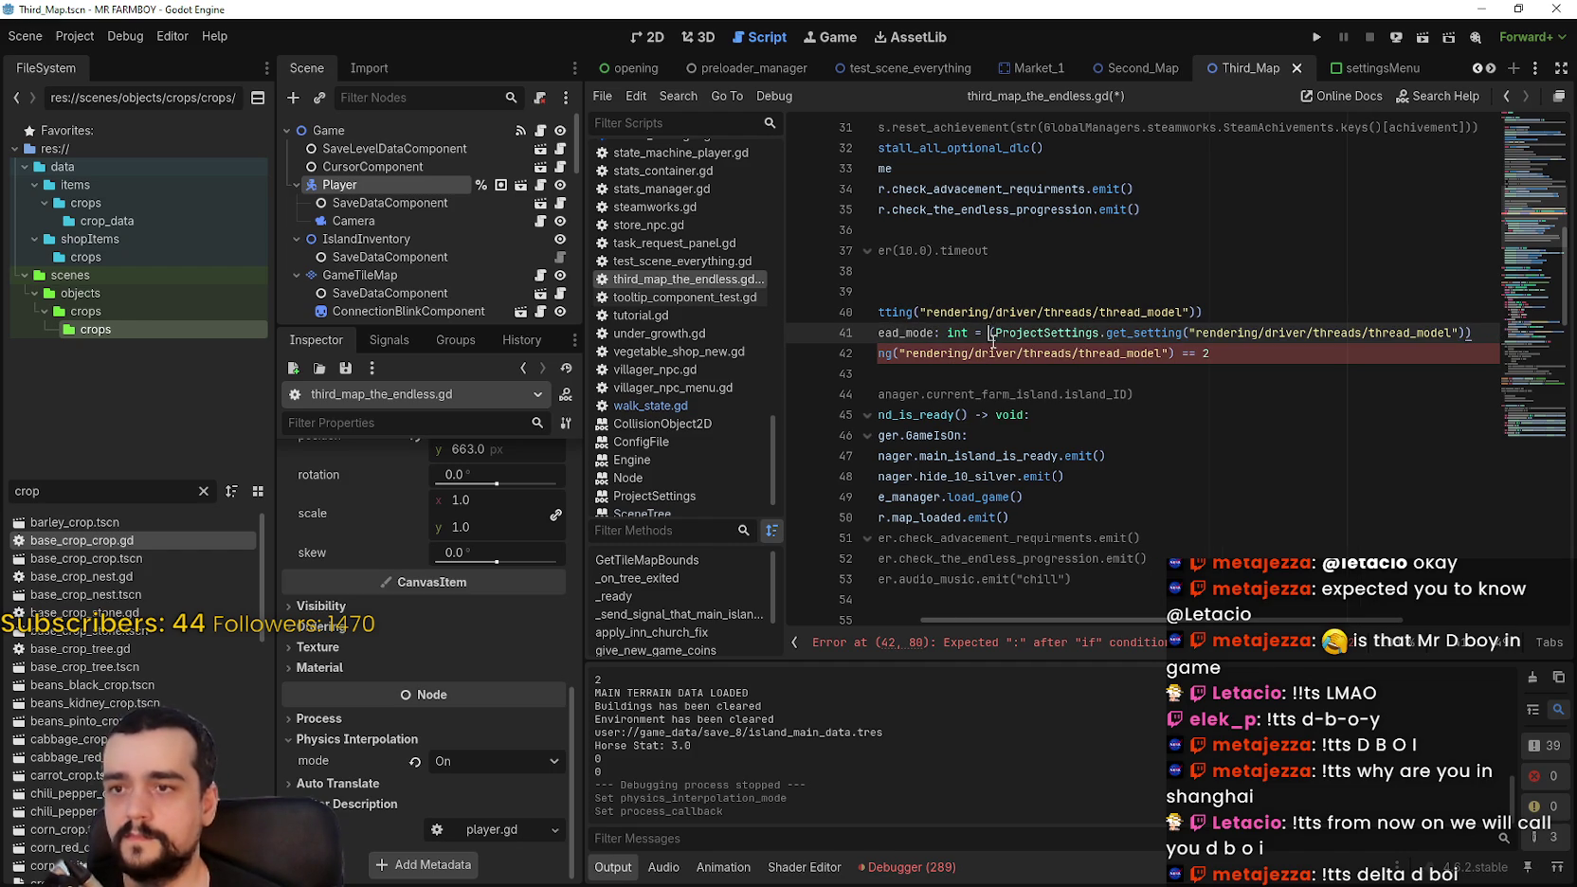
text(int)
key(Escape)
key(Up)
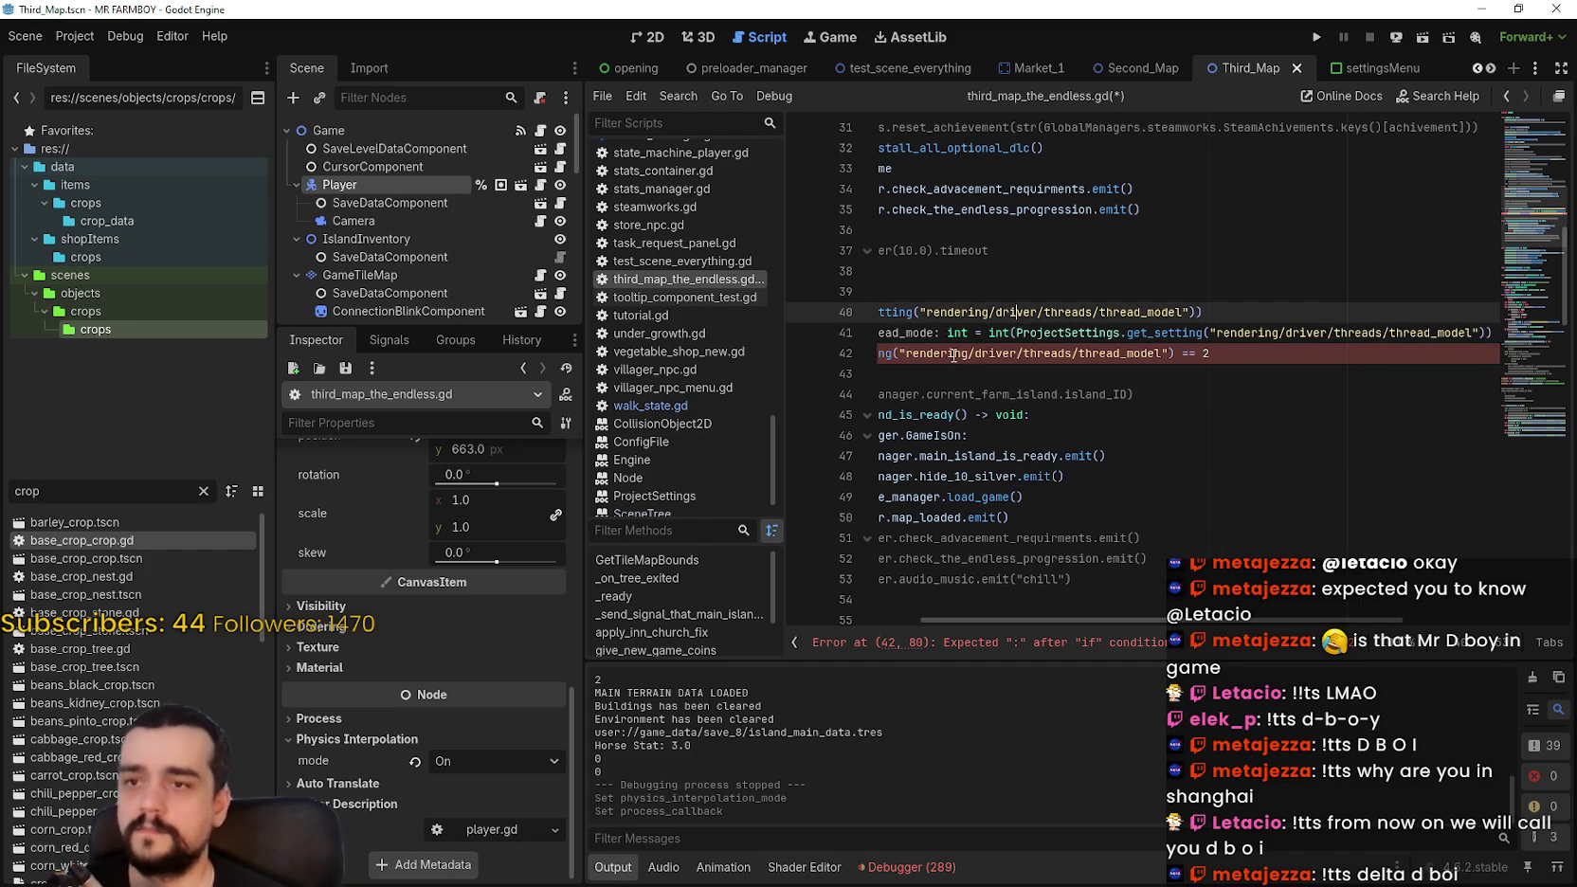
Step: Replace the if condition's lookup with get_rendering_driver_thread_mode and end the condition with a colon
drag(972, 343, 750, 329)
double_click(1058, 337)
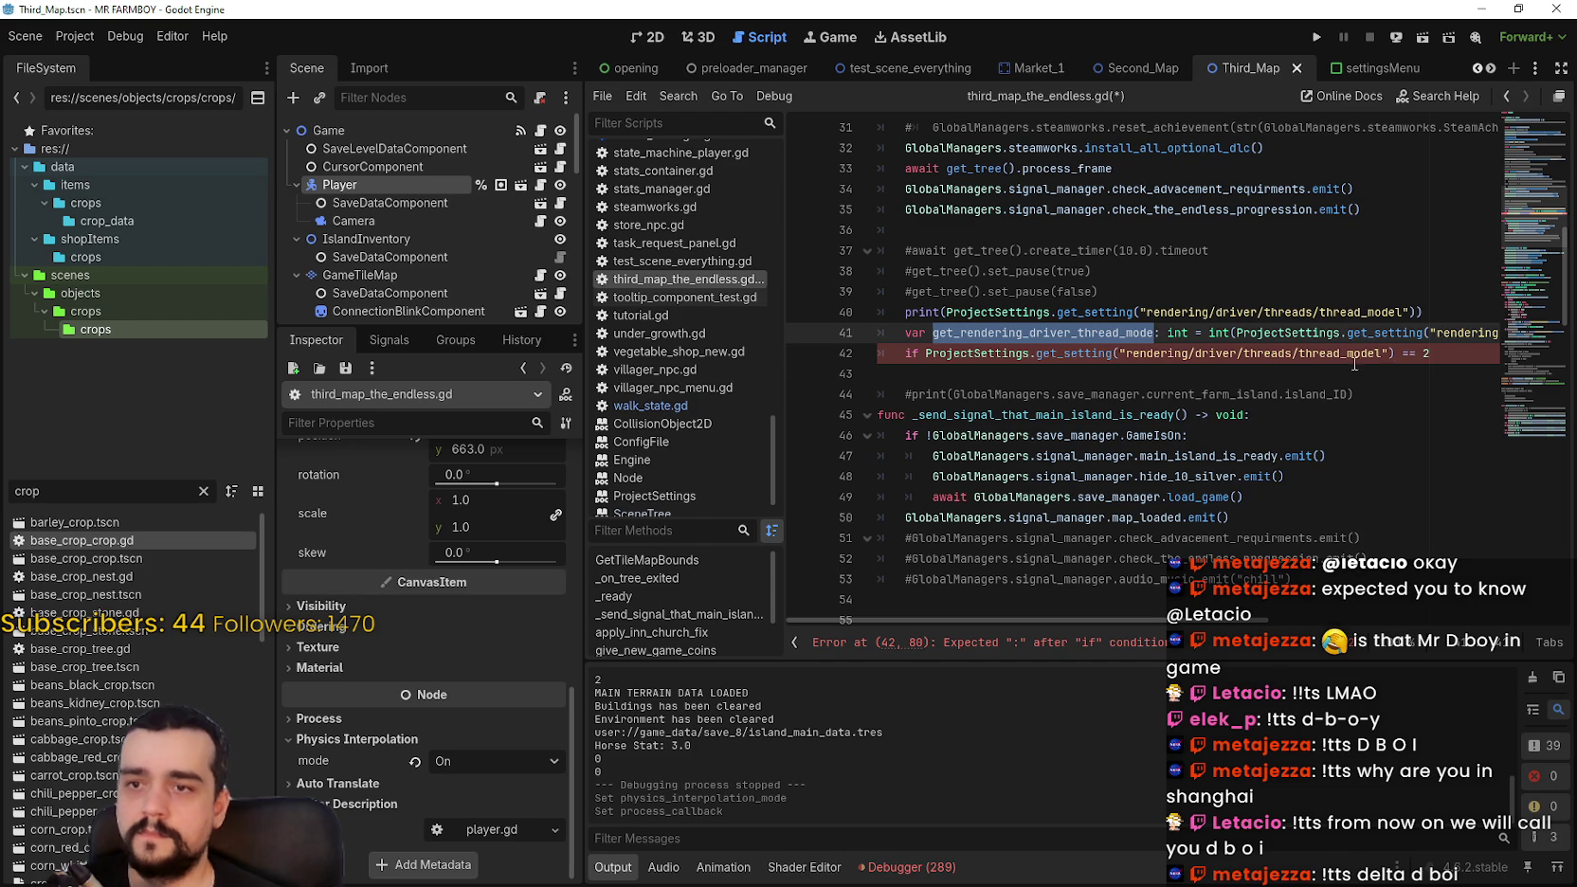
drag(1396, 358, 927, 361)
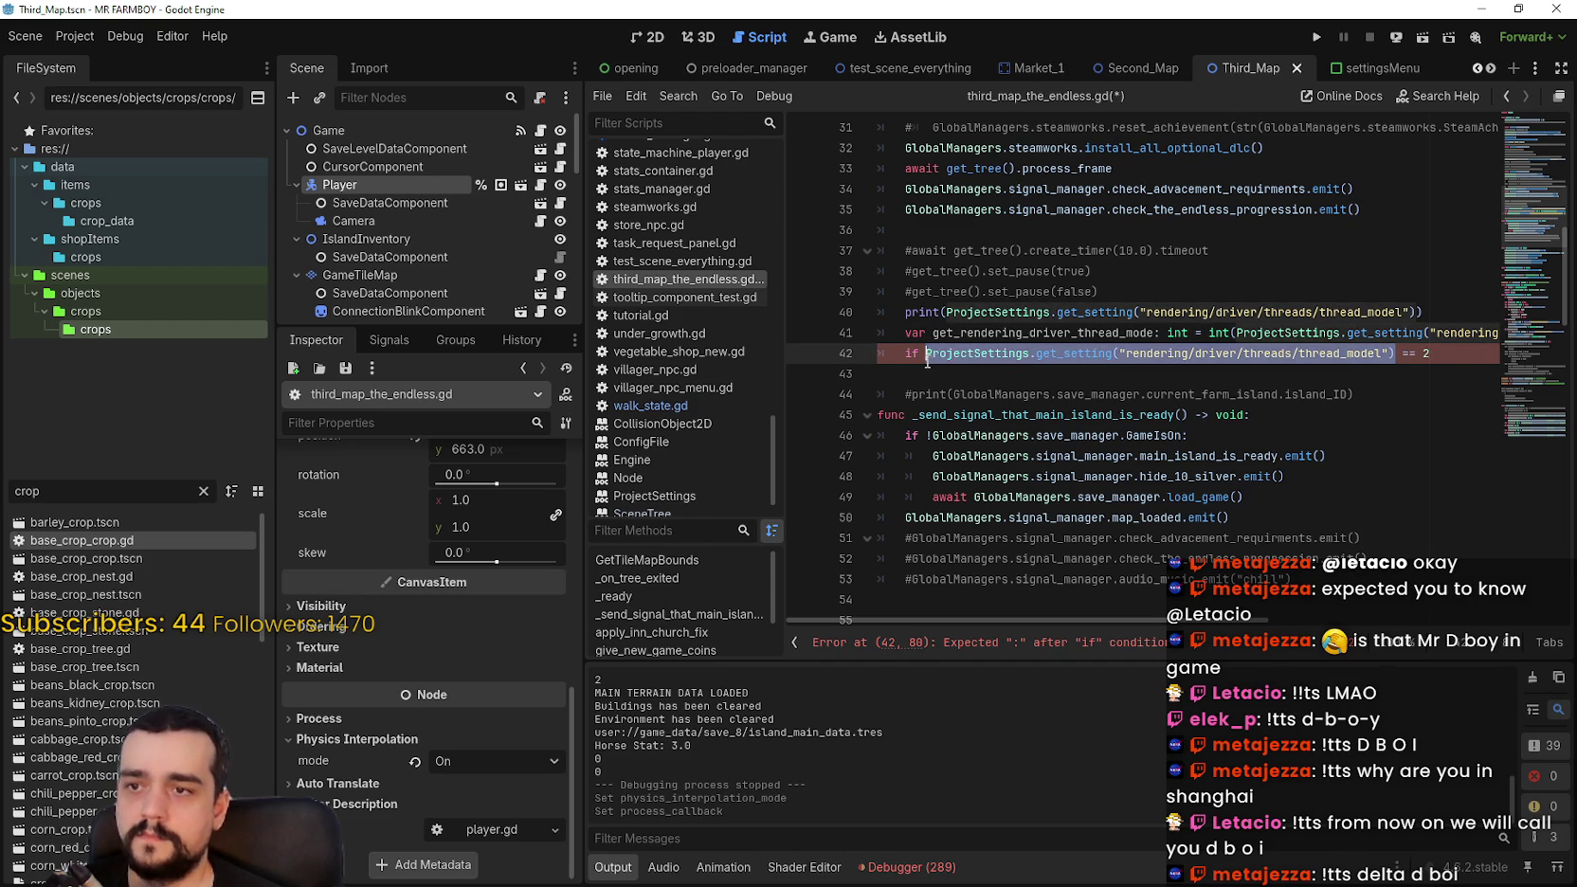
key(ctrl+v)
click(1261, 358)
key(Return)
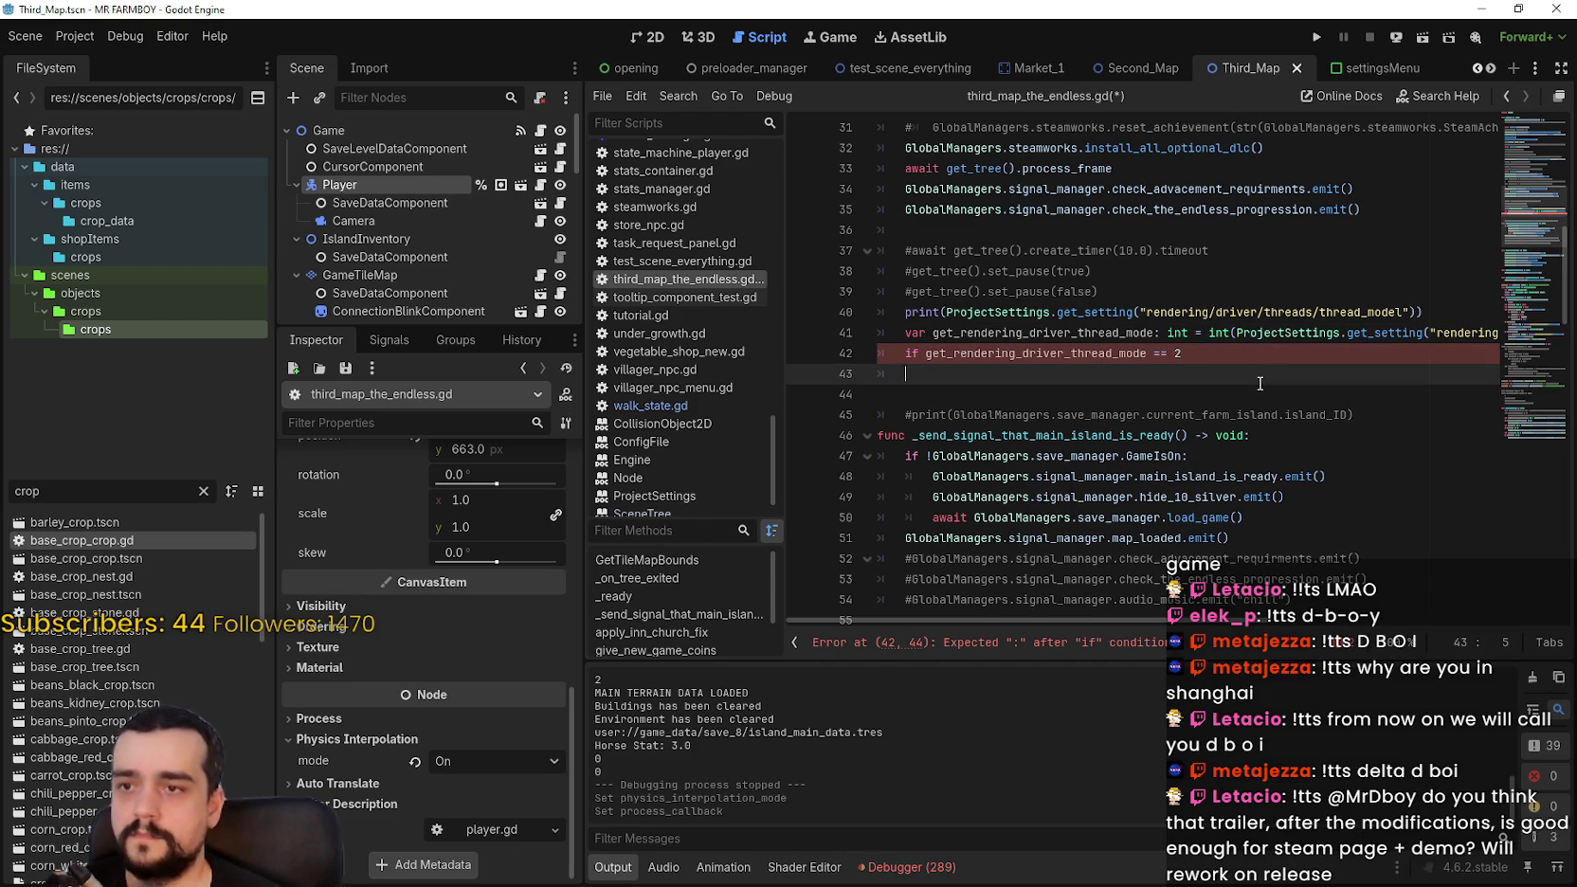
key(BackSpace)
text(:)
key(Return)
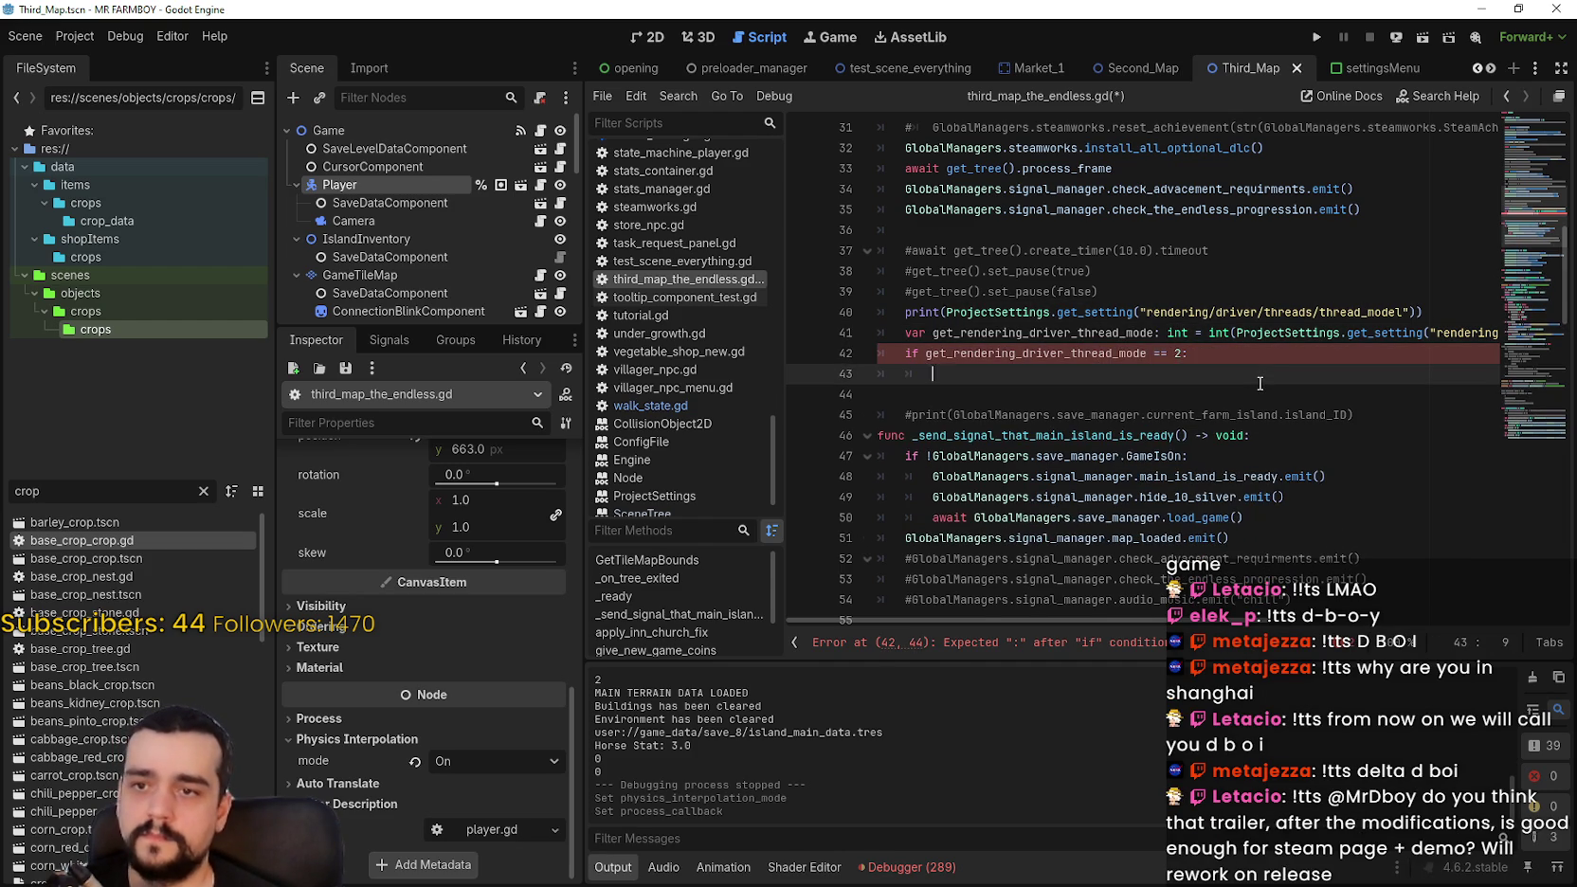
Step: Inside the if block, set physics_interpolation_mode to Node.PHYSICS_INTERPOLATION_MODE_INHERIT
click(398, 130)
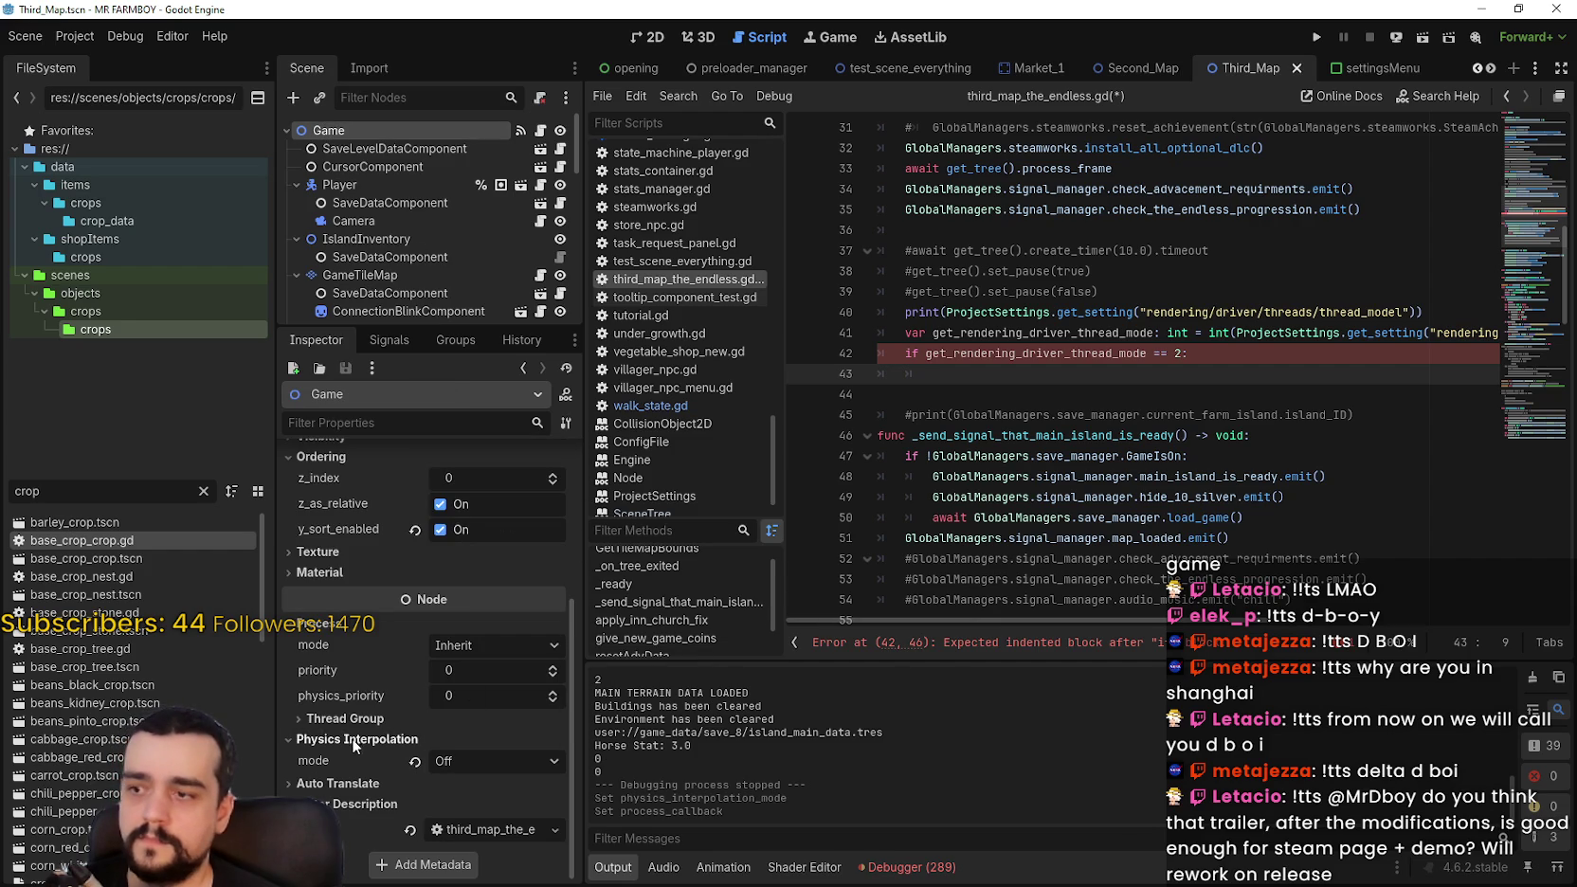
mouse_move(332, 755)
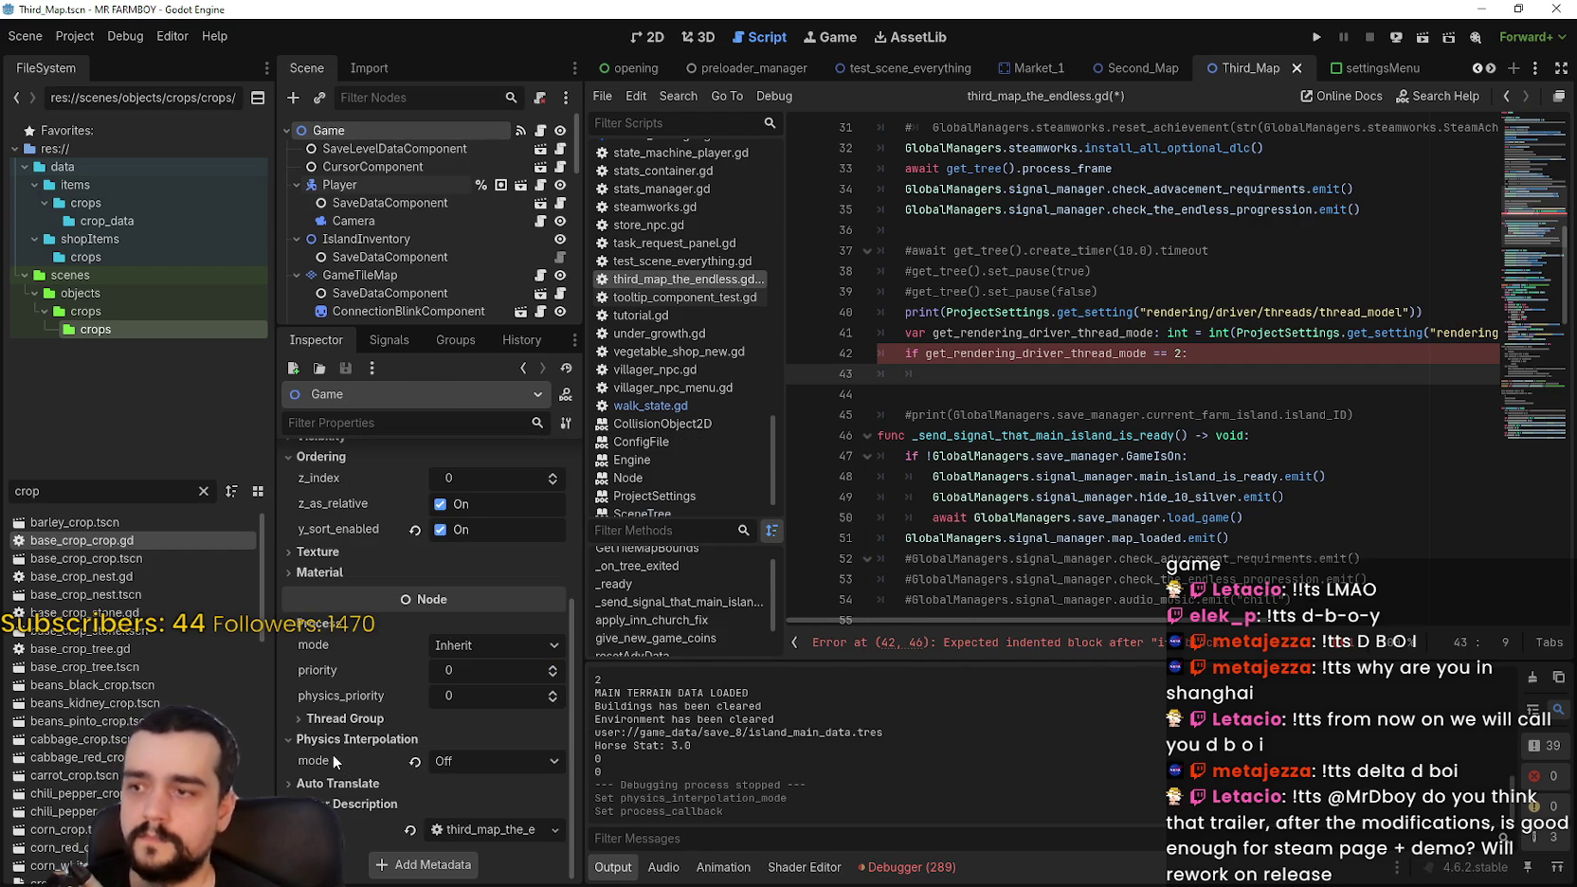
text(physicsal)
key(Return)
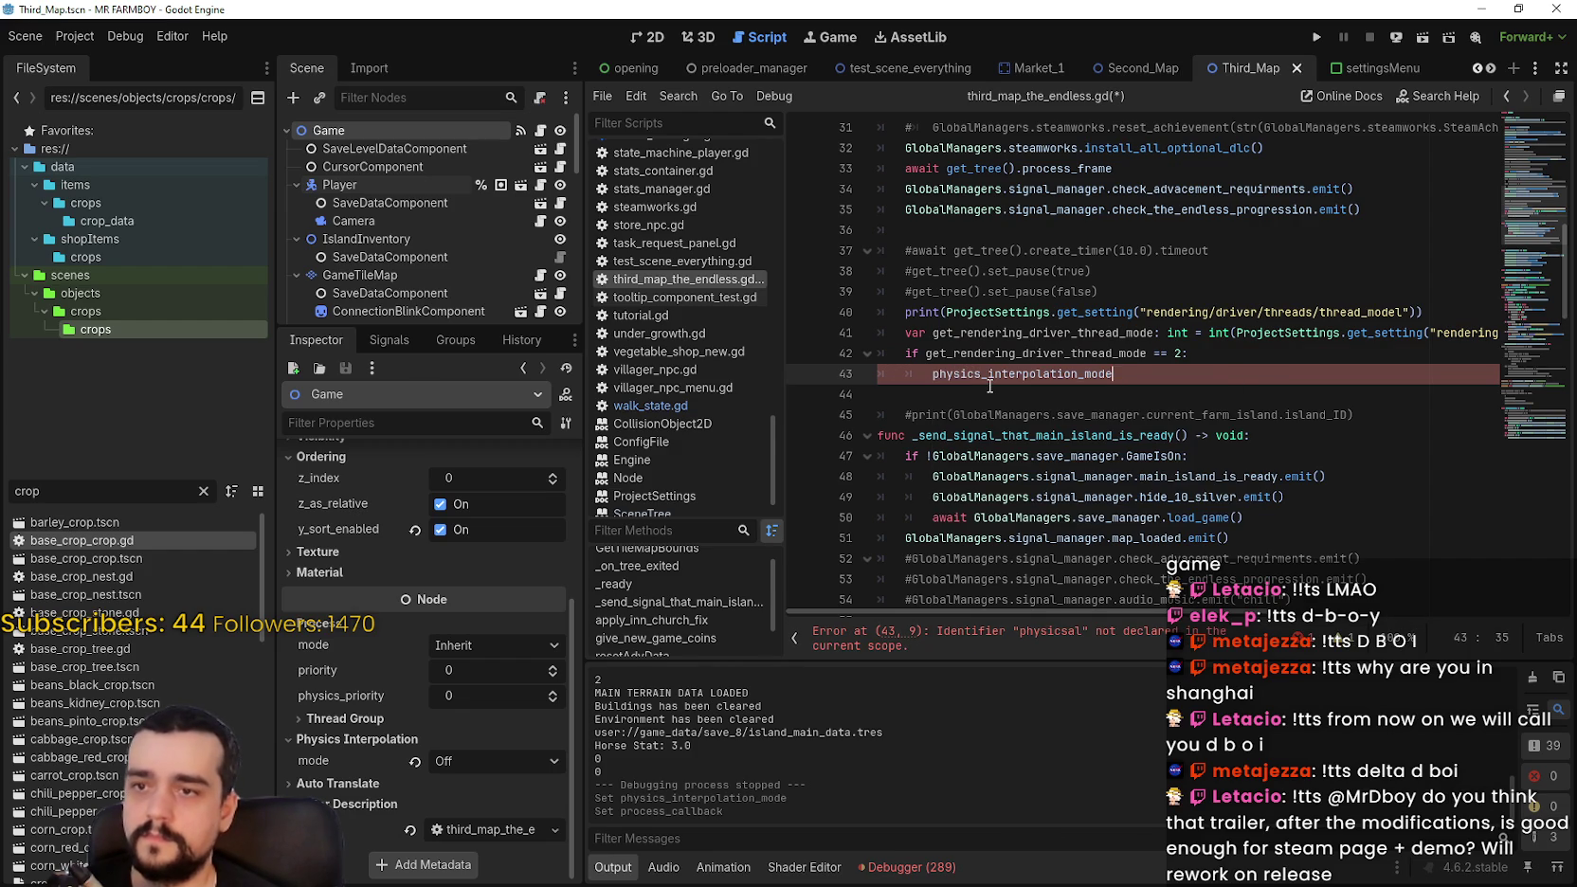
text( =)
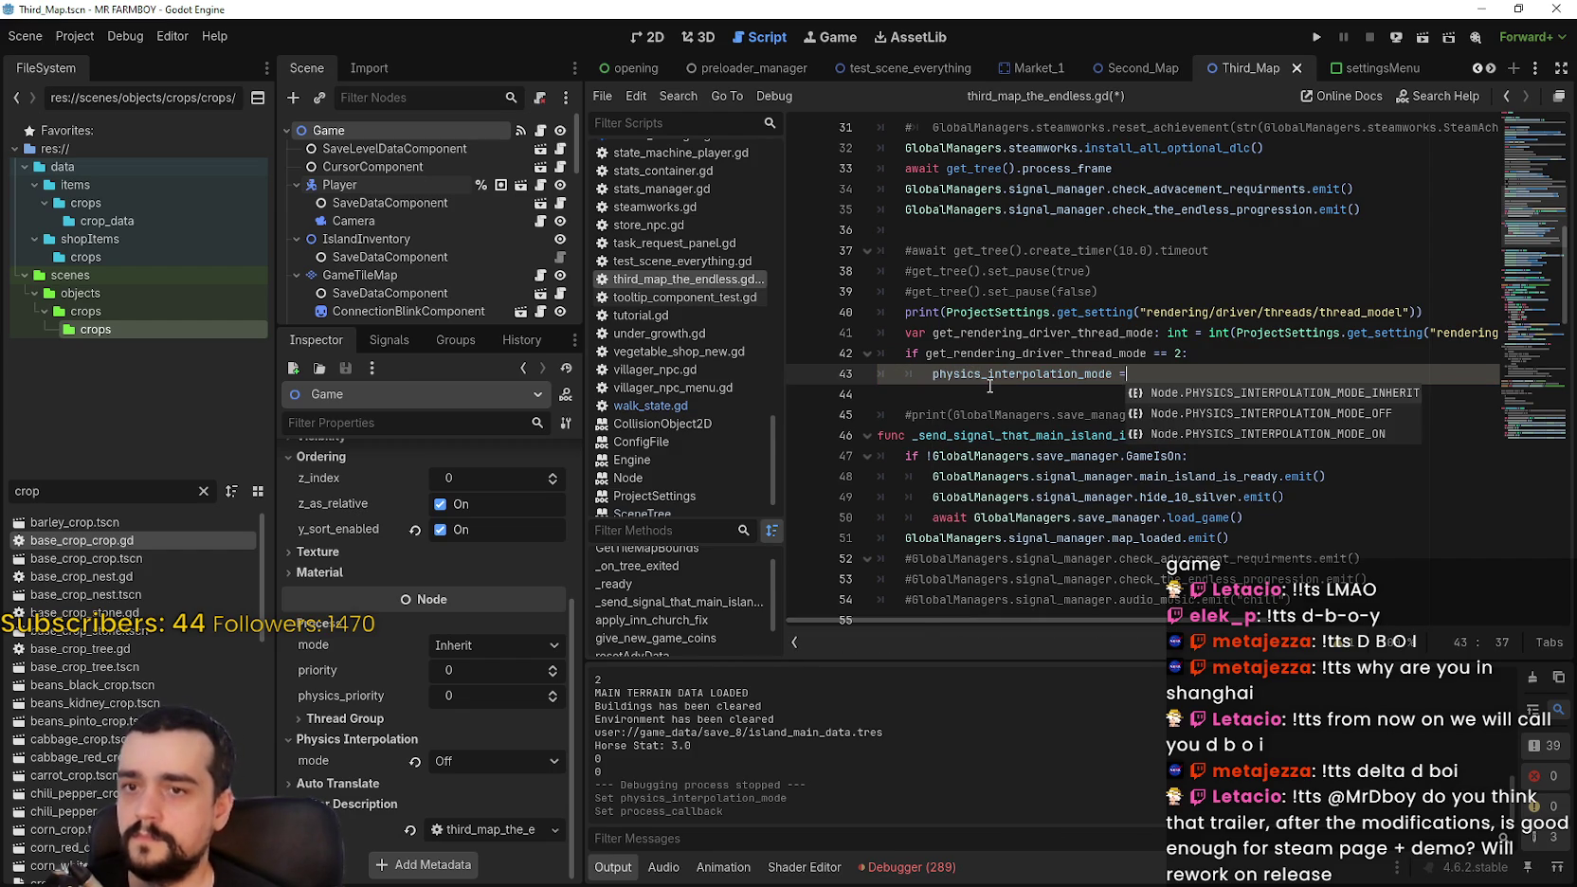
double_click(1306, 394)
click(1306, 393)
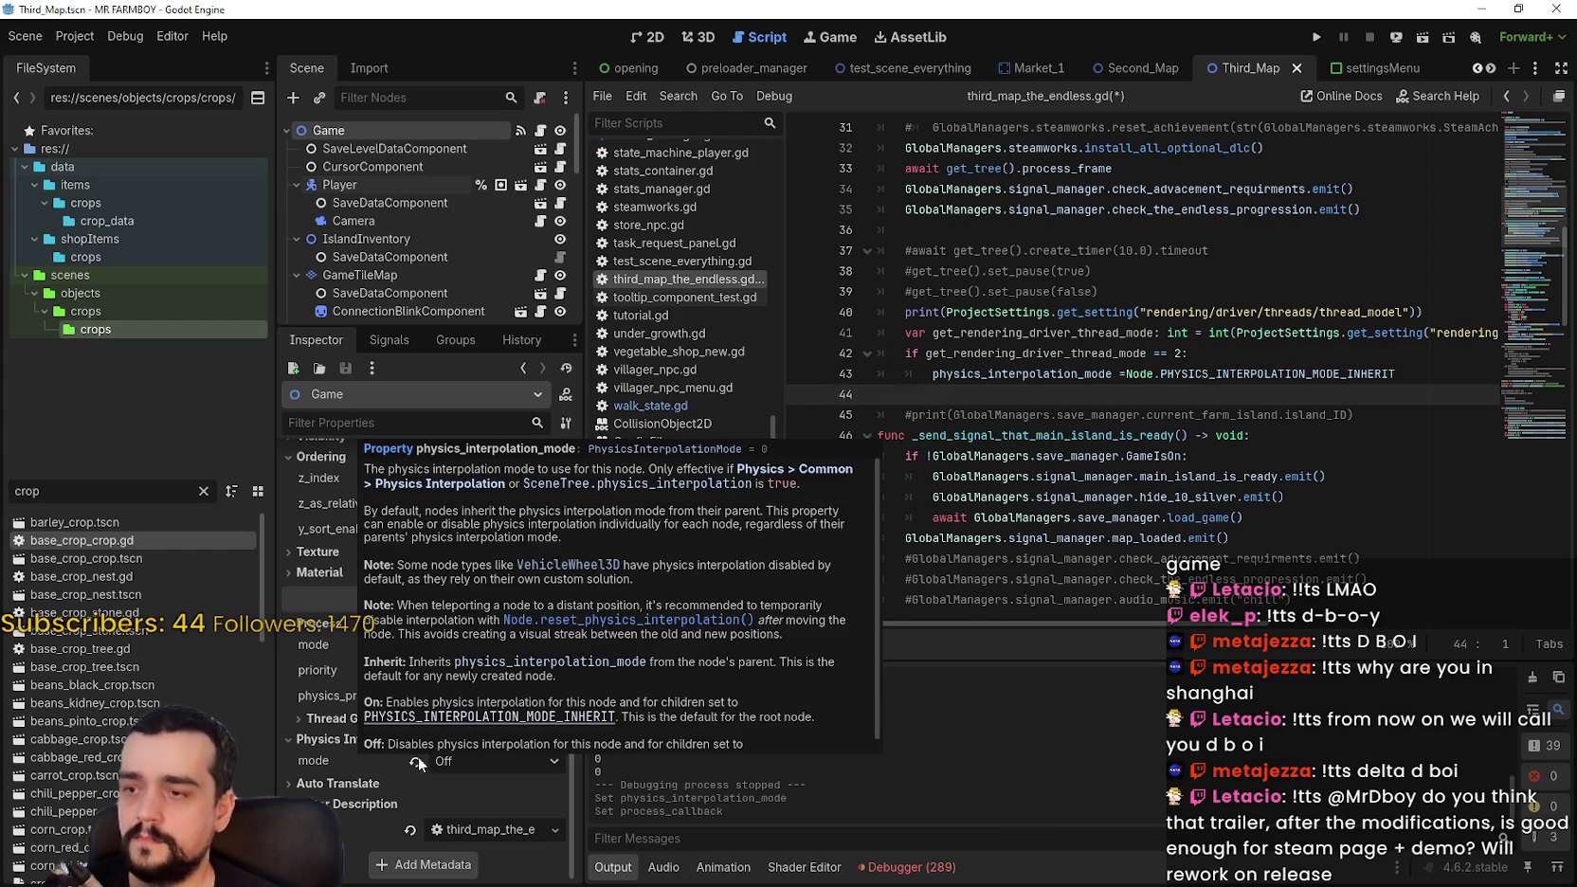
click(477, 758)
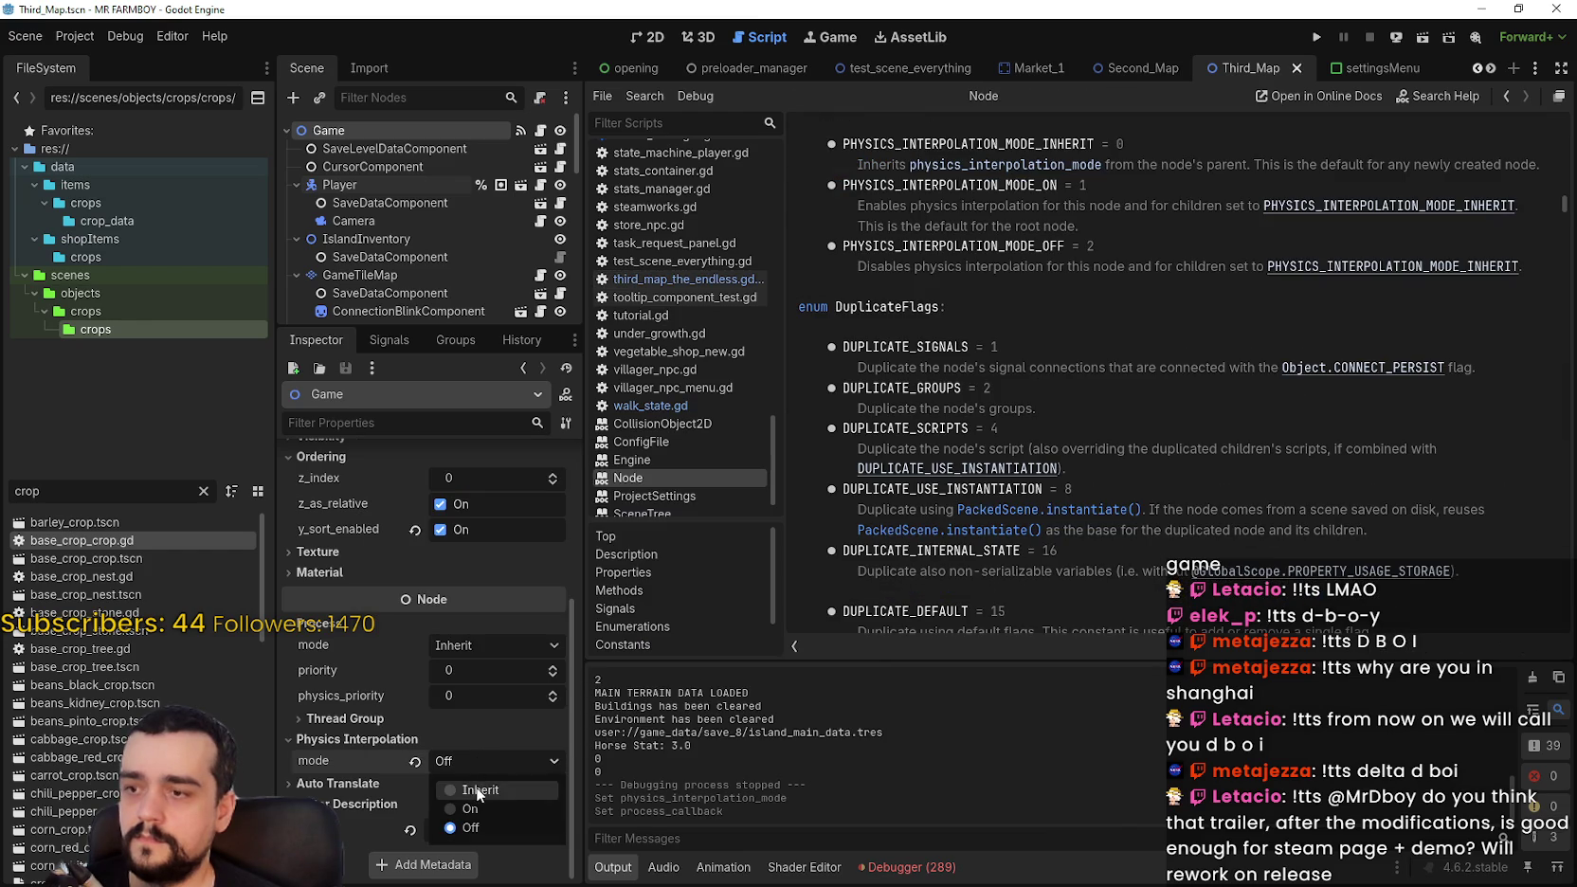
click(1188, 361)
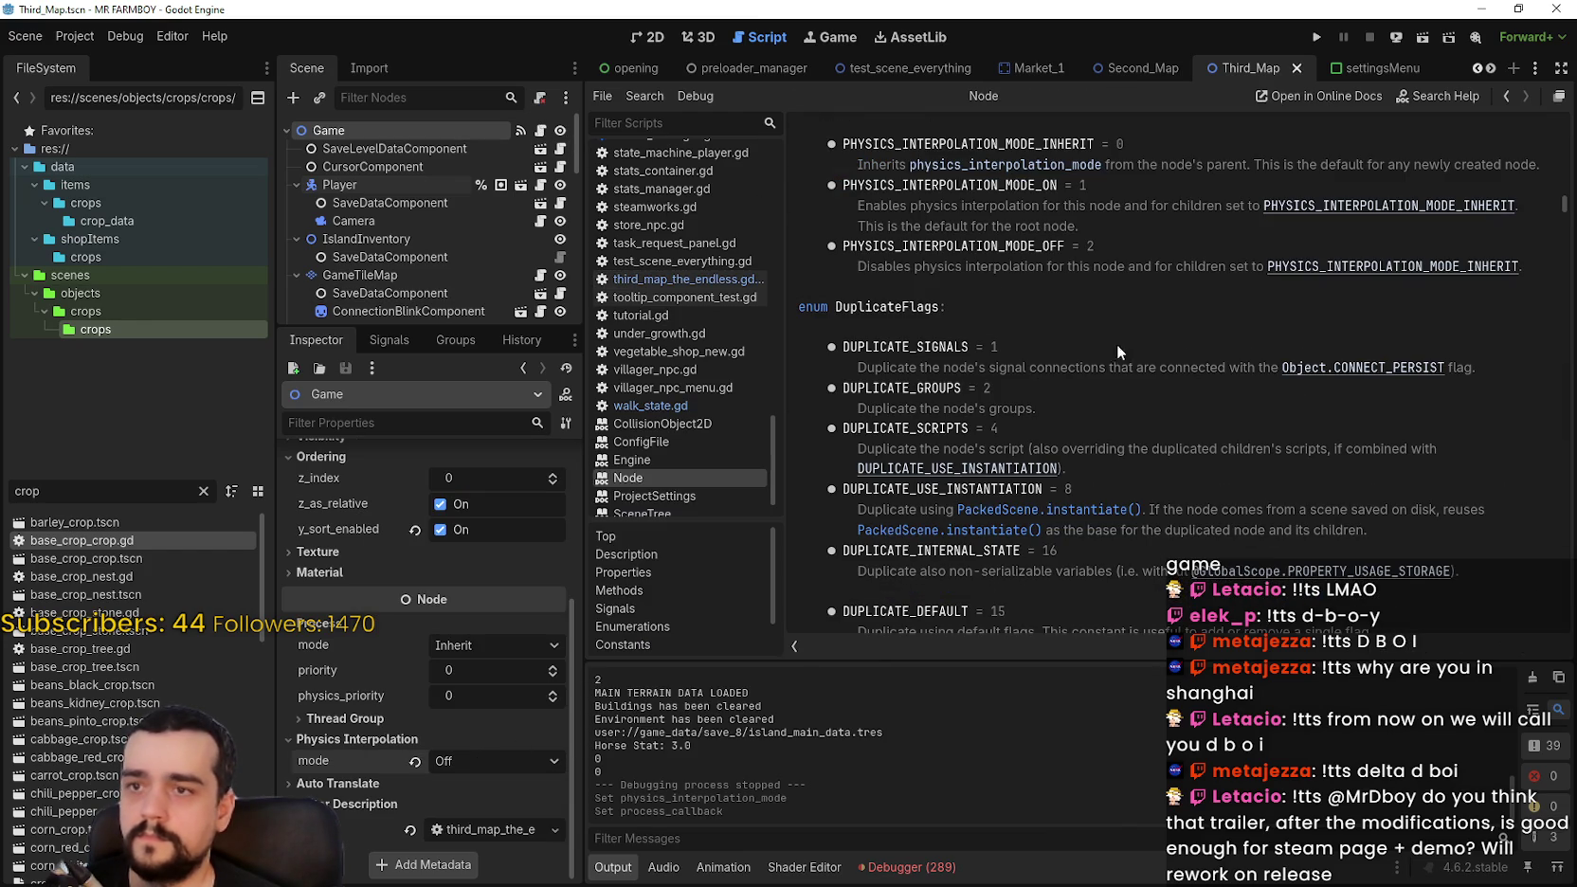
click(540, 129)
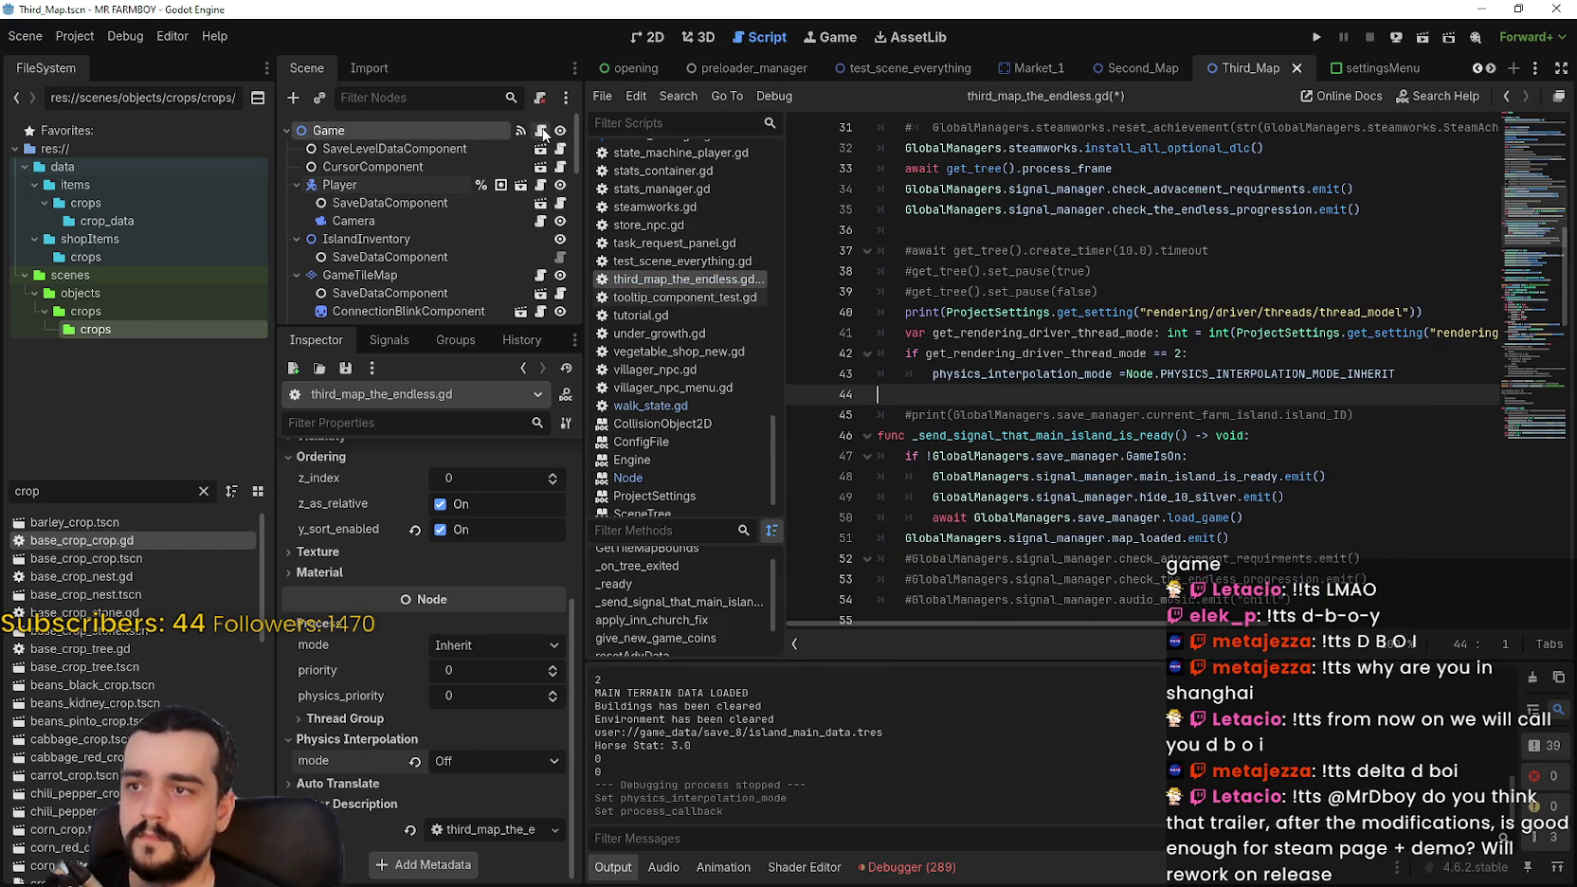
click(1411, 378)
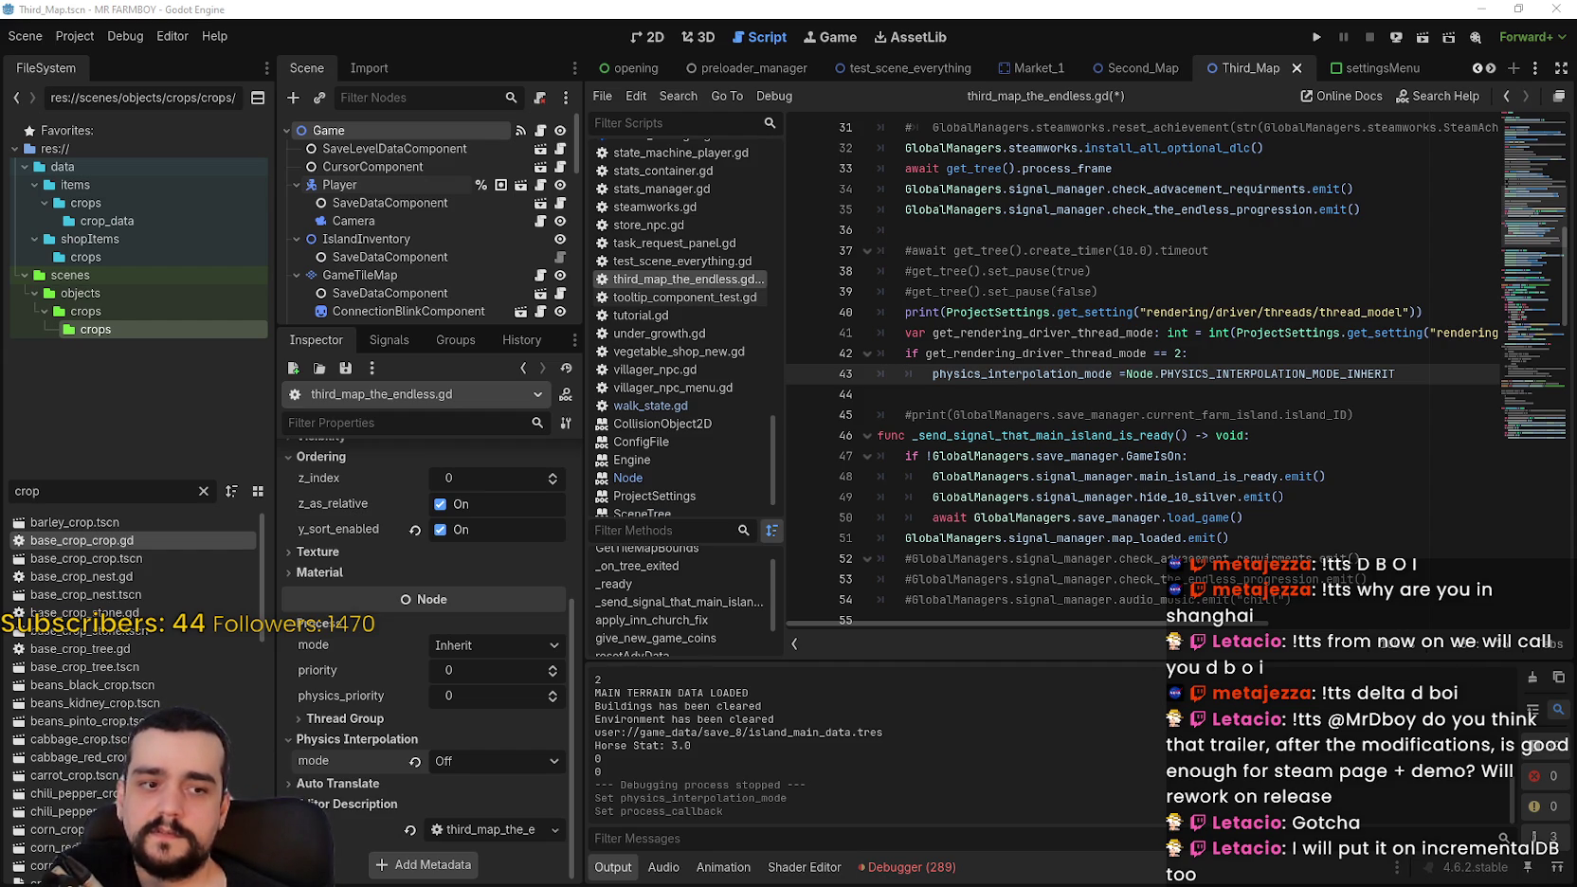
Step: Type 'DigiDuels: The Incremental' in the new note, then switch to the Steam store's search
text(Digi)
key(BackSpace)
text(Duels: The IOn)
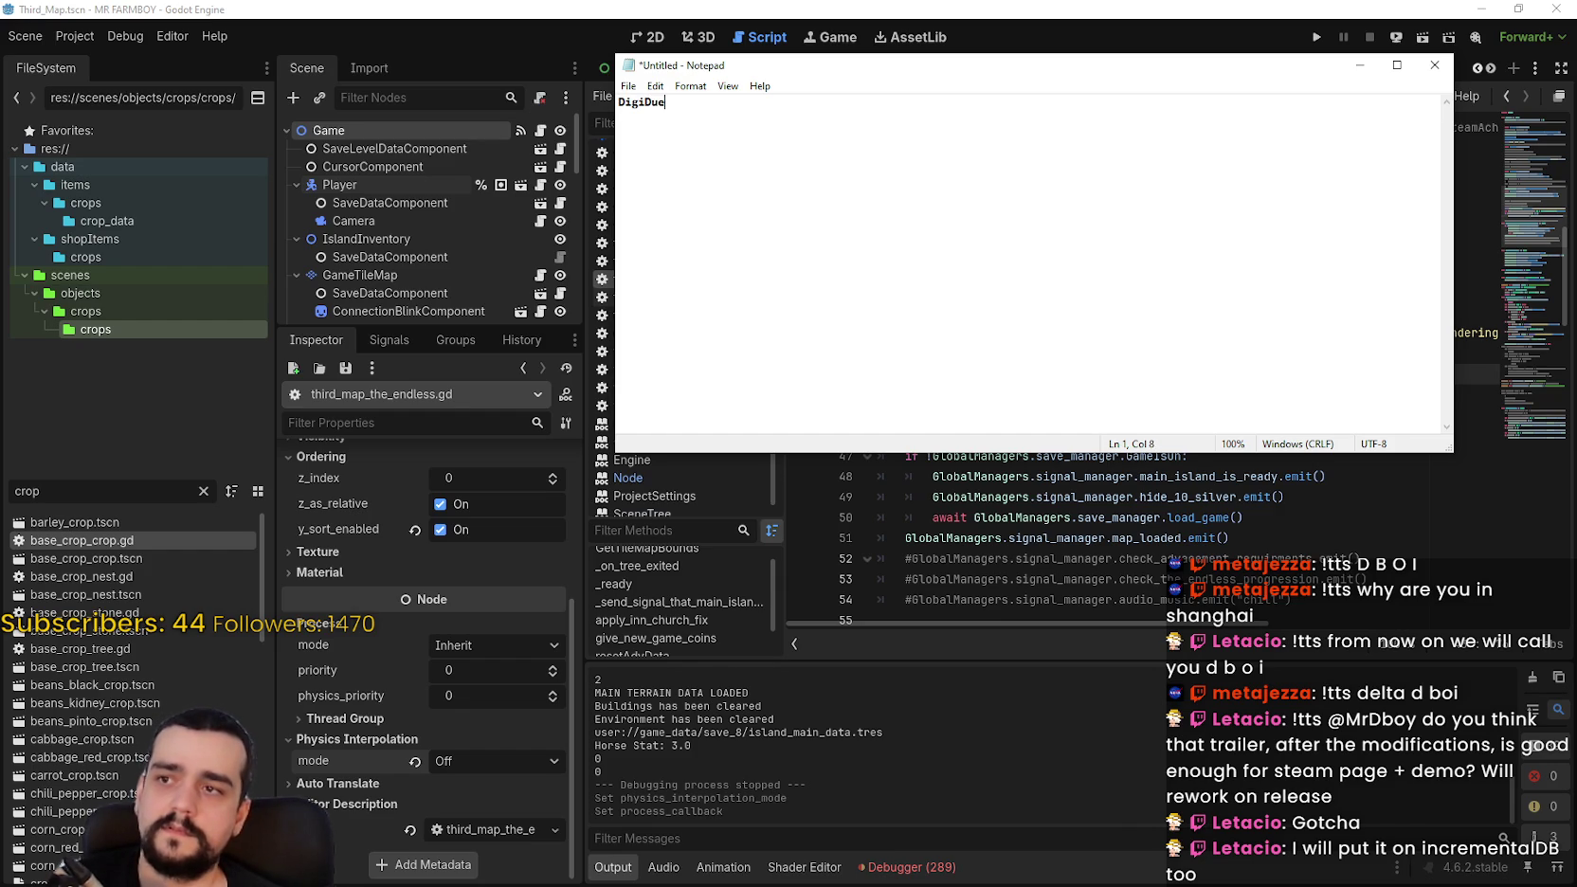
key(BackSpace)
key(BackSpace)
text(ncremental)
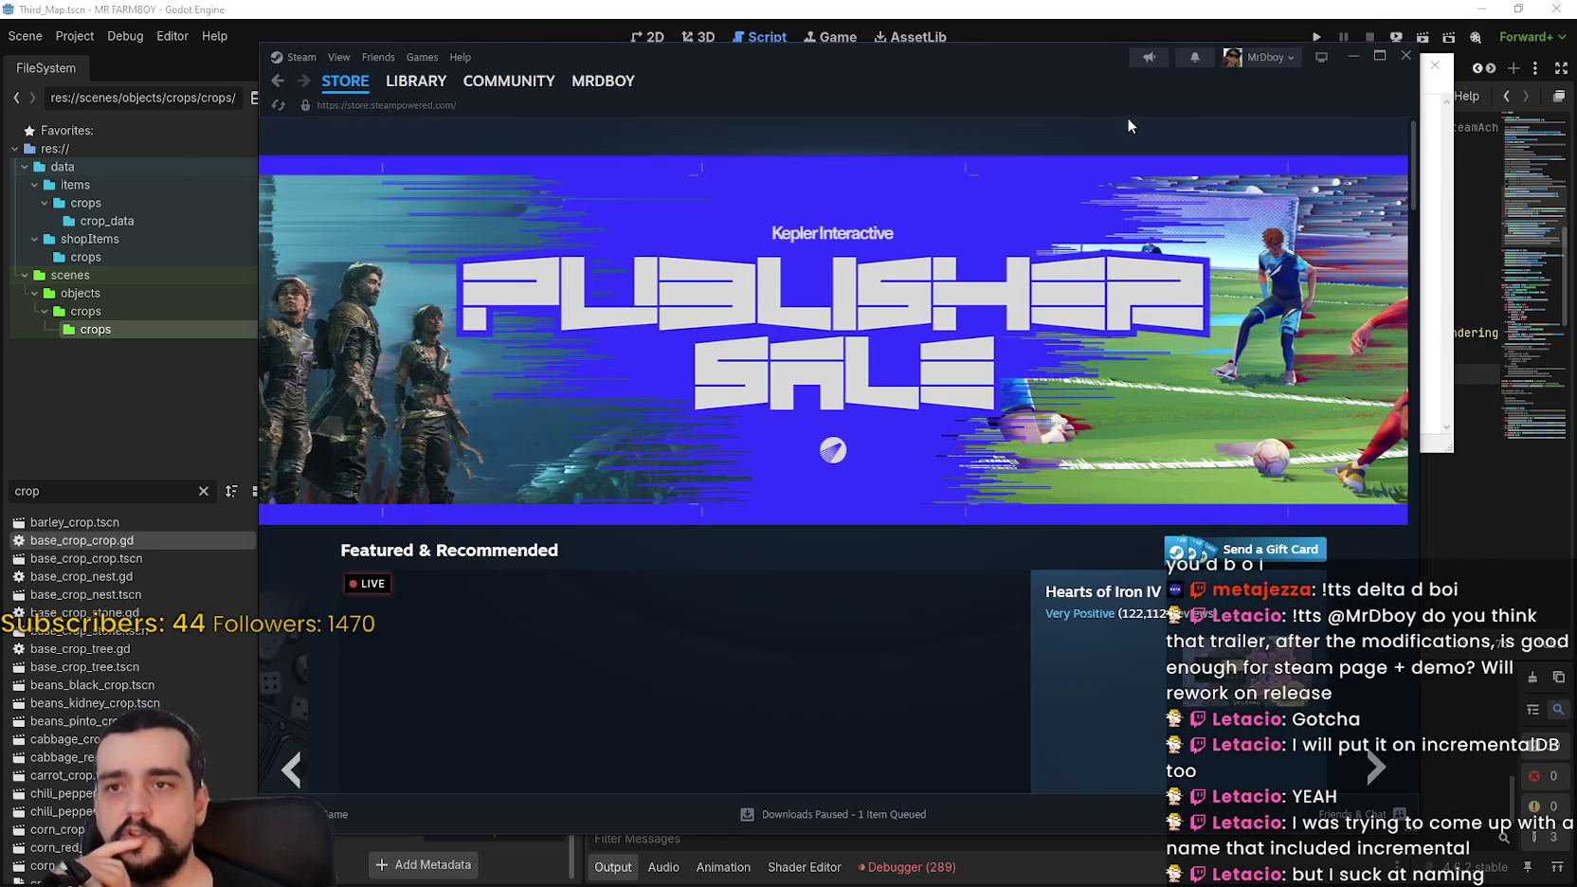
click(1113, 133)
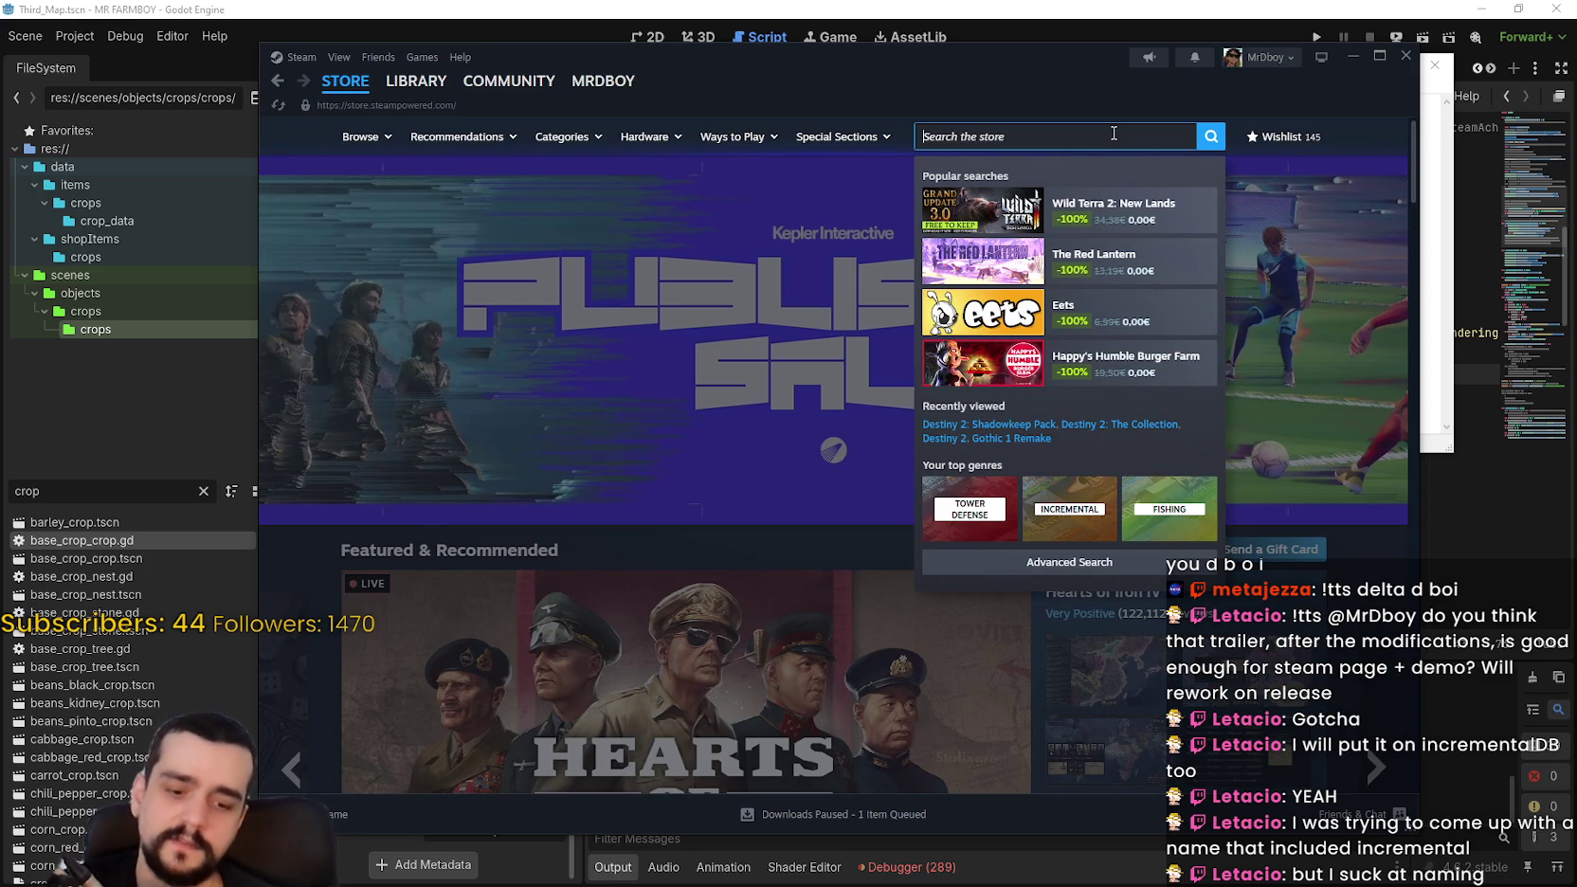
Step: Search the Steam store for MMO98 and add 'MMO98: The Incremental' as a second title in the note
text(mmo9)
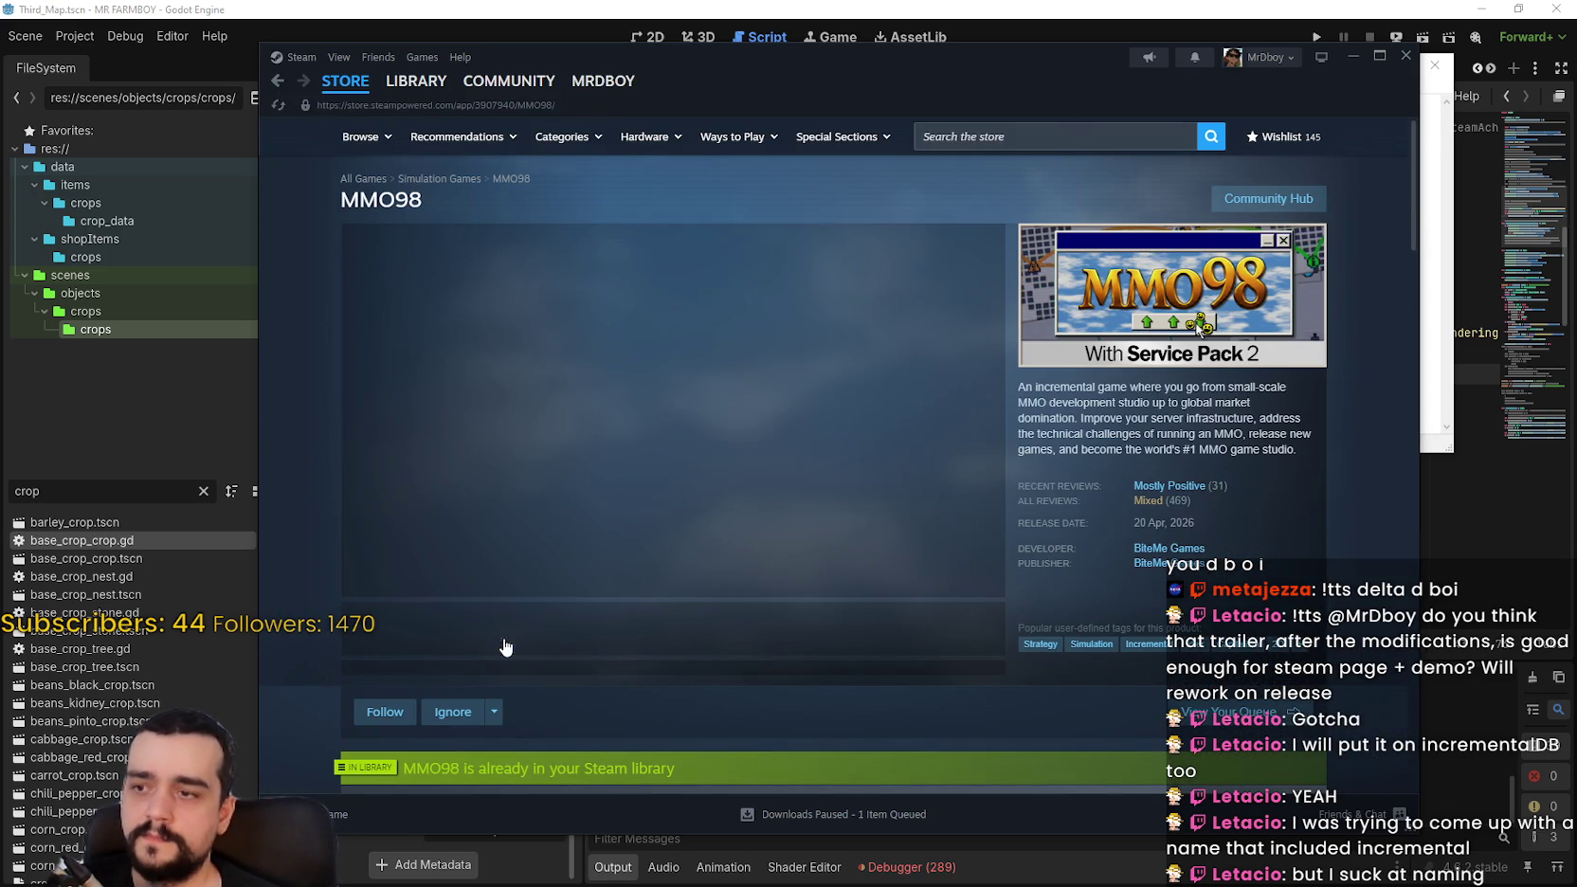
click(505, 647)
drag(910, 57, 759, 58)
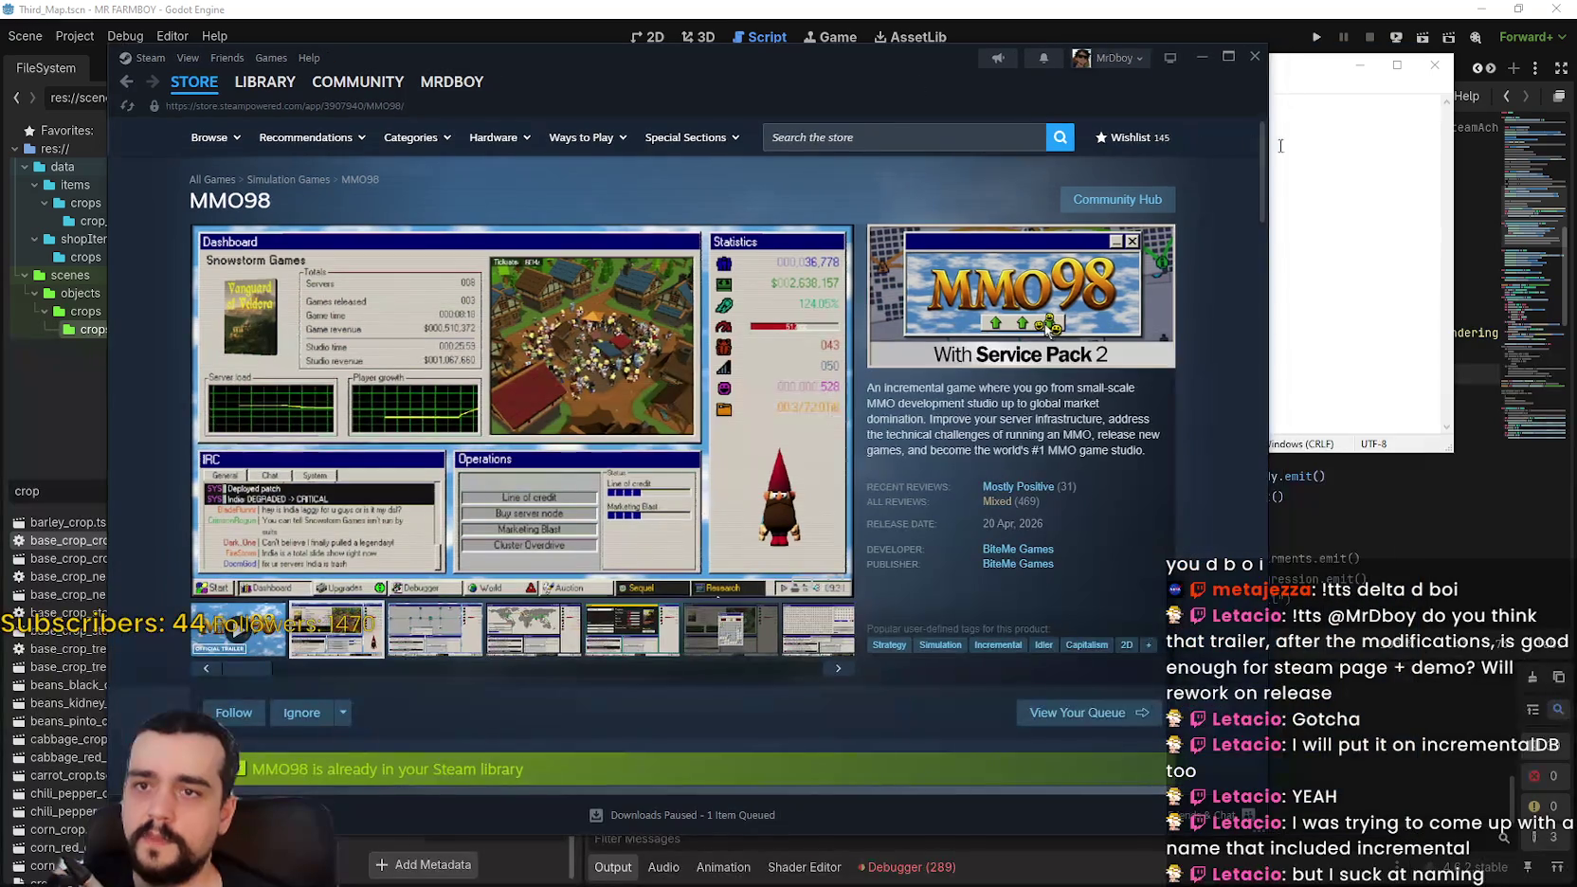
click(1225, 163)
key(Return)
key(Return)
text(M)
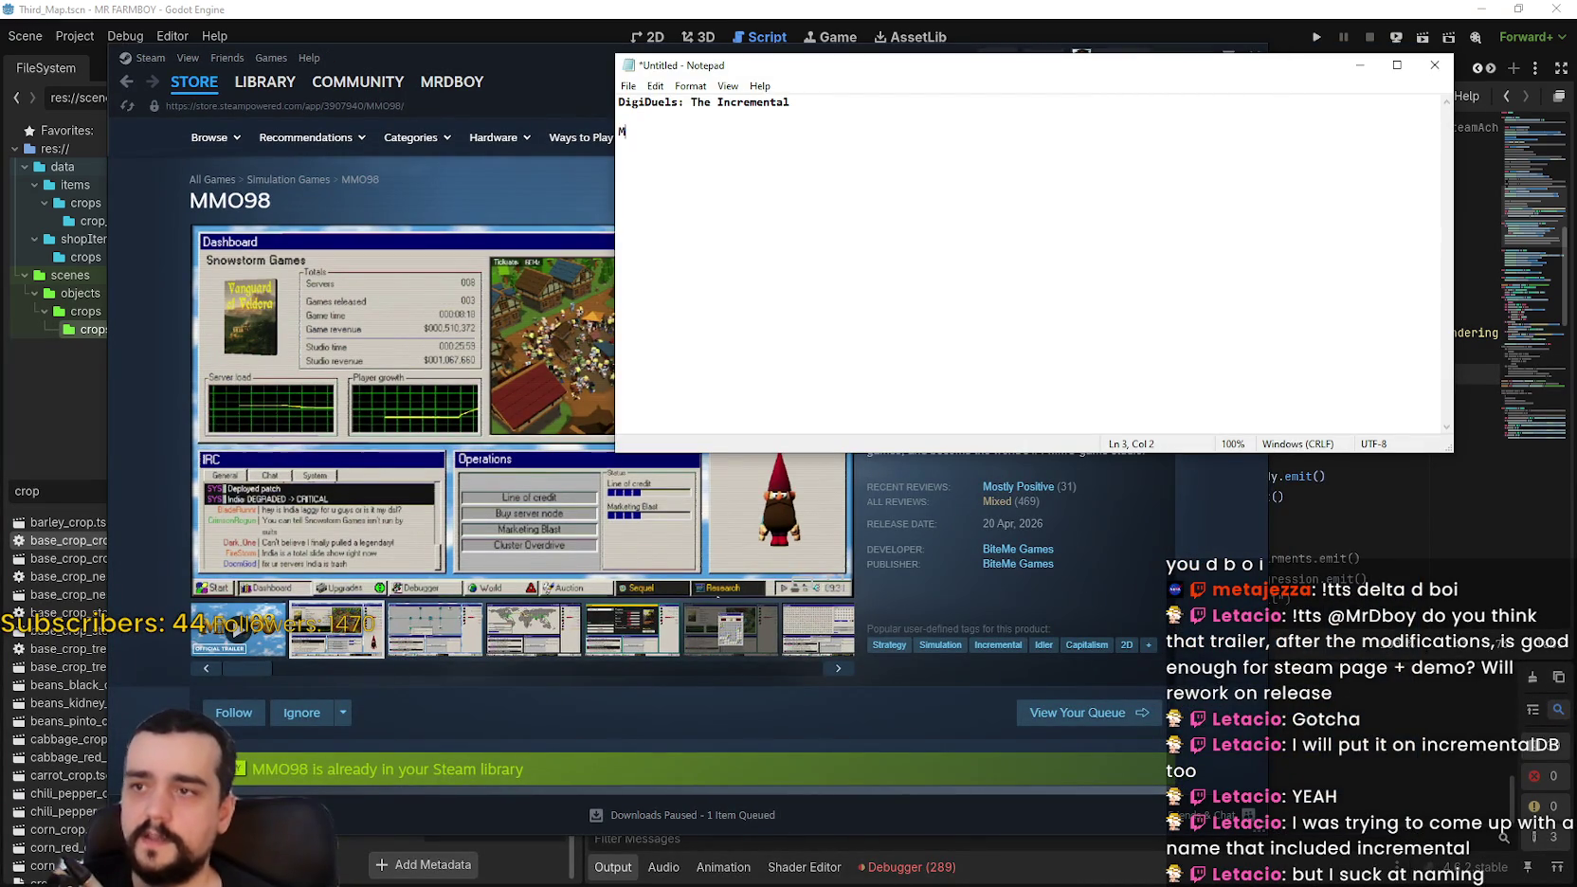
text(MO98: )
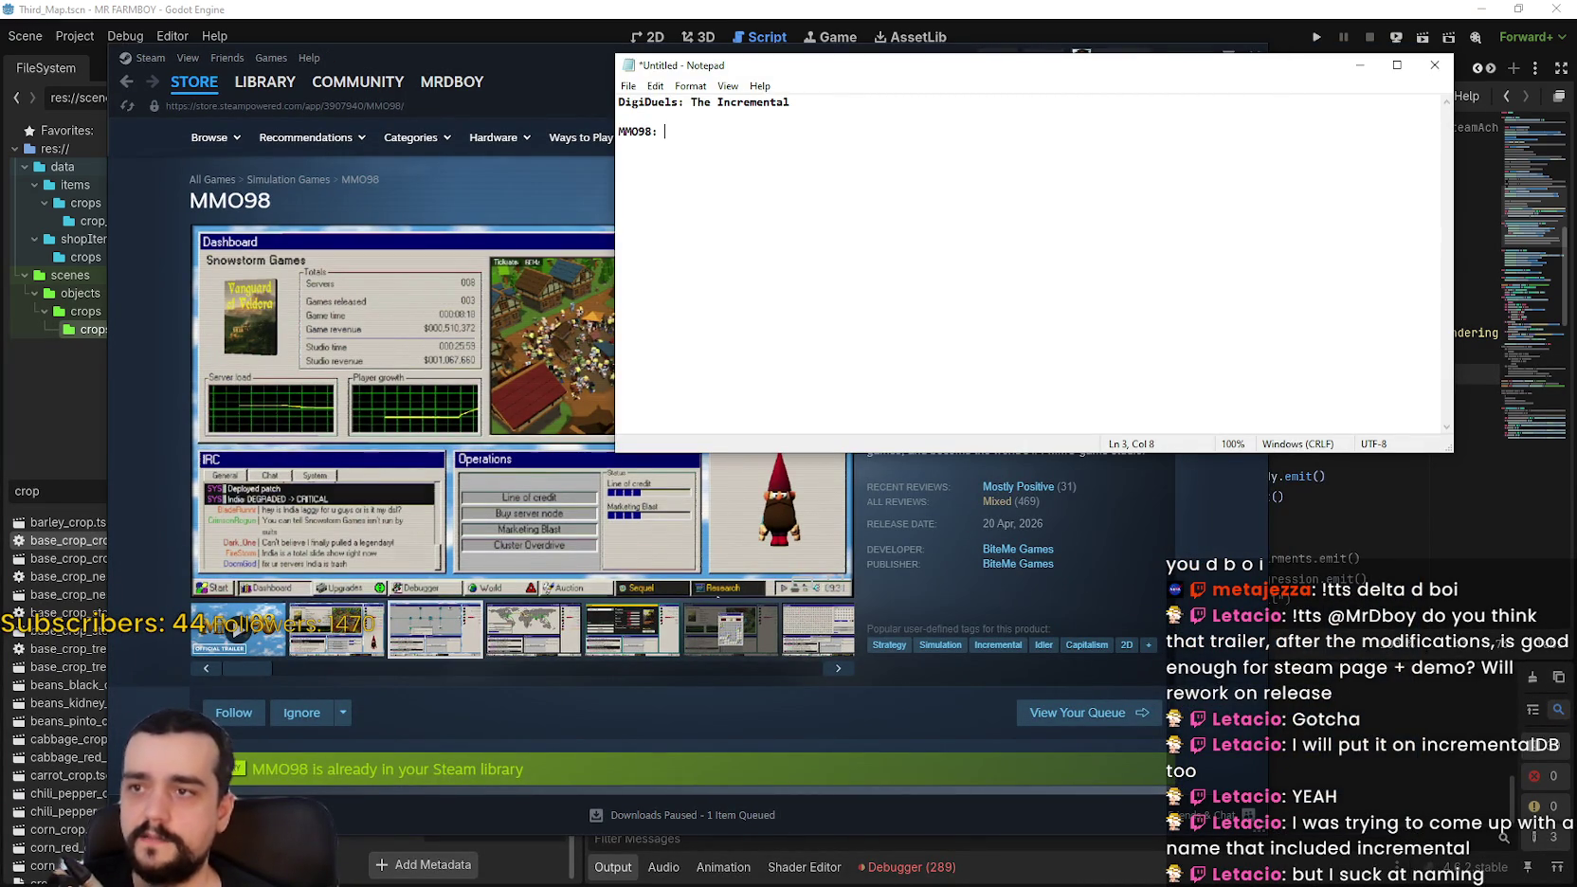
text(The Incremental)
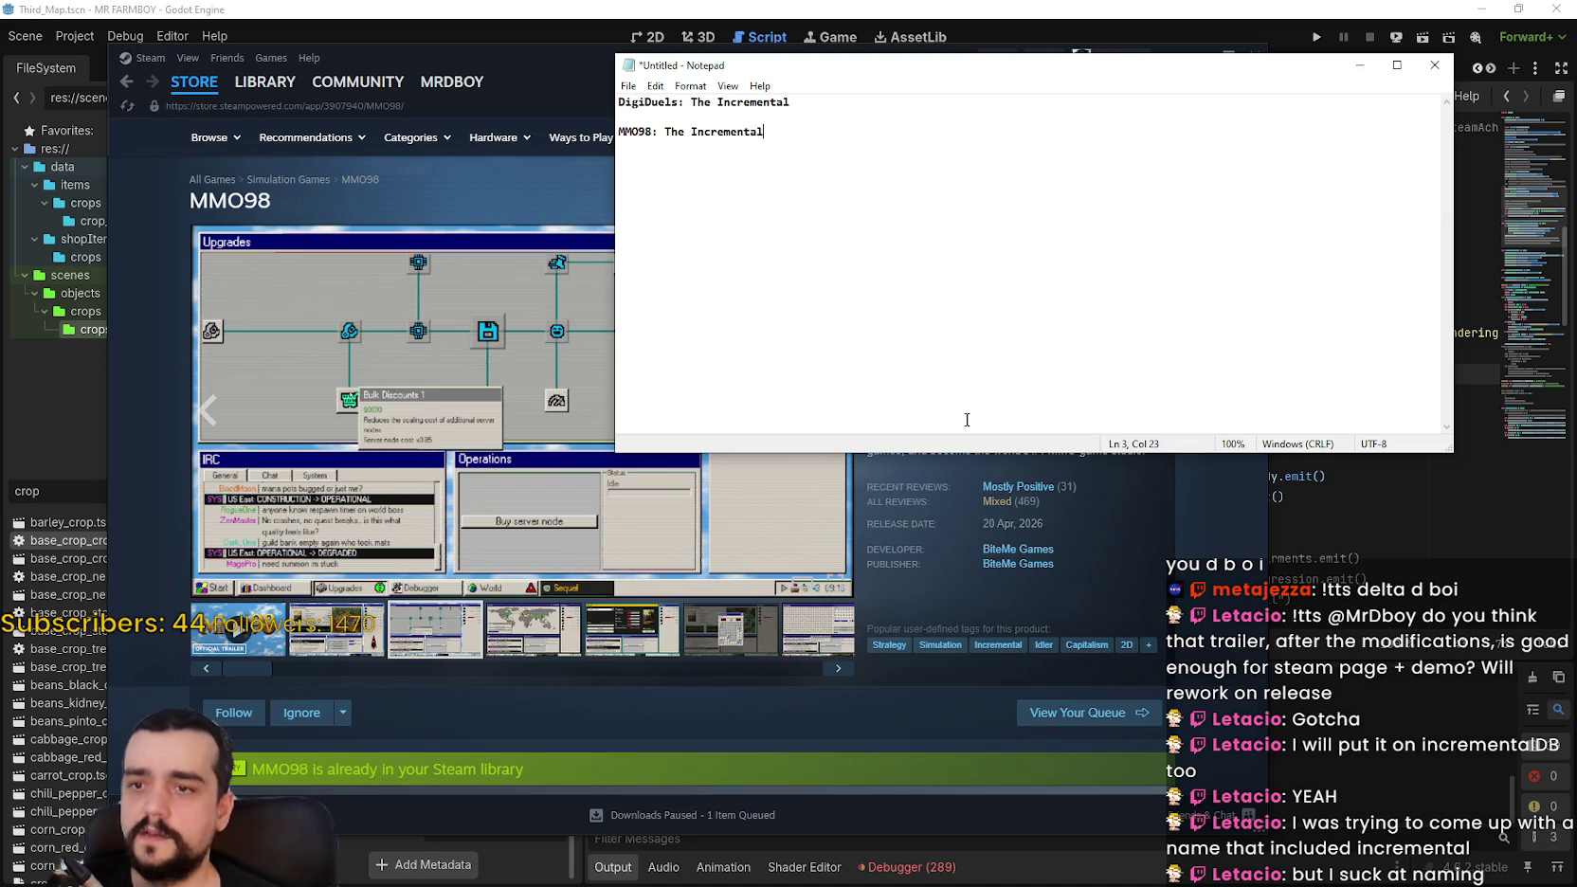
Step: Close the Steam store and discard the unsaved Notepad notes, returning to line 44 of the script
click(571, 332)
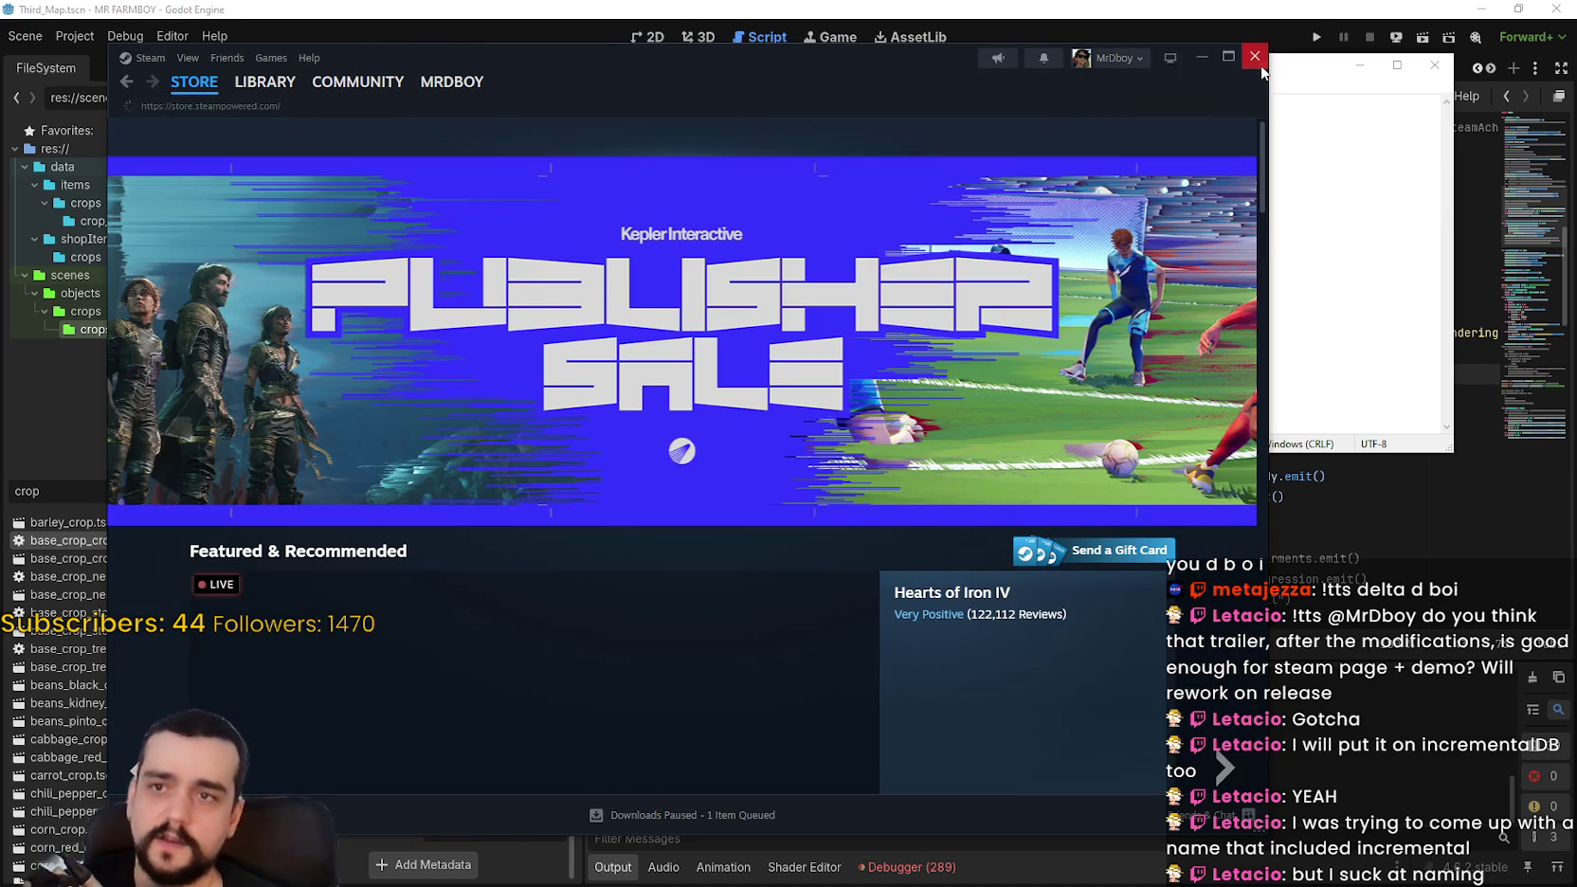
click(1255, 56)
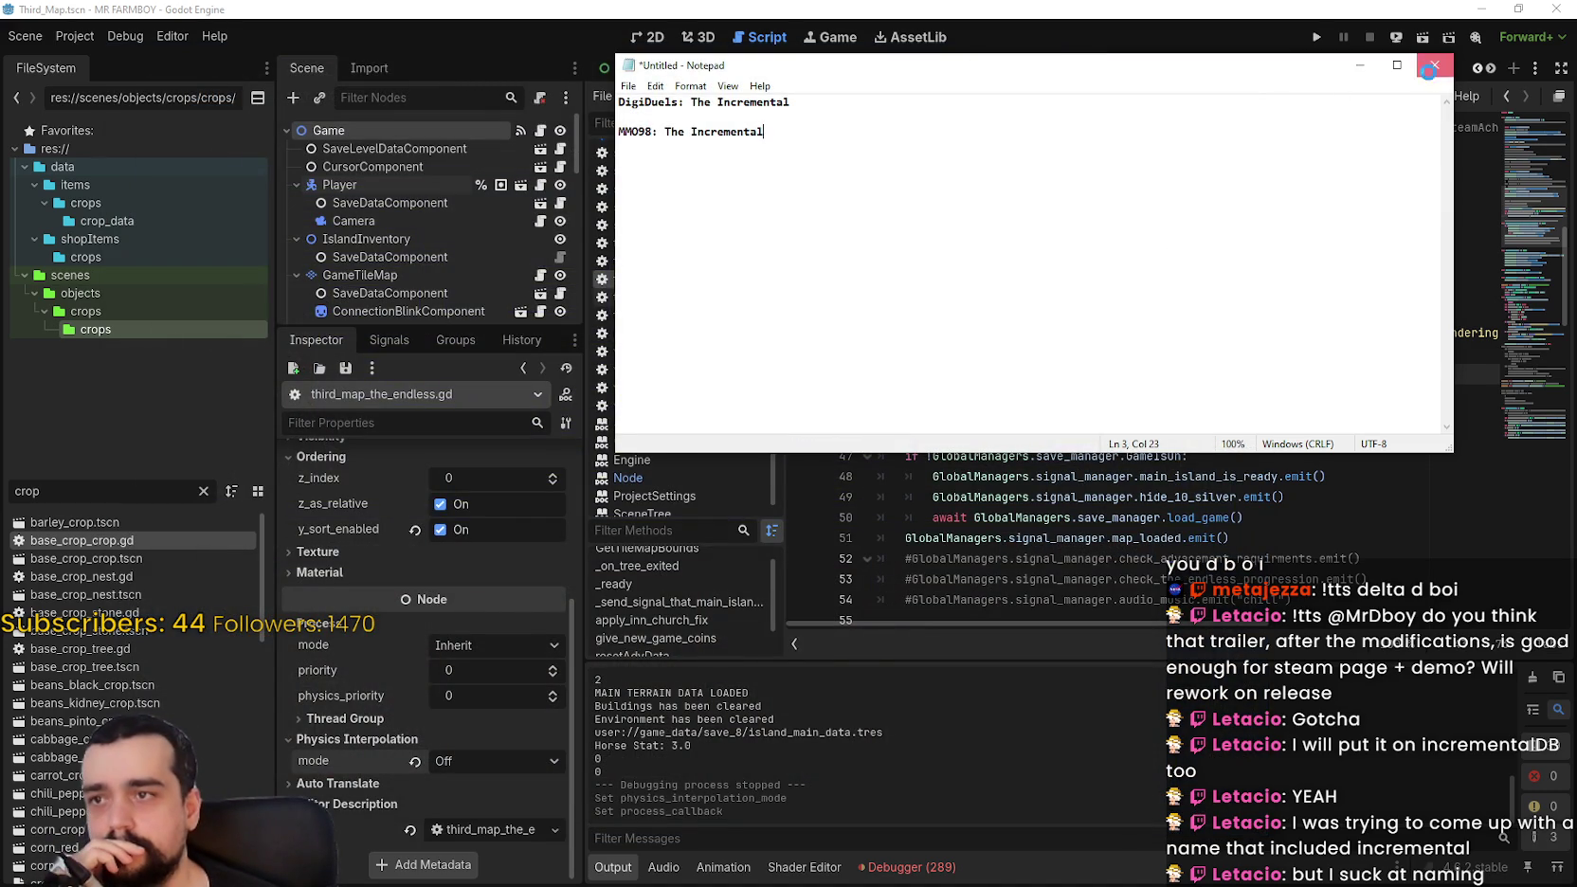
click(1435, 65)
click(818, 452)
click(1037, 396)
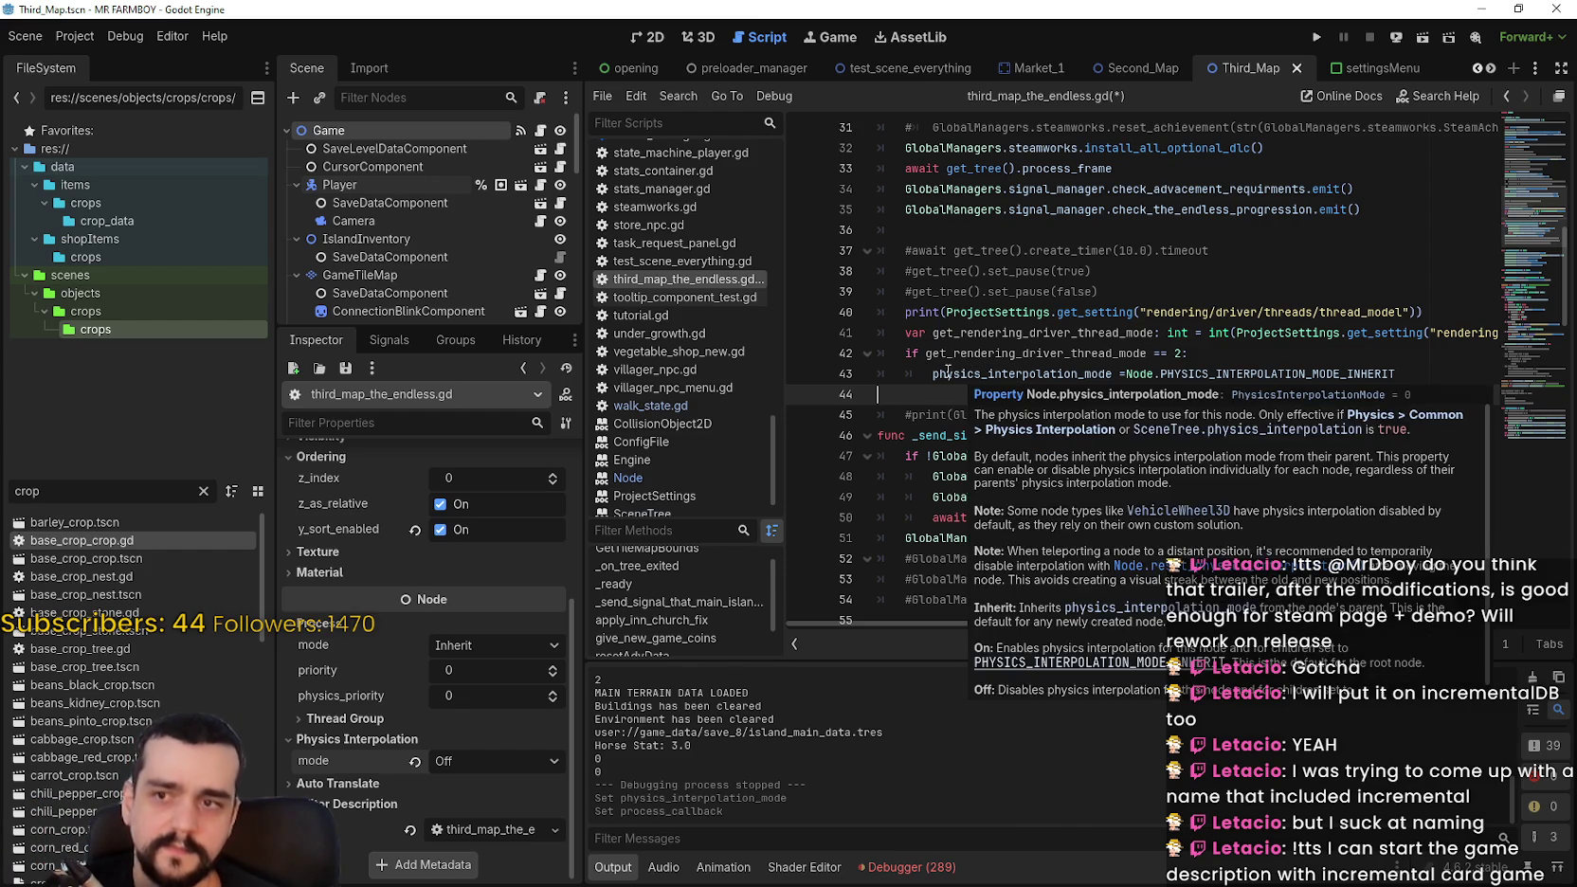
Step: Comment out the thread-model print on line 40 with Ctrl+K and save third_map_the_endless.gd
click(967, 313)
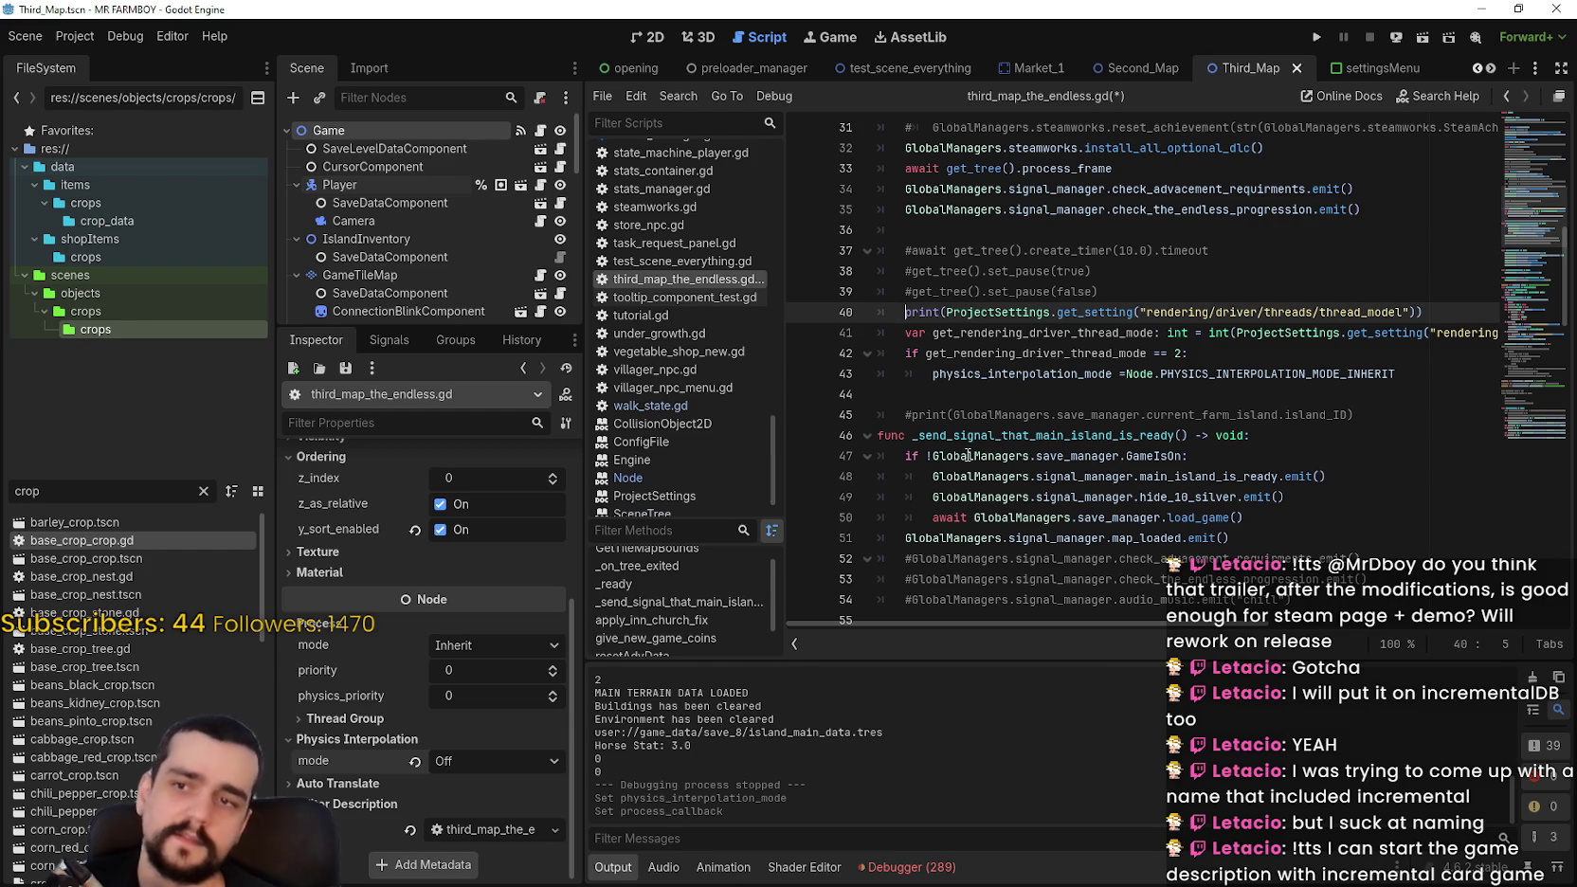
click(967, 415)
scroll(967, 407, up, 1)
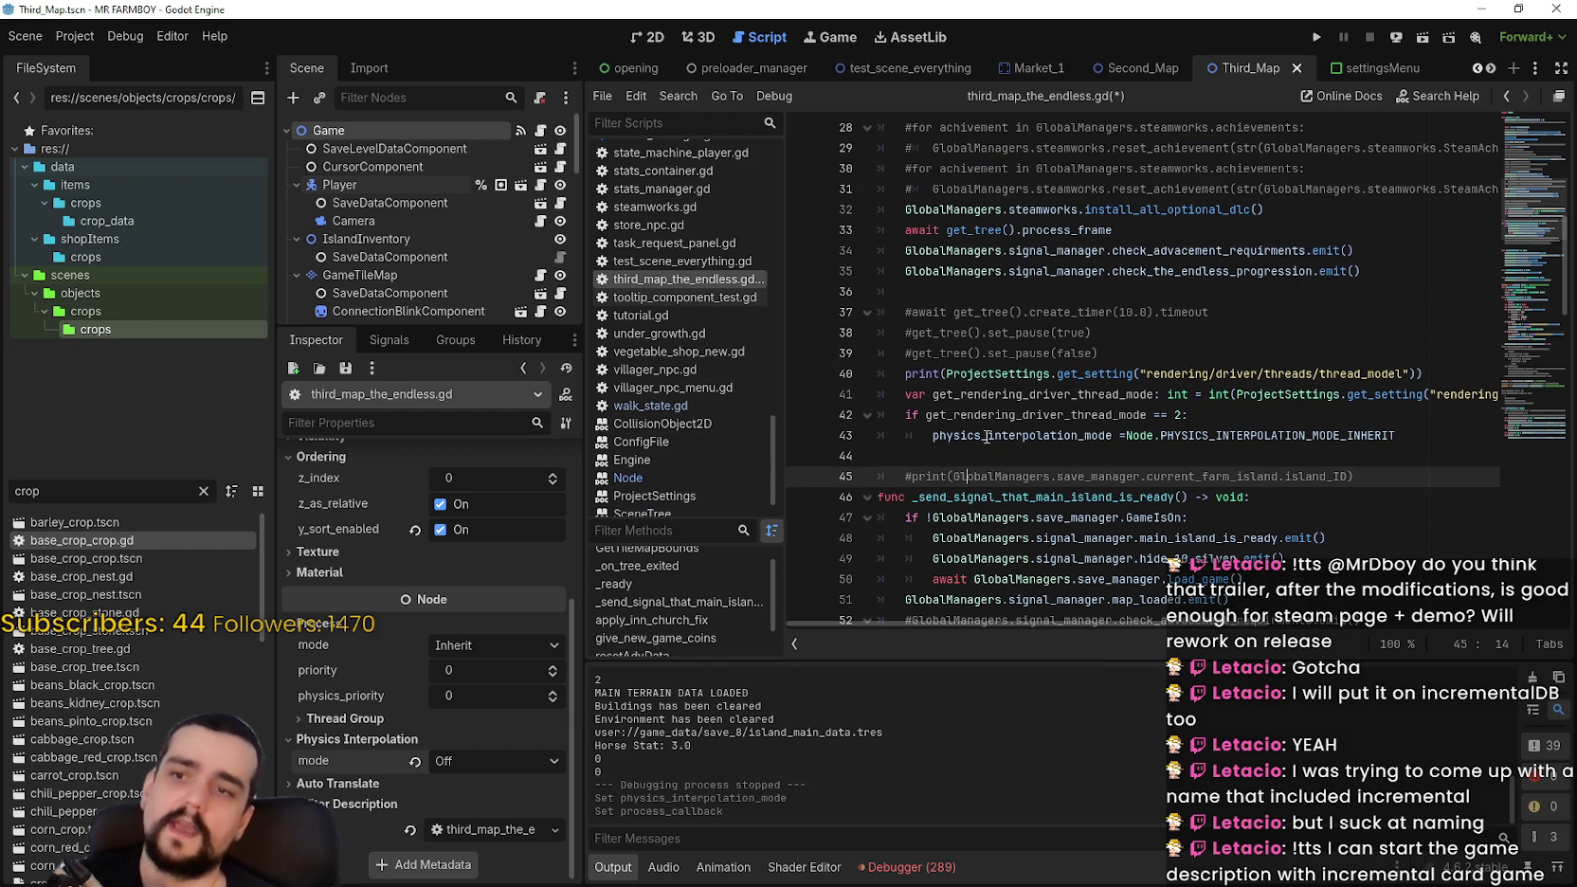
click(905, 375)
key(ctrl+k)
click(985, 456)
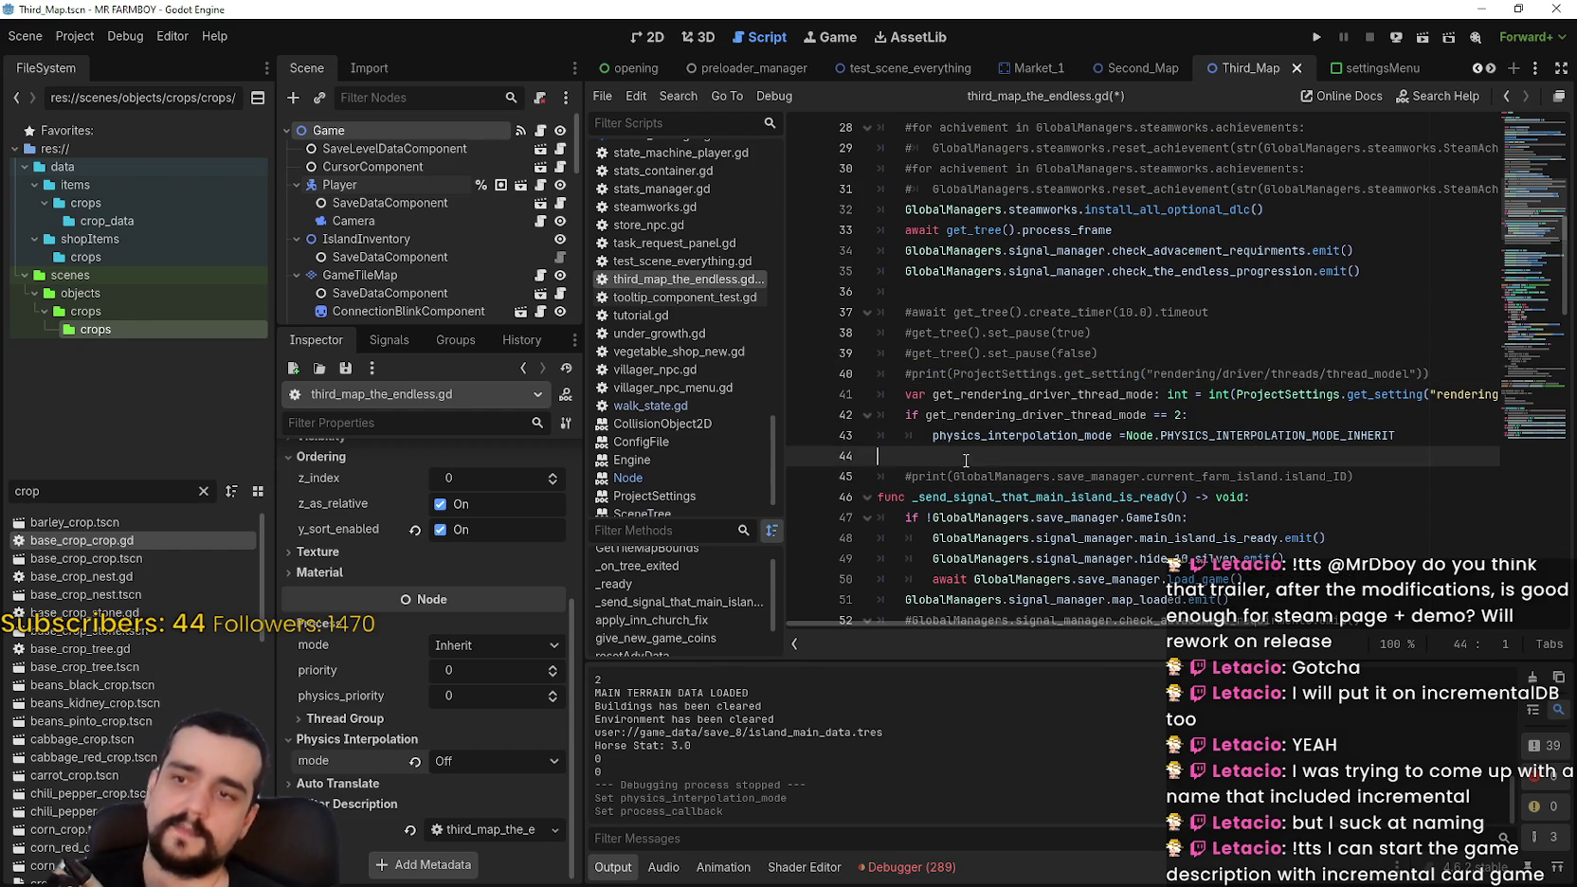
key(ctrl+s)
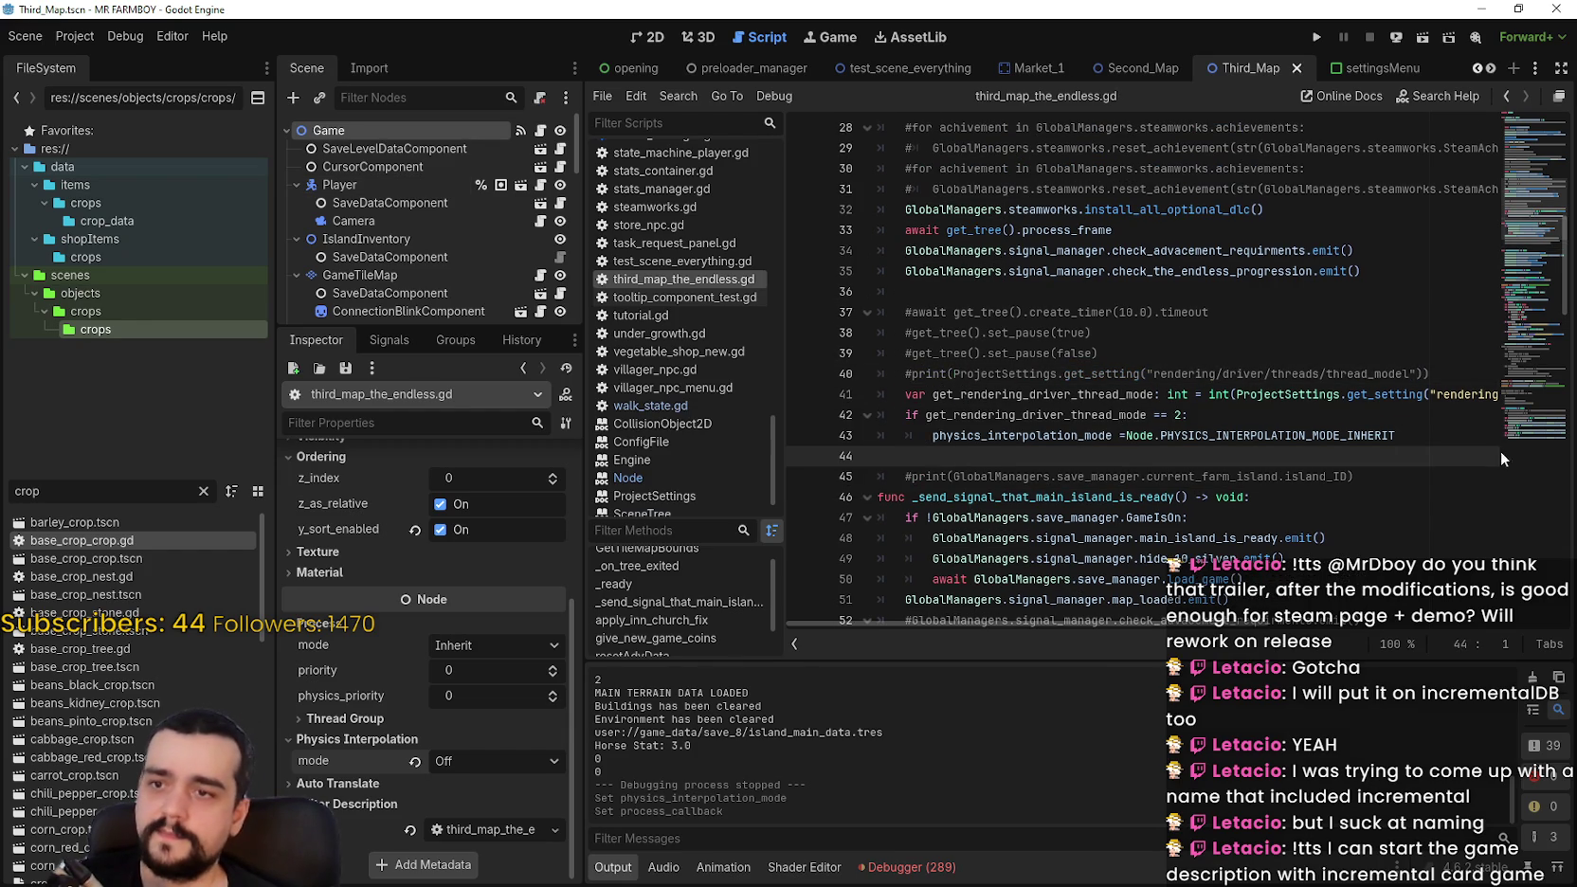
click(1135, 436)
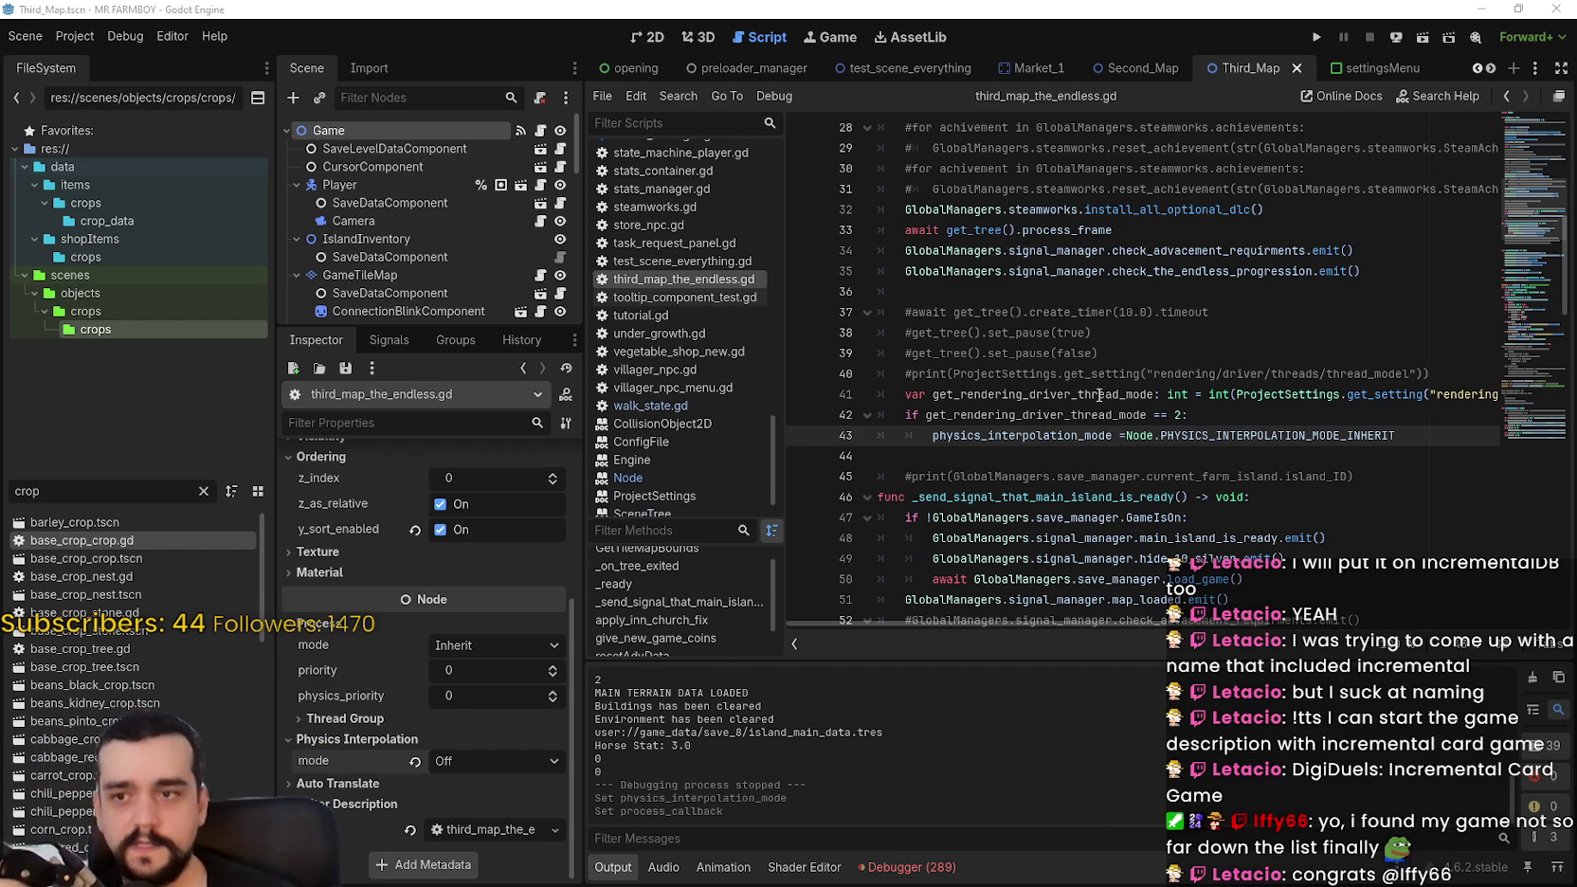
click(1085, 474)
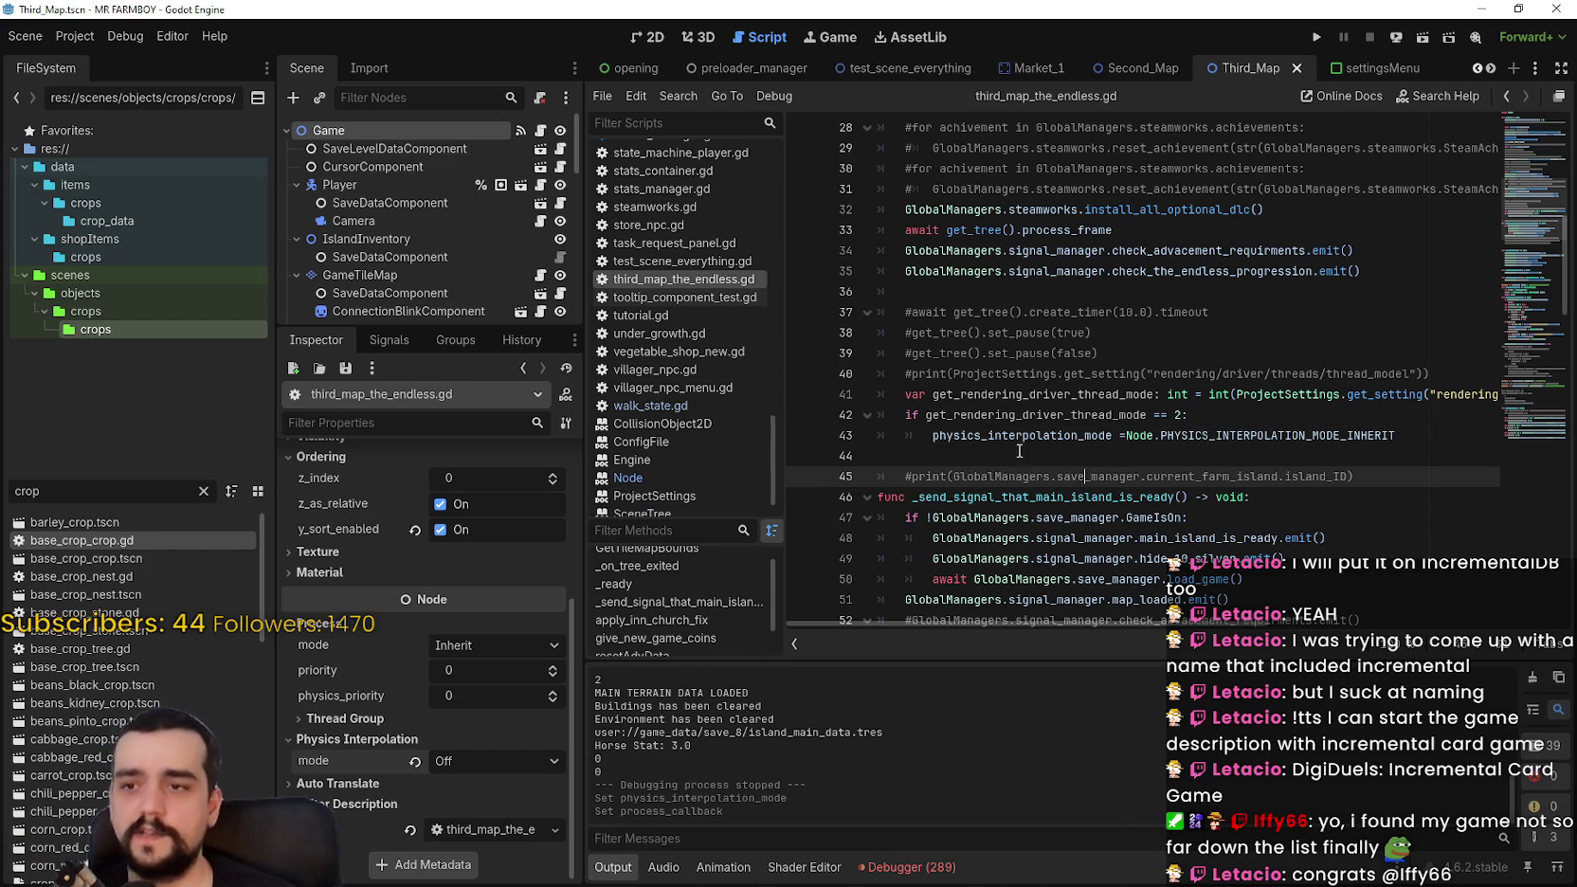
Step: Copy the thread-model check lines 41–43 and open the Player node's script player.gd
mouse_move(882, 458)
mouse_down()
mouse_move(853, 441)
mouse_move(838, 384)
mouse_up()
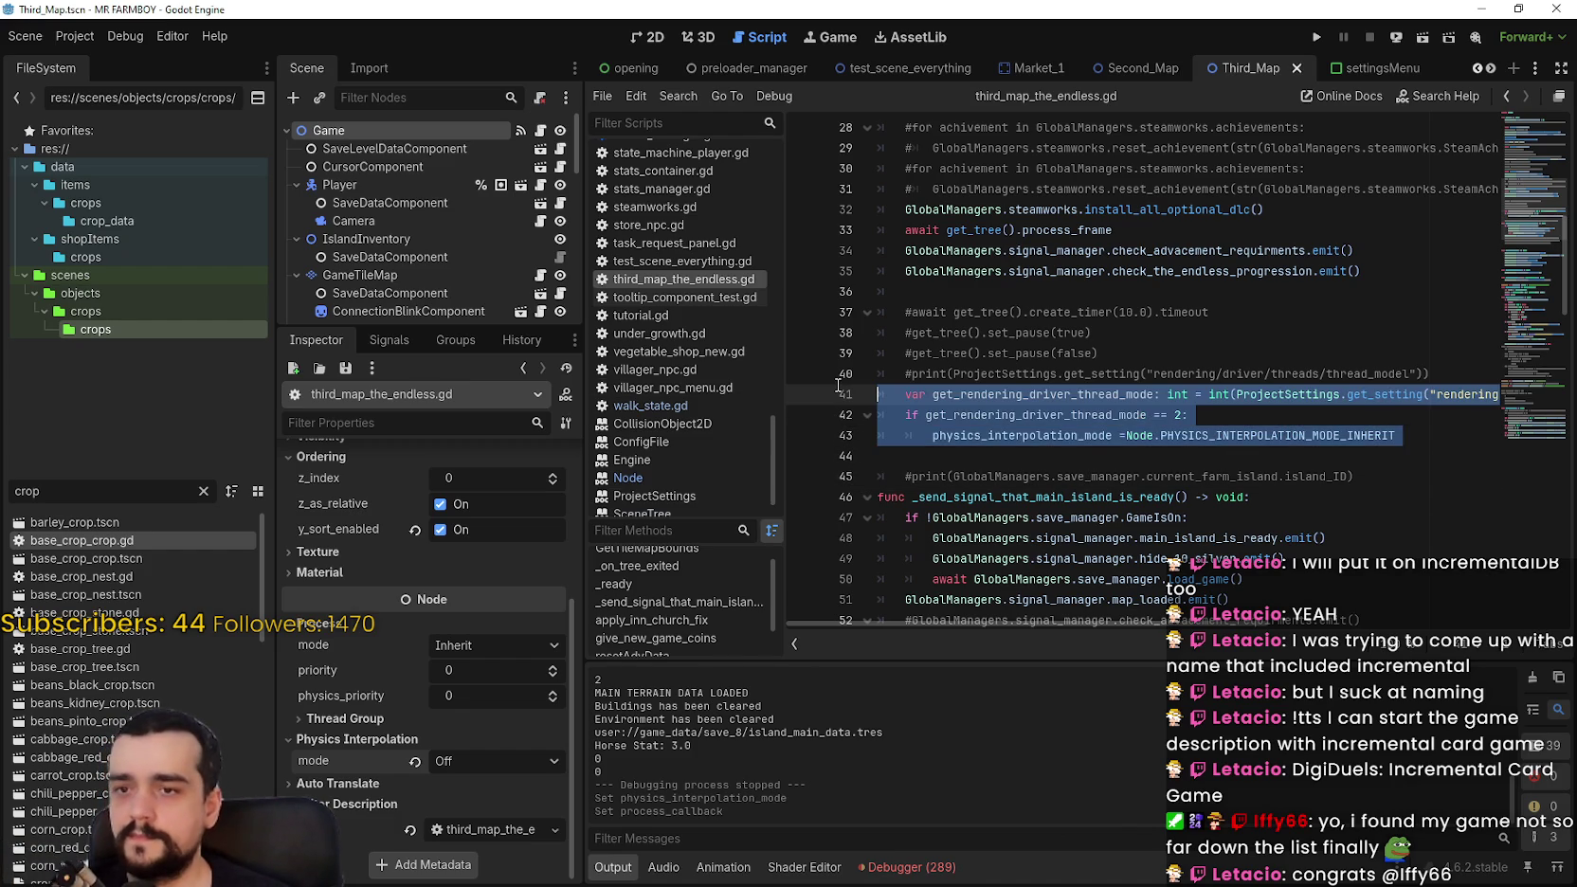
drag(881, 458, 836, 402)
key(ctrl+c)
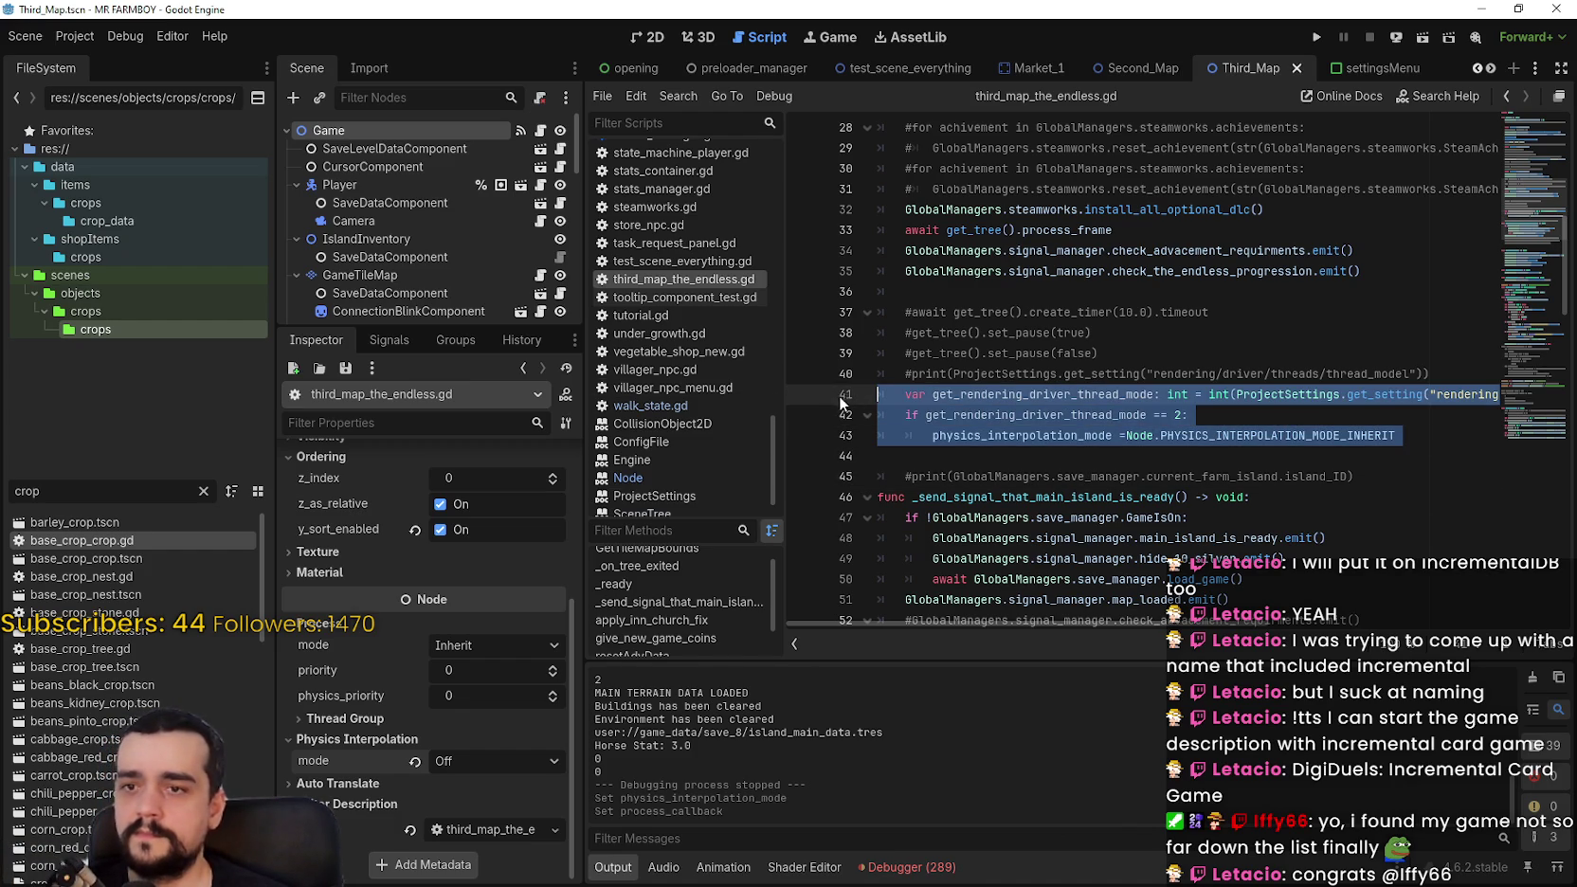
click(942, 453)
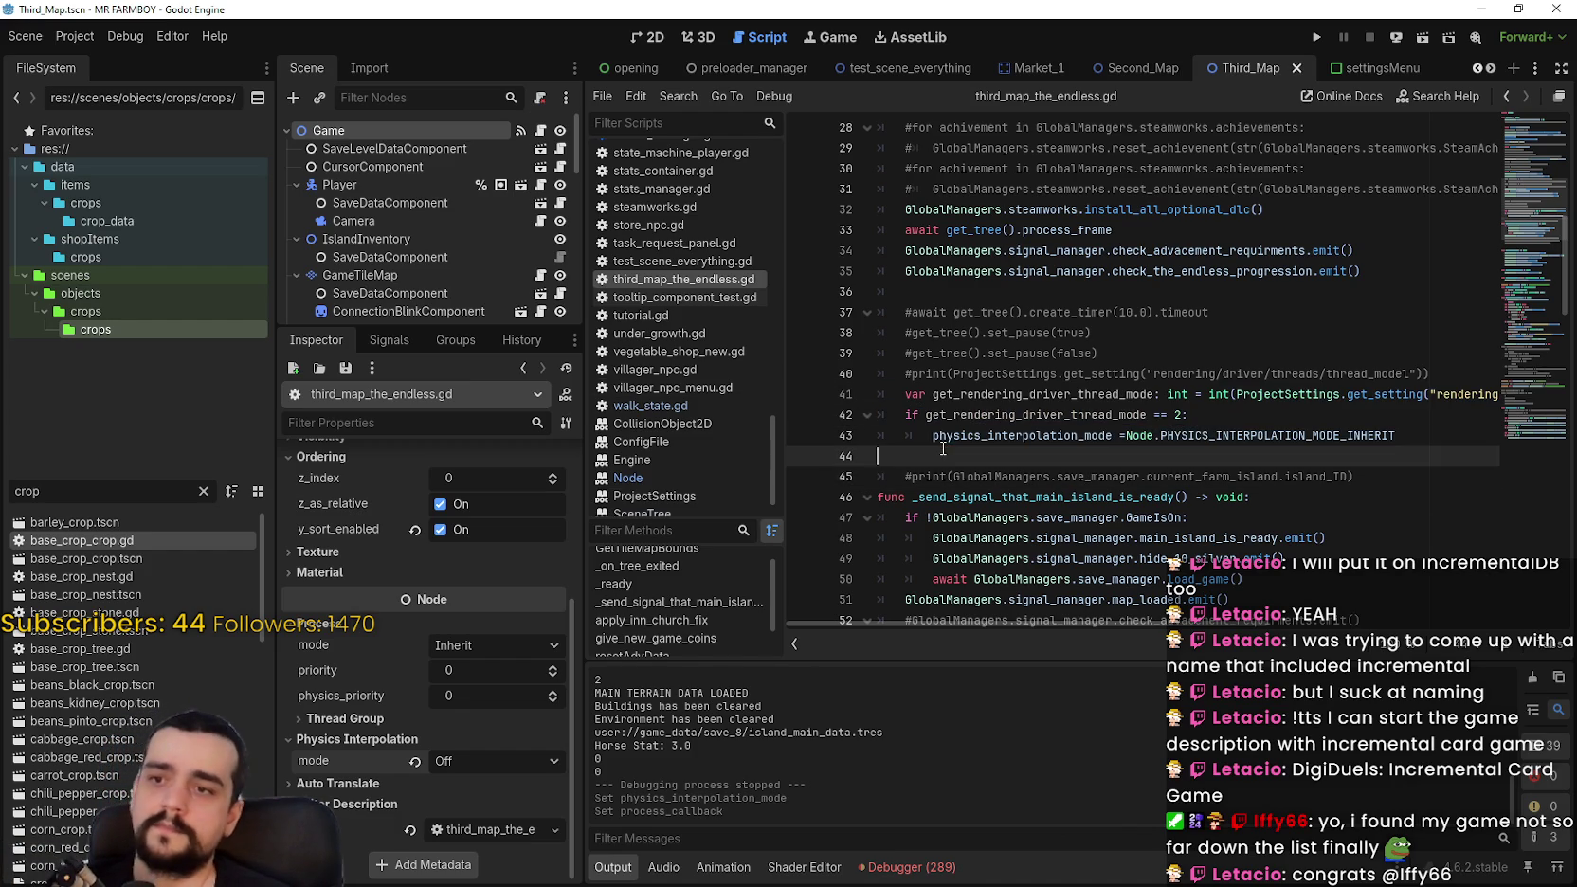
click(400, 182)
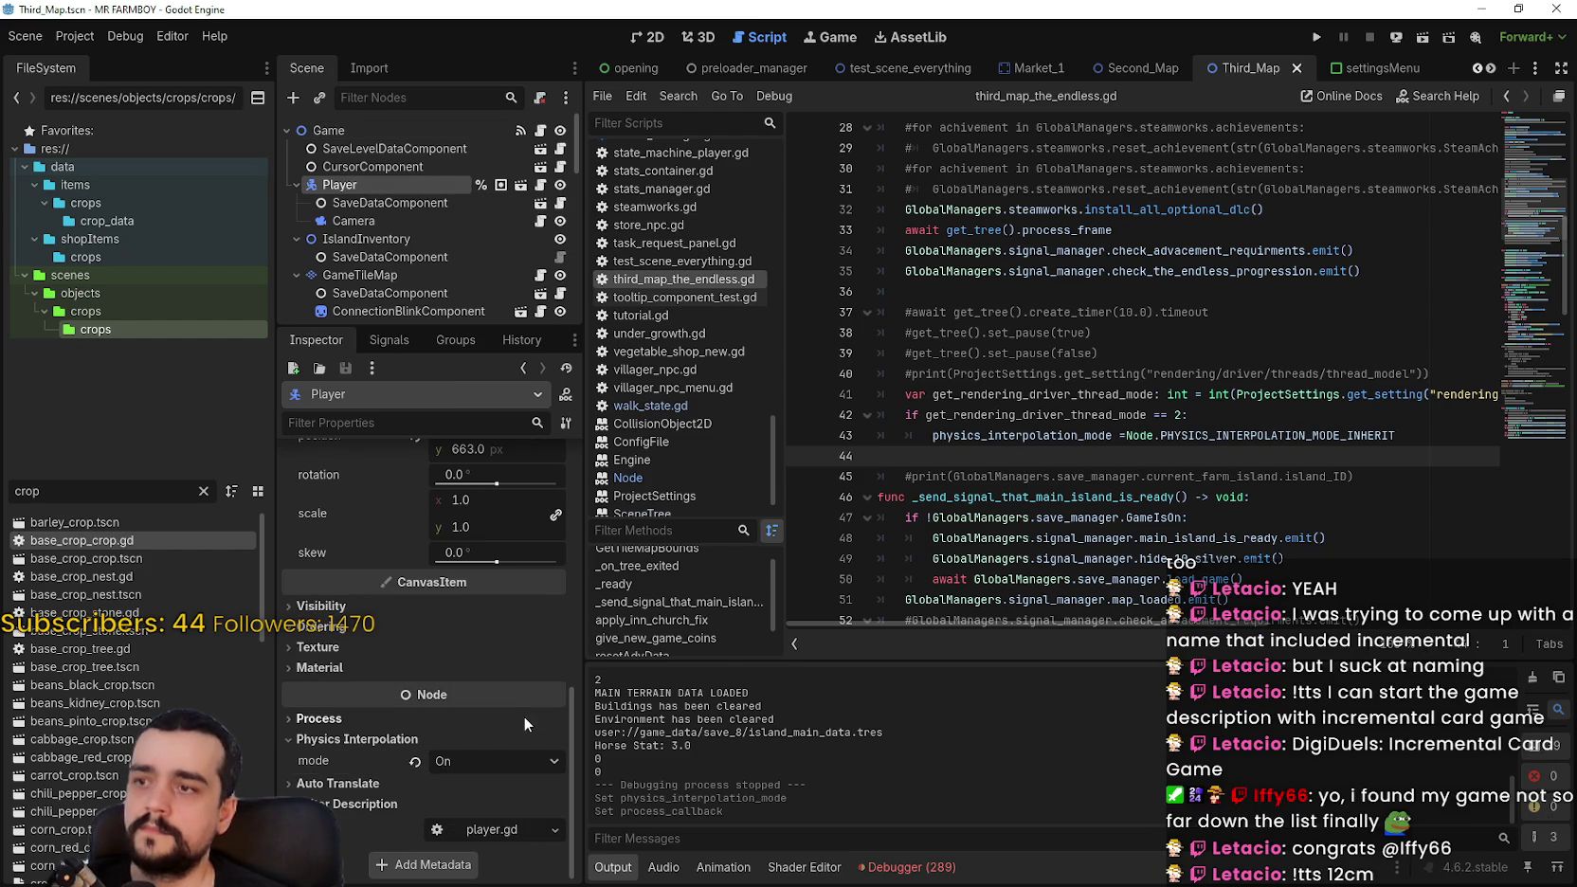
click(355, 221)
scroll(516, 712, up, 5)
scroll(517, 712, up, 3)
click(542, 185)
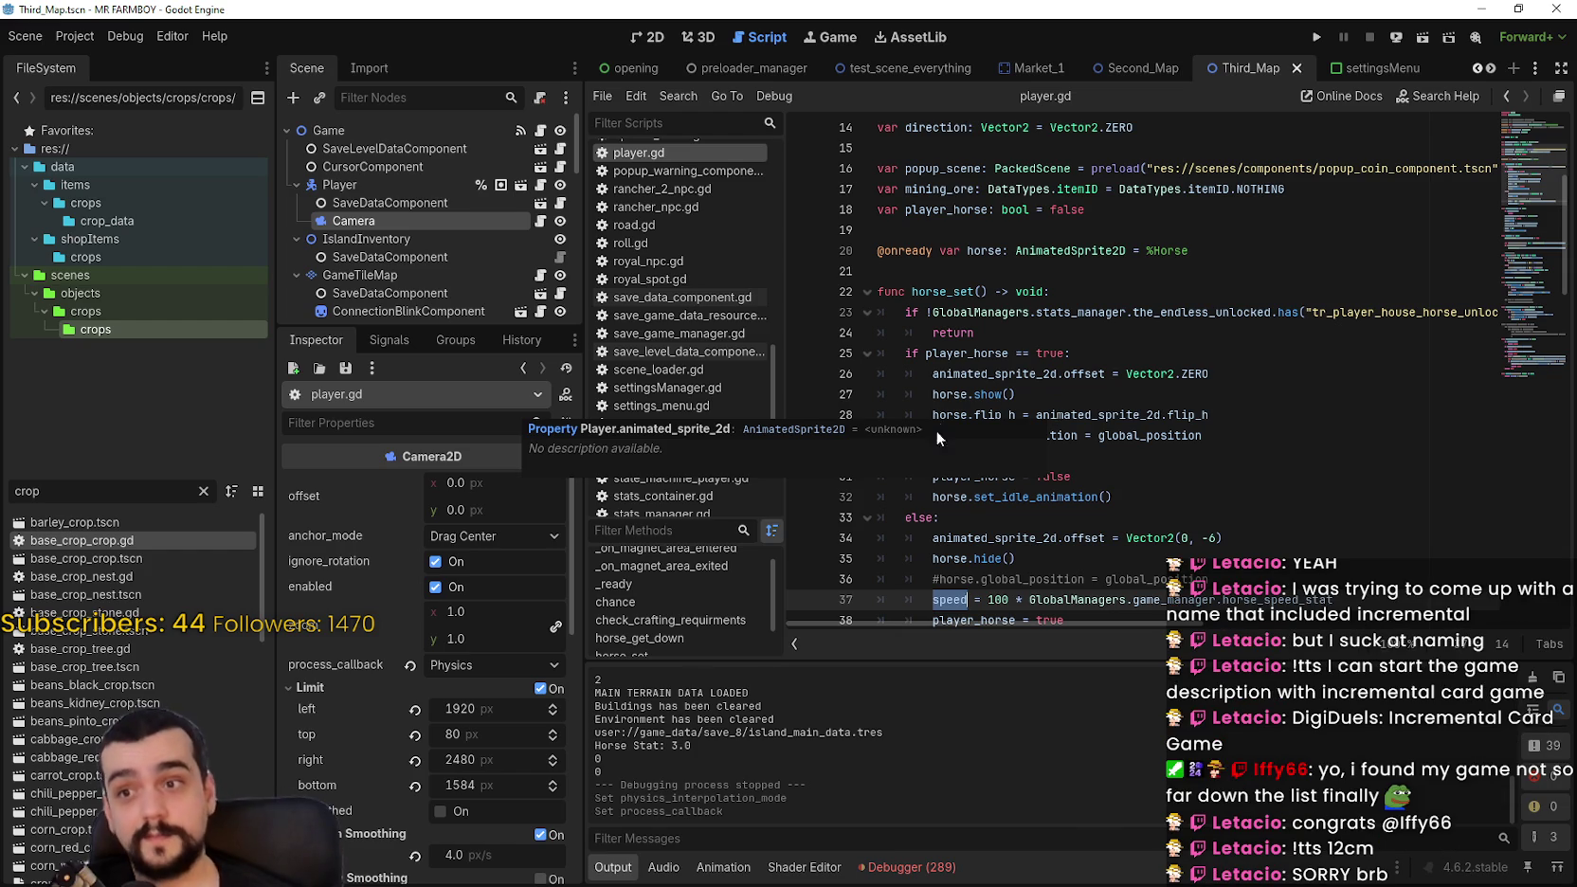
Step: Paste the check on line 57 at the end of _ready and save player.gd
scroll(1131, 372, up, 3)
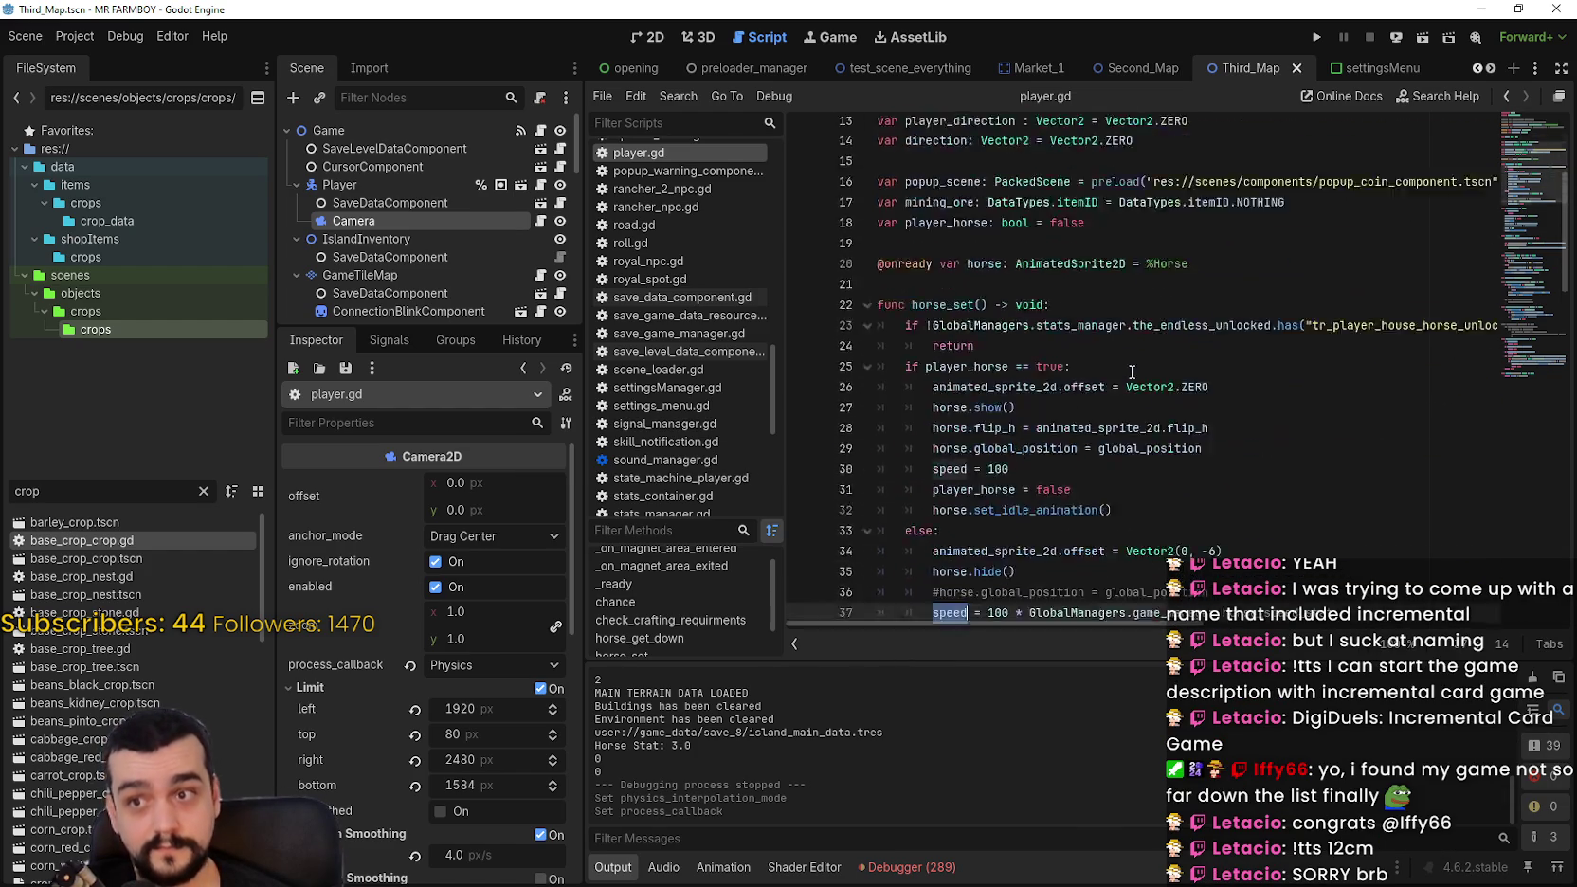
scroll(1131, 371, down, 10)
click(1067, 357)
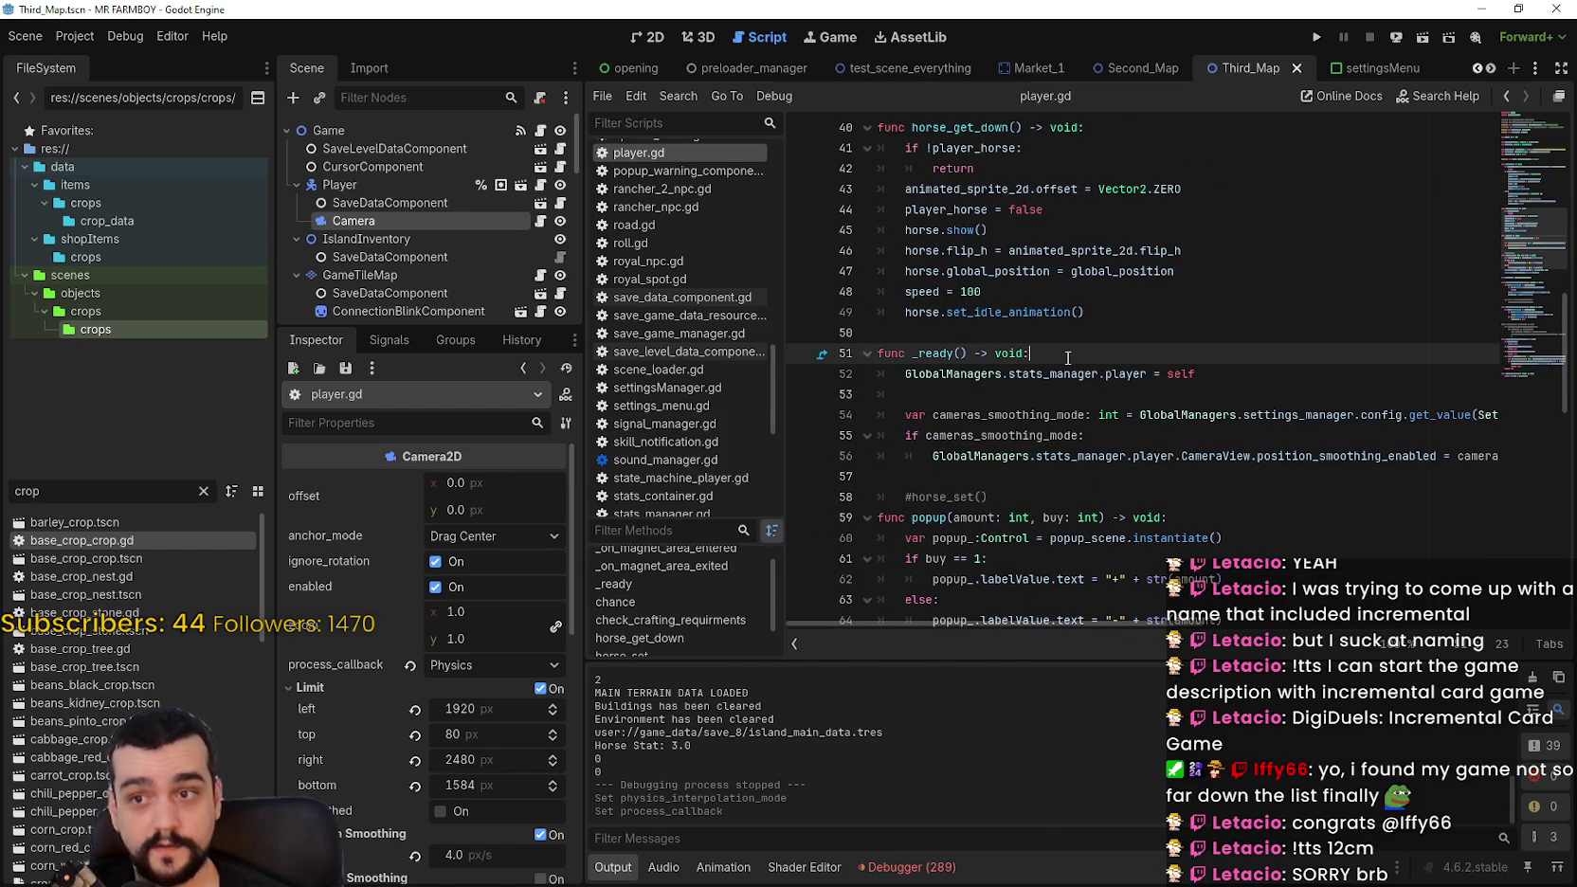
click(977, 474)
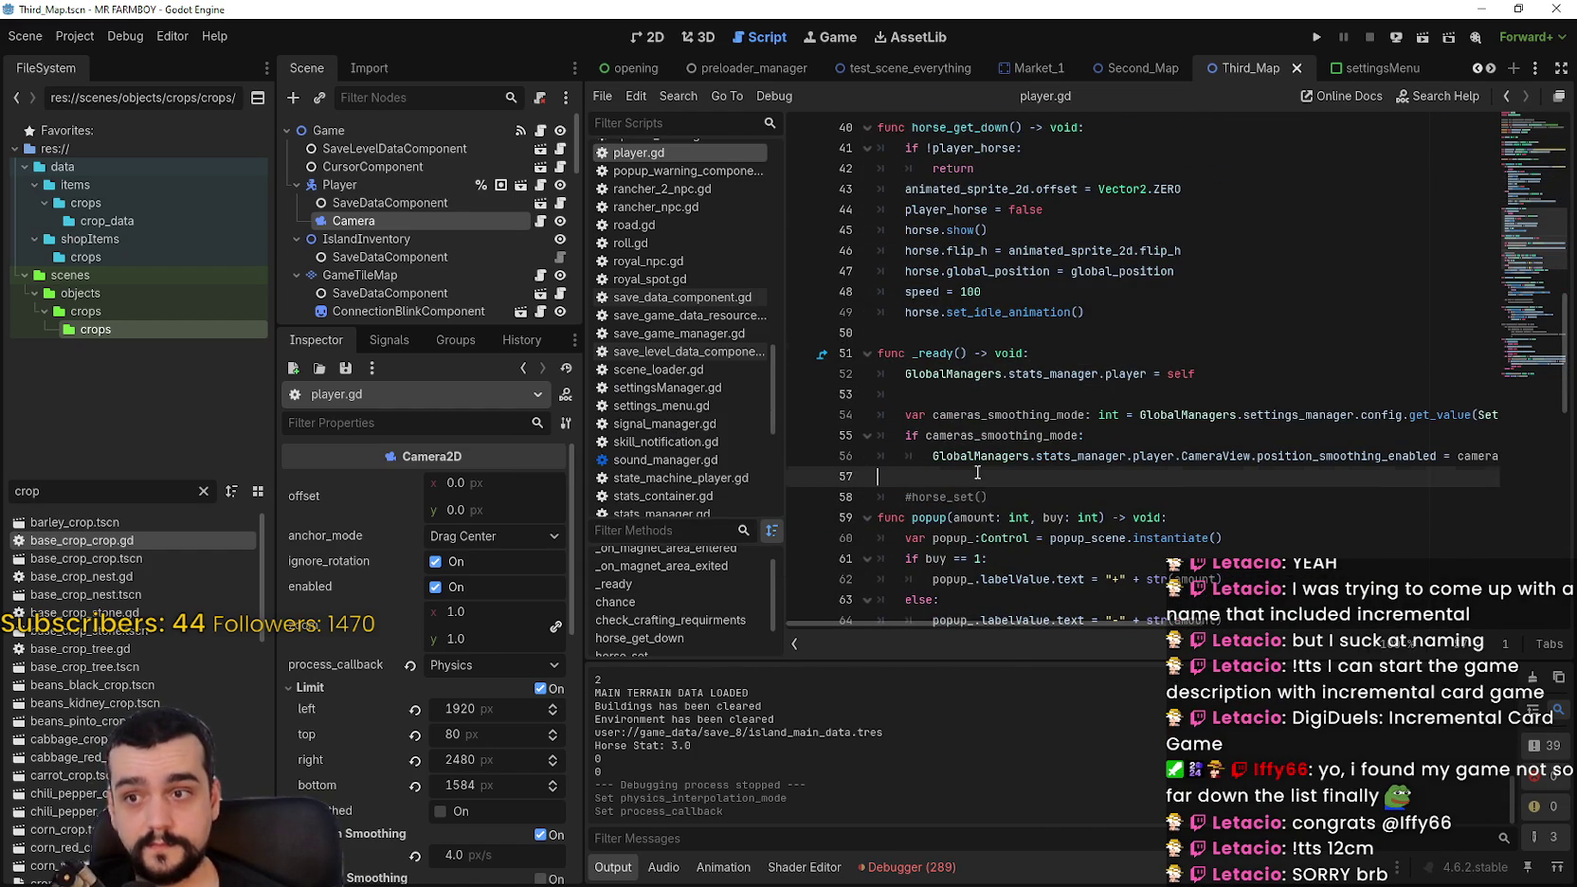
key(ctrl+v)
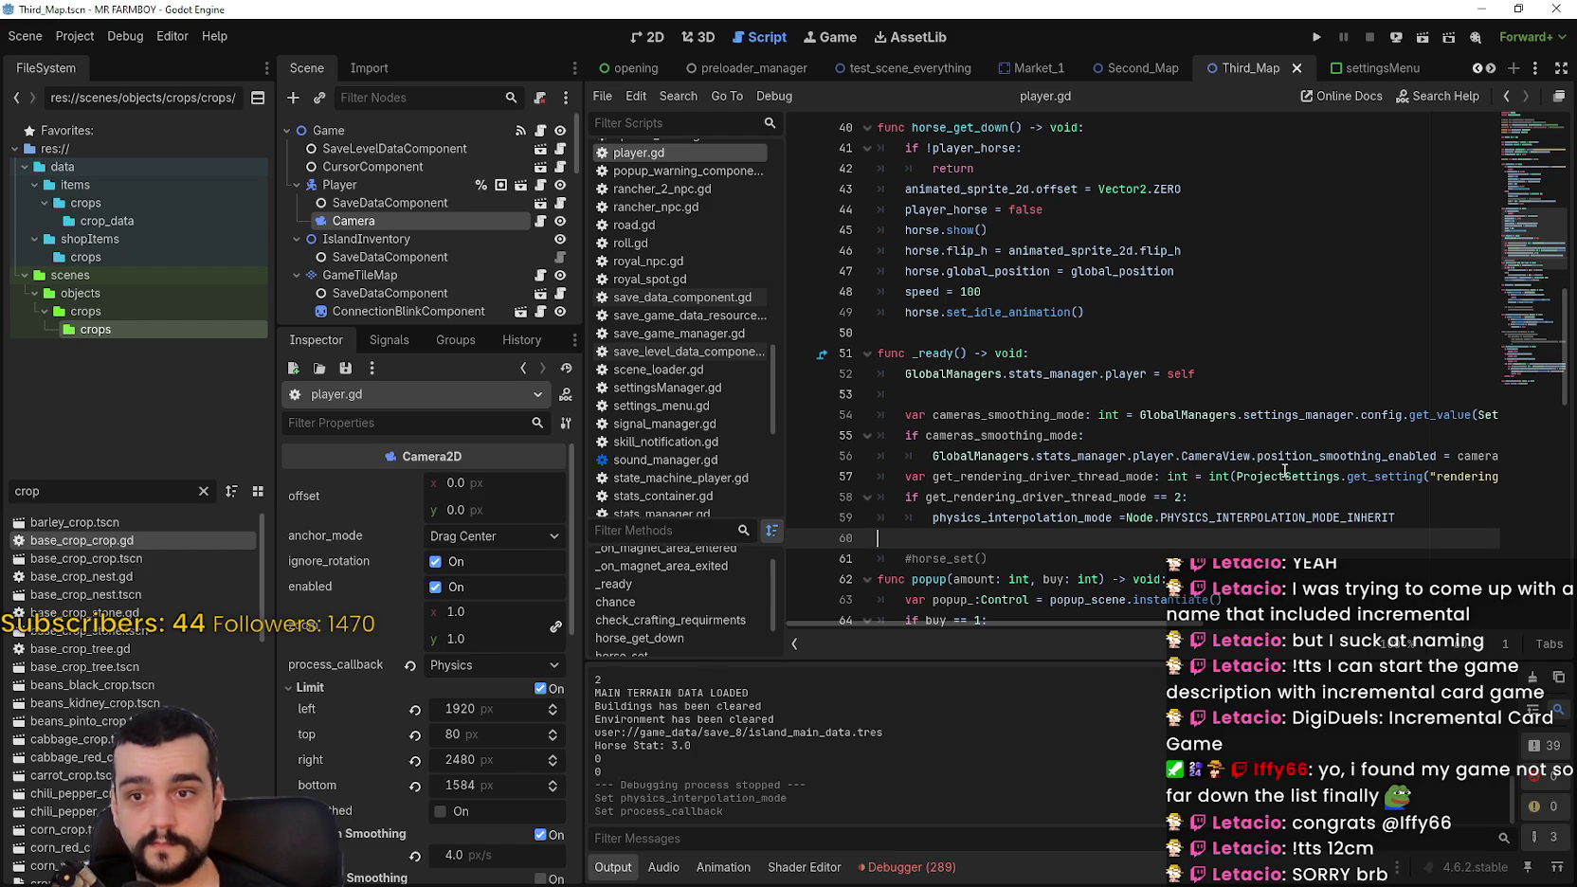
drag(932, 517, 1395, 517)
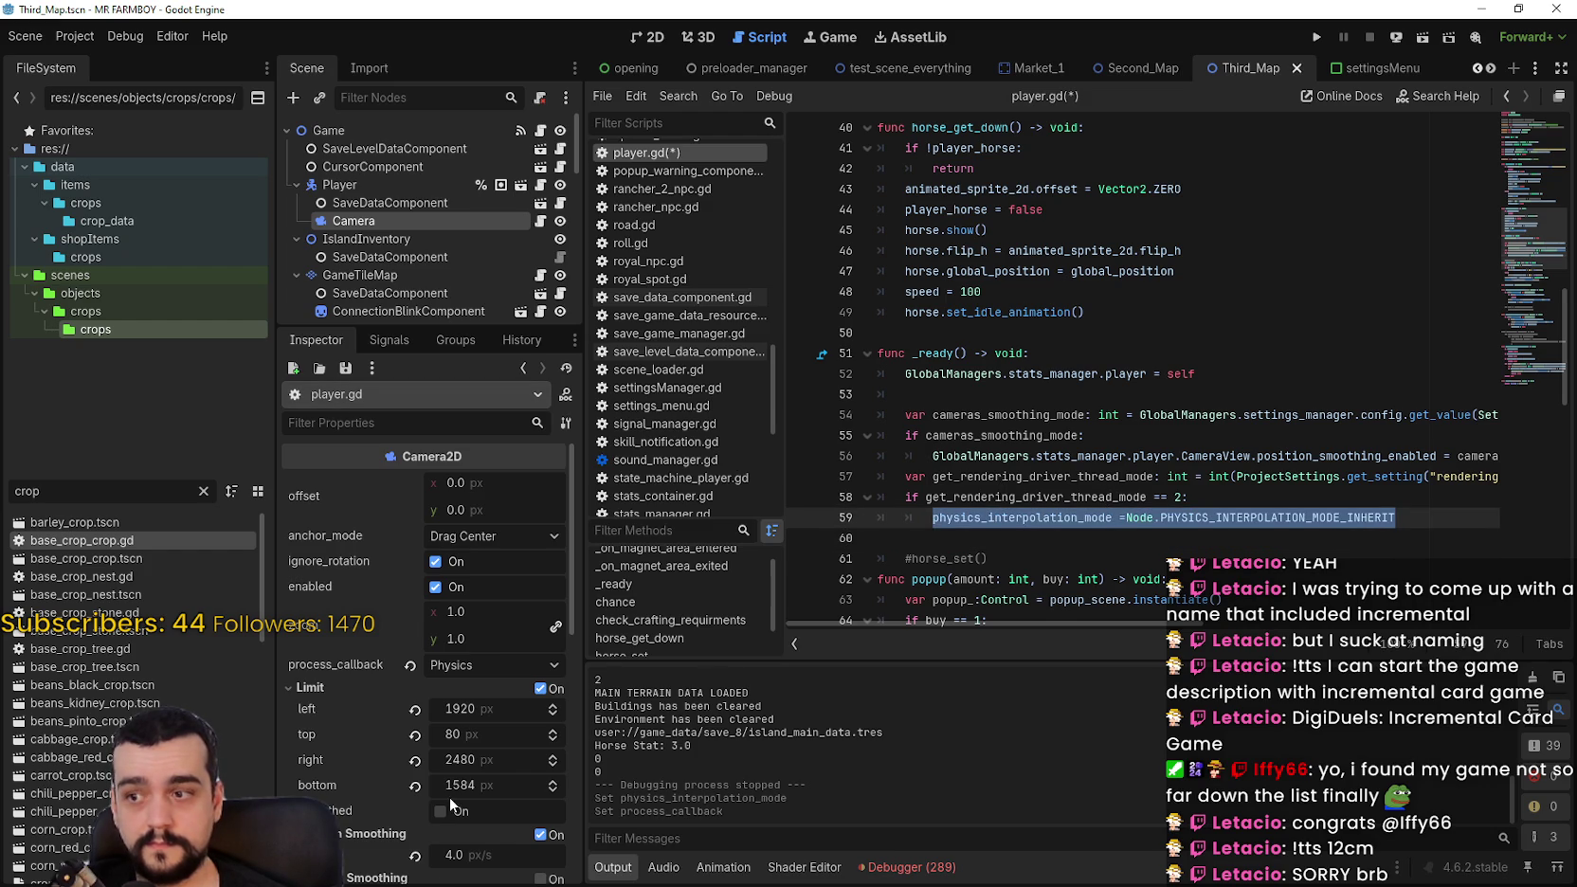
click(360, 185)
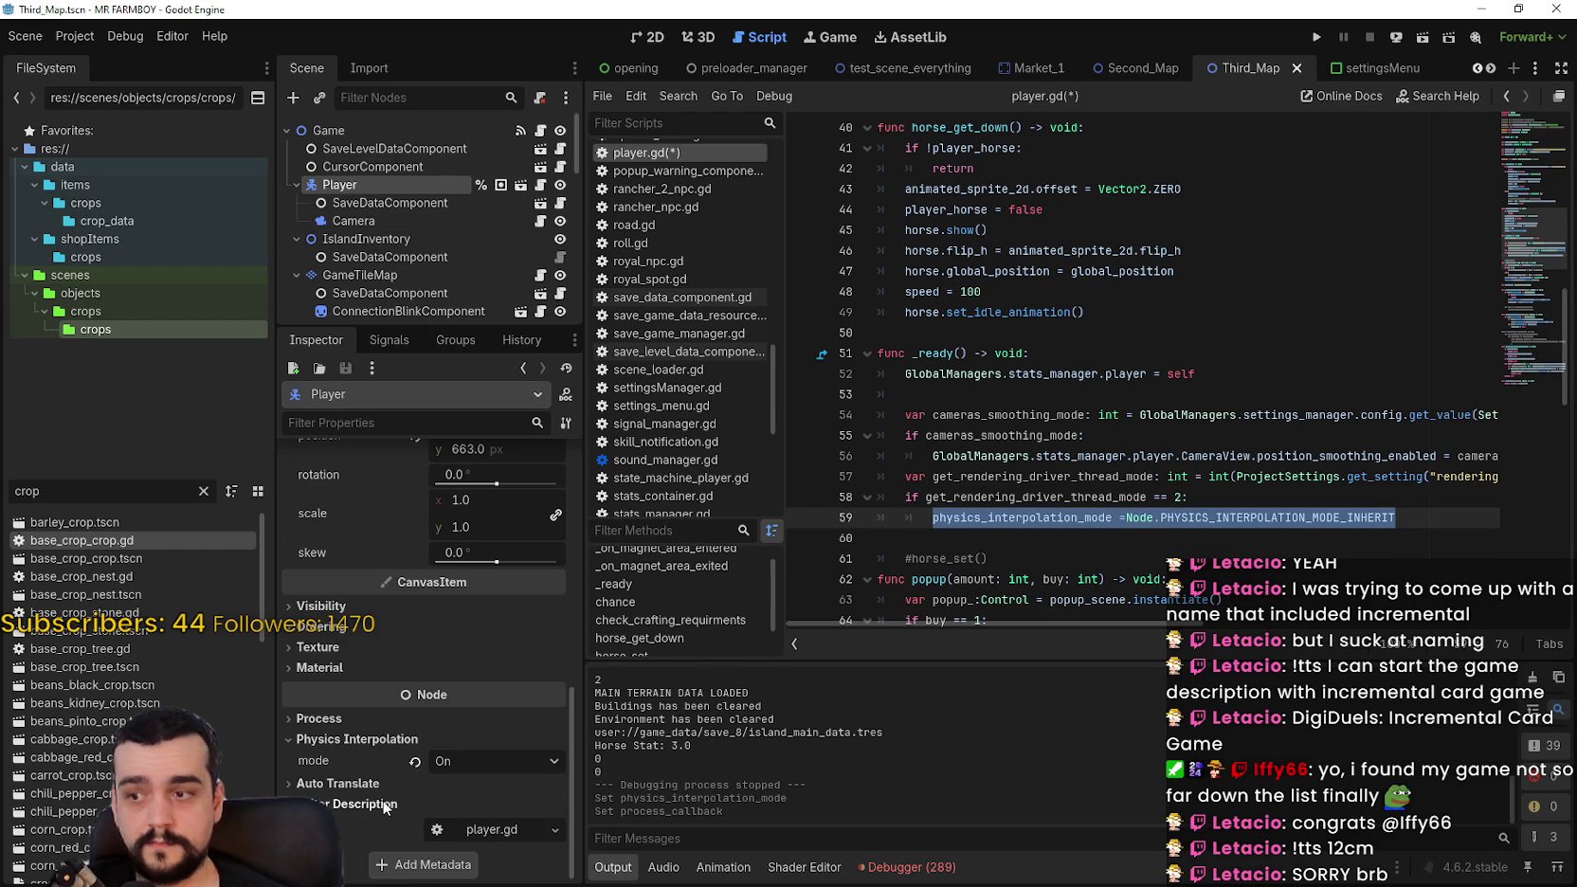
click(1231, 532)
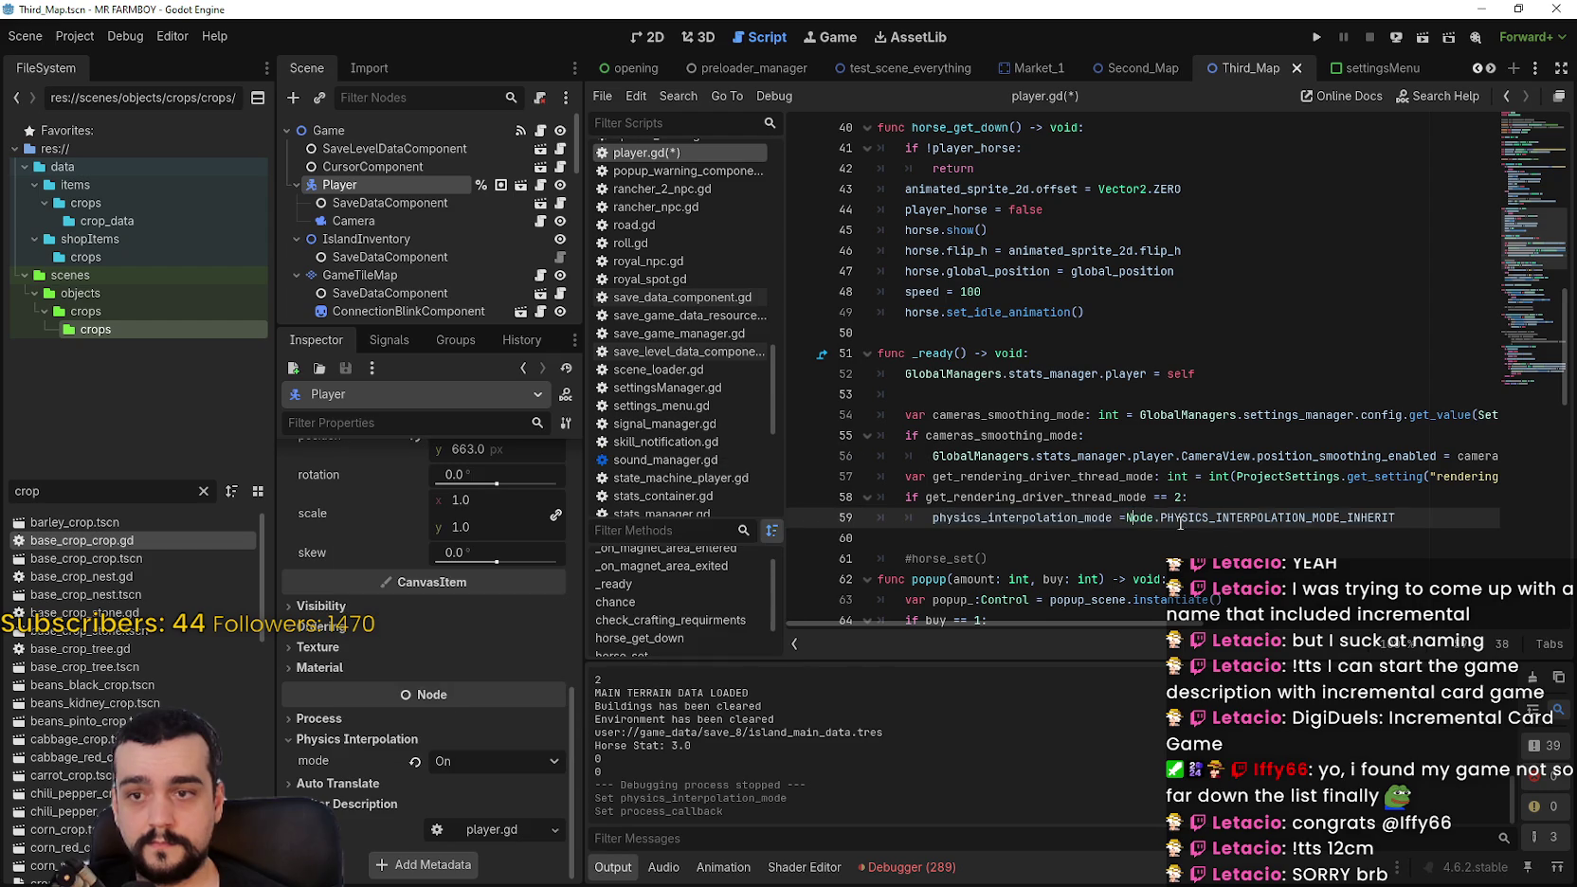
key(ctrl+s)
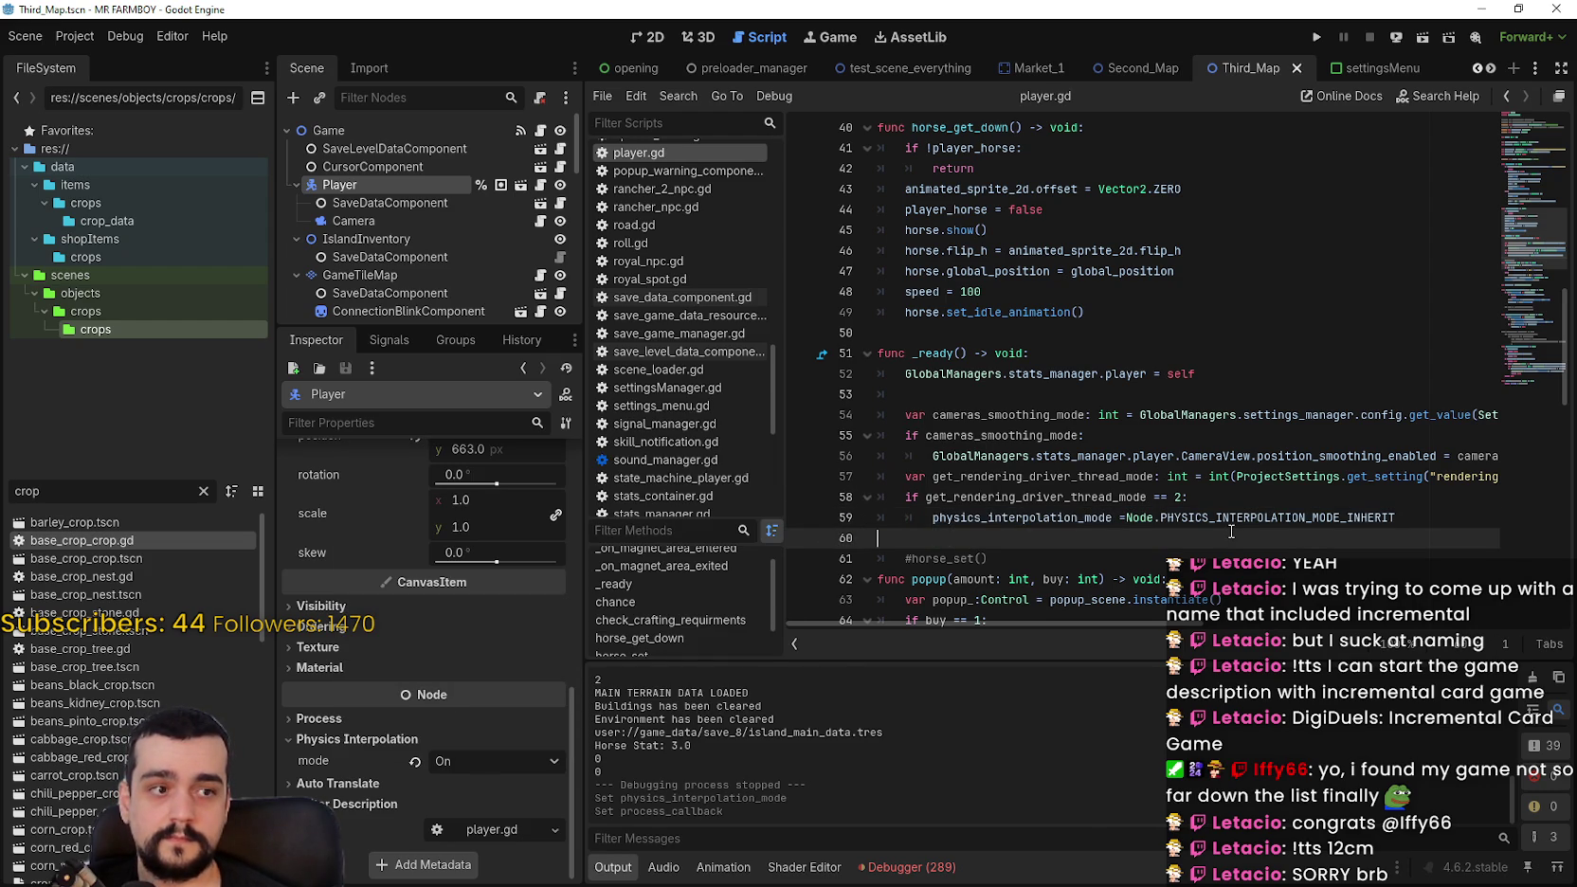
Step: Filter the FileSystem dock for 'main'
click(76, 37)
click(1053, 393)
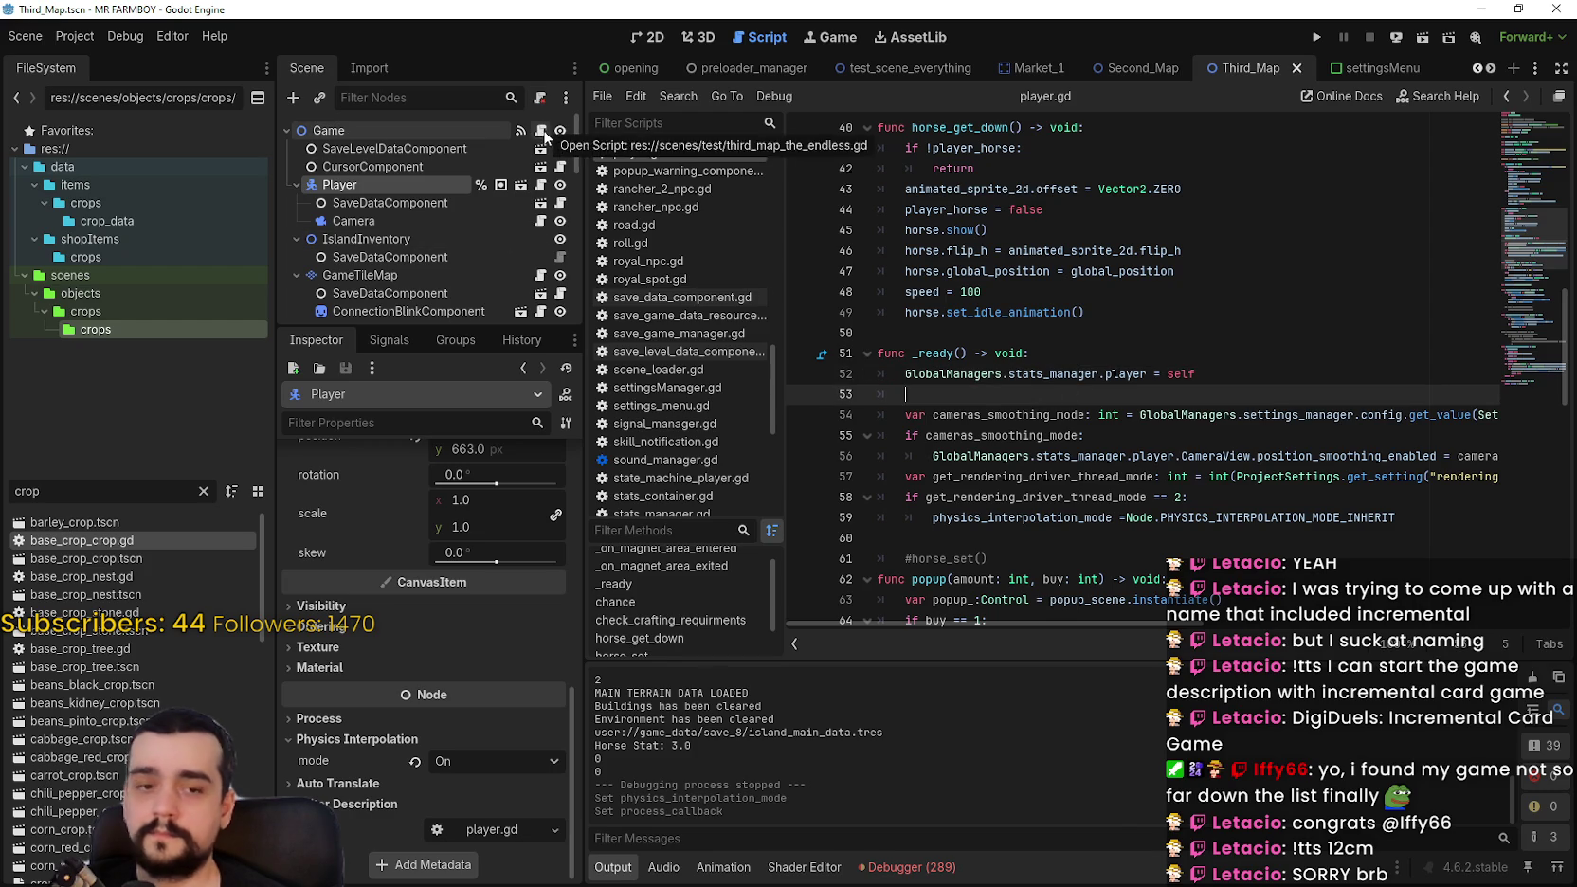
click(1050, 537)
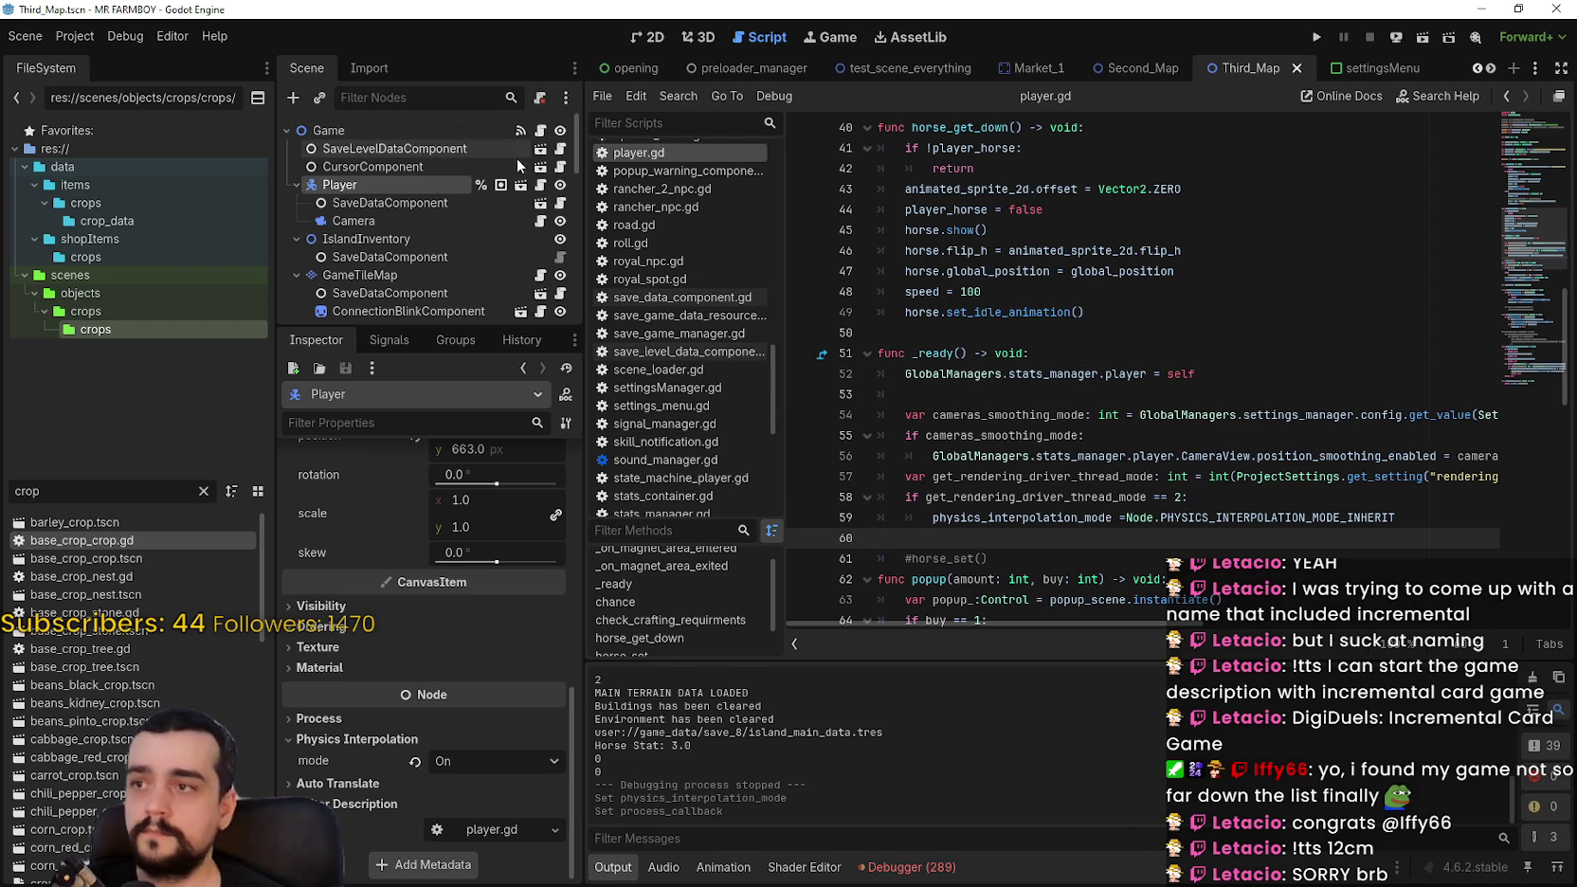
double_click(49, 490)
text(main)
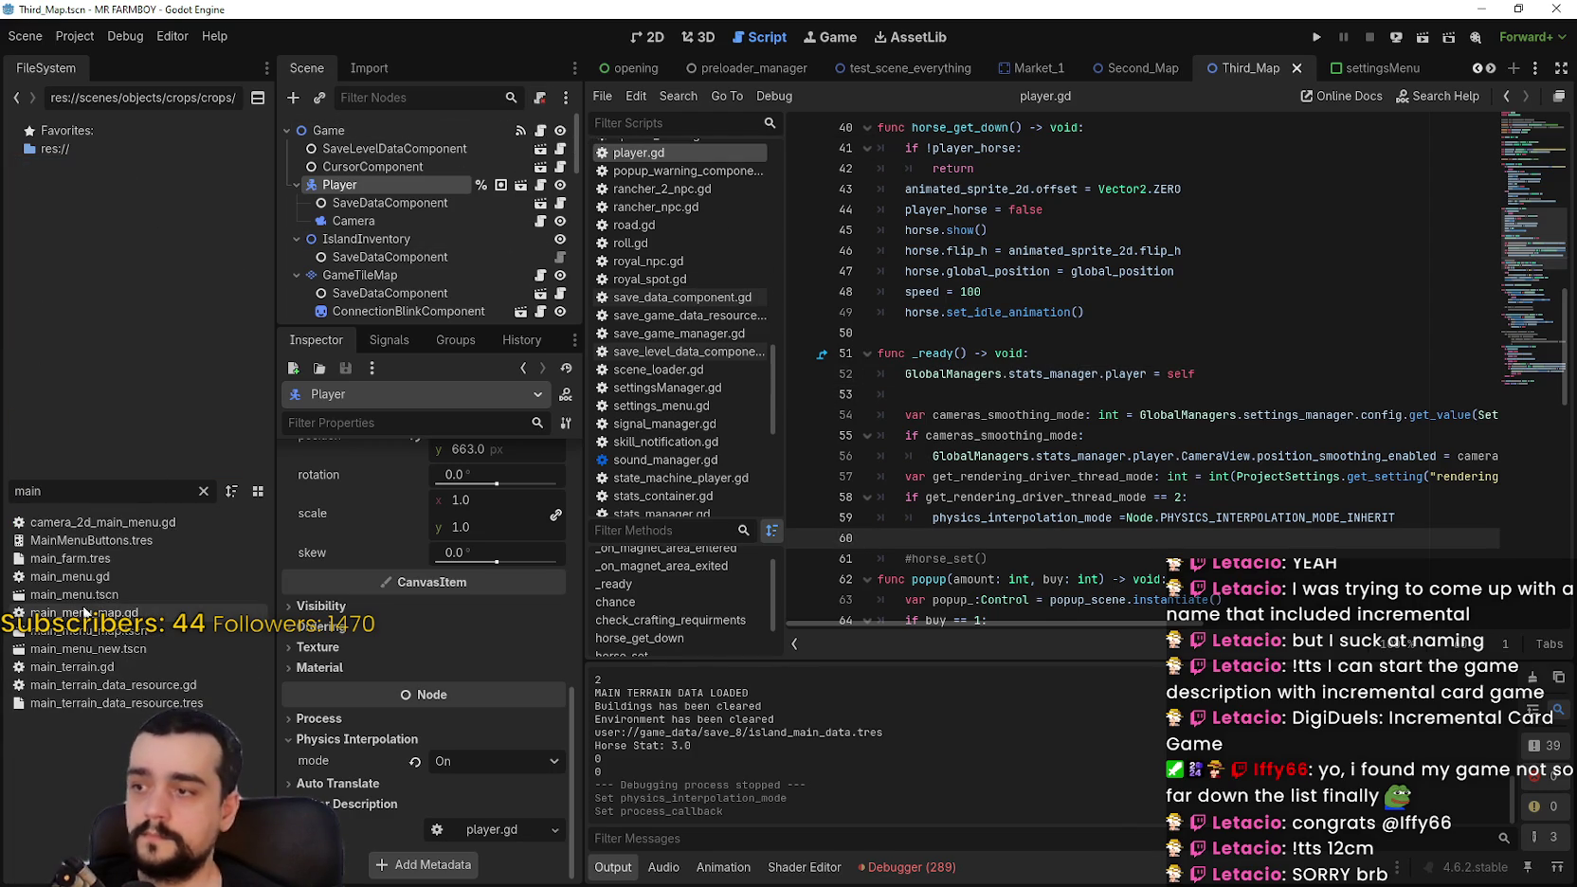
Step: Open main_menu.gd from main_menu.tscn, uncomment func _ready, and paste the thread-model check inside it
click(86, 595)
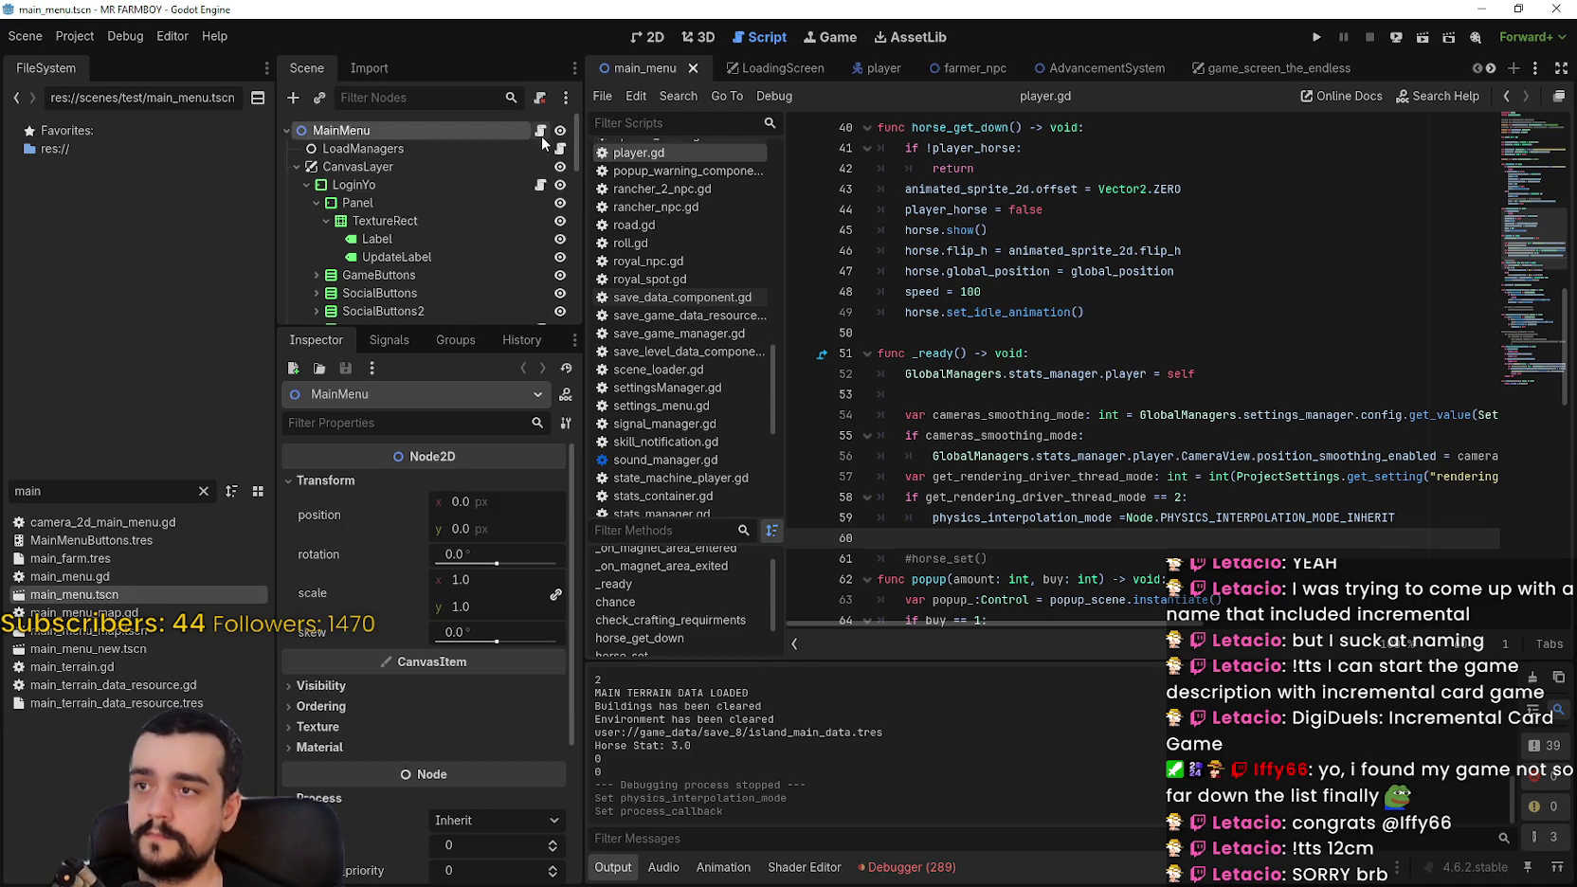
click(542, 134)
scroll(896, 370, down, 4)
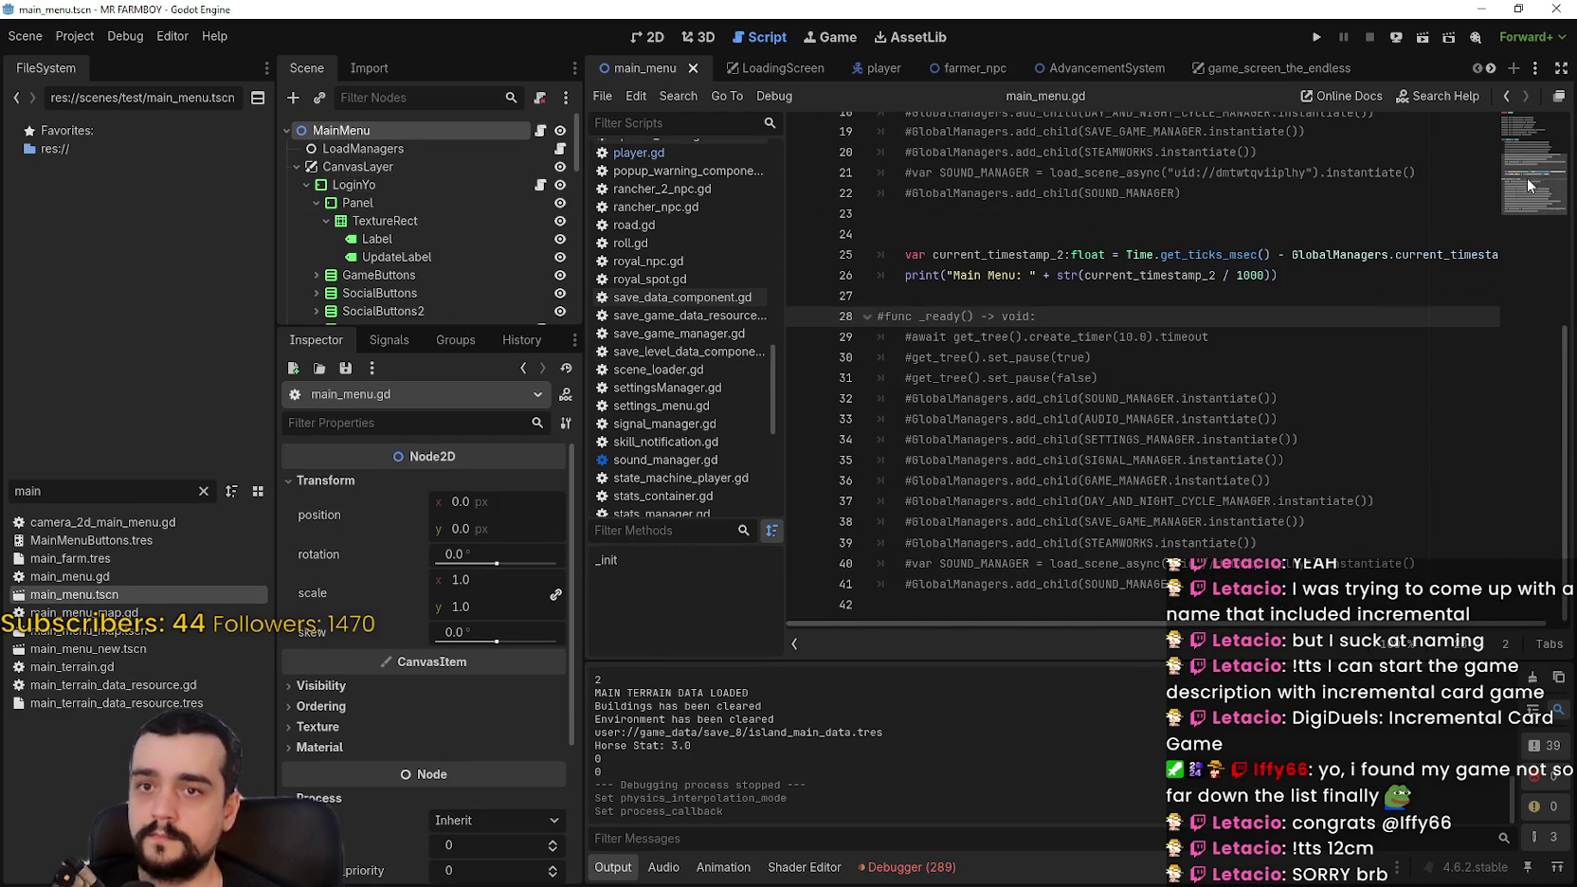
scroll(1537, 173, up, 1)
key(BackSpace)
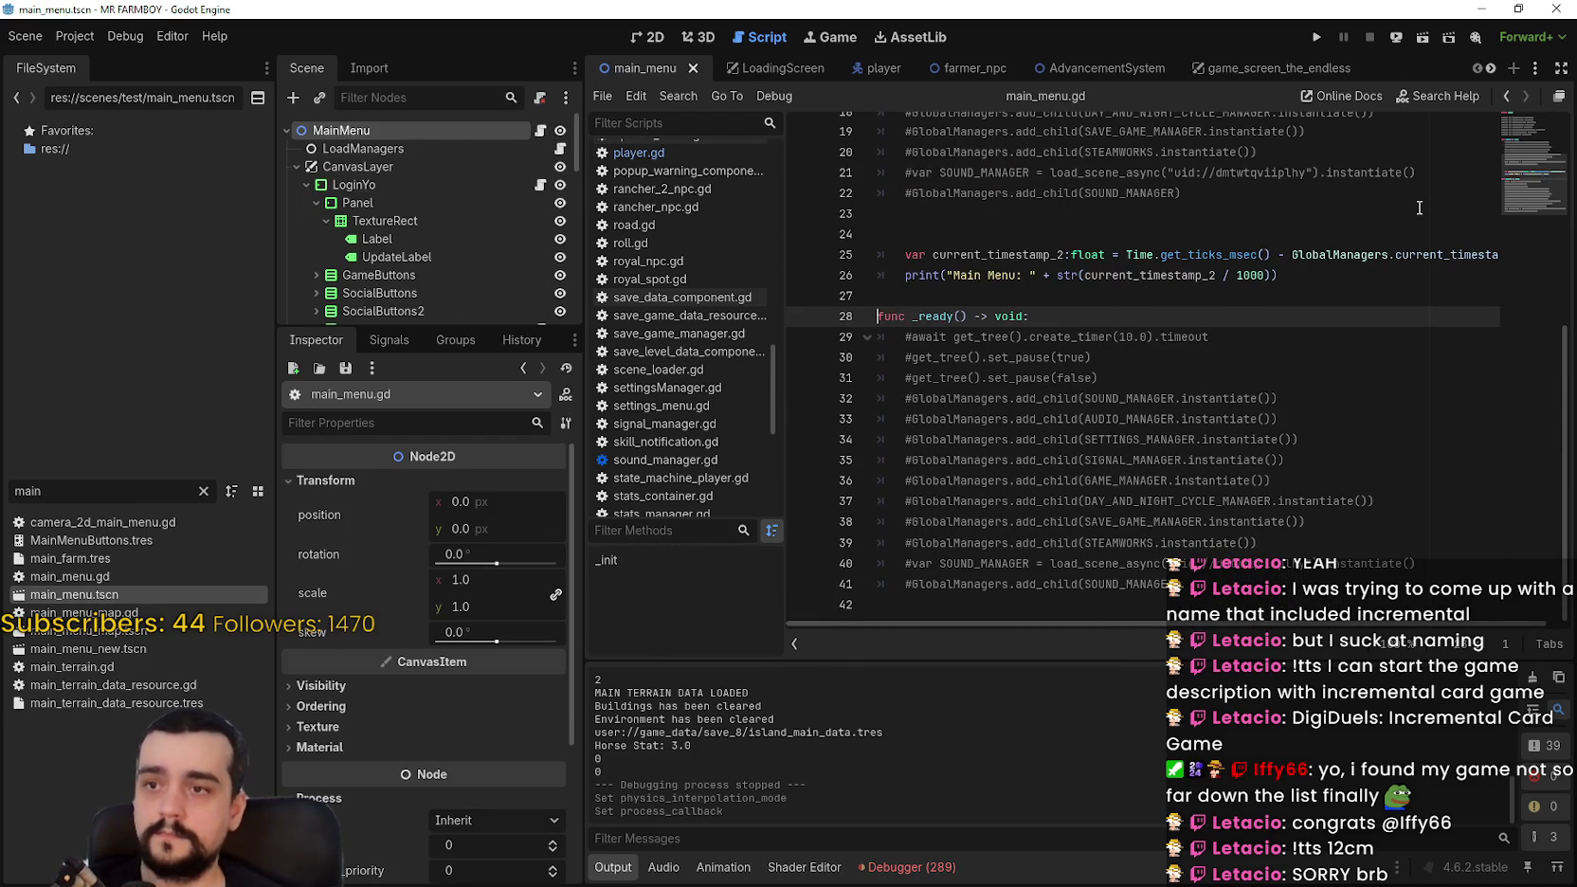
key(End)
key(Return)
key(ctrl+v)
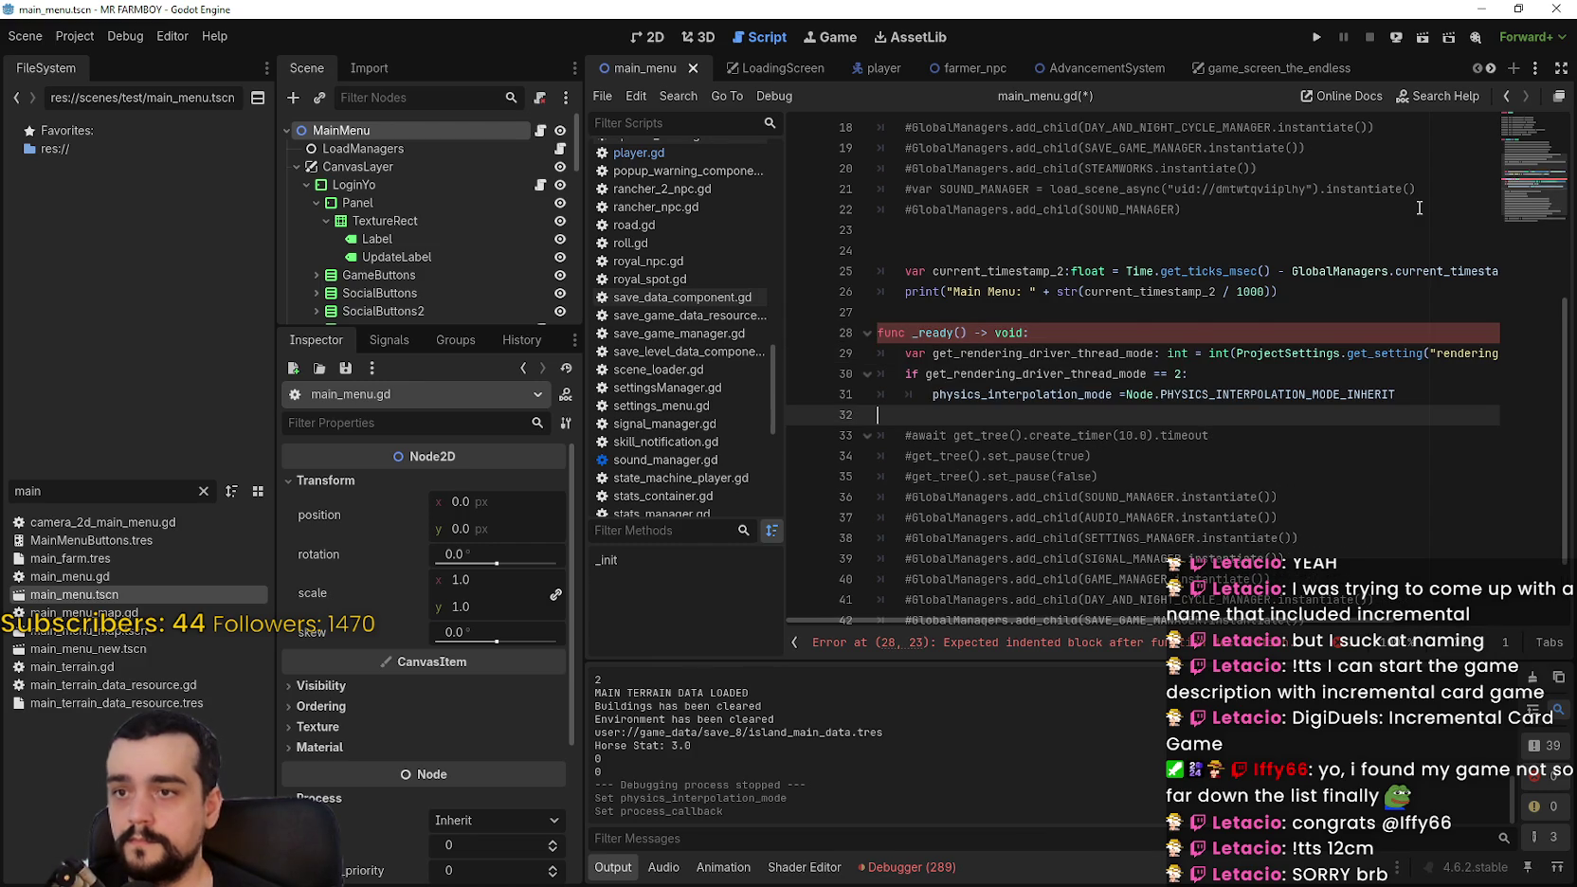
click(1370, 397)
key(ctrl+shift+Left)
key(ctrl+shift+Left)
key(ctrl+shift+Left)
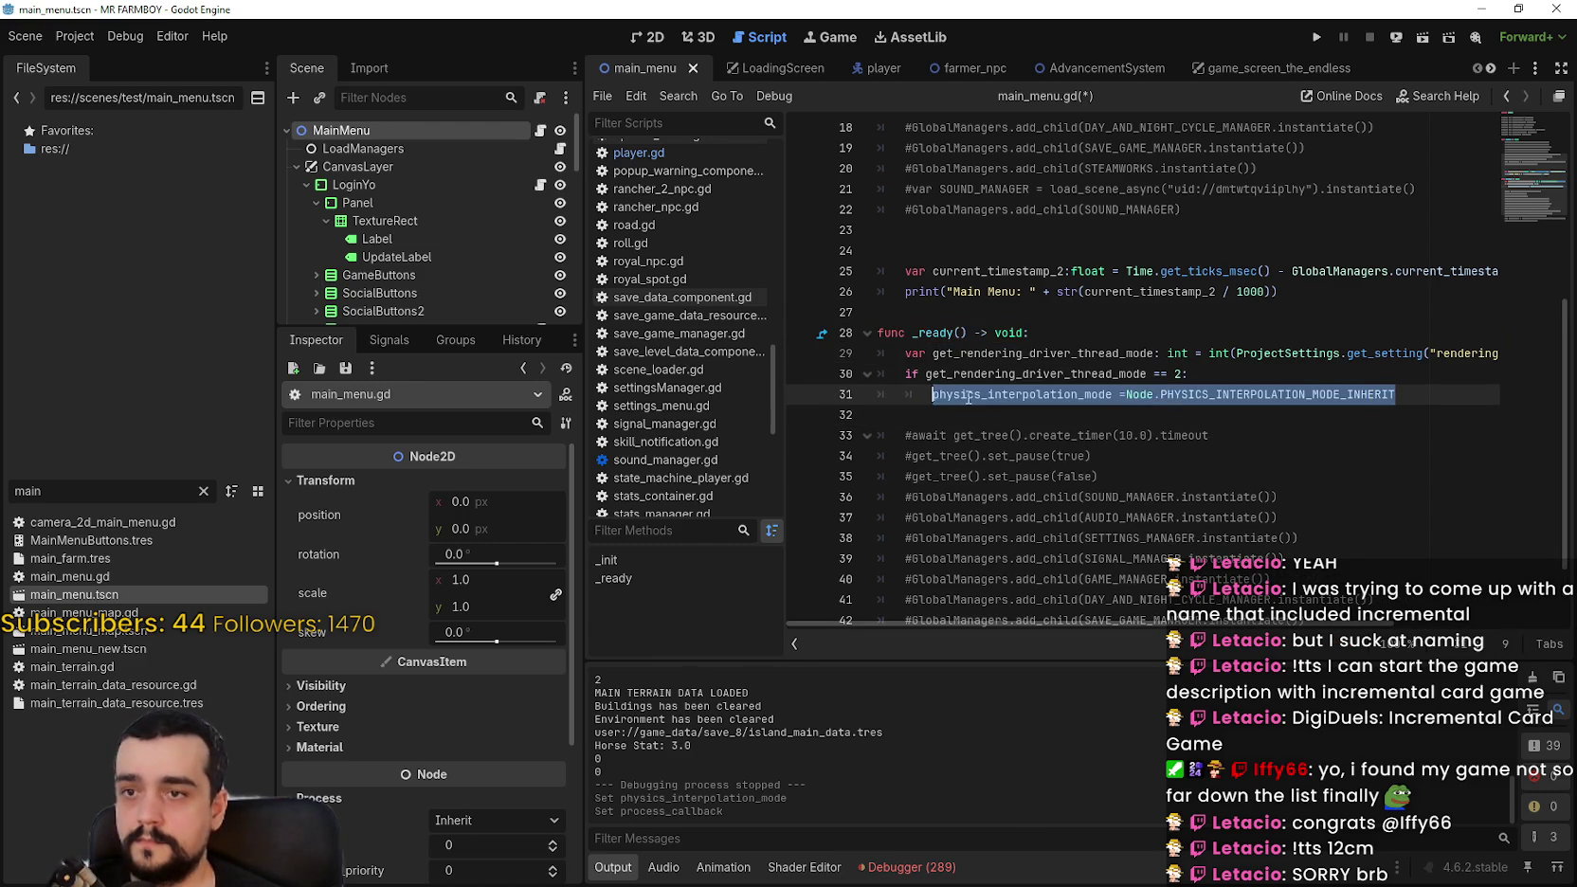
click(75, 36)
Step: View Project Settings beside the code, then close it and return to the end of line 30
click(83, 64)
drag(925, 80, 712, 239)
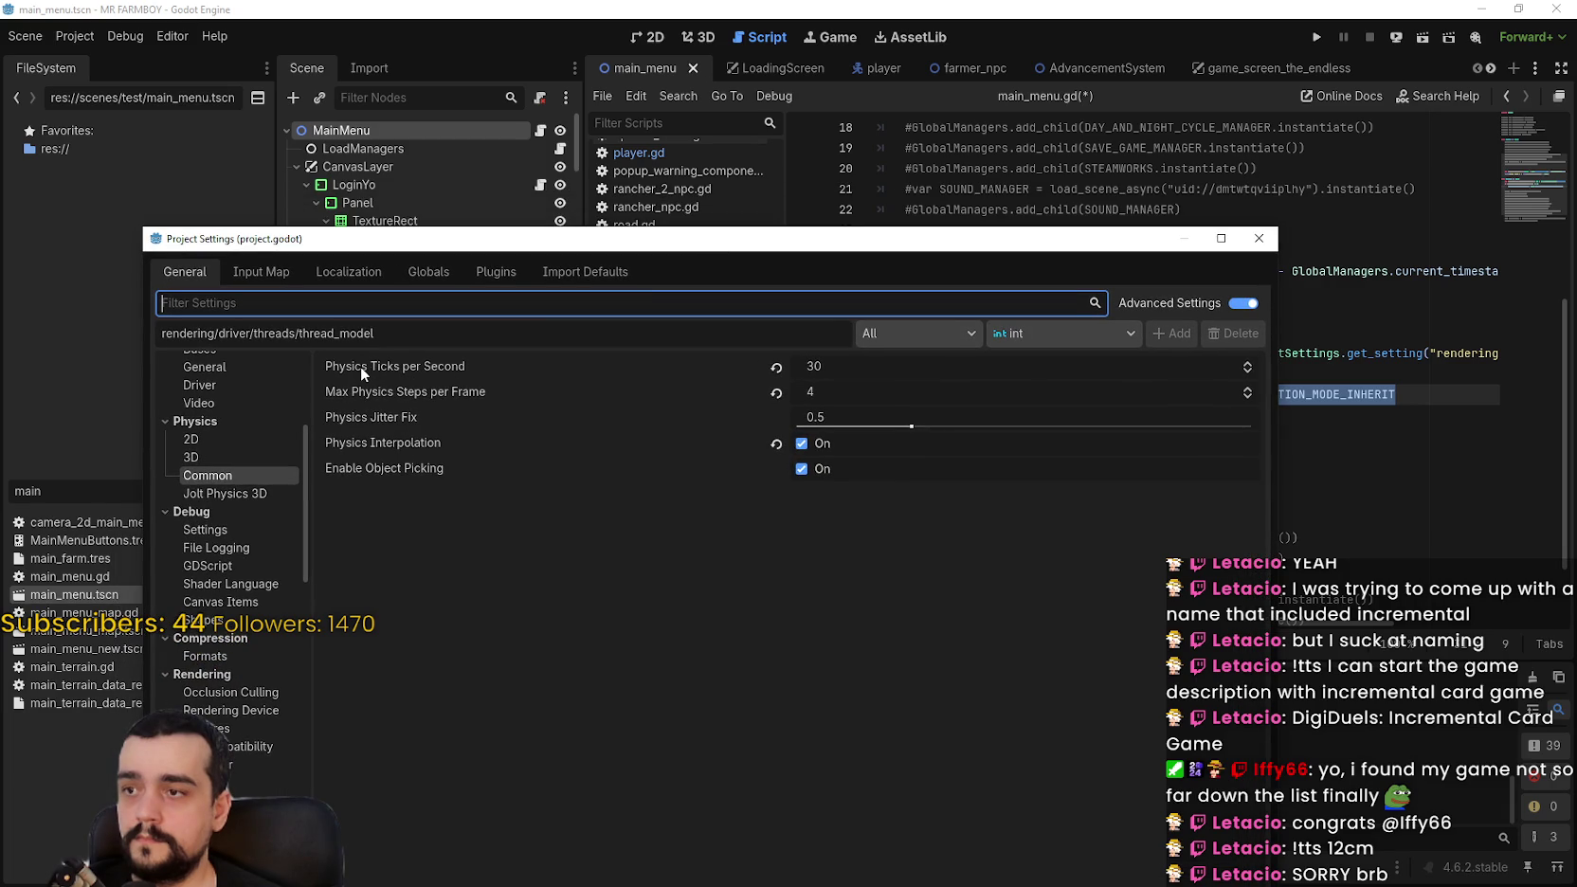
mouse_move(362, 373)
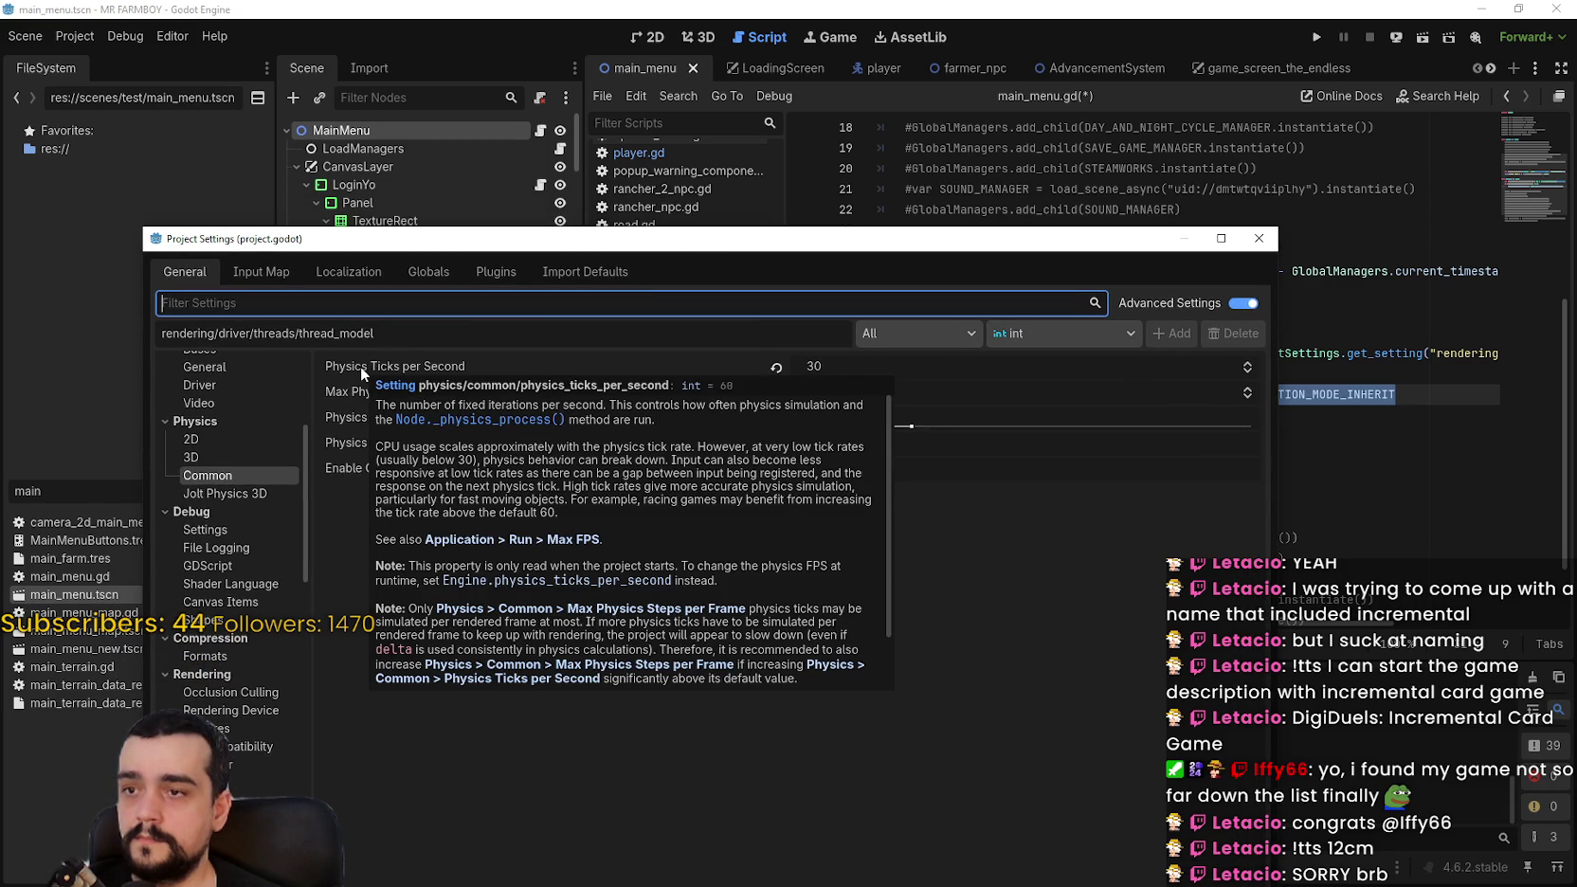
mouse_move(456, 241)
mouse_down()
mouse_move(587, 383)
mouse_move(538, 190)
mouse_move(509, 212)
mouse_move(542, 271)
mouse_up()
mouse_move(515, 411)
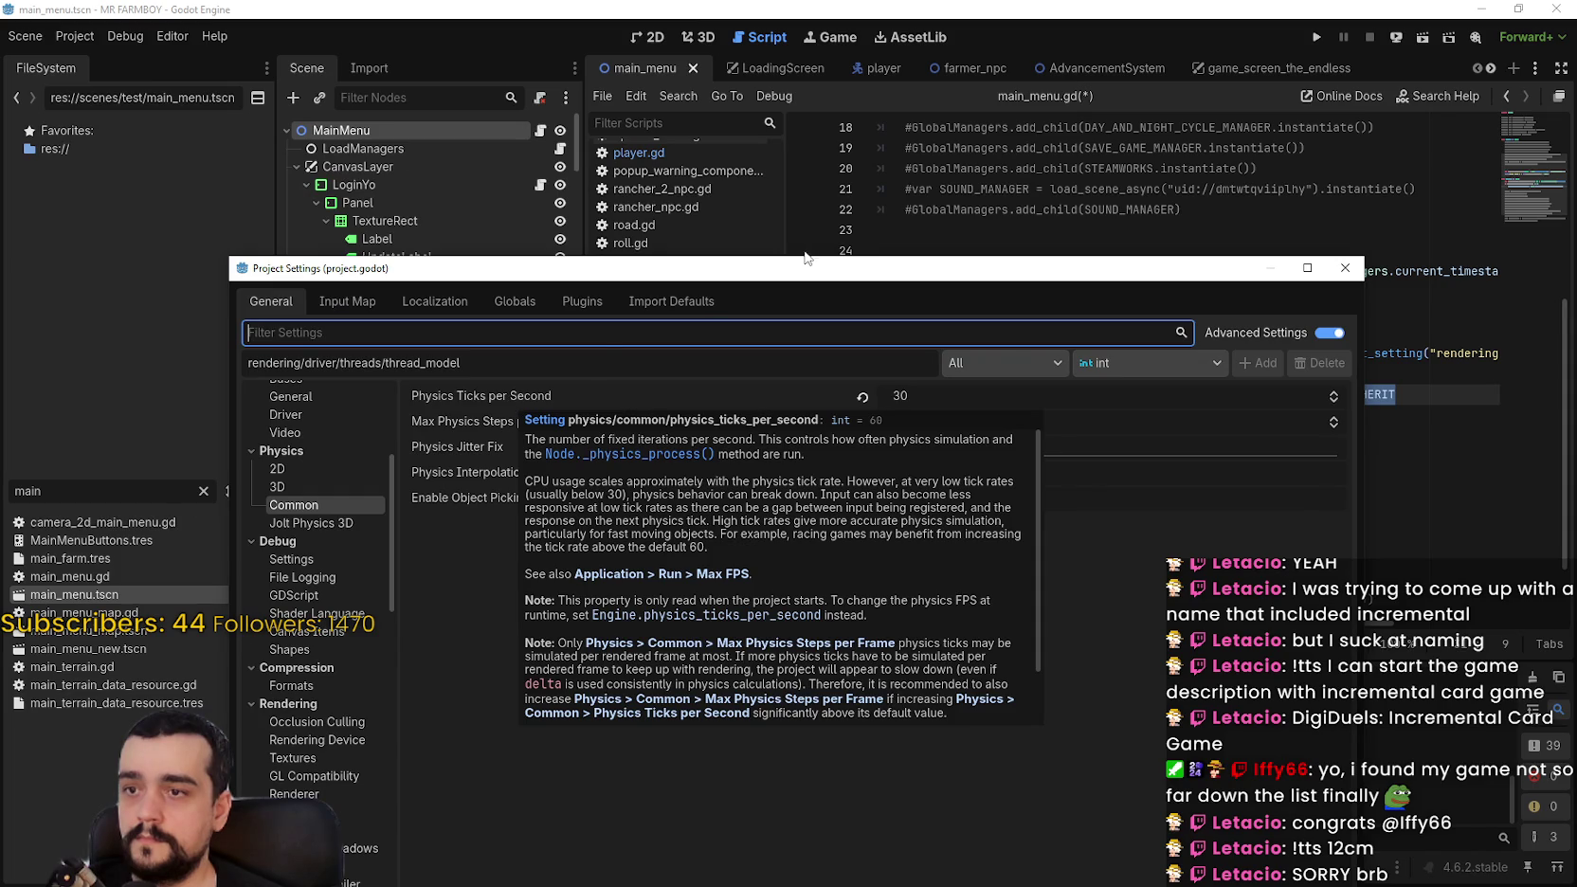
key(Escape)
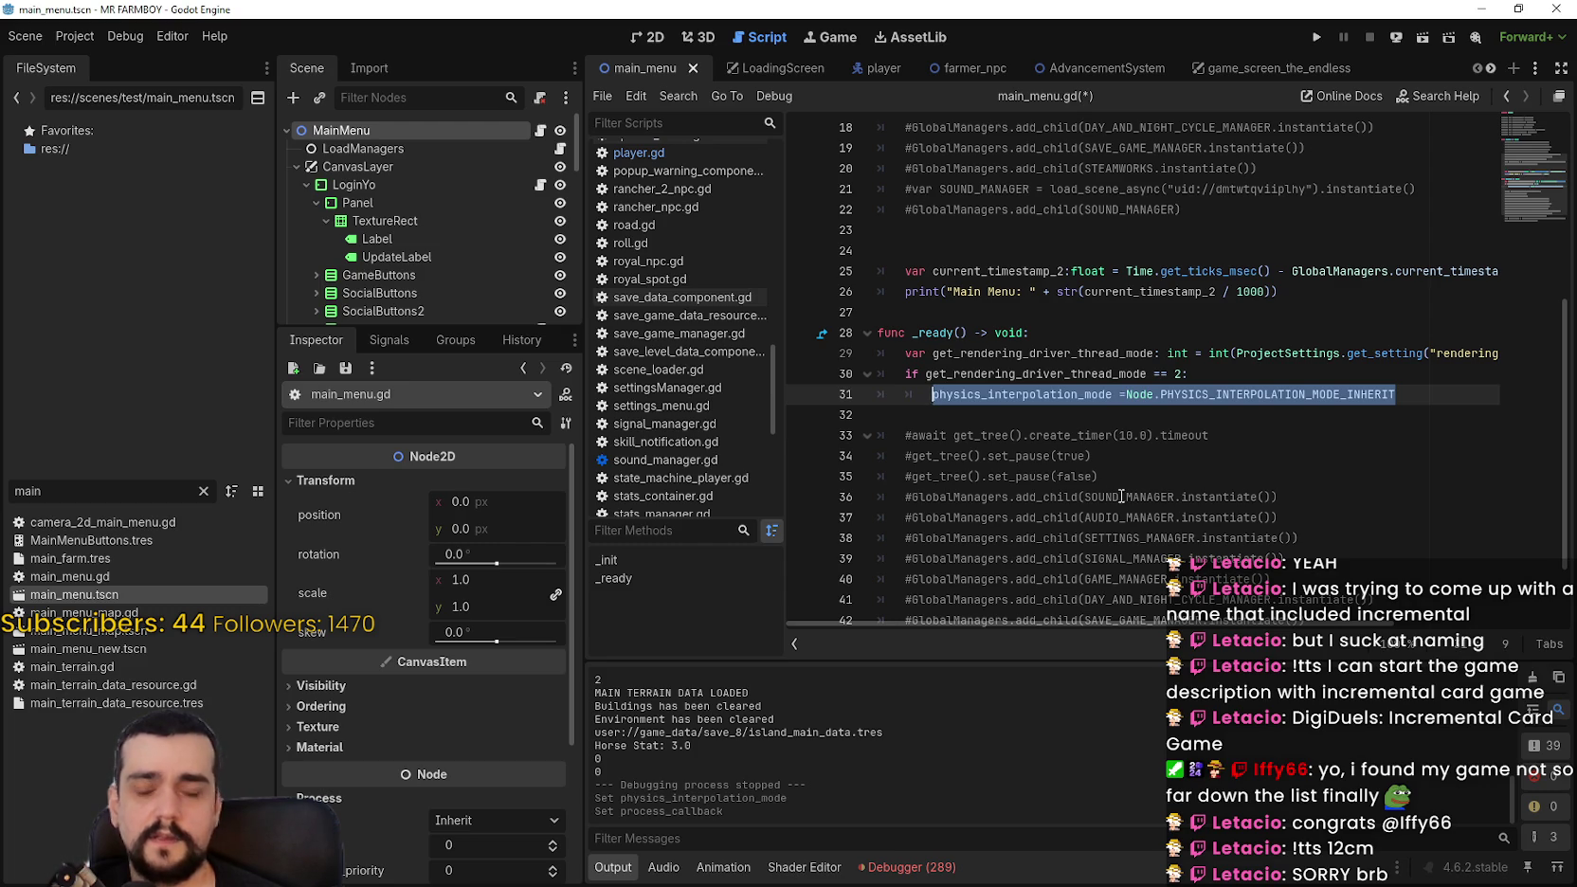
click(1371, 380)
Step: Add a new line inside the thread-mode check with an Engine method call, initially get_frames_drawn()
key(Return)
text(Engine.)
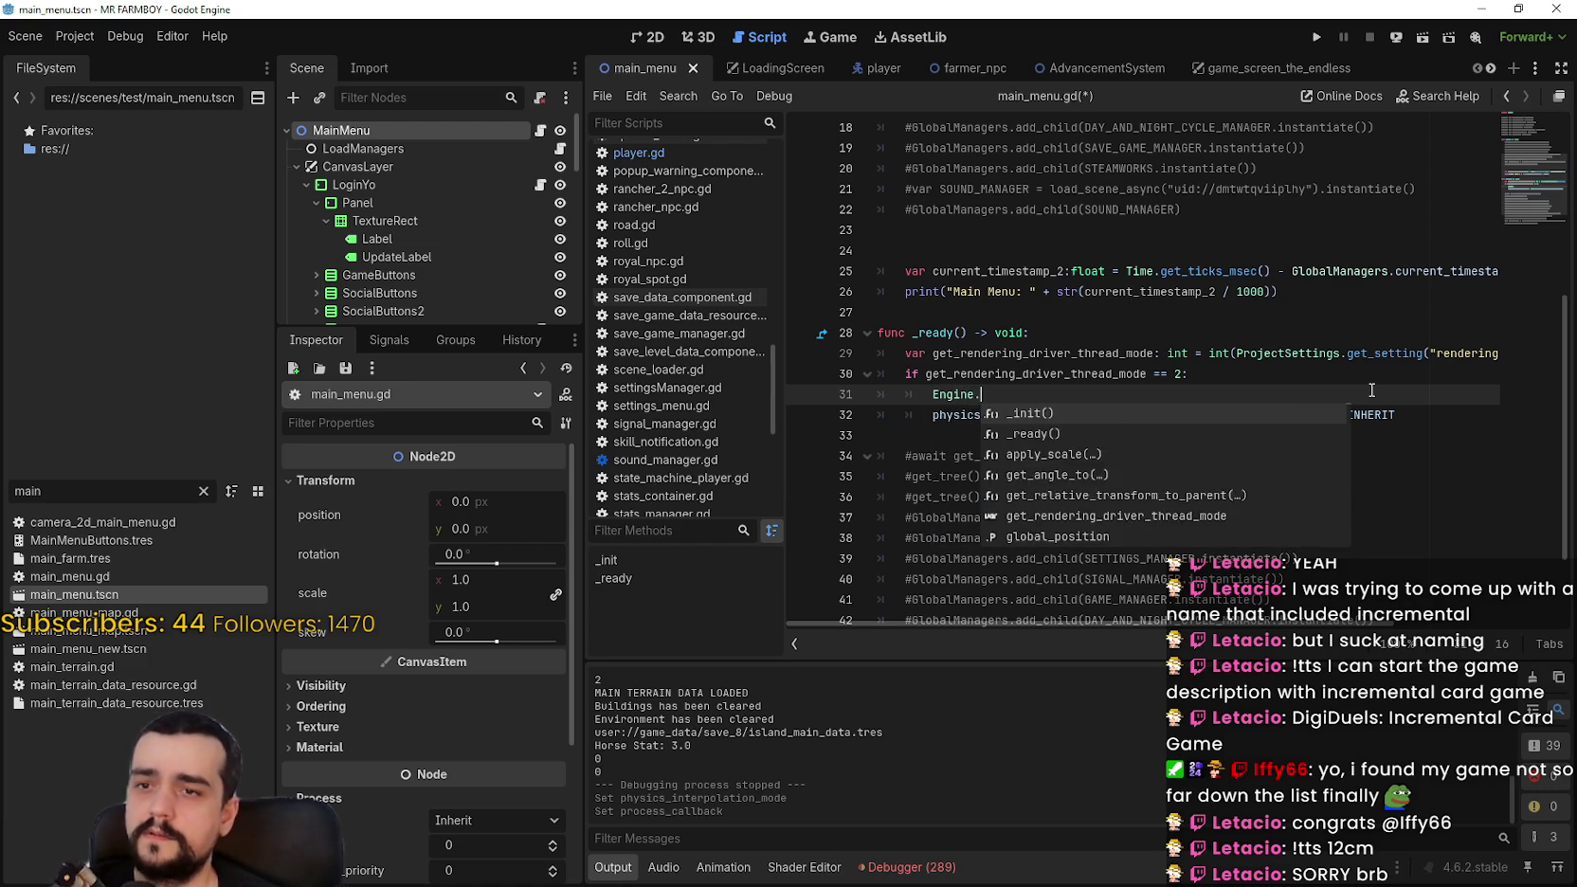
text(ren)
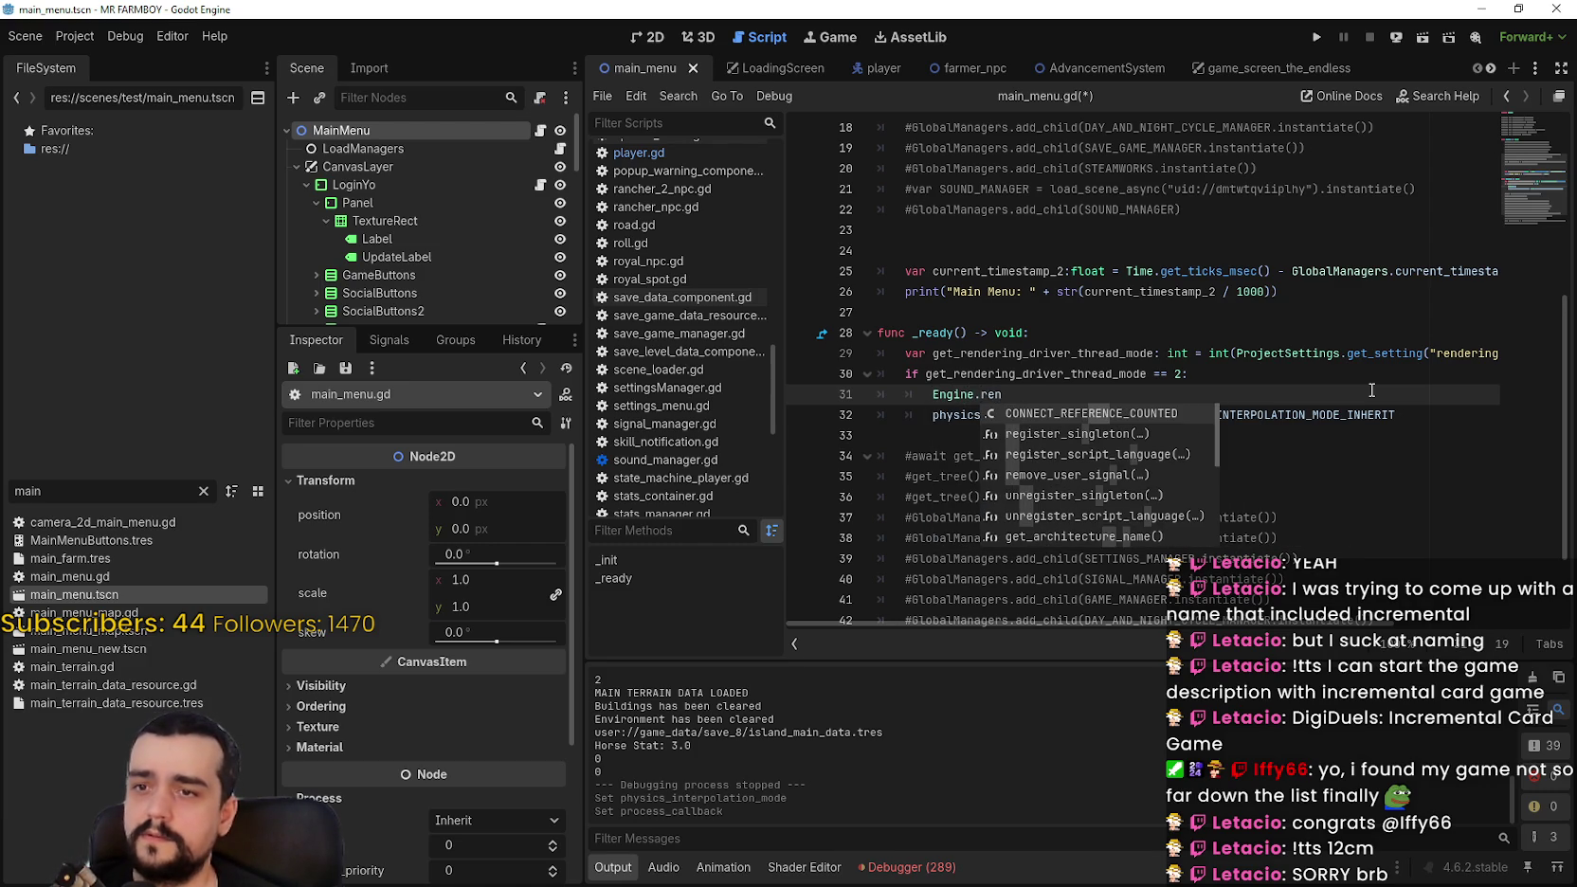
key(BackSpace)
key(BackSpace)
key(BackSpace)
text(g)
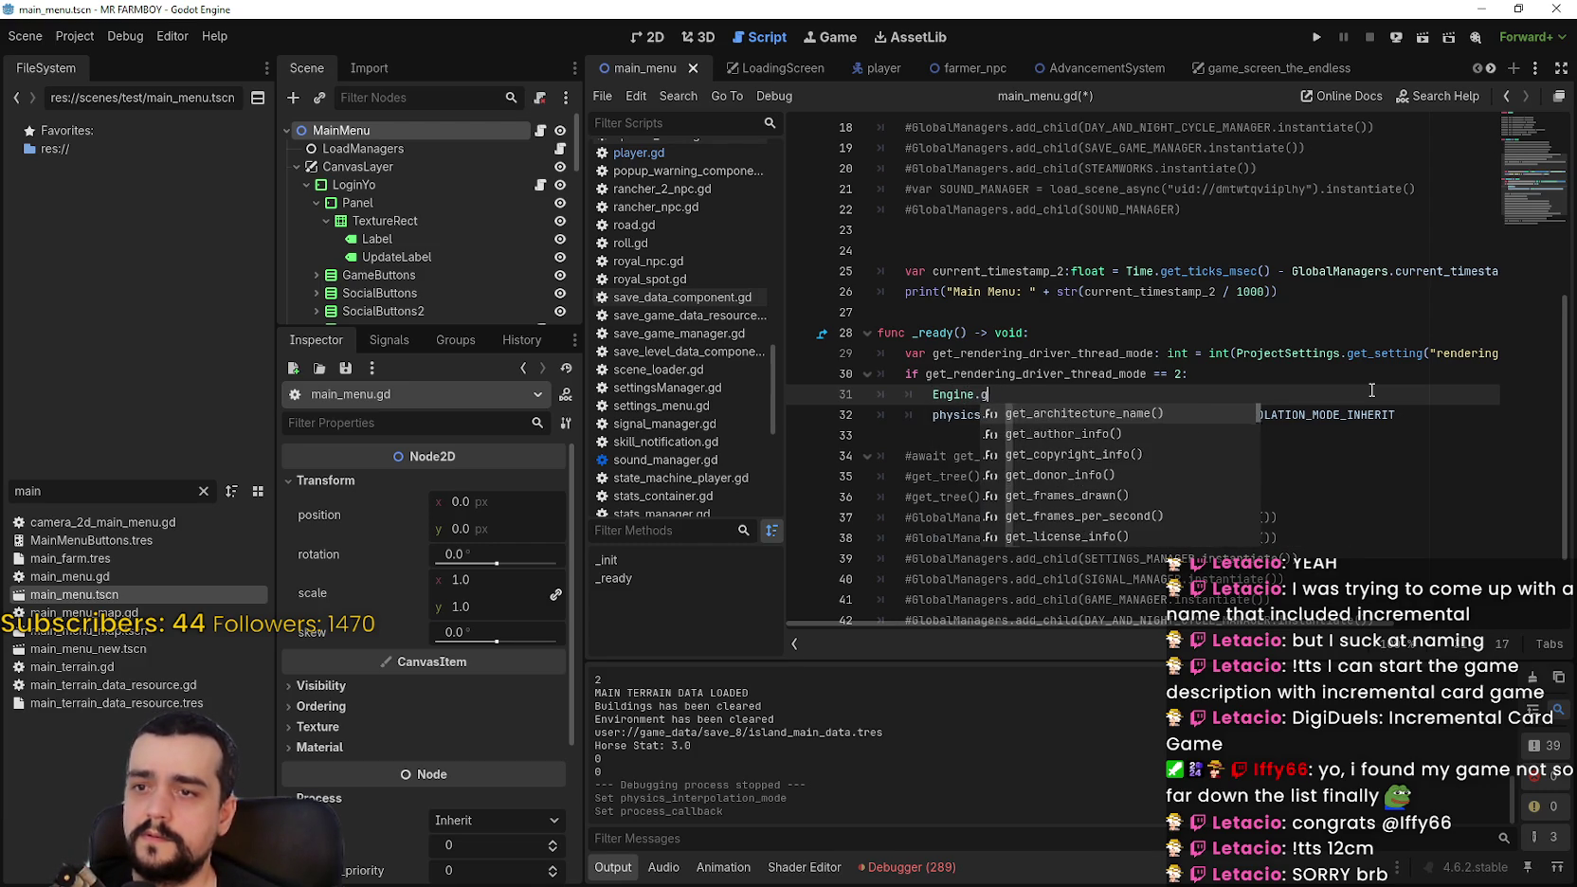
text(et_re)
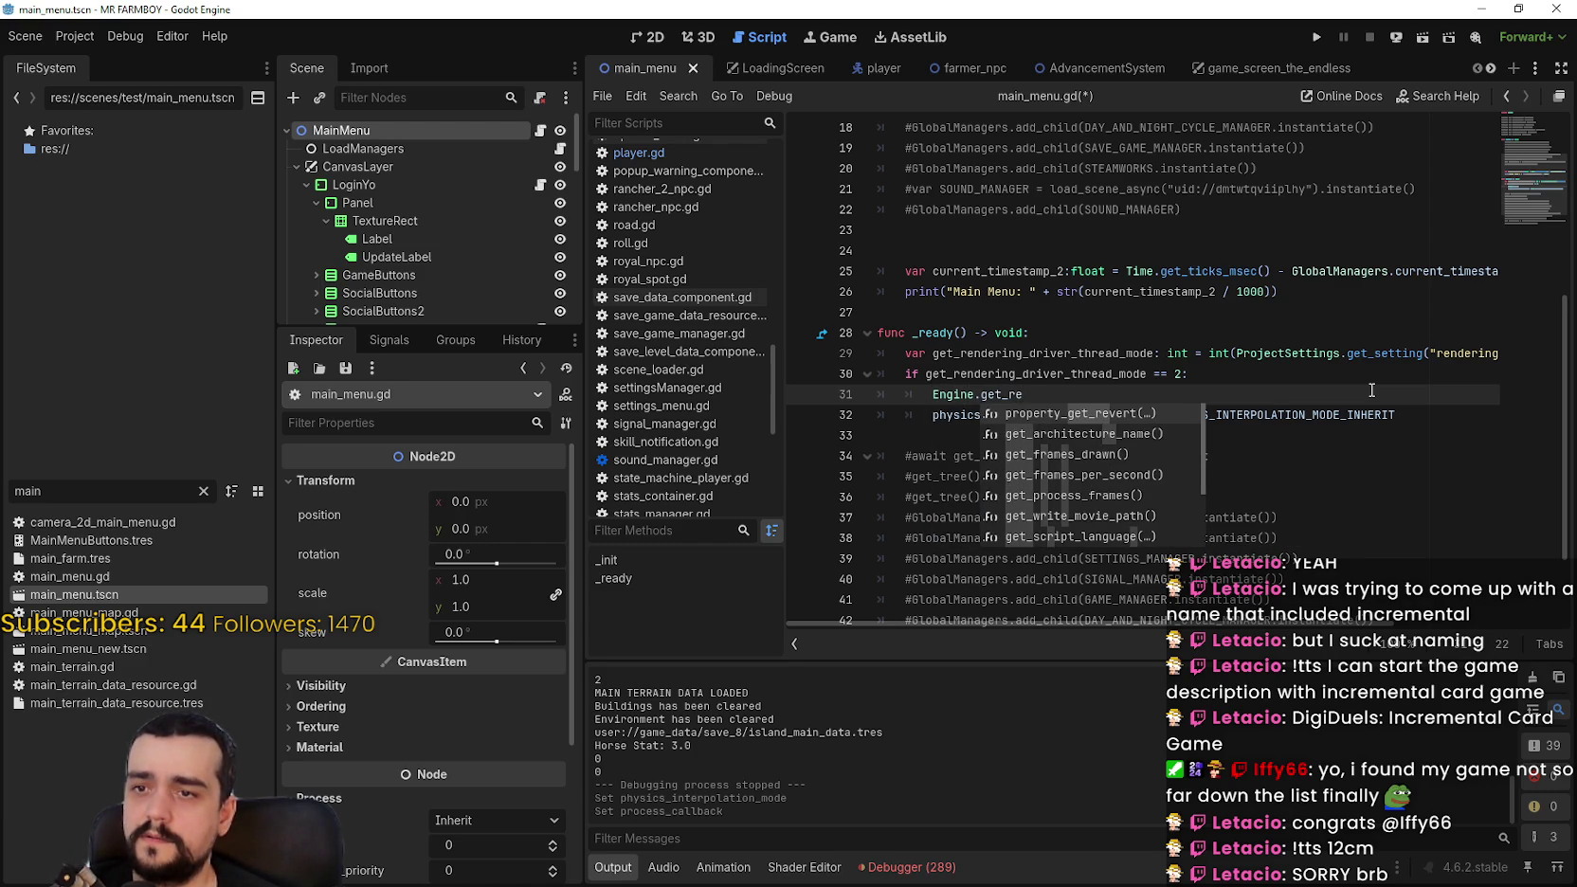
key(Down)
key(Down)
key(Down)
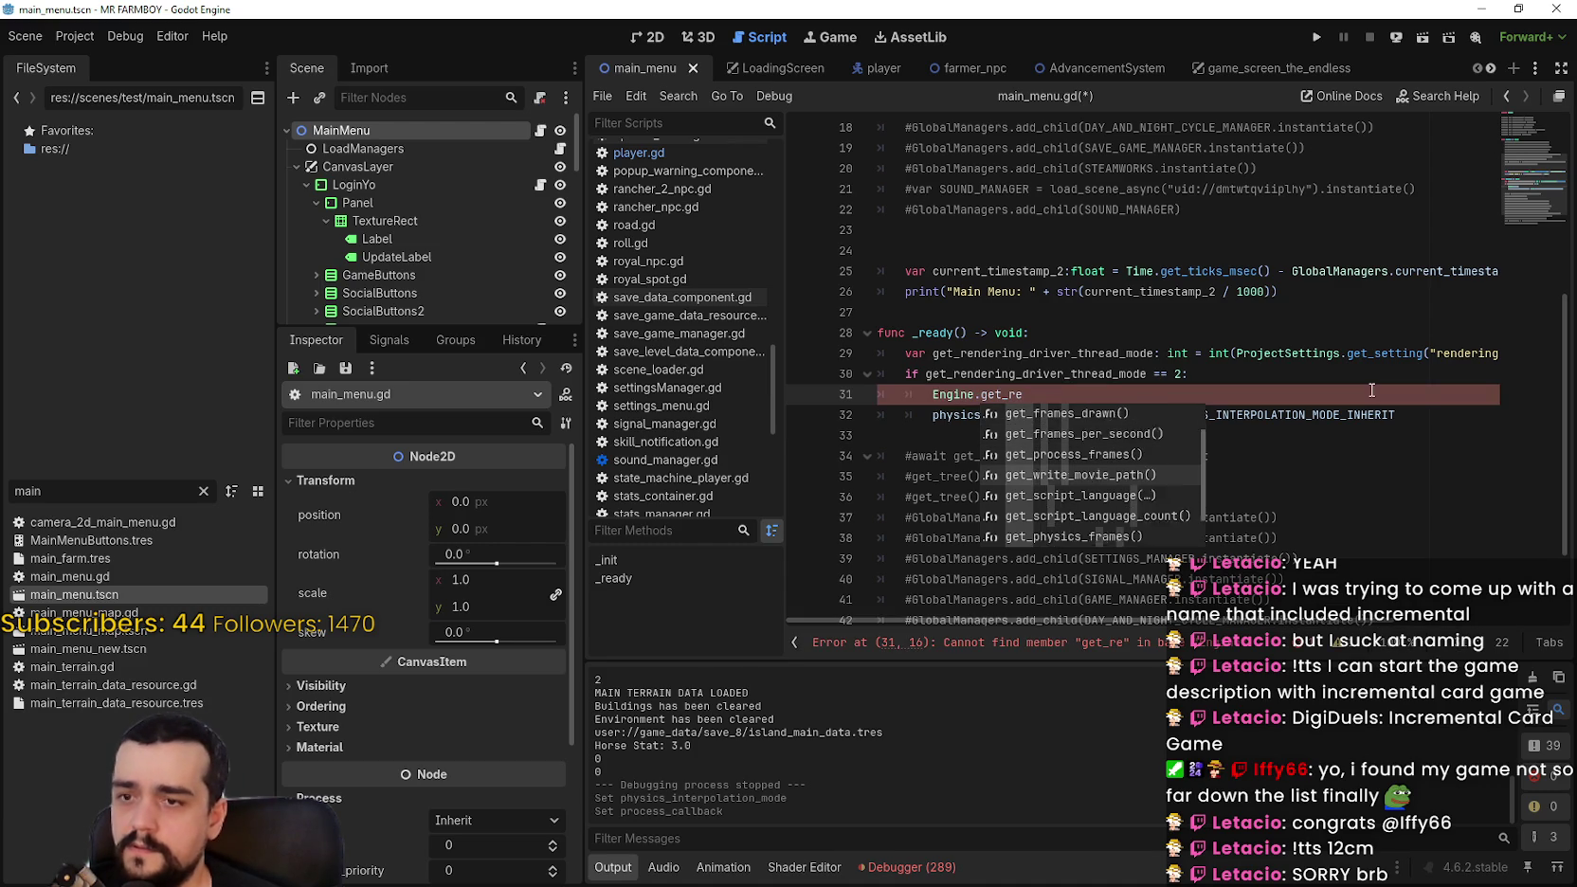
key(Up)
key(Up)
key(Up)
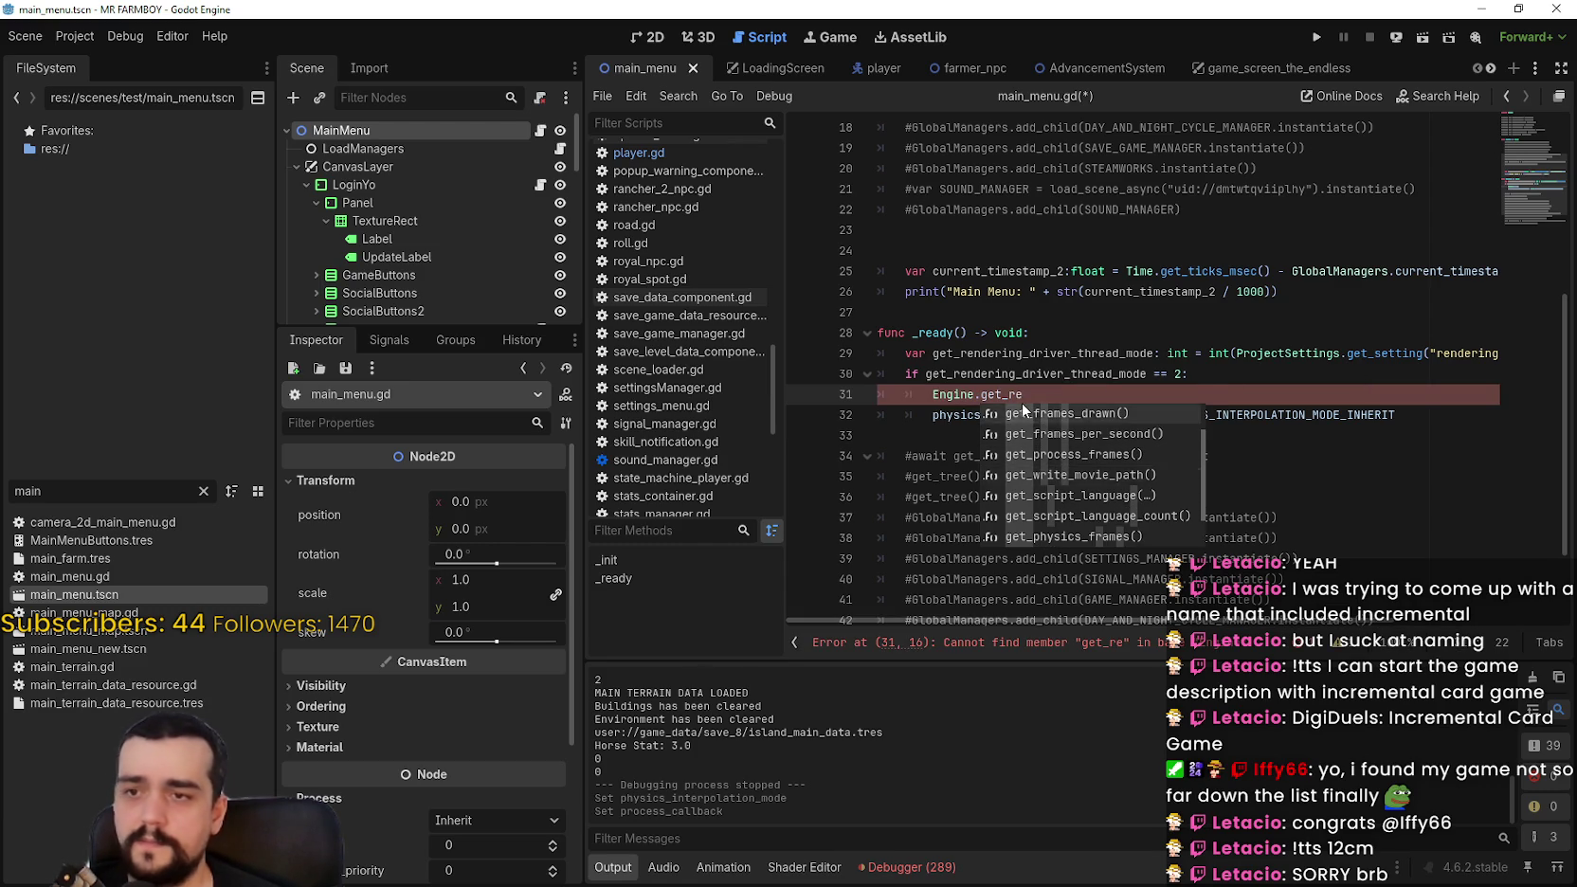
key(Return)
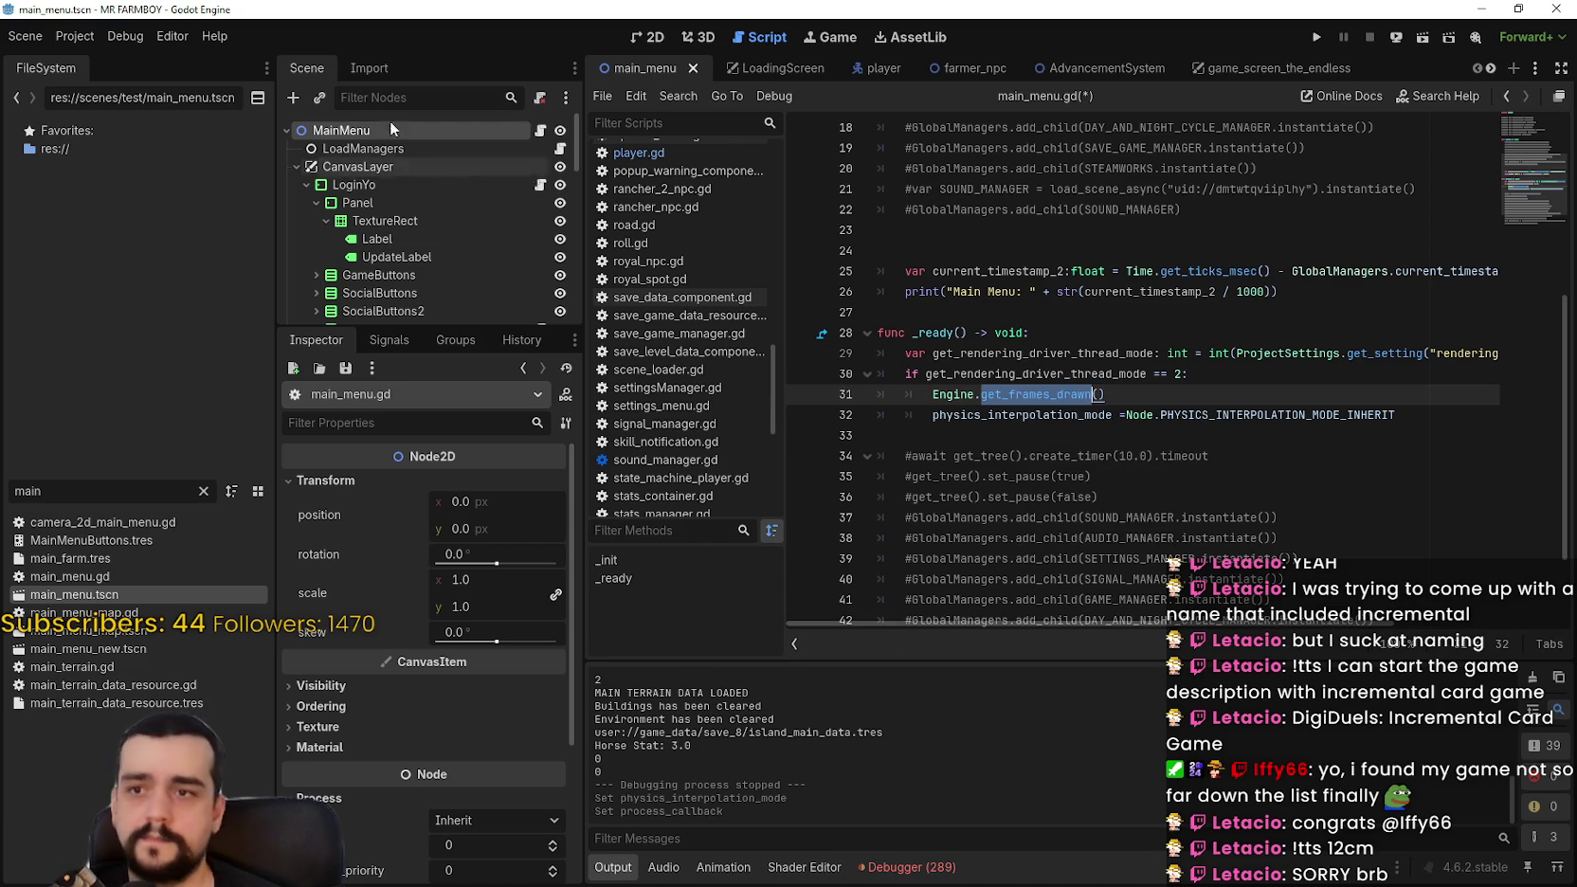
click(76, 36)
key(Escape)
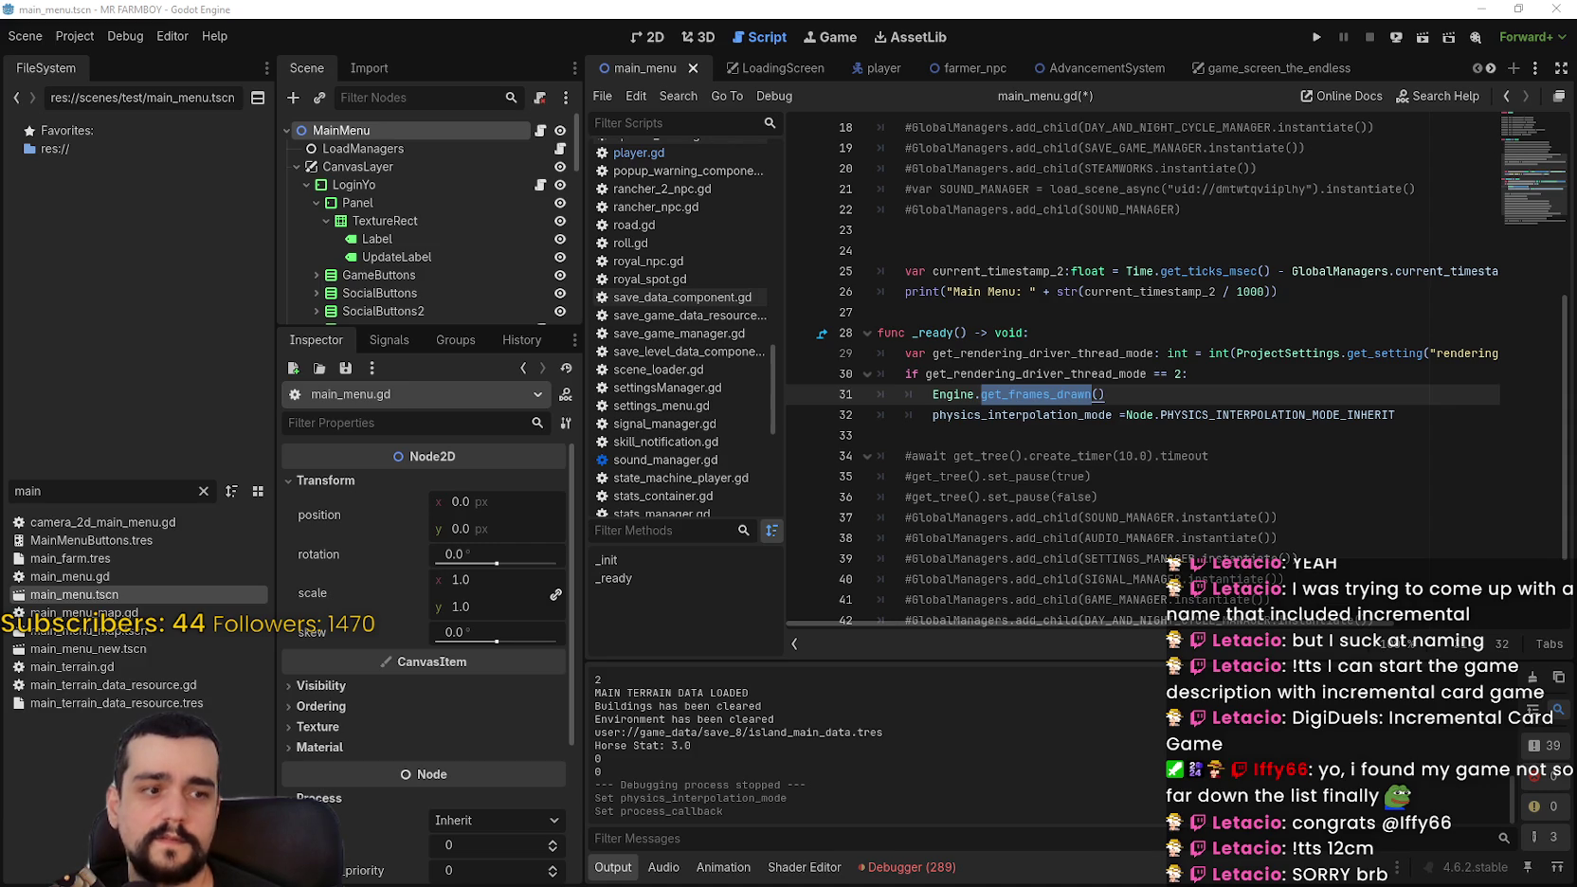
Step: Replace the call with Engine.physics_ticks_per_second = 60 and start a new line
click(1170, 387)
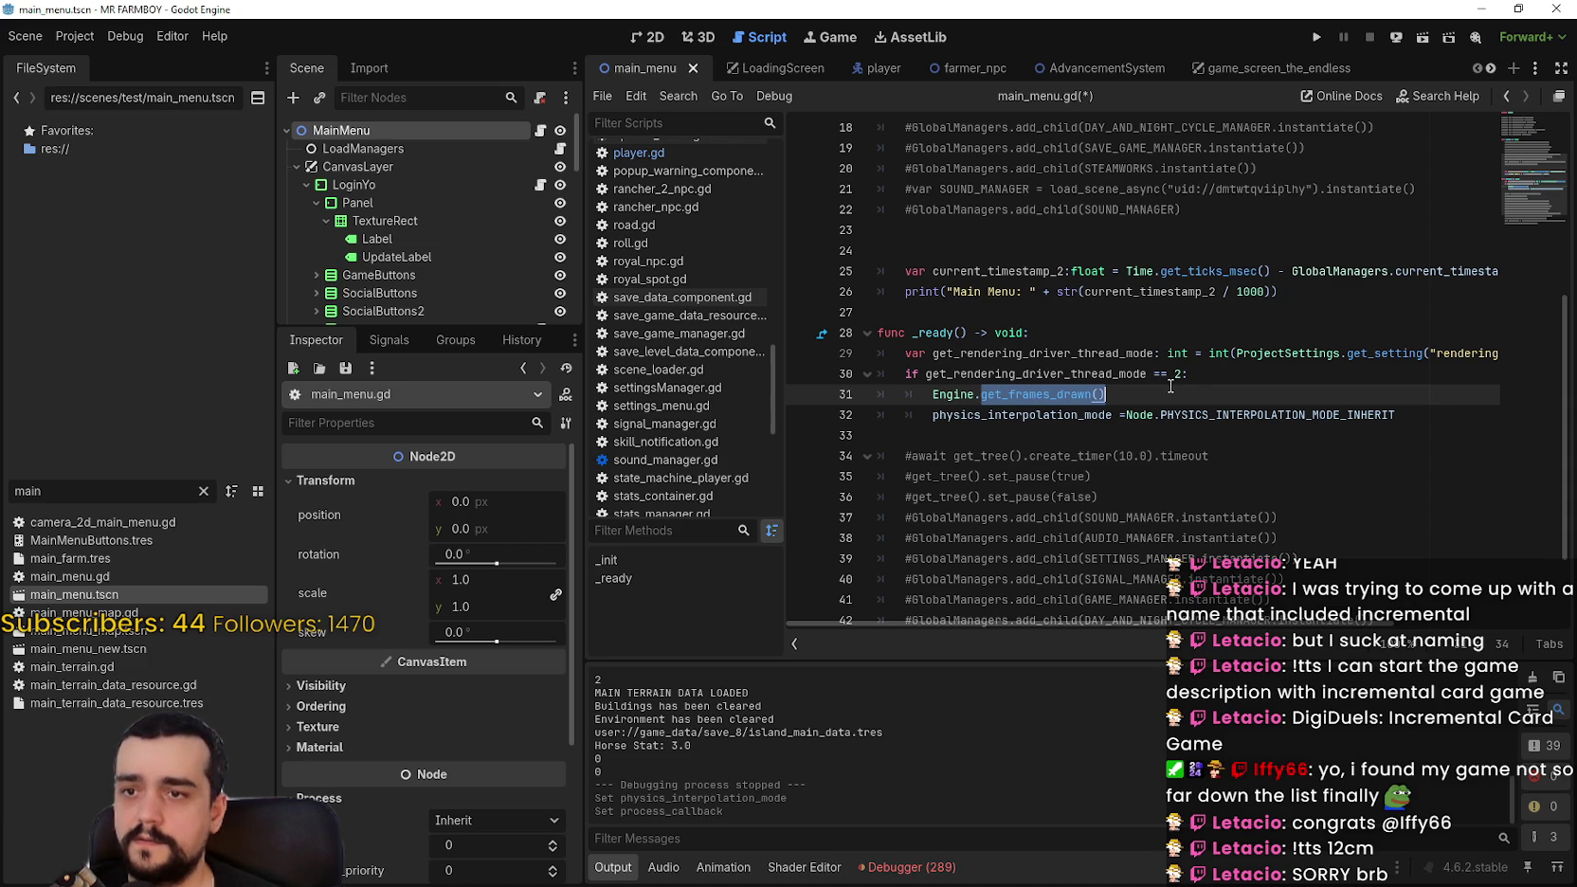
text(phy)
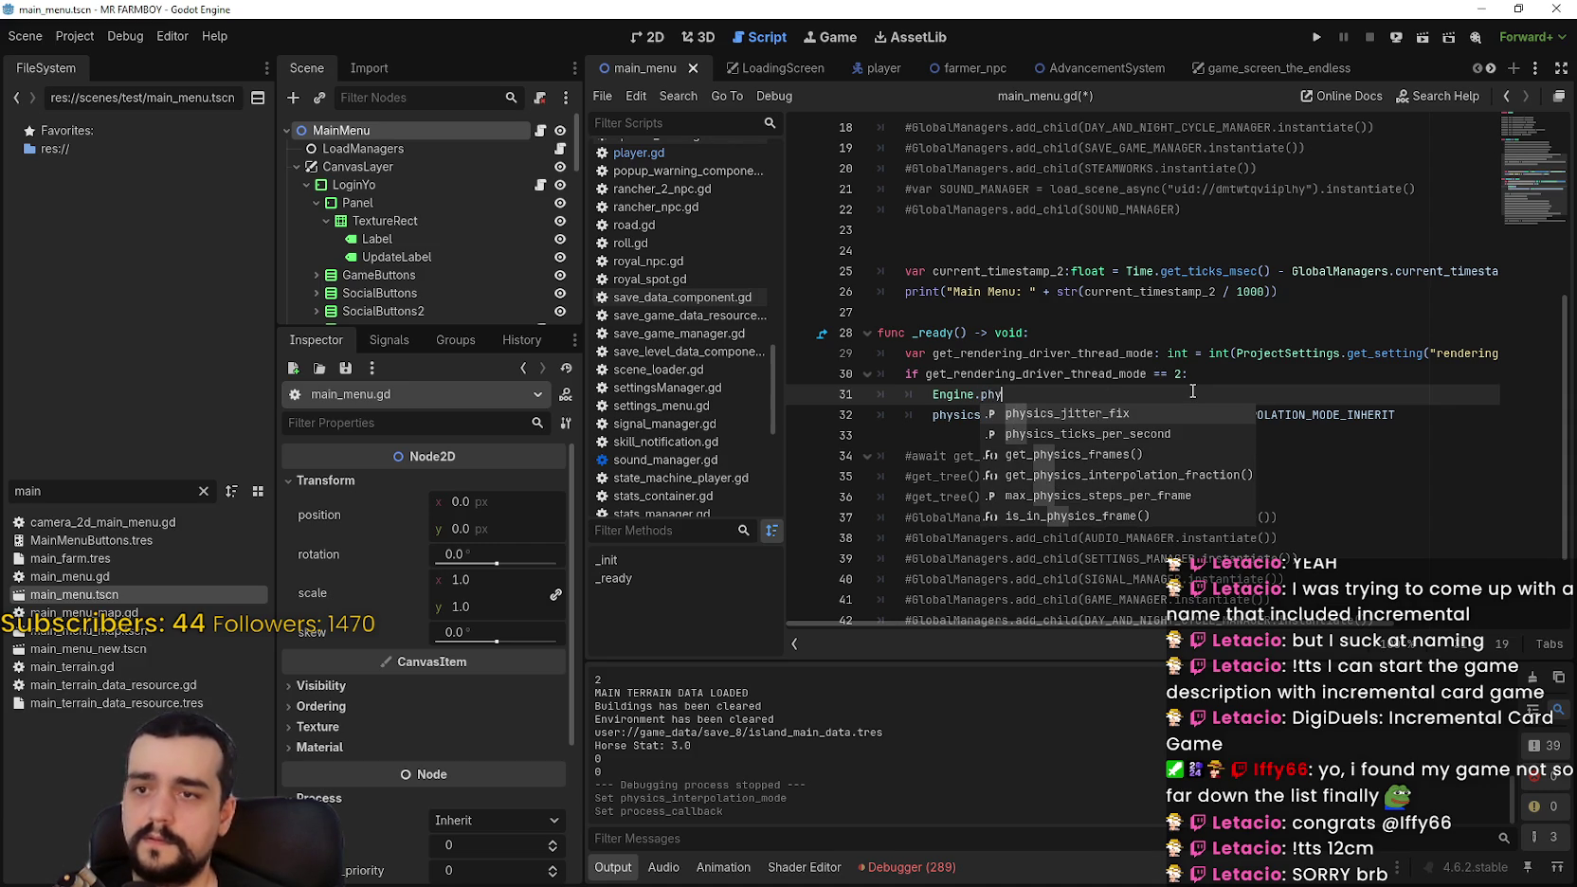
key(Down)
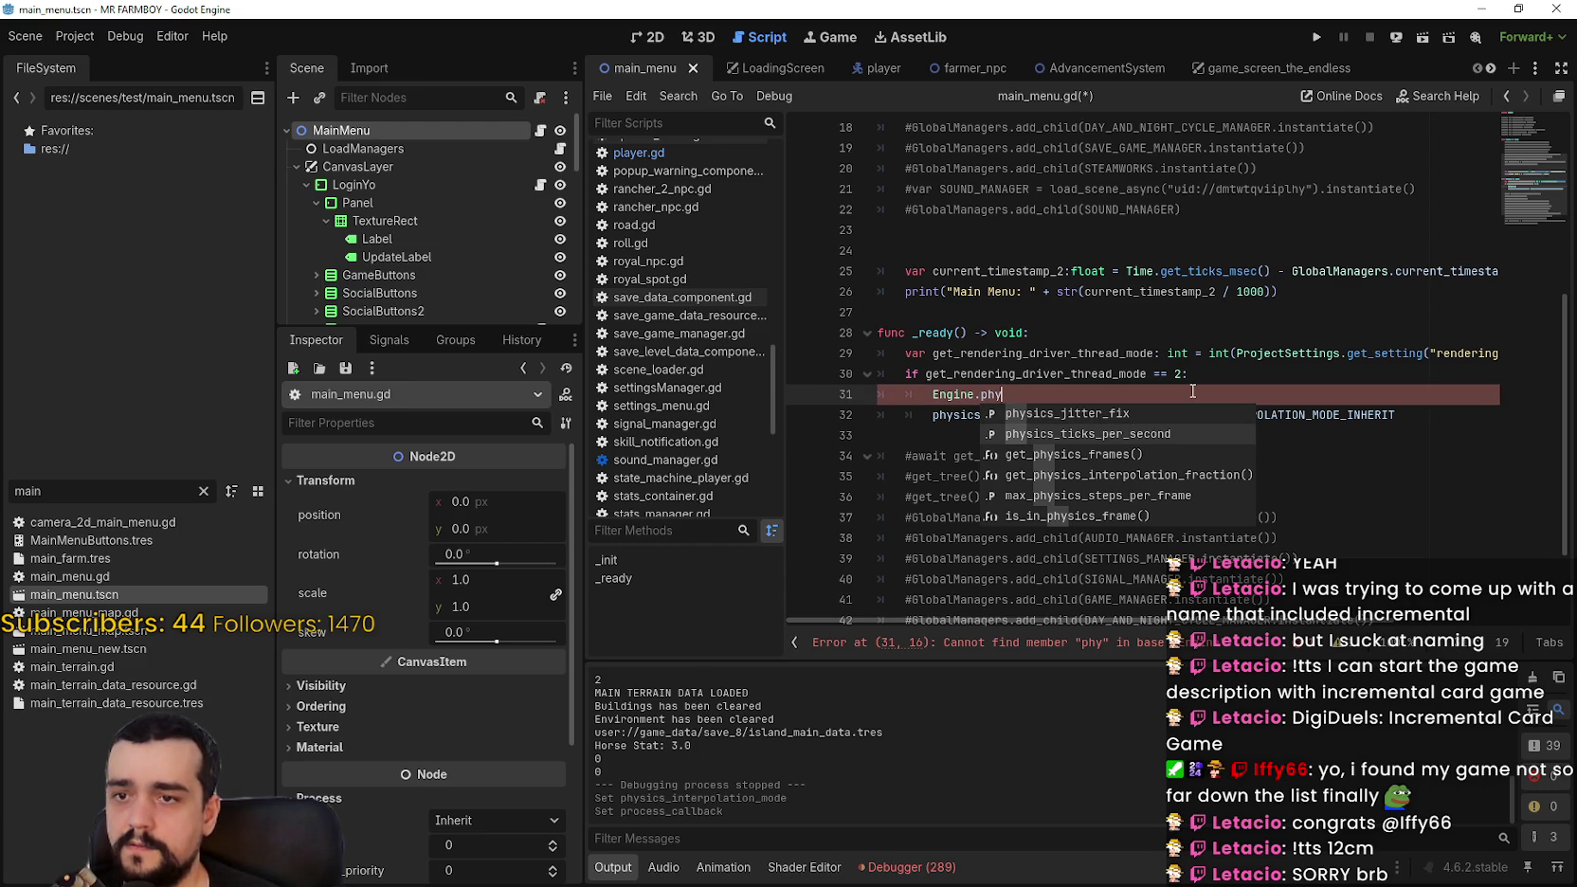
key(Return)
text(= 60)
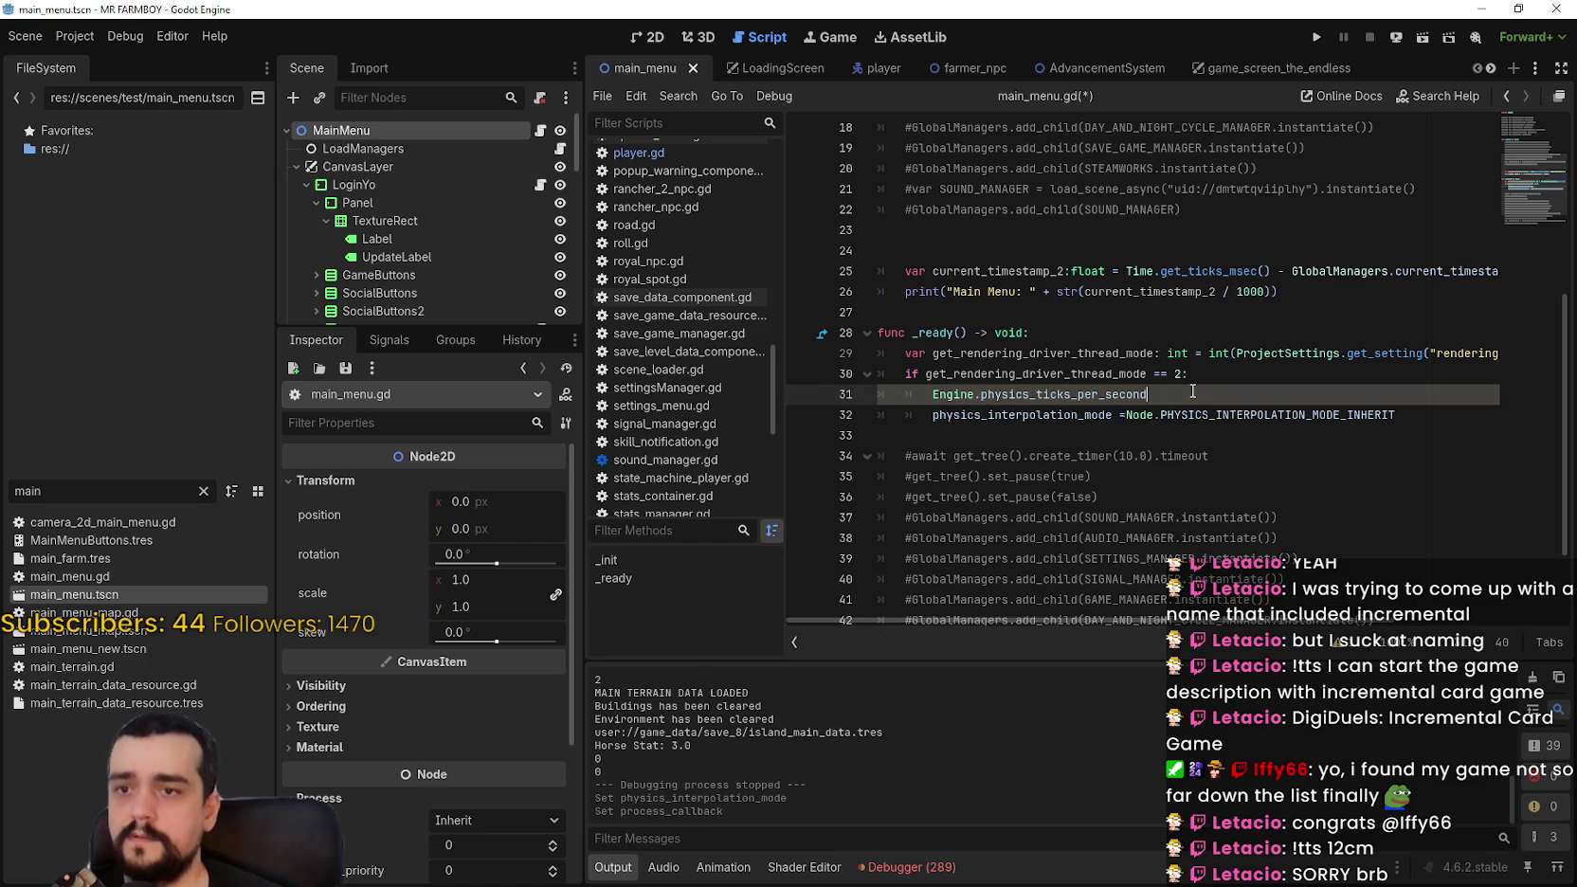
key(Return)
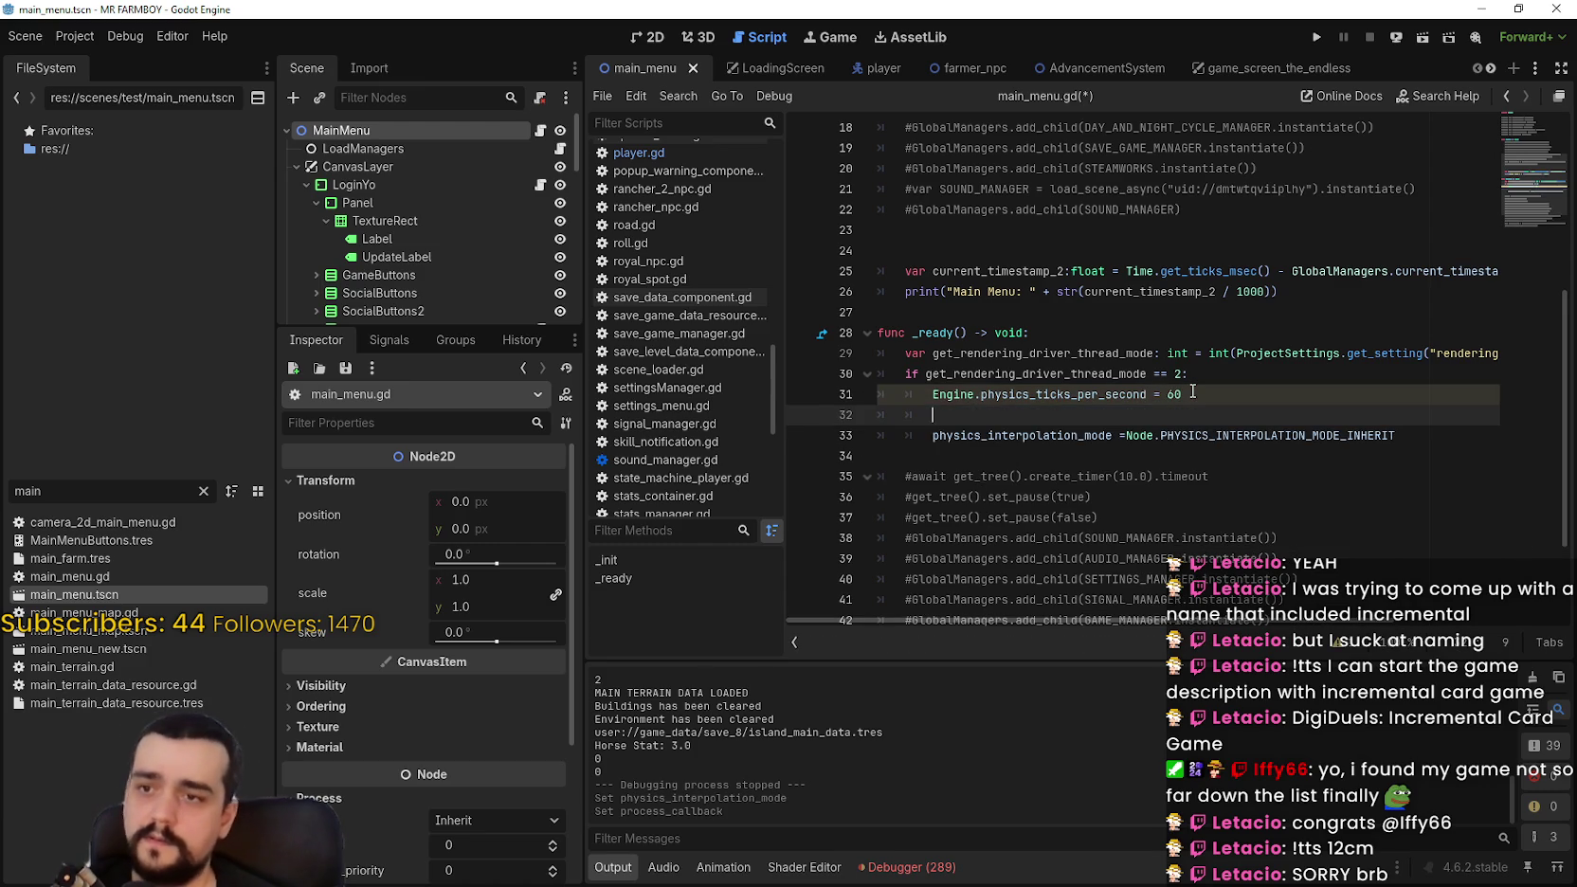
Step: Start typing Engine.inter on line 32, then look up interpolation in Project Settings
text(Eng.)
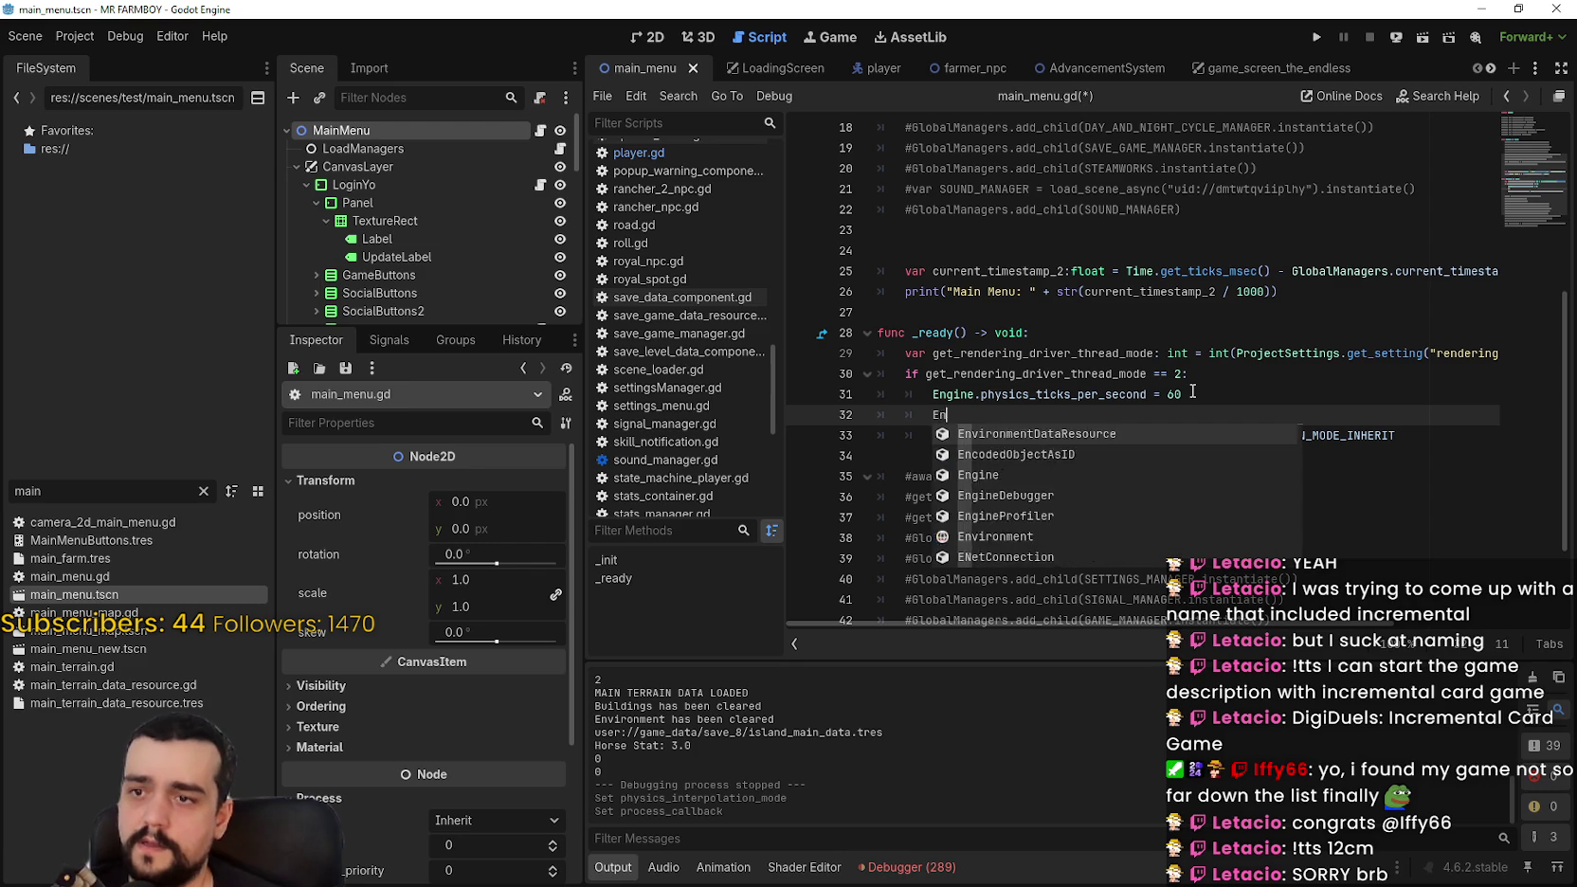
key(BackSpace)
text(i)
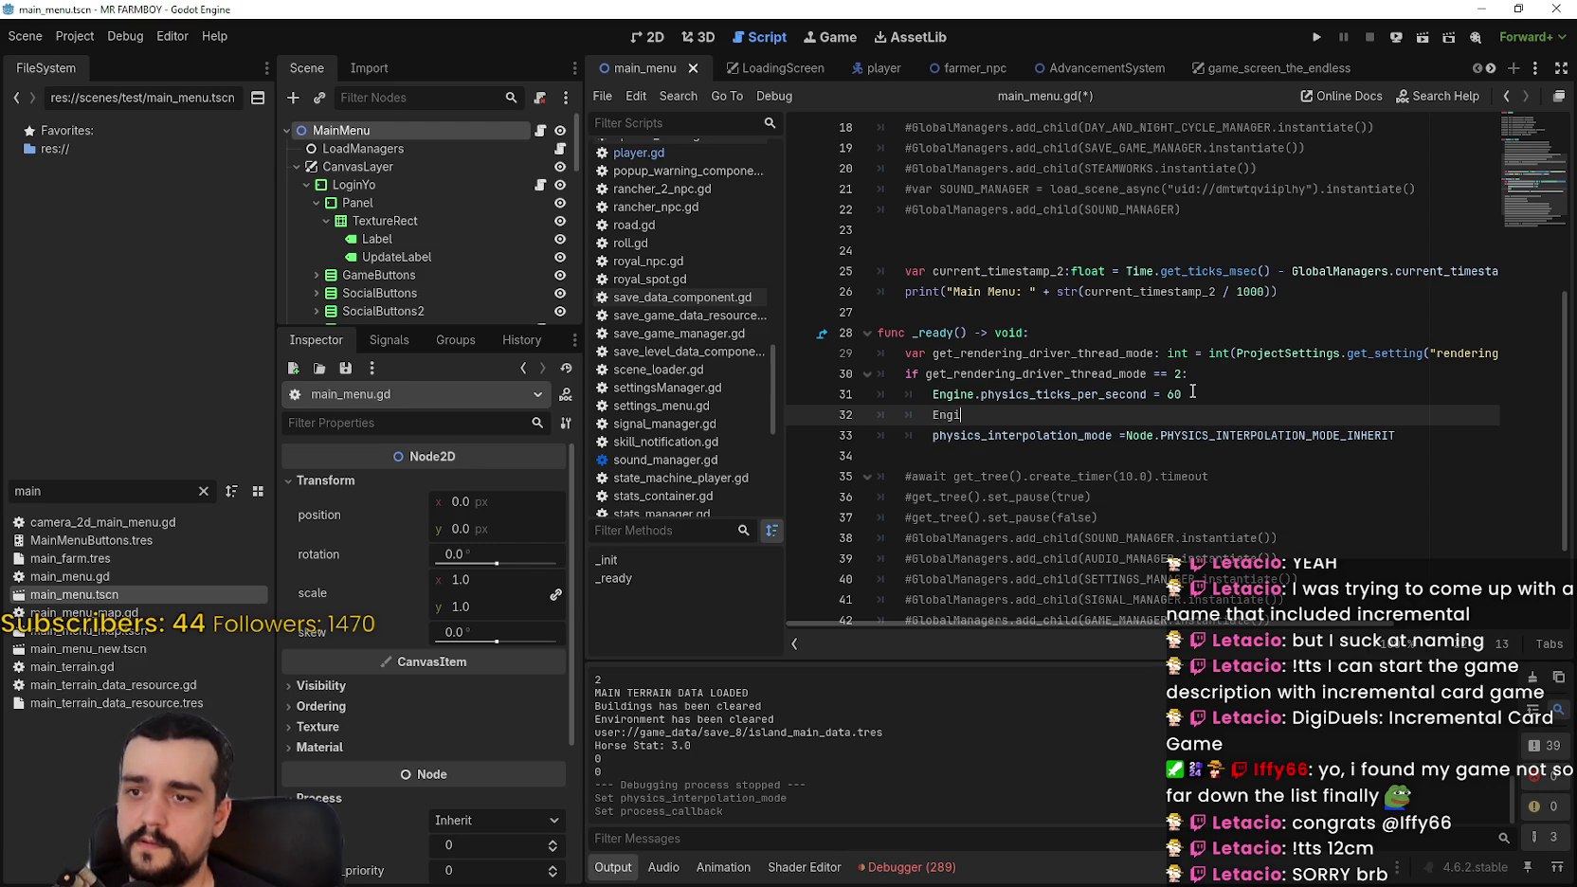
text(ne.inter)
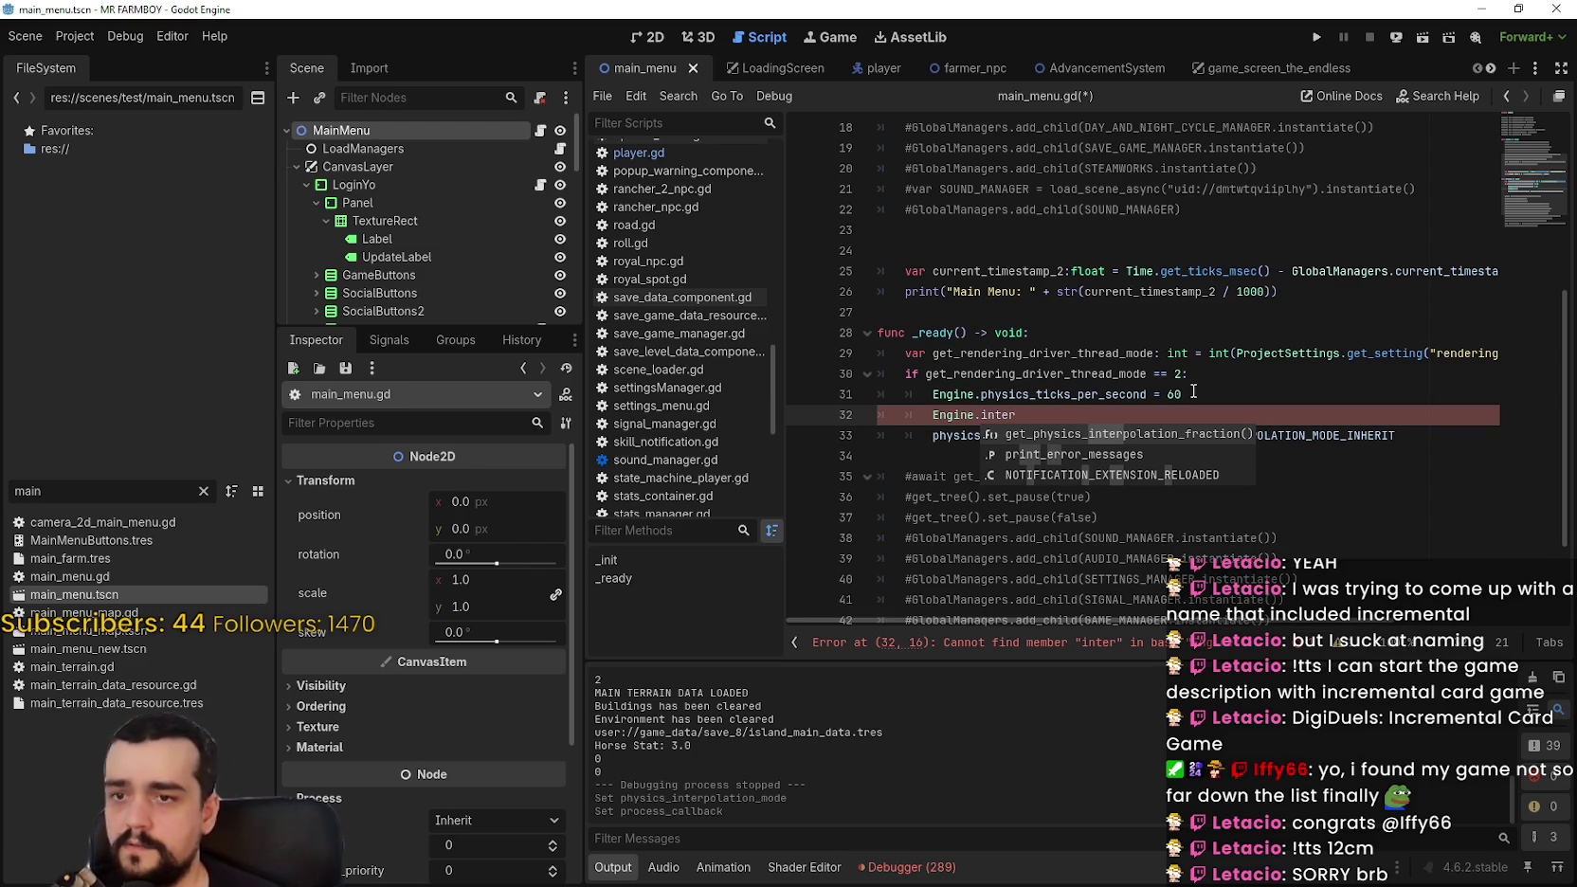
click(1143, 373)
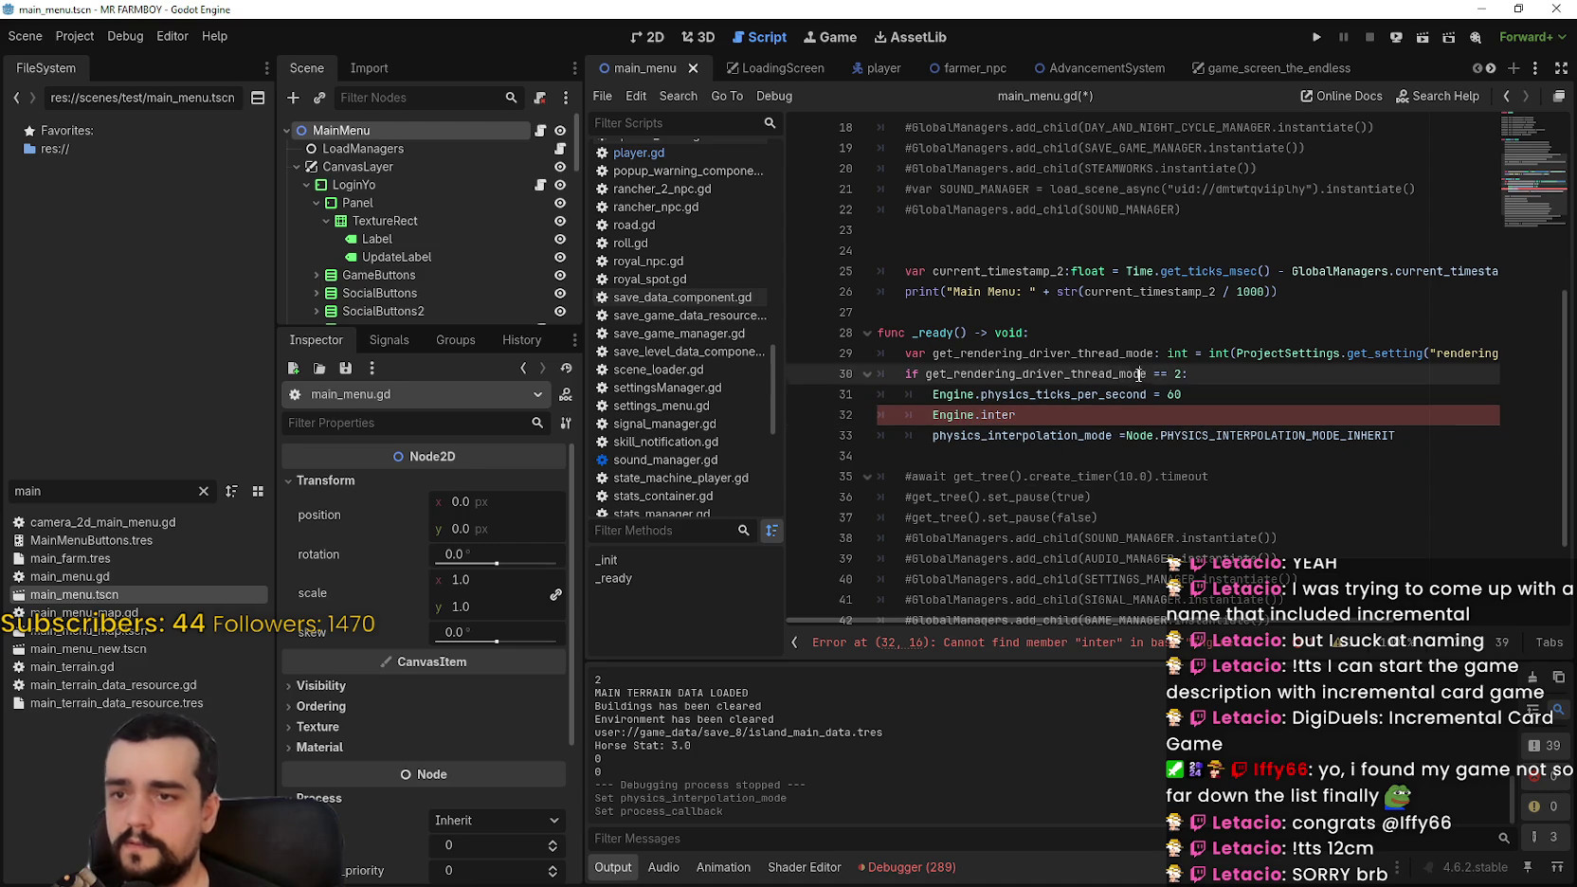
click(75, 36)
click(99, 60)
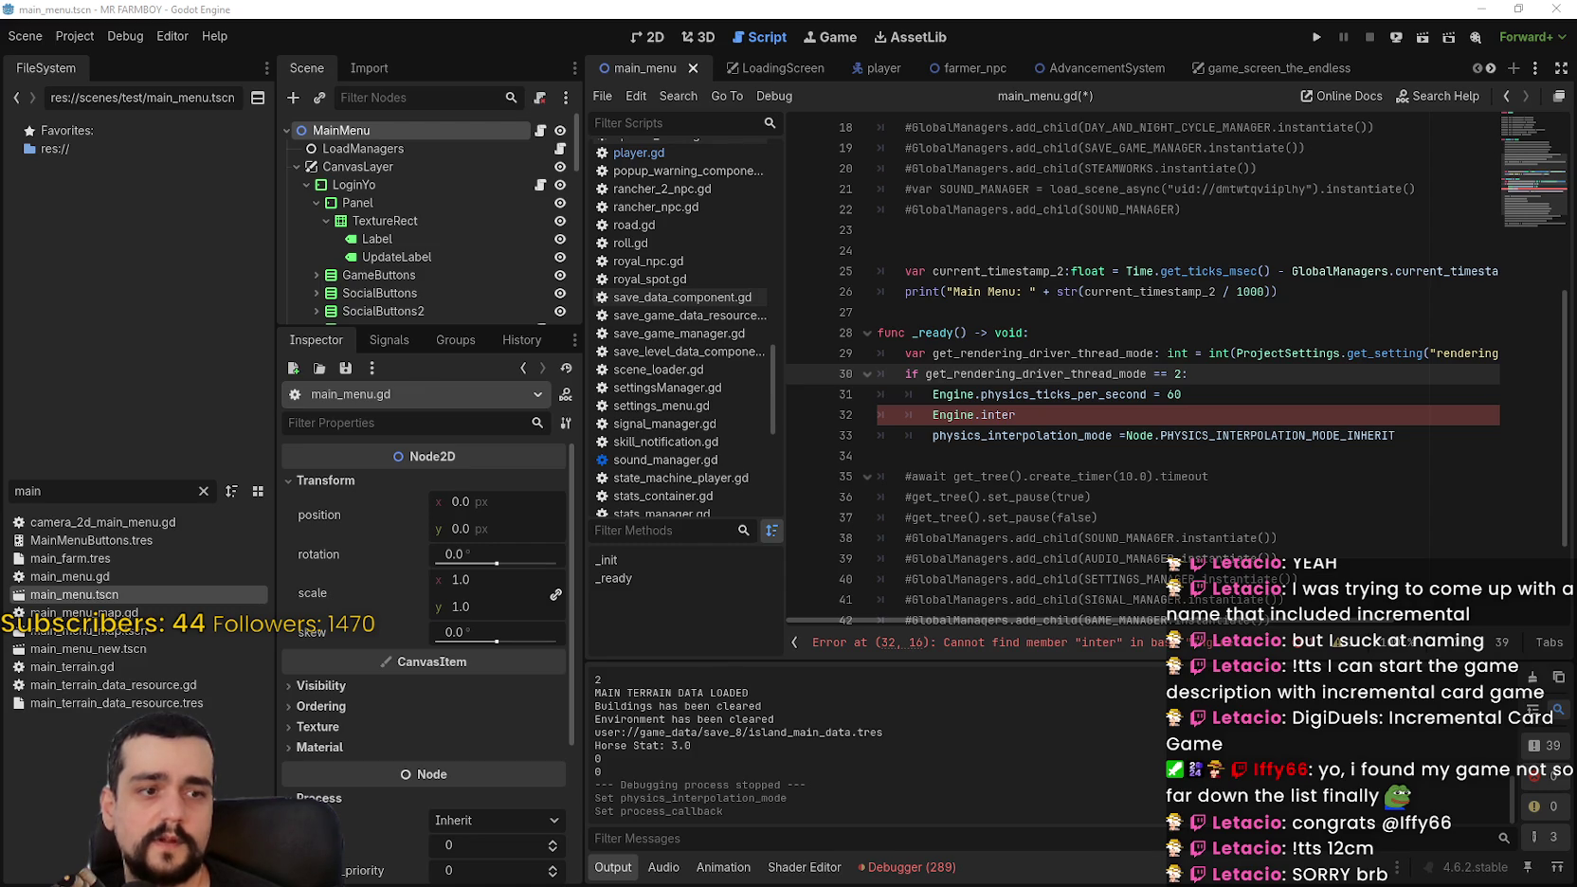
Step: Retype the line as Engine.physics_inter, accepting the get_physics_interpolation_fraction() suggestion
click(1075, 423)
key(BackSpace)
key(BackSpace)
key(BackSpace)
text(p)
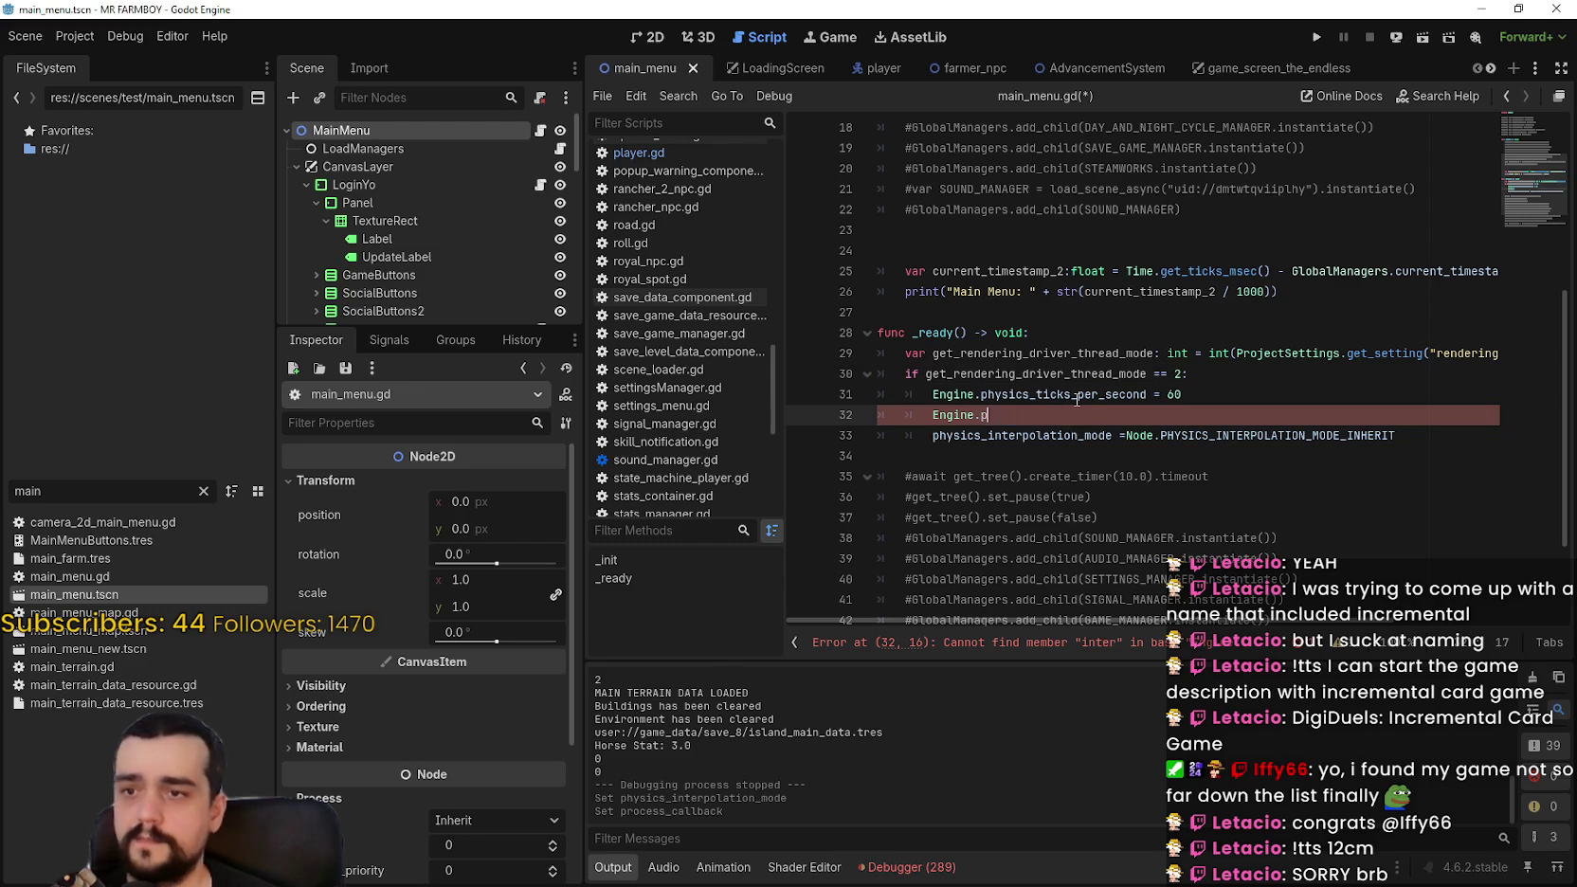
text(hysi)
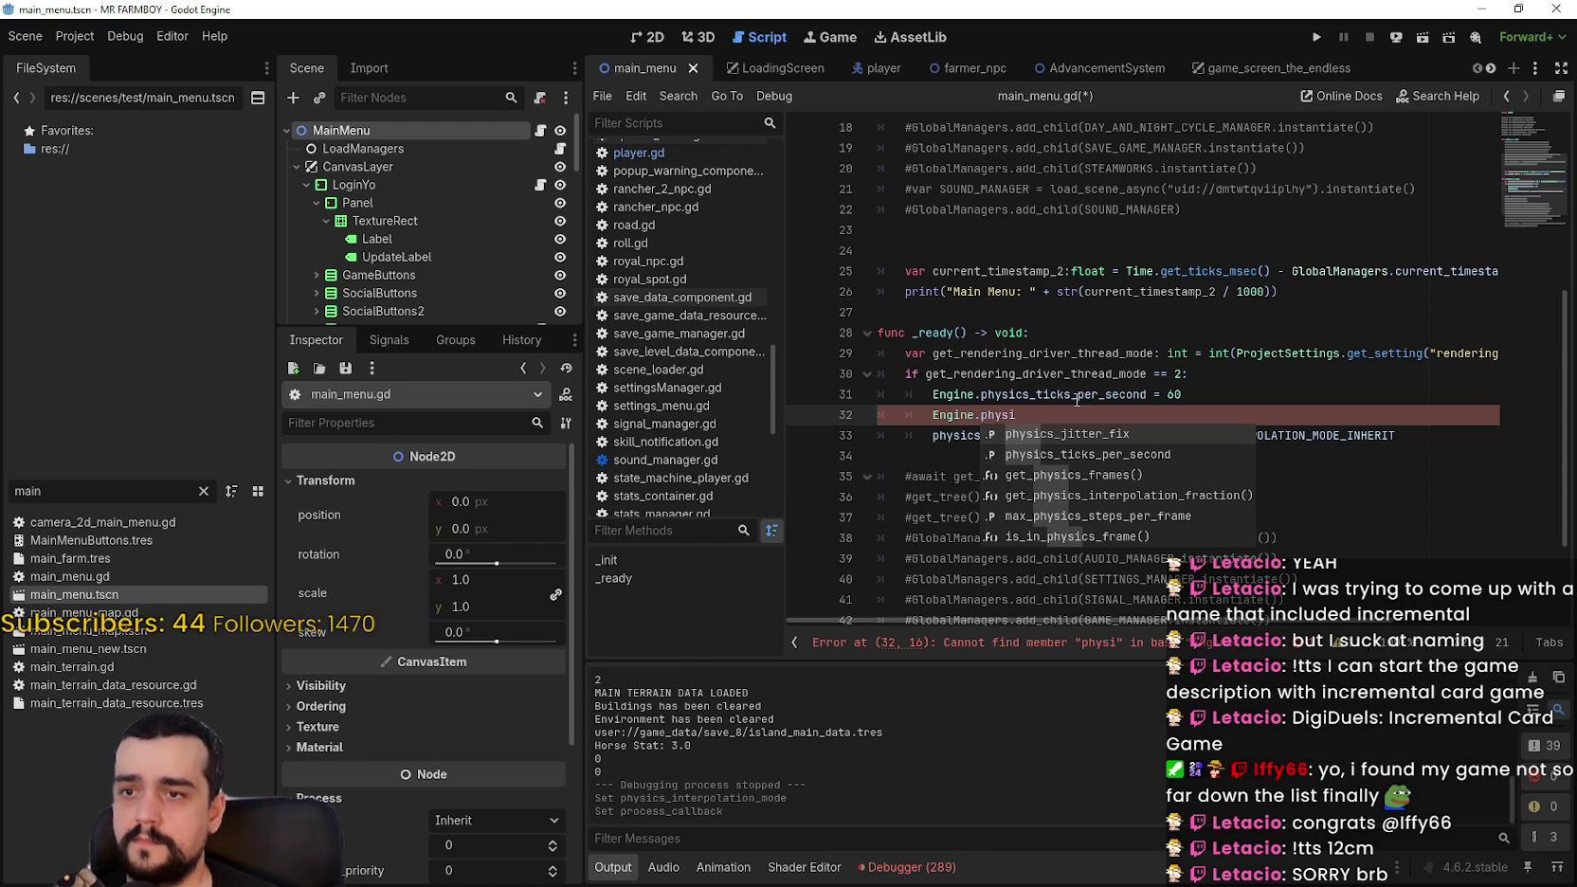
text(cs_in)
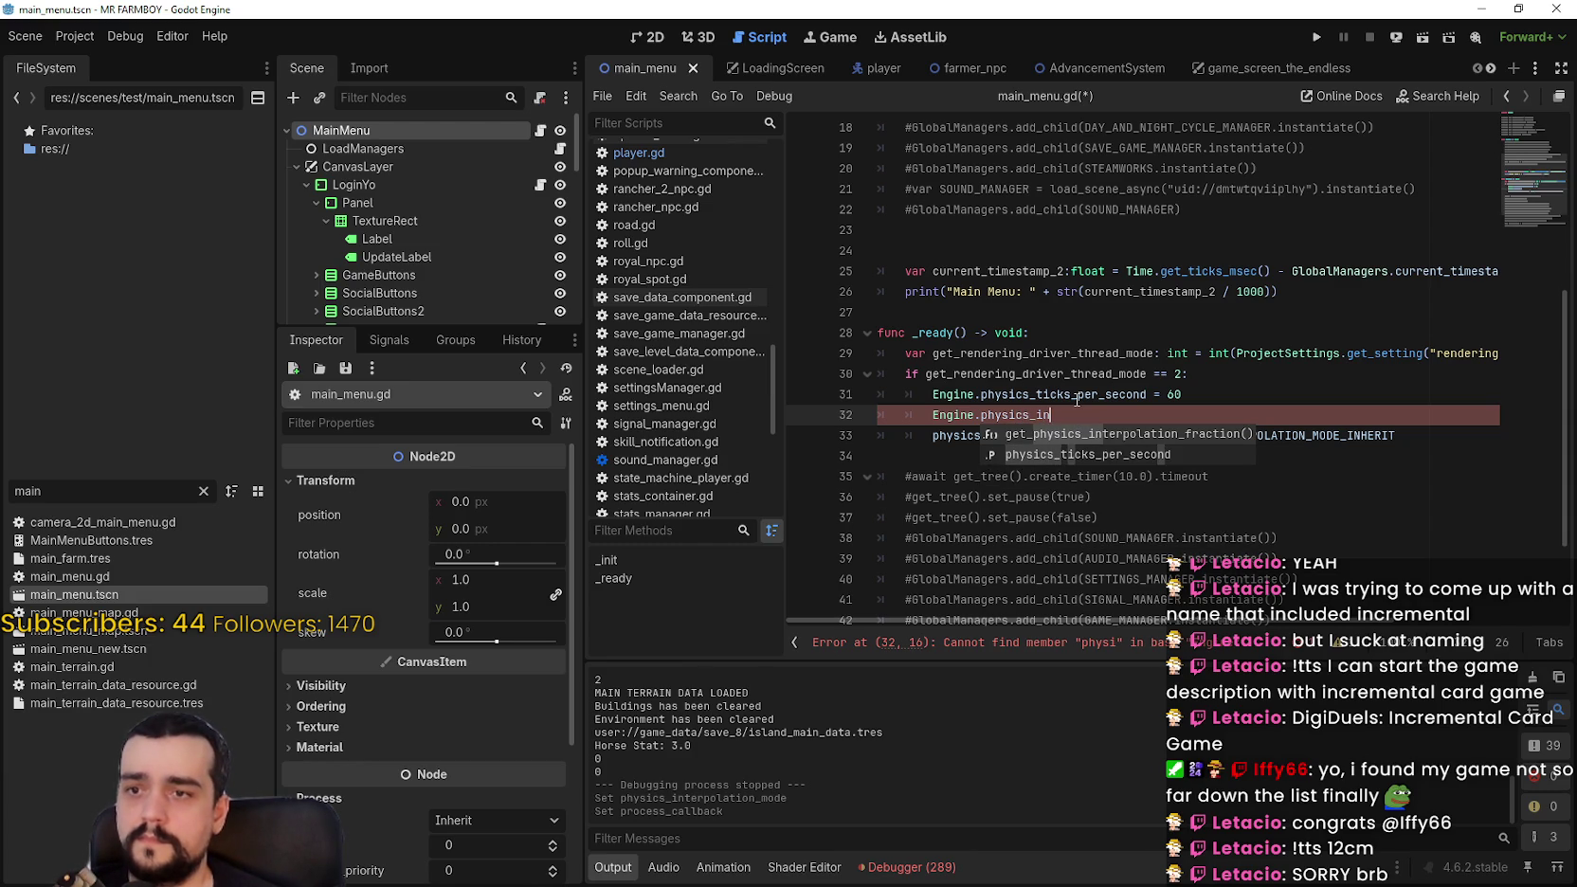
text(ter)
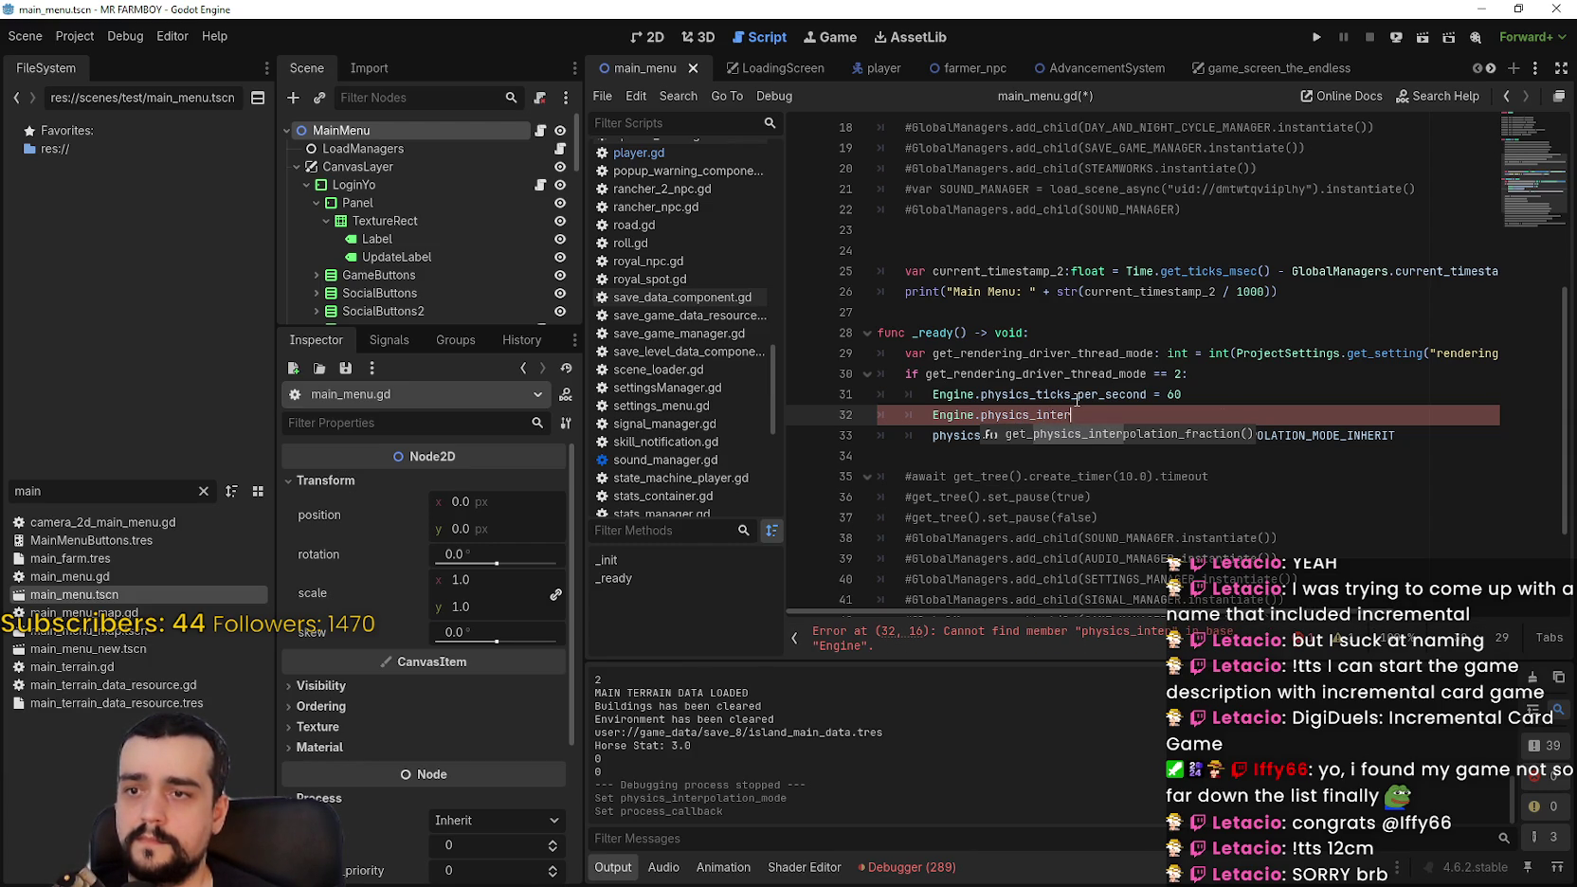
key(Return)
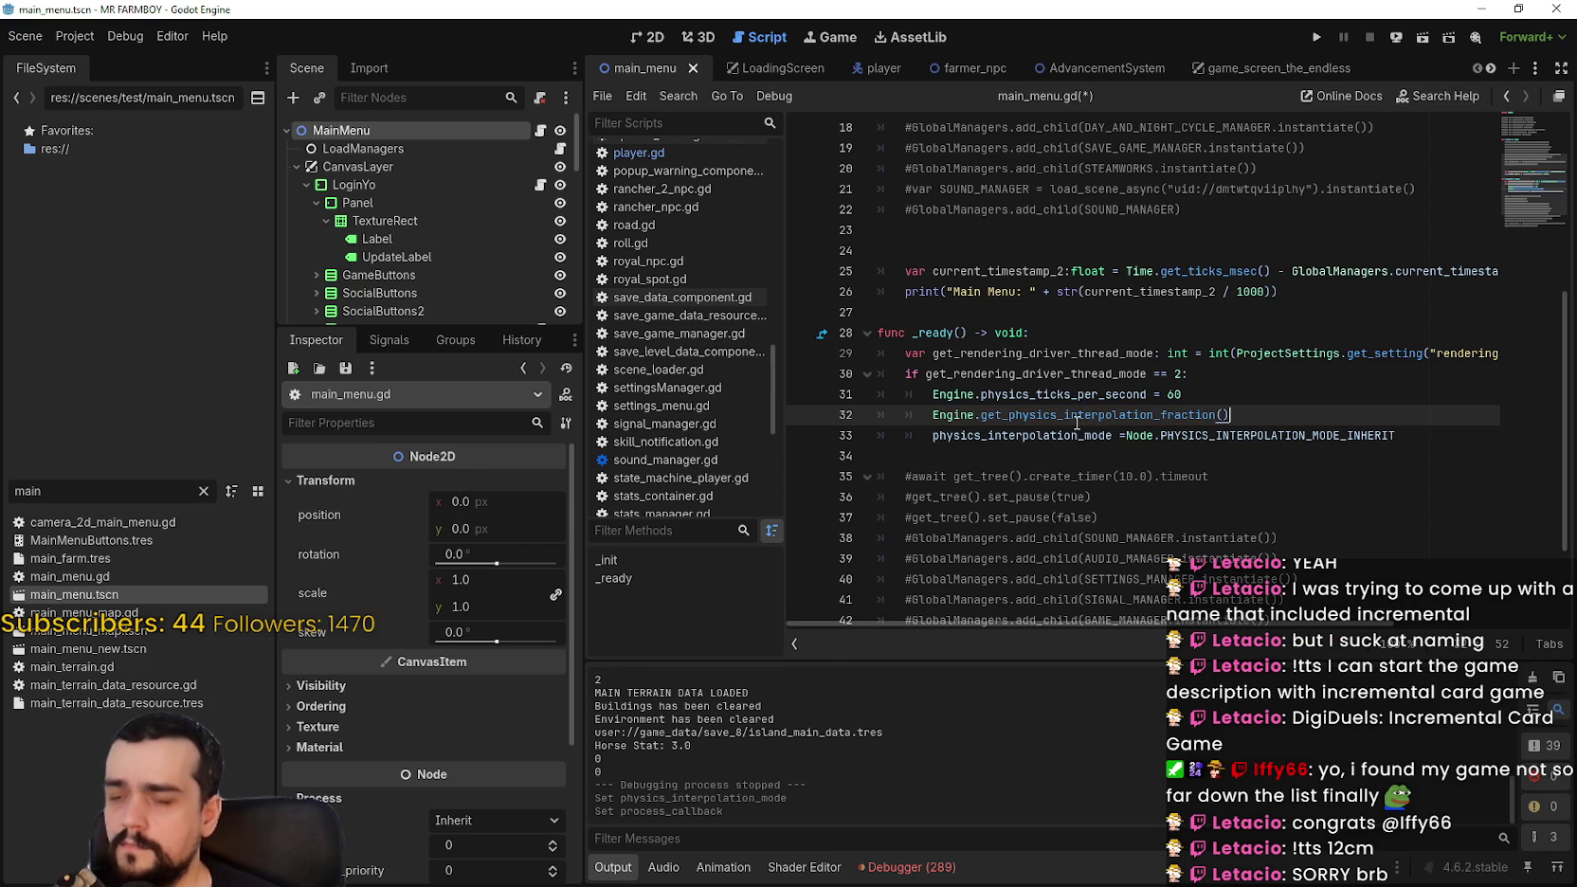
Step: Replace the inserted method with physics_interpolation_mode = false, then reopen Project Settings to verify interpolation
mouse_move(1077, 423)
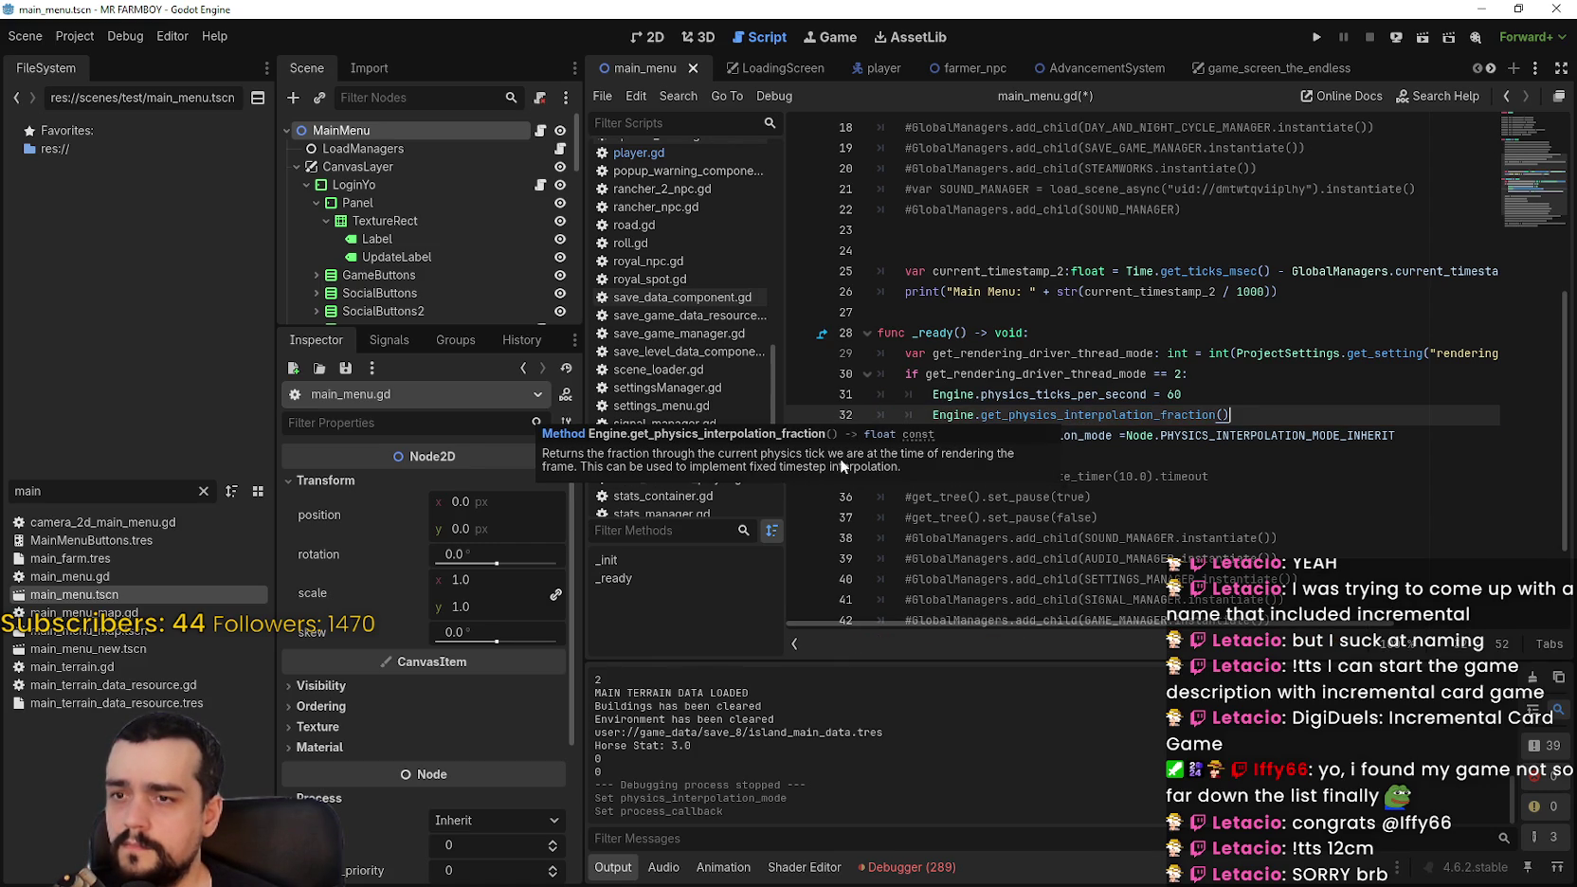
double_click(1148, 415)
drag(1148, 420, 1313, 414)
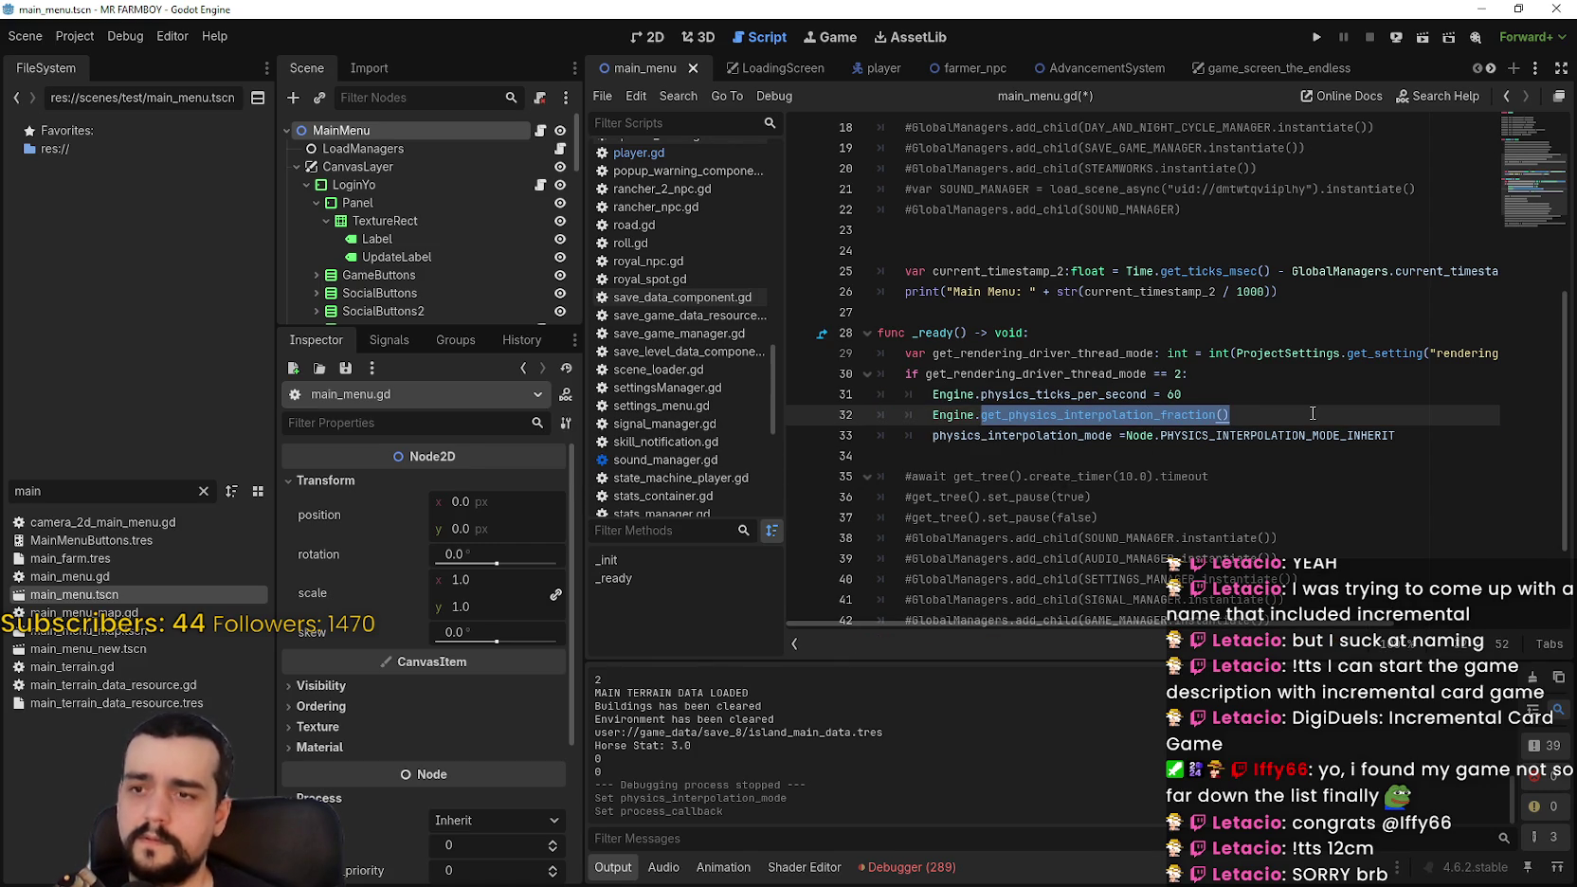
text(physics_interpolation_mode = false)
key(Down)
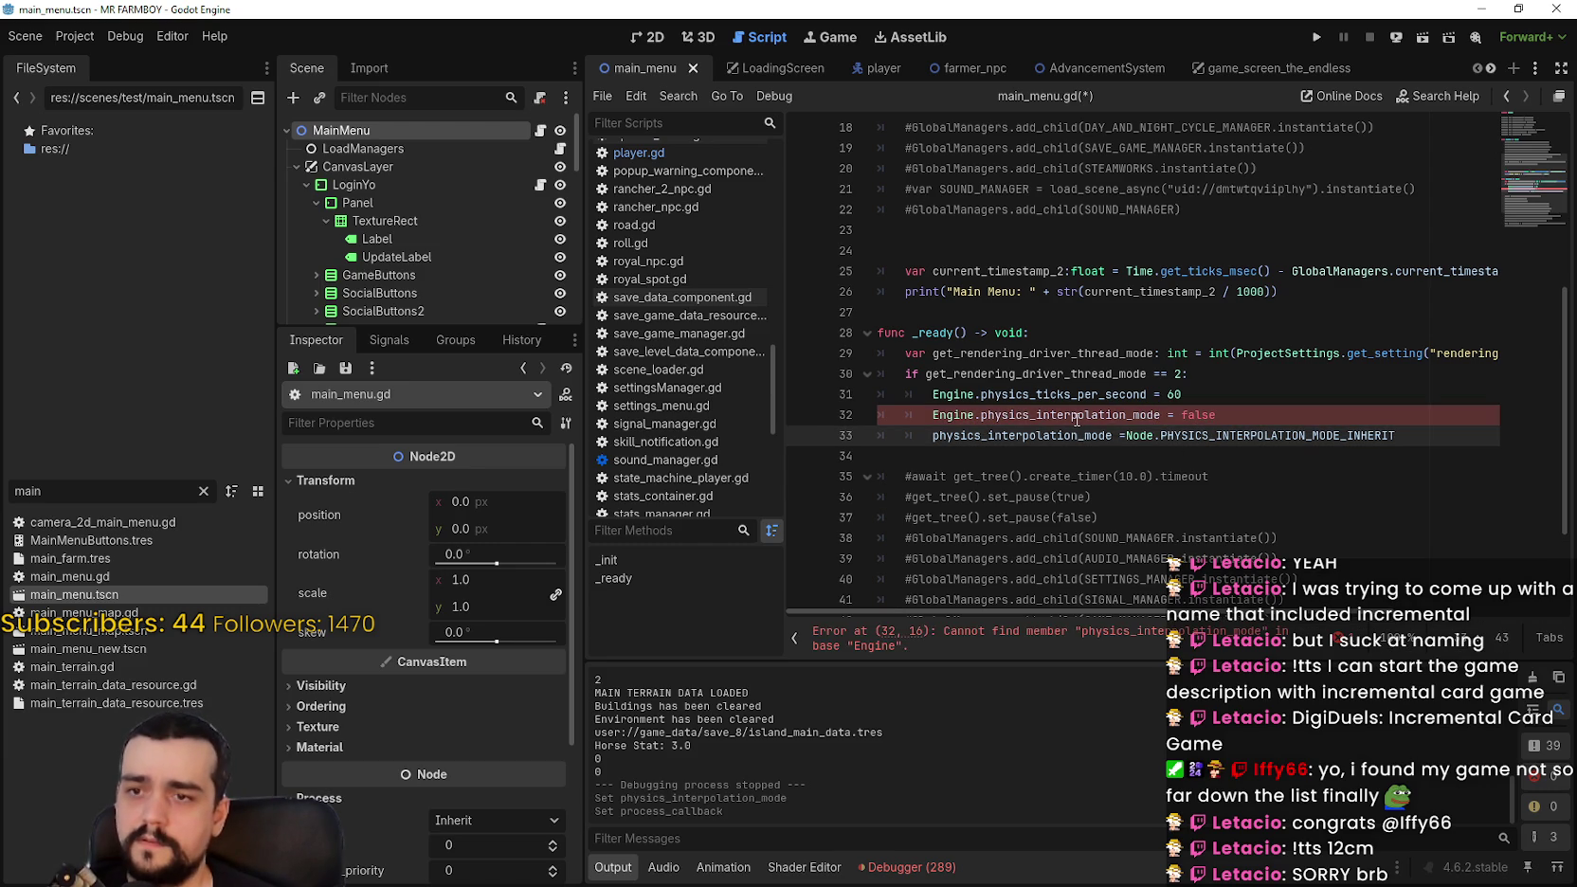
click(75, 35)
click(107, 64)
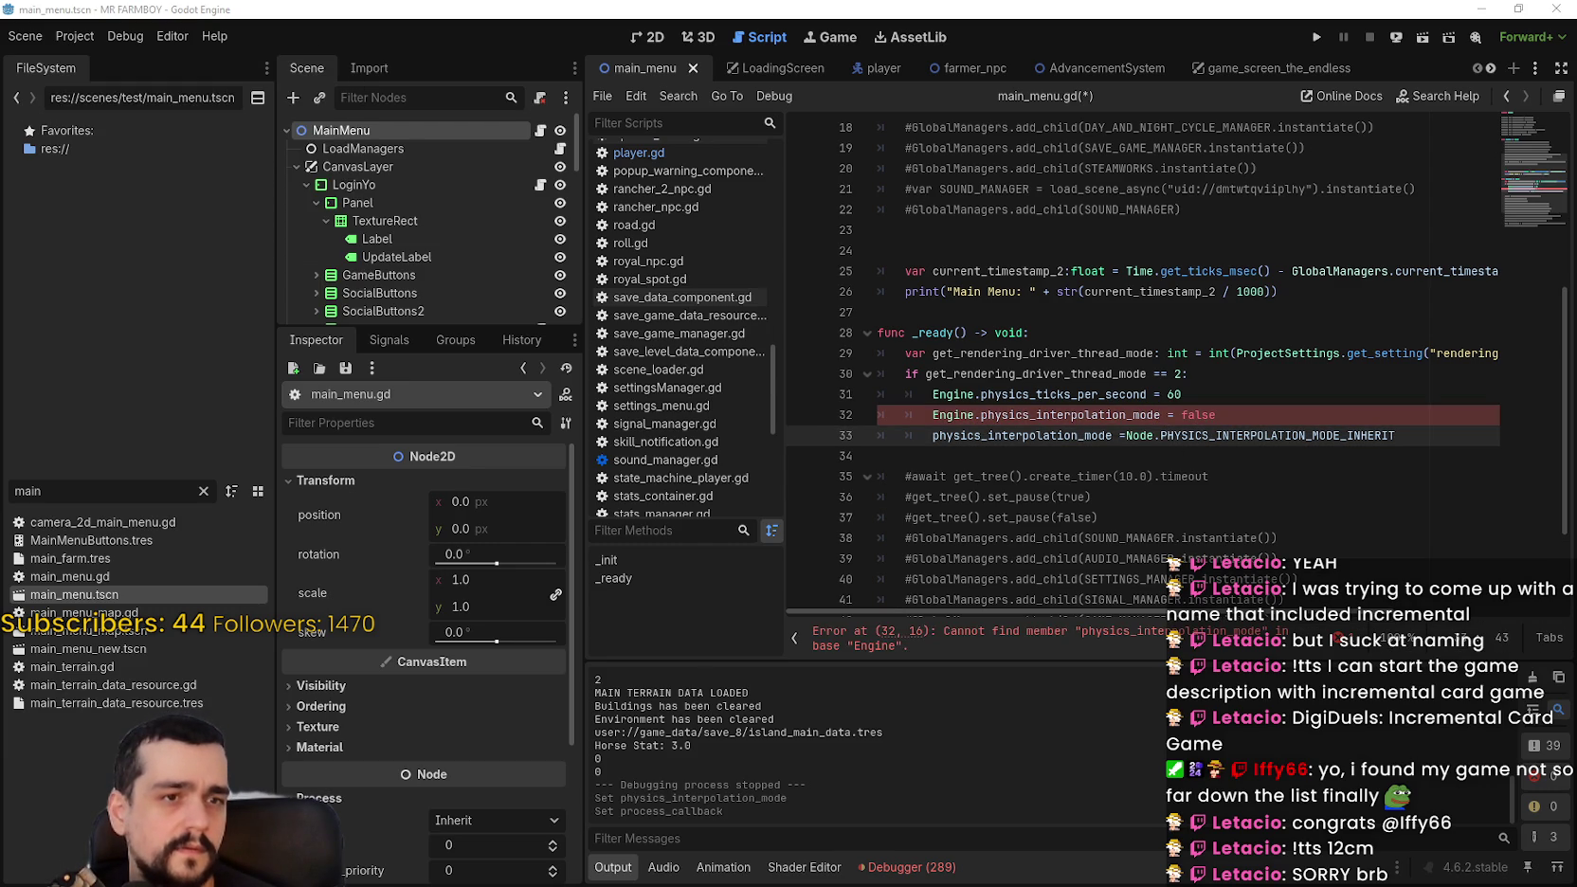
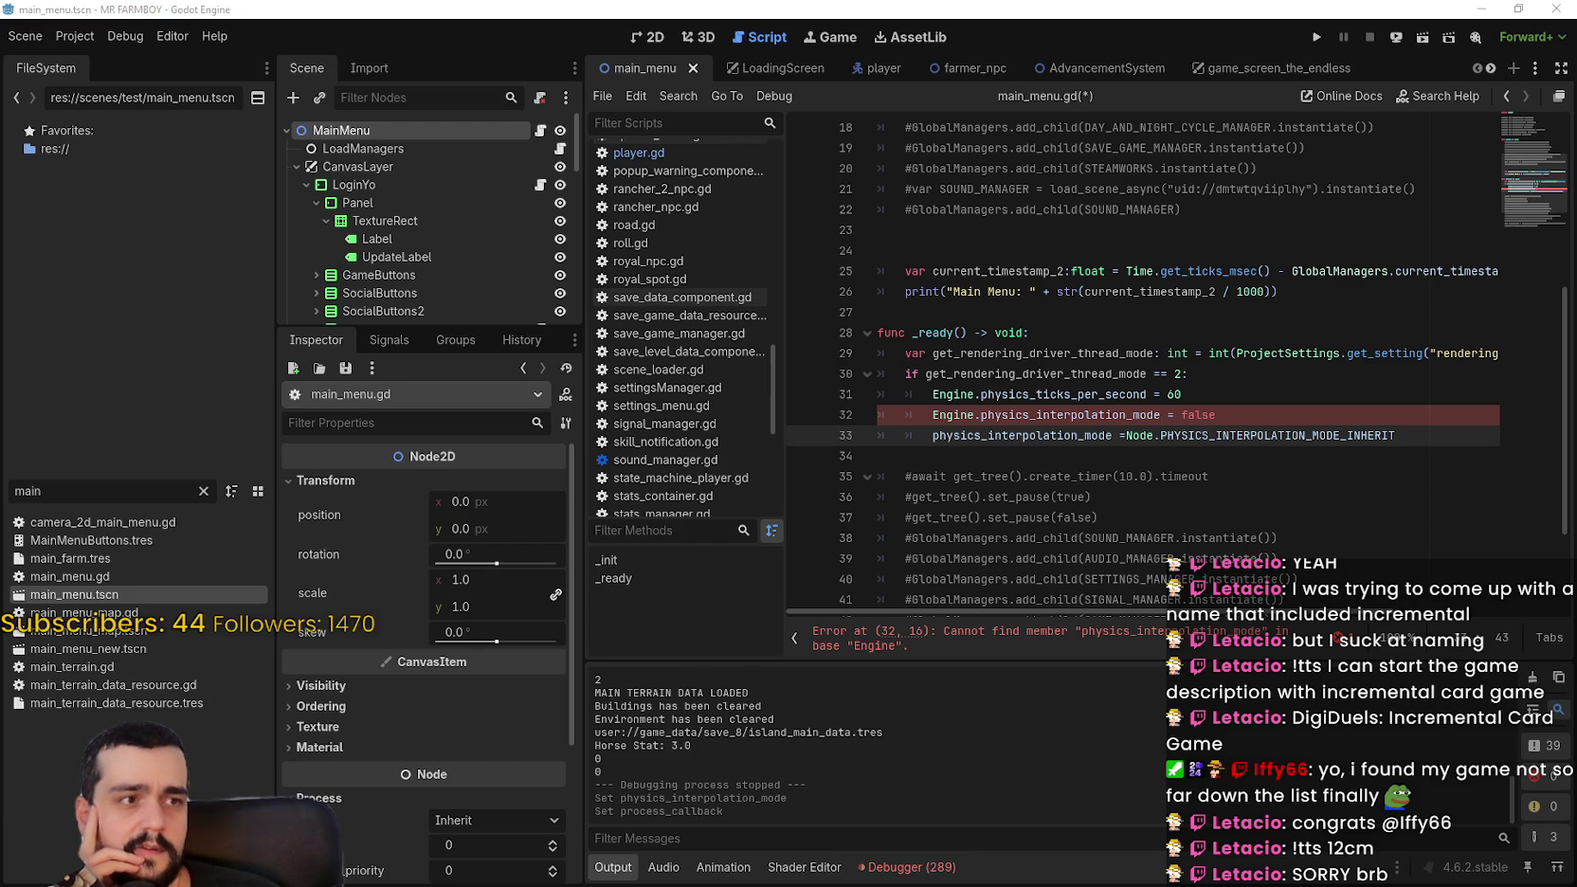
Step: Replace Engine on line 32 with get_tree() using the autocomplete suggestion
double_click(952, 414)
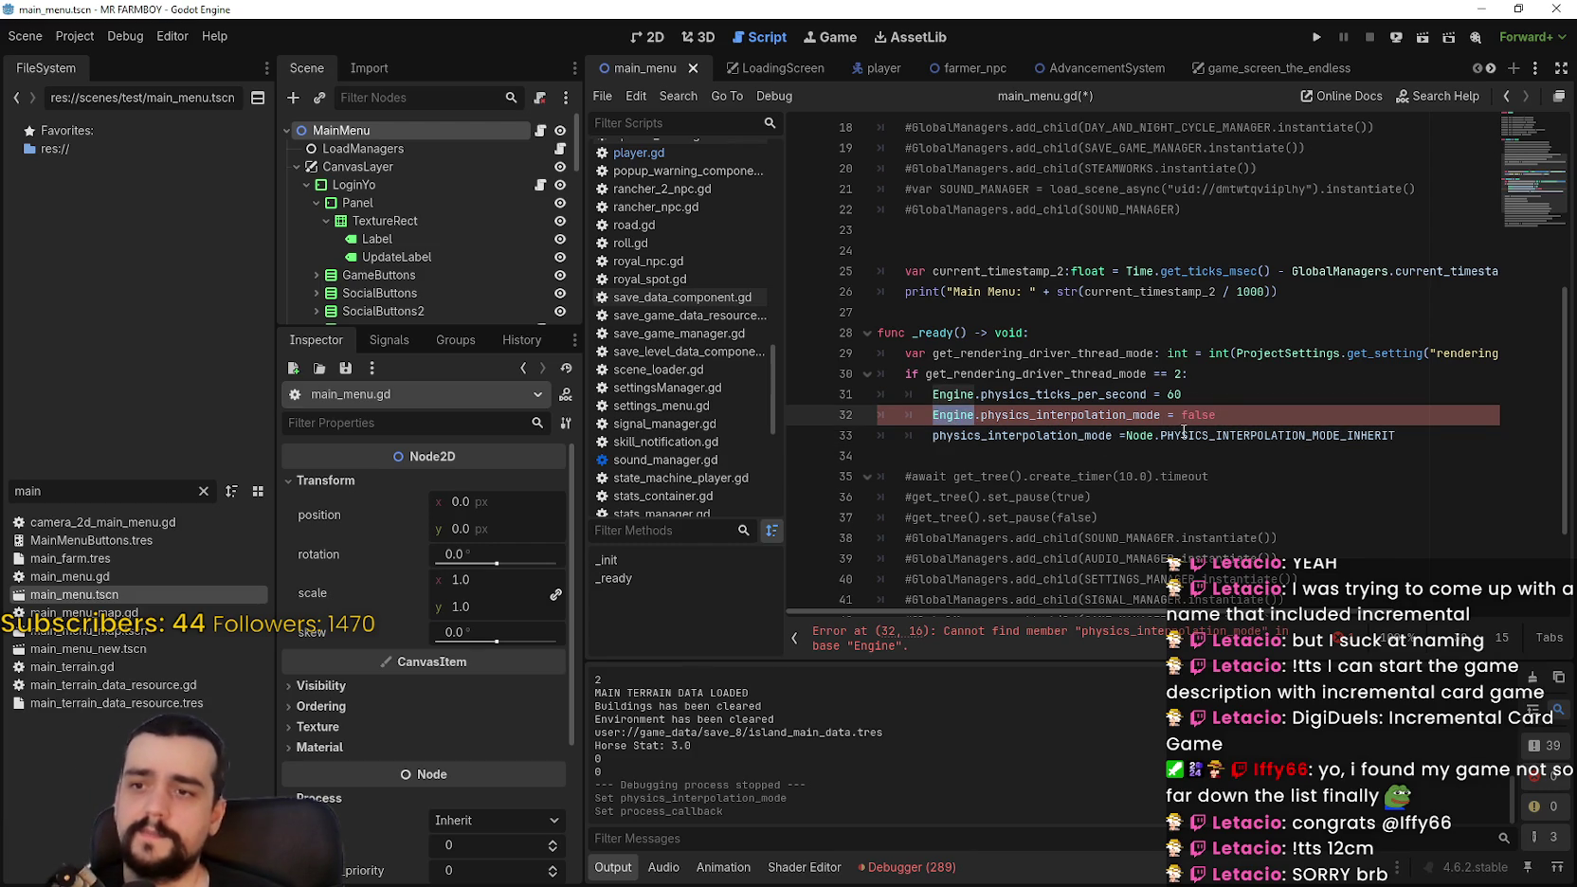
text(SceneT)
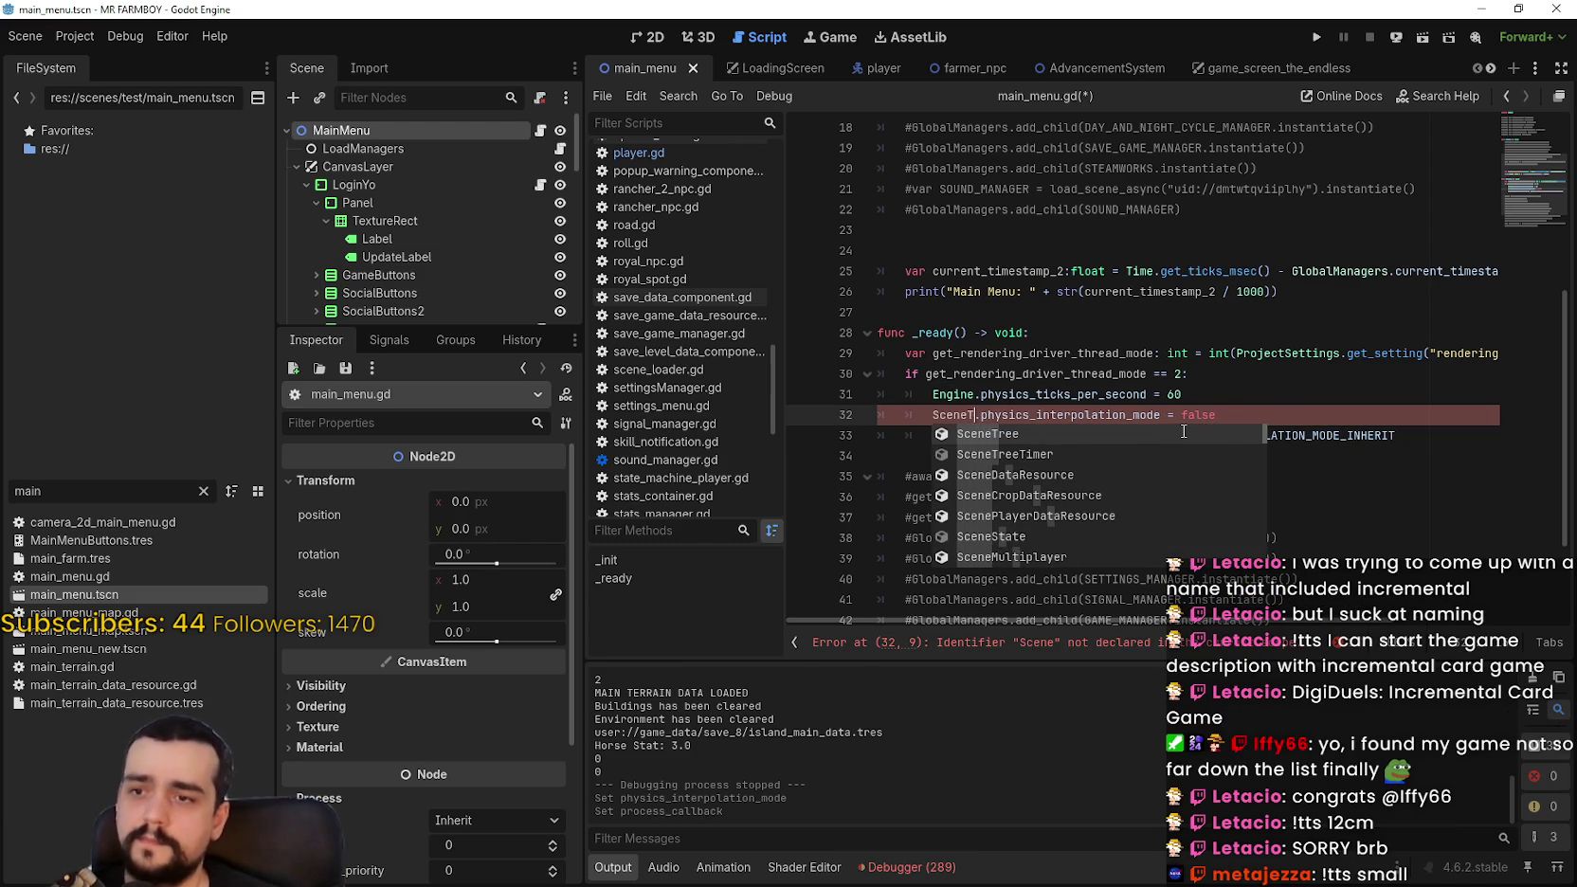
text(ree)
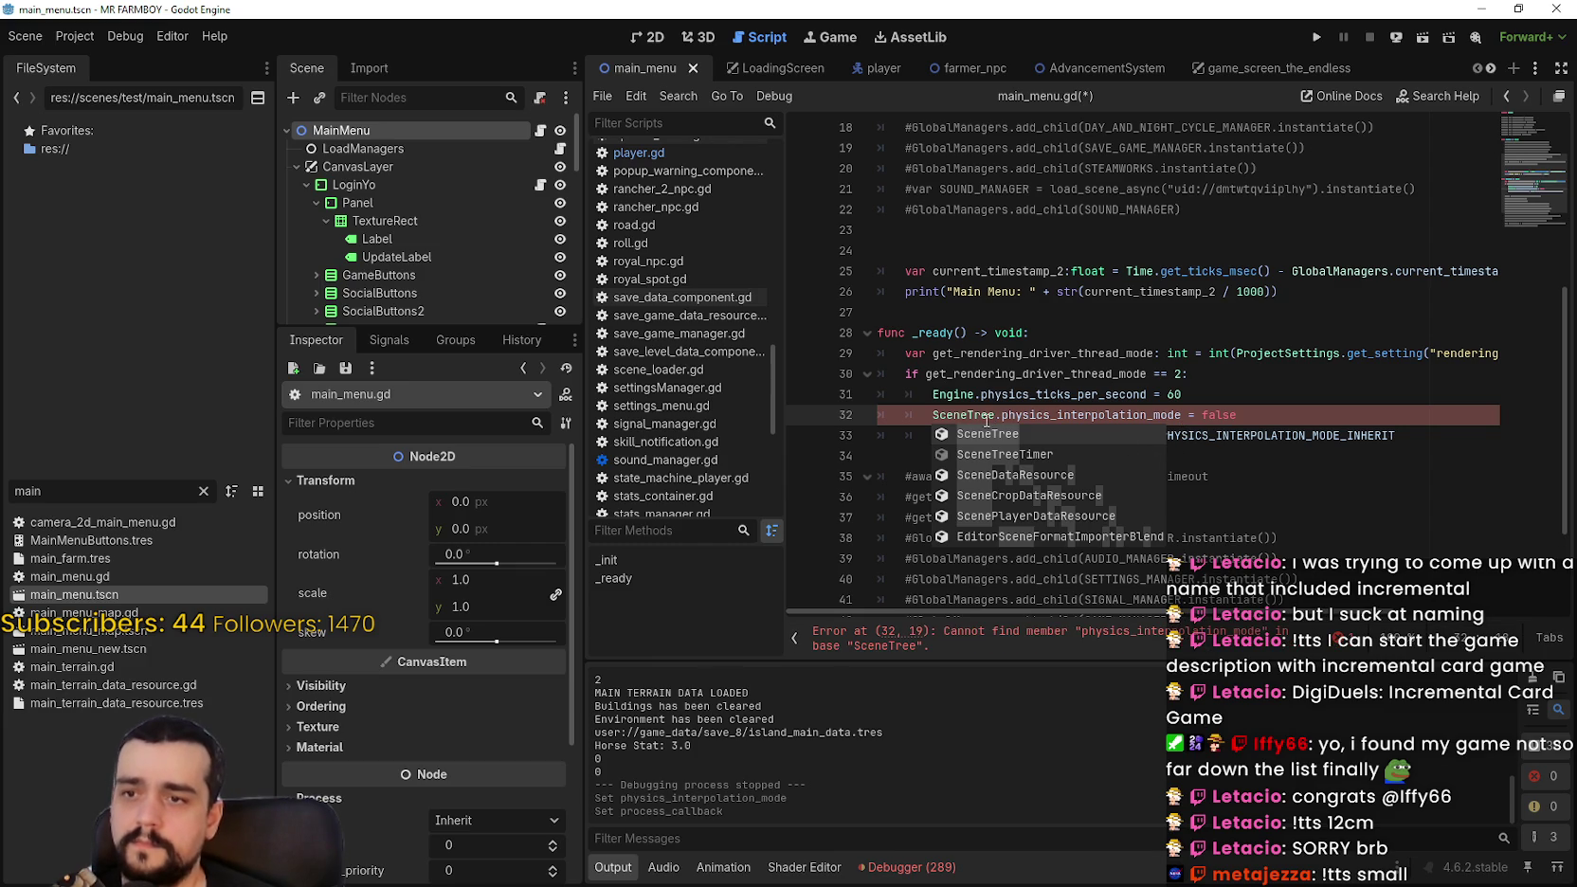
double_click(961, 414)
text(Get_tree)
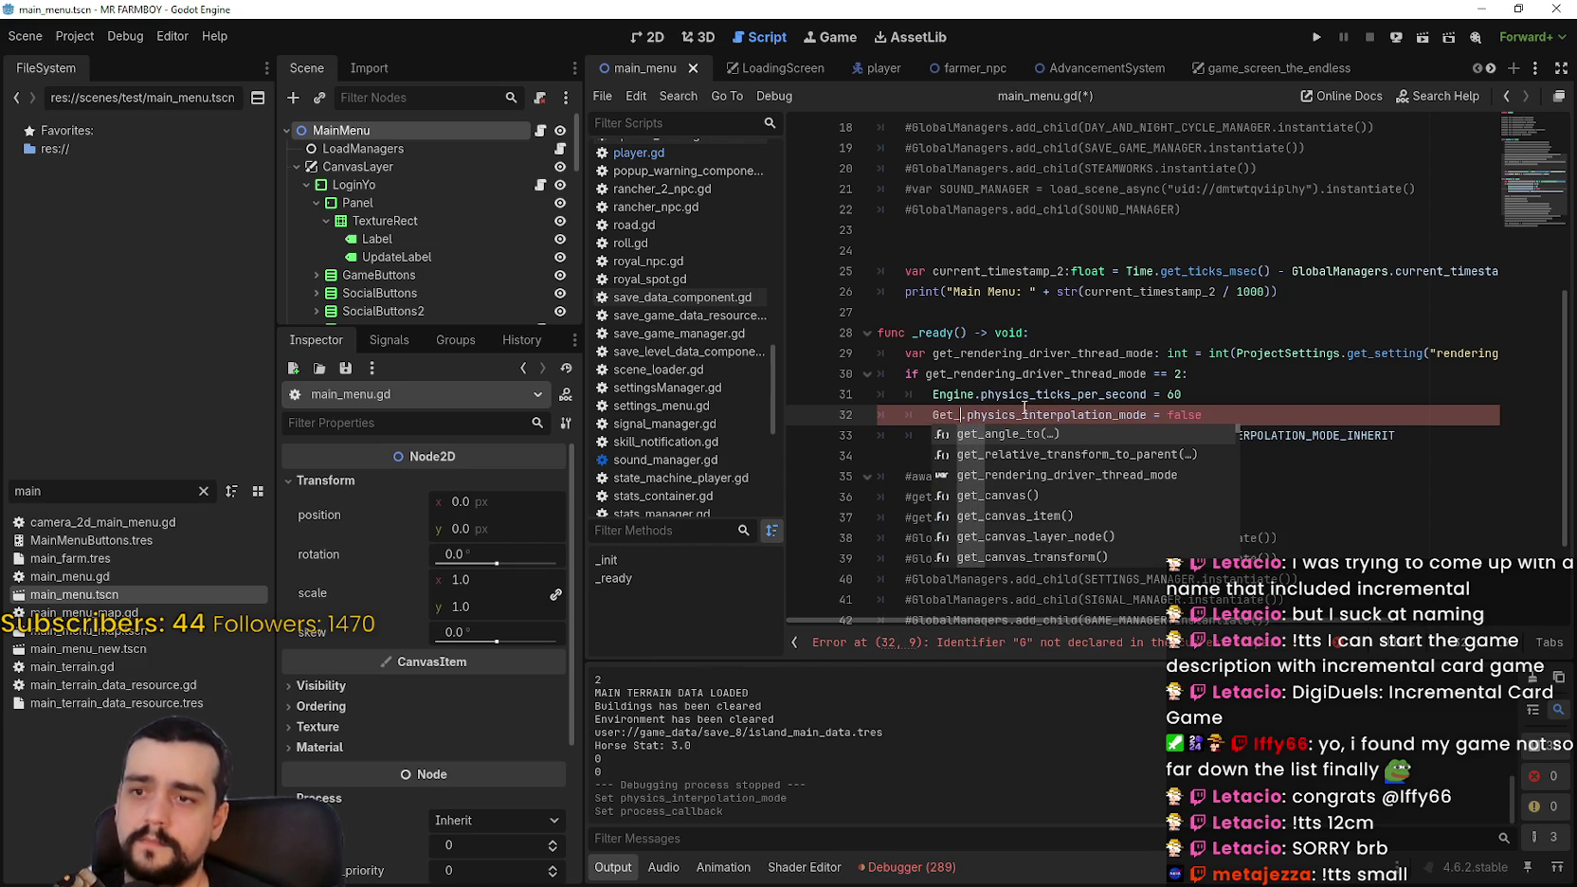
key(Return)
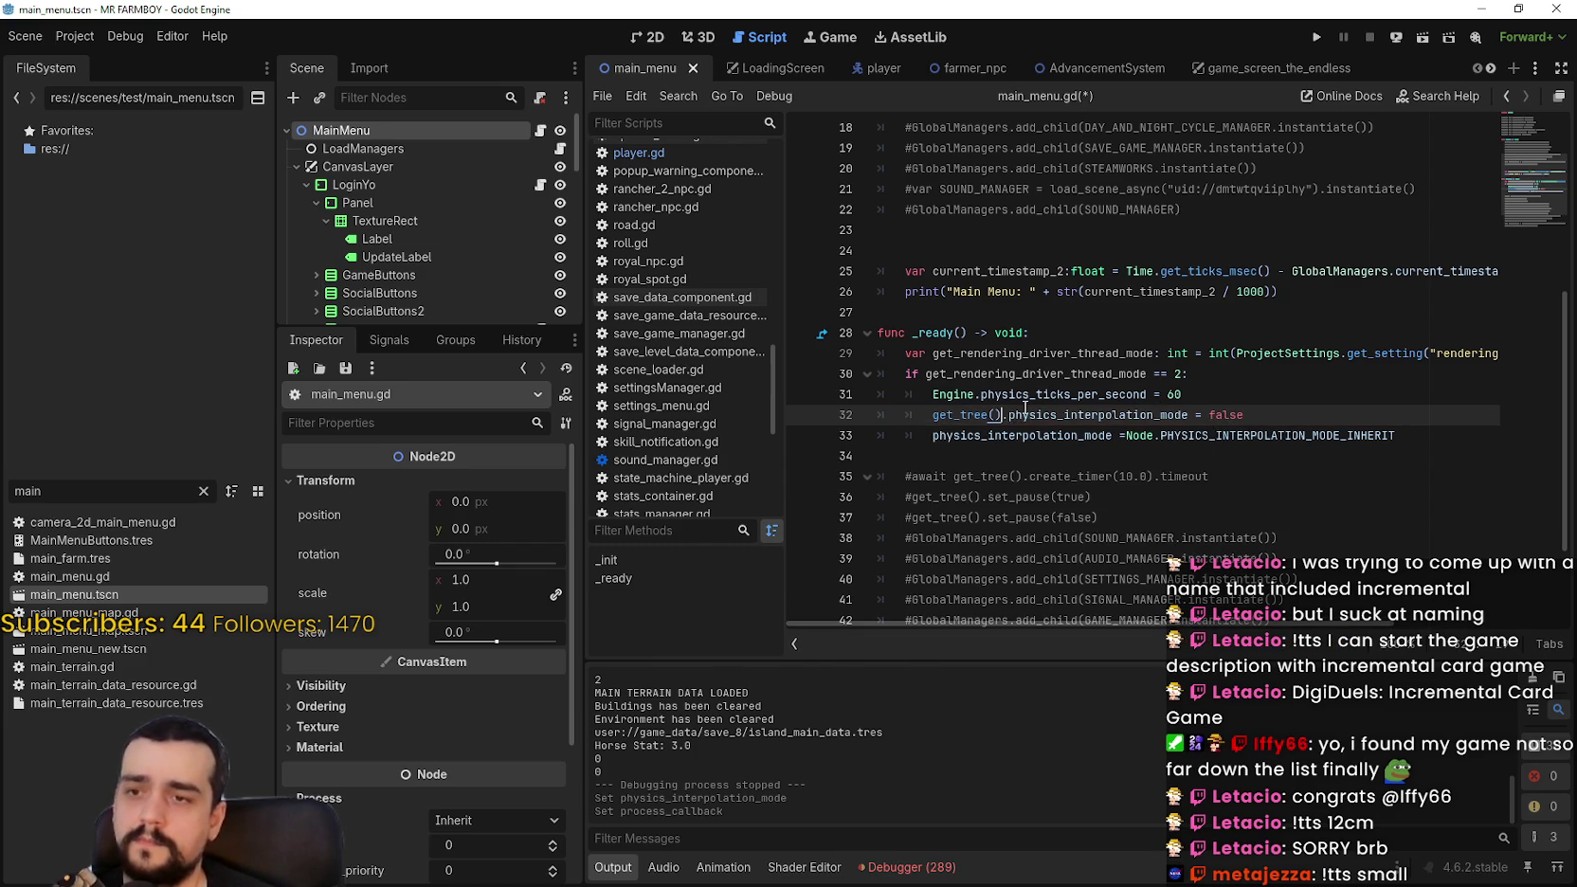
Step: Change the property after get_tree() to physics_interpolation via autocomplete
double_click(1051, 414)
shift+click(1253, 414)
text(ree().r)
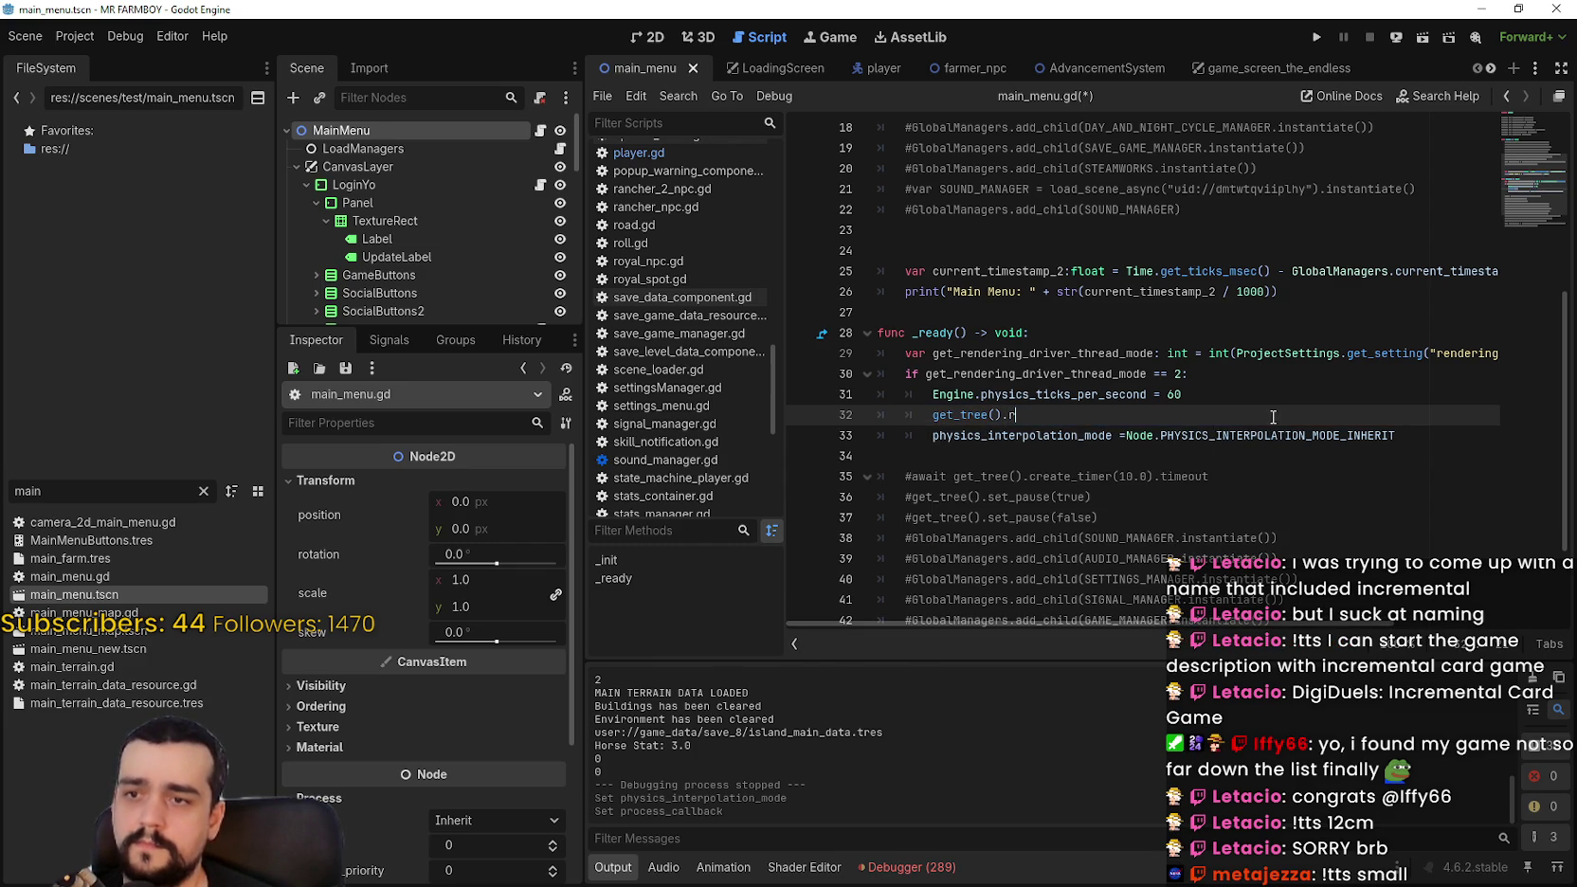
text(eset)
key(BackSpace)
key(BackSpace)
key(BackSpace)
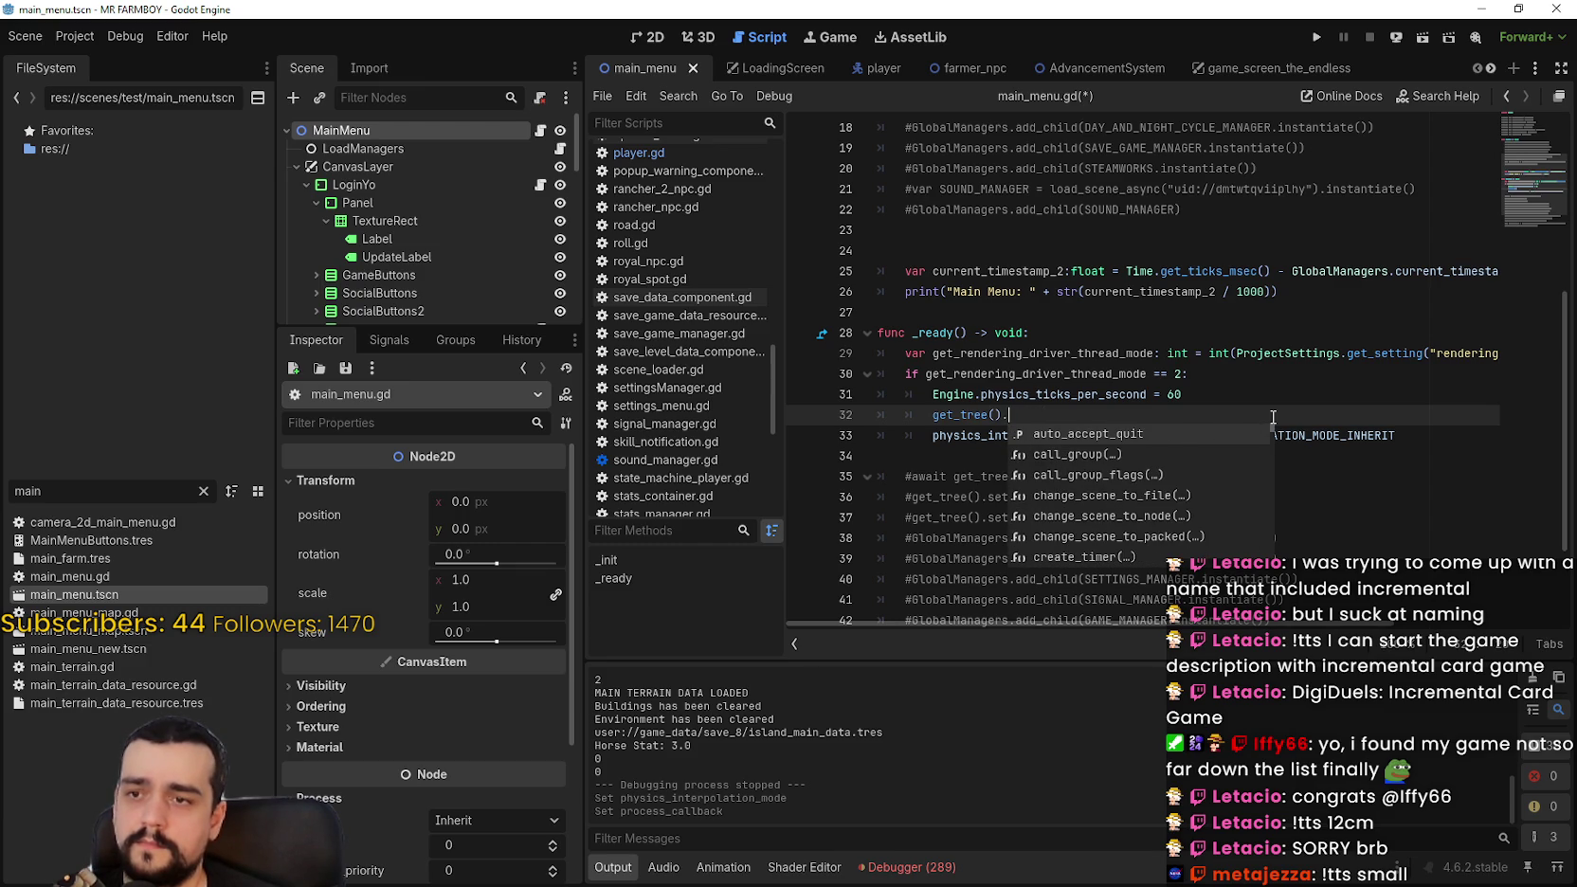
text(ph)
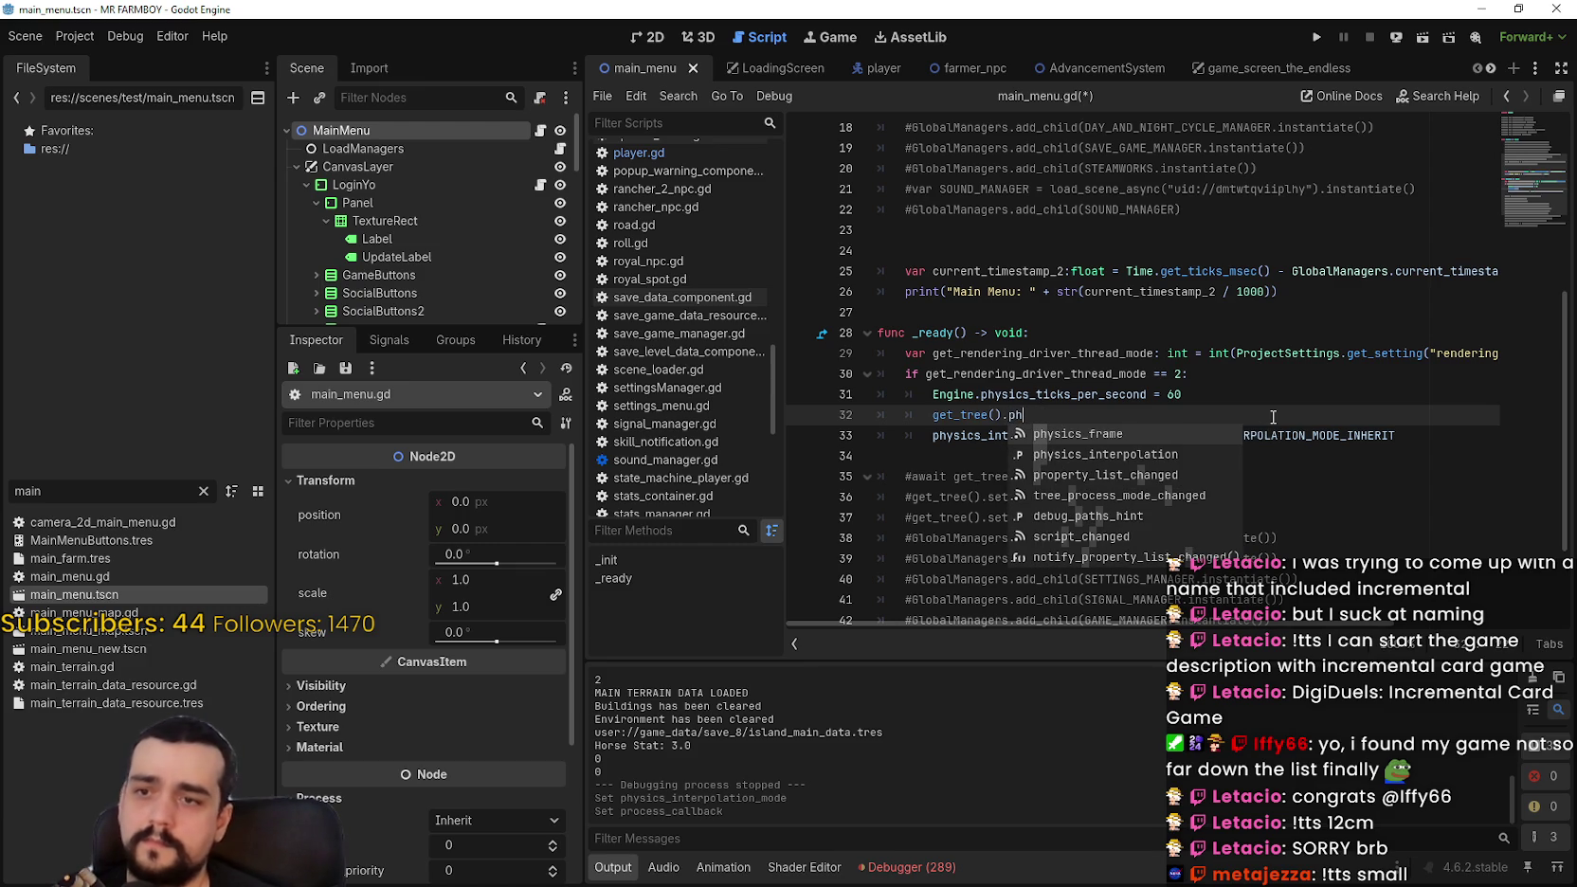
key(Down)
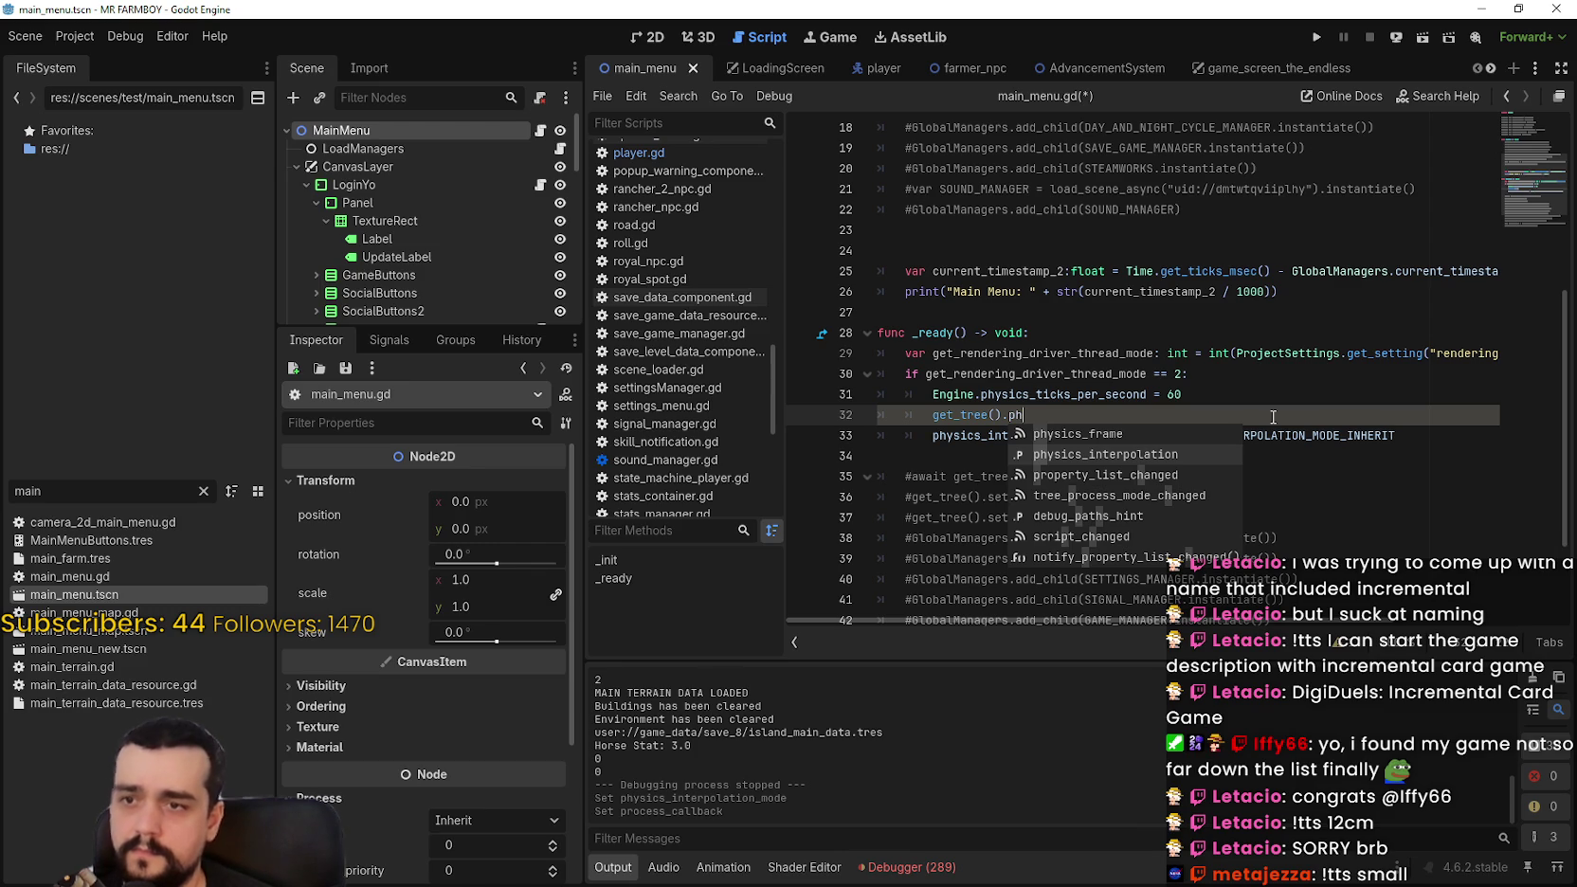
text(ysics)
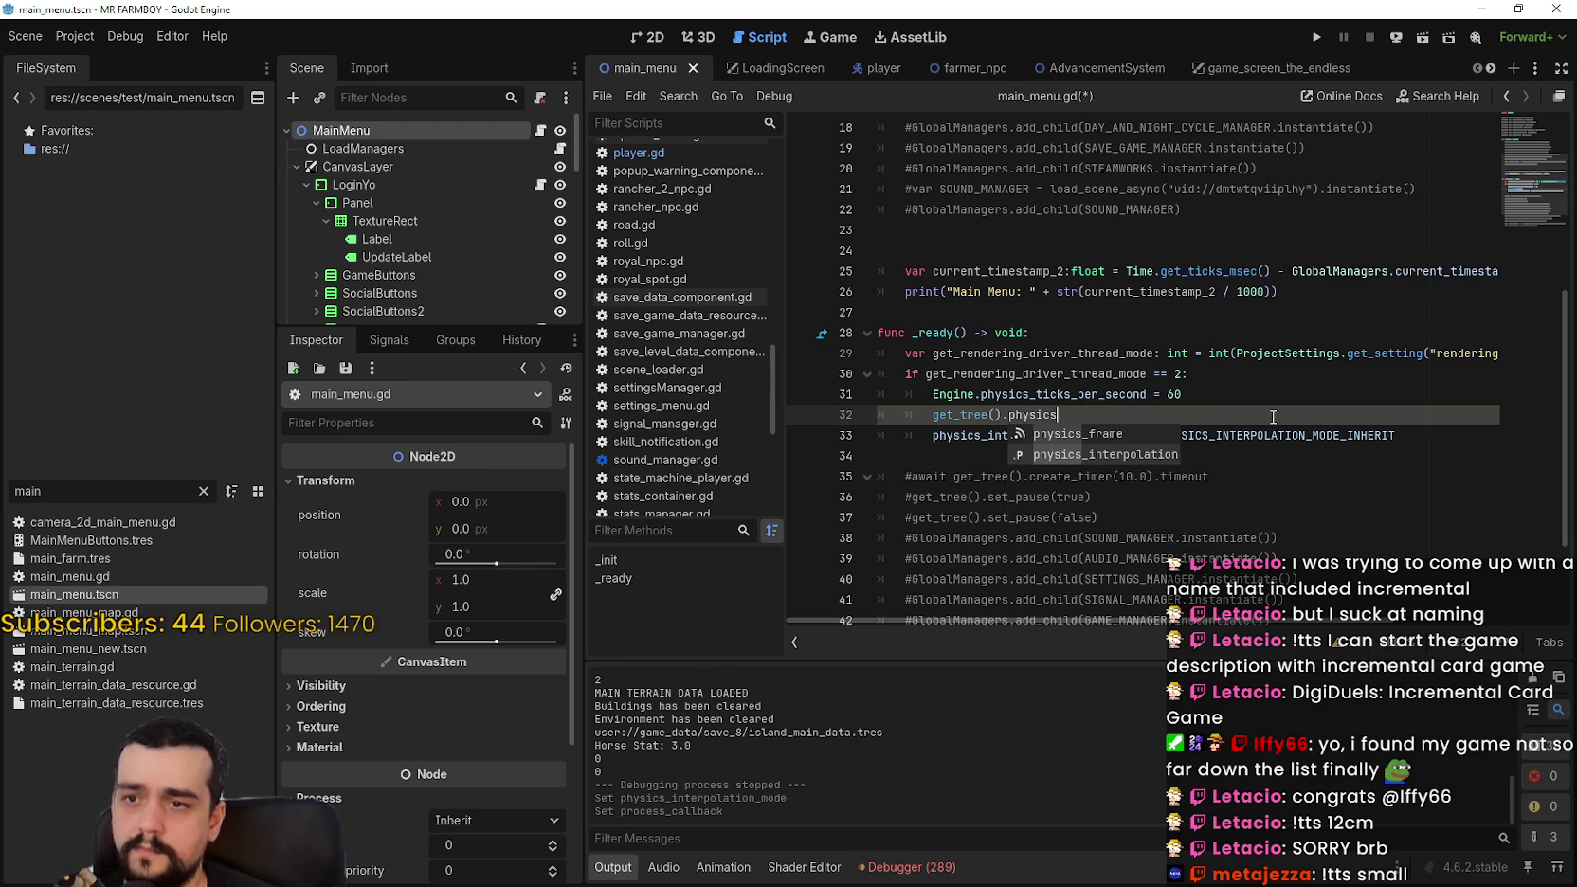
key(Return)
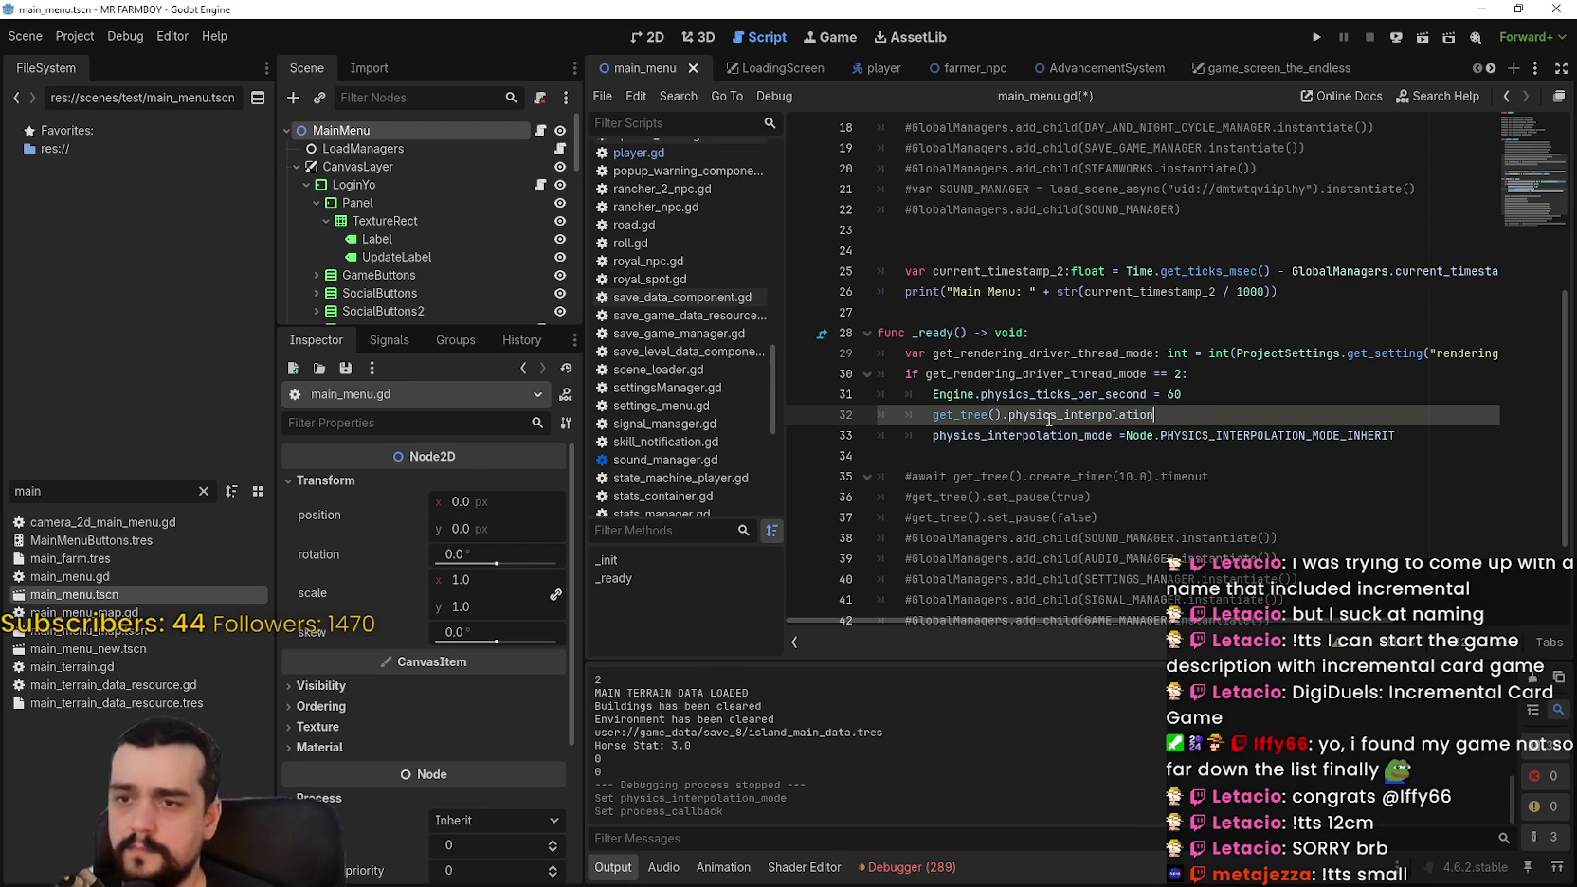
Step: Complete the line as get_tree().physics_interpolation = false and save main_menu.gd
mouse_move(1047, 419)
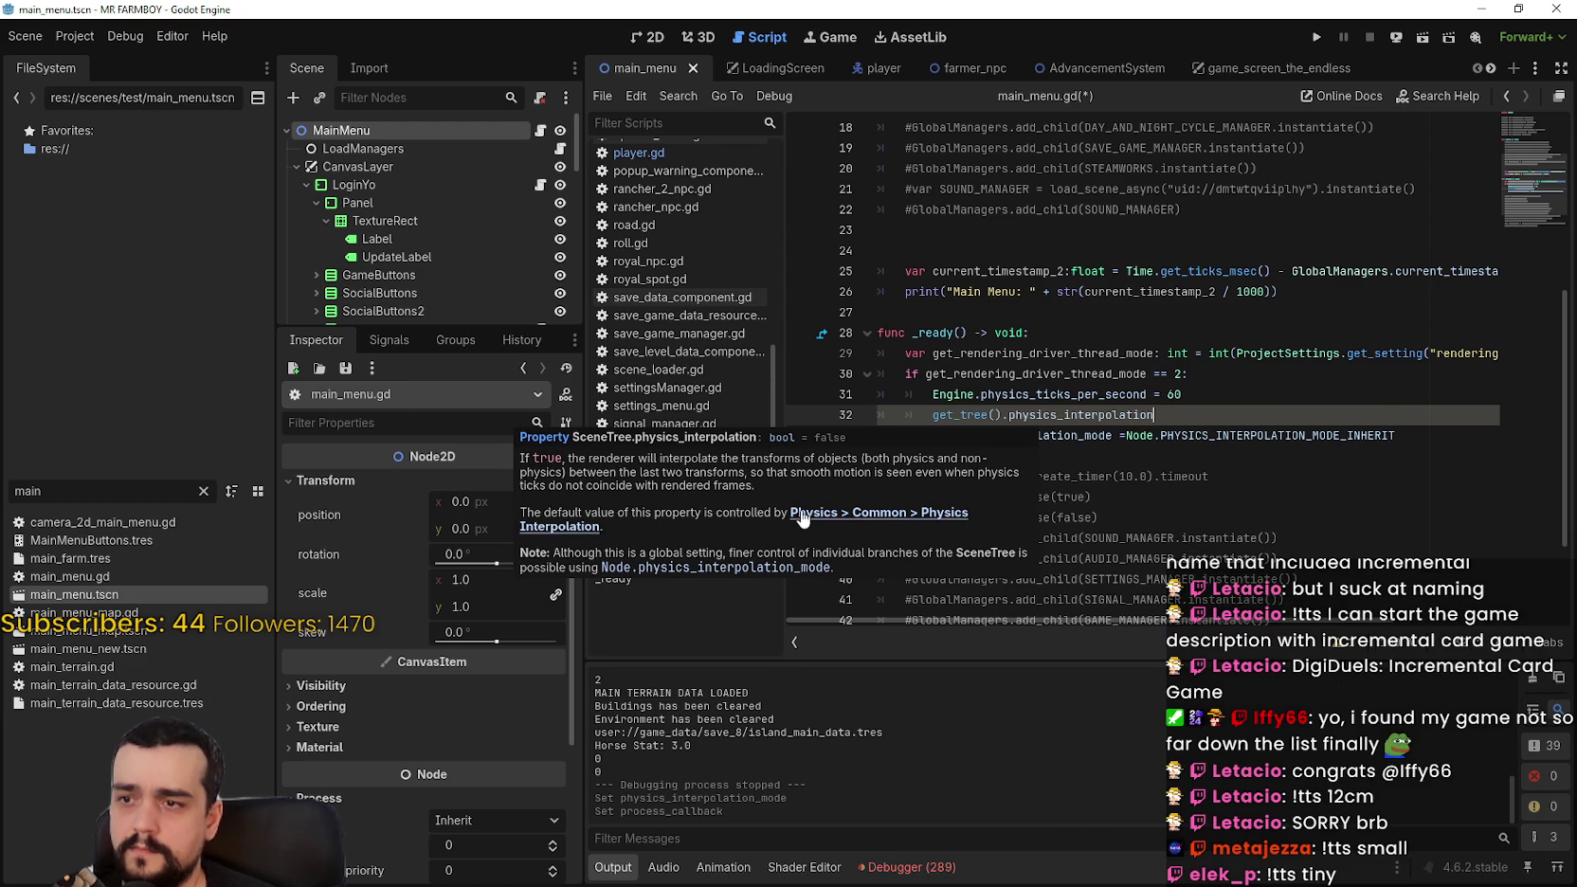
text( =)
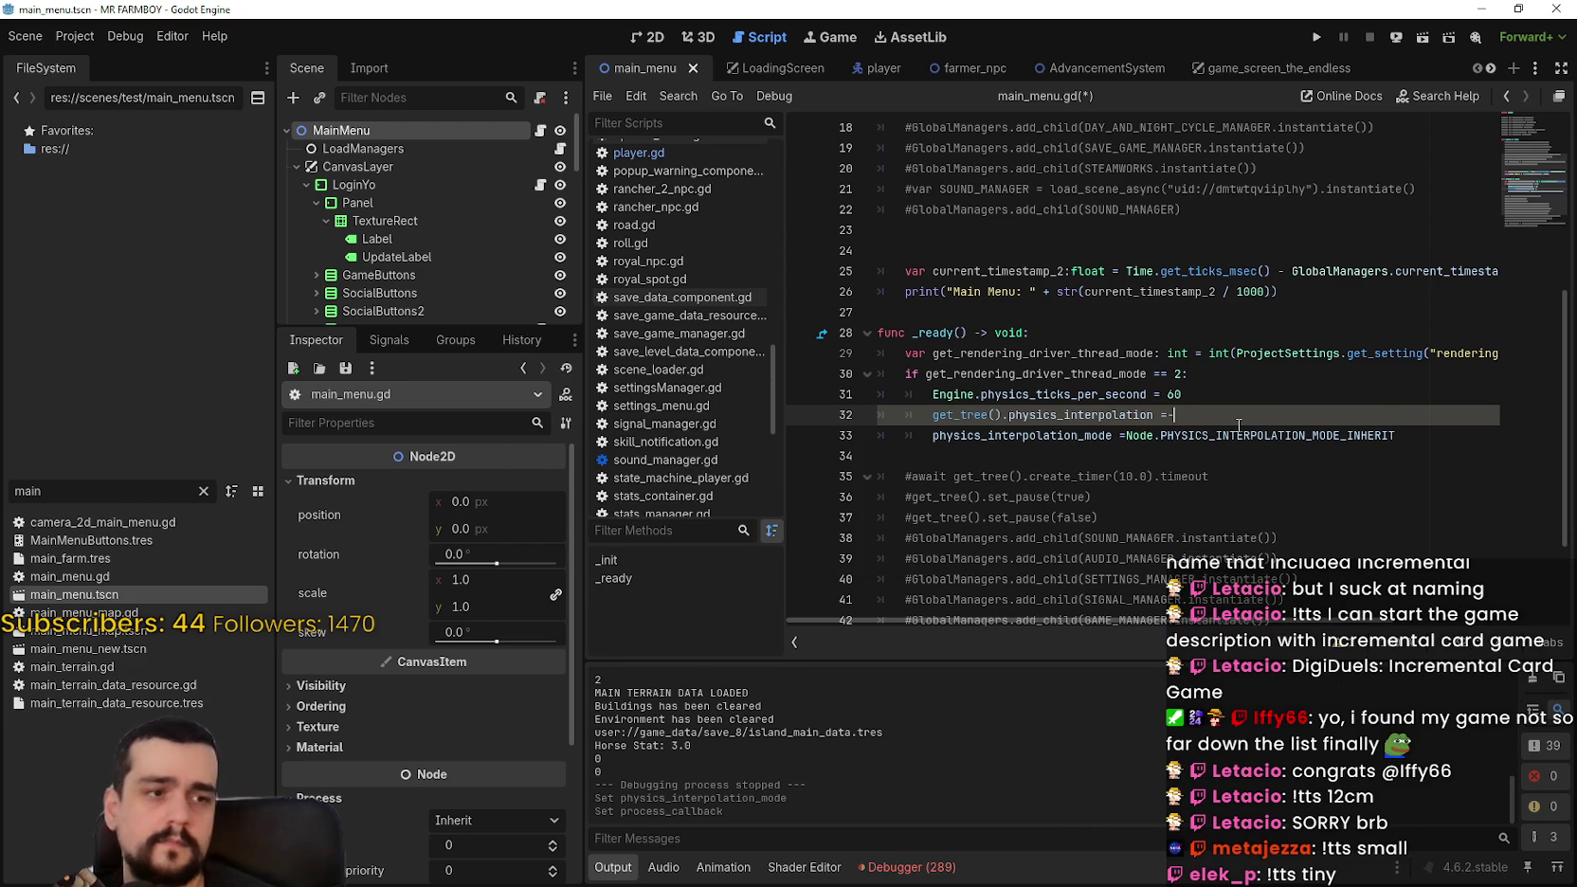
text( false)
key(ctrl+s)
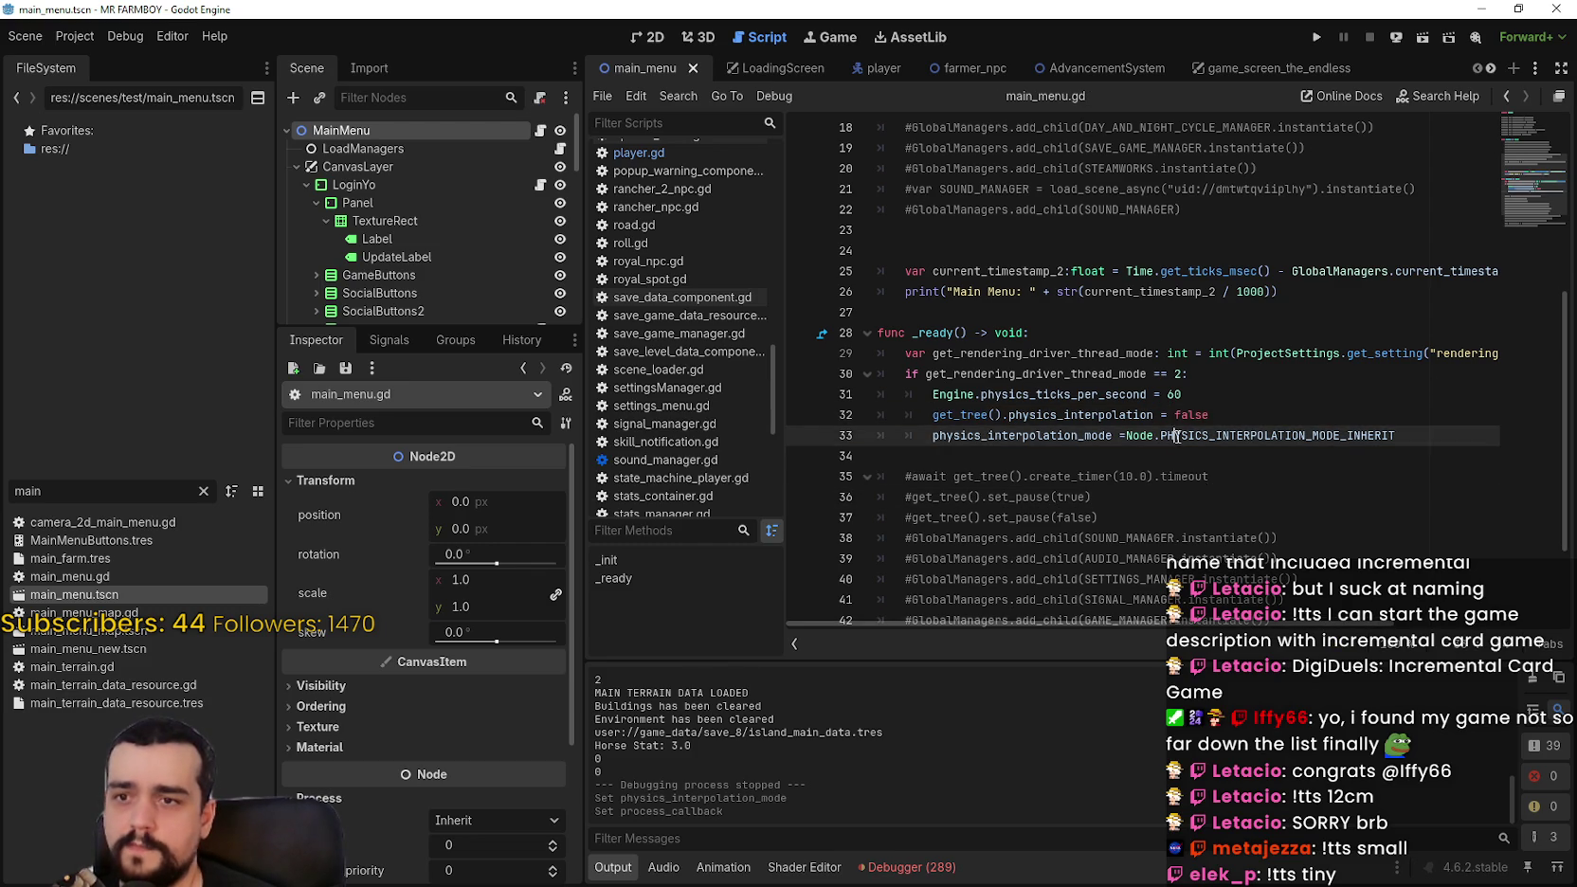
drag(932, 415, 1154, 415)
click(1011, 433)
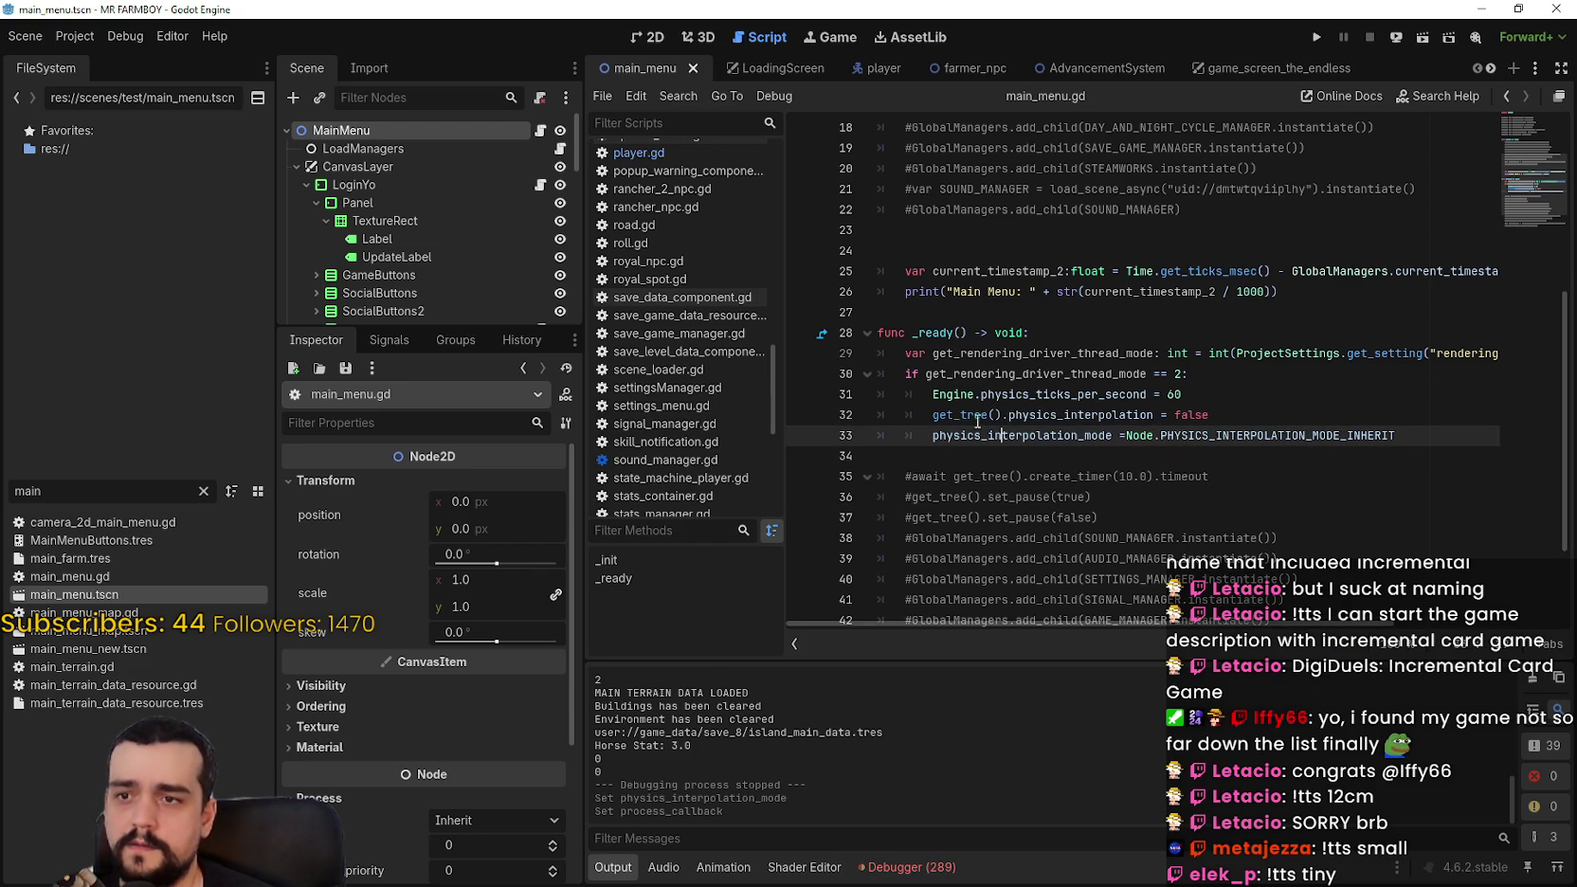
Step: Try a get_tree().phsi line below line 31, select it, and save
click(1280, 396)
key(Return)
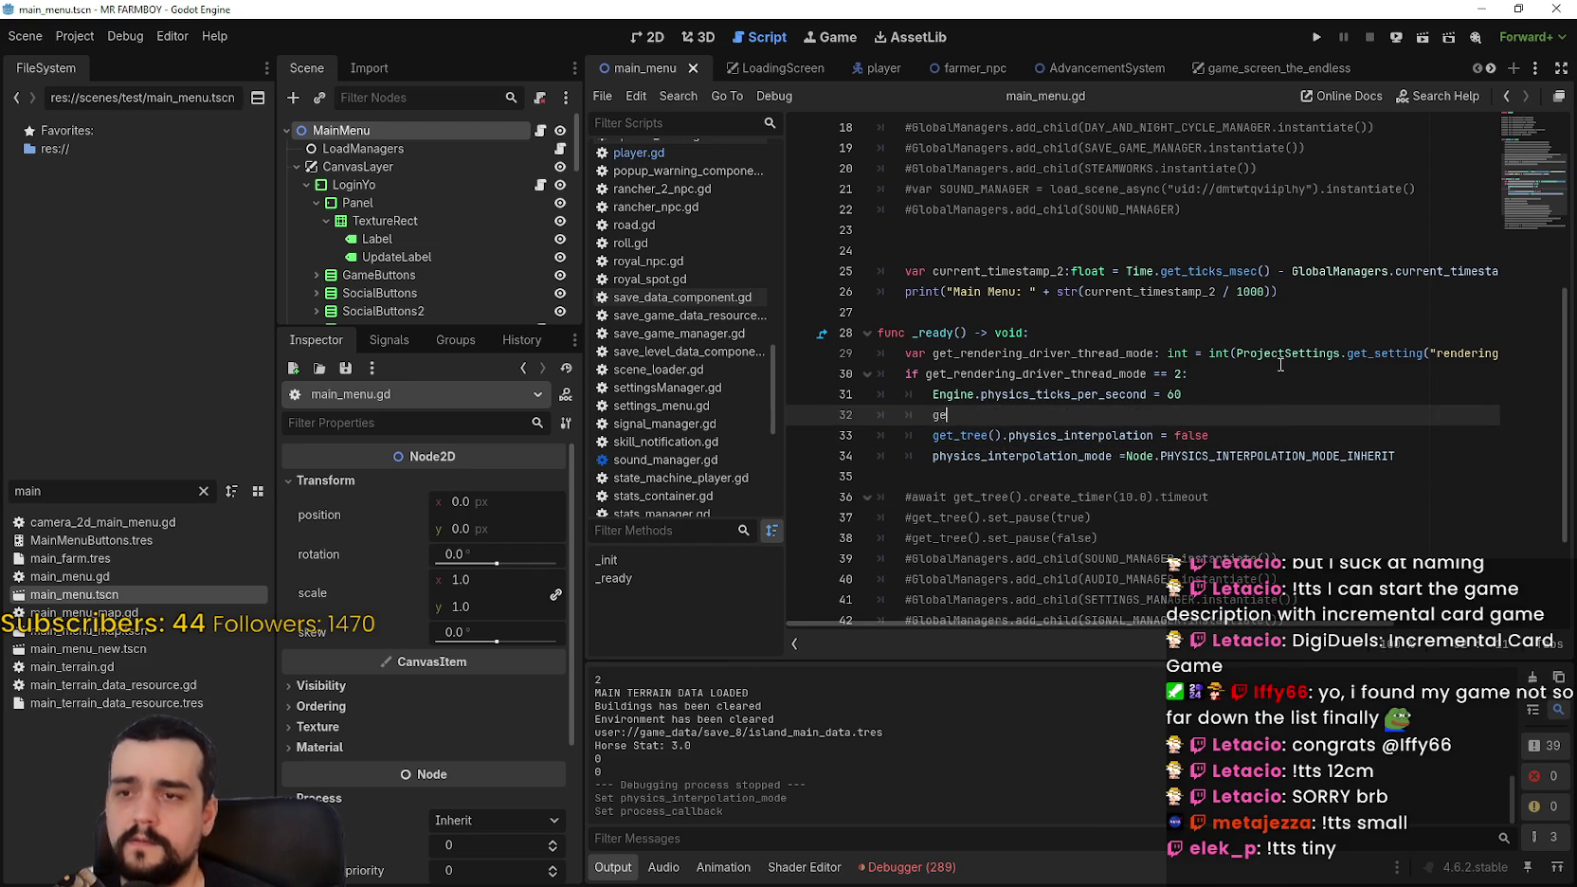
text(get_tree().ph)
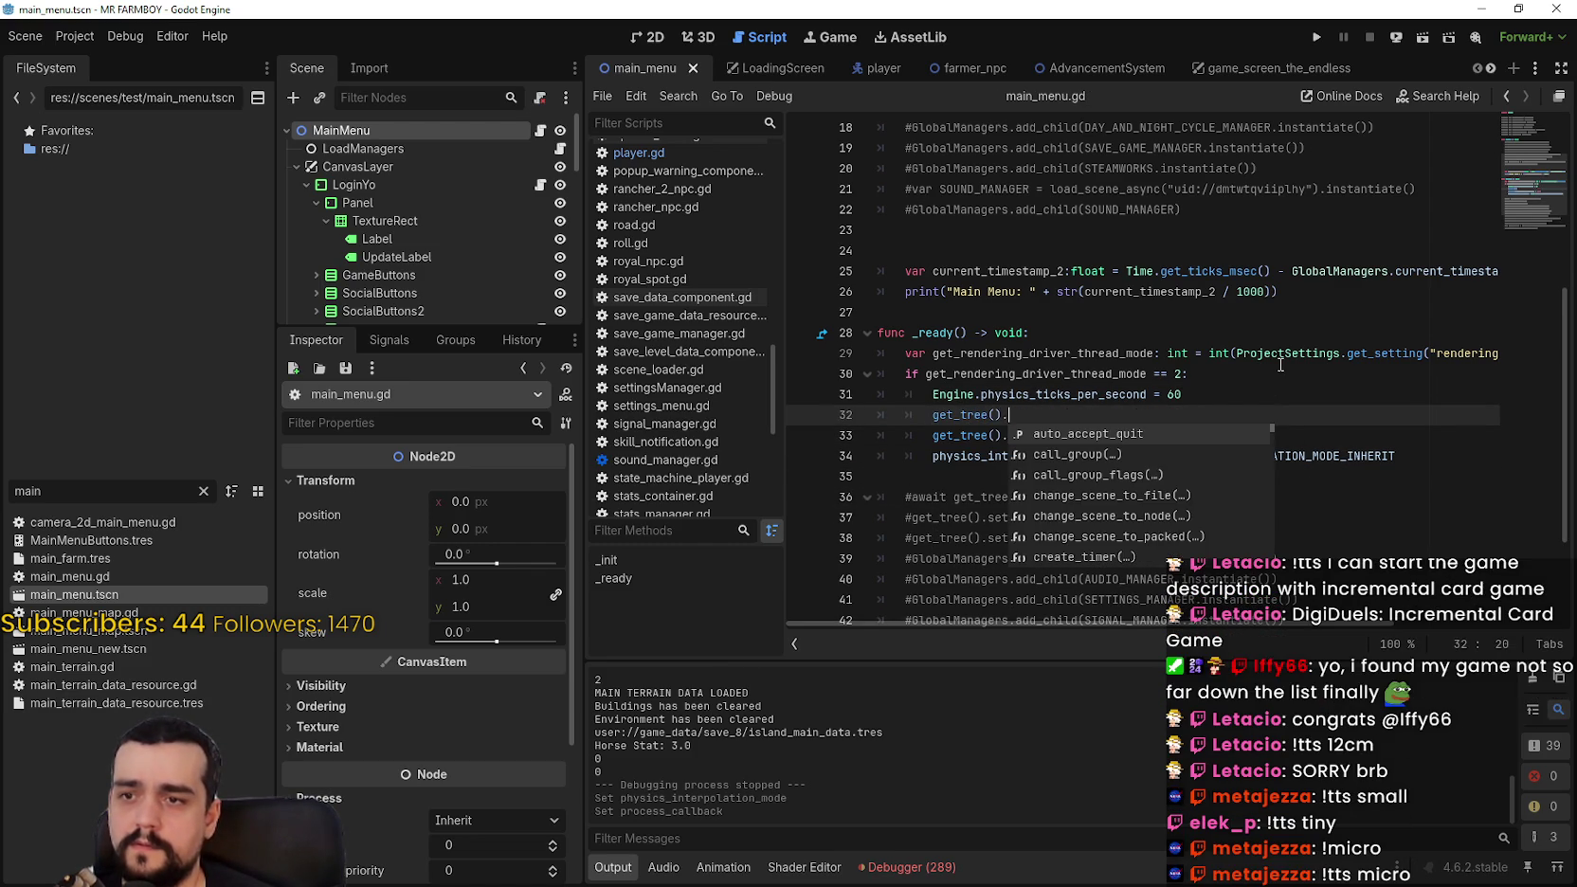
text(si)
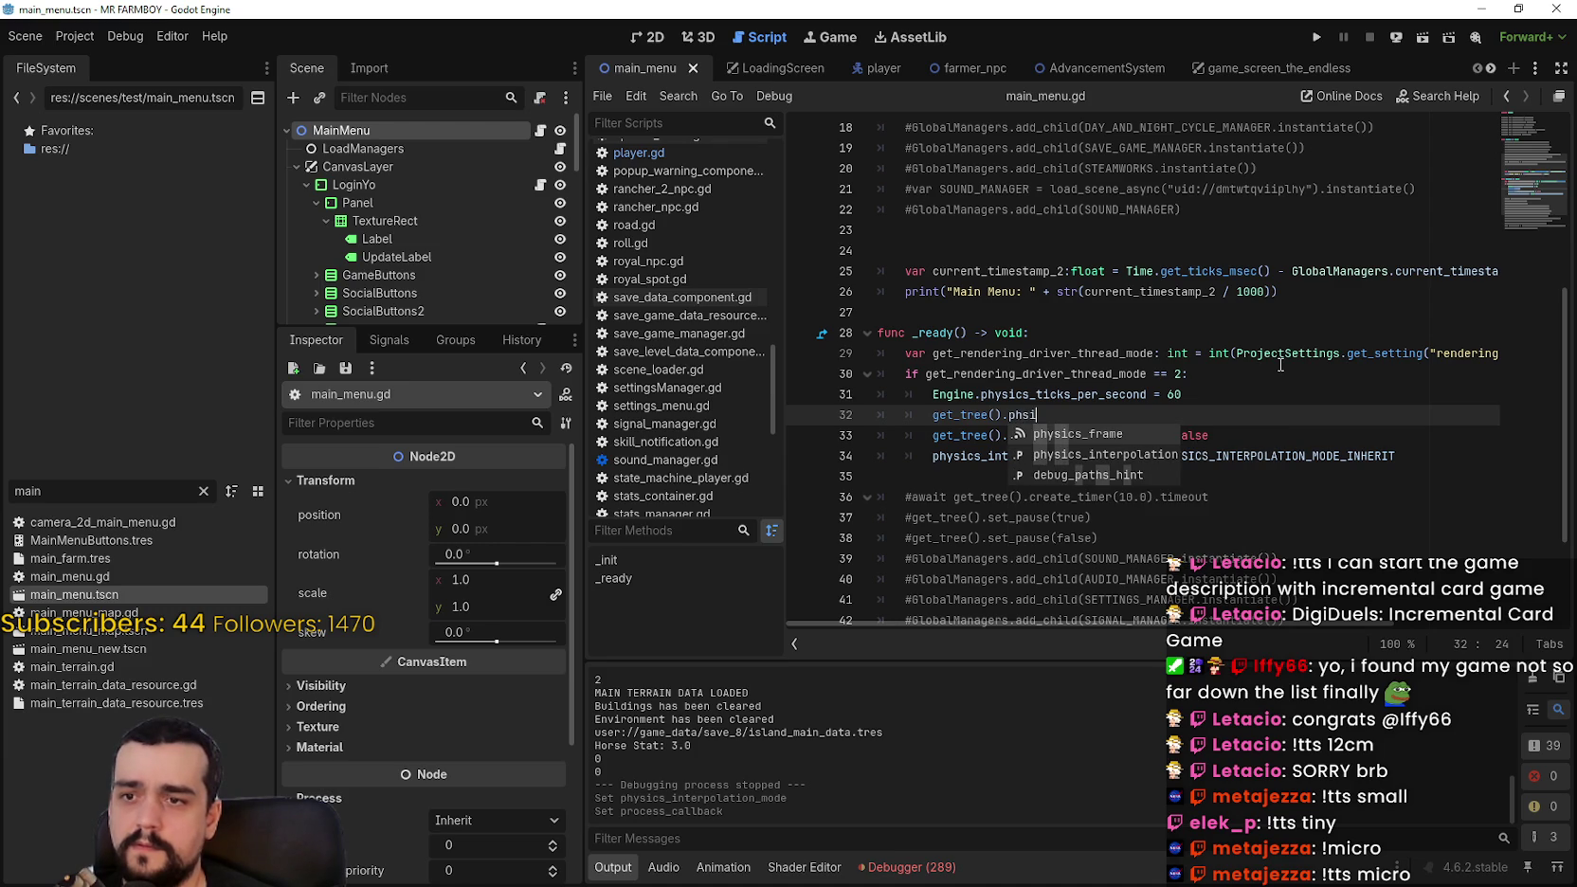
click(1042, 331)
drag(1038, 415, 878, 417)
key(ctrl+s)
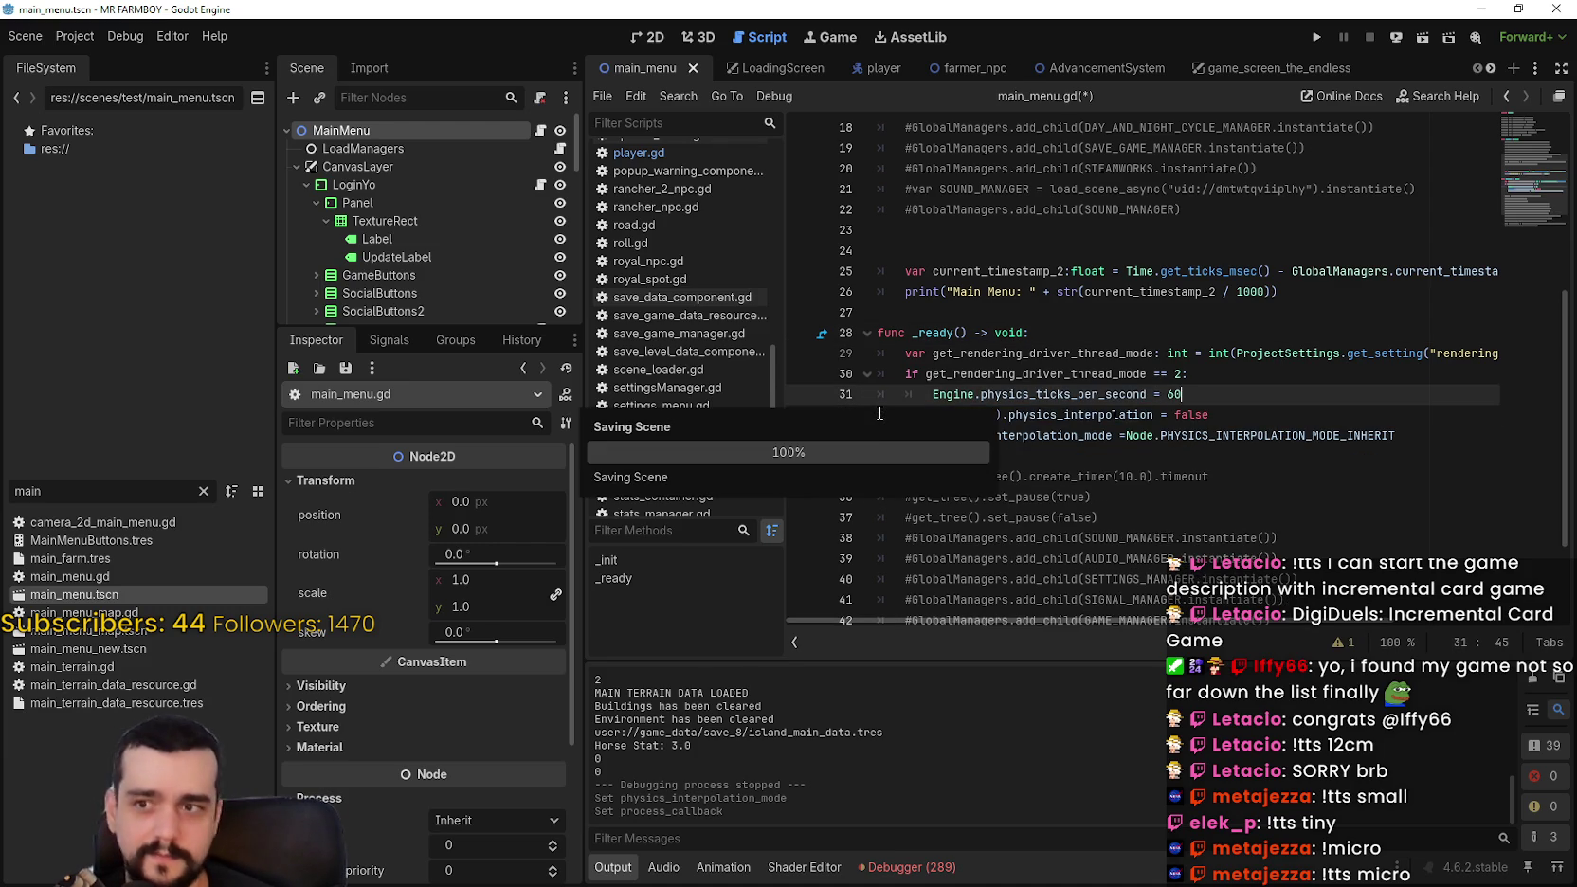
Step: Delete the physics_interpolation_mode line from _ready and save main_menu.gd
click(1095, 459)
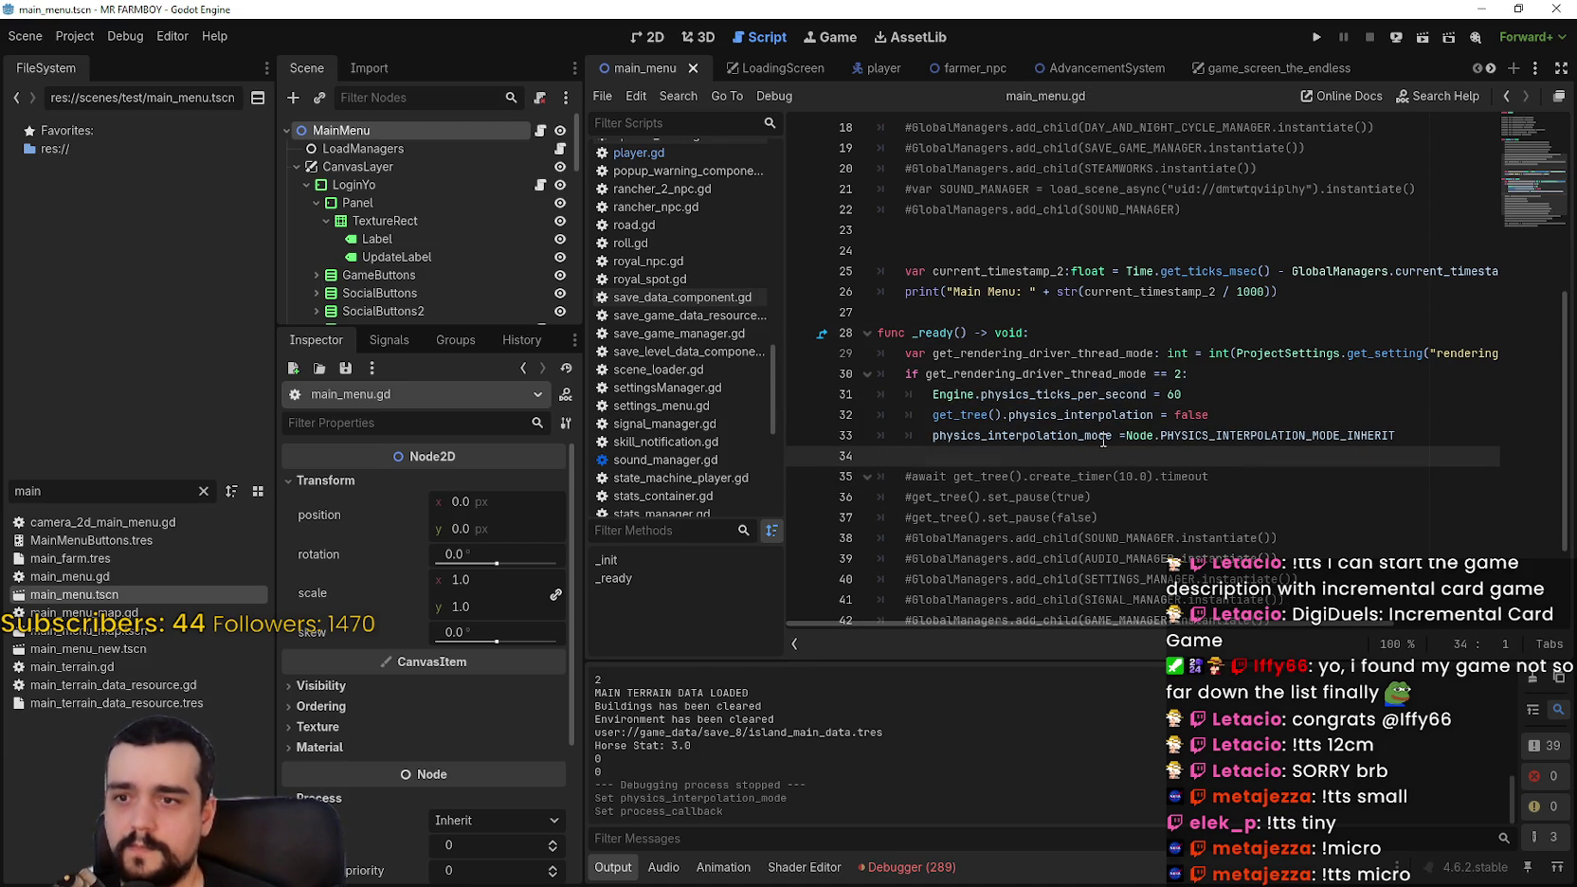
click(1316, 435)
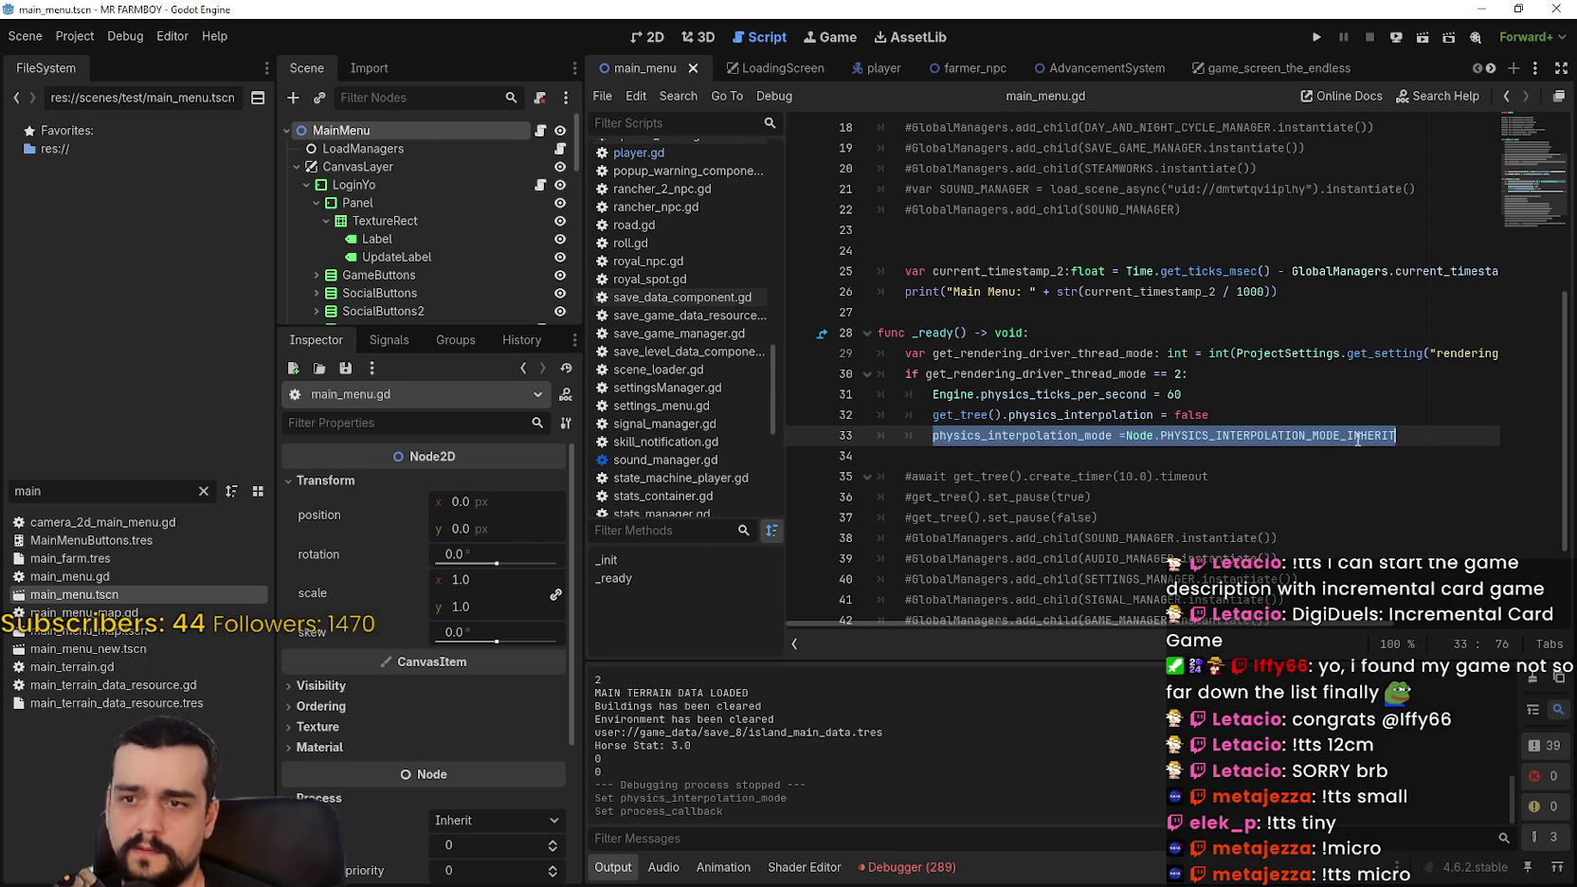
key(BackSpace)
key(ctrl+s)
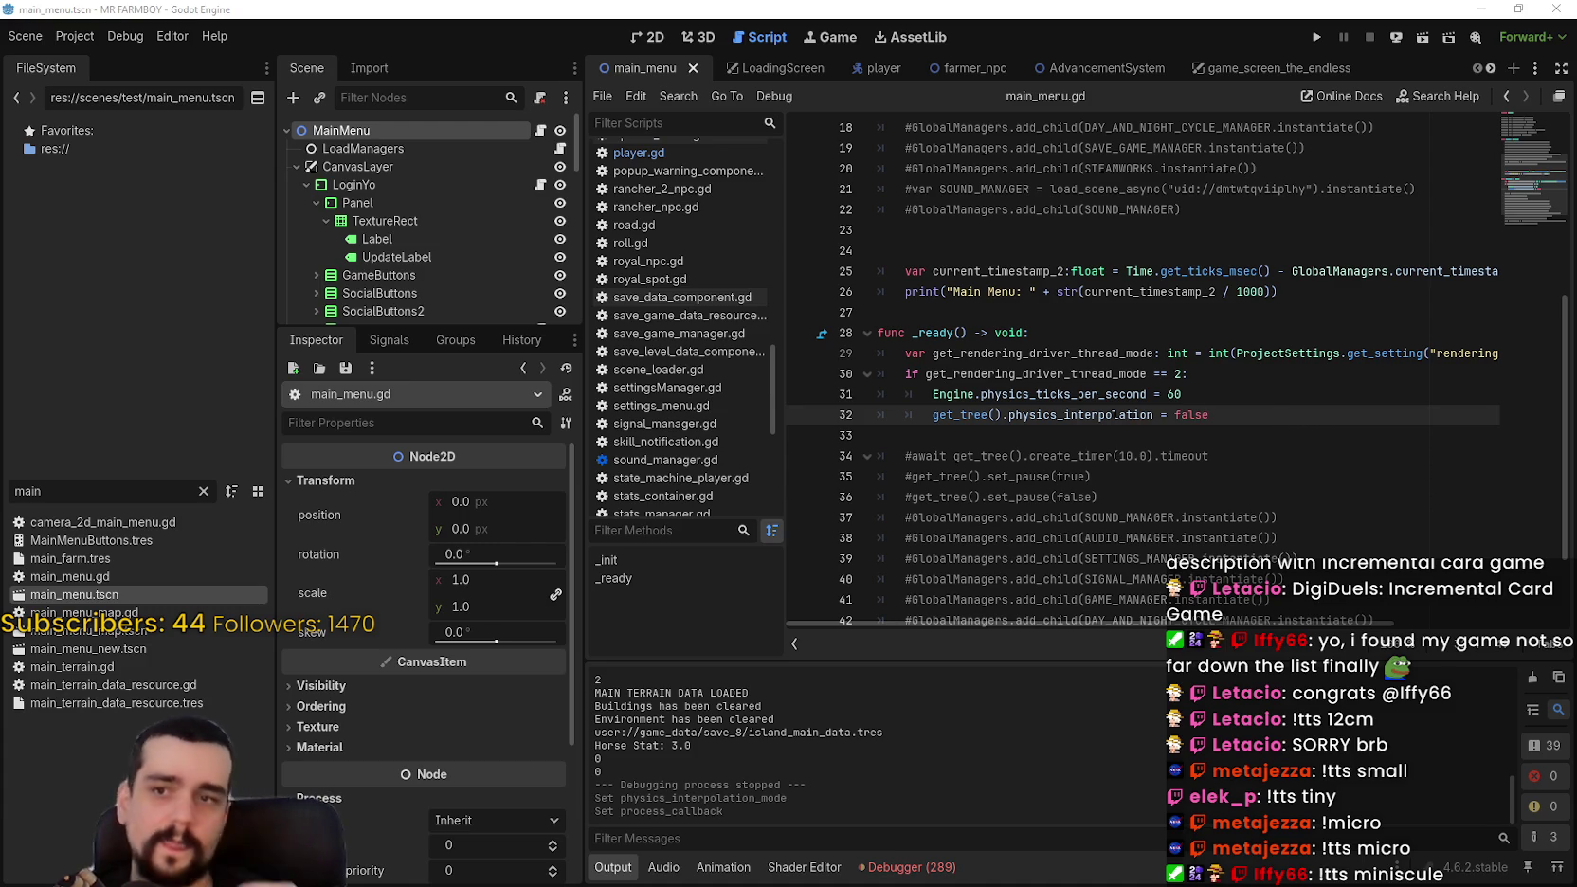
key(Down)
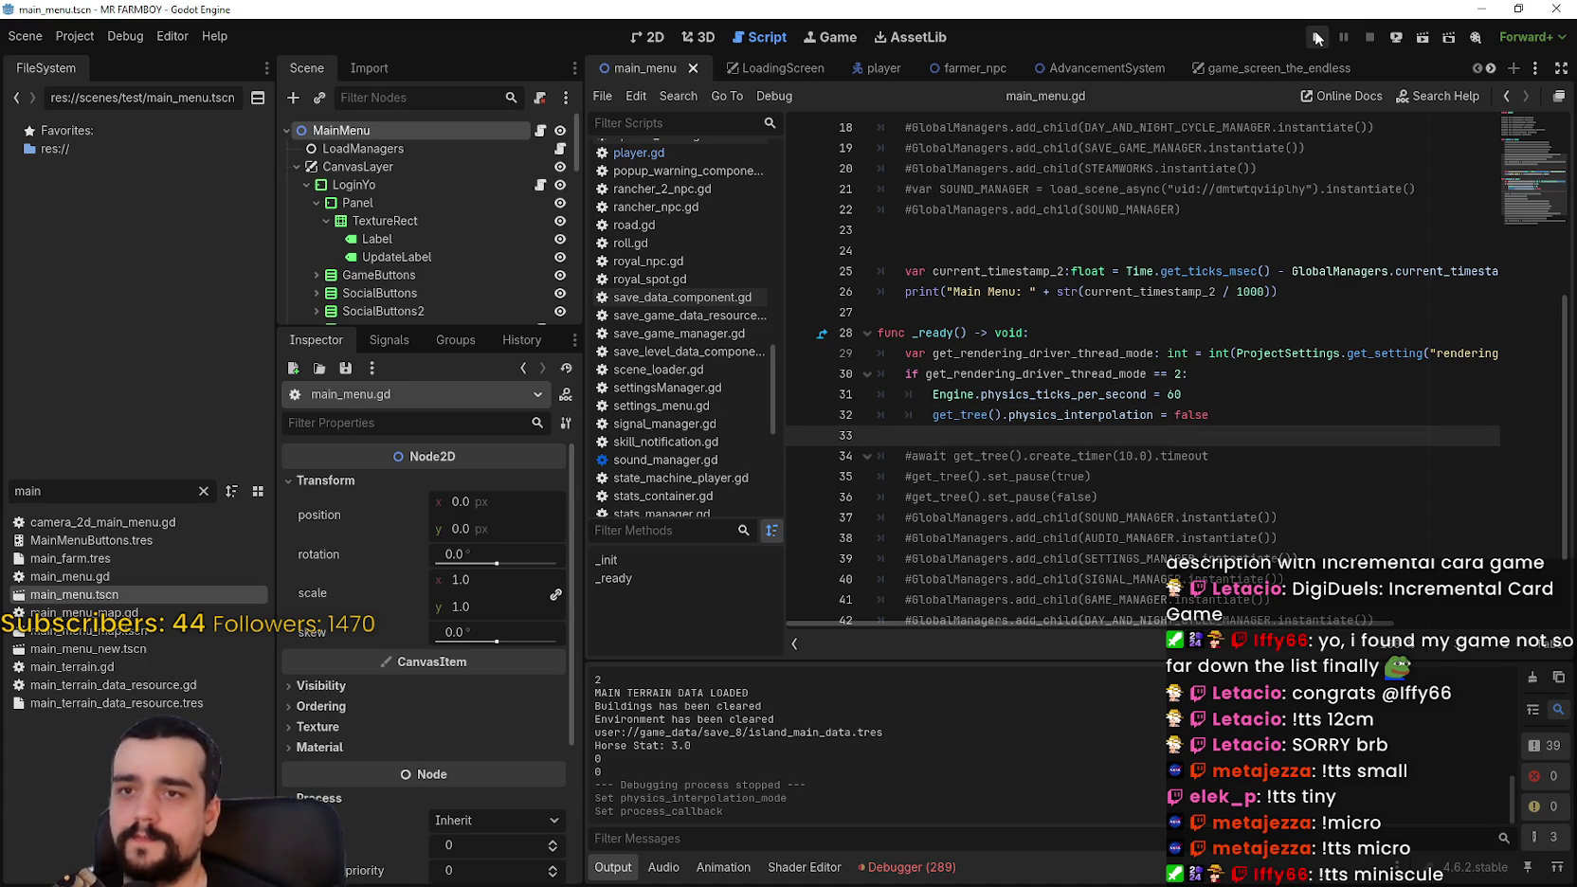
Step: Run the project, close the game, and check the debugger's Monitors panel
click(1317, 38)
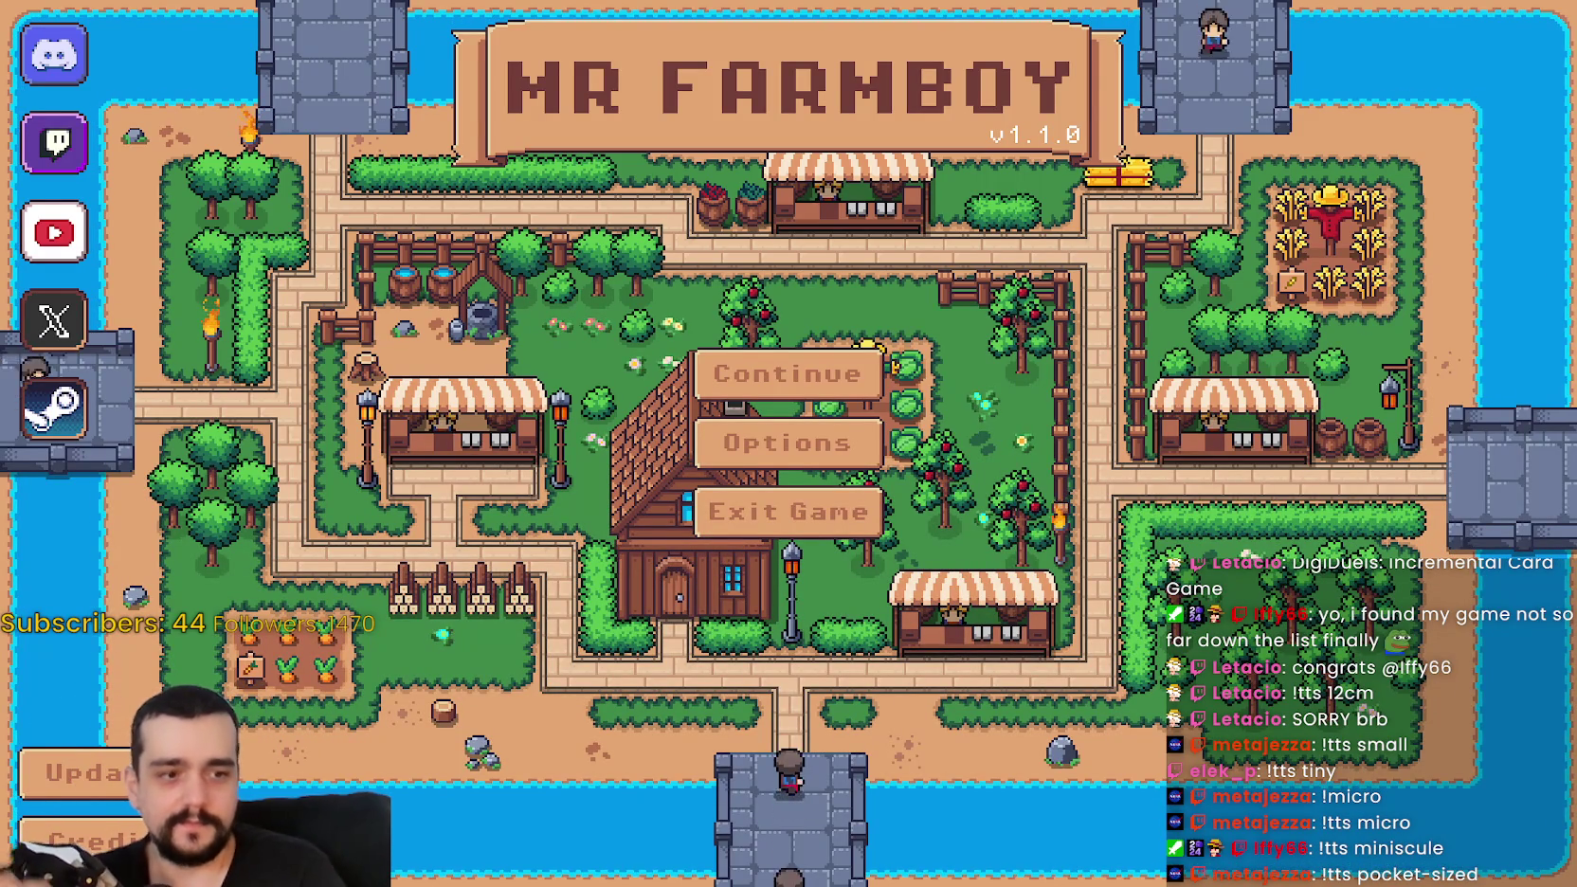
key(alt+F4)
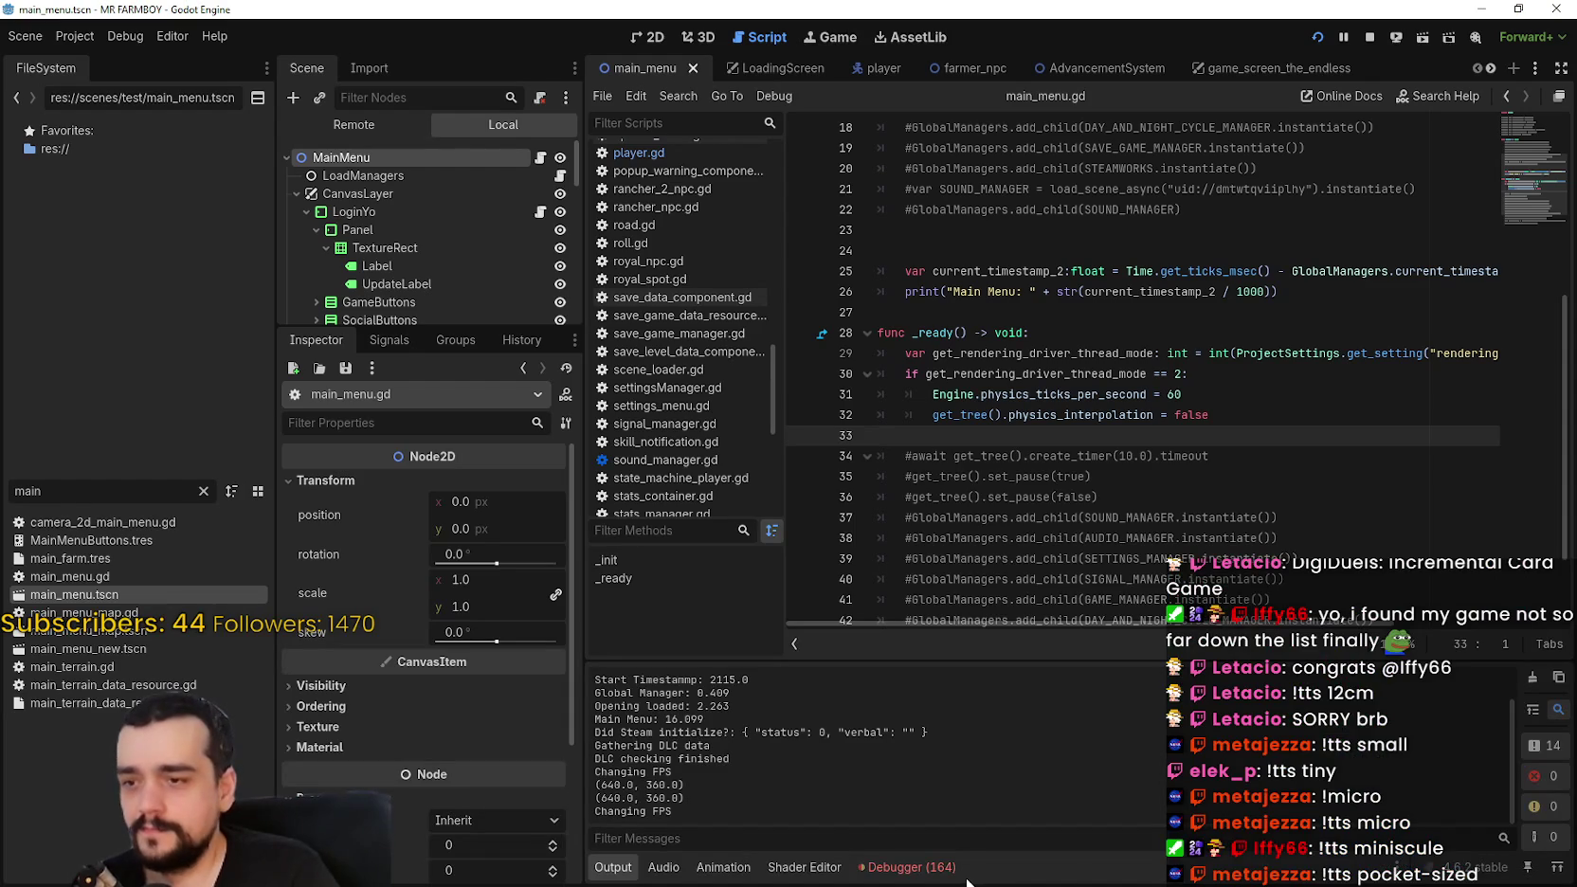
click(942, 877)
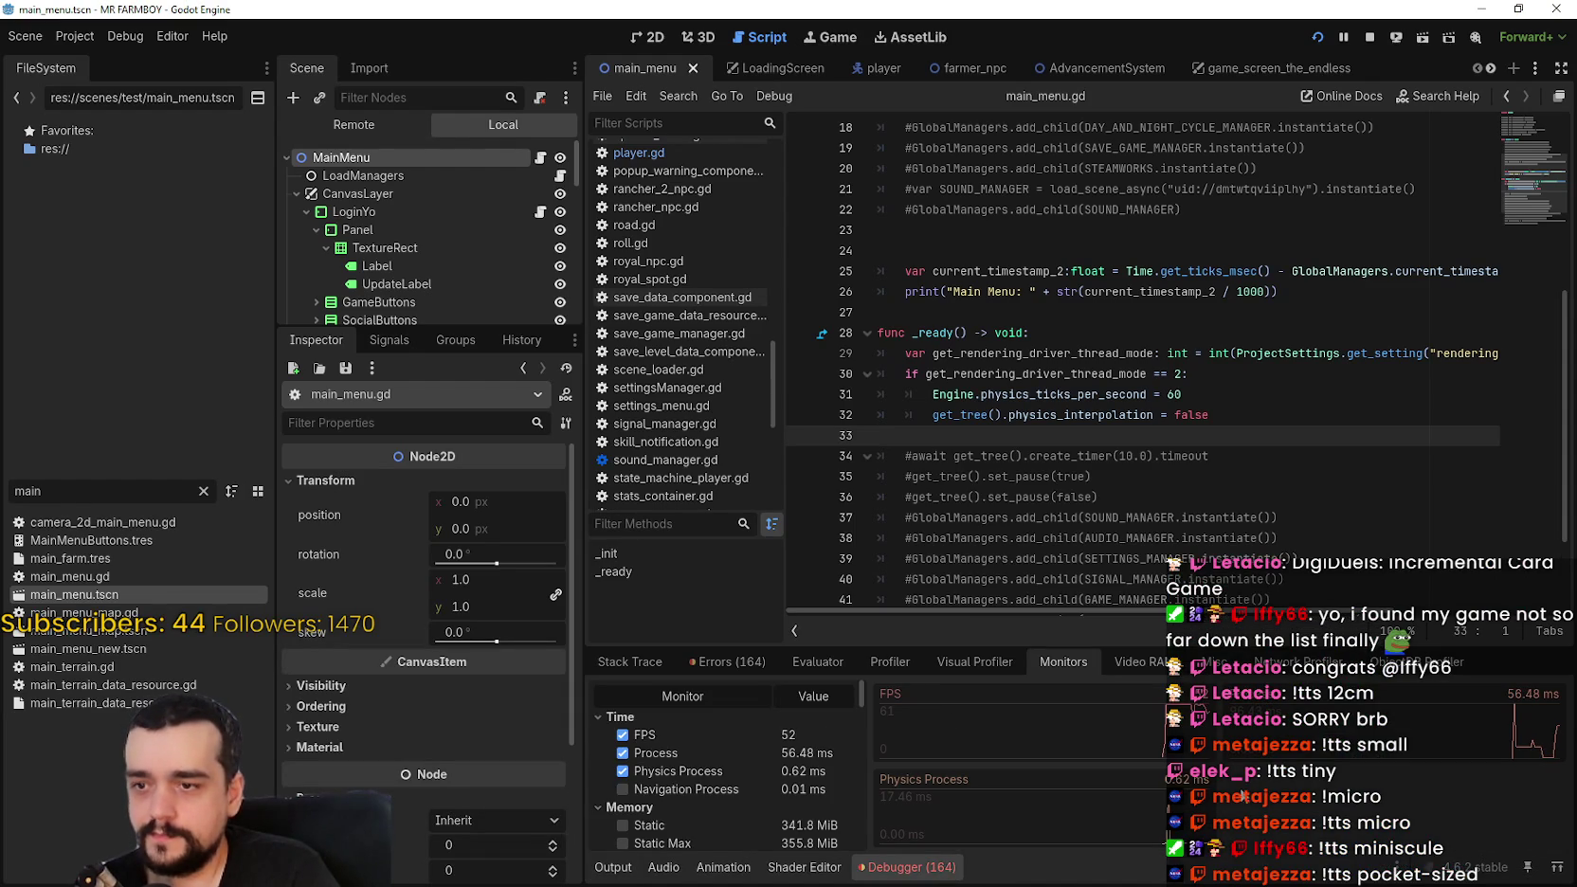
click(962, 867)
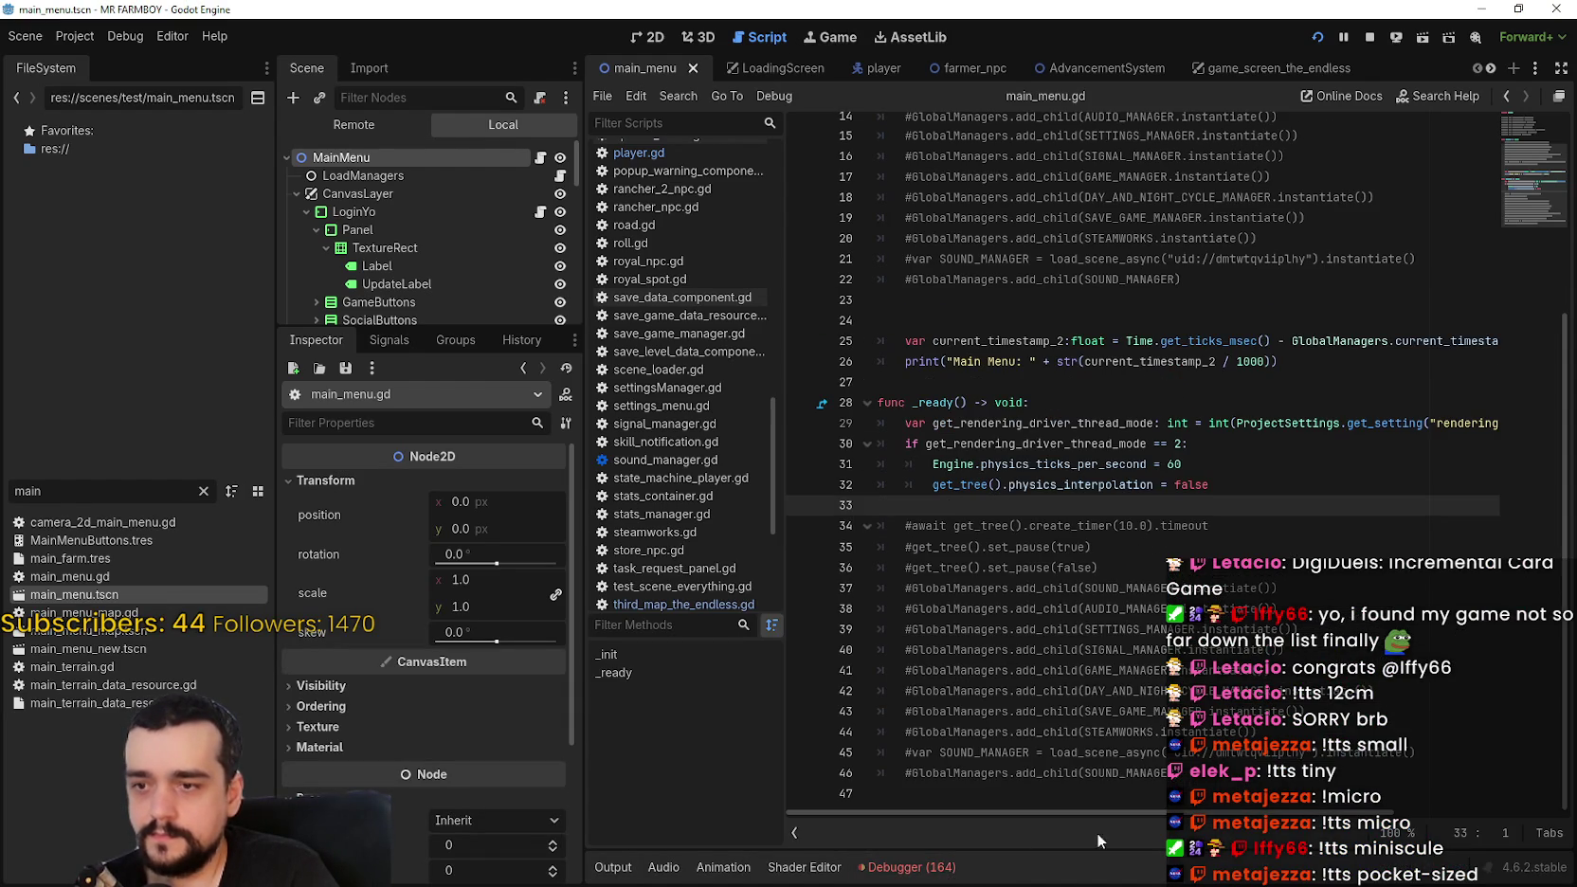
Step: Run the game again and choose Continue to list the saves down to Save 10
key(F5)
click(786, 374)
scroll(1097, 409, down, 1)
scroll(1098, 409, down, 5)
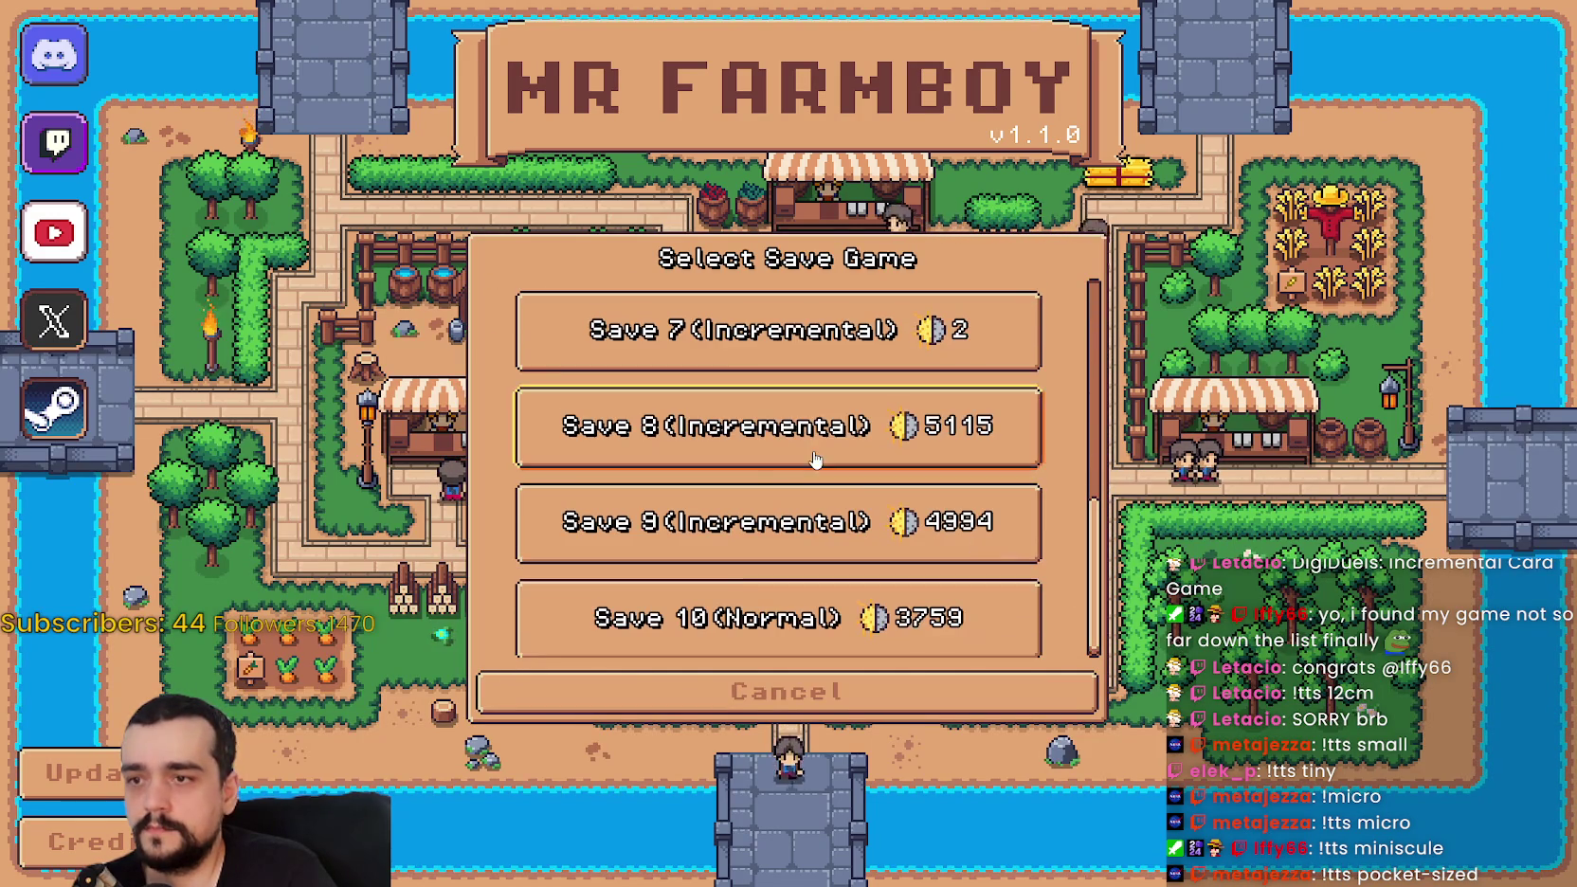
Step: Load Save 8 and walk the farmer around the campfire plot and onion field
click(796, 446)
click(764, 458)
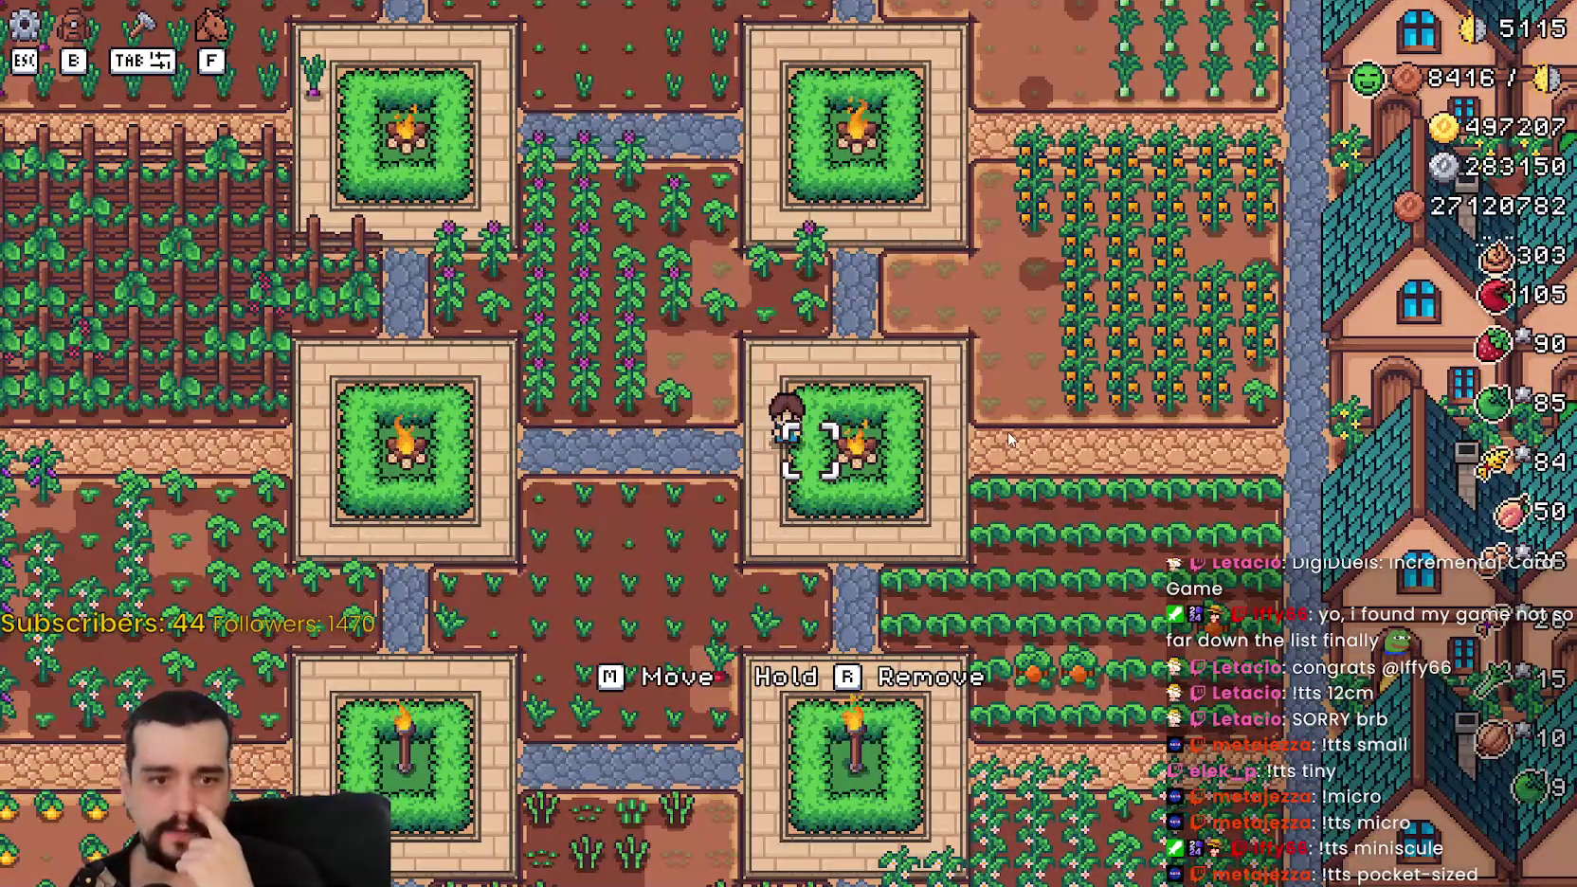
key(a)
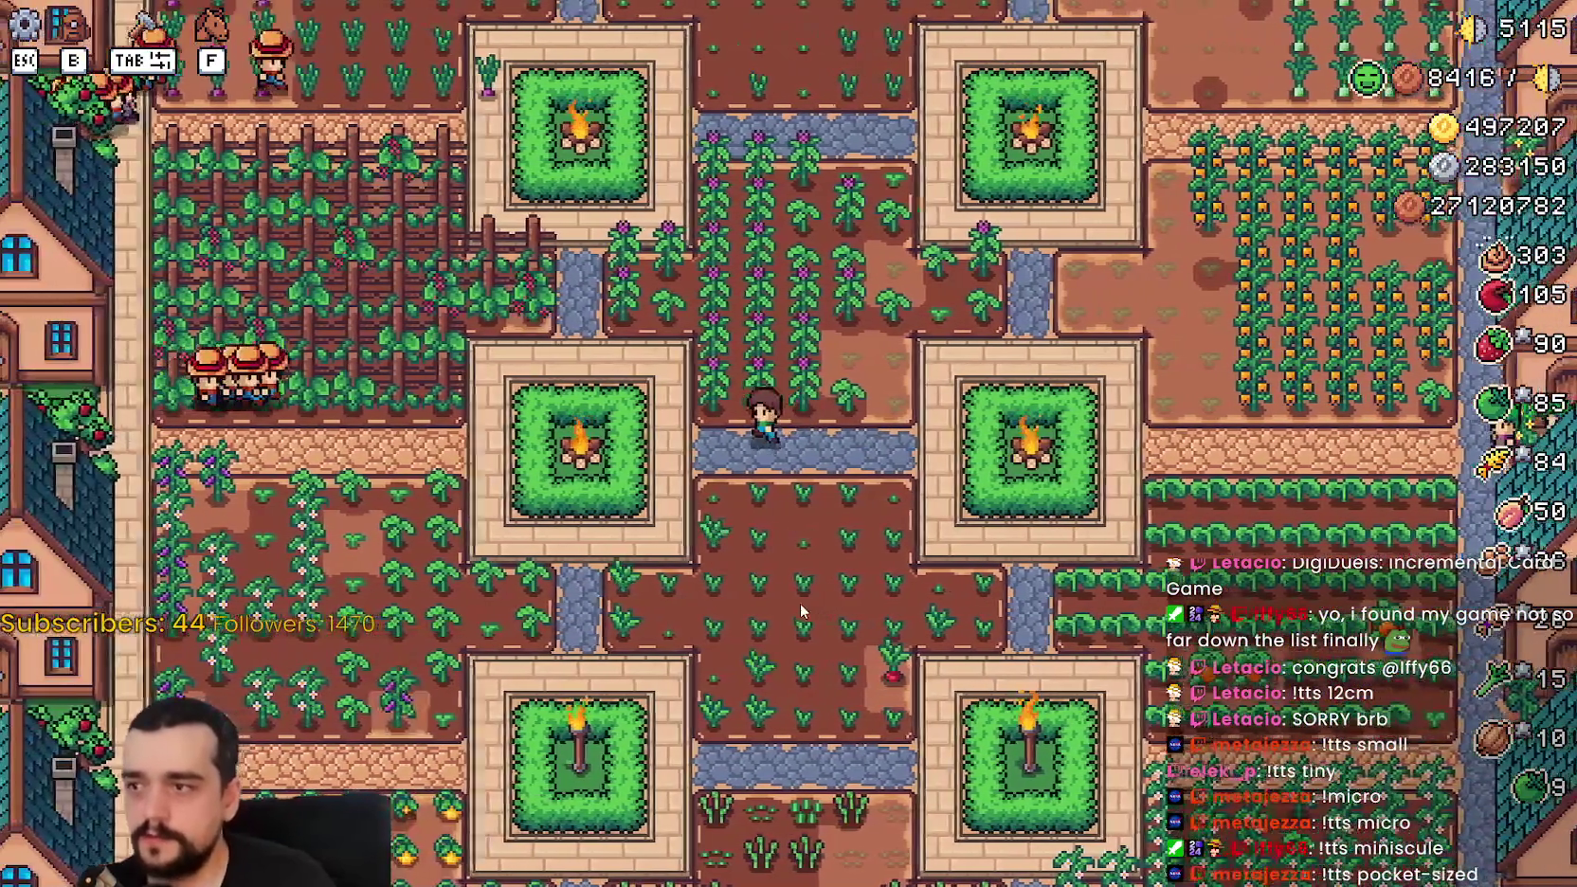
key(a)
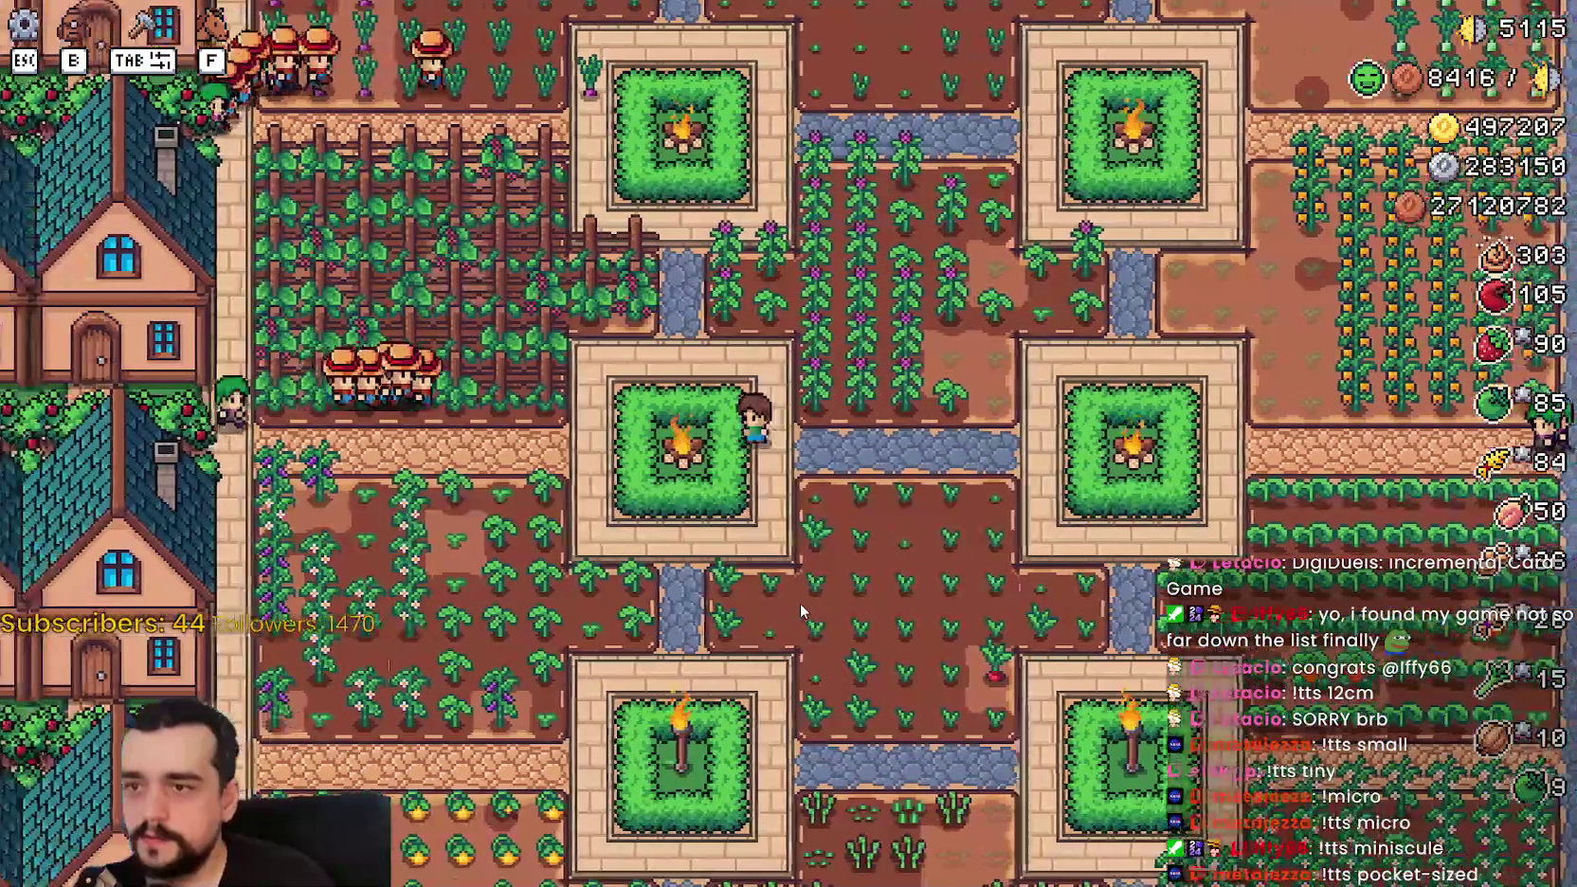
key(w)
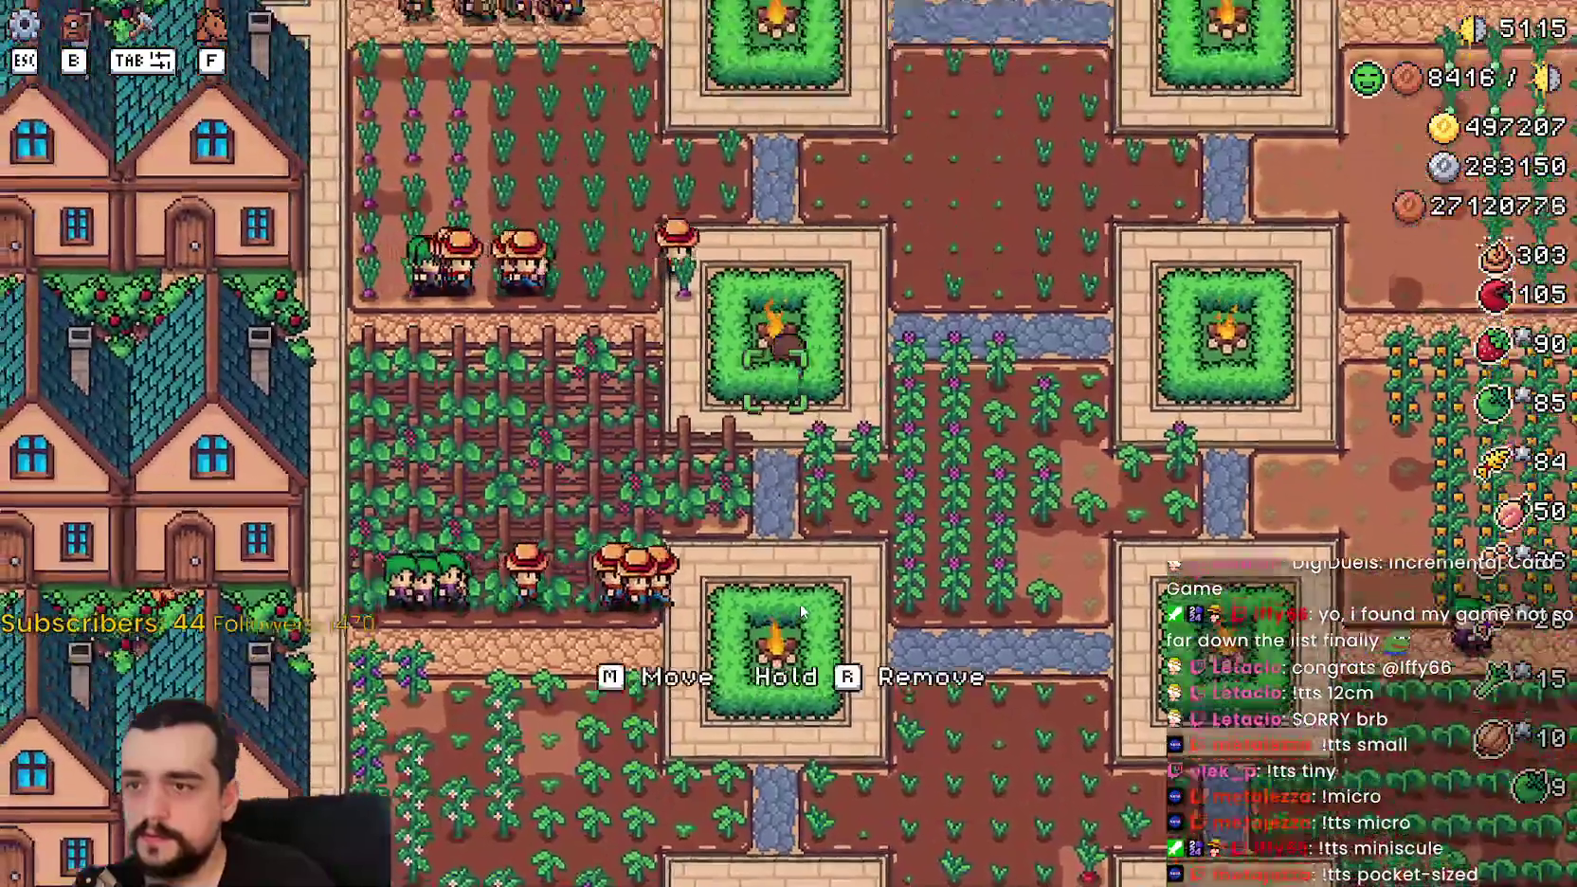
key(w)
key(a)
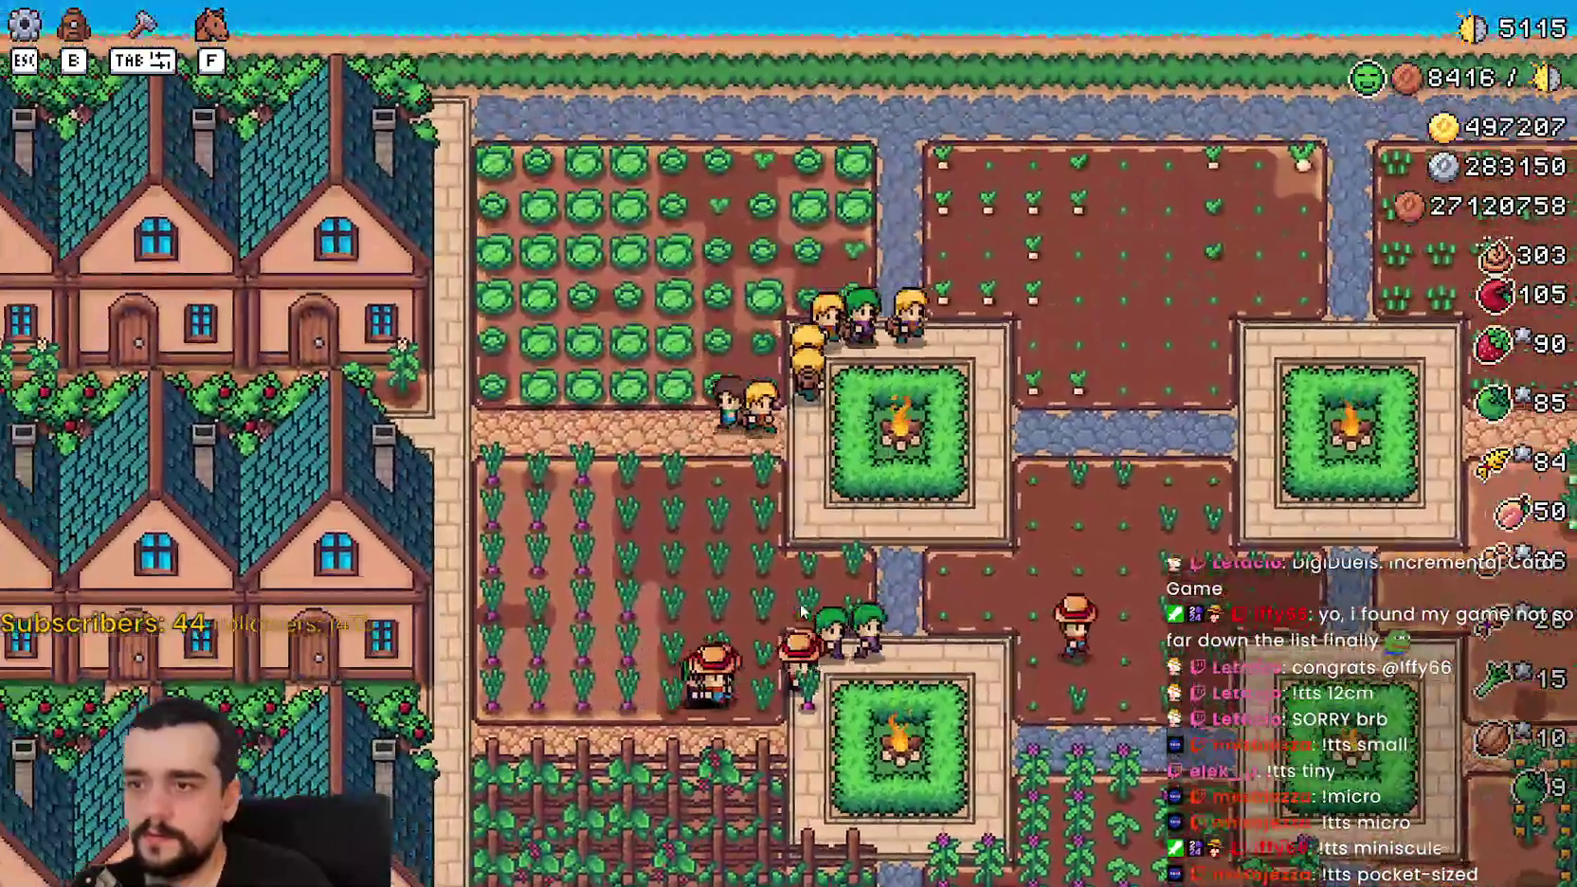
key(a)
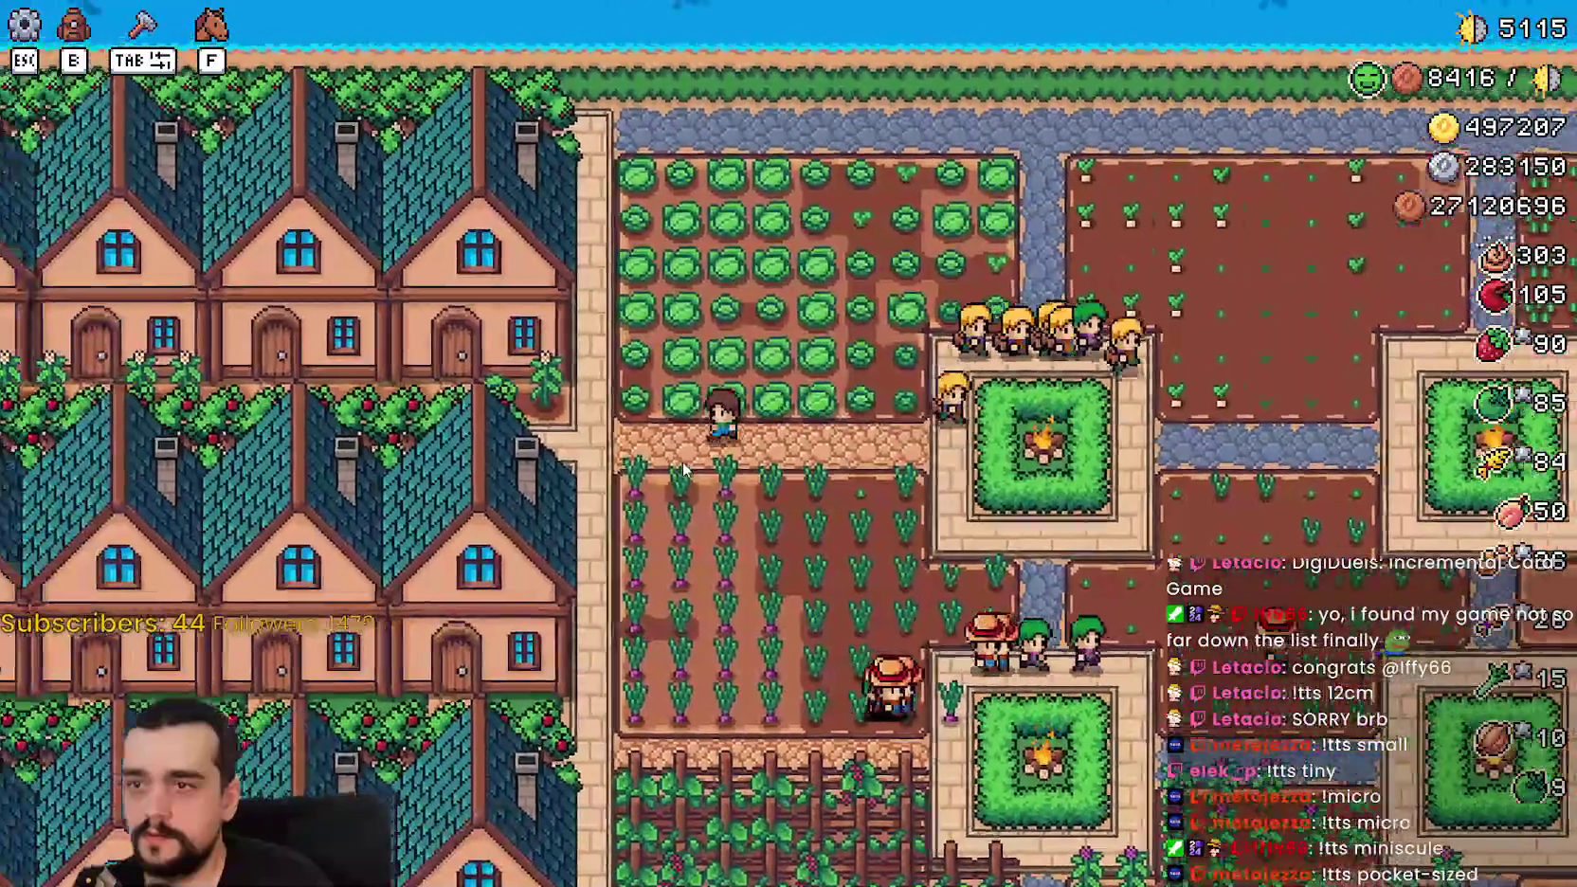
scroll(814, 478, up, 3)
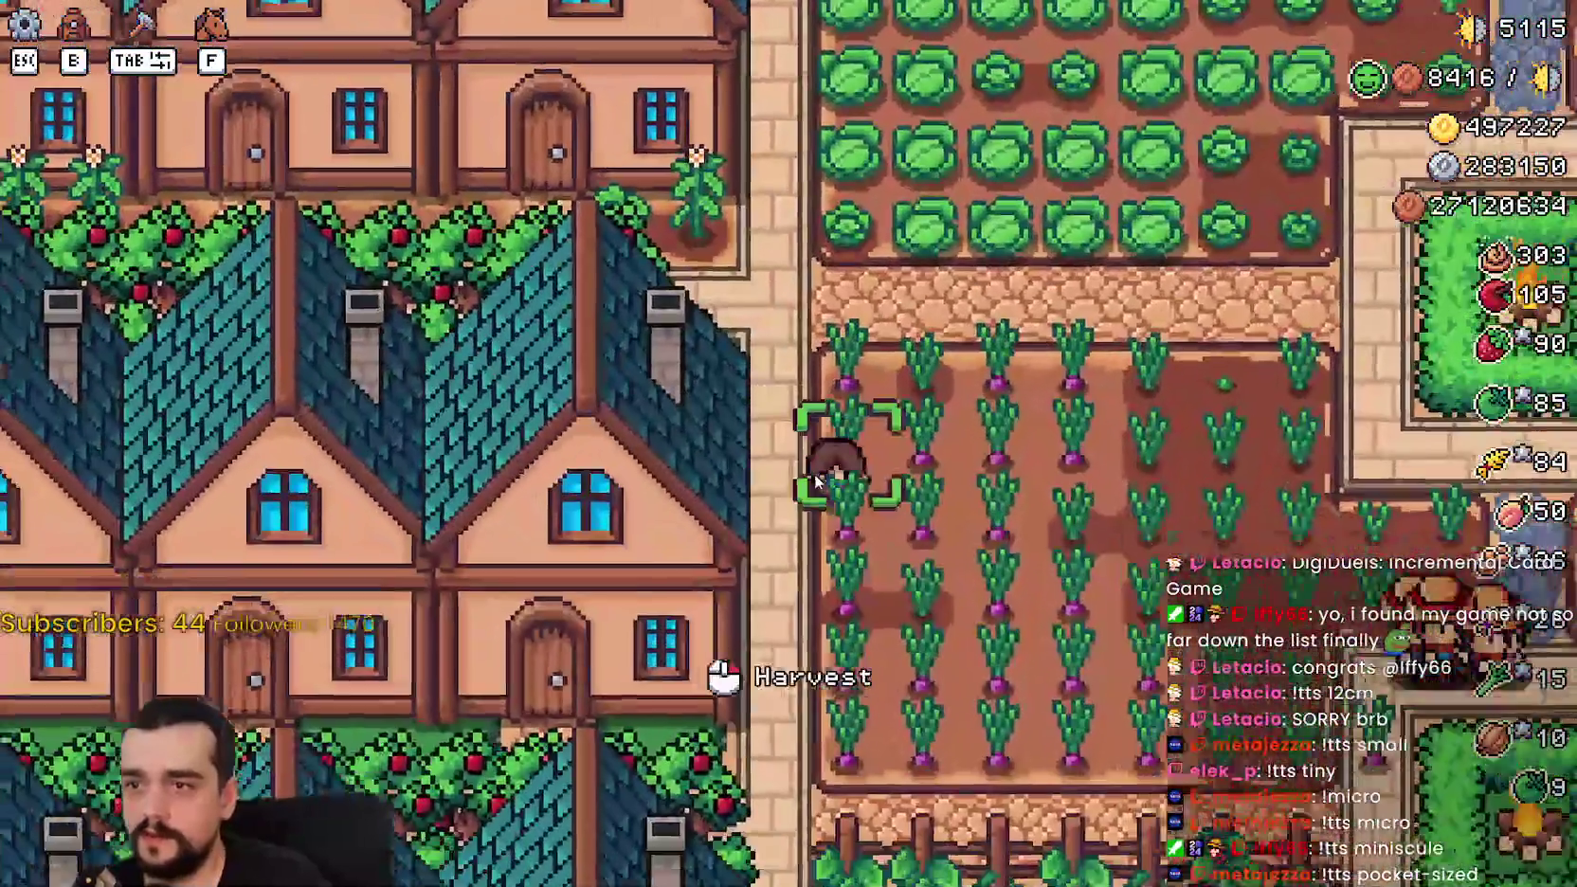
scroll(815, 479, down, 3)
key(d)
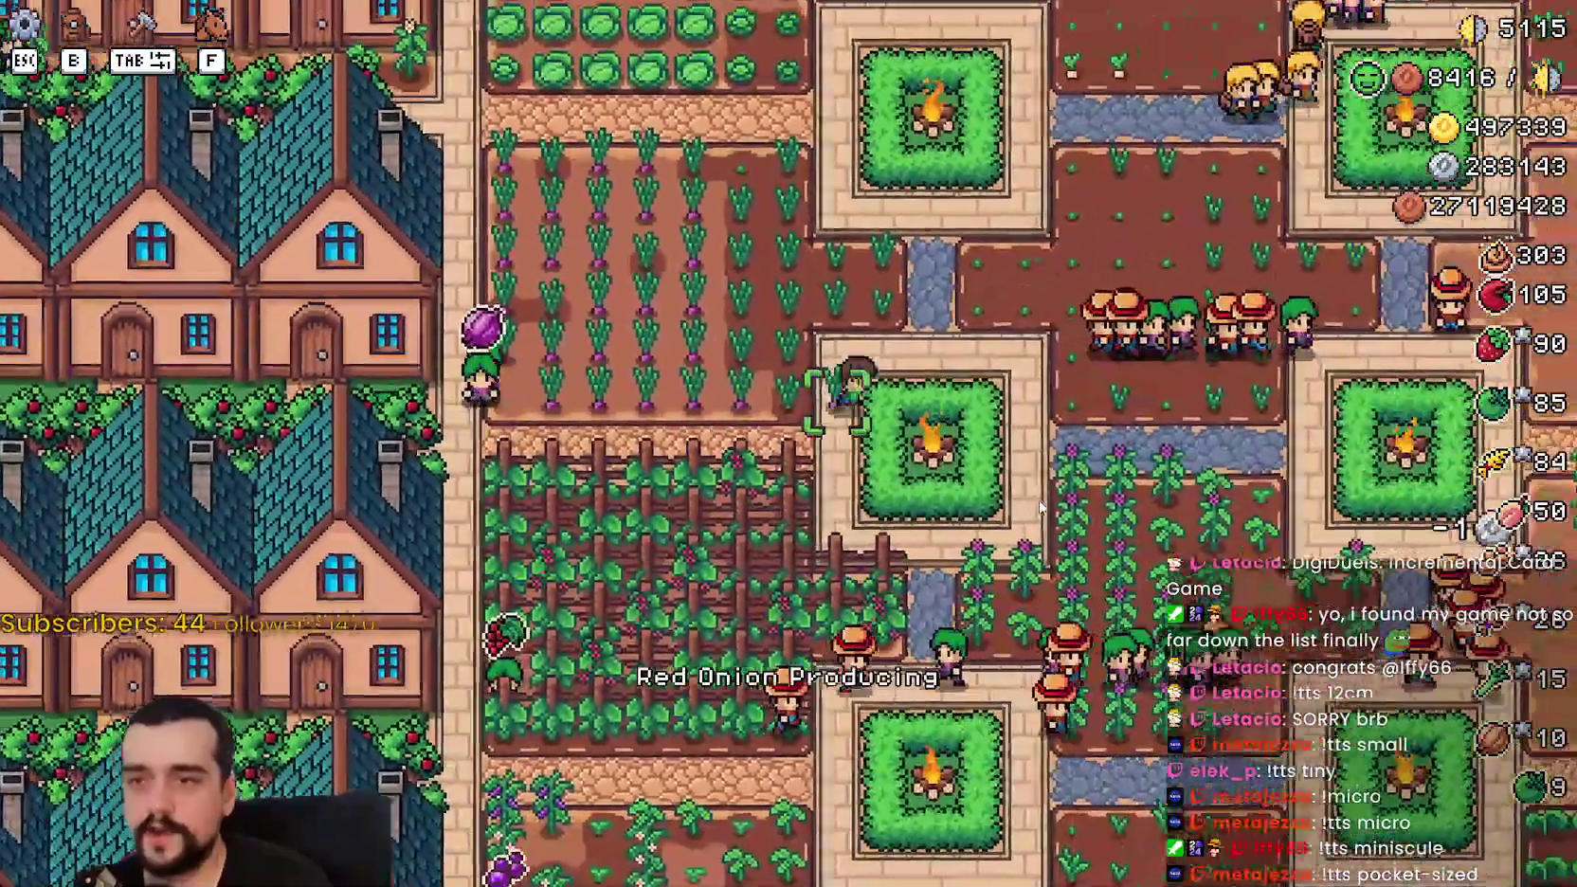
key(d)
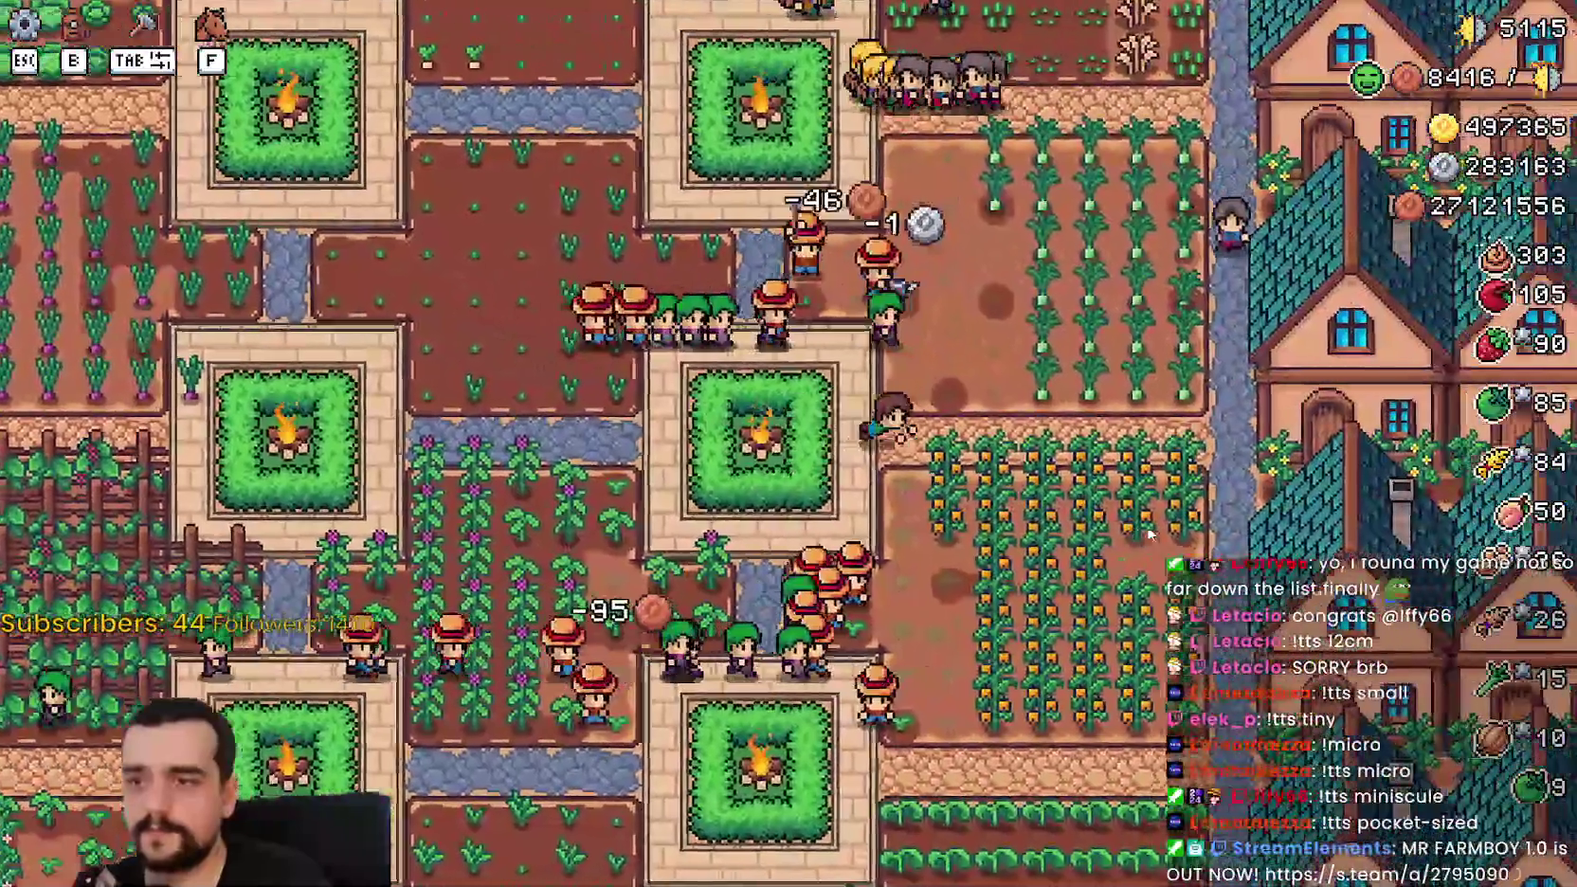
key(d)
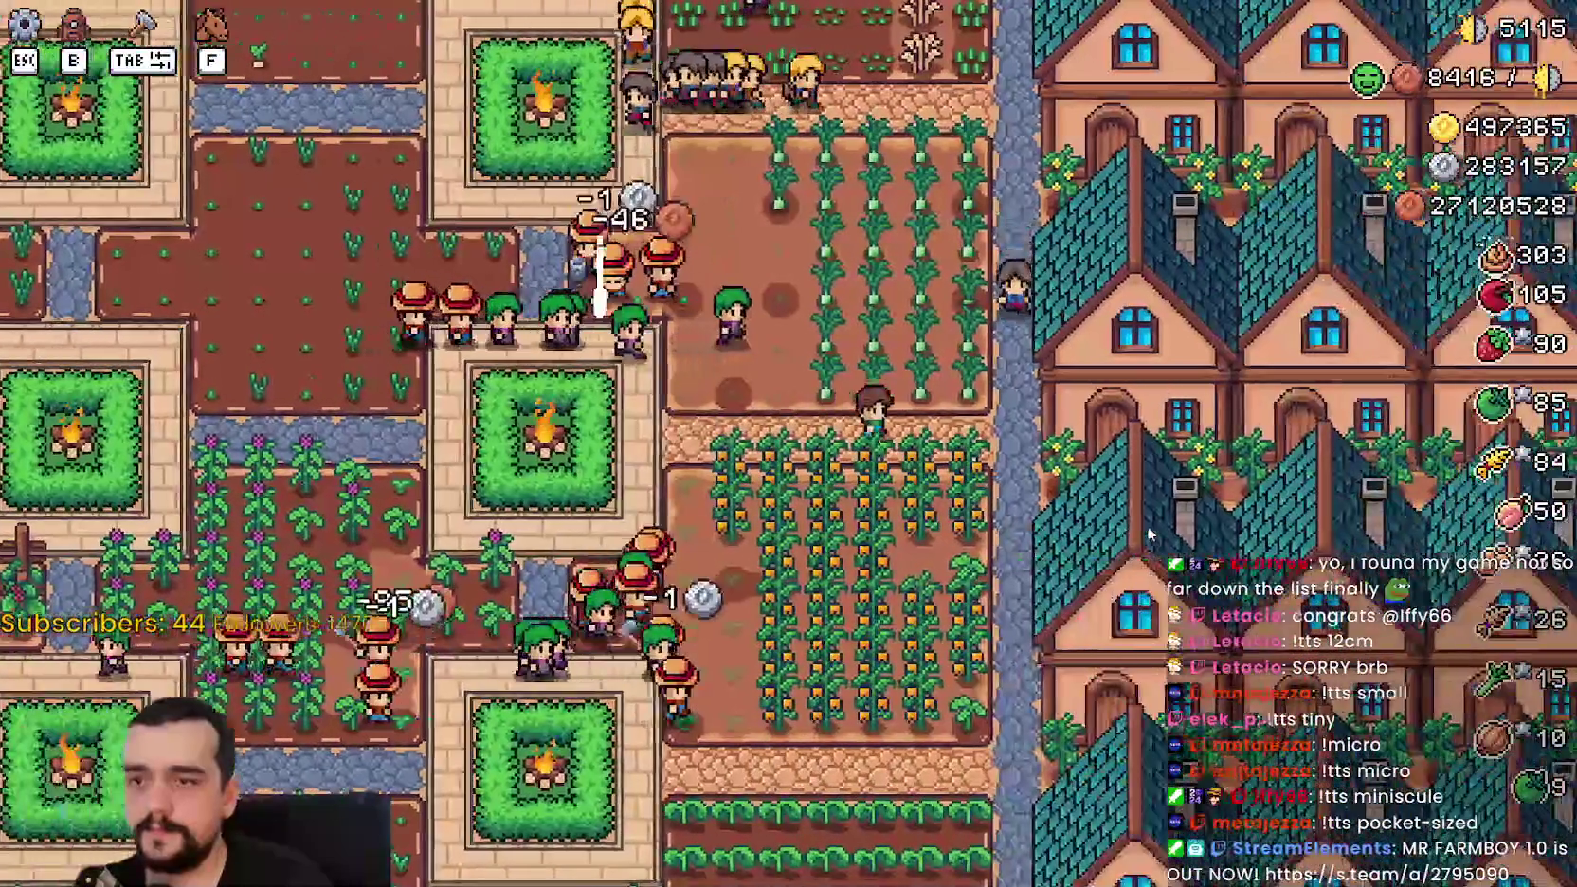
Step: Ride east across the crop fields and garden squares, then back west to the market stalls
scroll(1143, 514, down, 2)
scroll(1142, 514, down, 3)
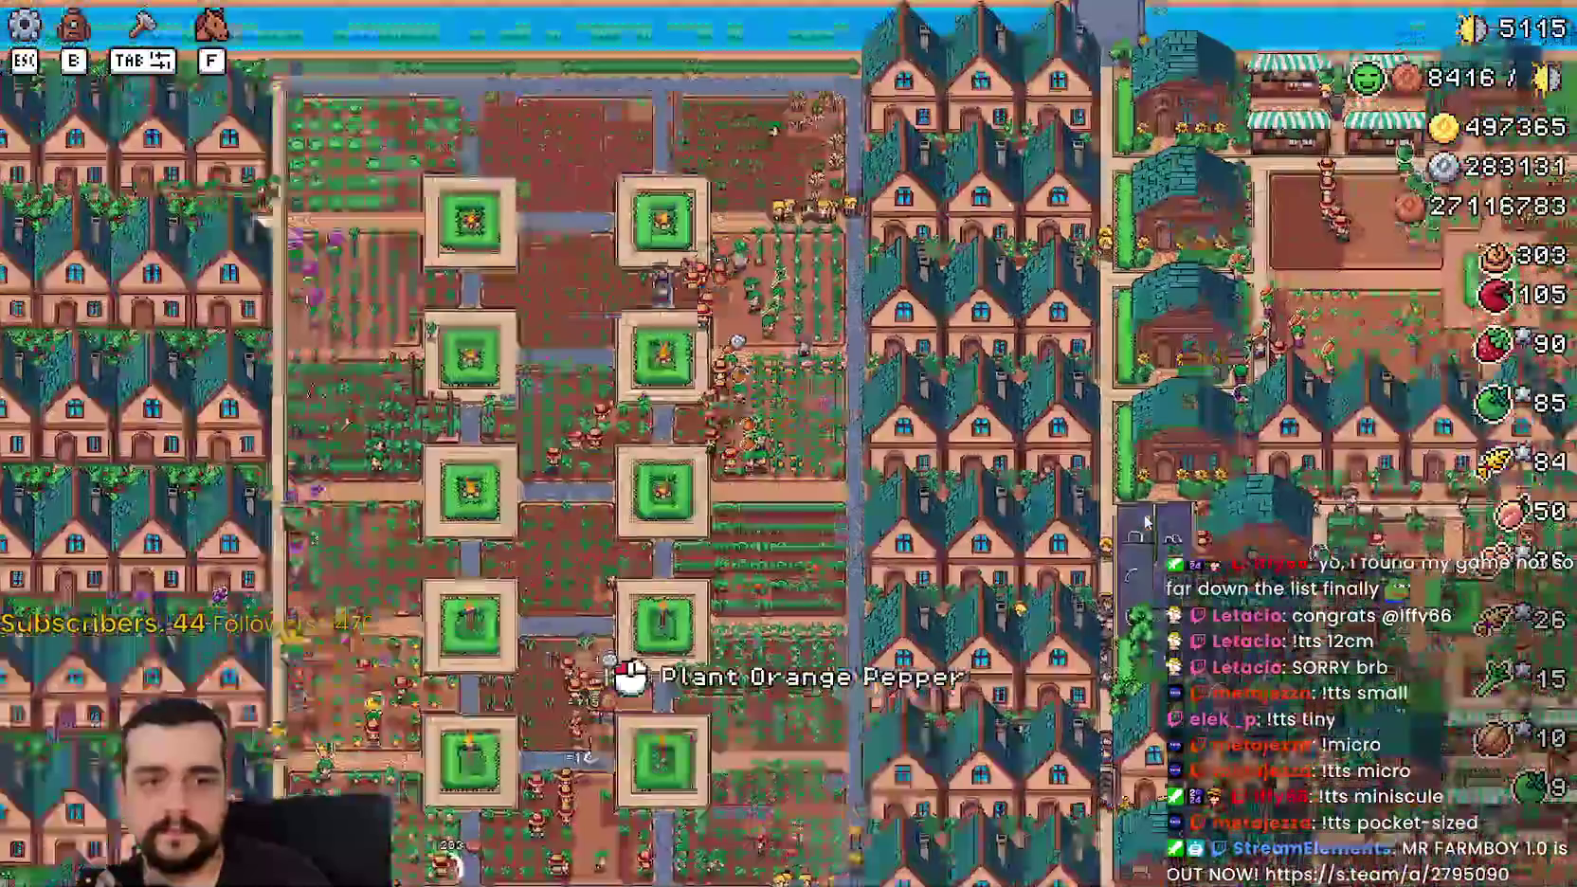
scroll(1144, 520, up, 3)
scroll(1147, 527, down, 4)
scroll(1145, 516, up, 2)
key(d)
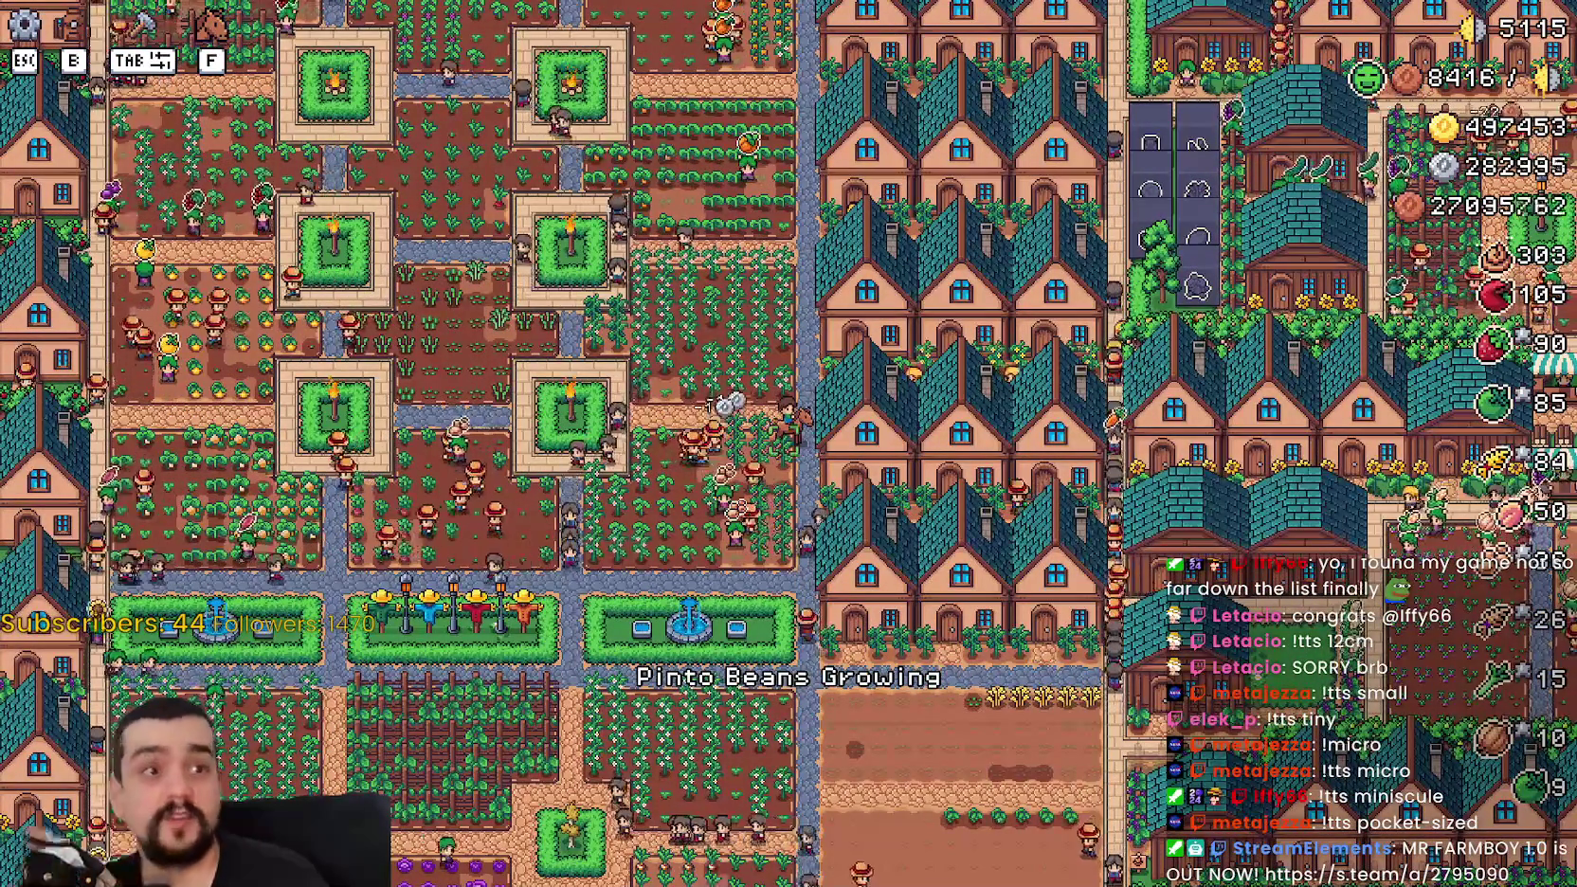
scroll(549, 480, up, 5)
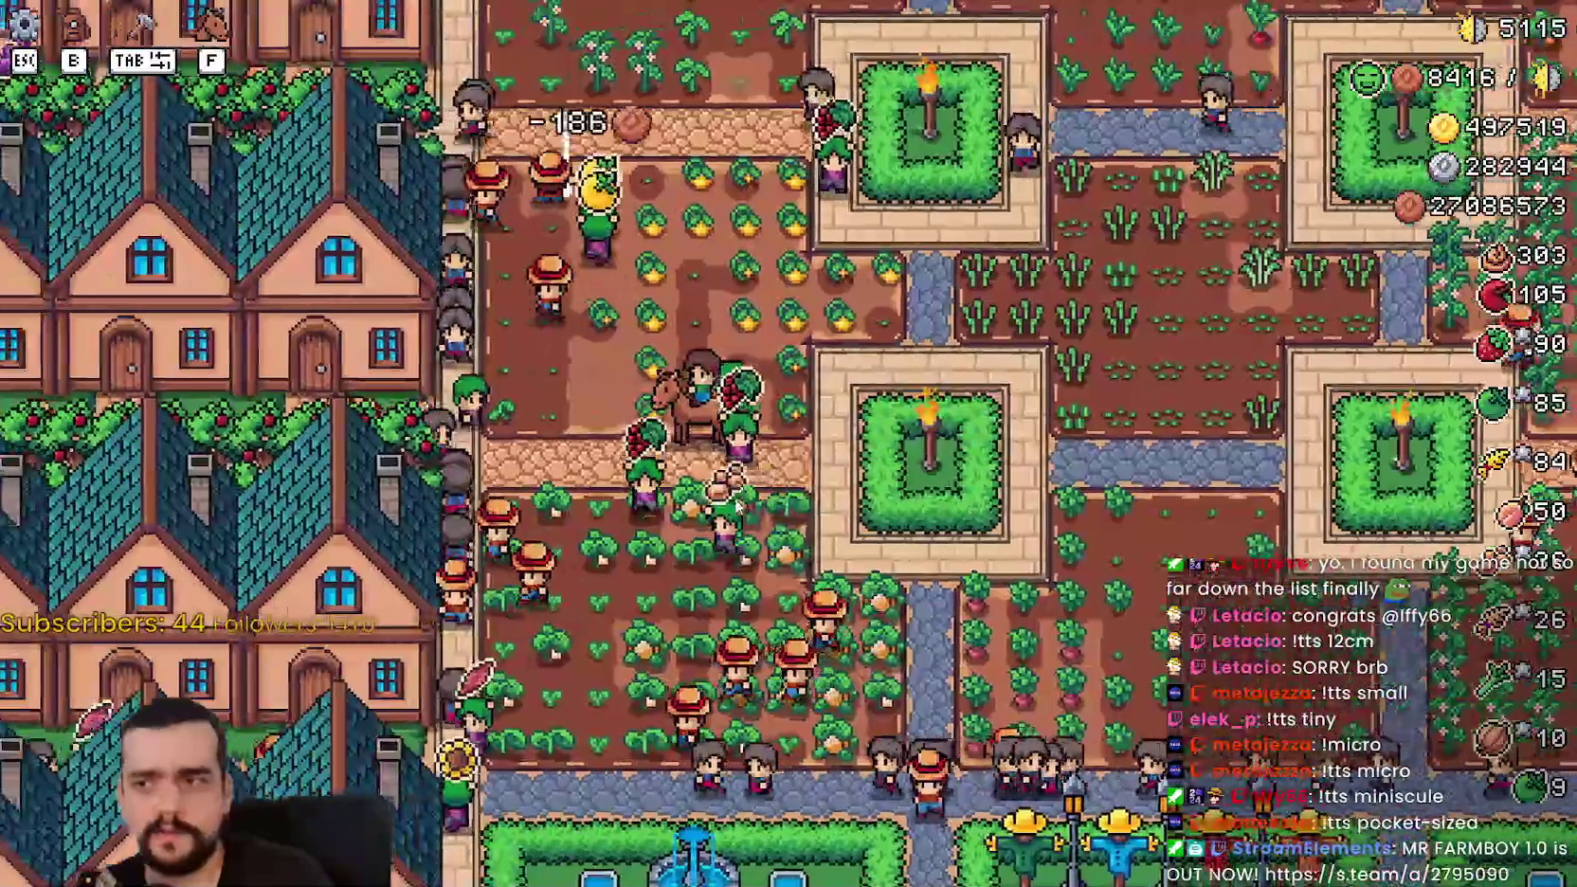
key(d)
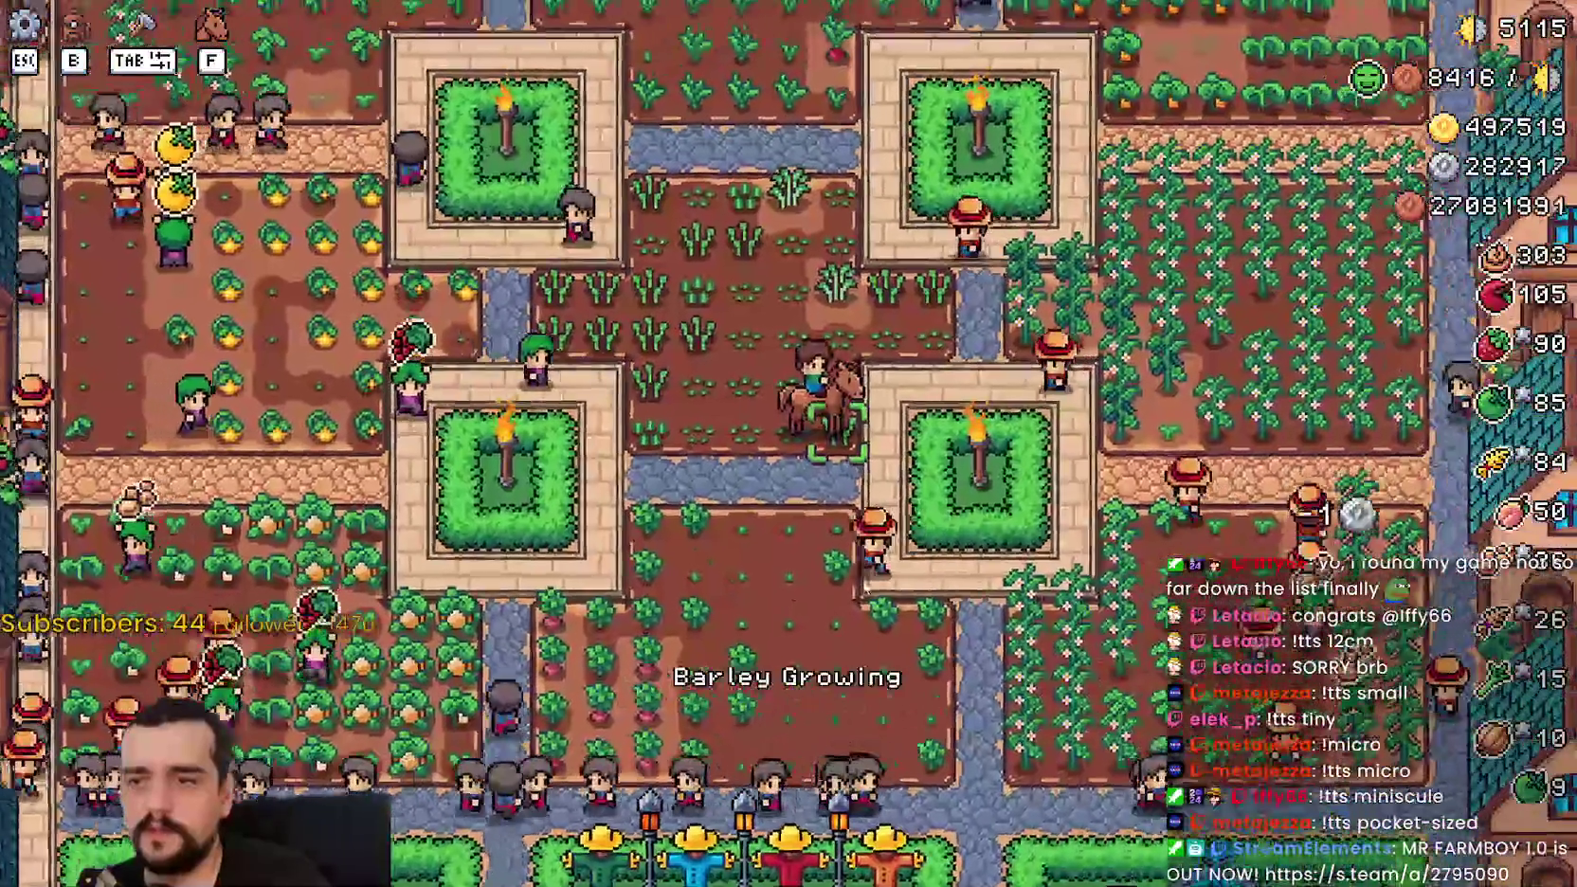
key(w)
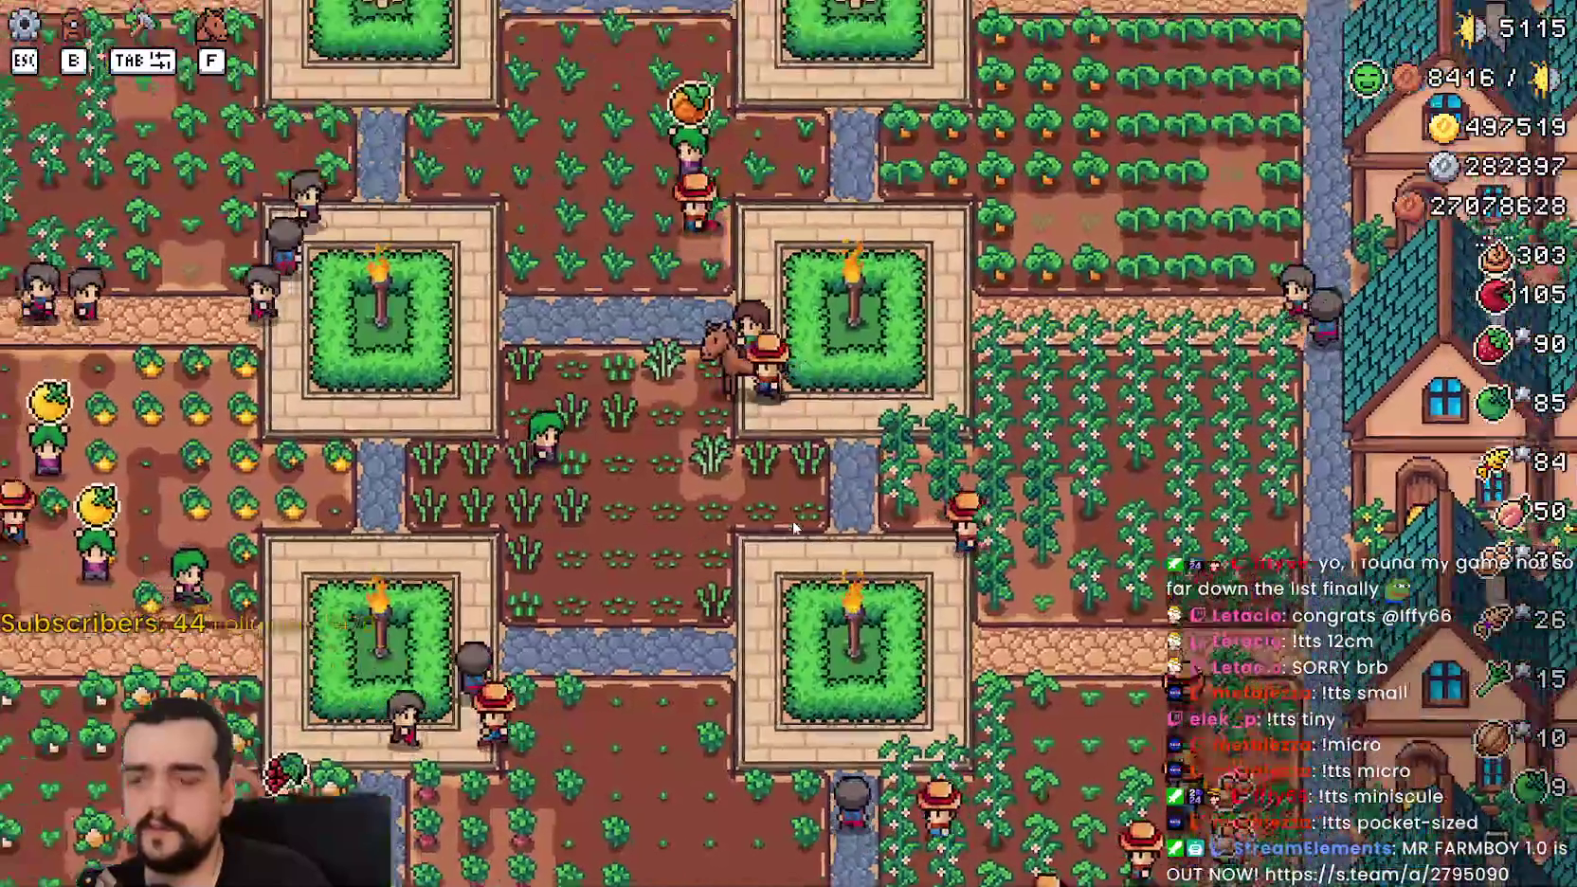
key(d)
scroll(783, 514, down, 3)
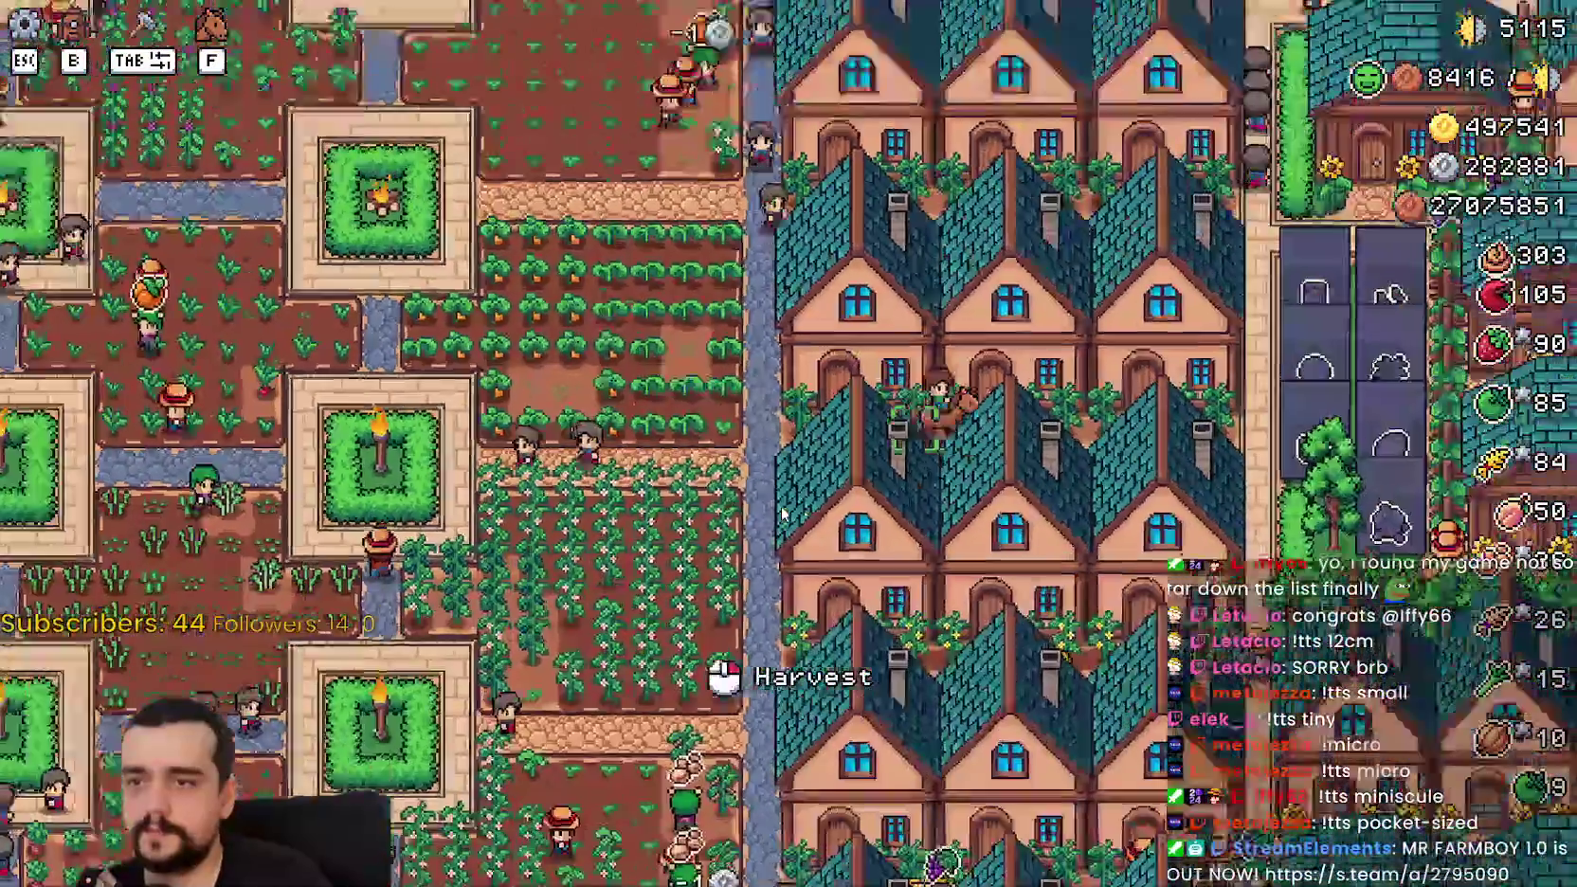
scroll(783, 512, up, 3)
key(a)
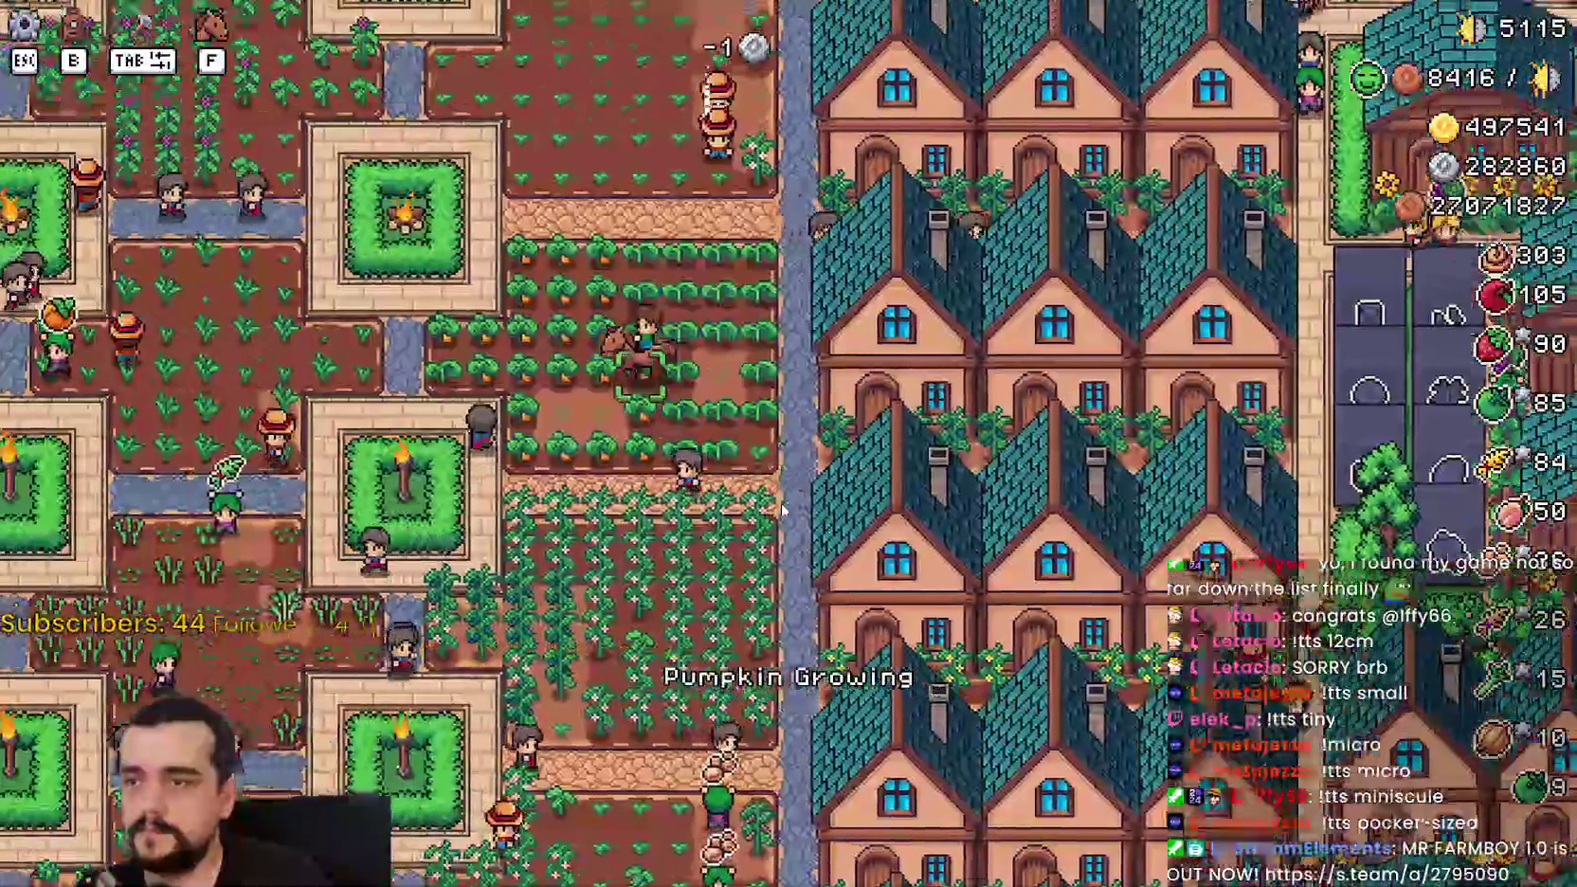
key(a)
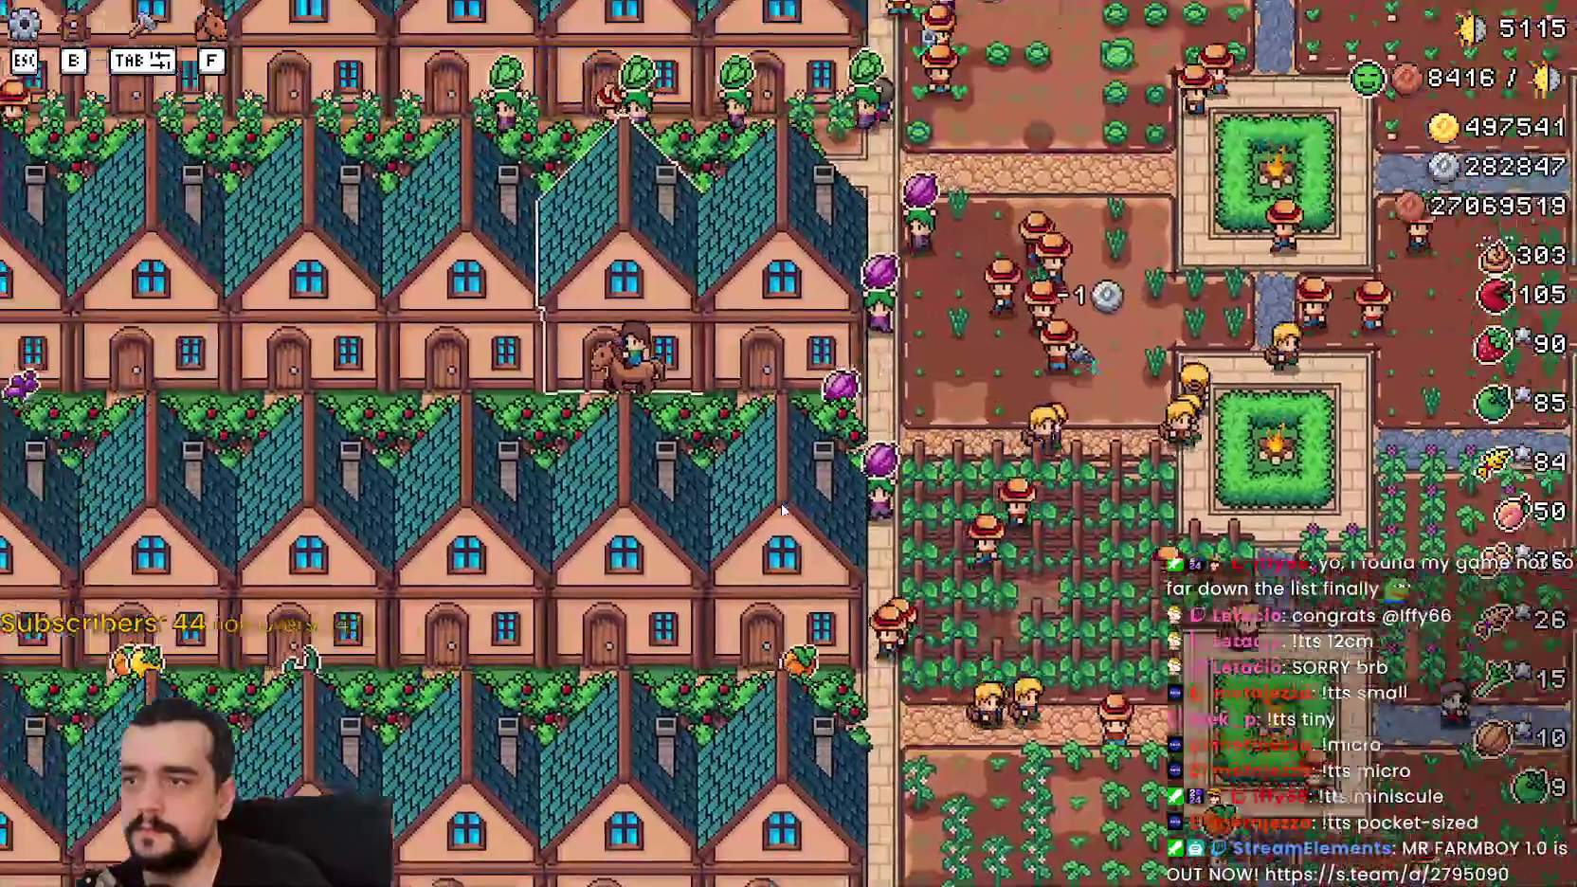
key(a)
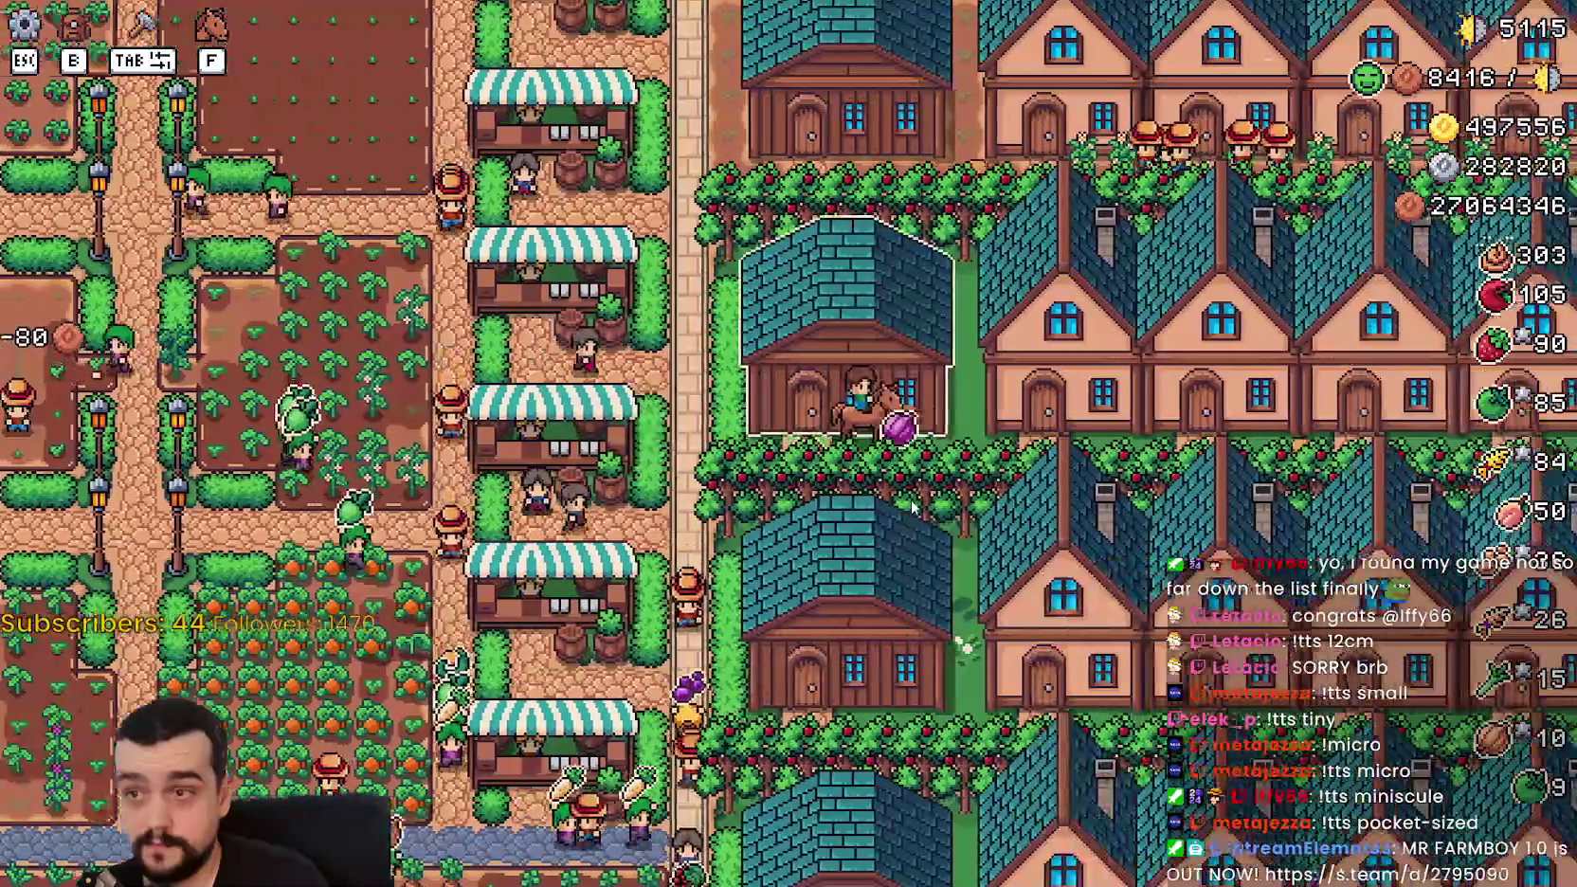
Step: Check the warehouse's inventory window, then ride east through the houses to the teal-roofed houses
click(908, 492)
click(1012, 194)
key(d)
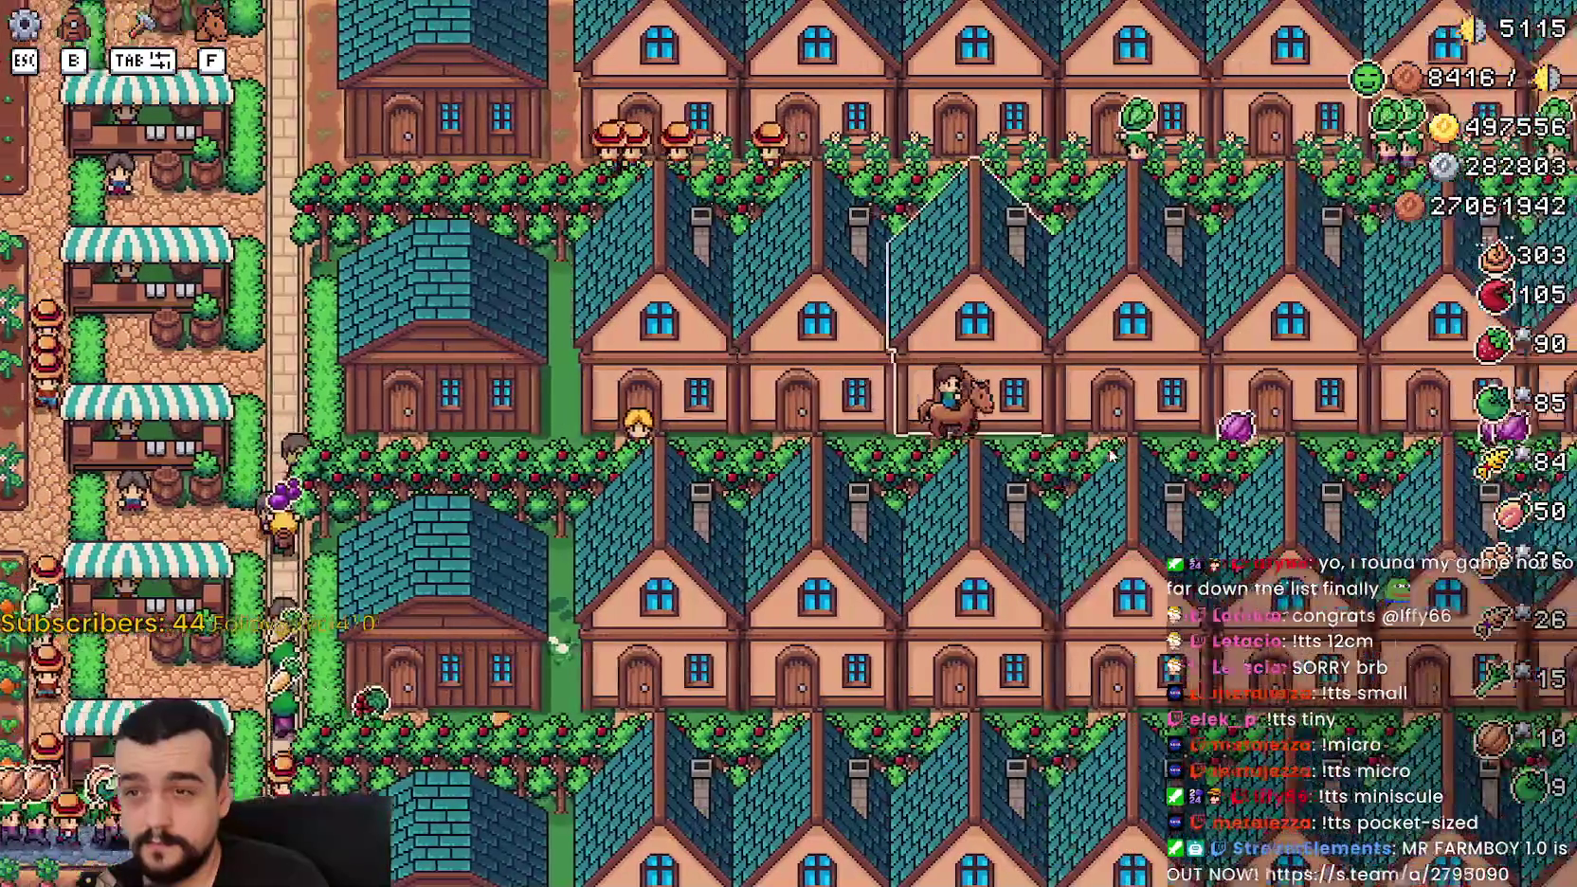
key(d)
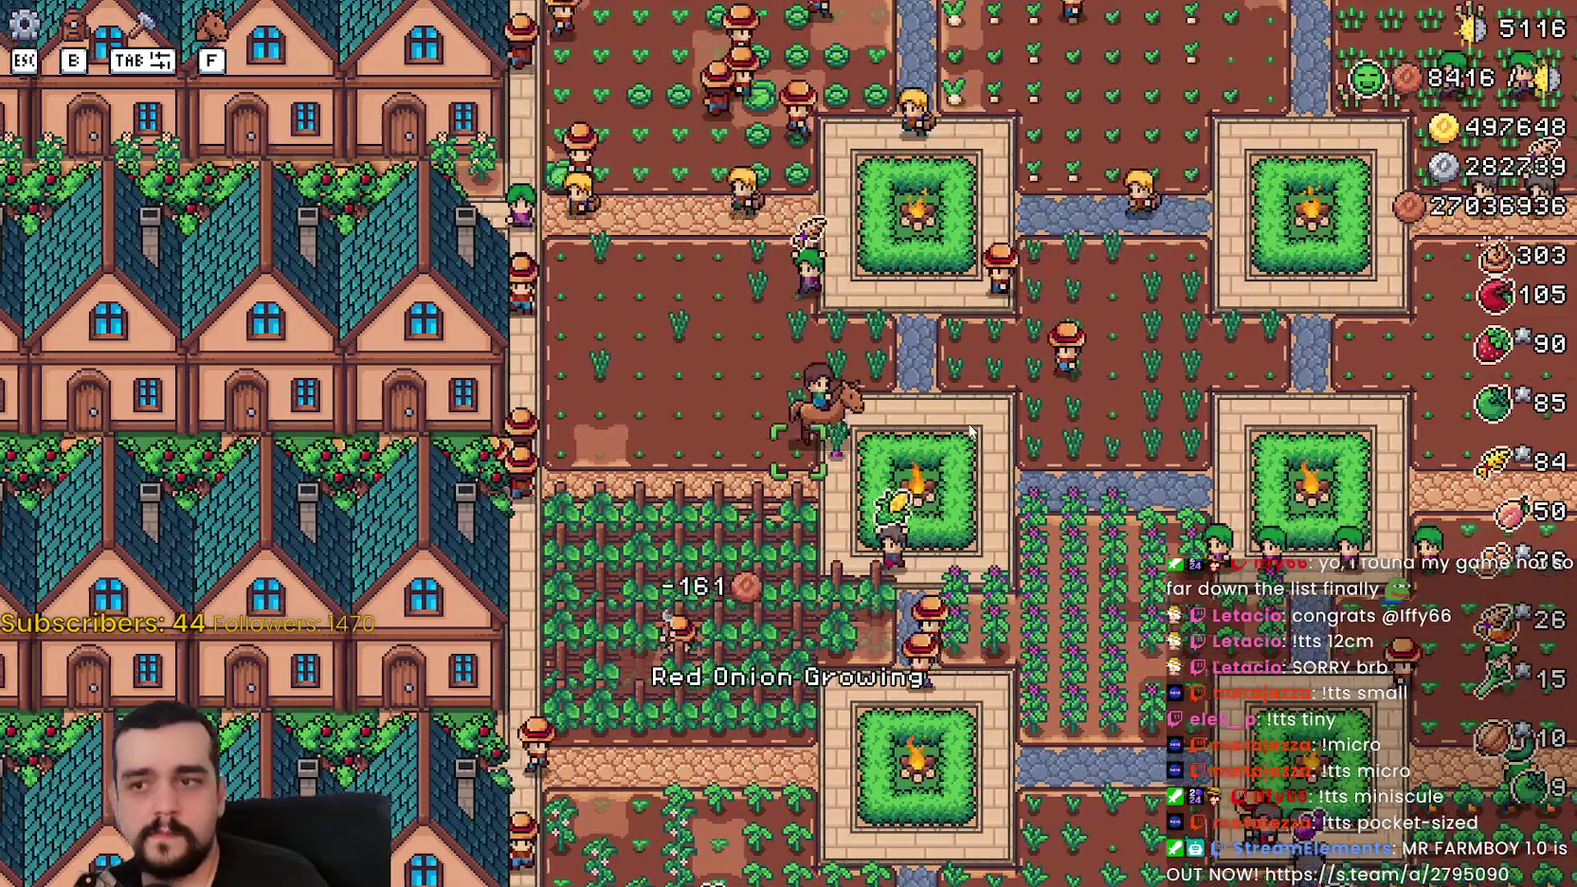
scroll(981, 400, up, 3)
key(d)
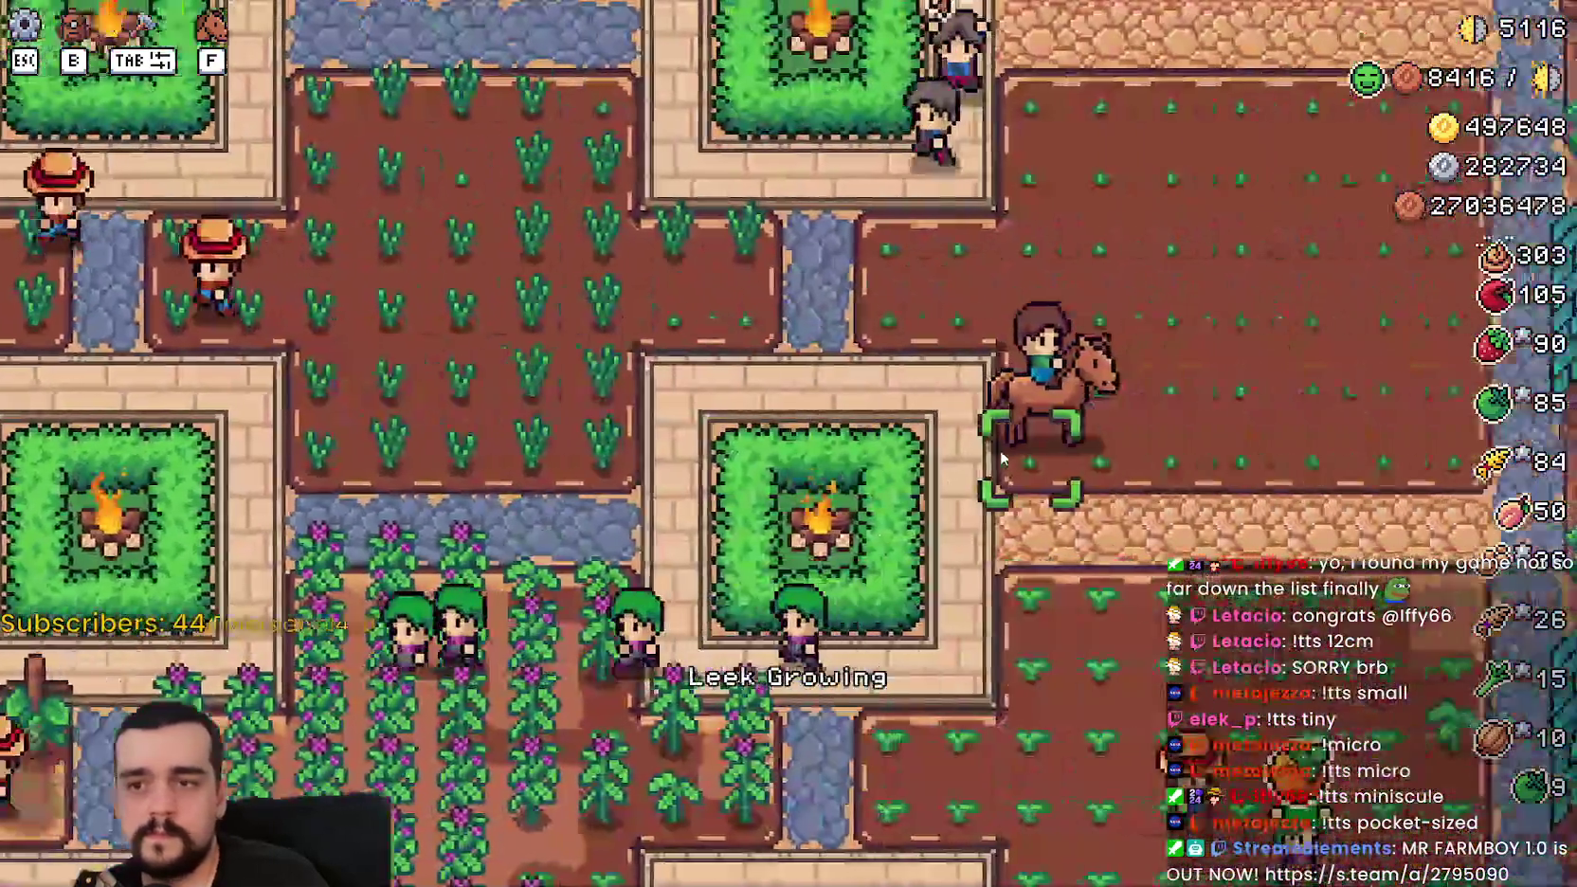
key(d)
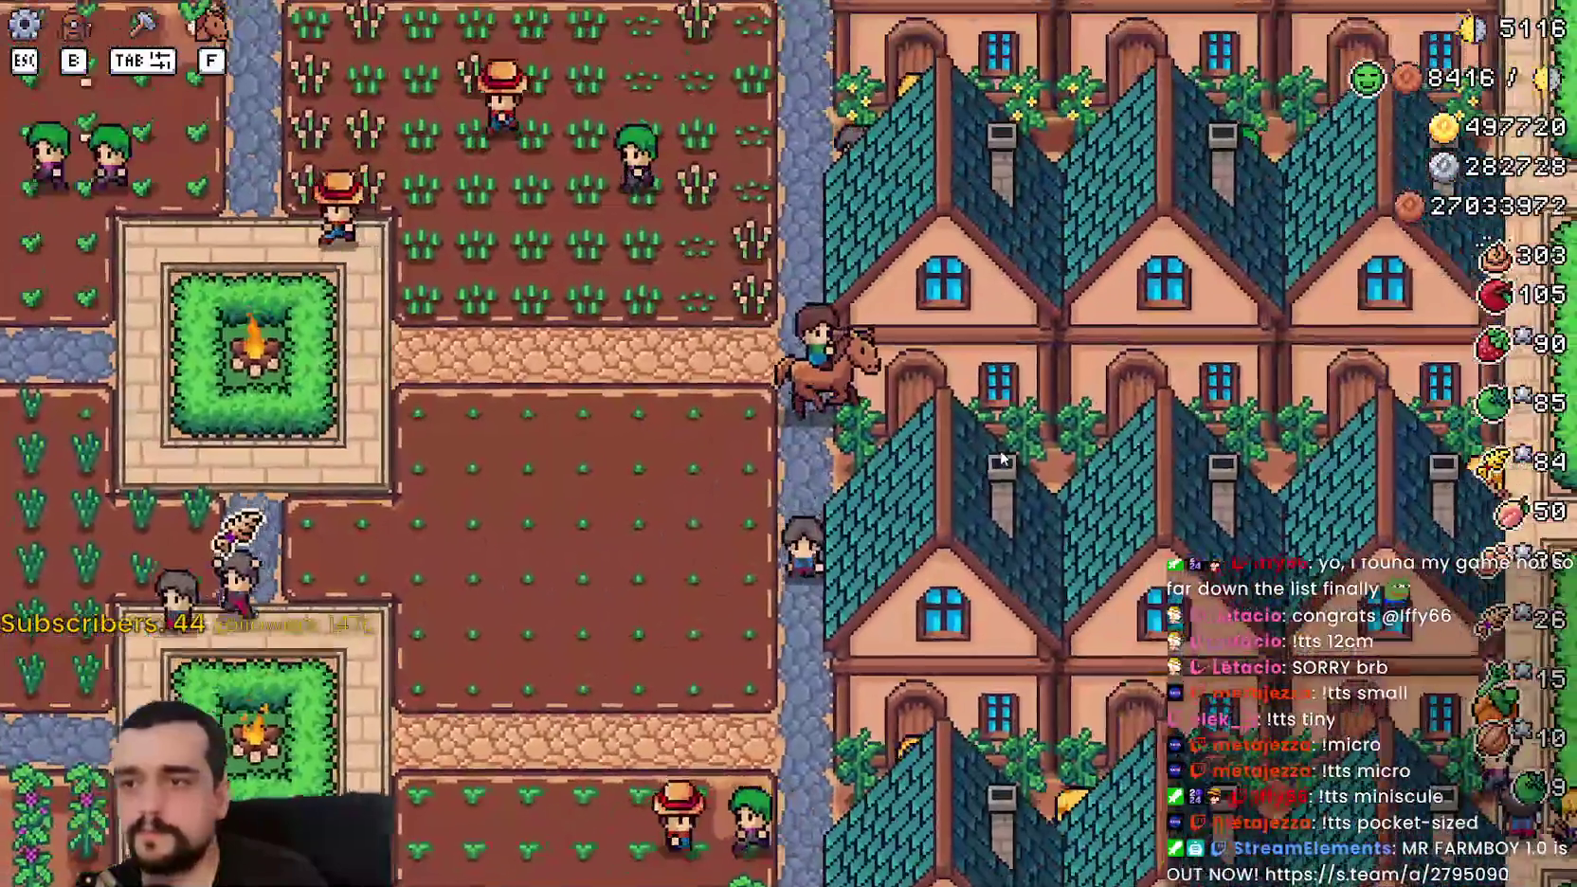
key(d)
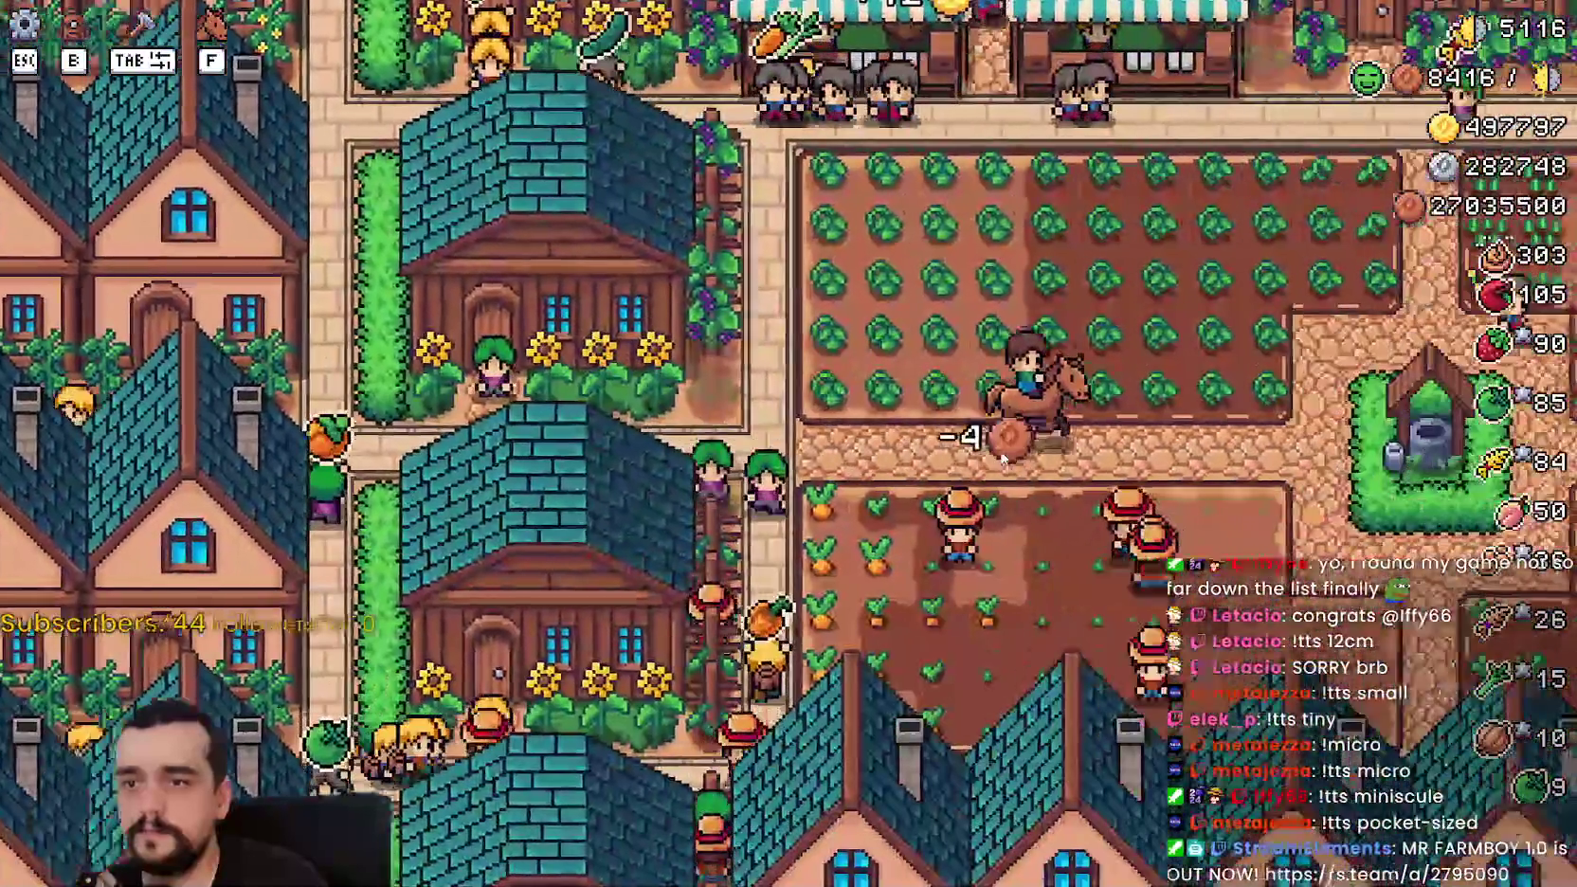
scroll(1001, 459, down, 4)
scroll(1002, 459, up, 5)
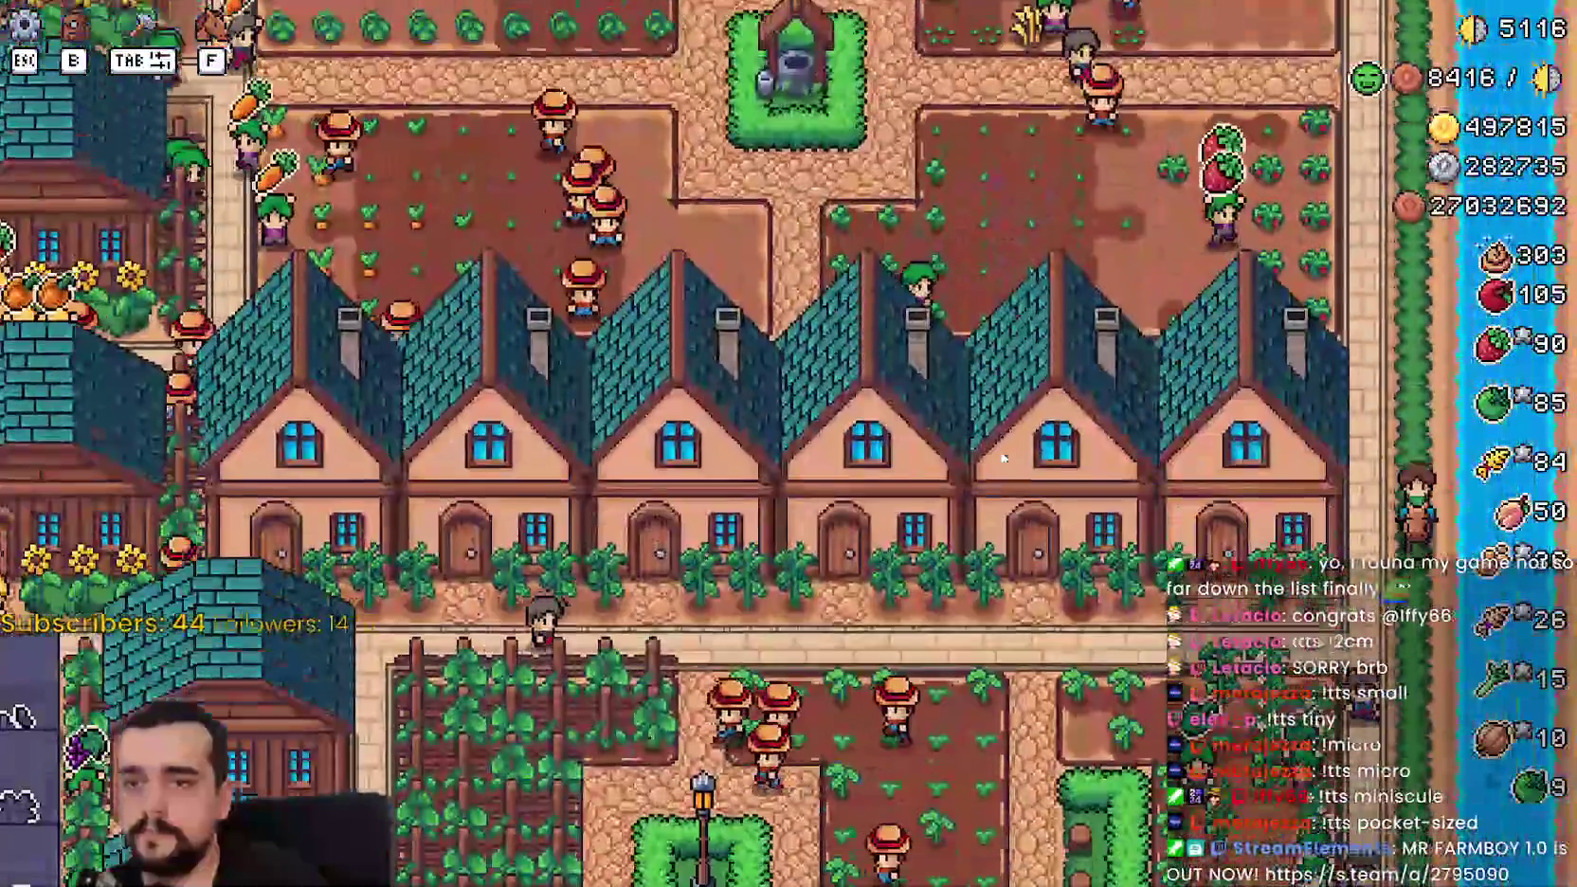
Step: Ride south past the coops to the pig and cow barns, then north back to the houses
key(s)
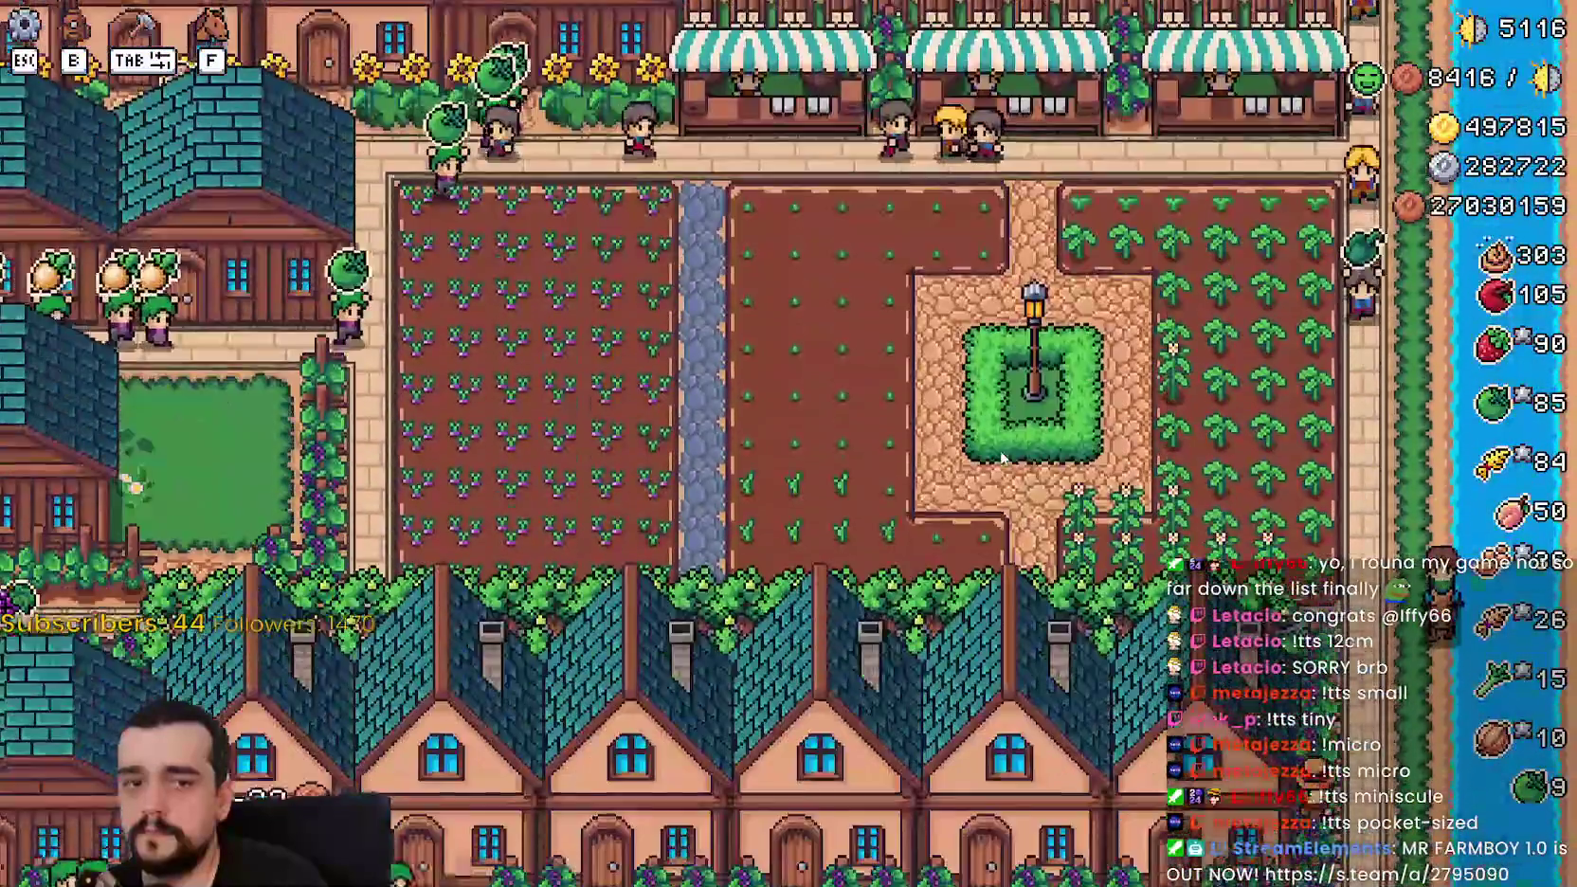
key(s)
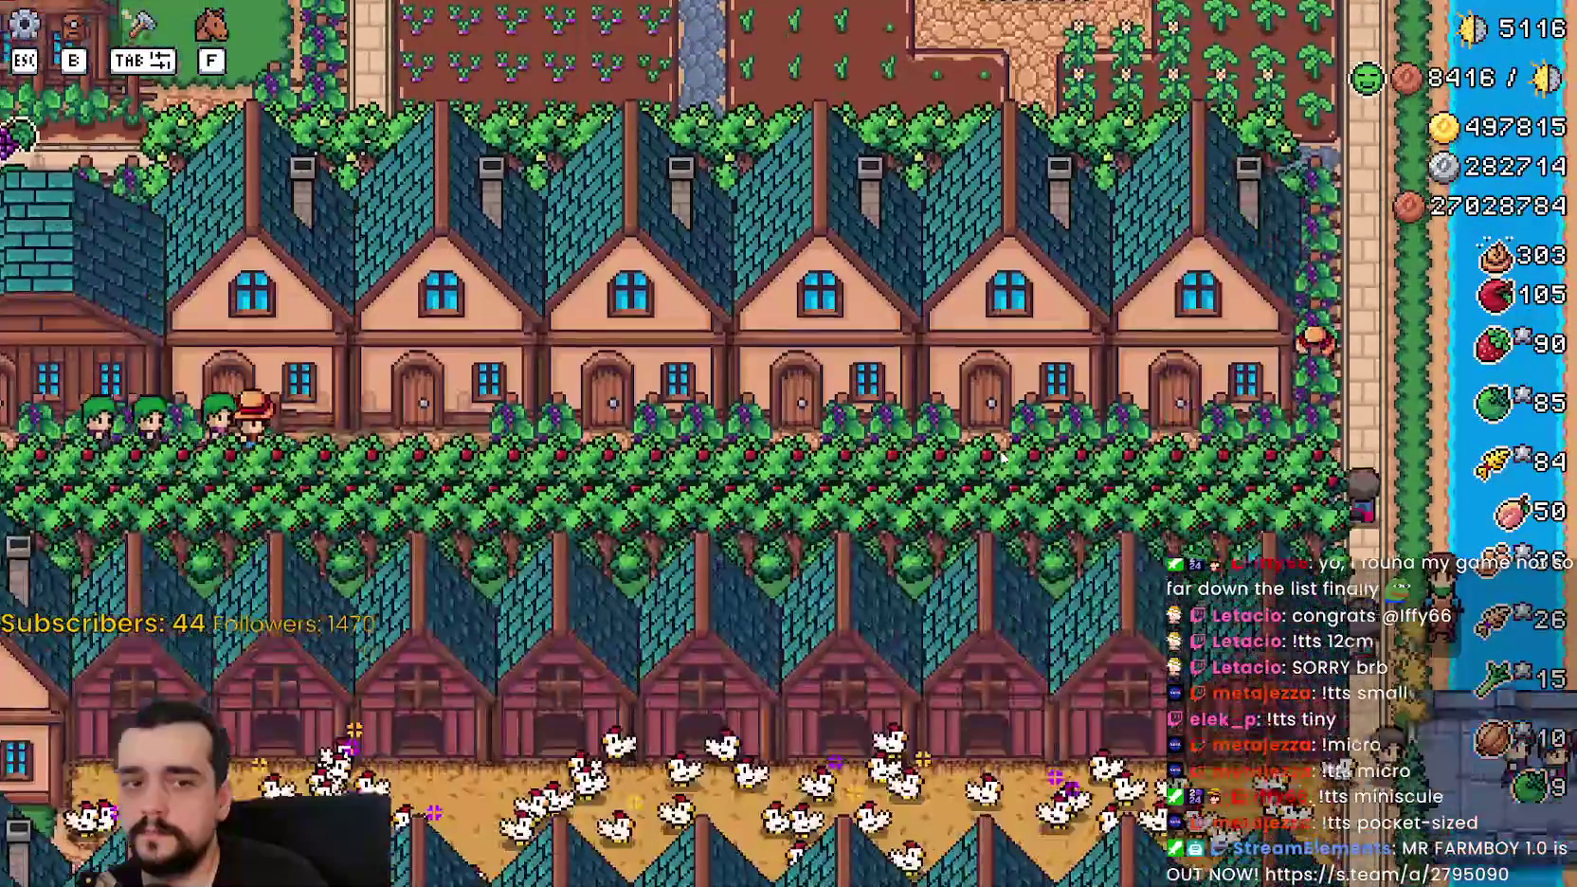
key(s)
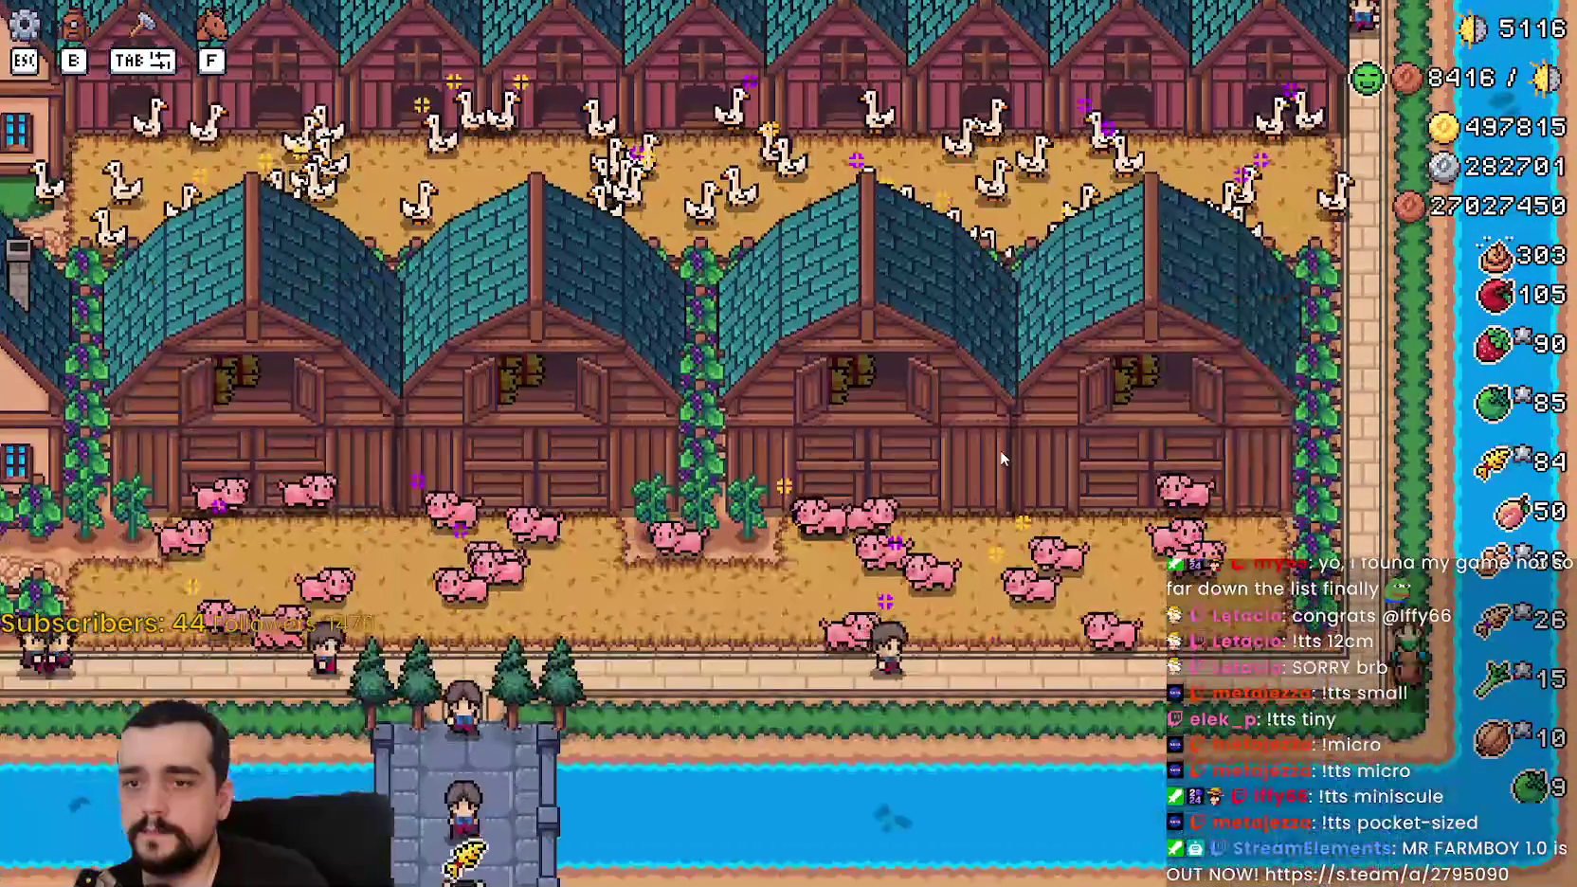
key(a)
key(a)
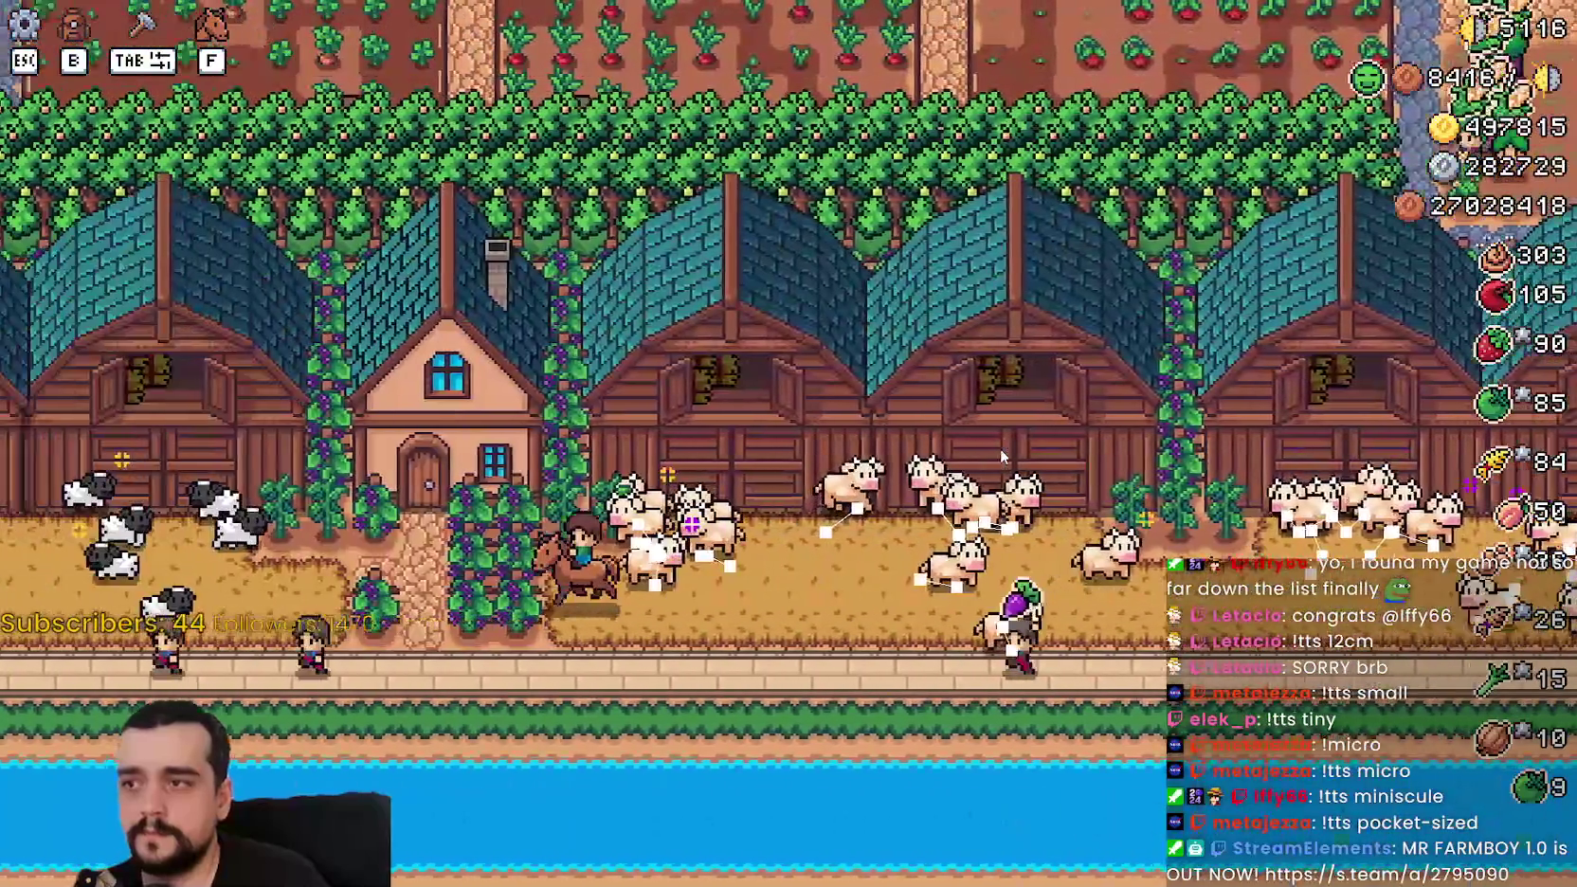
key(a)
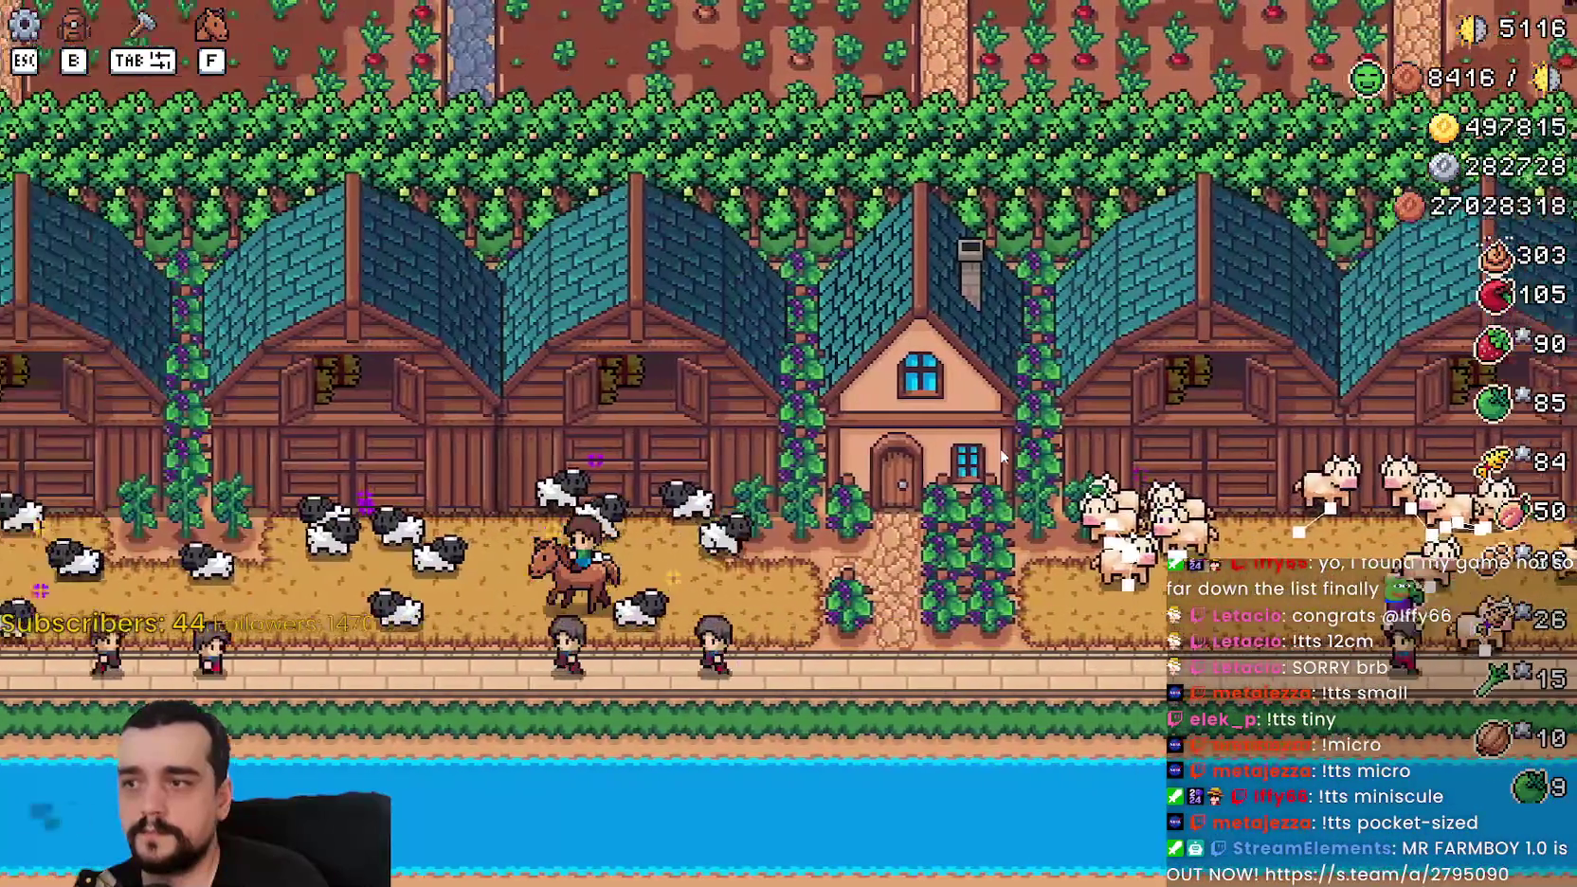
key(w)
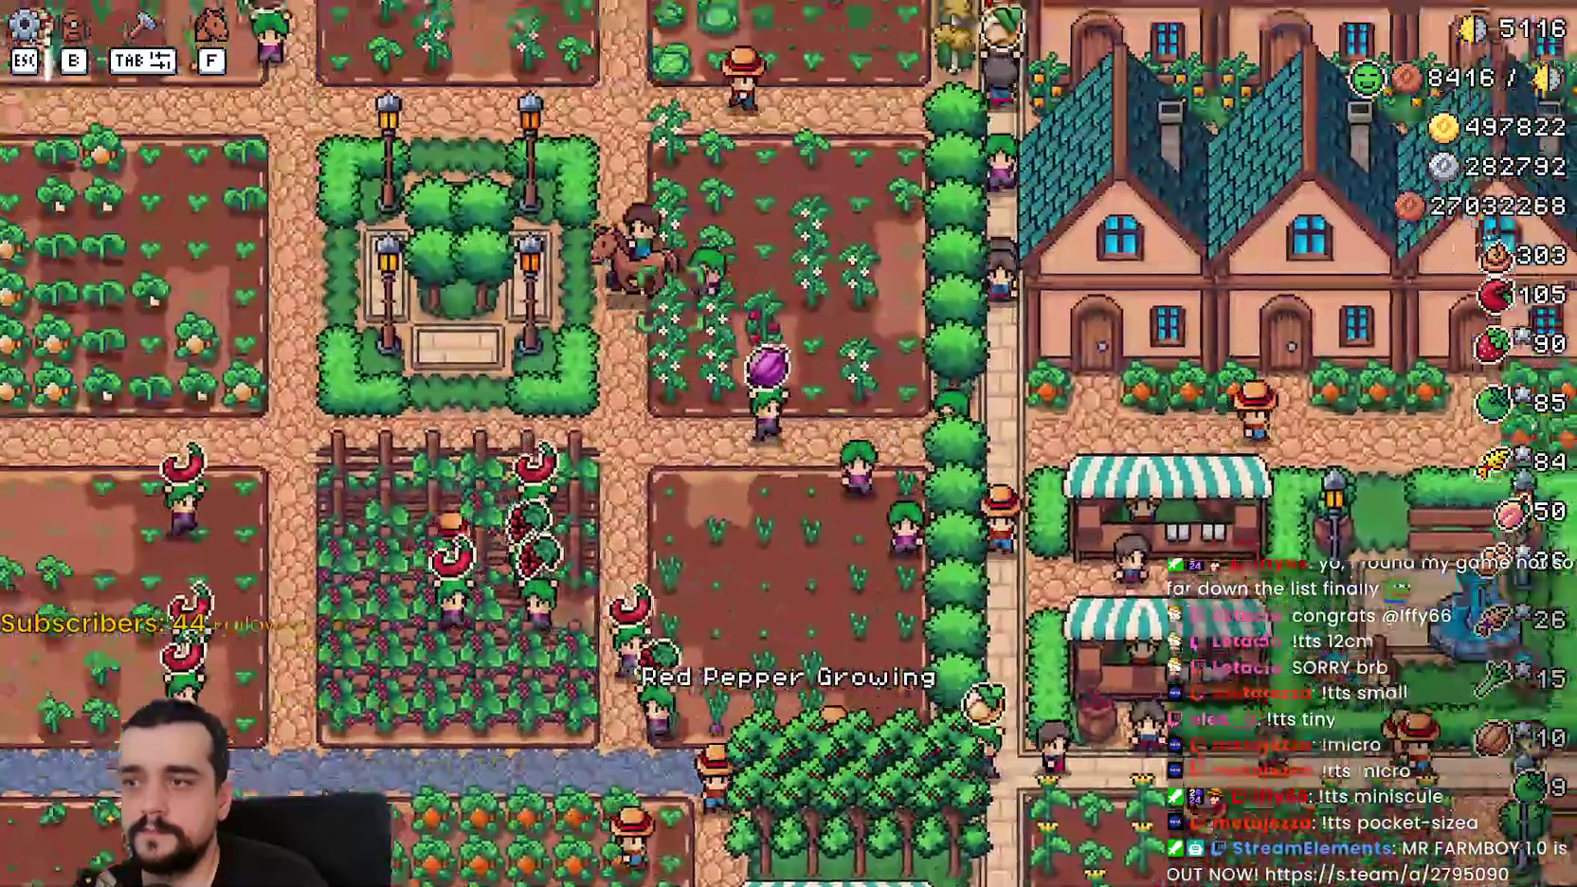
key(w)
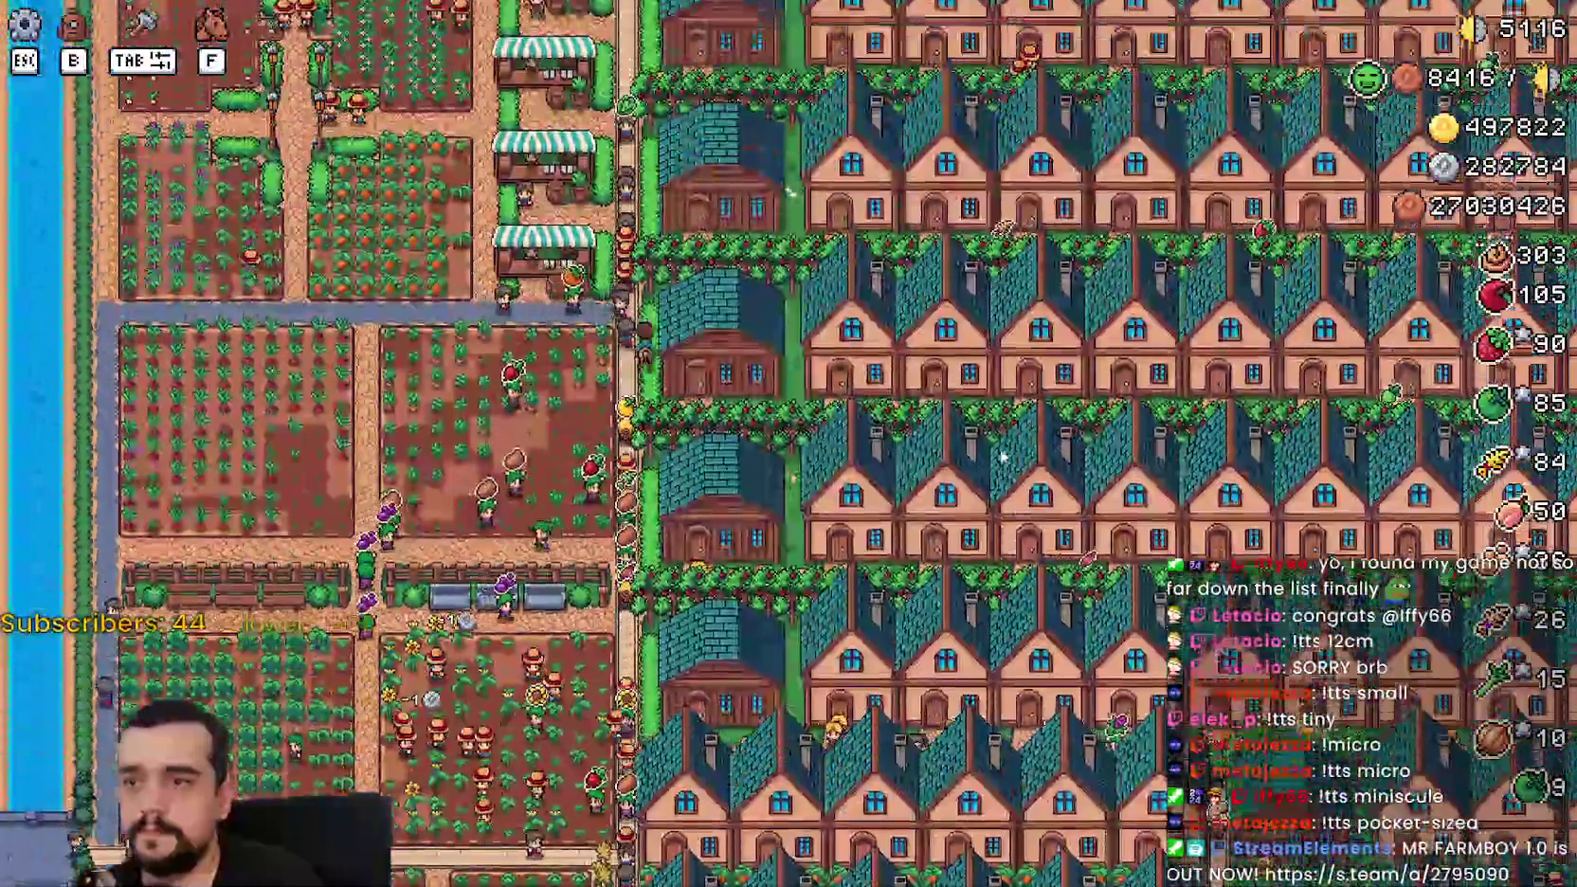
key(d)
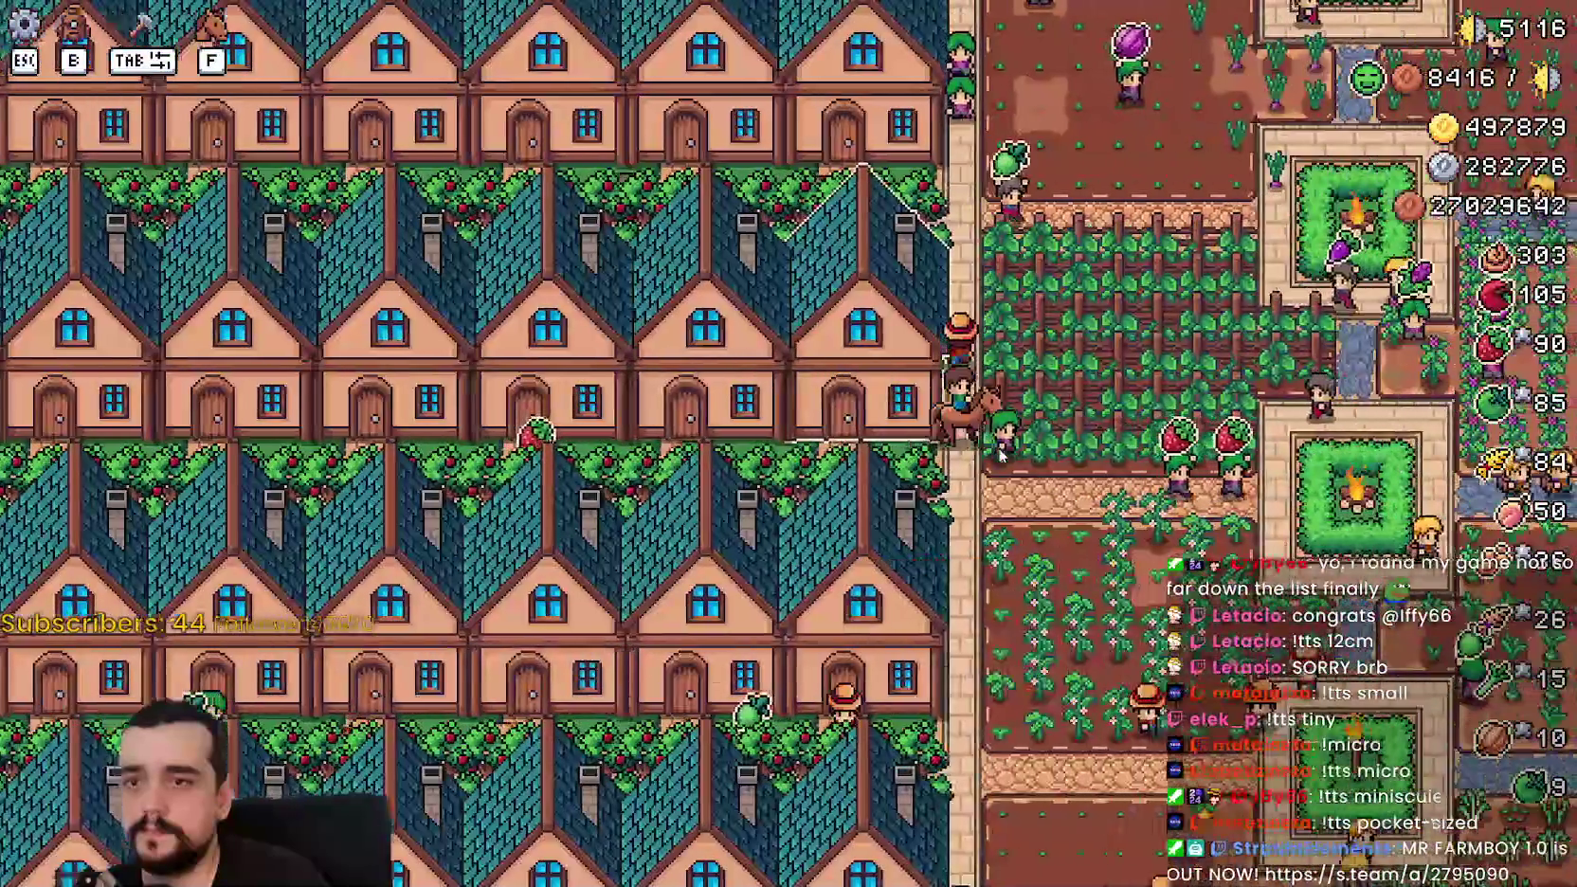
scroll(1002, 458, down, 5)
scroll(1003, 458, up, 5)
scroll(1000, 457, up, 3)
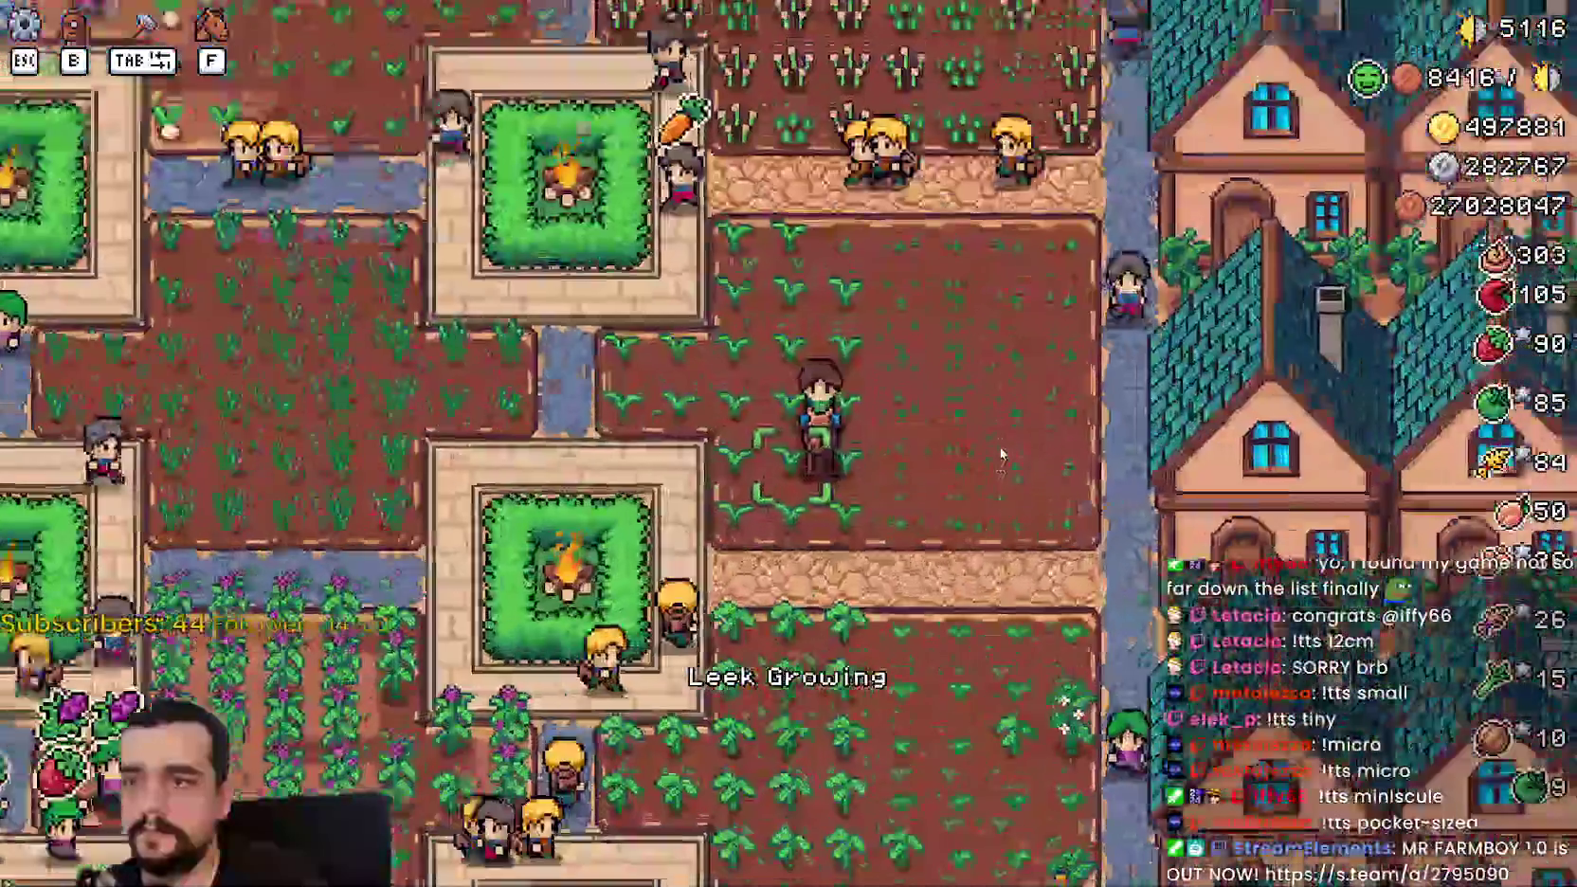
Step: Dismount near the fountain and water three green chili pepper plants
key(s)
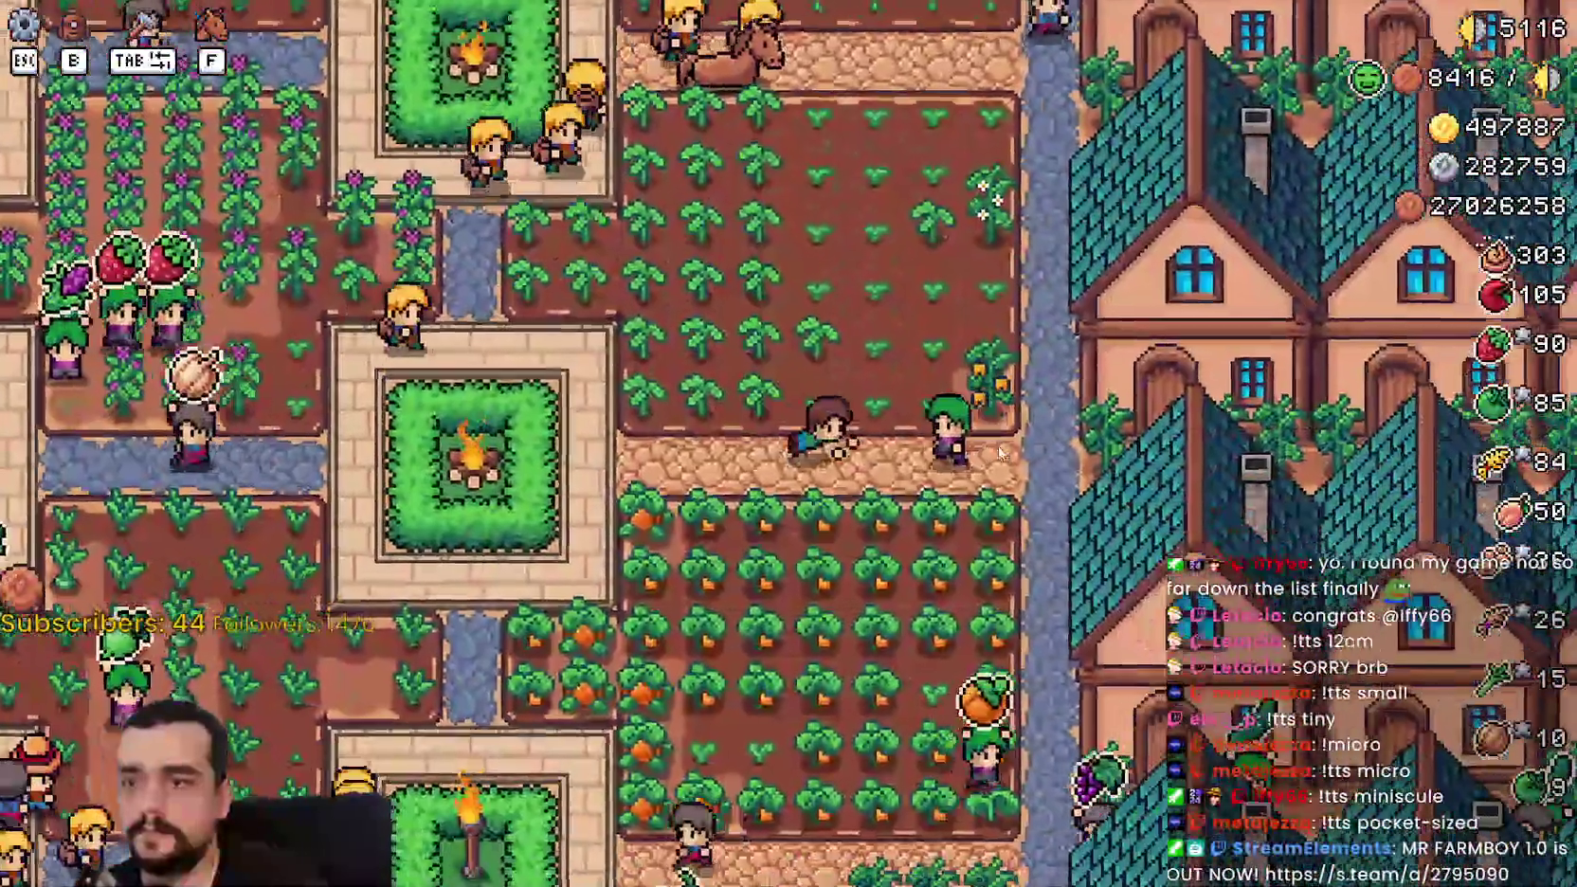
key(s)
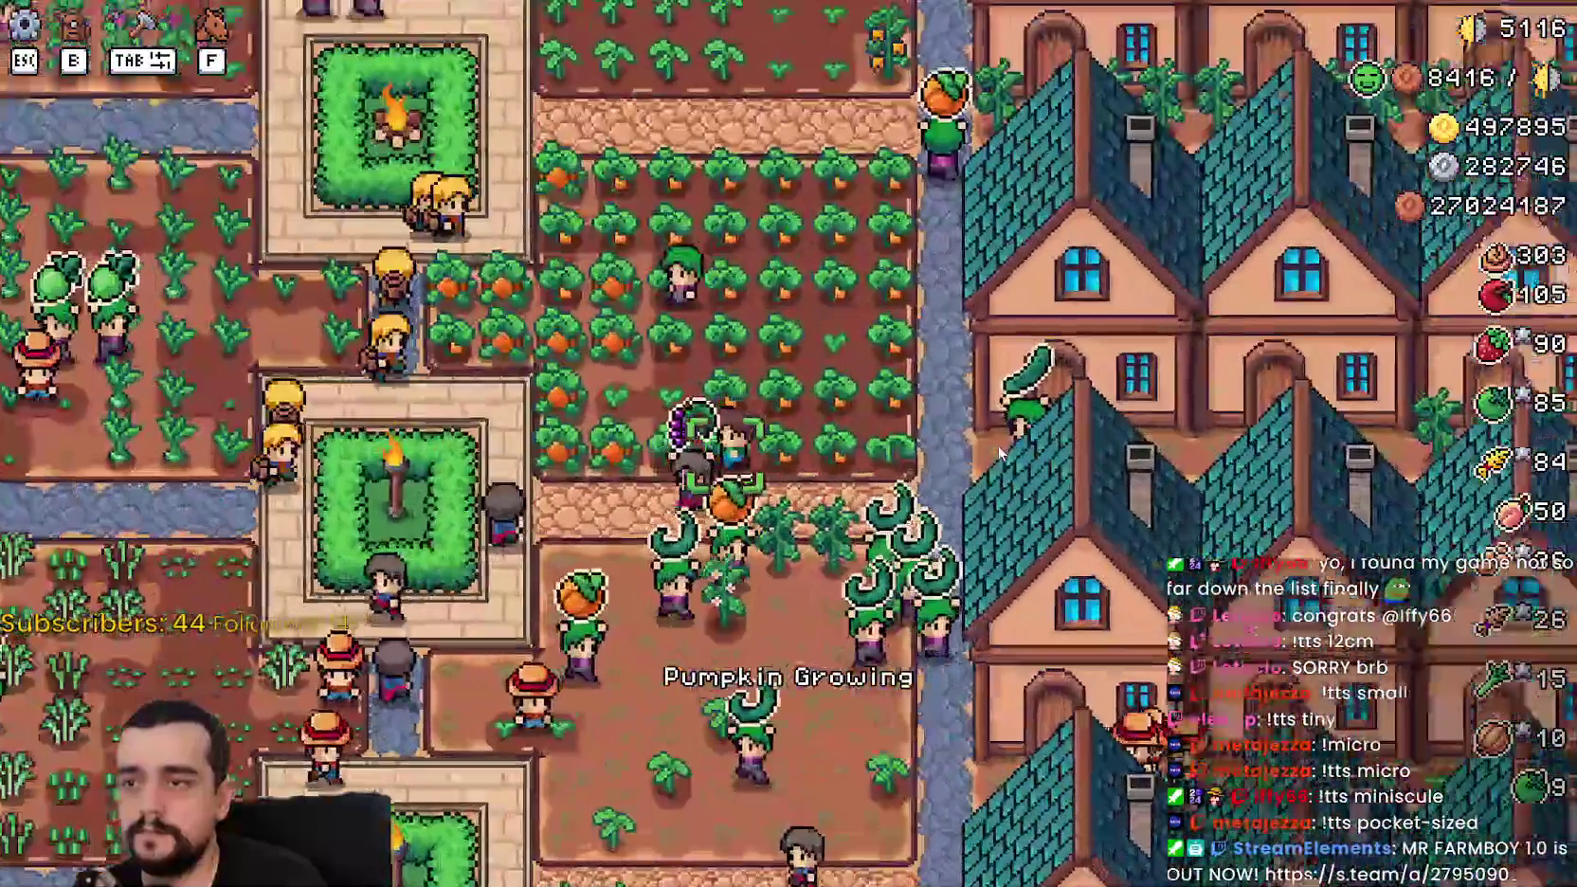
key(a)
scroll(999, 454, up, 2)
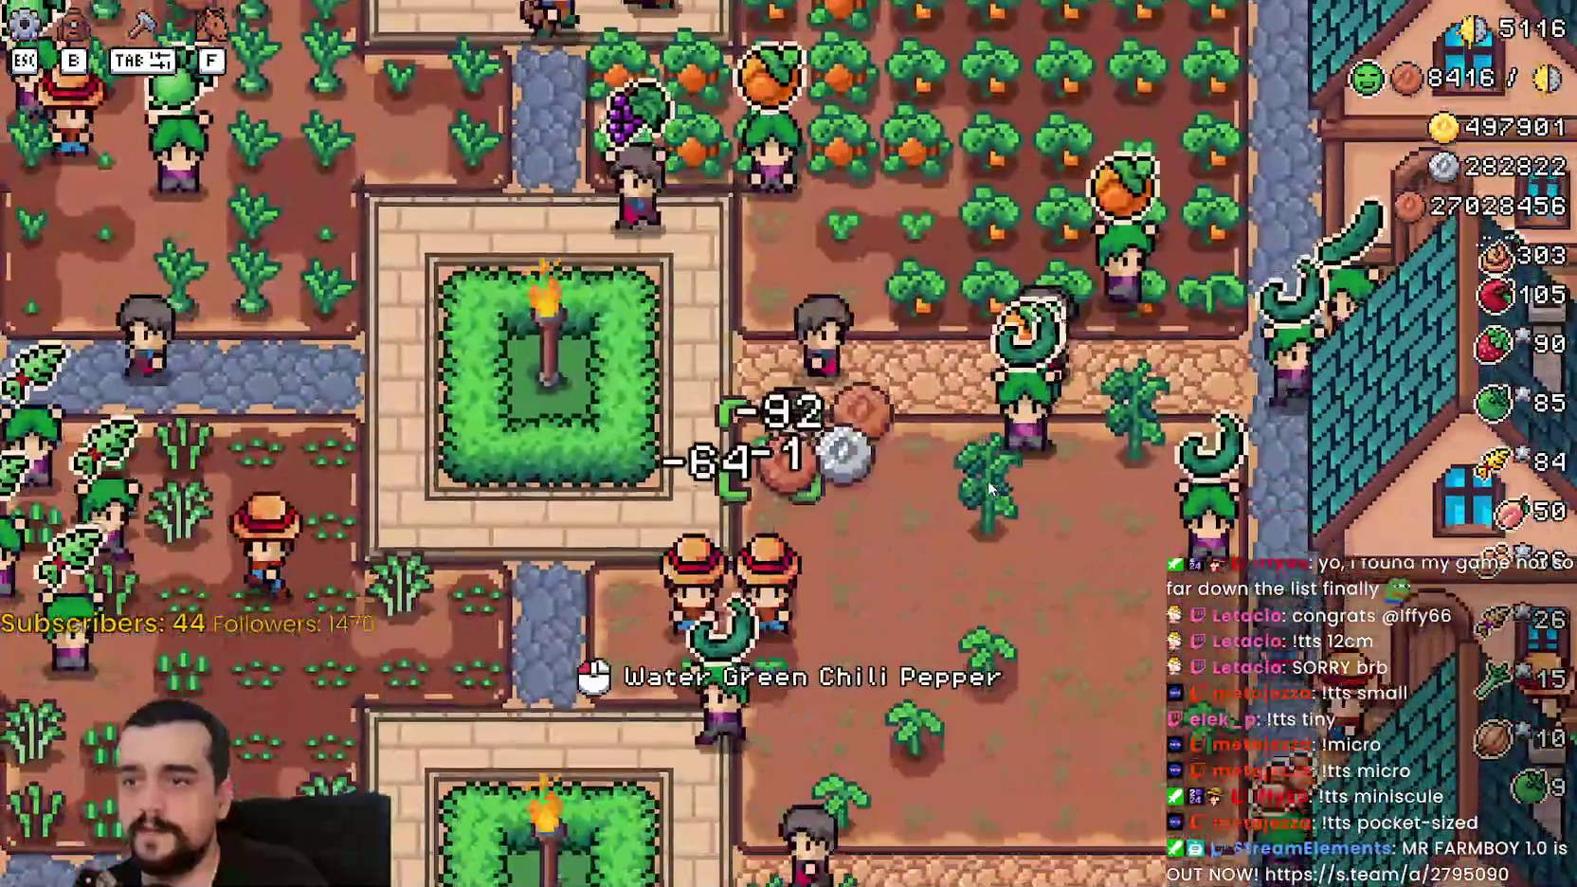
click(988, 479)
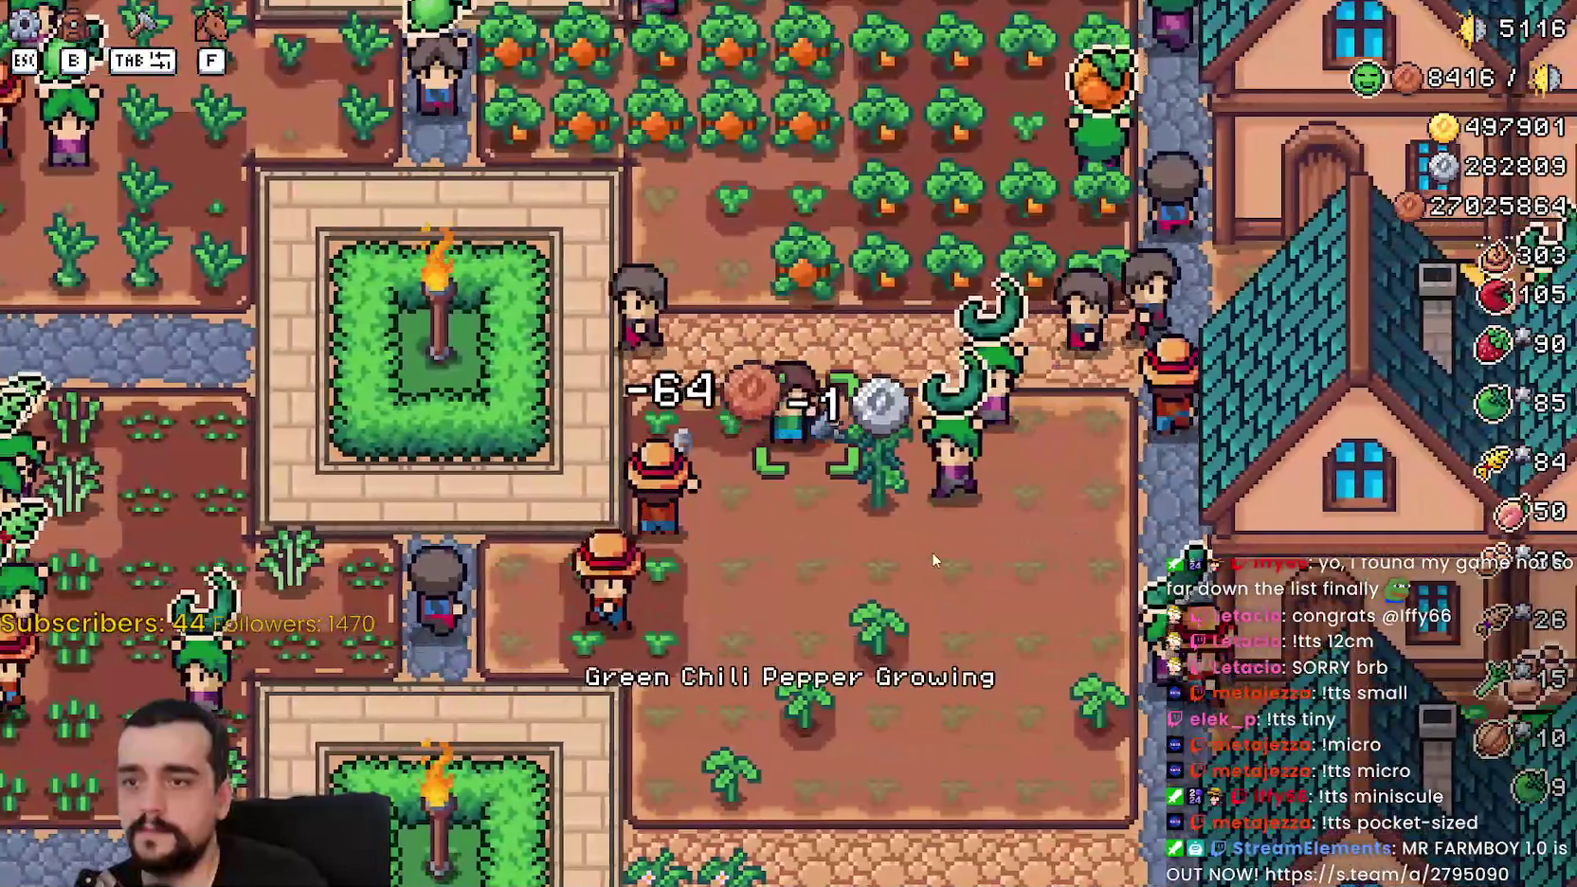
key(d)
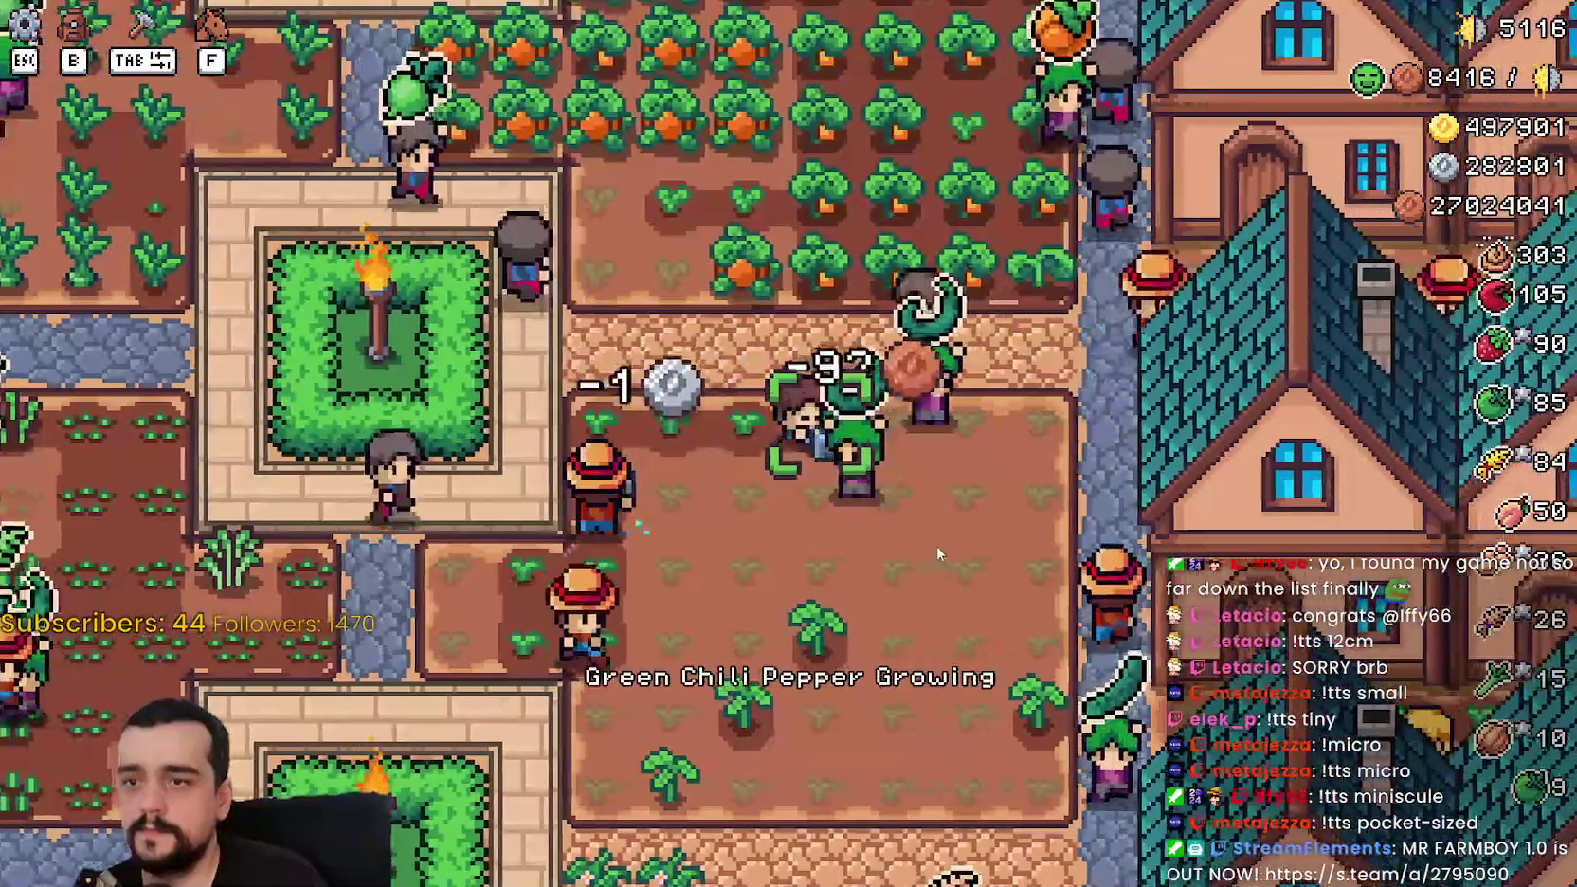
click(986, 536)
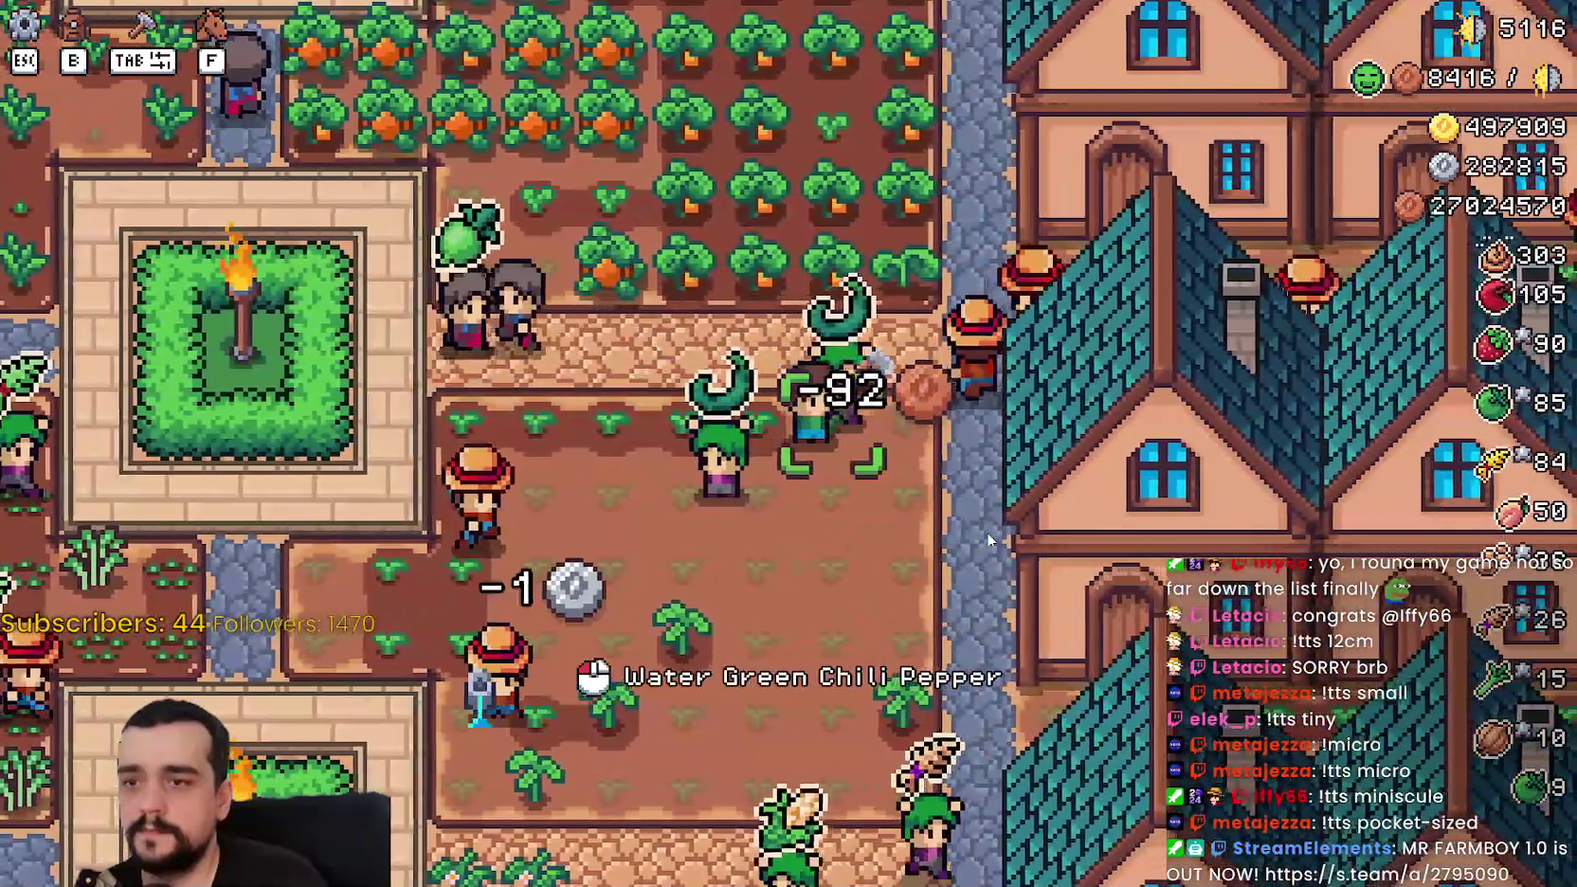
click(988, 540)
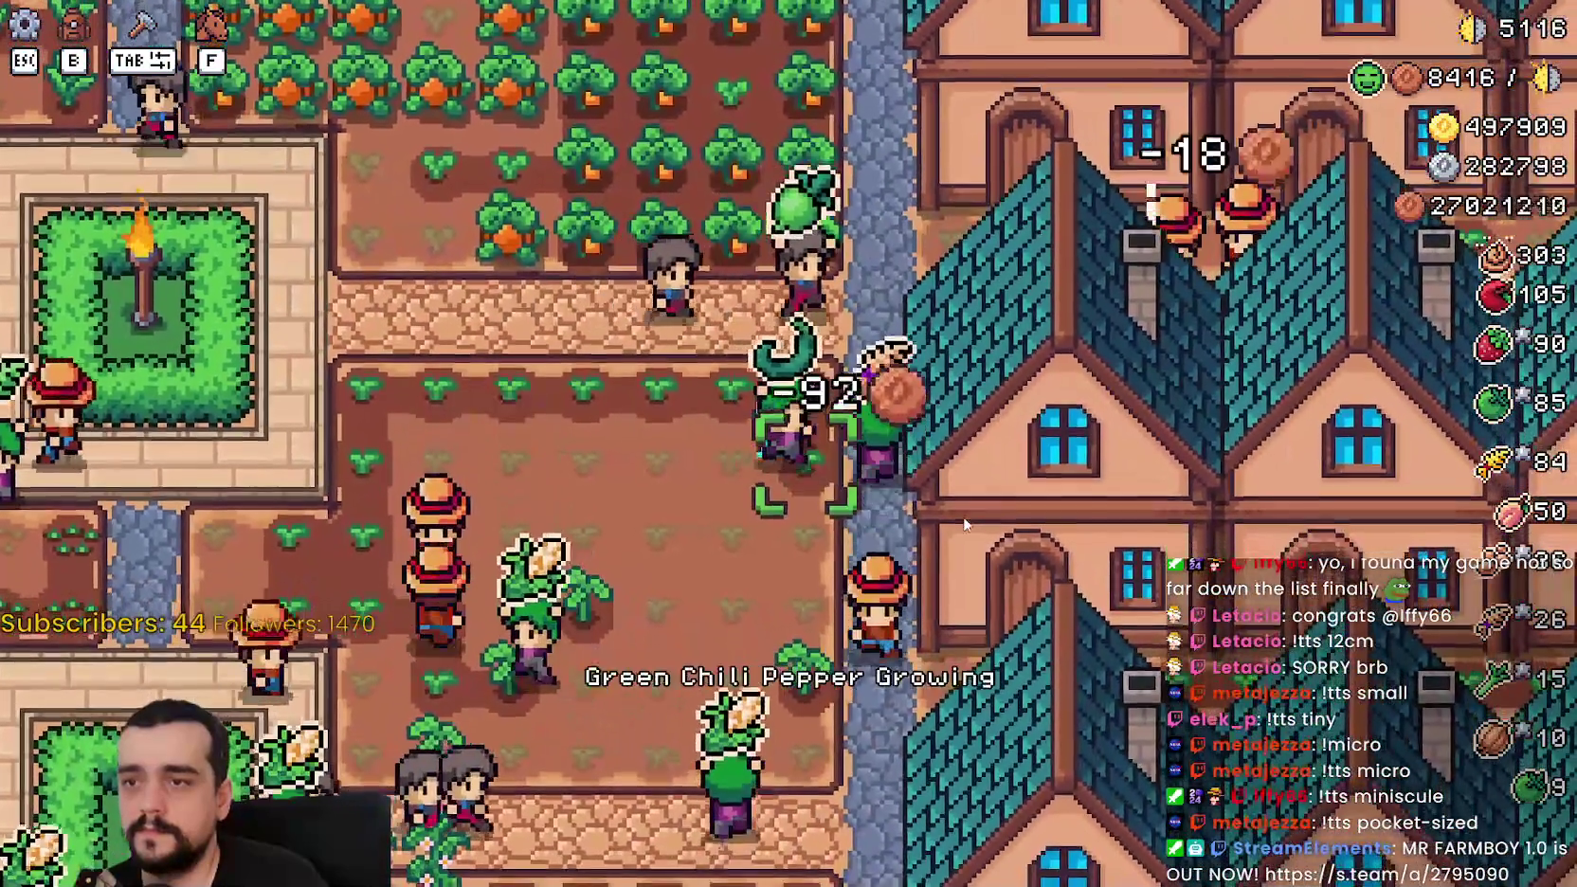
key(a)
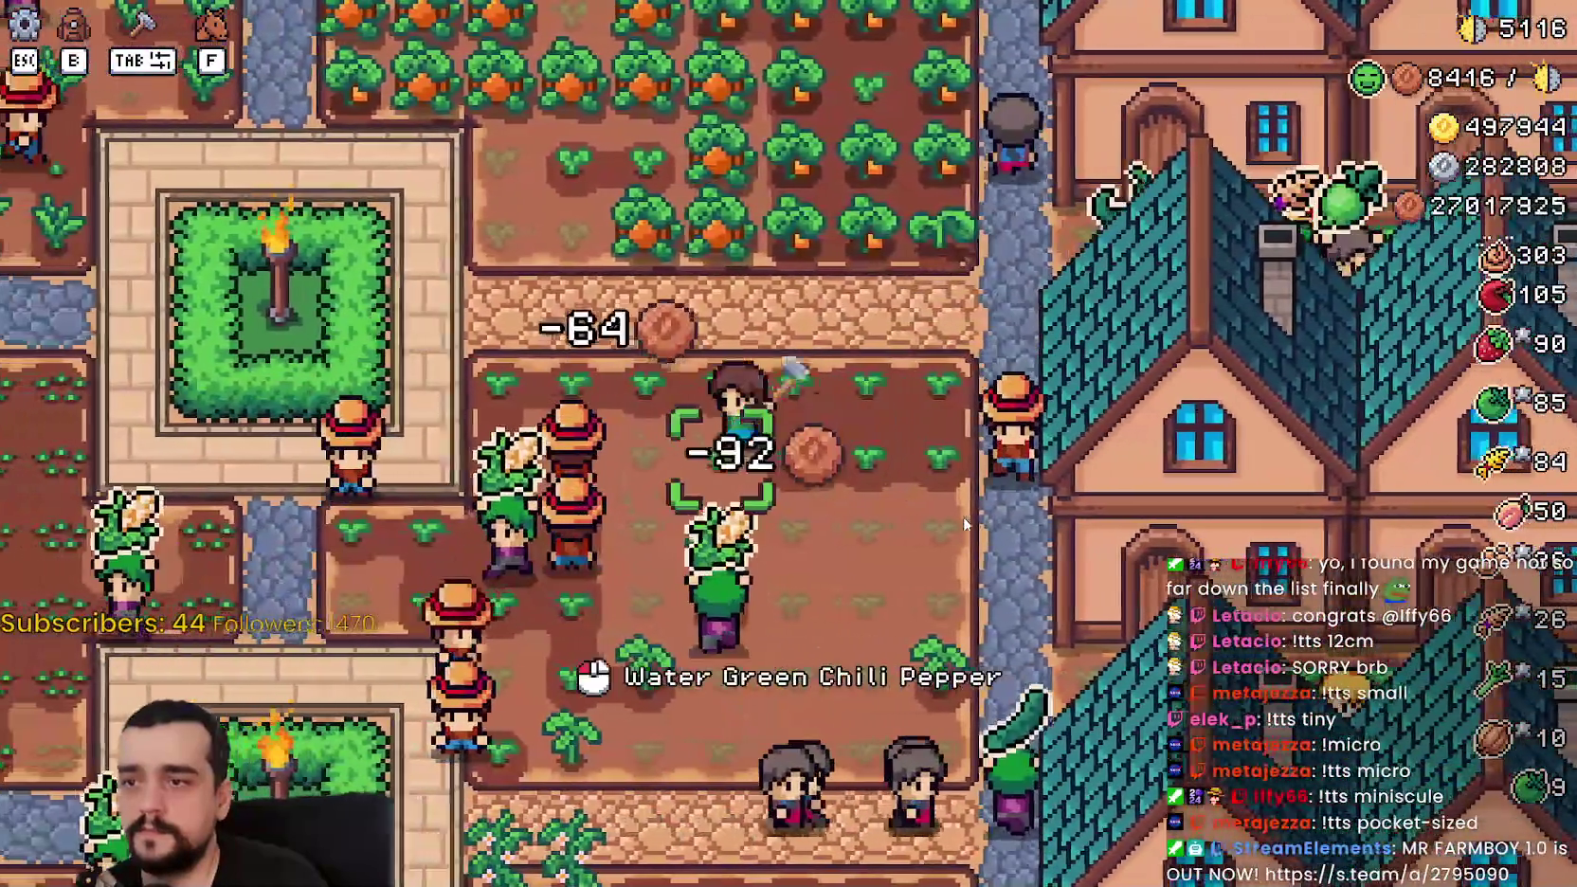
Step: Walk past the radish beds and east through the village, then pause the game
scroll(964, 522, down, 2)
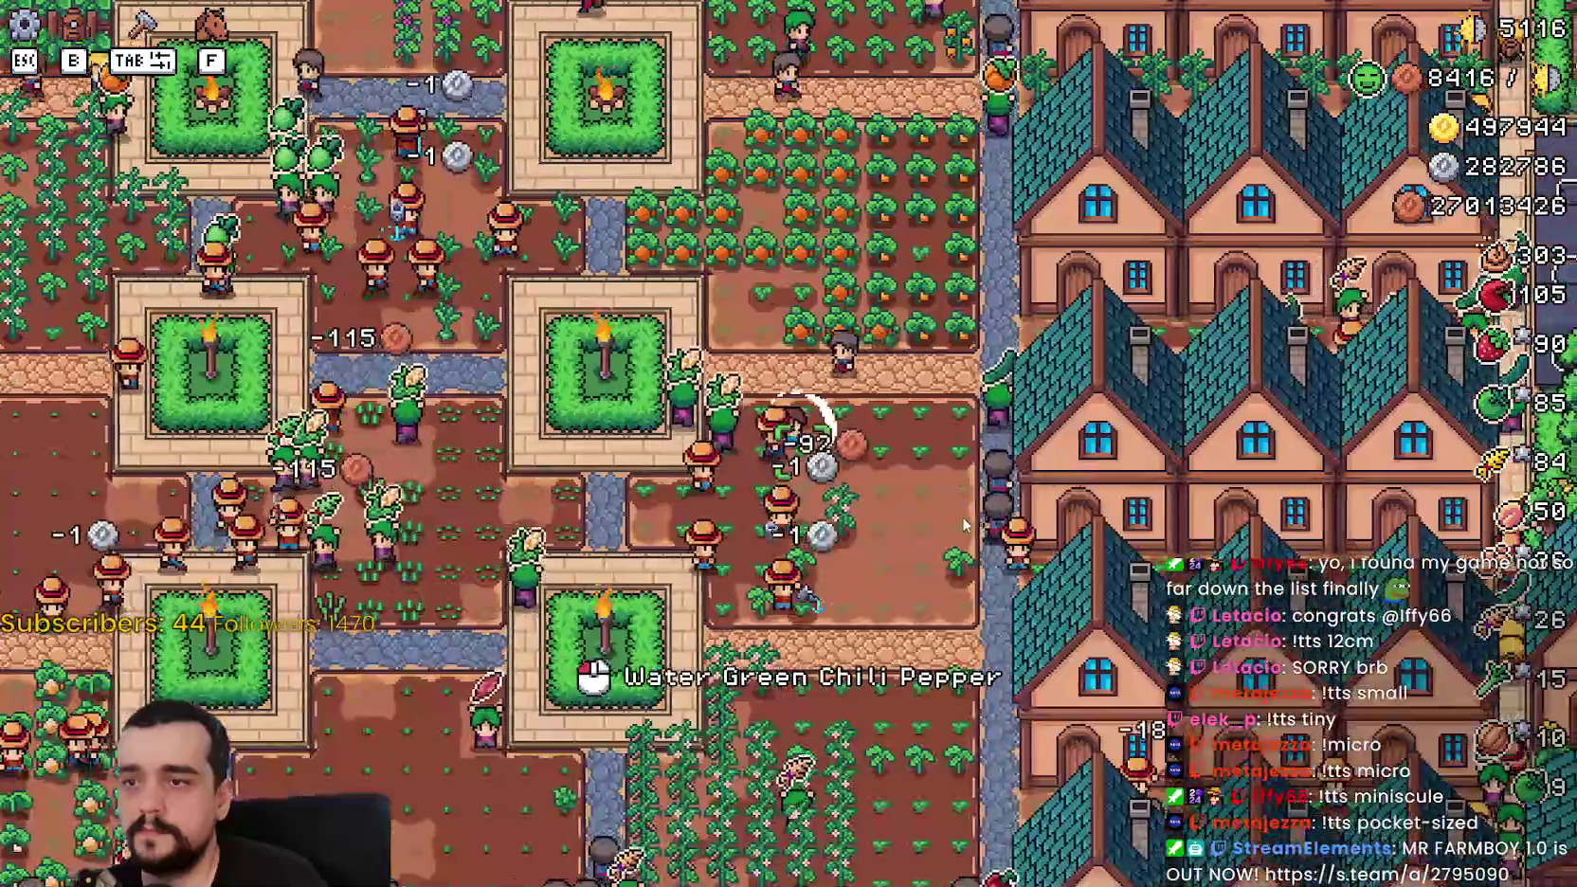
key(d)
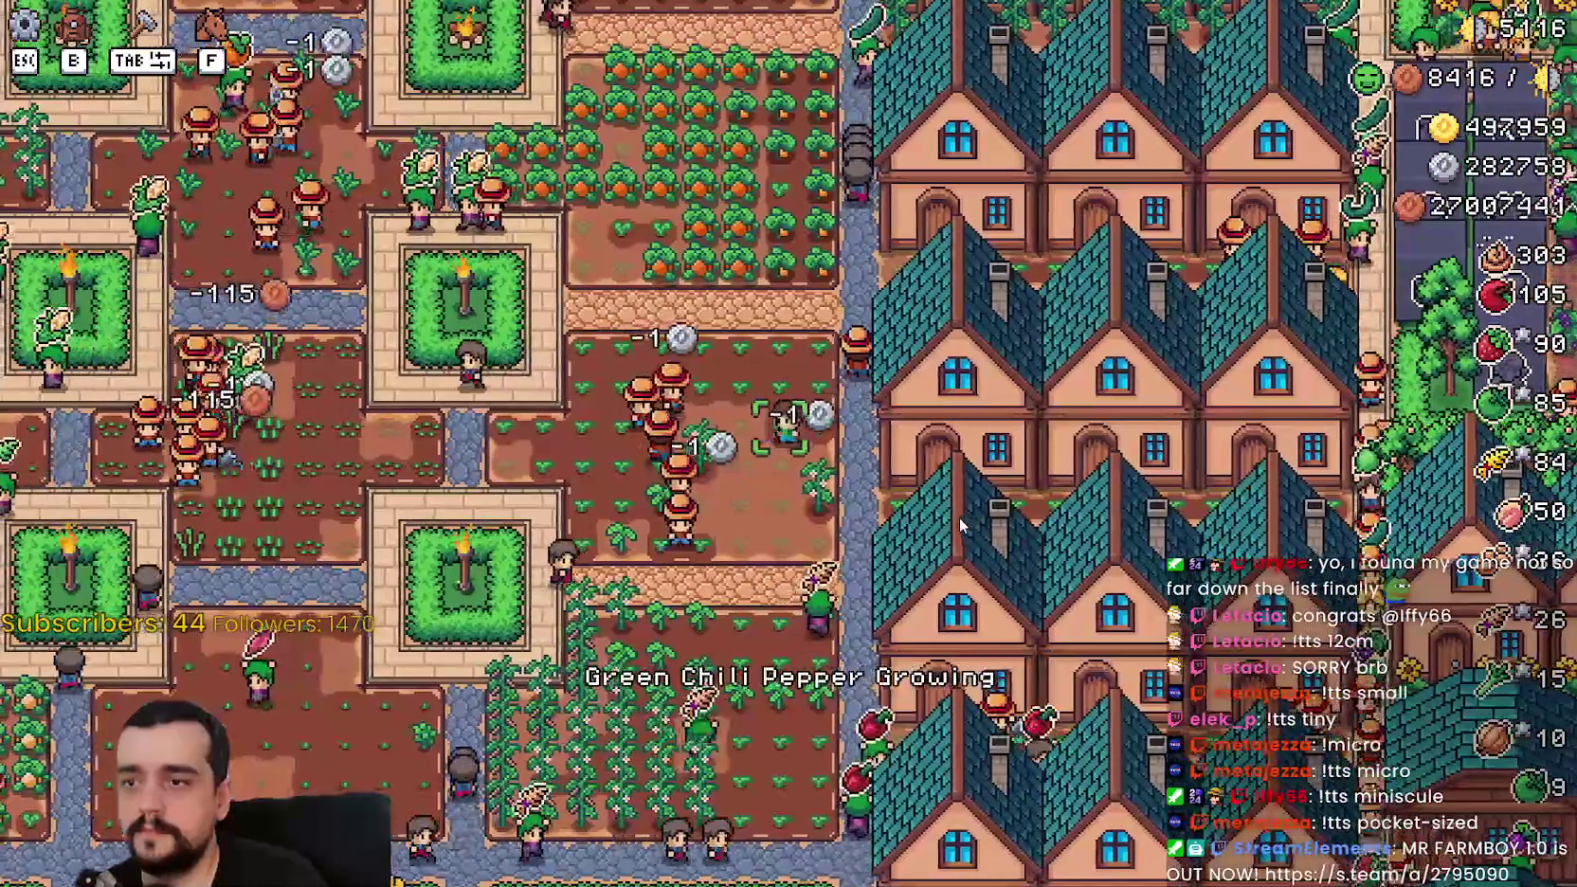
key(a)
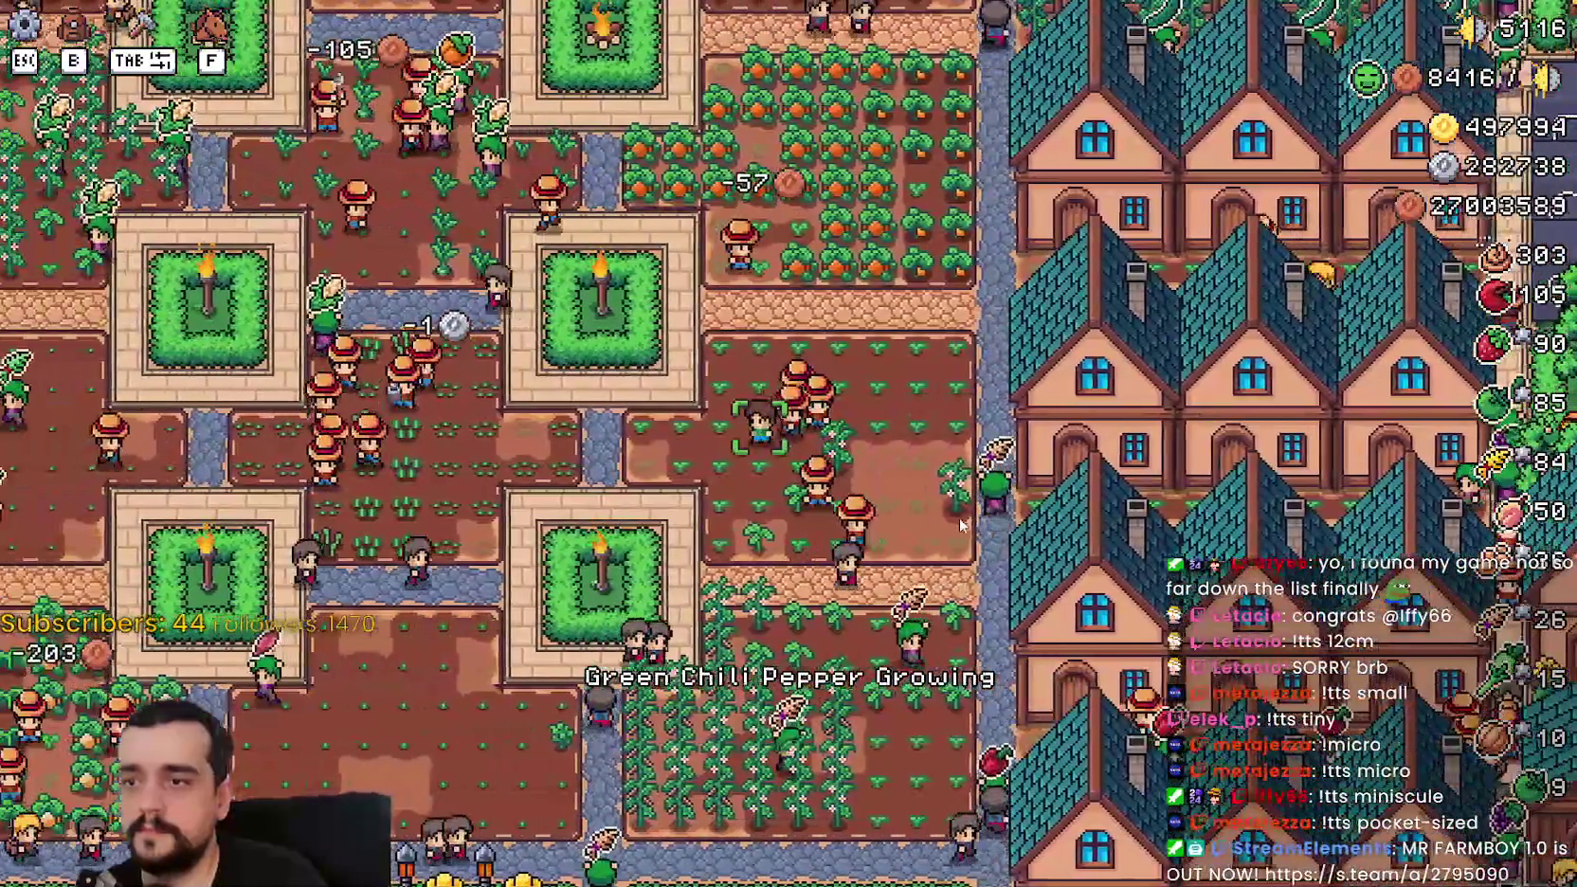
key(w)
key(a)
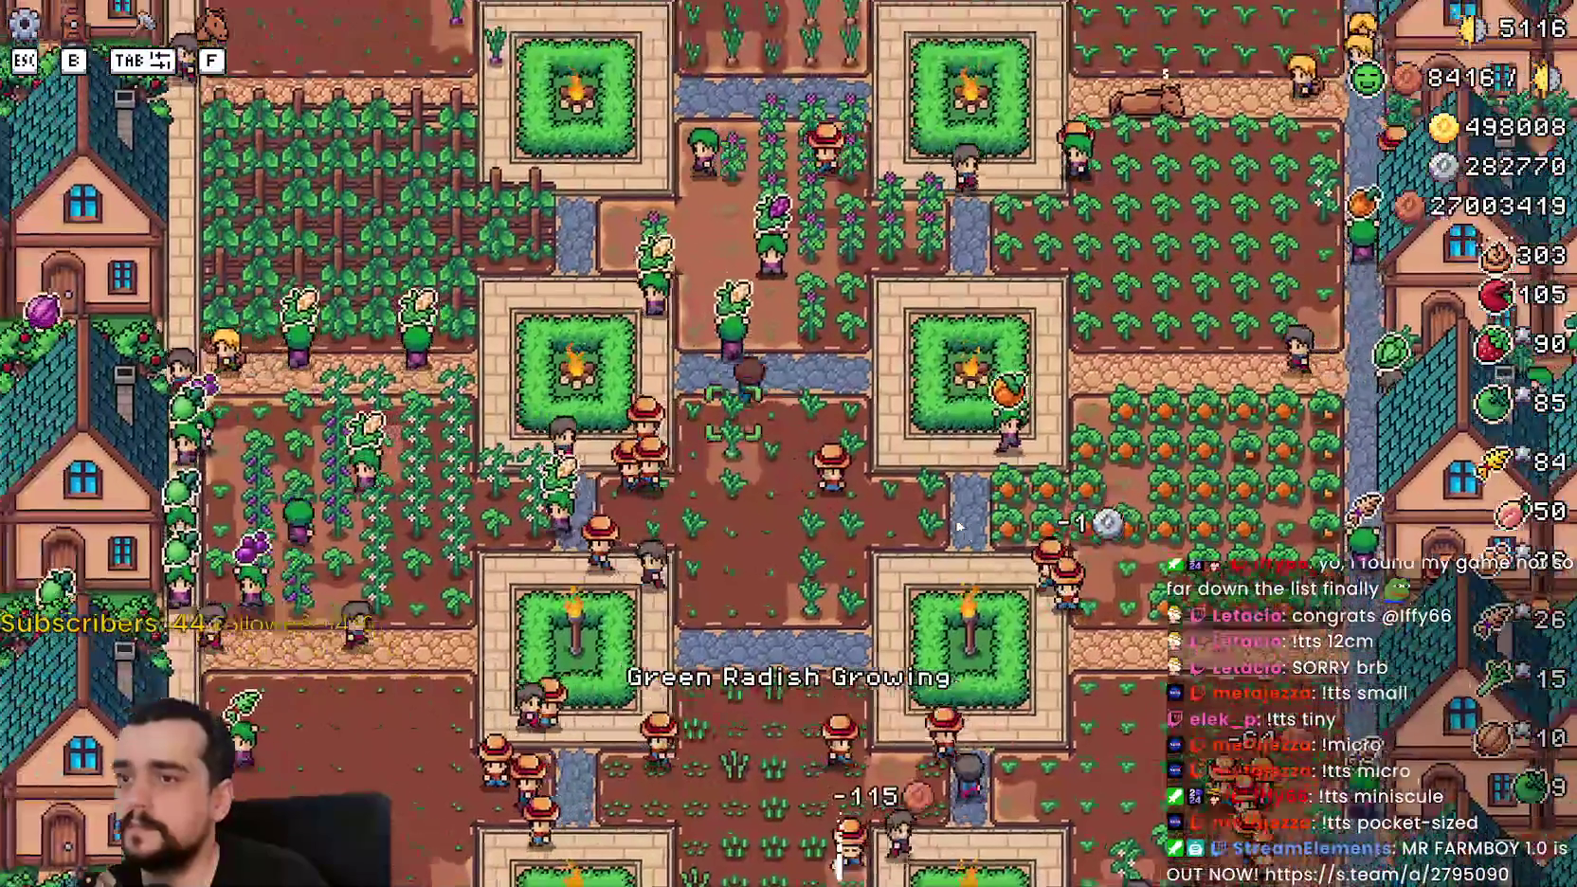
scroll(956, 526, up, 4)
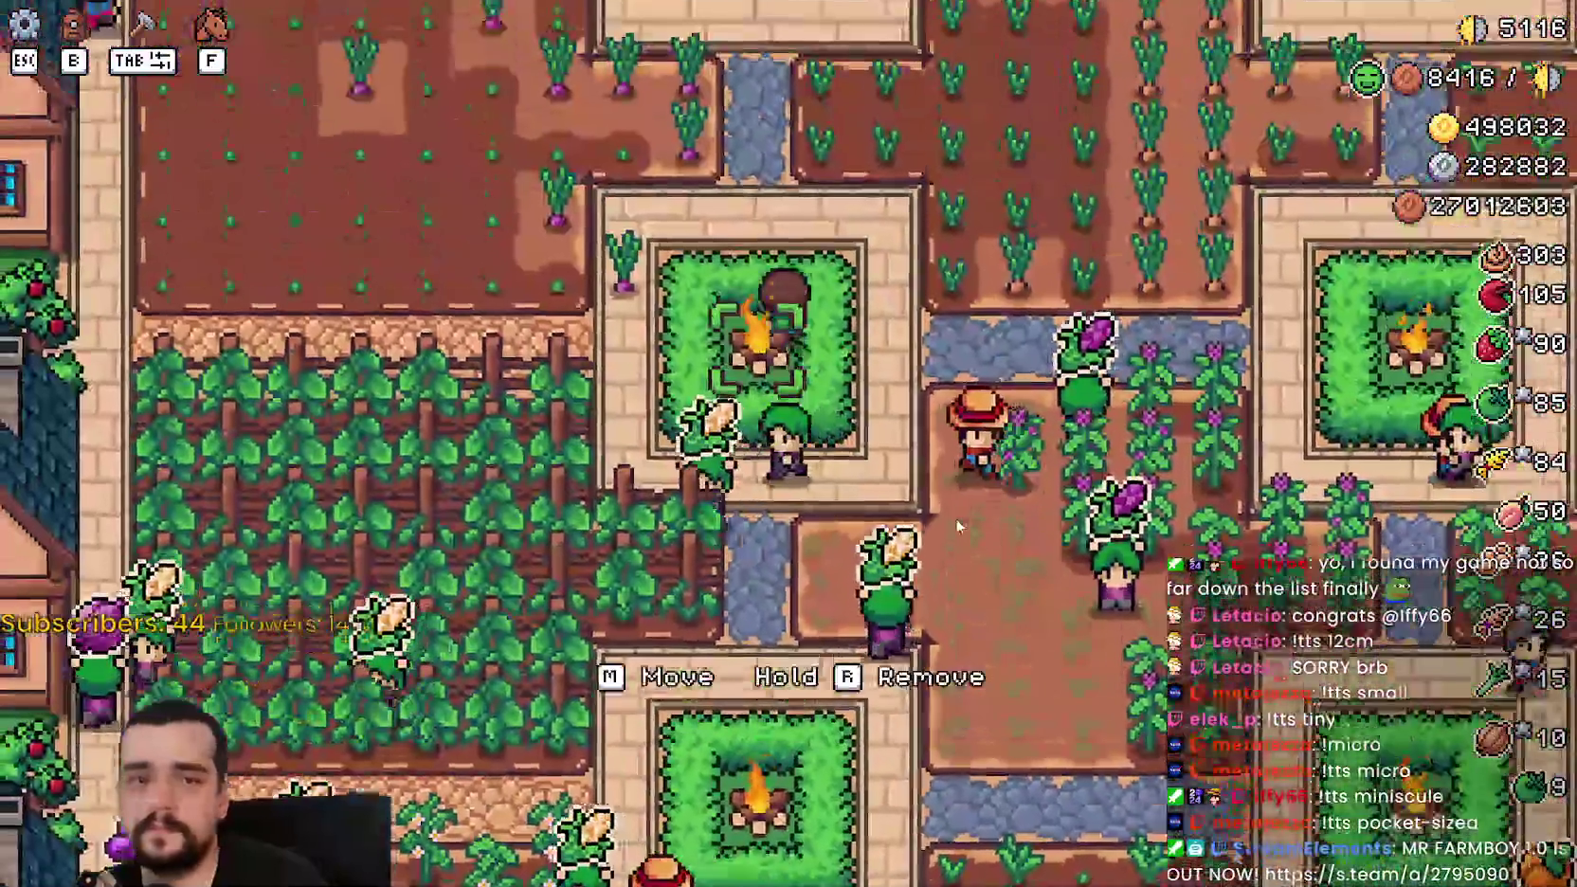
scroll(957, 524, down, 5)
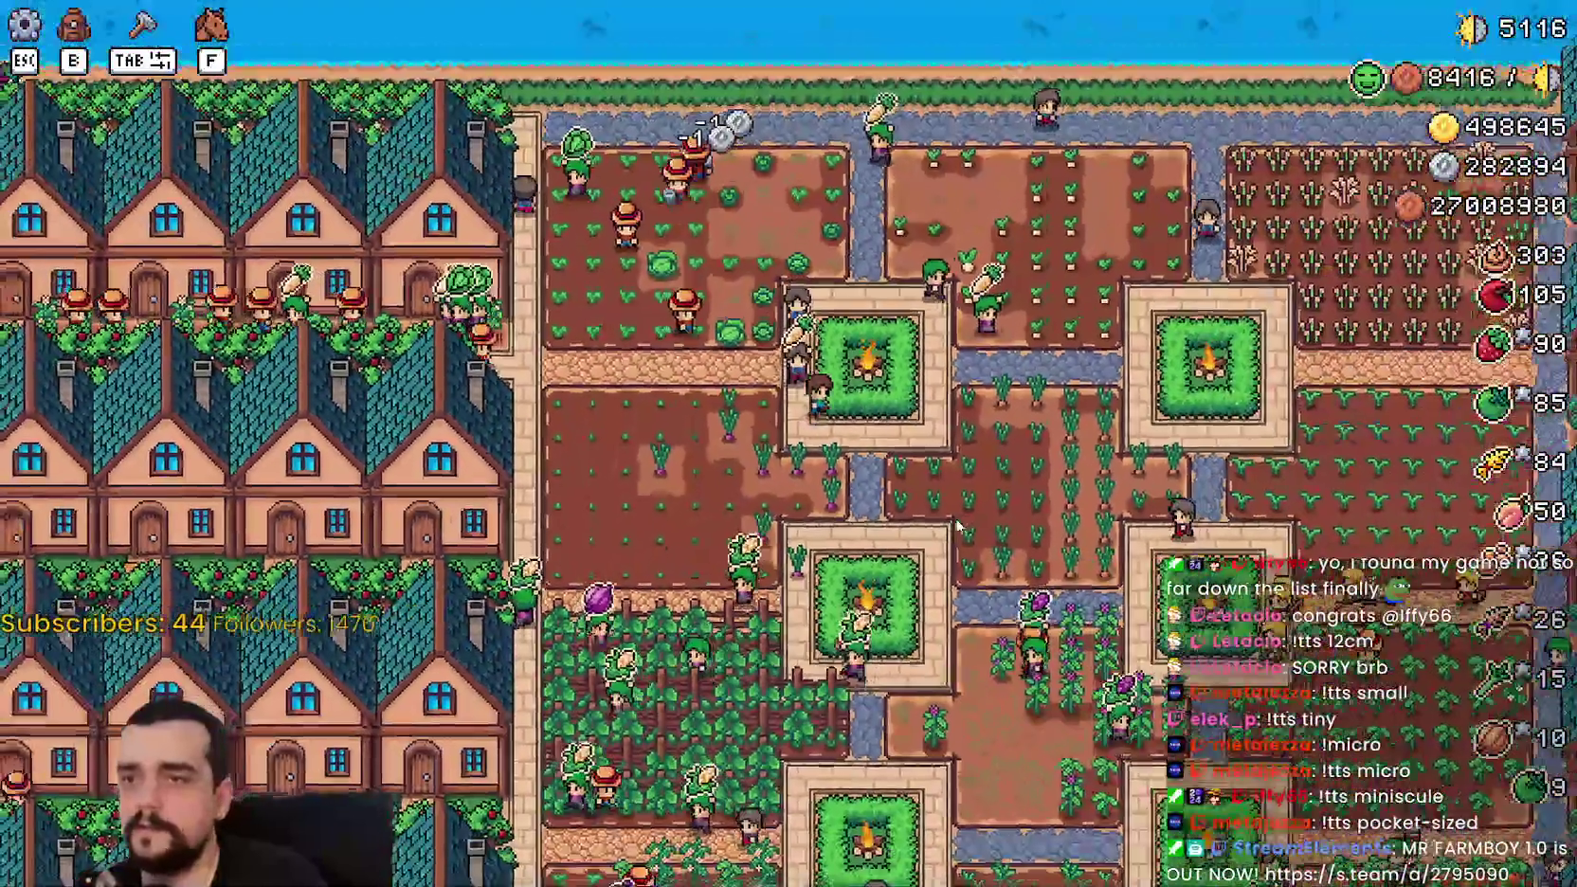
key(d)
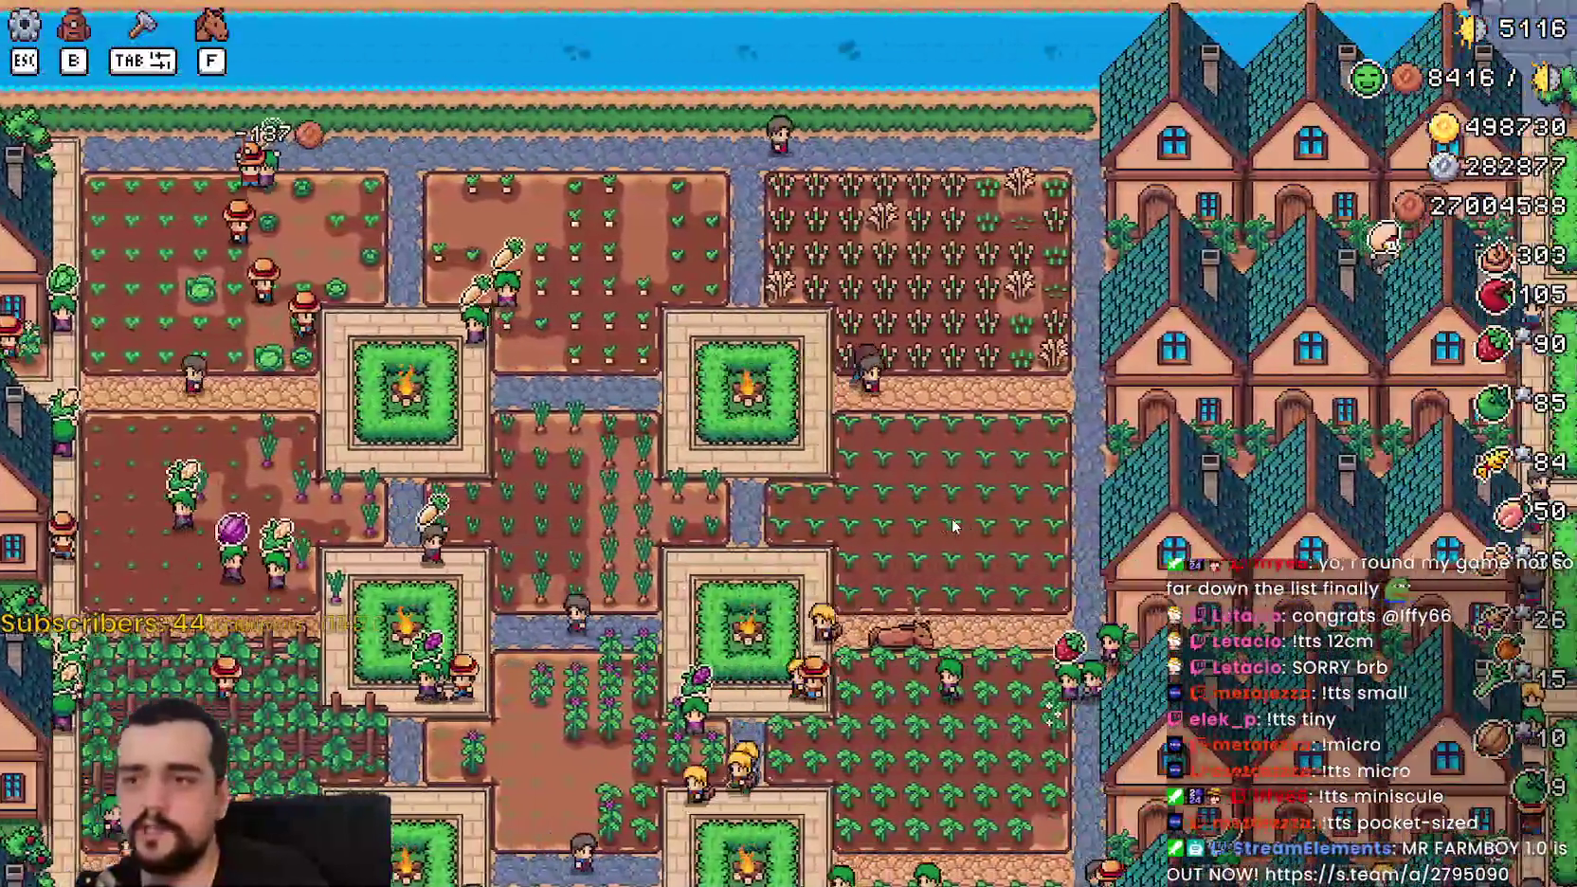
key(d)
scroll(952, 523, up, 4)
key(d)
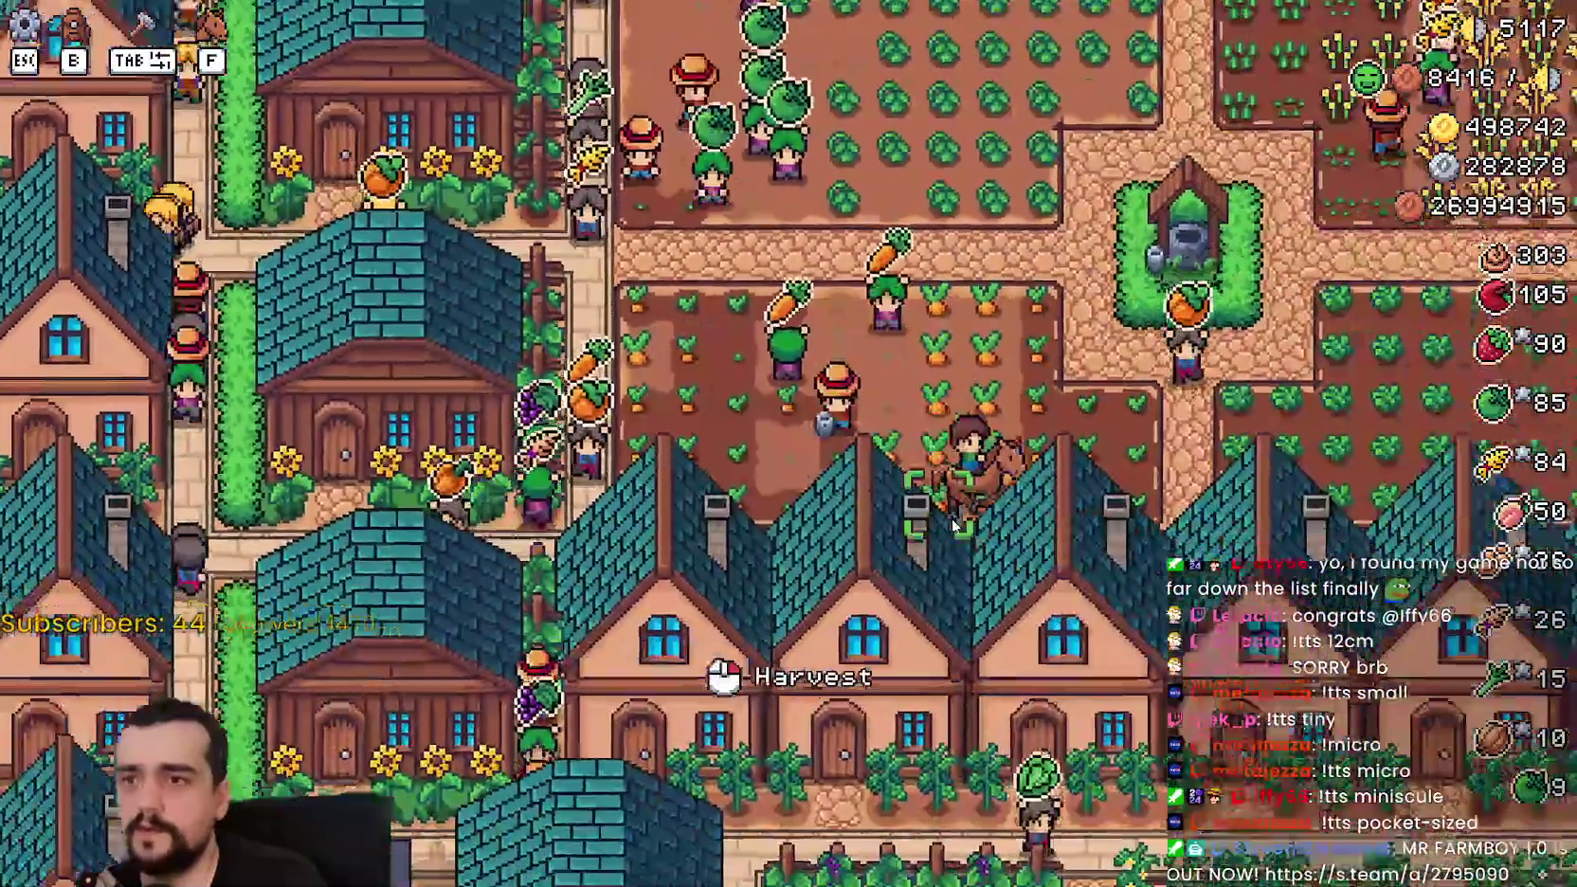
scroll(951, 518, down, 4)
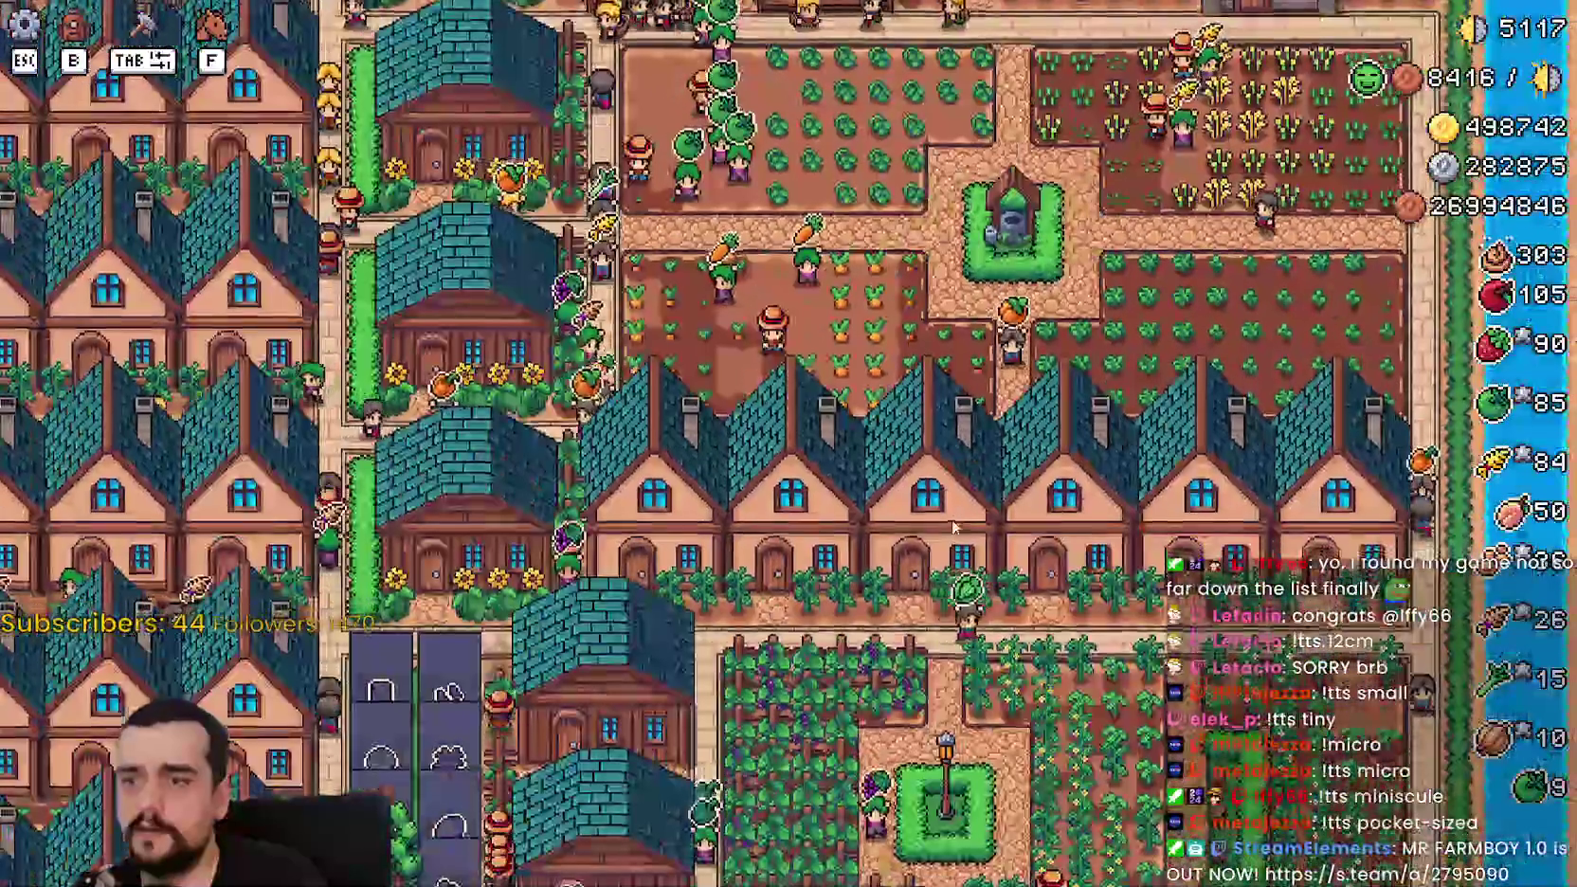
key(Escape)
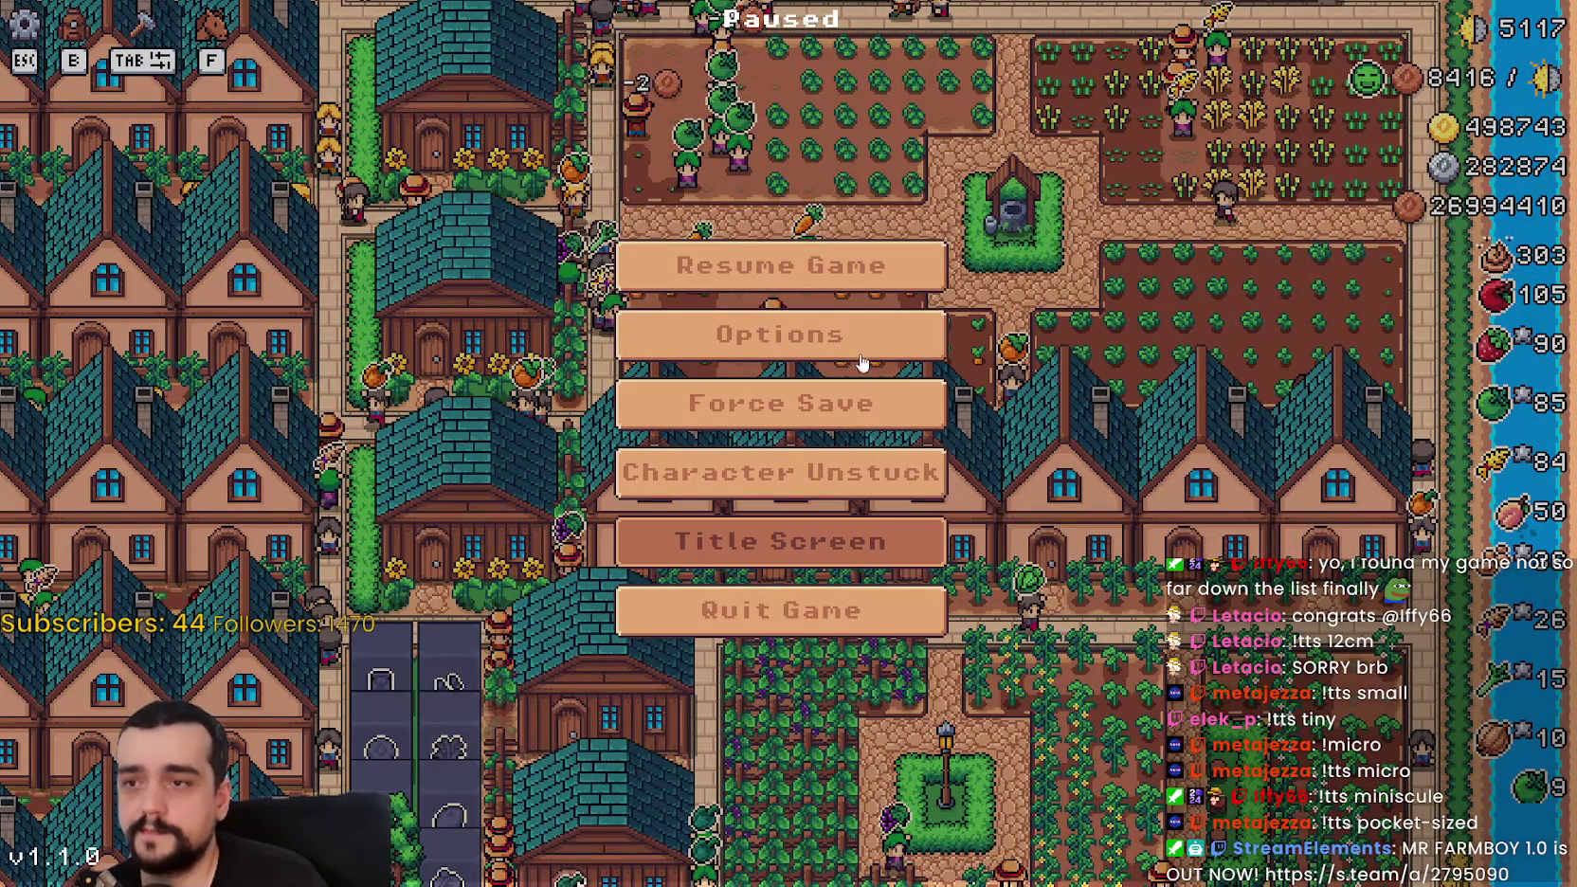
Step: Go to the title screen, load Save 1 (Normal), and walk right along the street
key(Return)
key(Return)
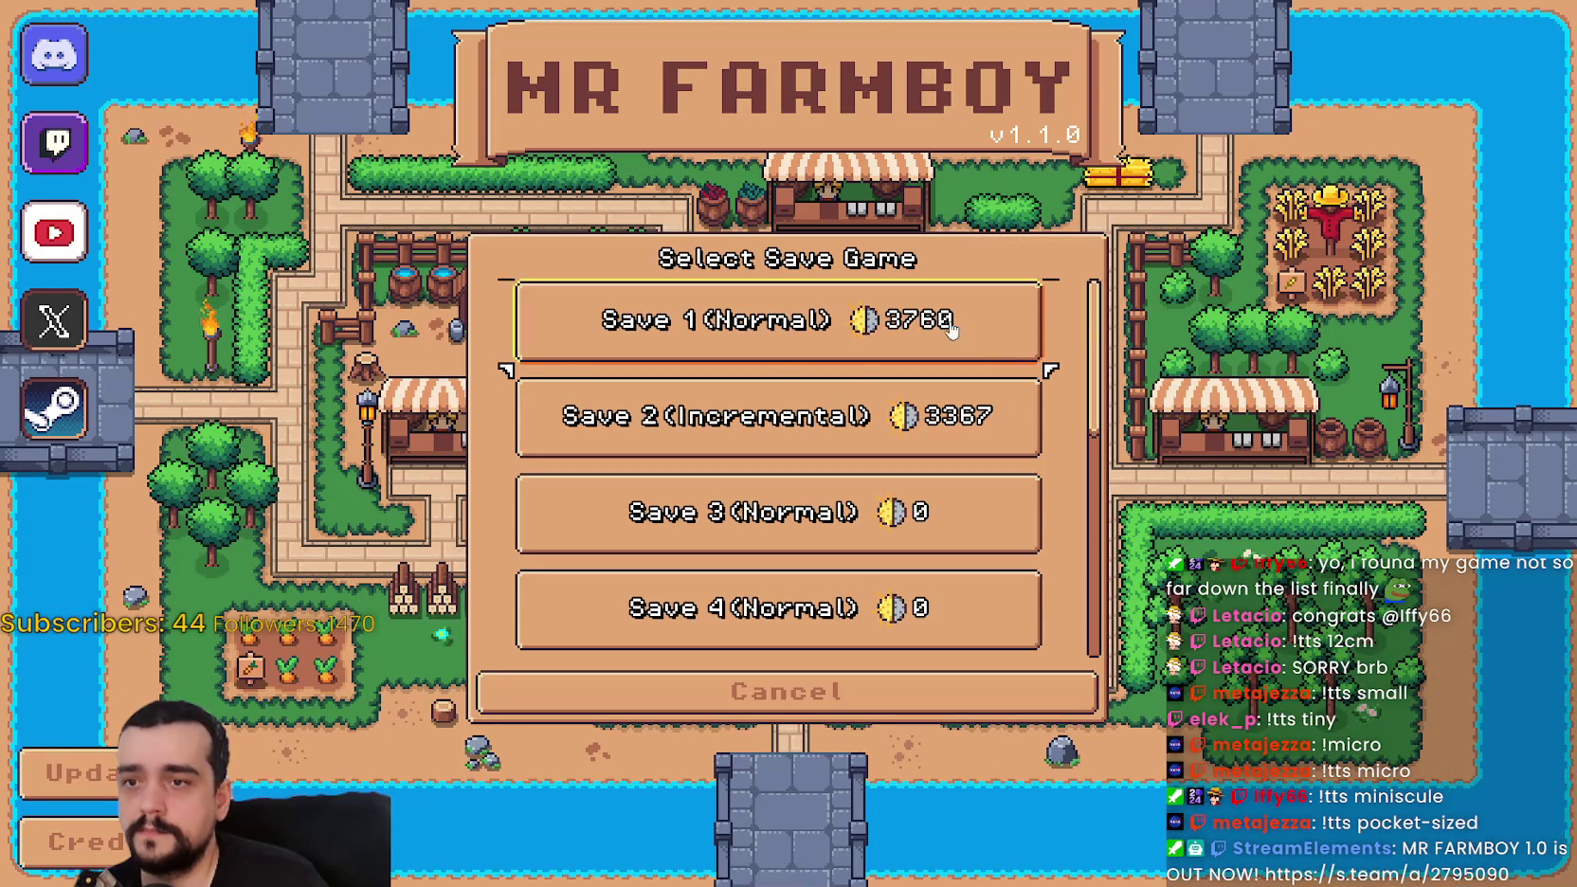
click(706, 341)
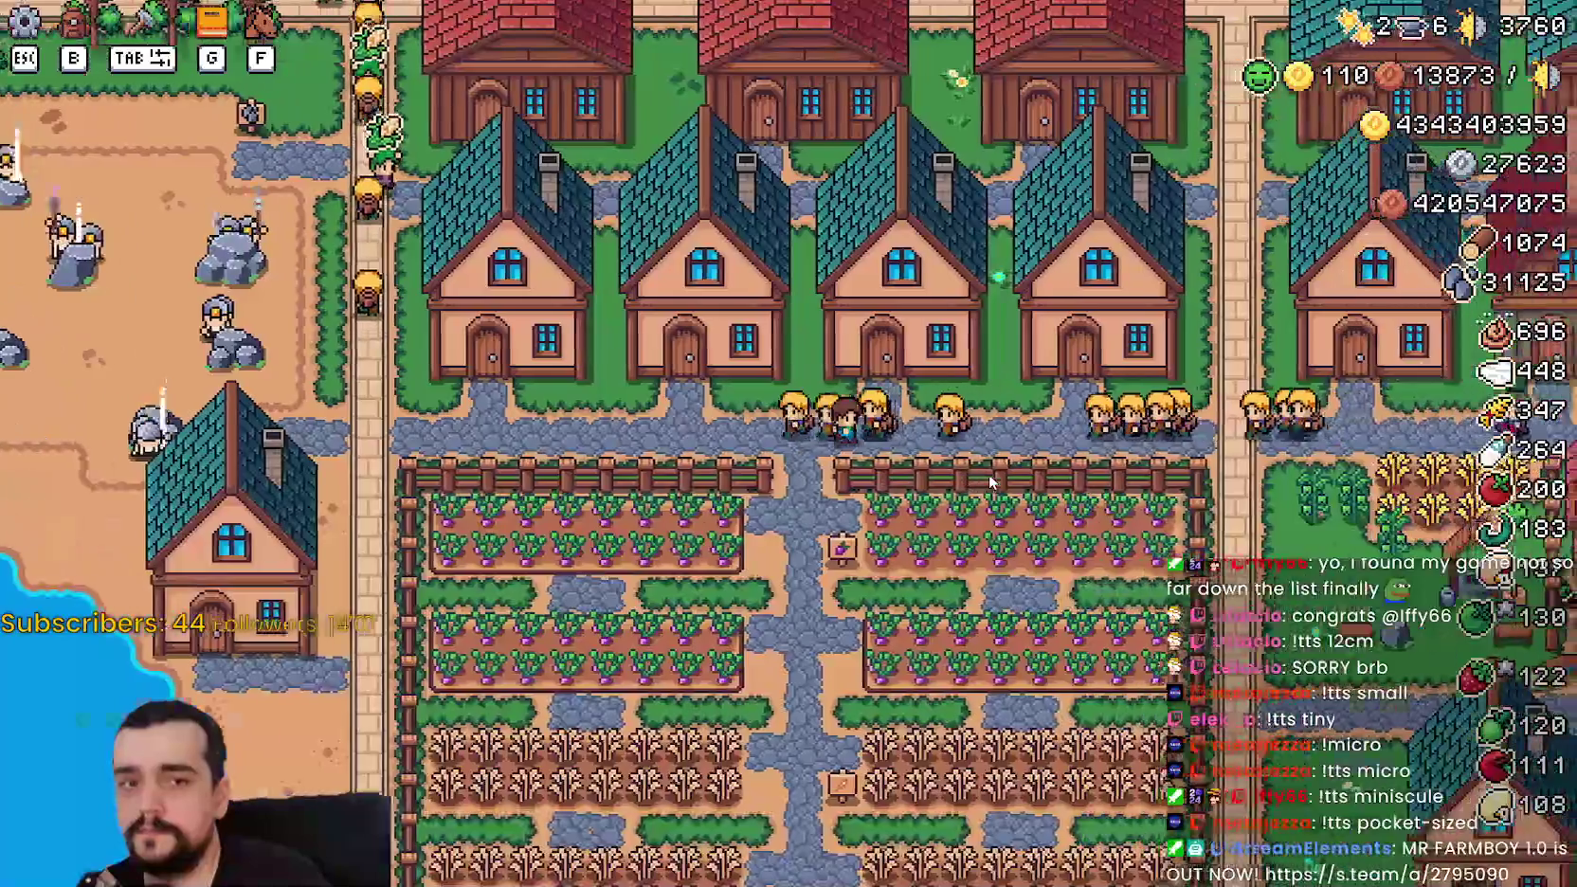
key(d)
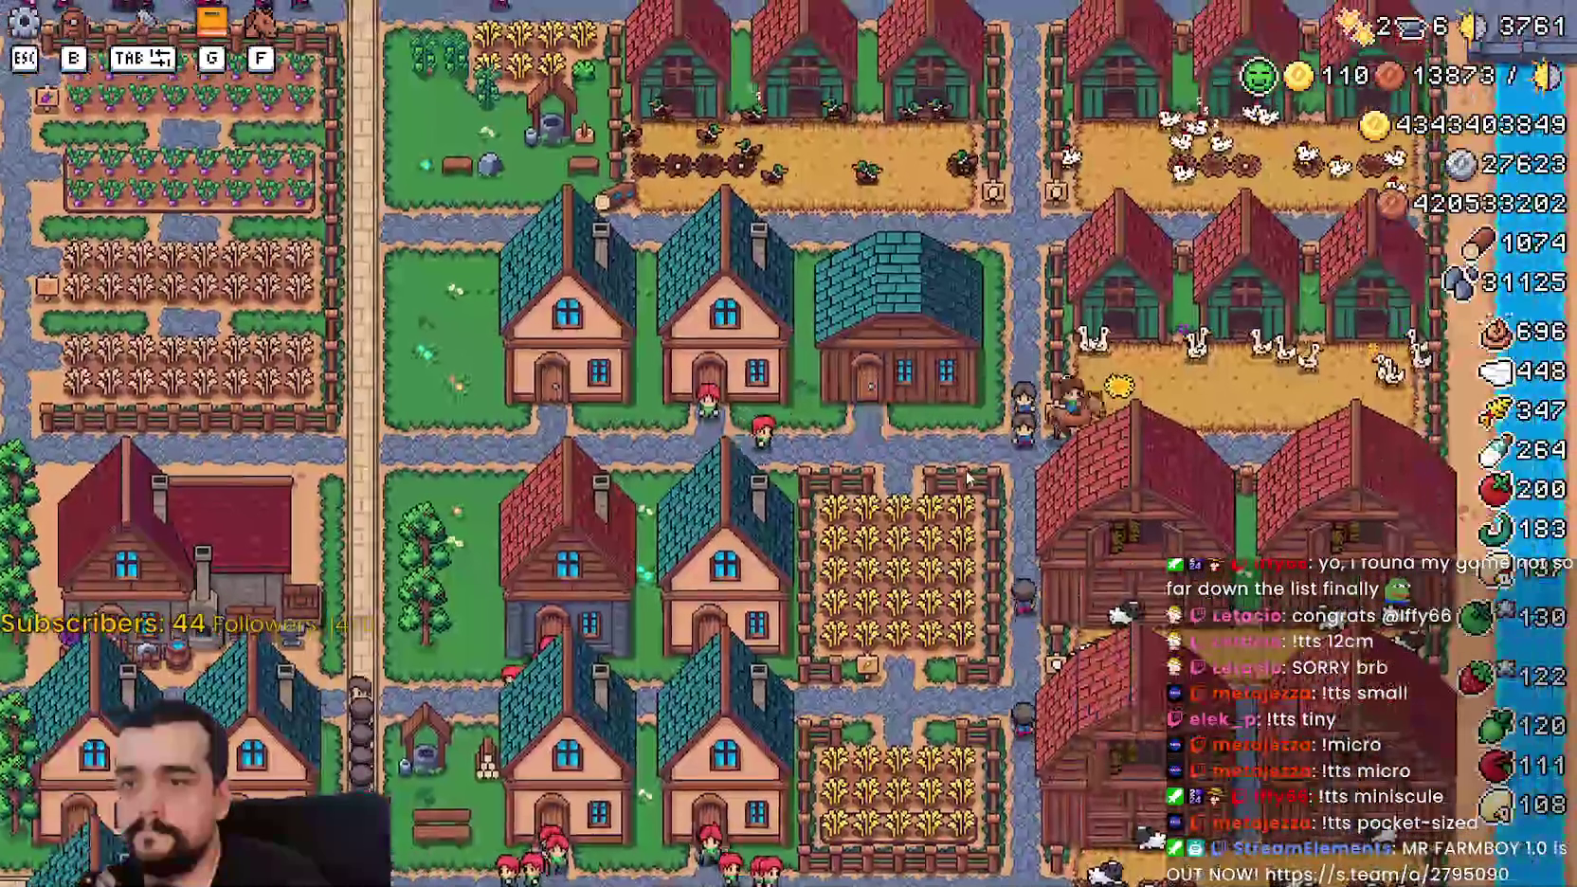
Step: Pause, exit to the title screen, and load Save 2 (Incremental) from the save list
scroll(967, 478, down, 3)
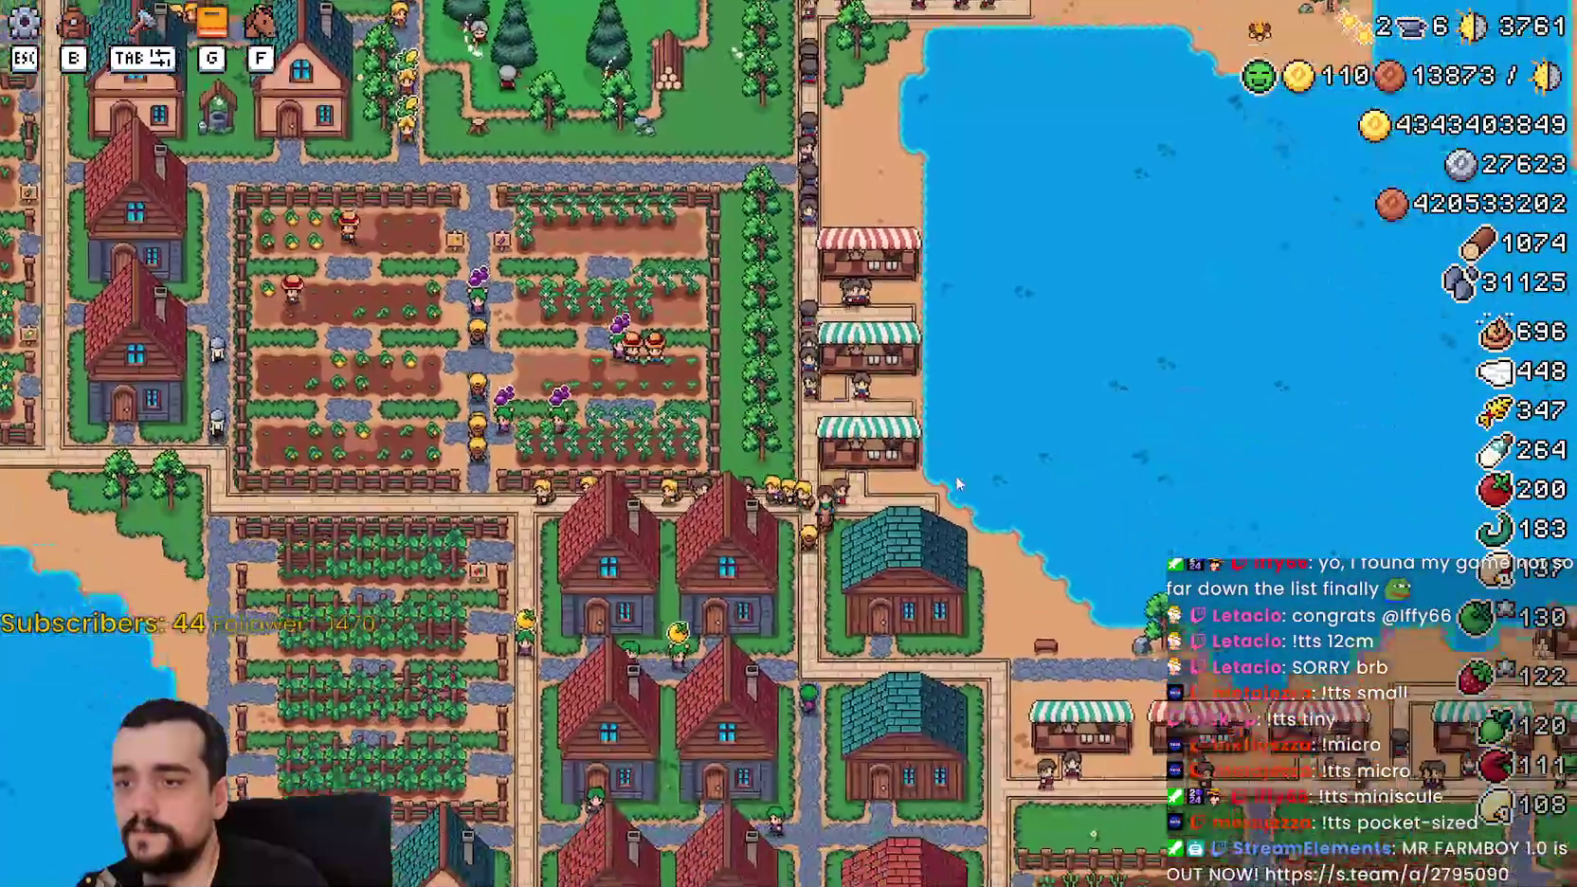
key(Escape)
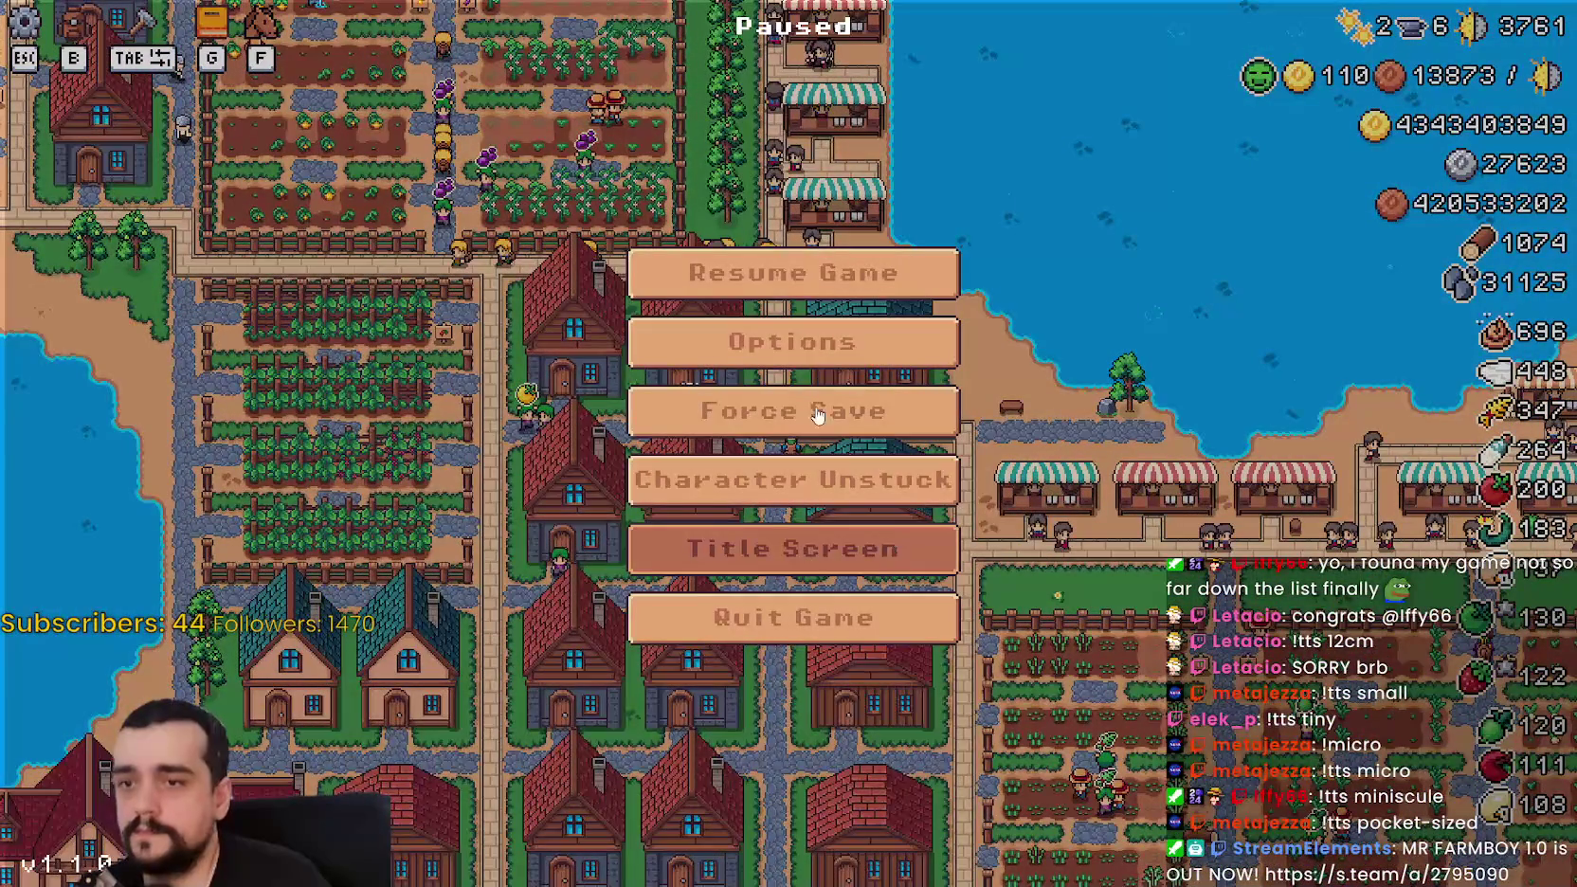
click(793, 549)
click(784, 373)
click(681, 446)
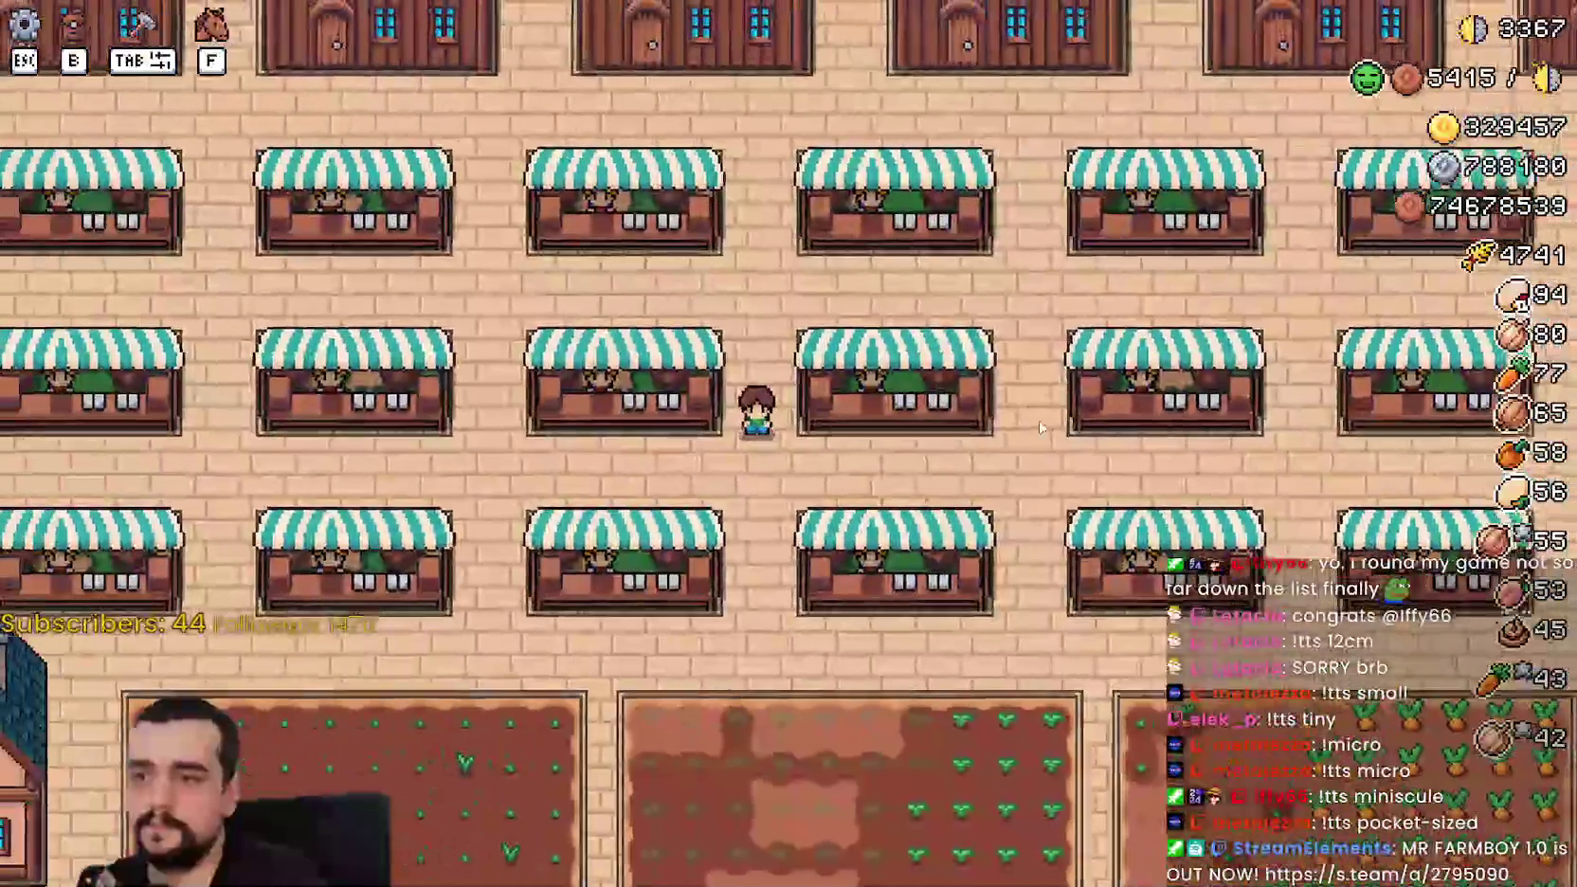
Step: Mount the horse and ride along the market stalls and through the crop fields
key(f)
key(d)
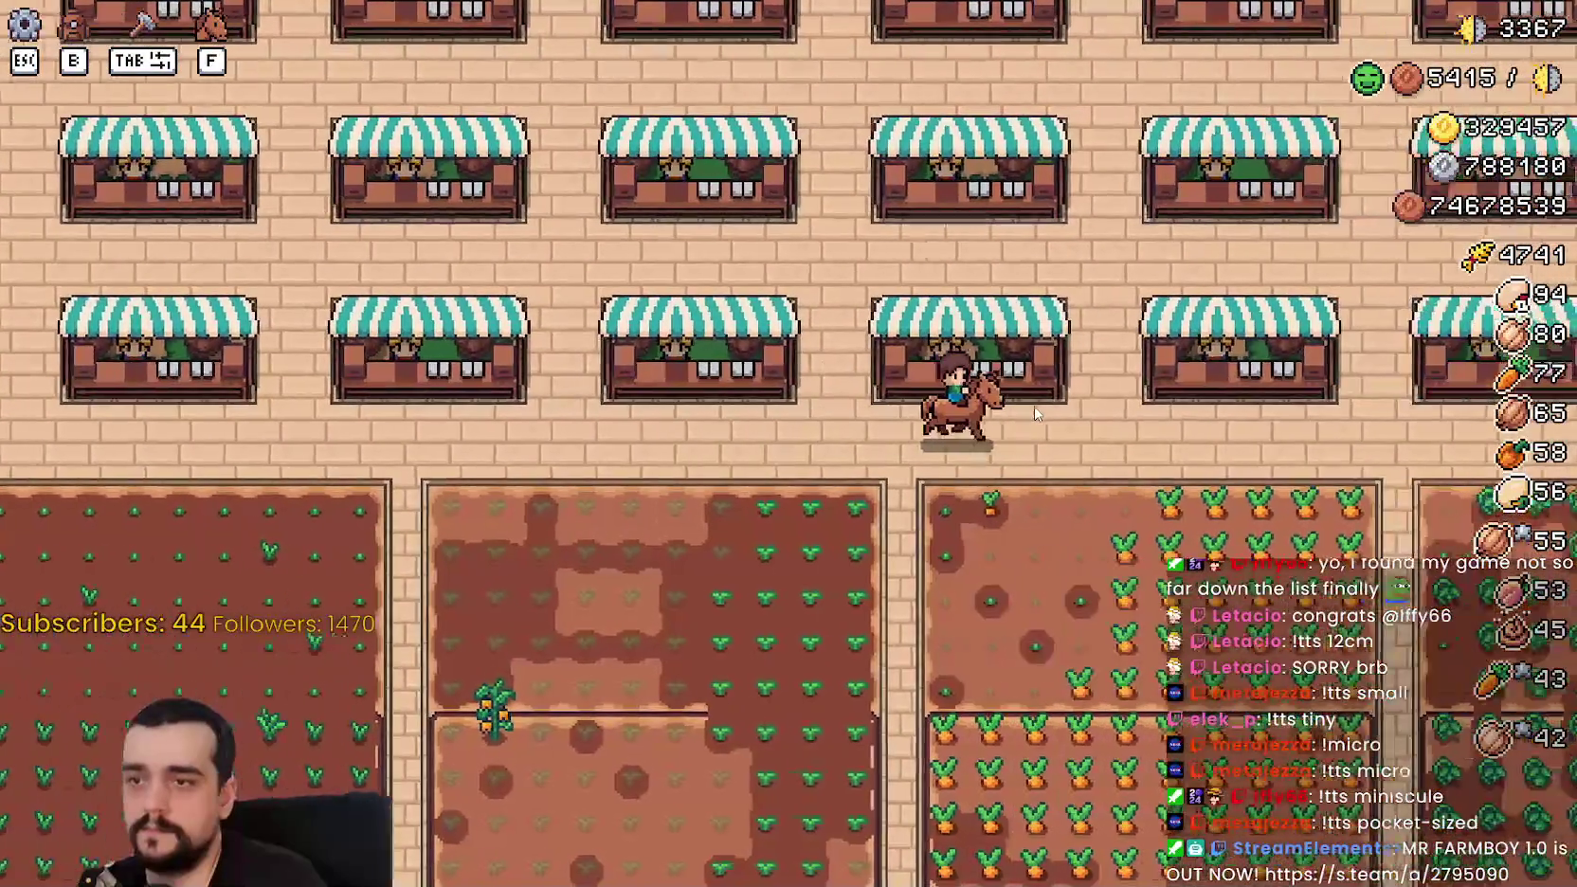
key(d)
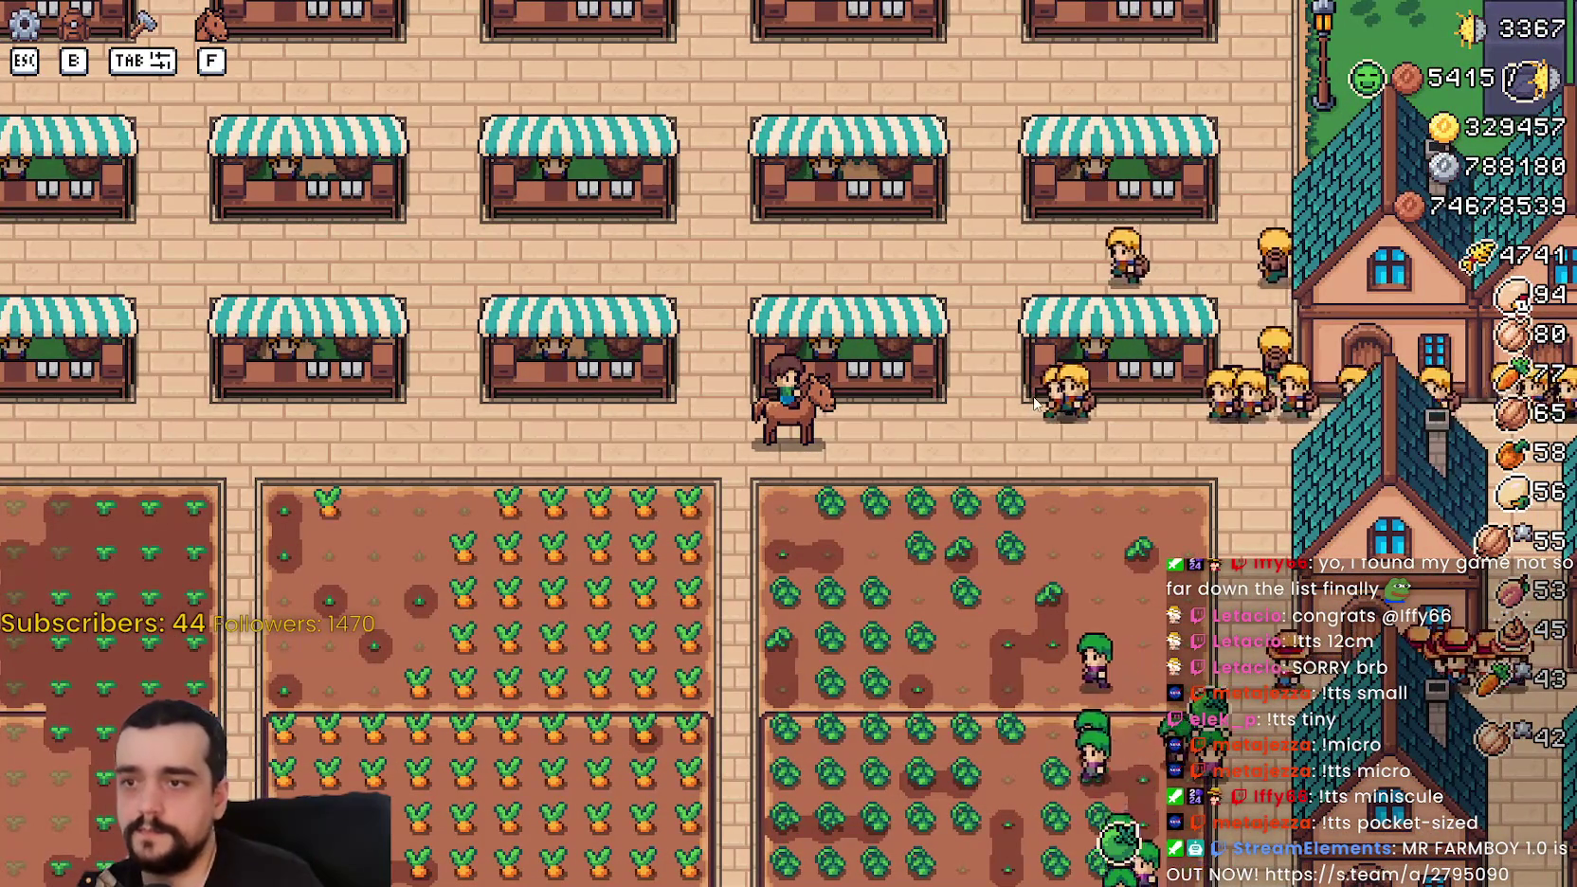
key(a)
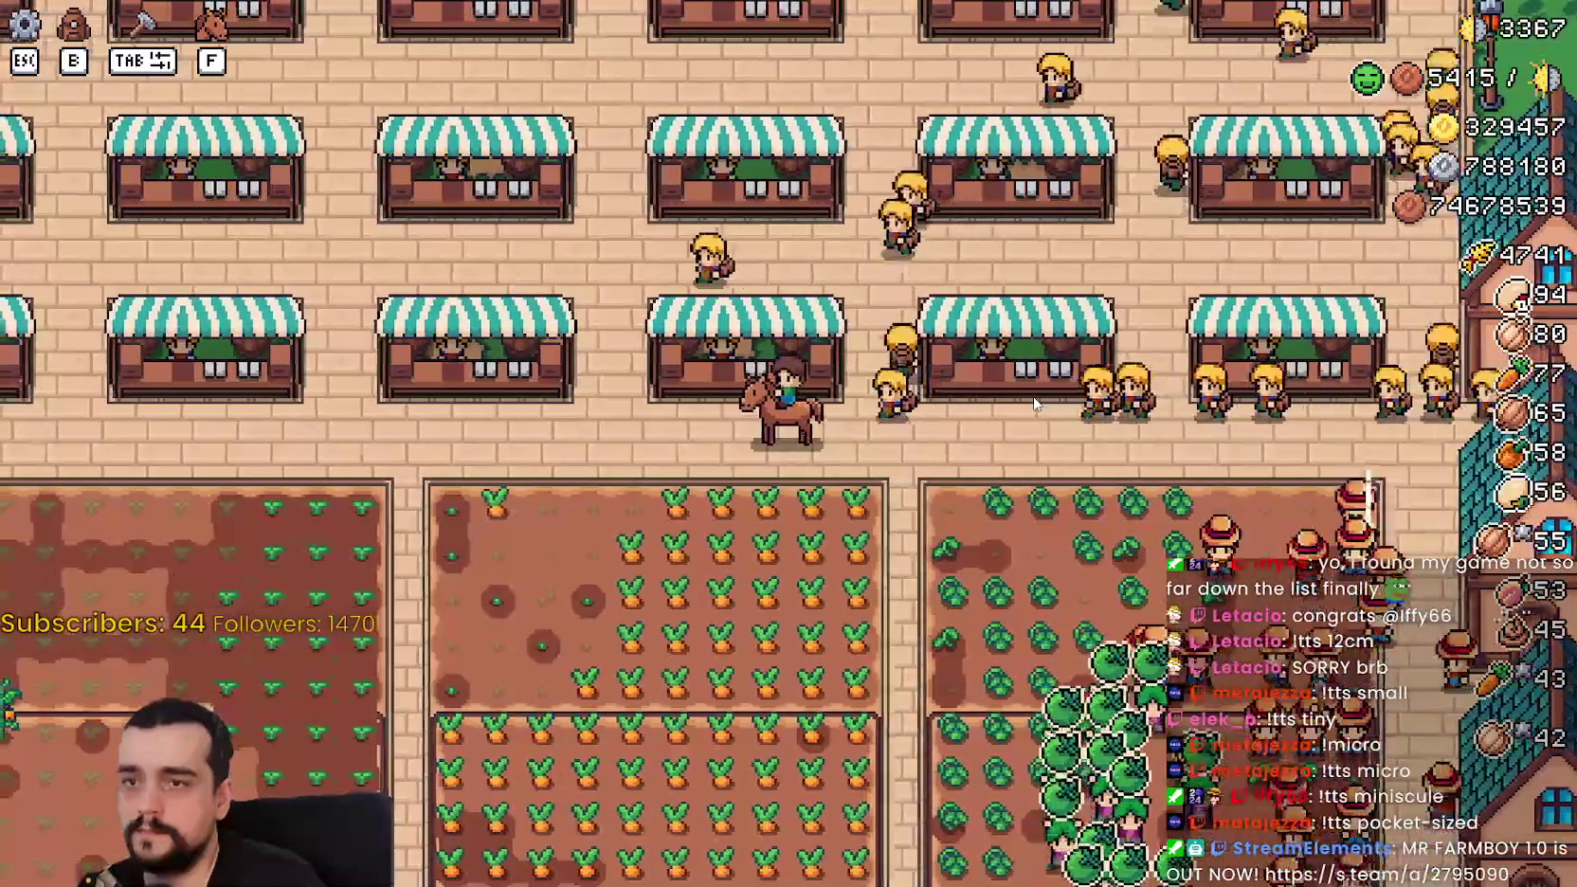
scroll(1034, 405, down, 5)
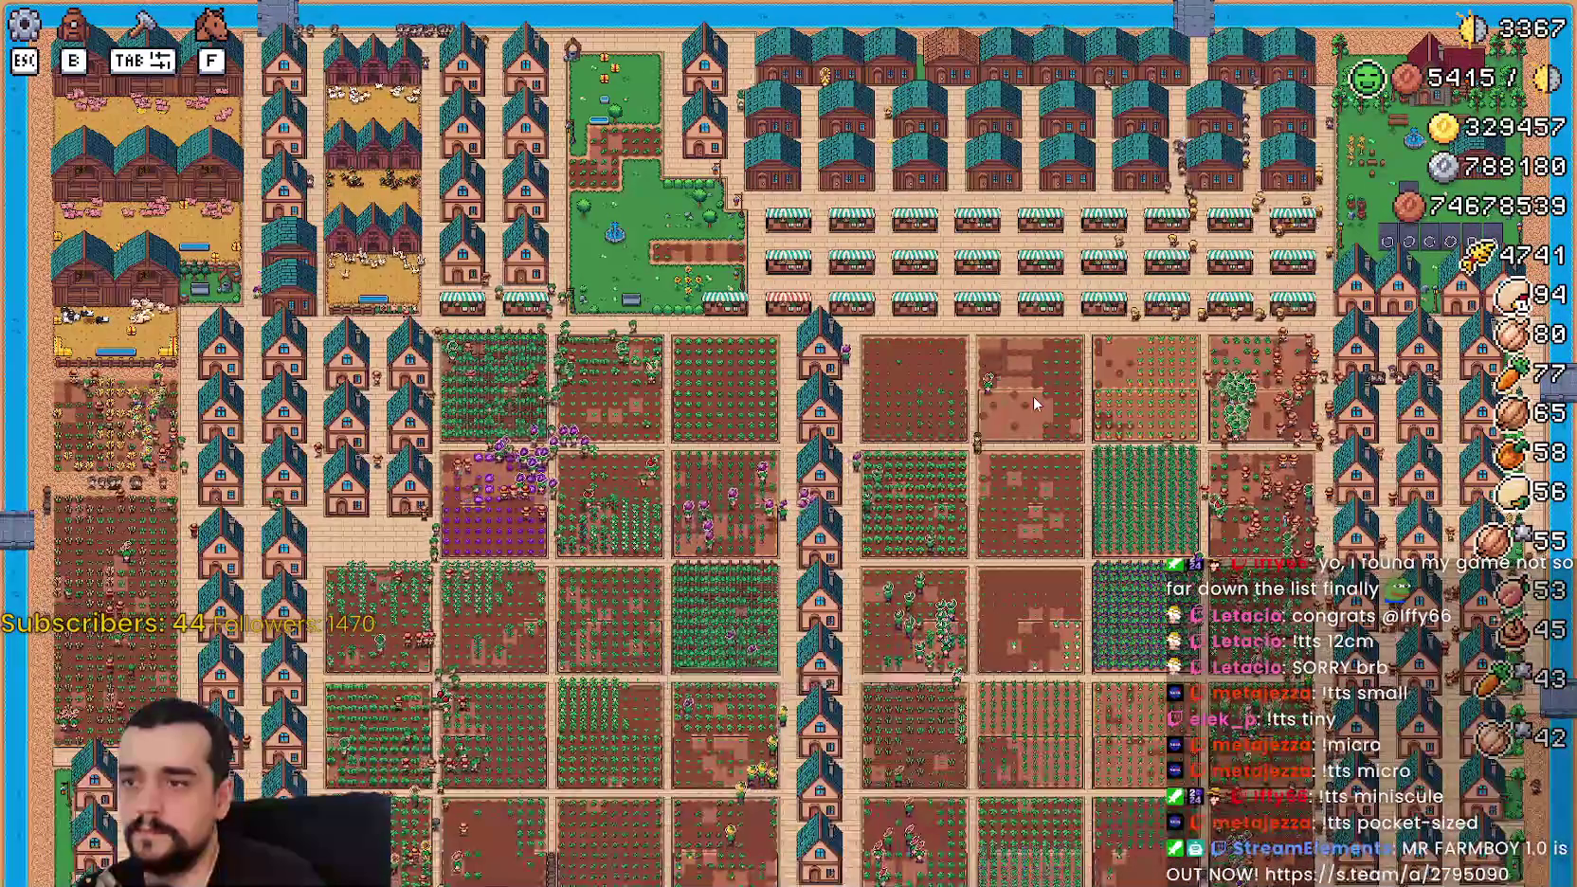
key(s)
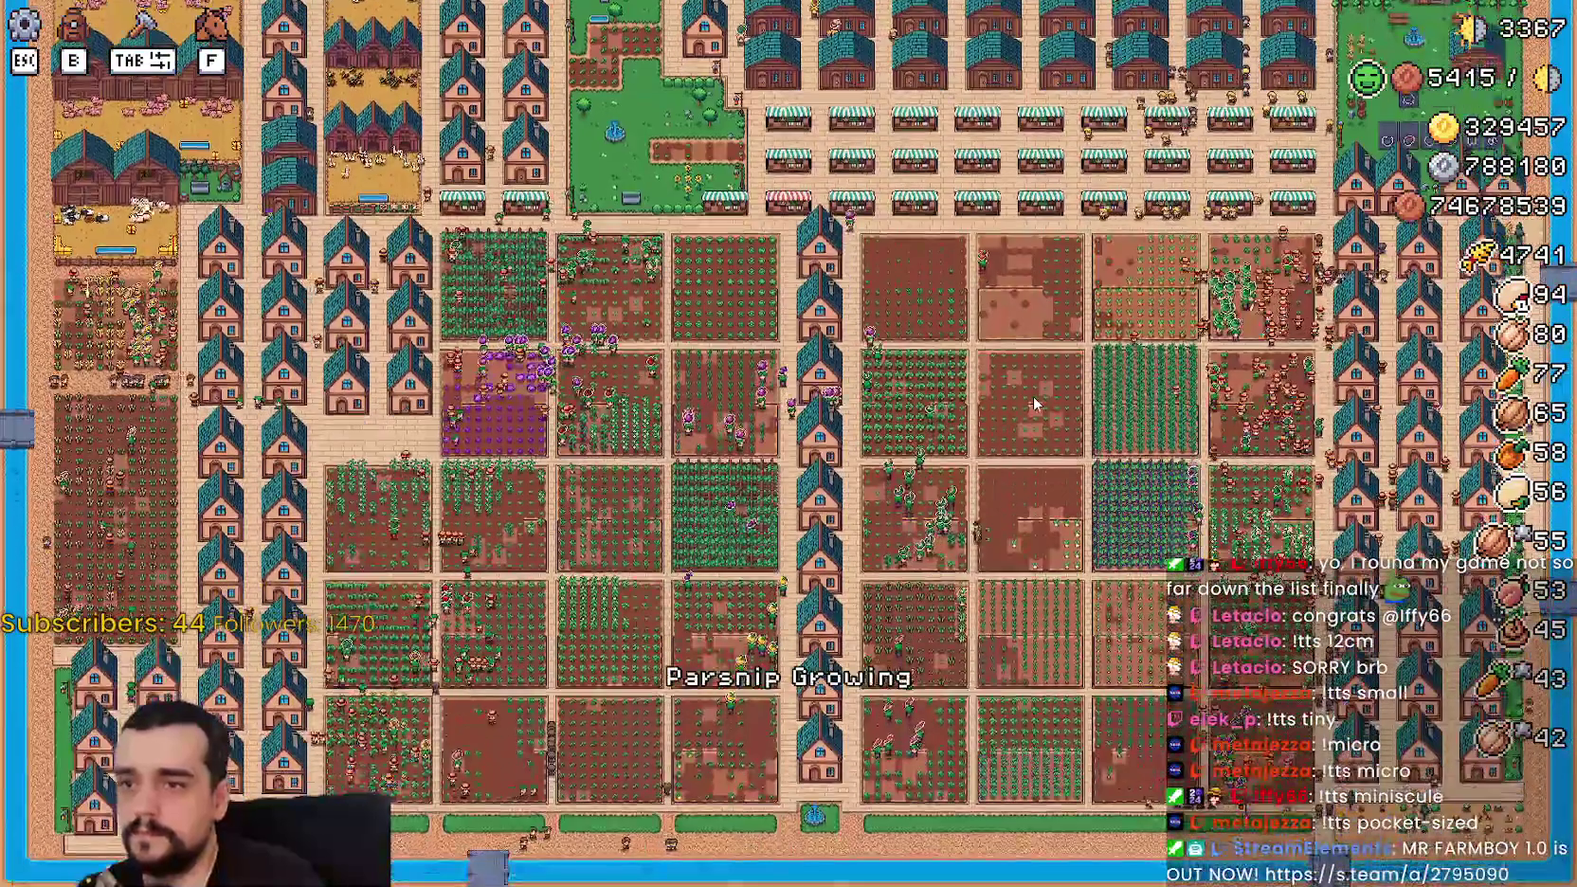
scroll(1034, 405, up, 5)
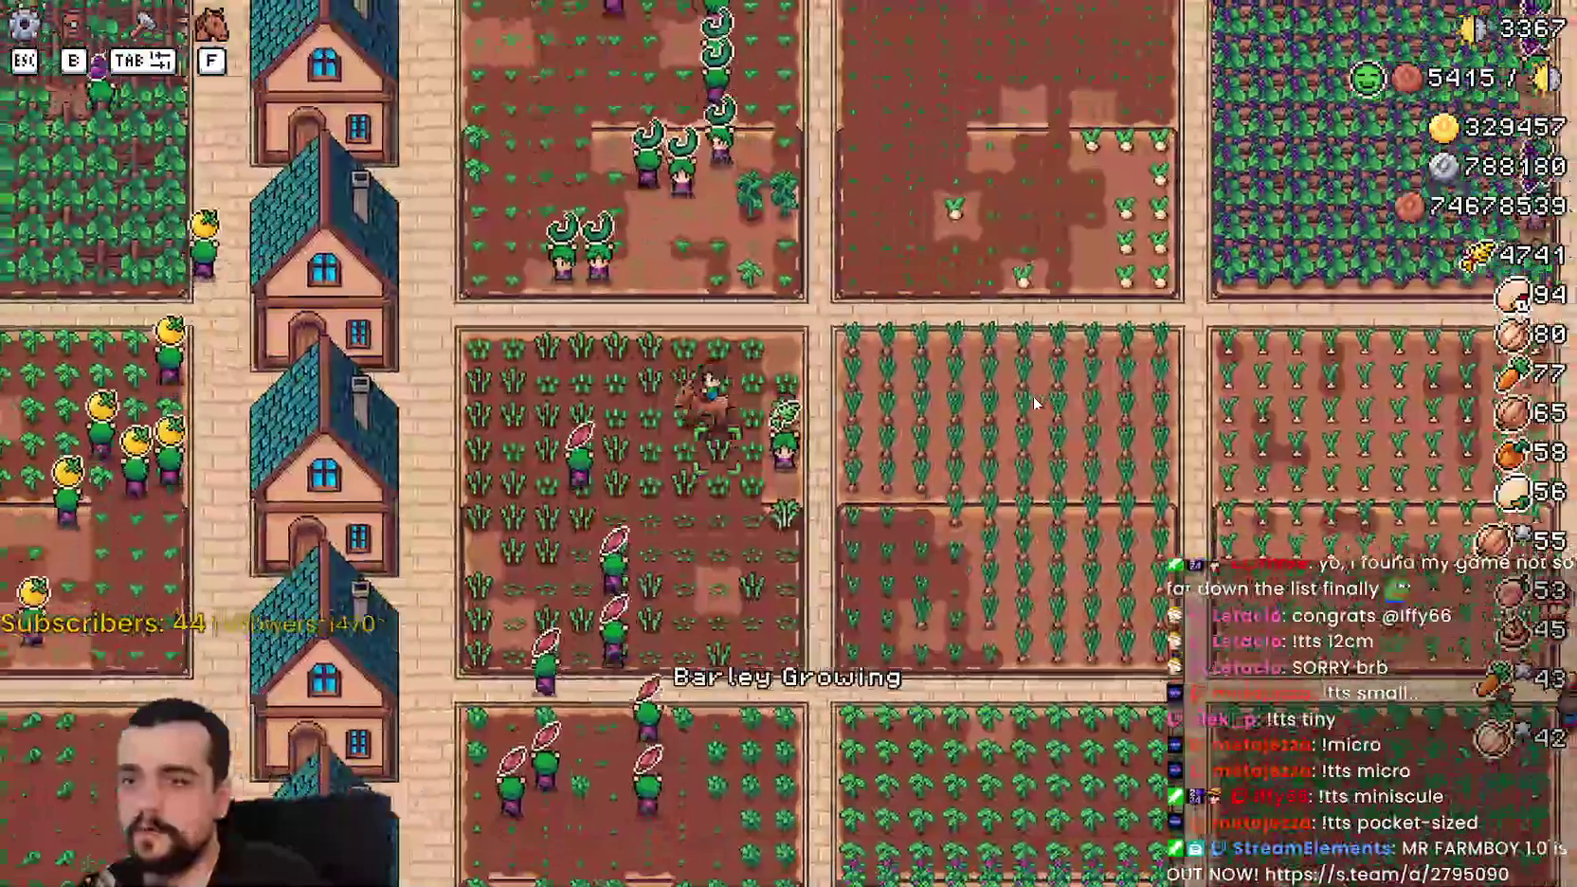
key(a)
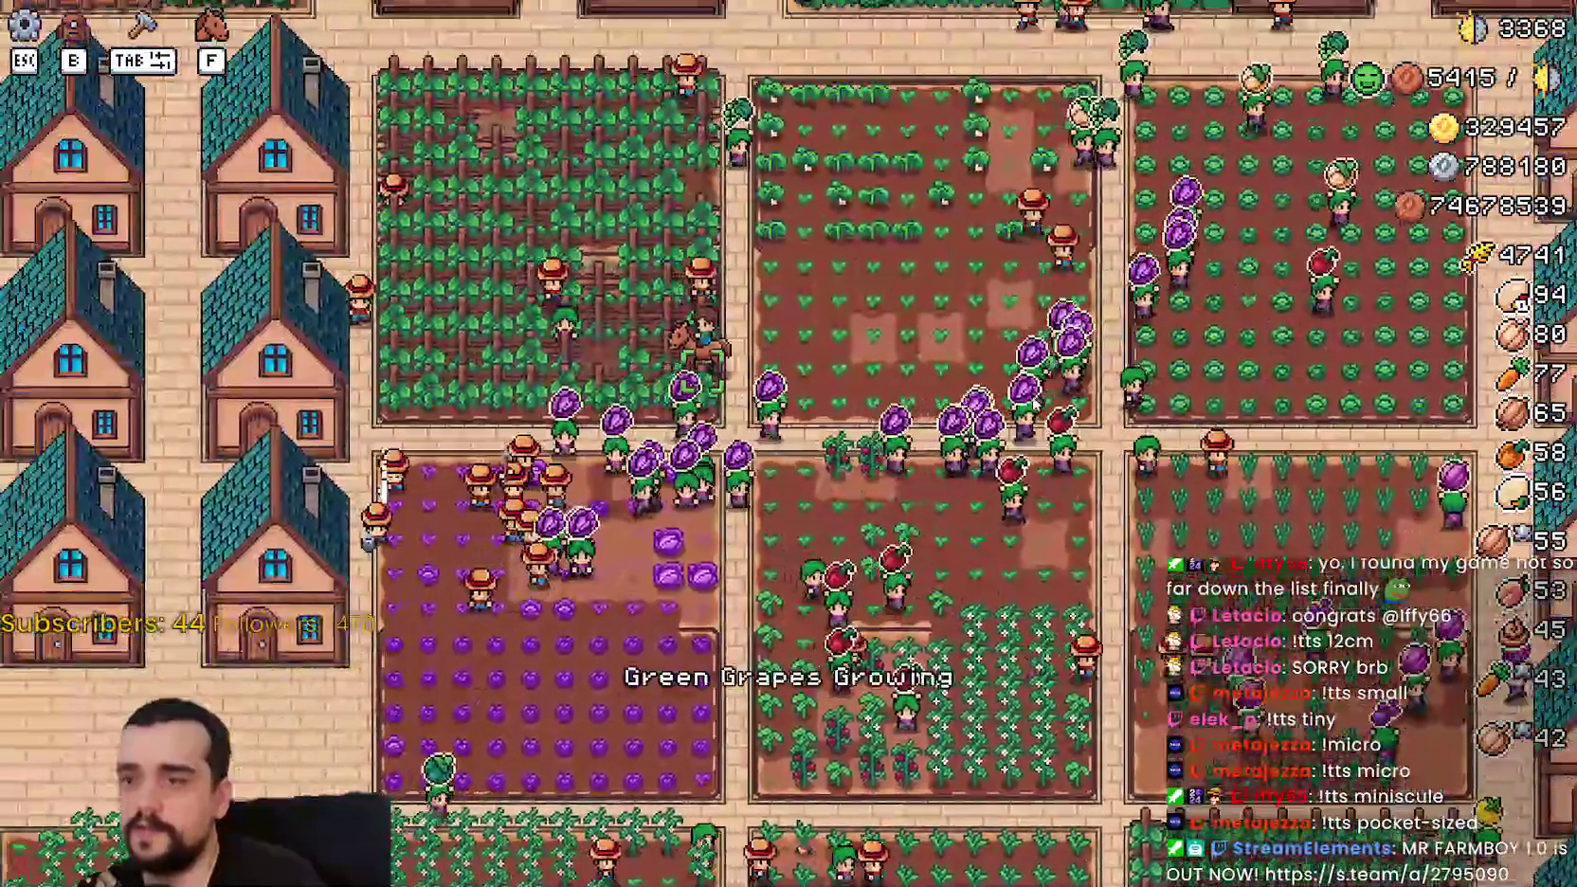
key(w)
key(d)
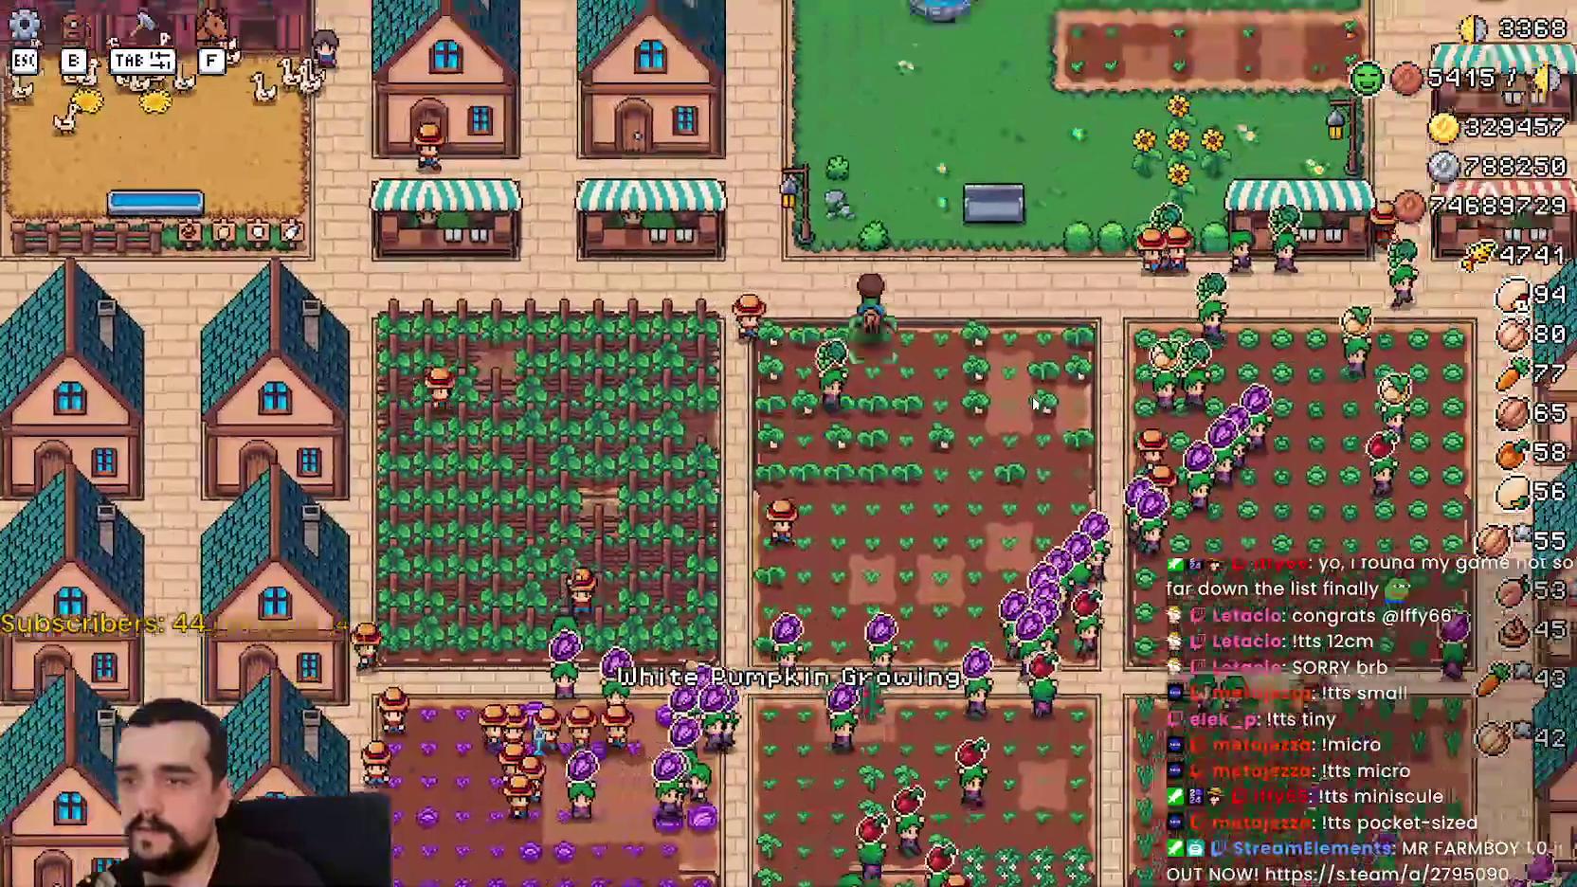
key(d)
scroll(1034, 404, up, 3)
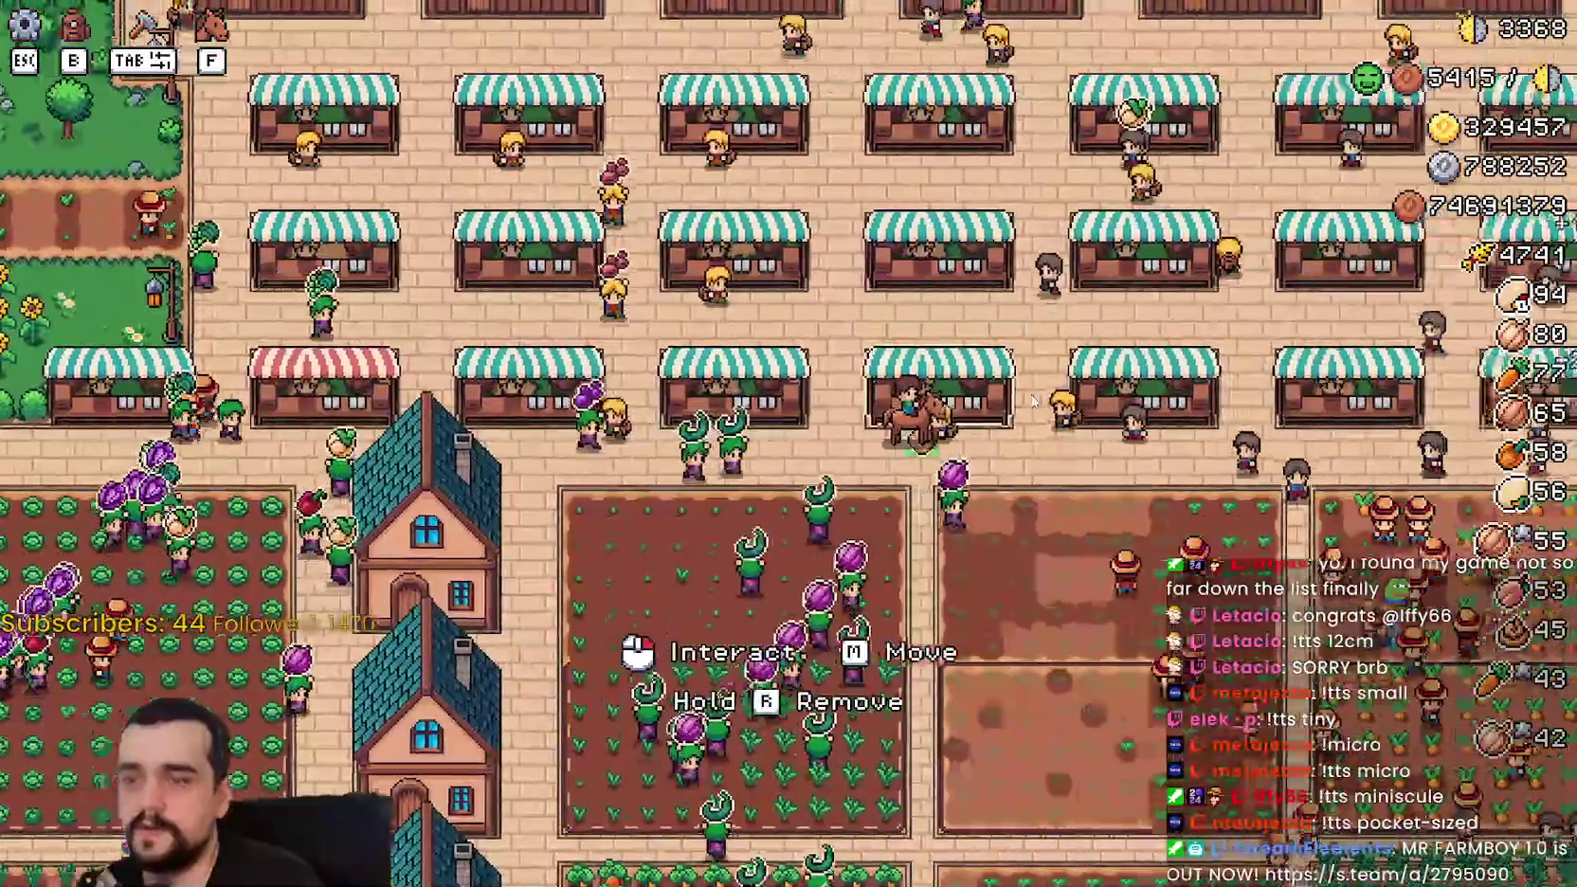
scroll(1031, 398, down, 3)
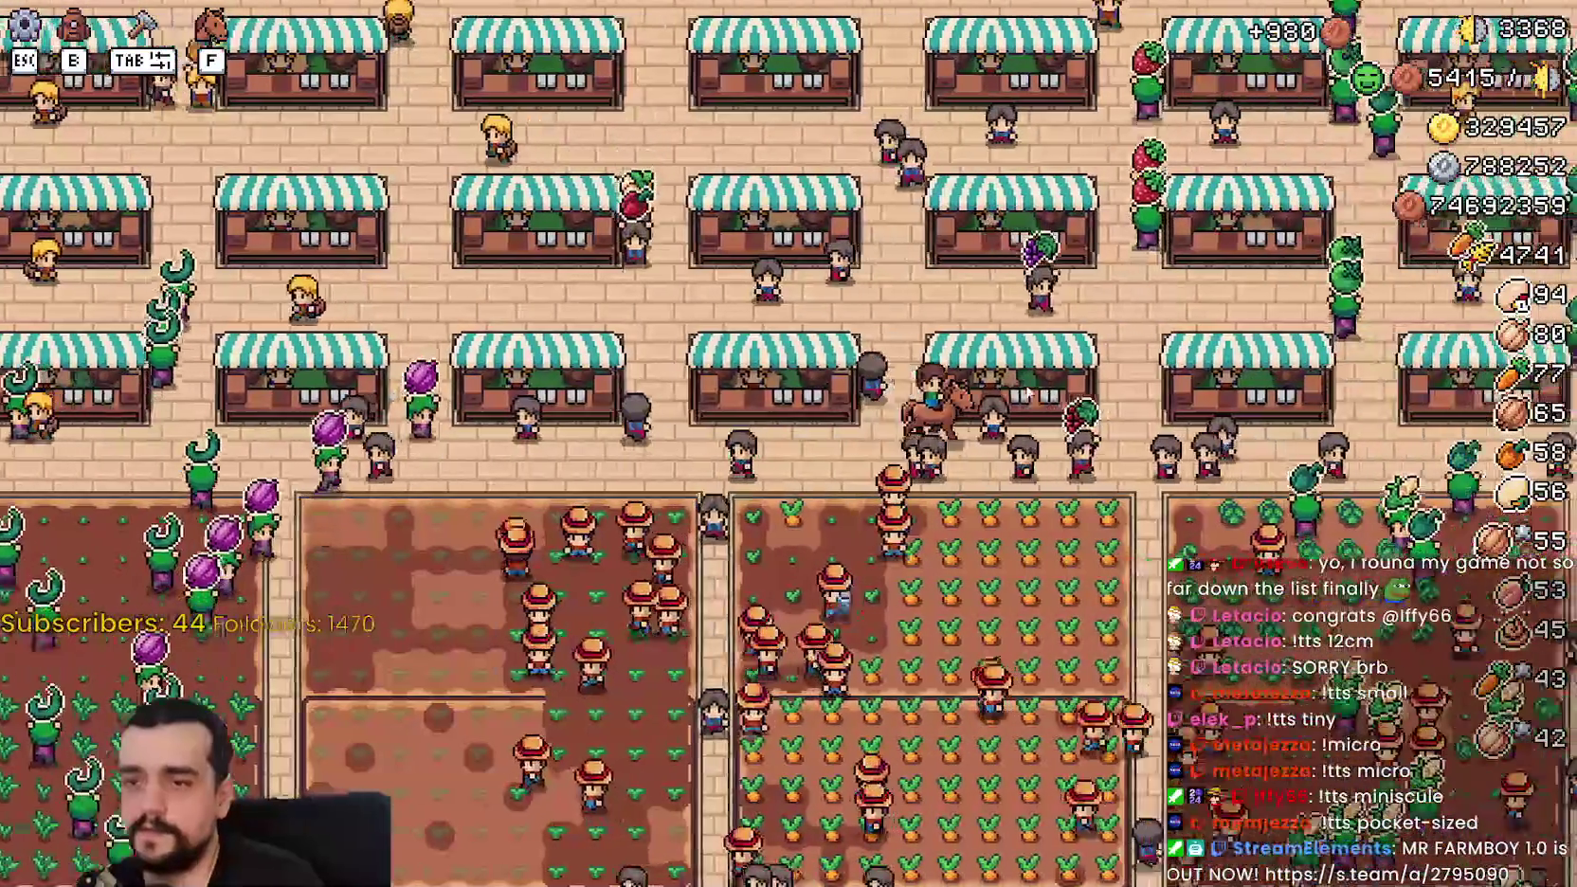
Step: Ride east past the grape field, then west past the houses to the village fountain
key(w)
key(a)
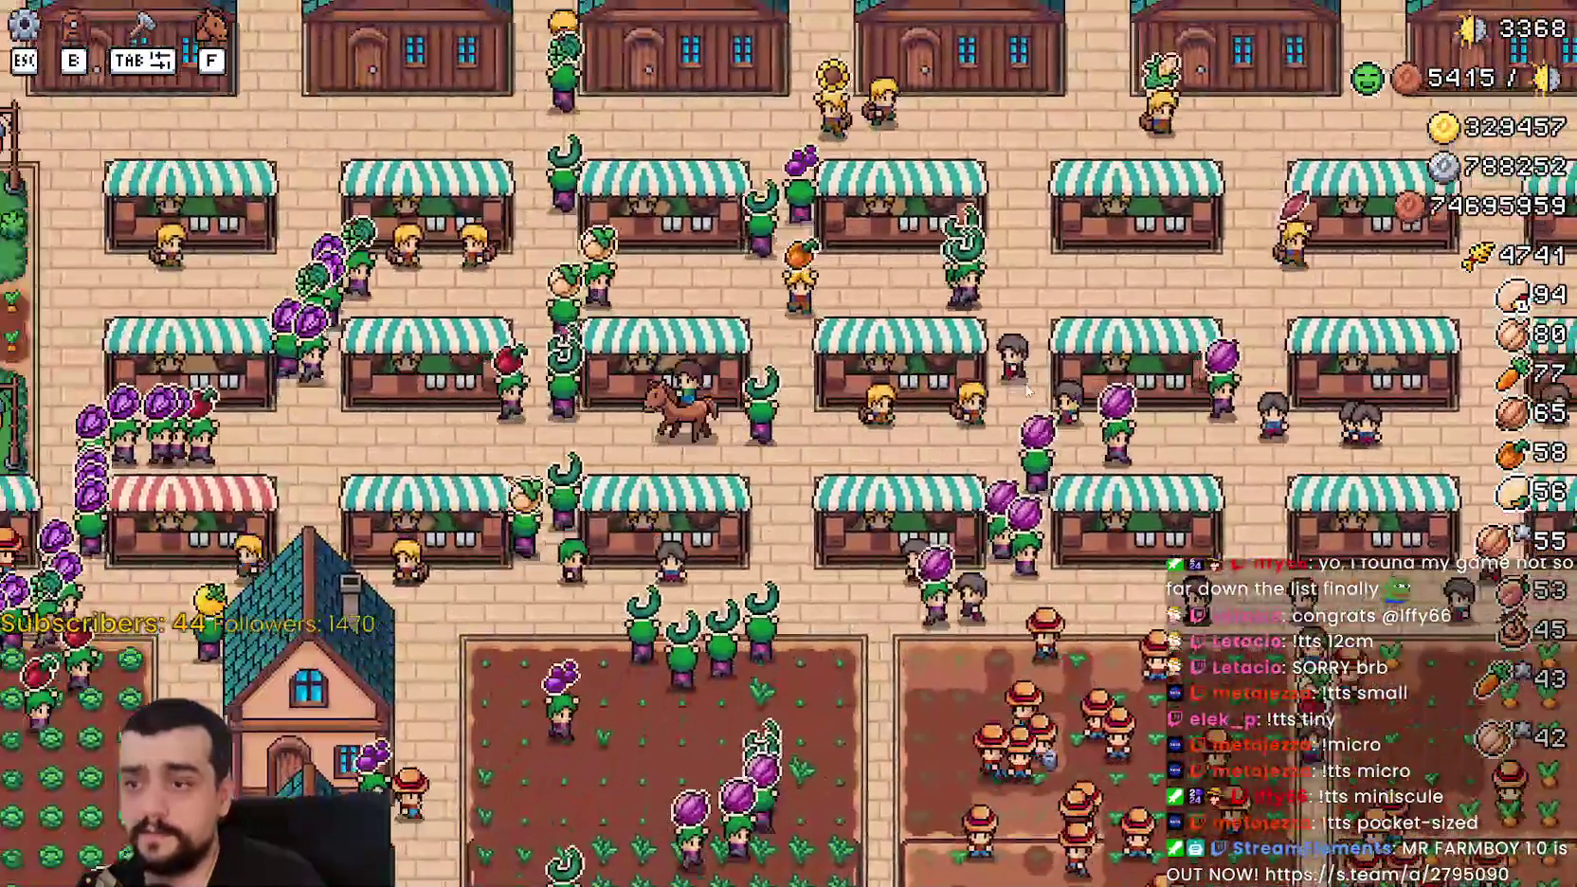
key(a)
key(s)
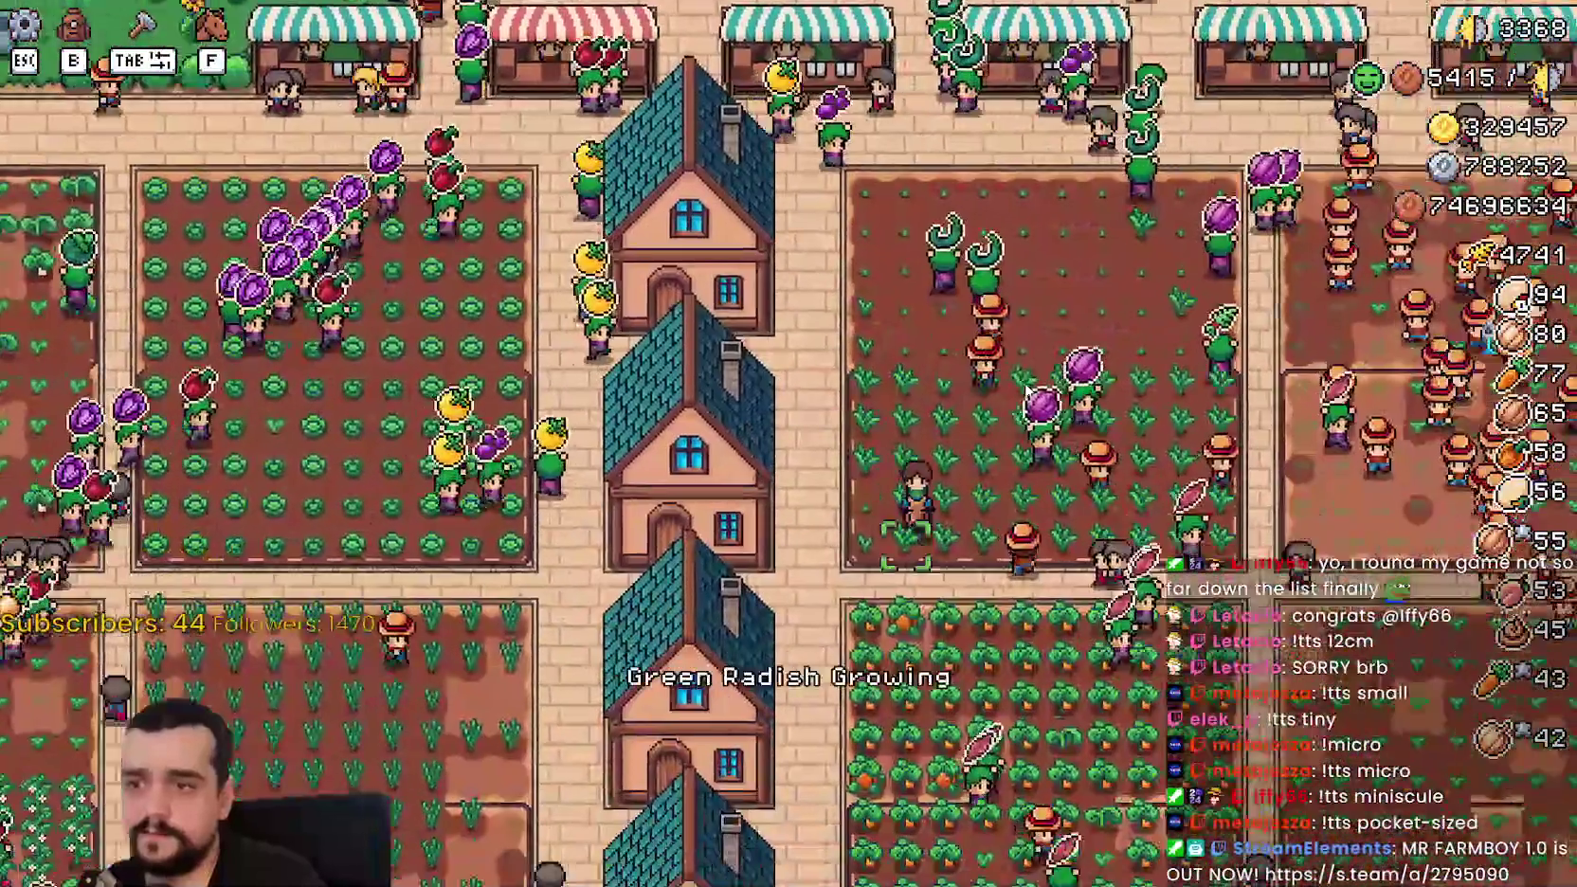
key(d)
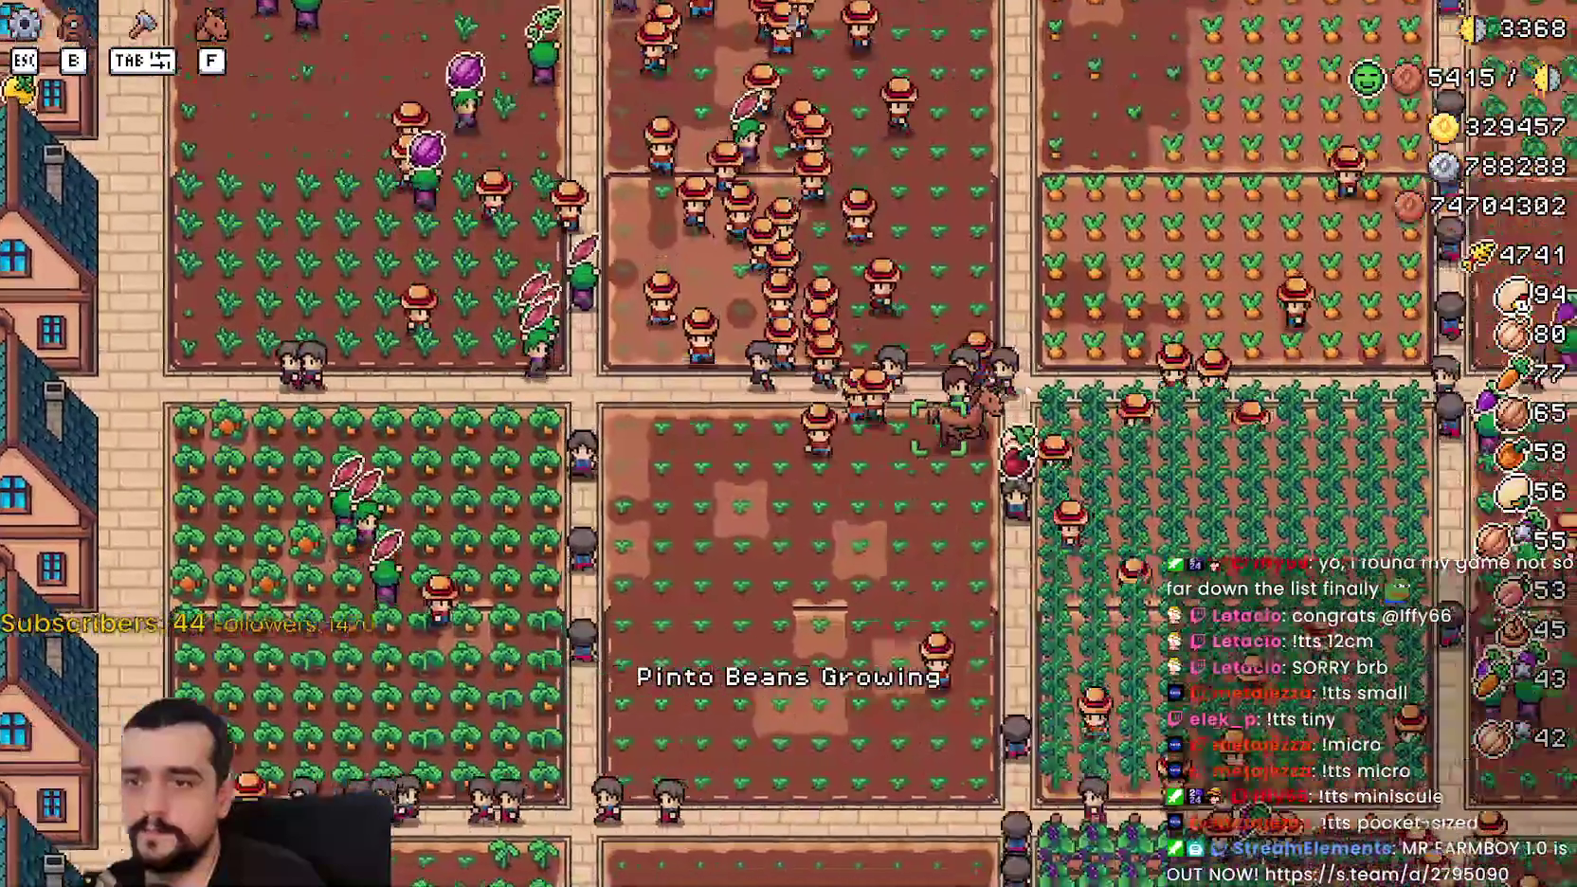
key(s)
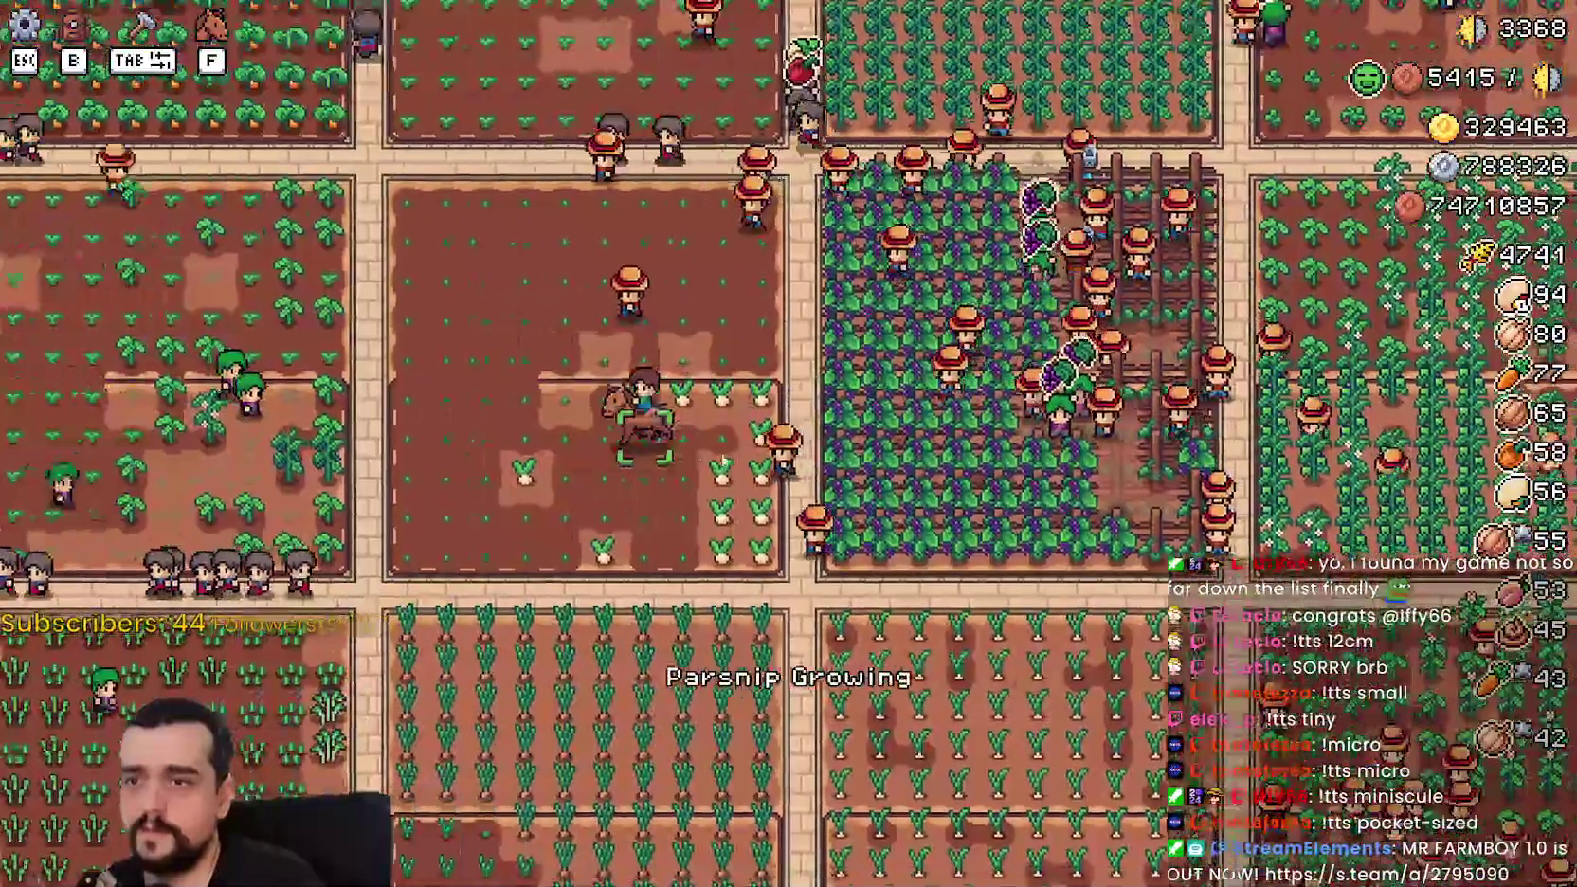
key(d)
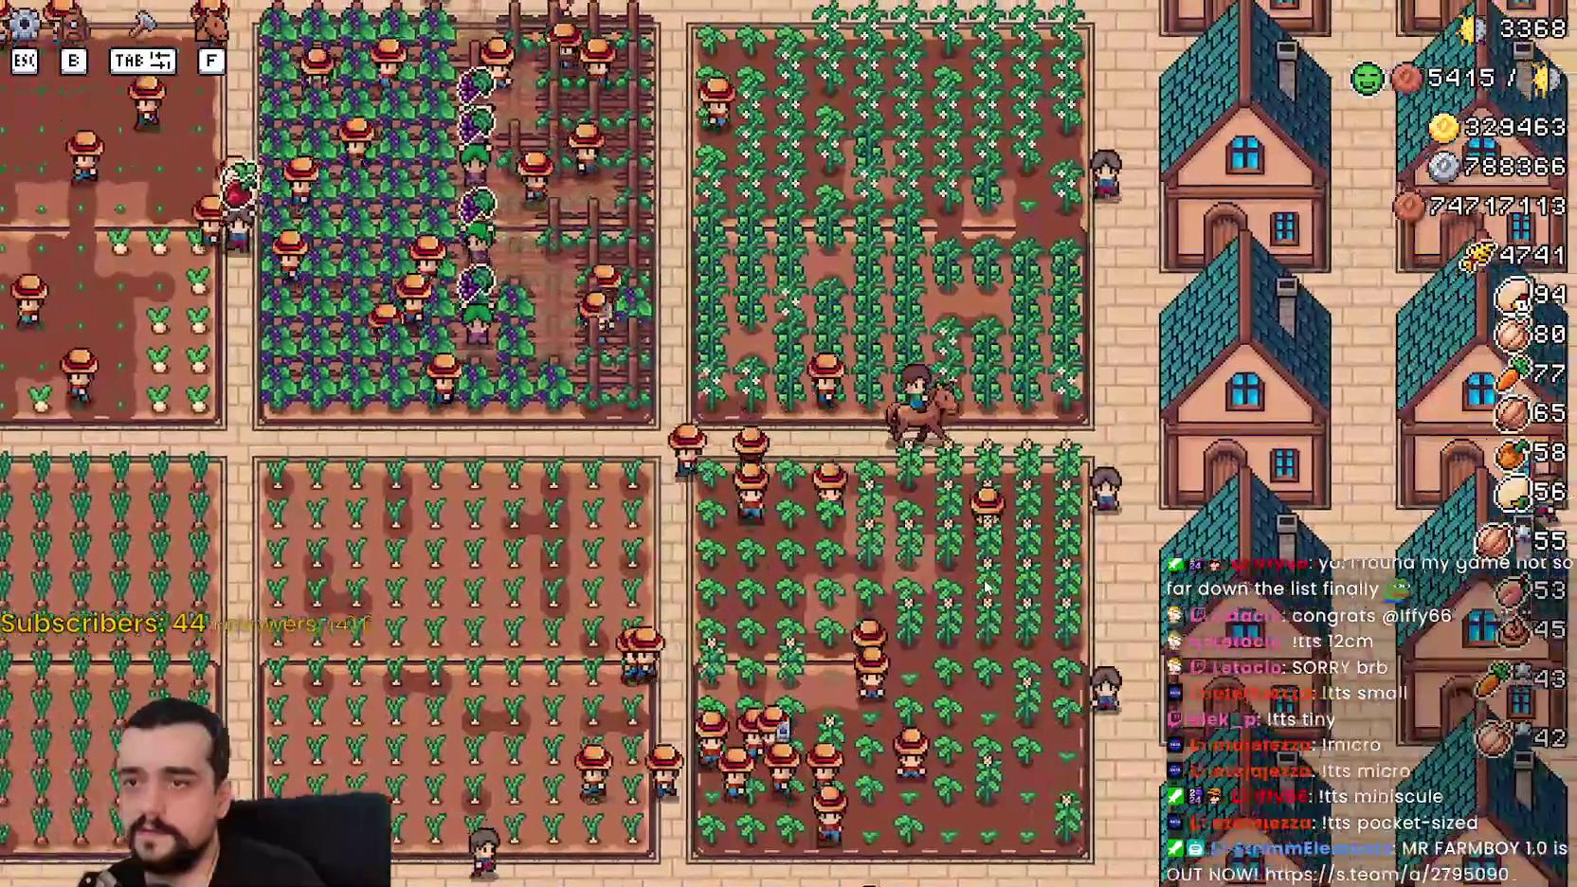
key(a)
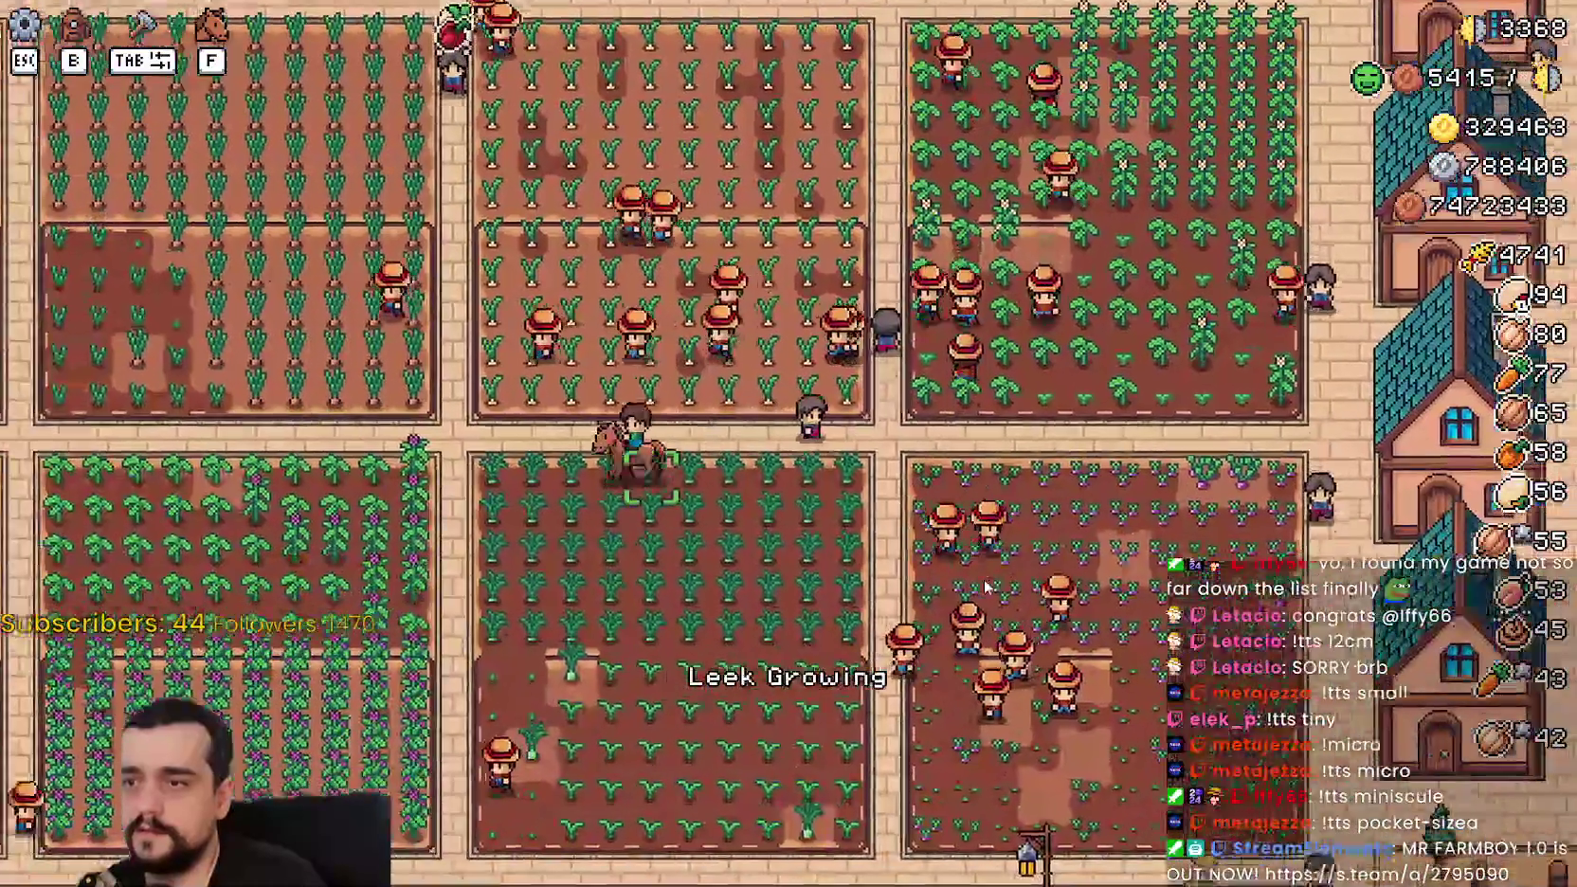
key(a)
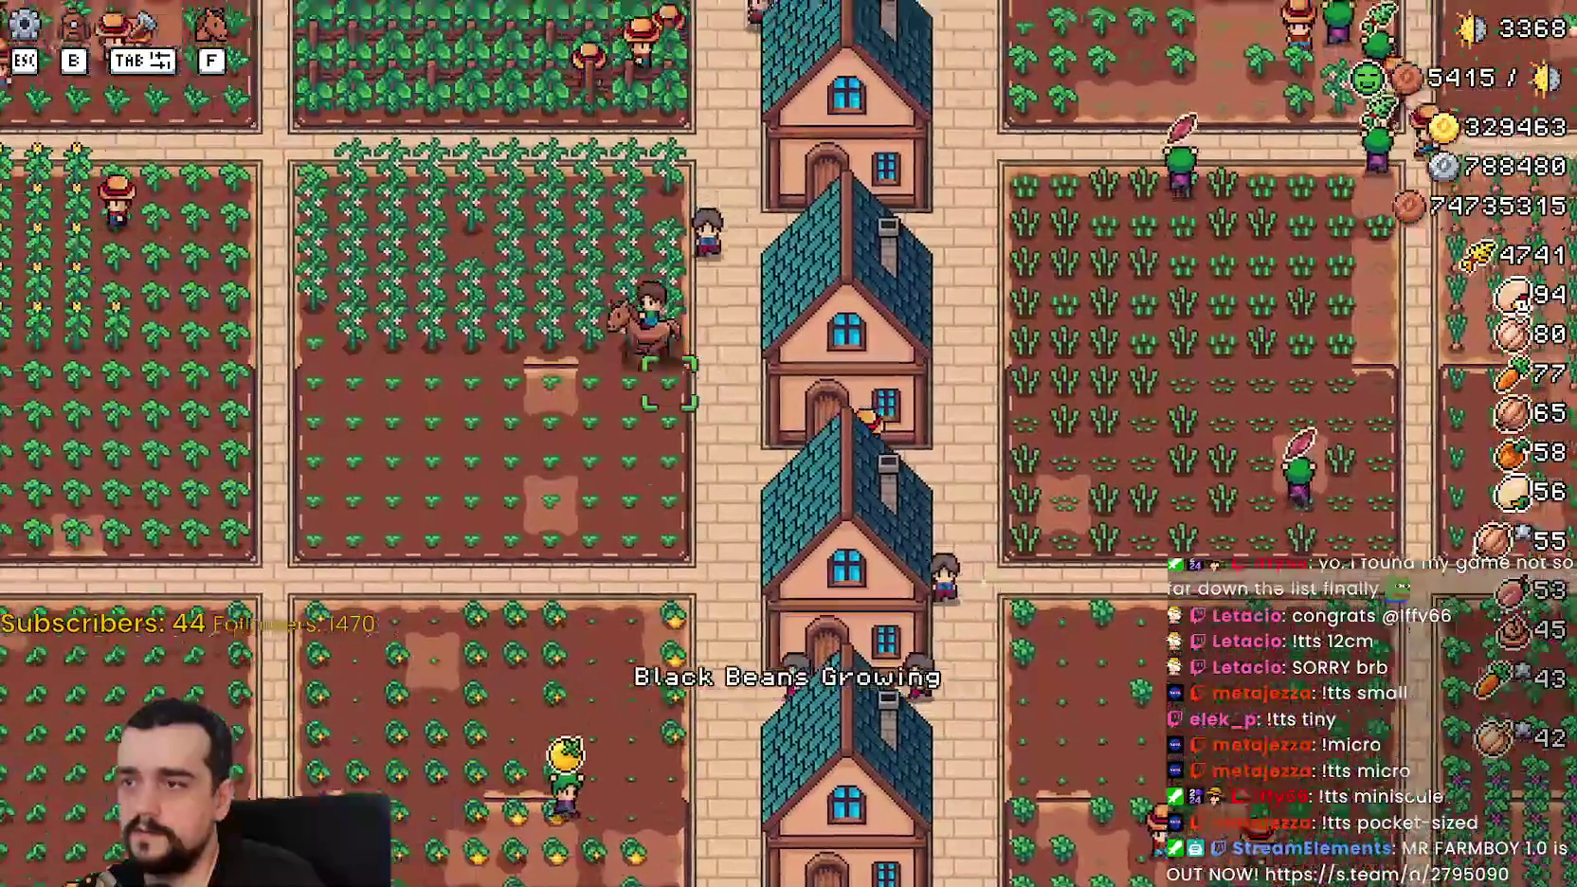
key(w)
key(a)
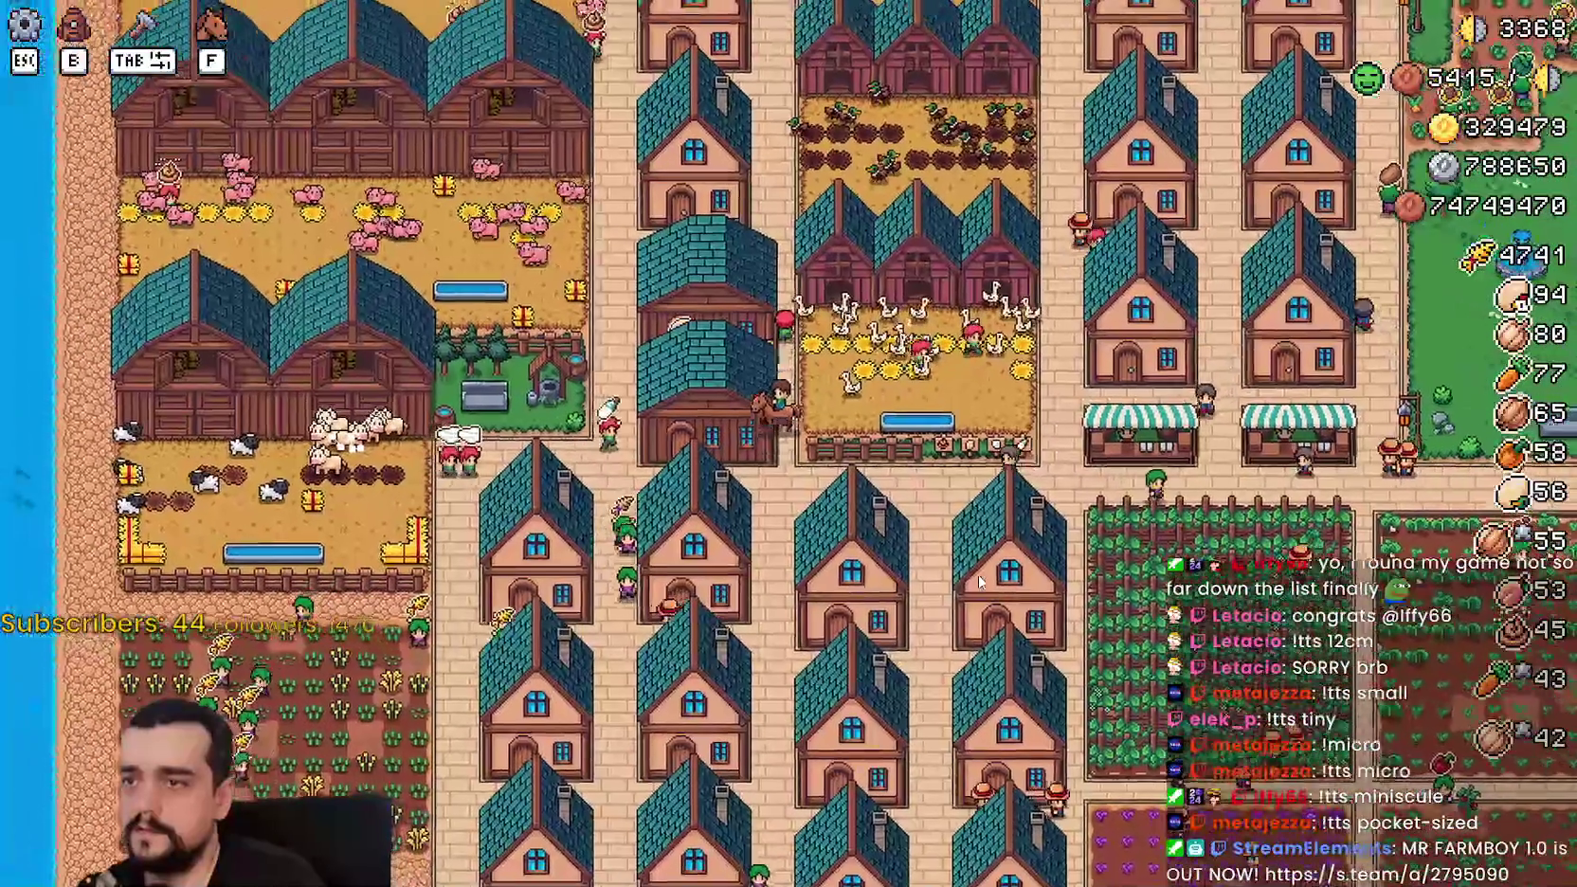
scroll(976, 574, down, 5)
scroll(978, 580, up, 5)
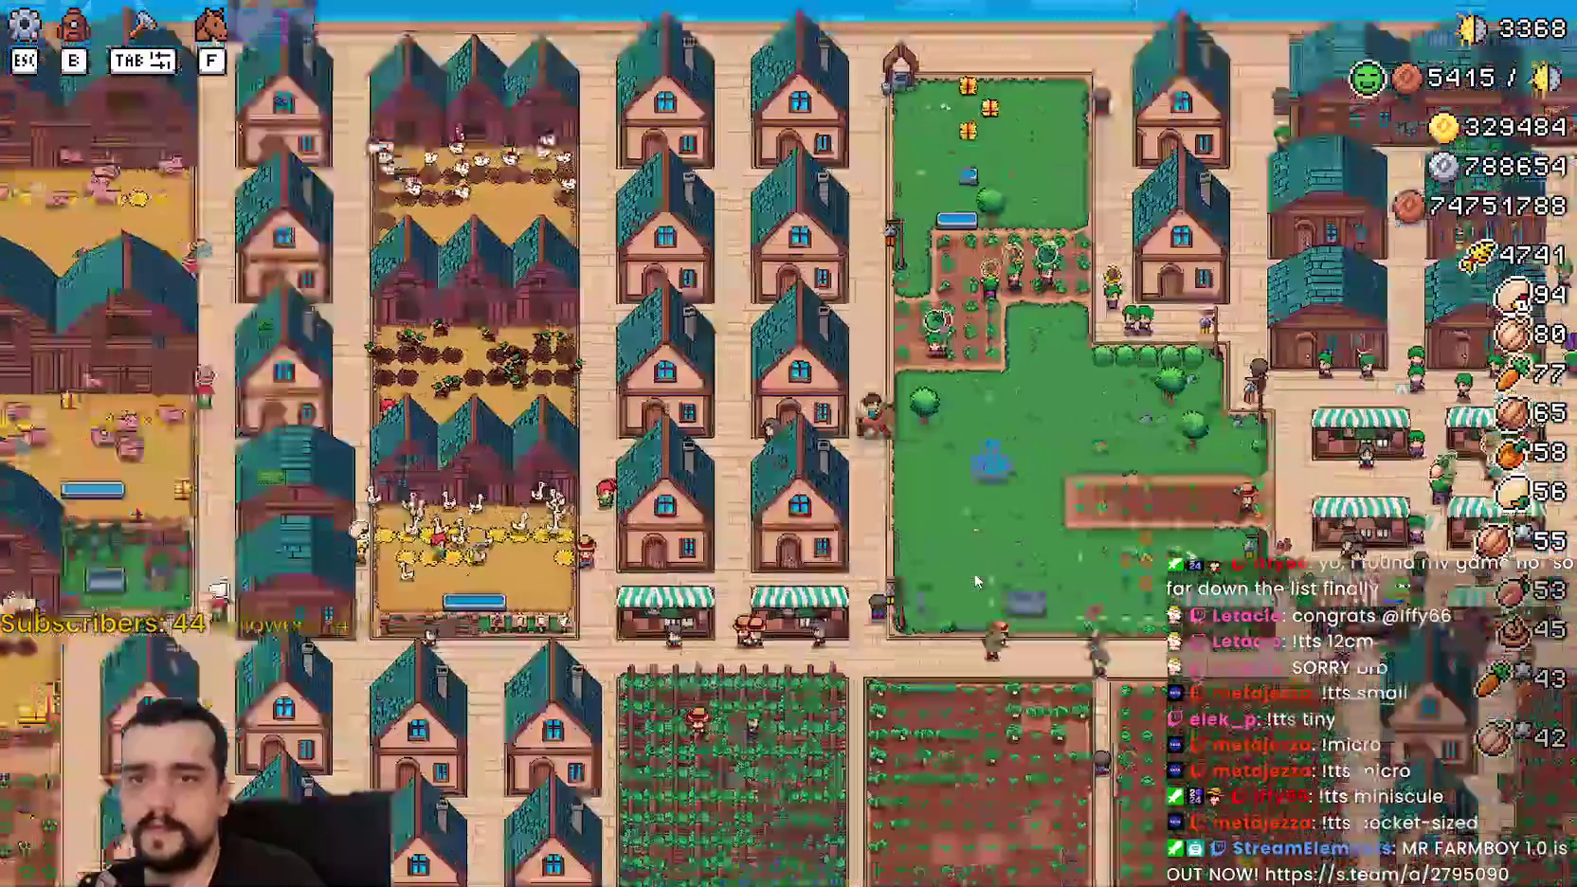
Step: Pause and resume the game, then return to the Godot editor with F8
key(Escape)
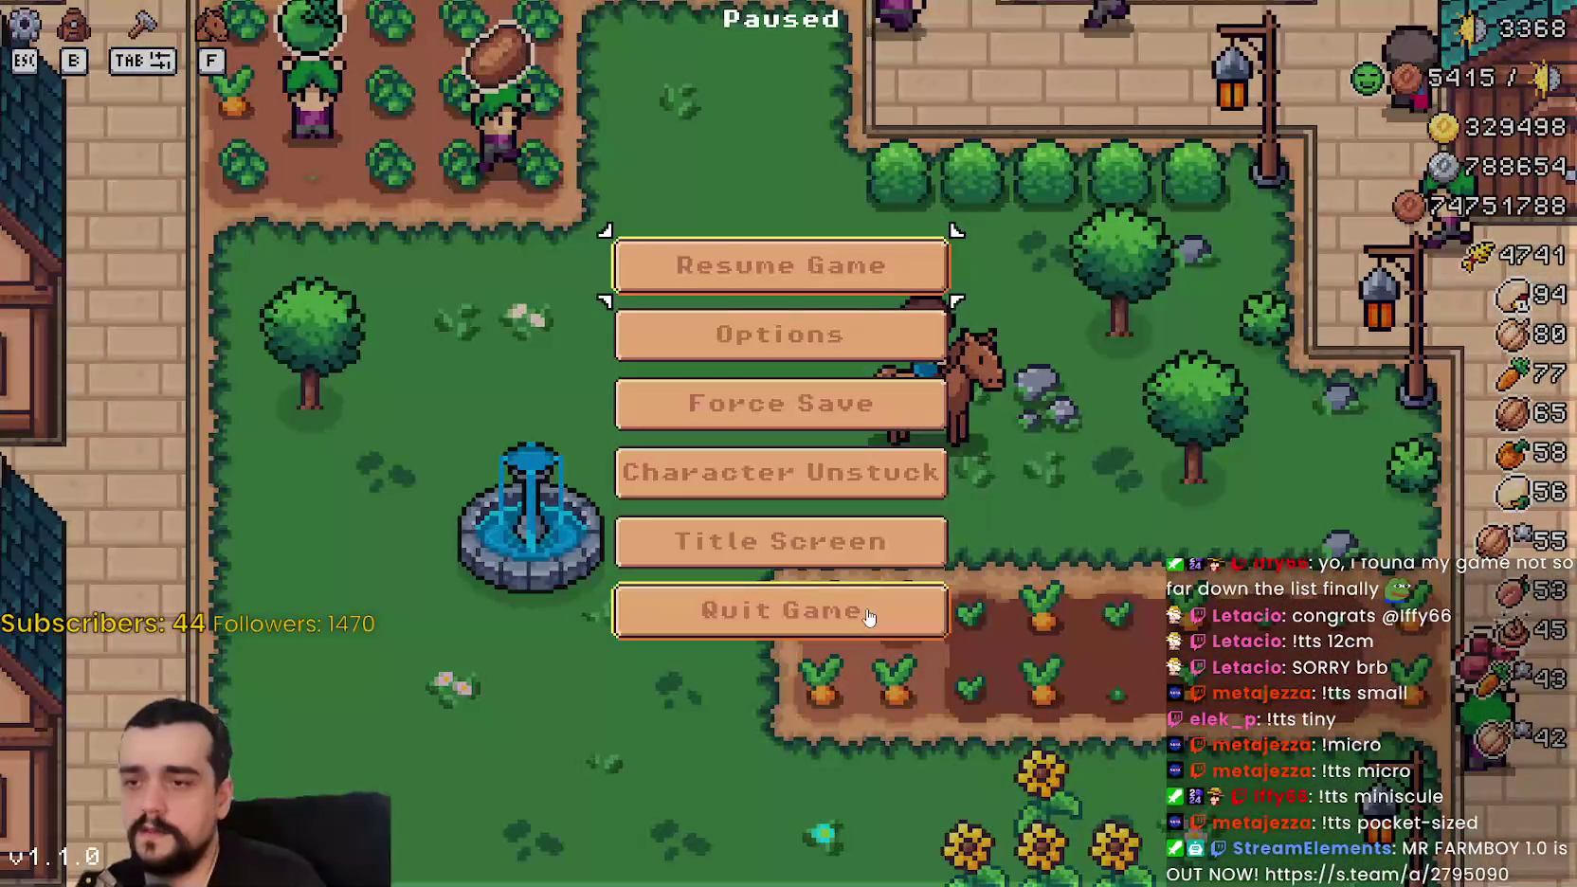
key(Escape)
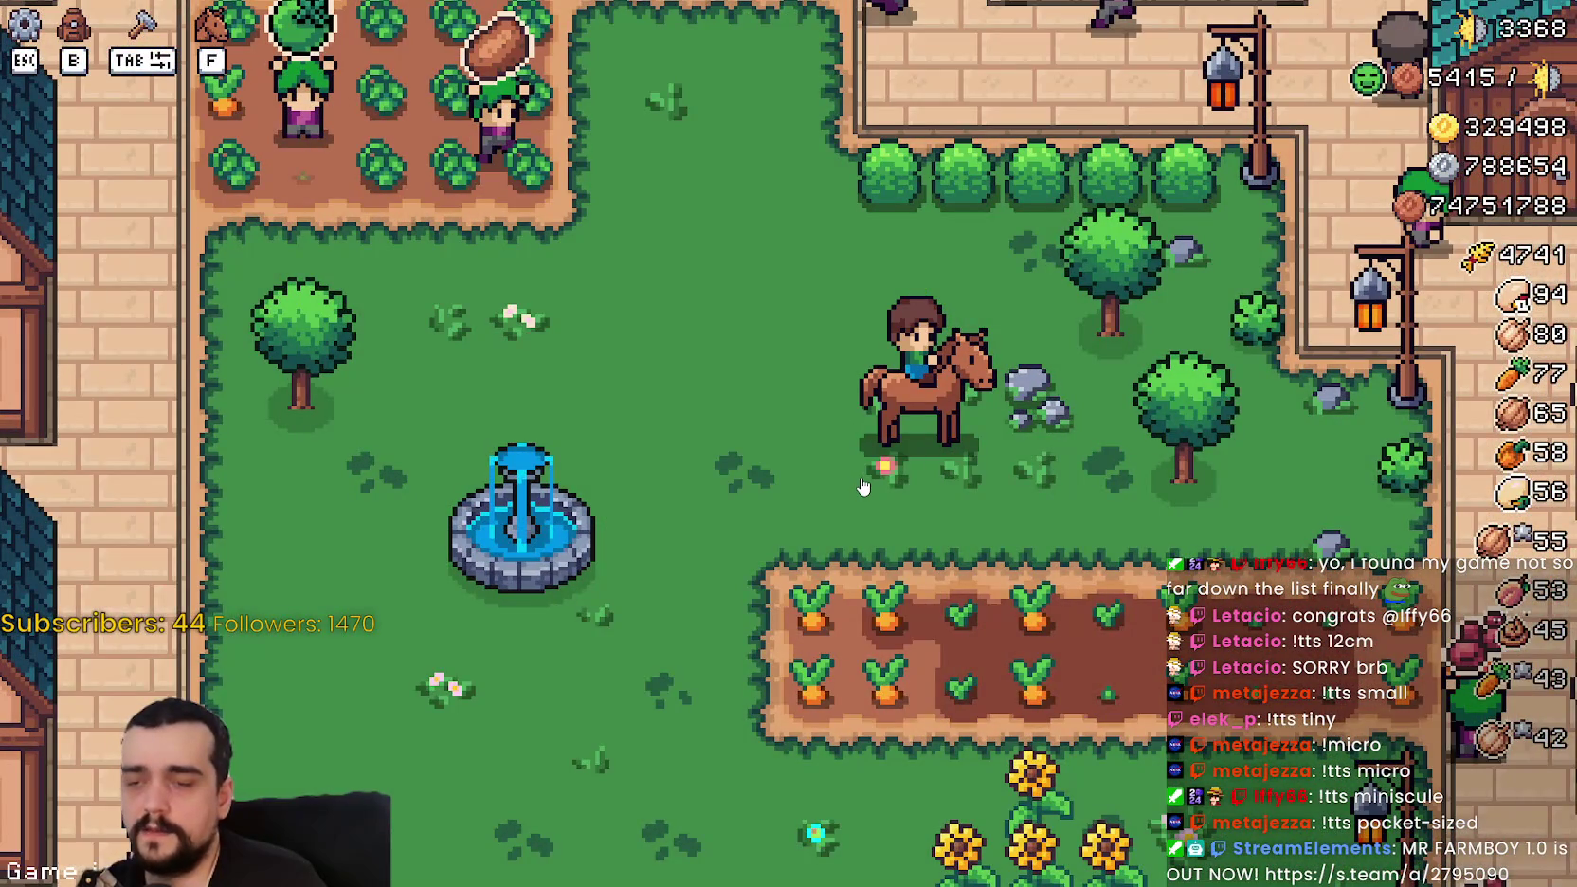
key(F8)
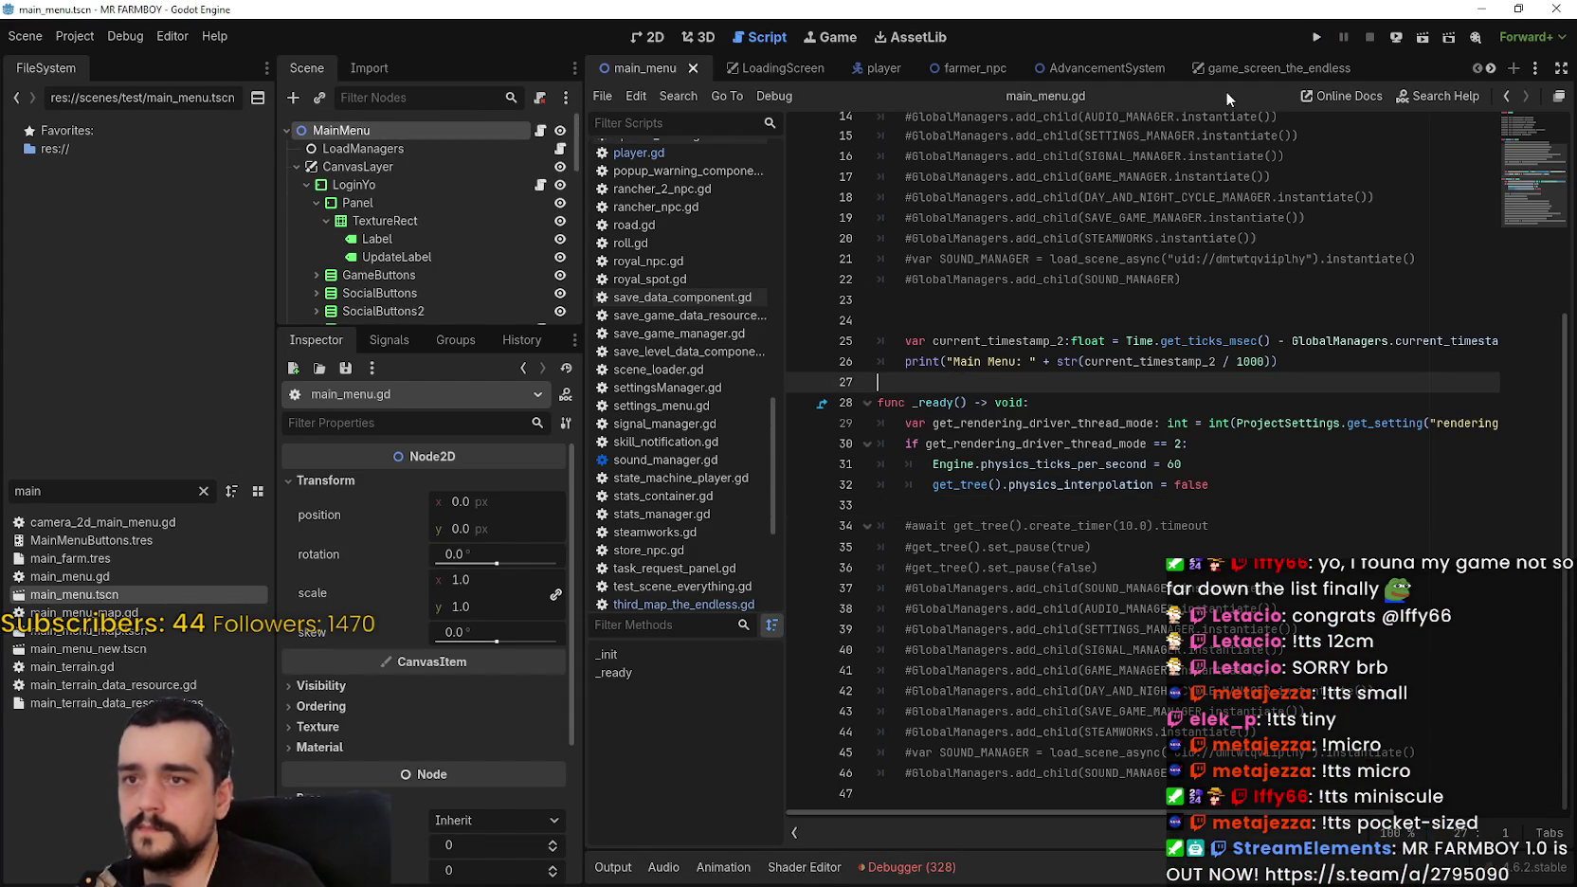
Step: Open the Third_Map Game node's script and select the rendering-driver check on lines 41–43
scroll(1496, 68, down, 8)
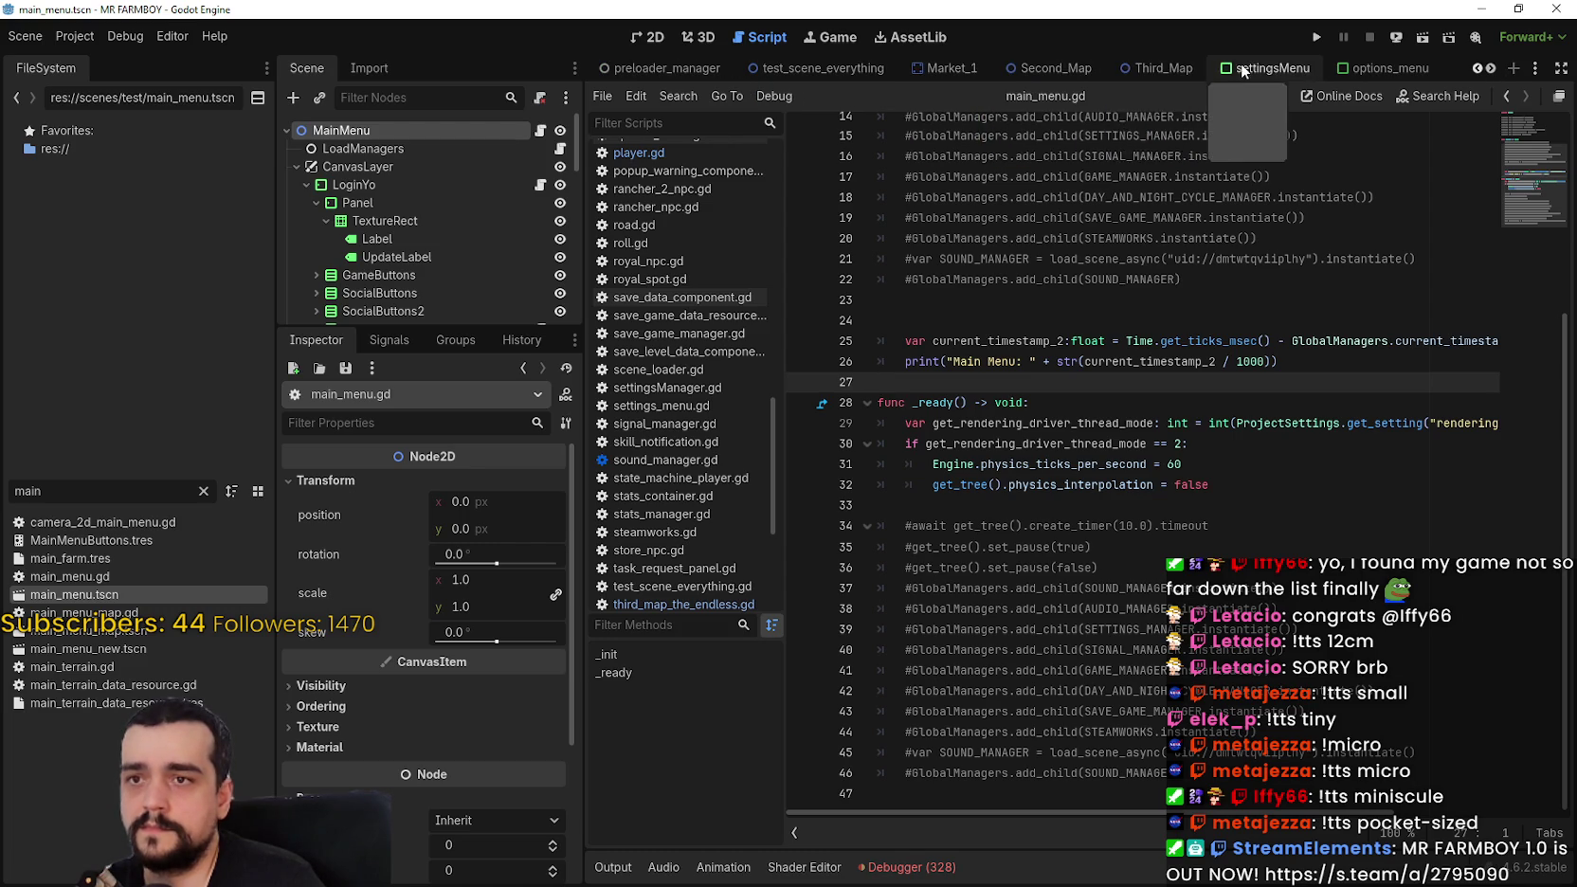
click(1160, 74)
click(440, 124)
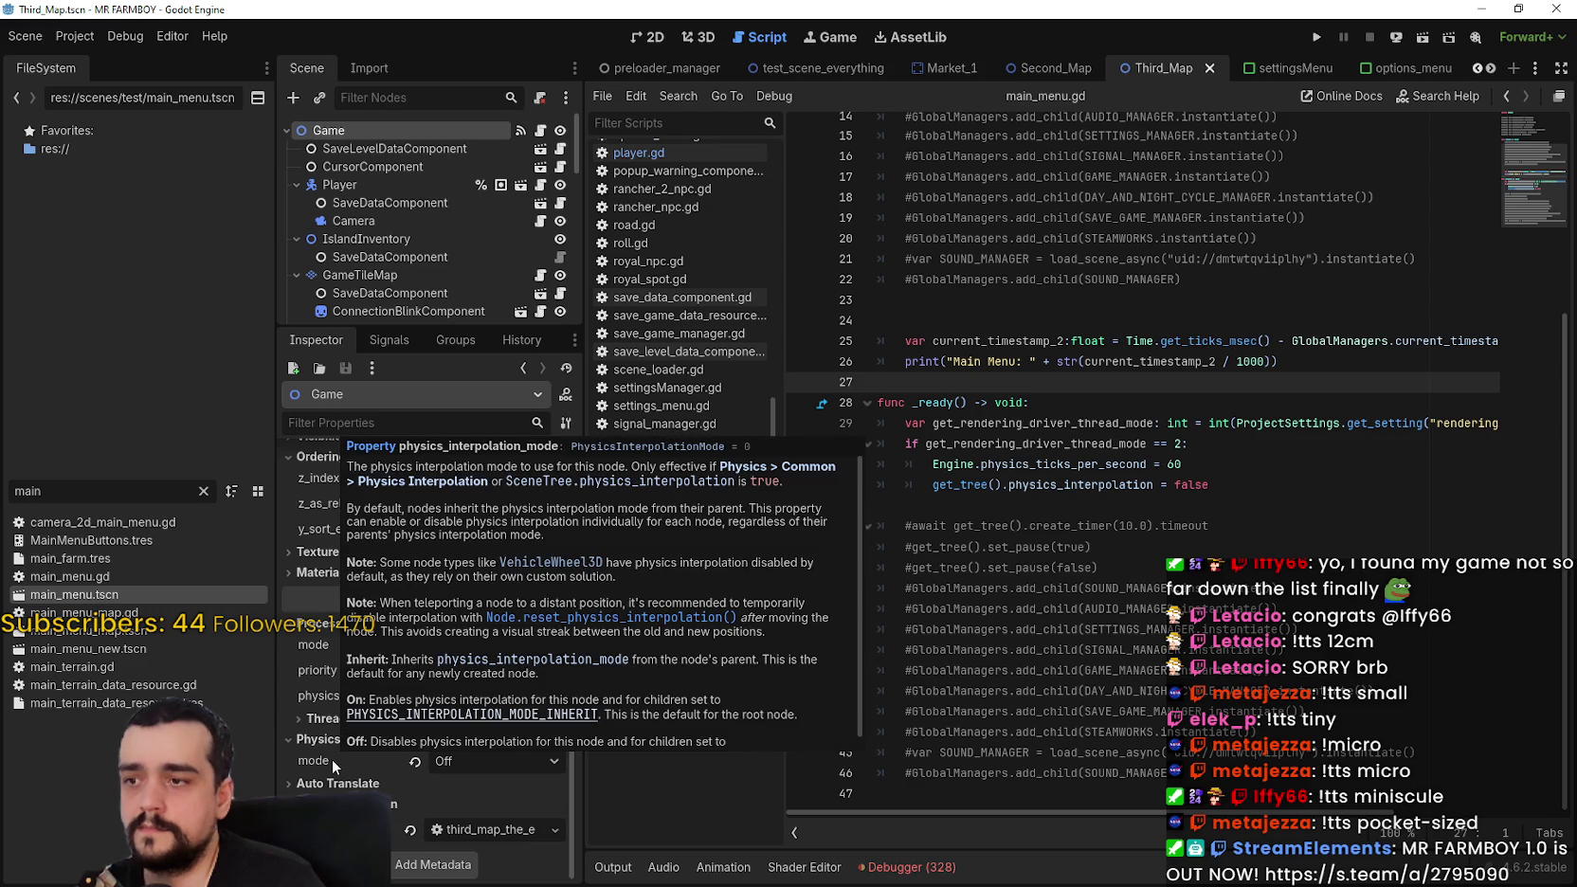
scroll(477, 763, up, 3)
scroll(477, 763, down, 3)
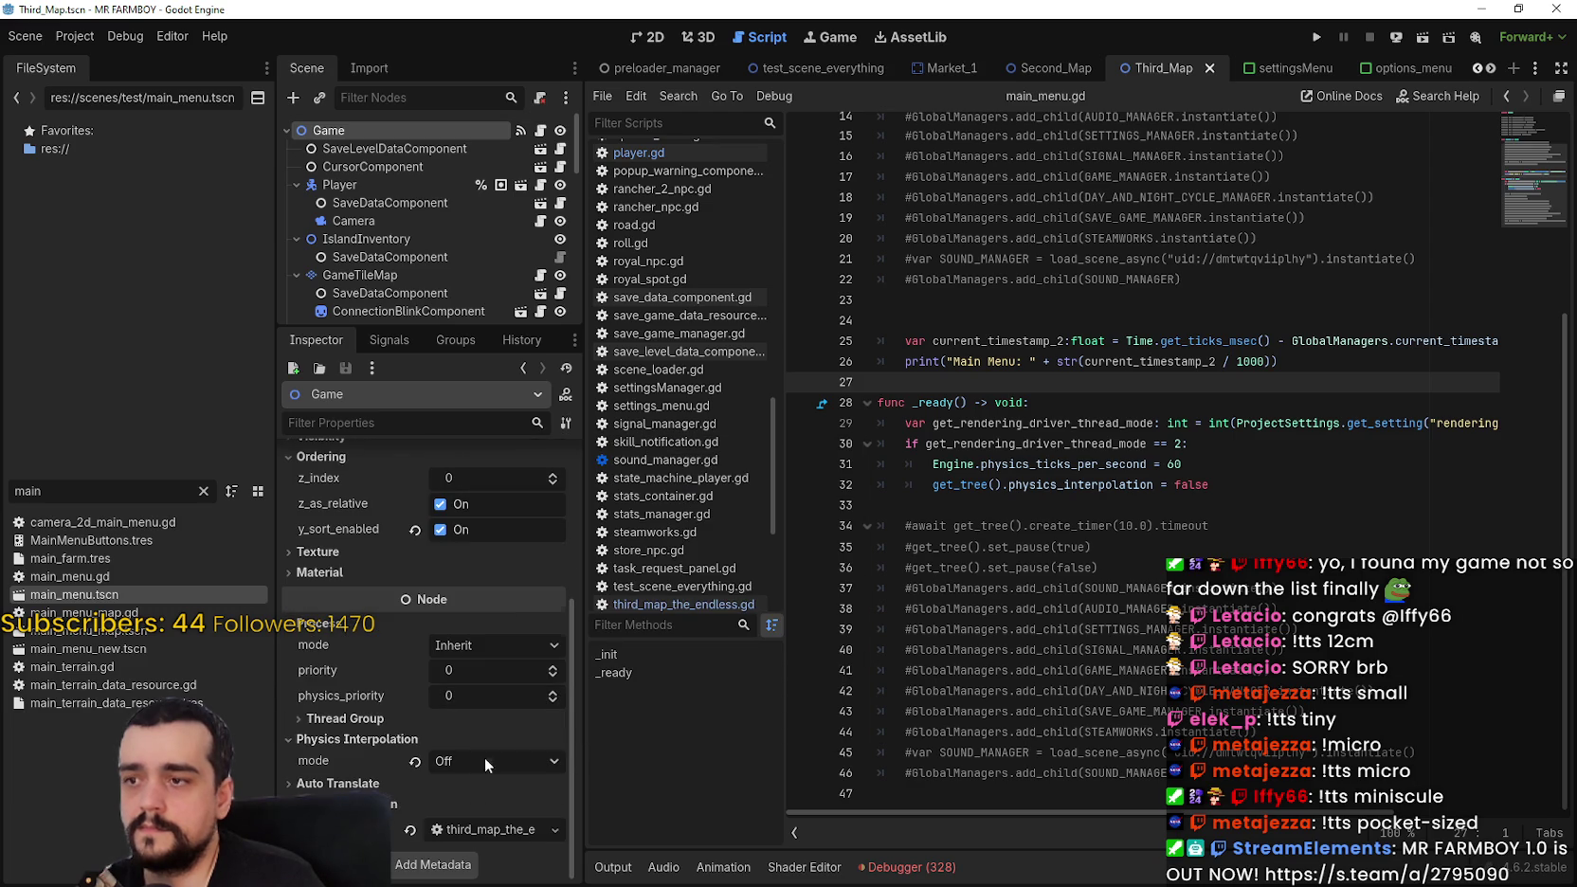
click(540, 132)
scroll(517, 222, down, 5)
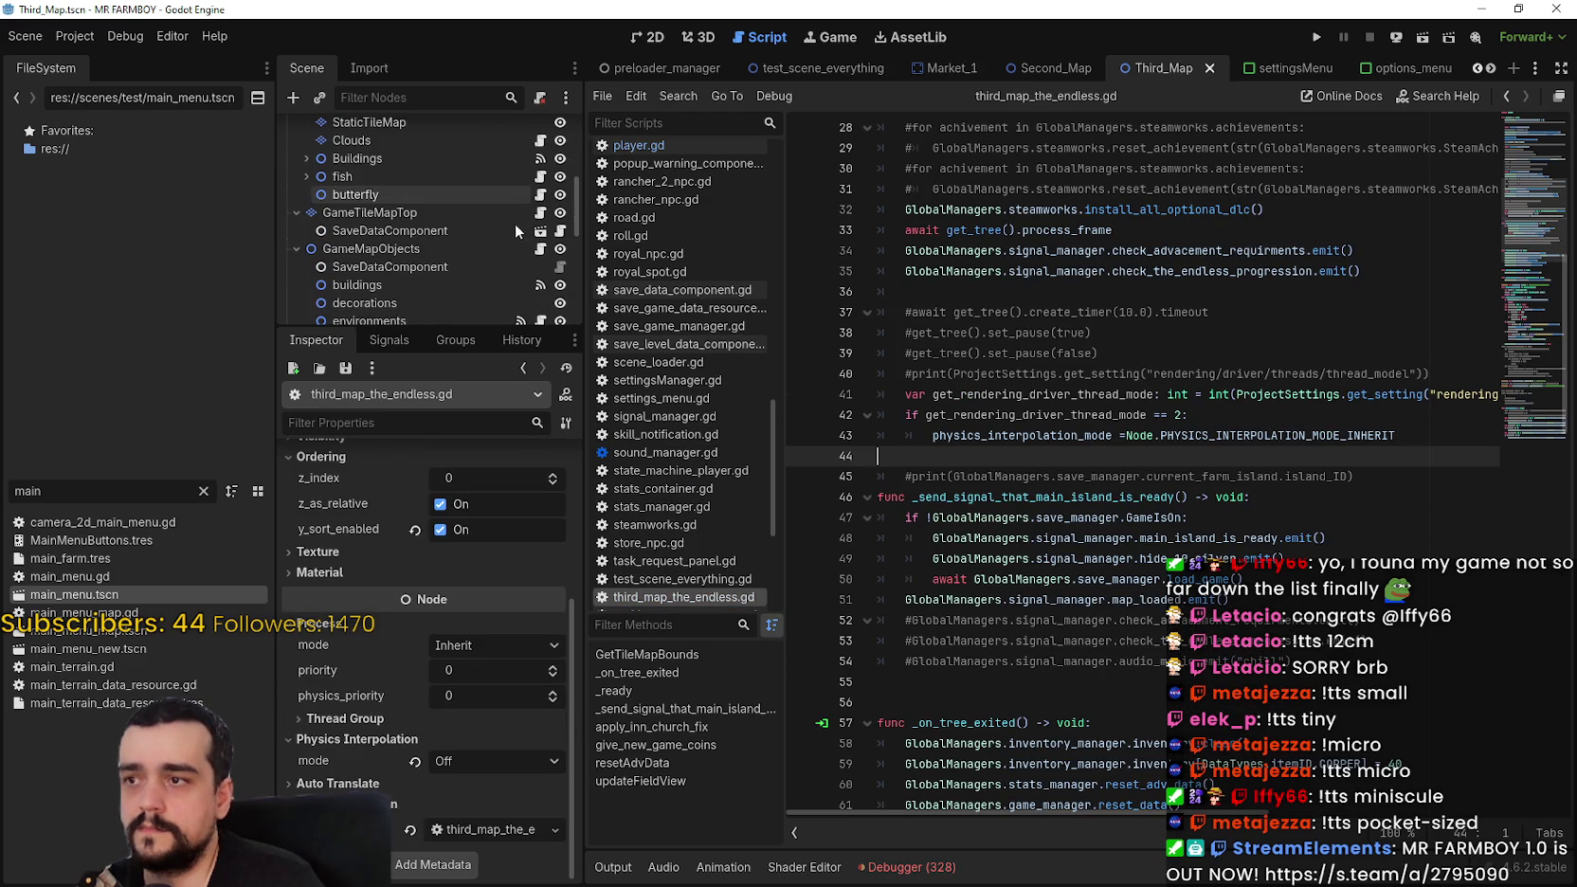
click(303, 157)
click(301, 157)
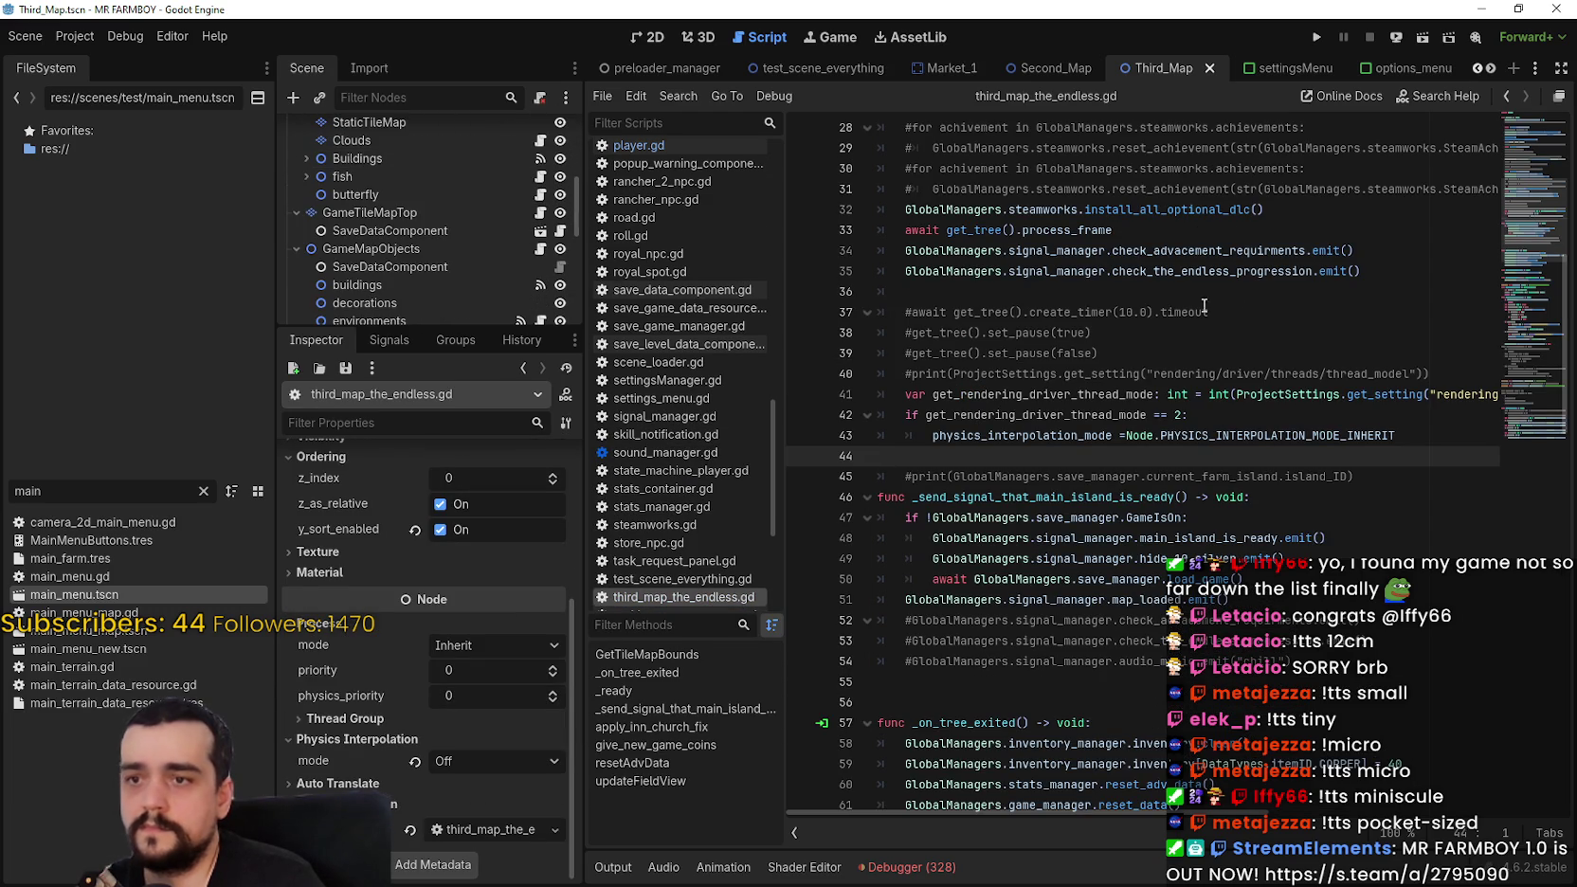
mouse_move(948, 456)
mouse_down()
mouse_move(915, 417)
mouse_move(858, 397)
mouse_up()
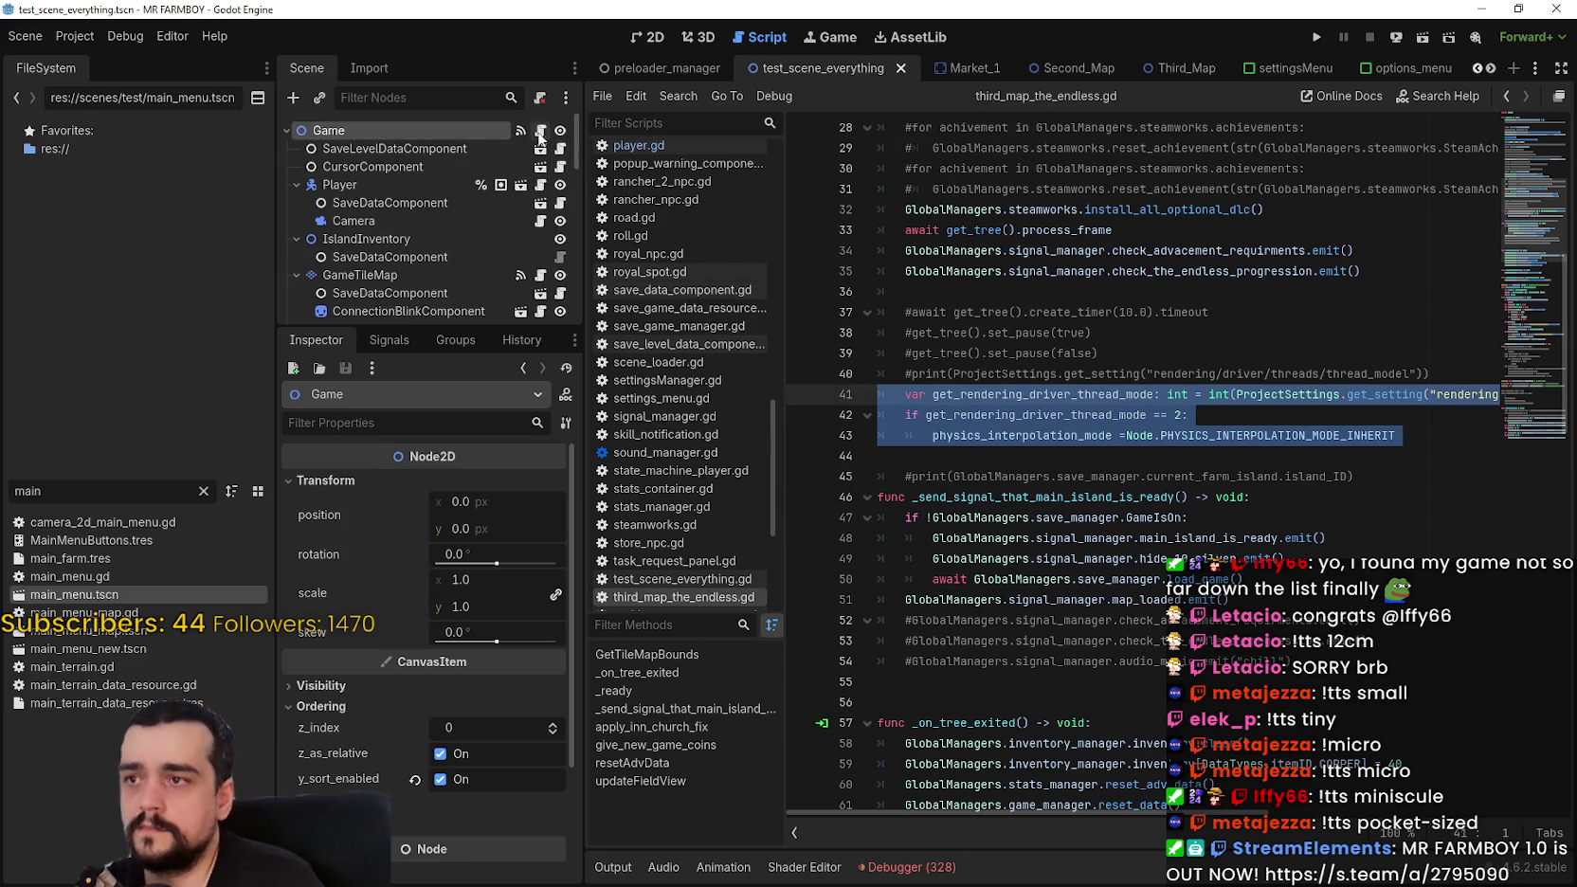
Step: Paste the rendering-driver check after line 20 in _ready, fix the blank lines, and save
click(945, 544)
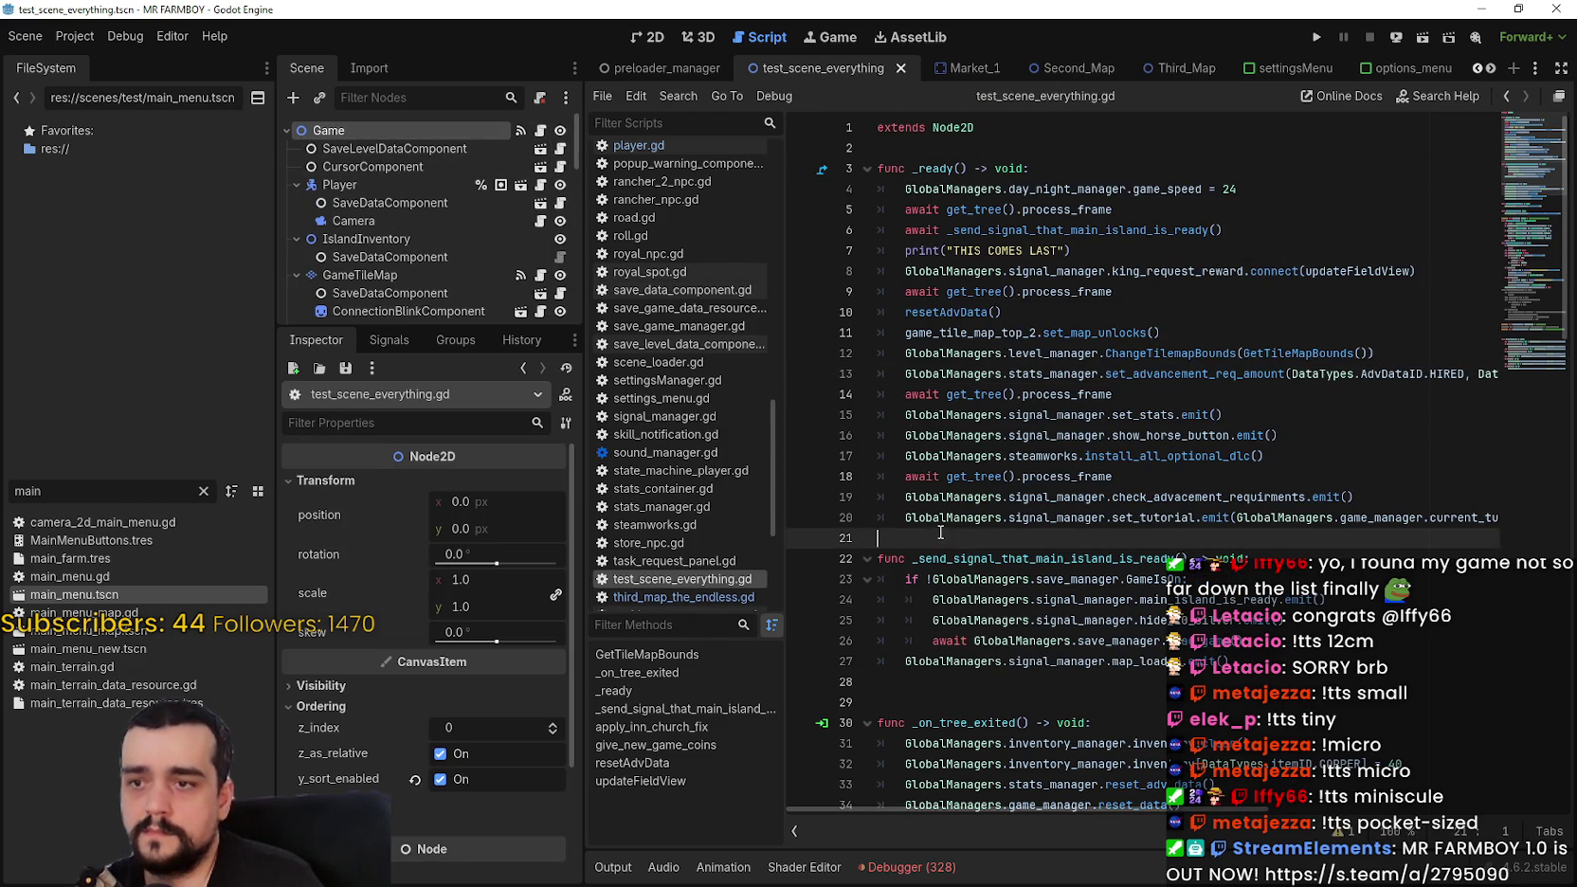
key(ctrl+v)
drag(1457, 520, 1531, 525)
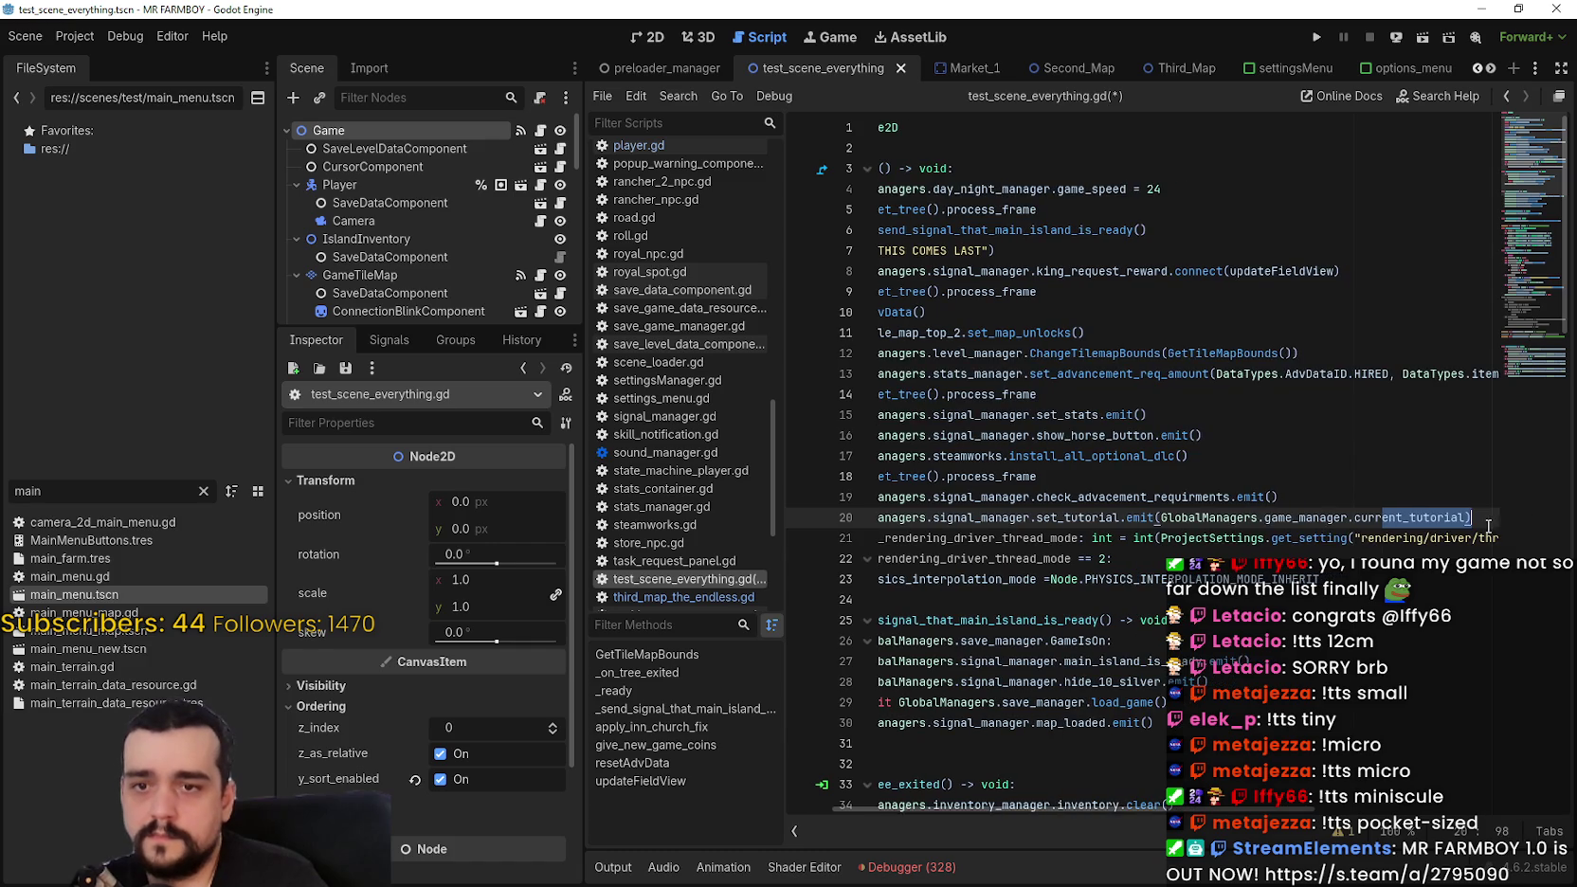
click(1487, 526)
key(Return)
click(880, 619)
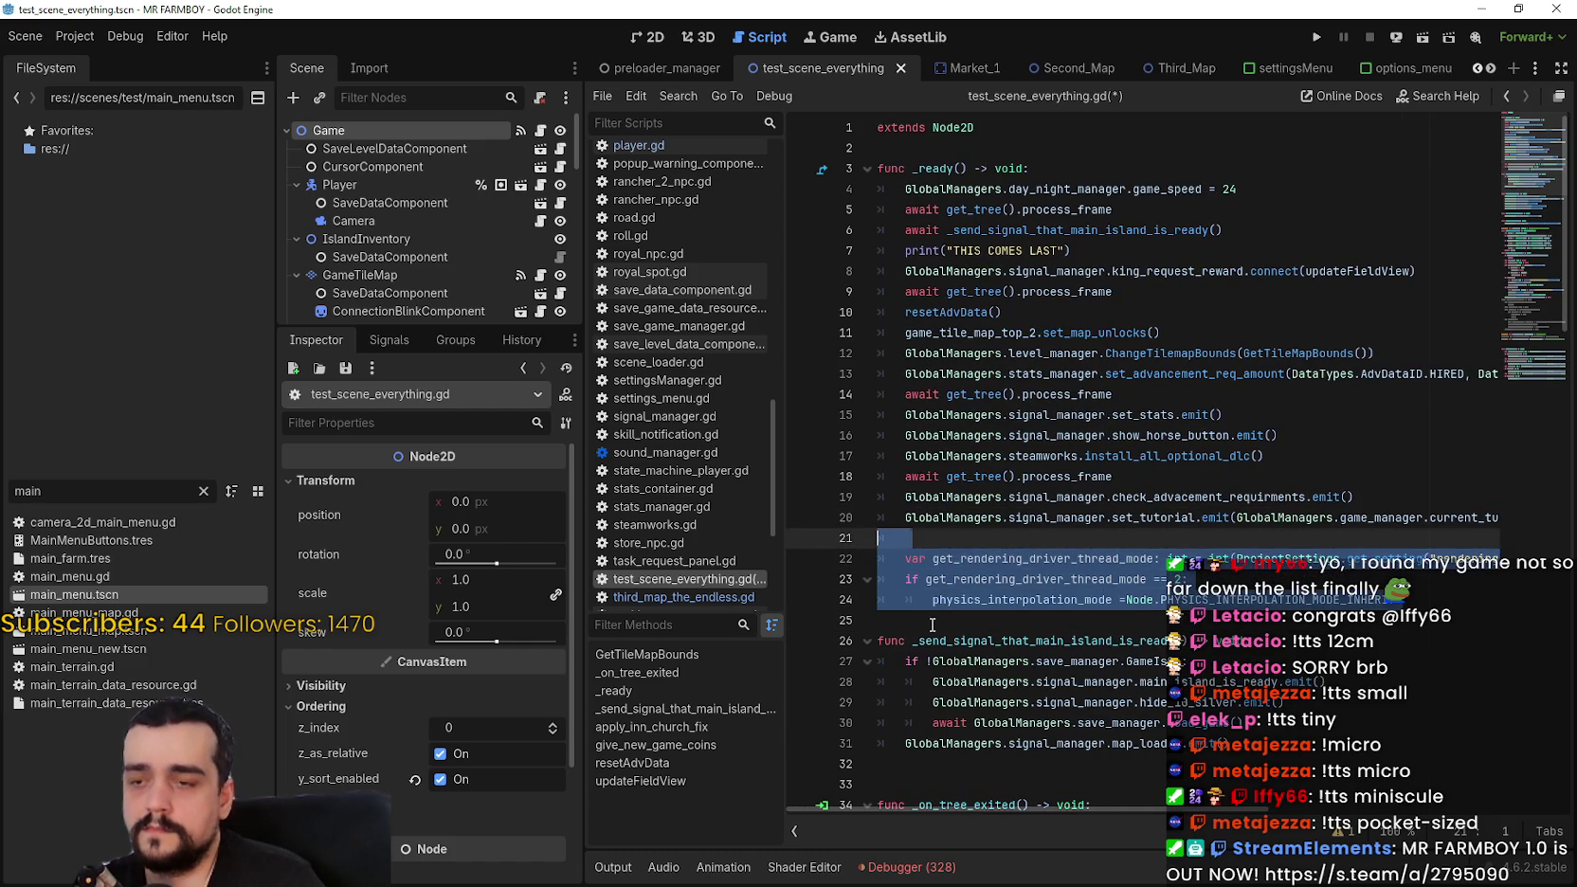
key(ctrl+s)
Step: Confirm the root node's physics interpolation mode stays Inherit and save the scene again
click(1308, 599)
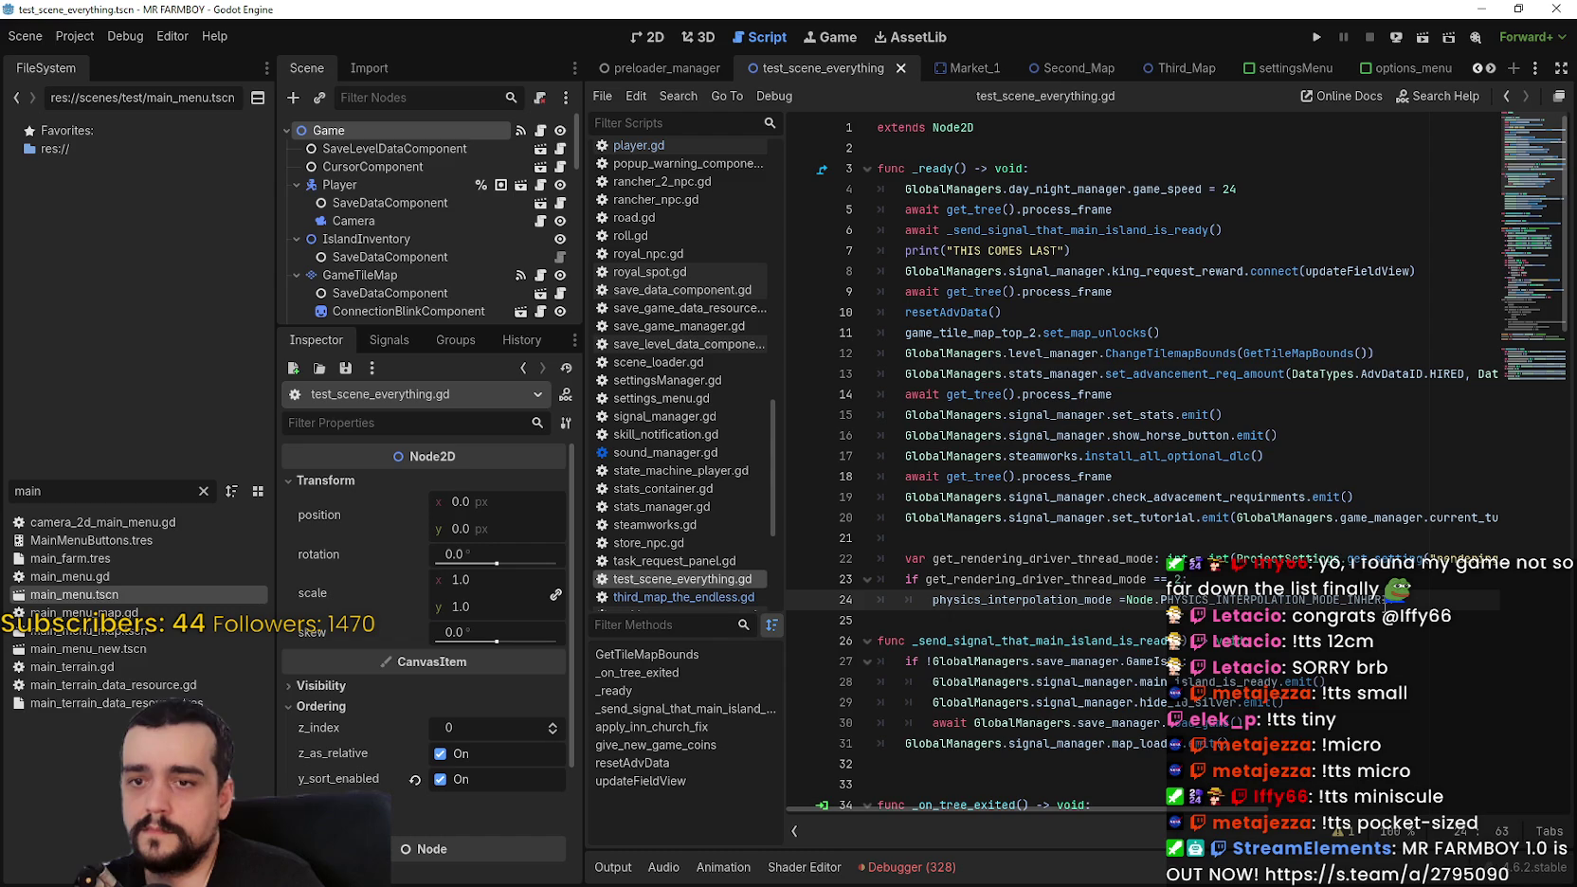
mouse_move(1308, 599)
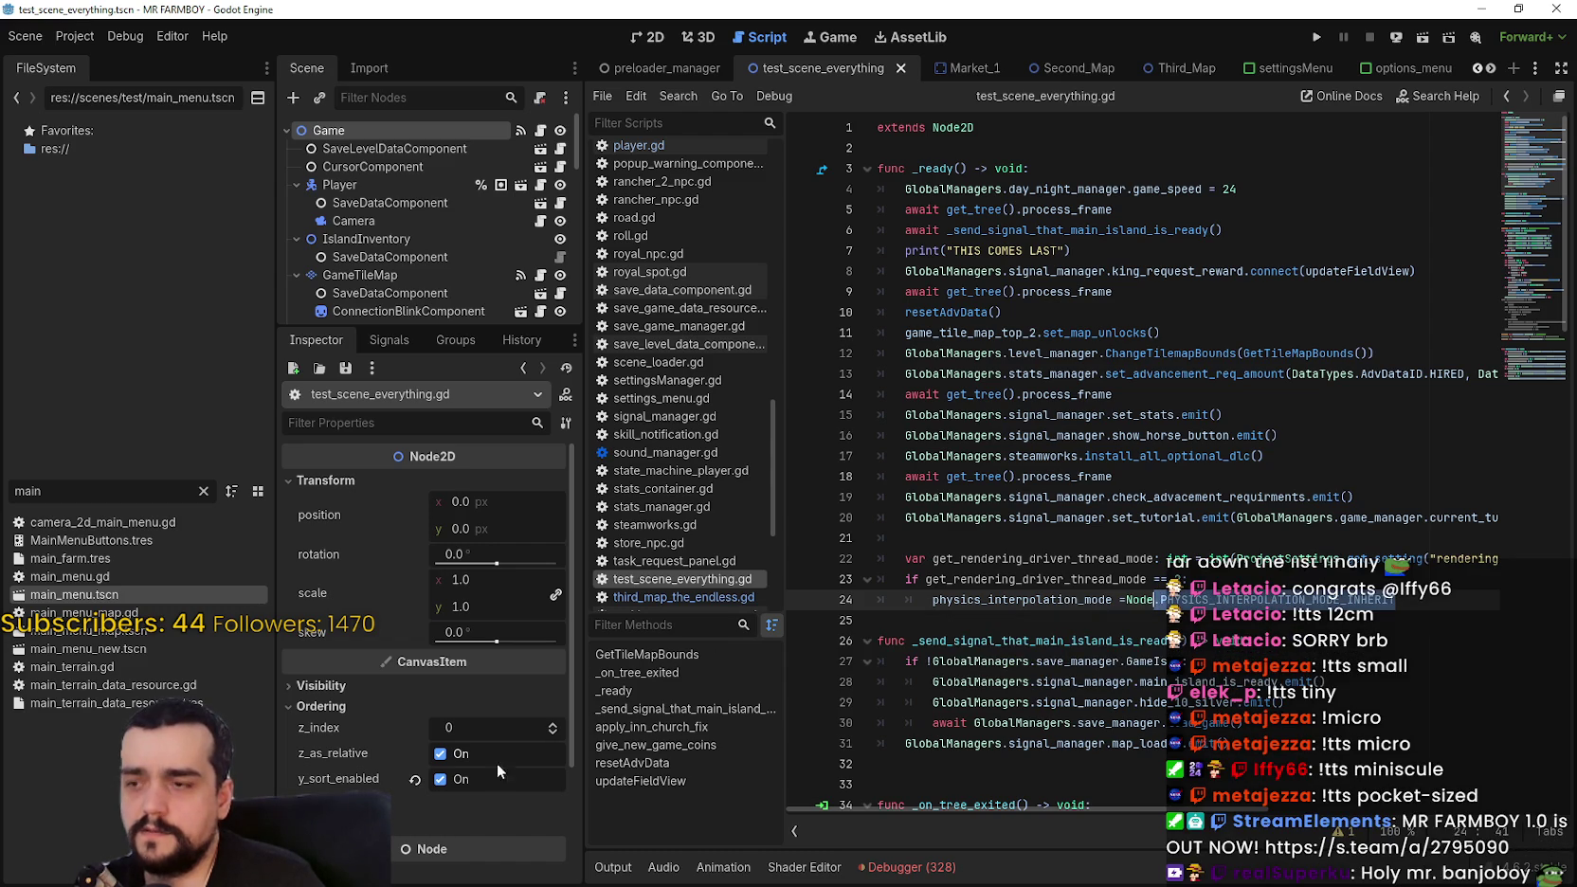
scroll(382, 764, down, 3)
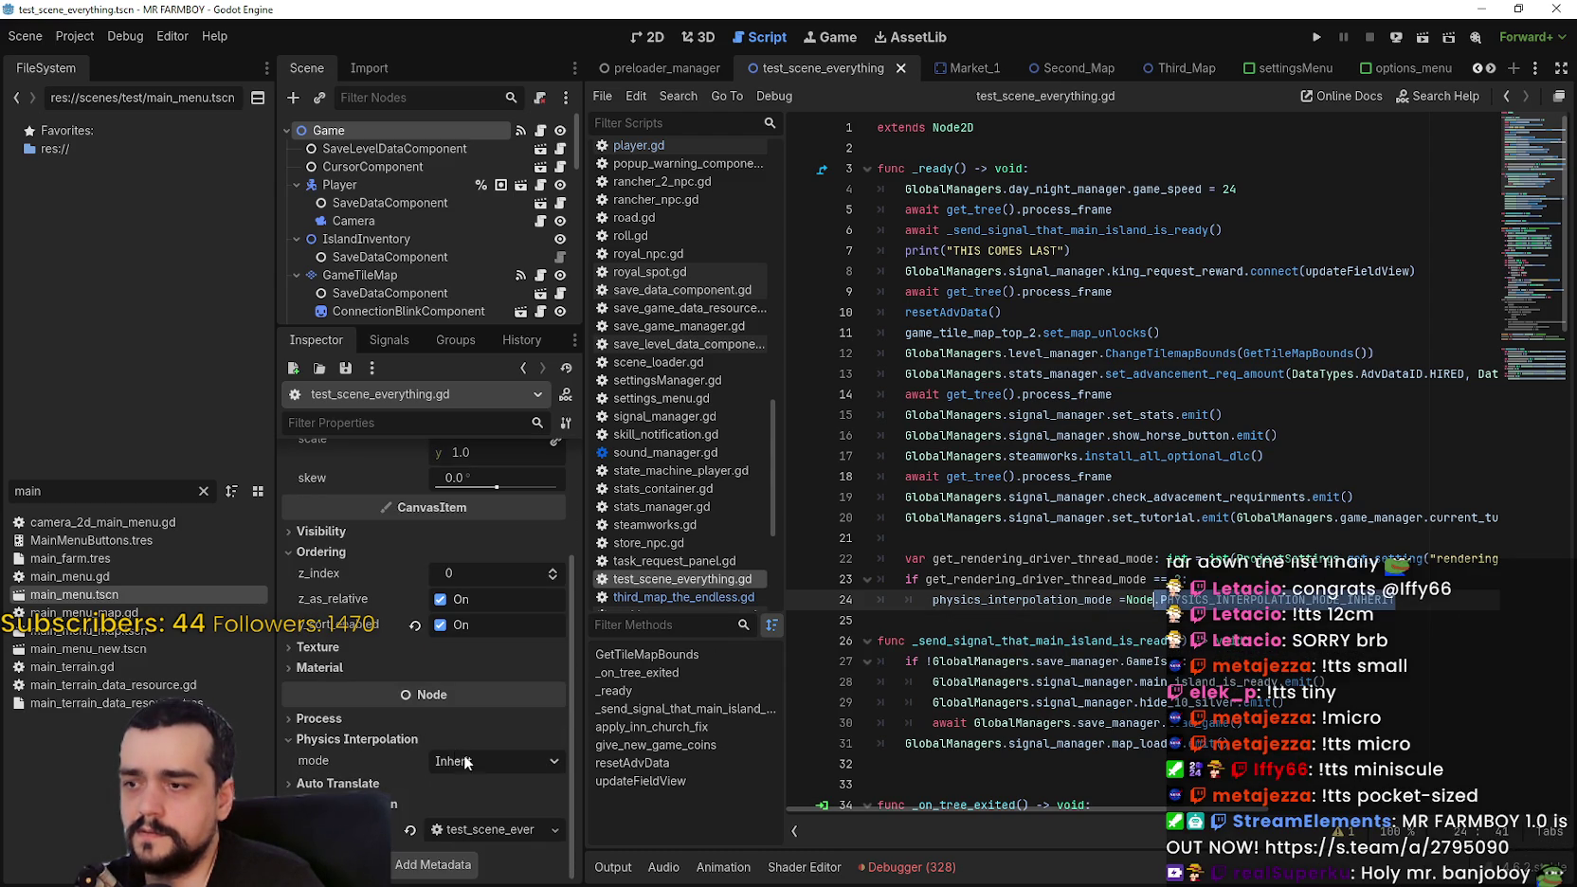
click(464, 760)
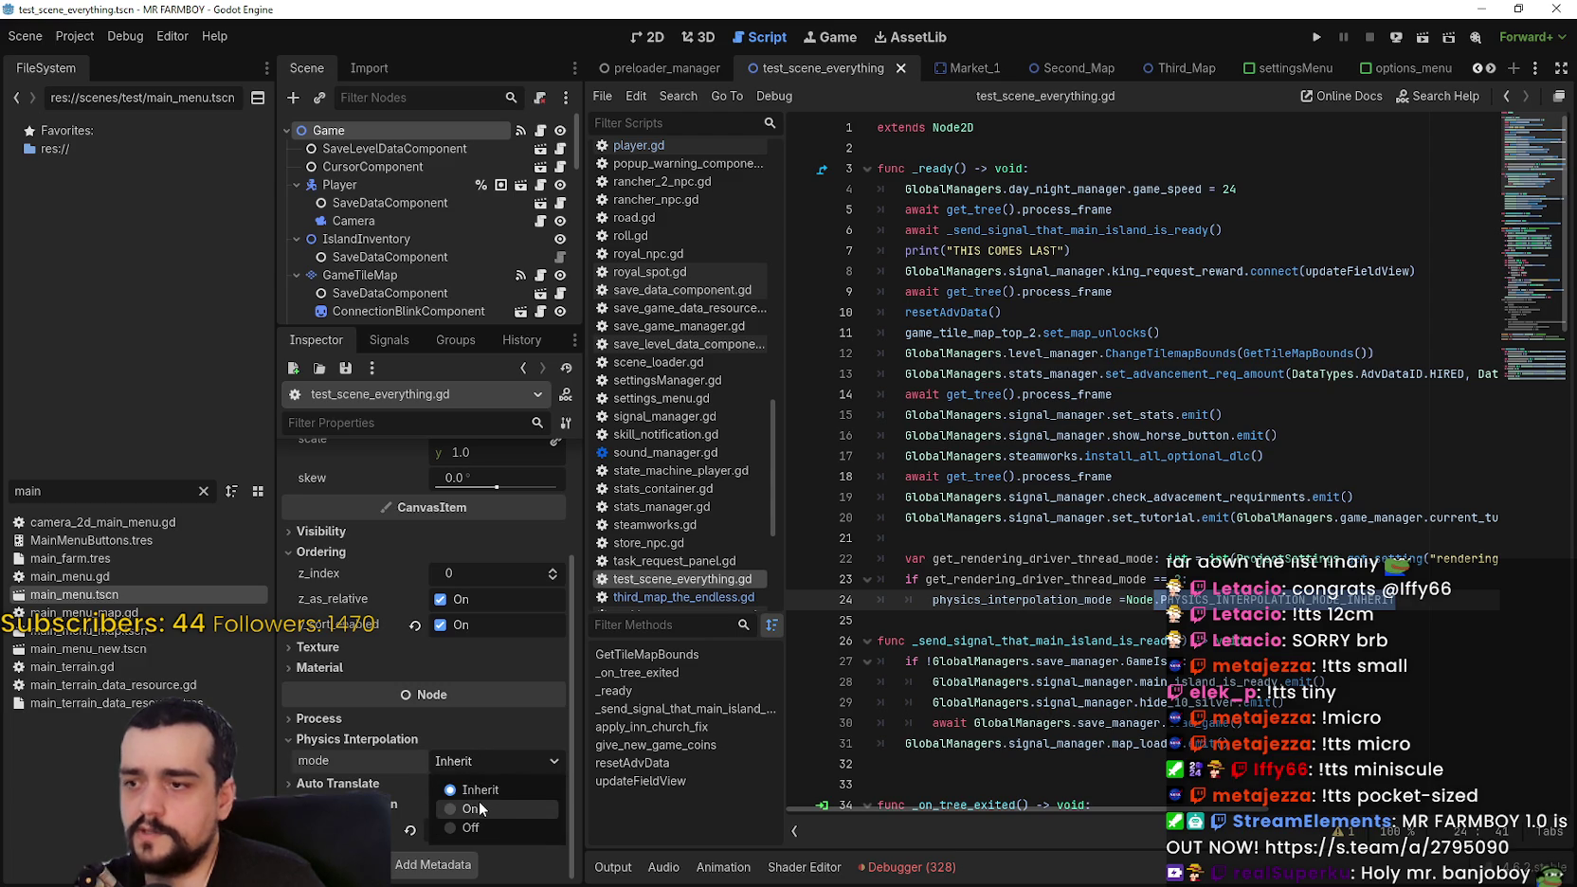
click(1130, 603)
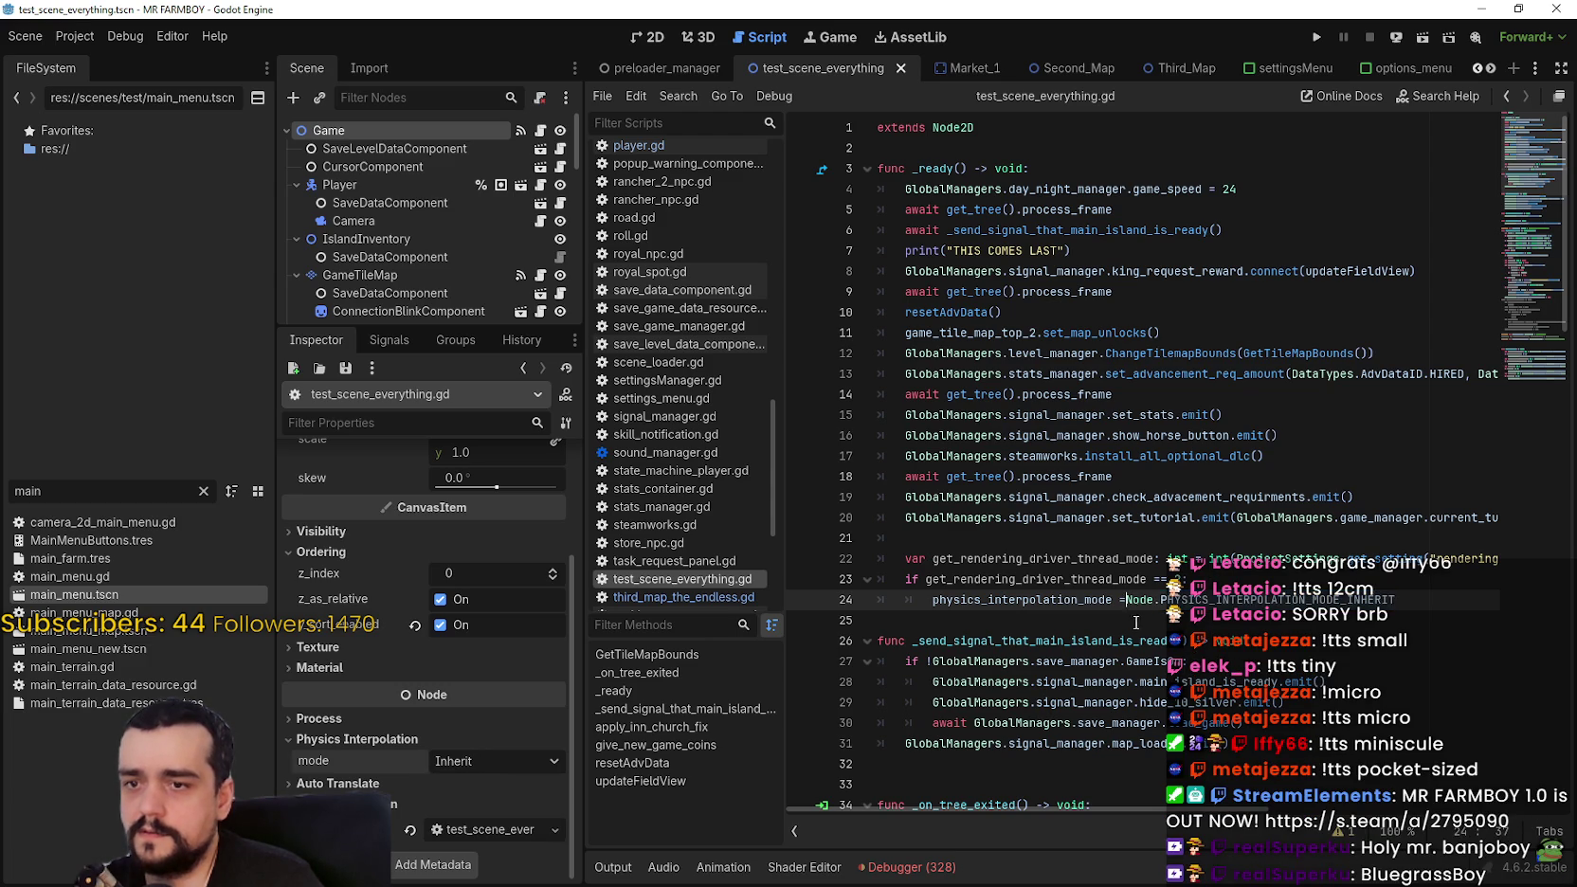
click(1103, 620)
key(ctrl+s)
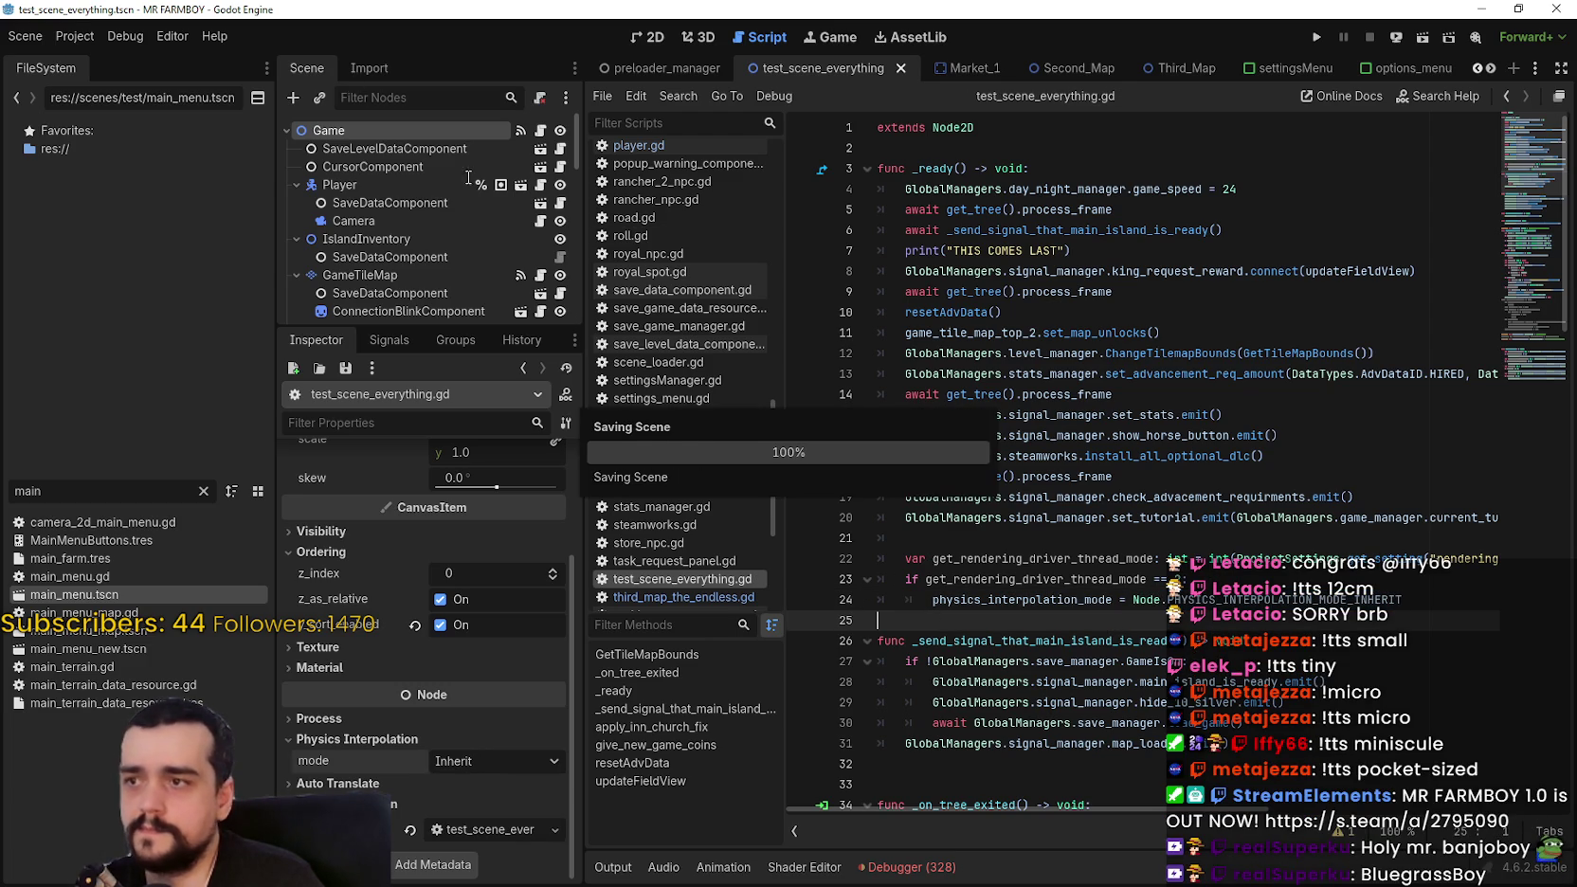
click(383, 185)
Step: Set the Player node's physics interpolation mode to On
scroll(413, 783, down, 10)
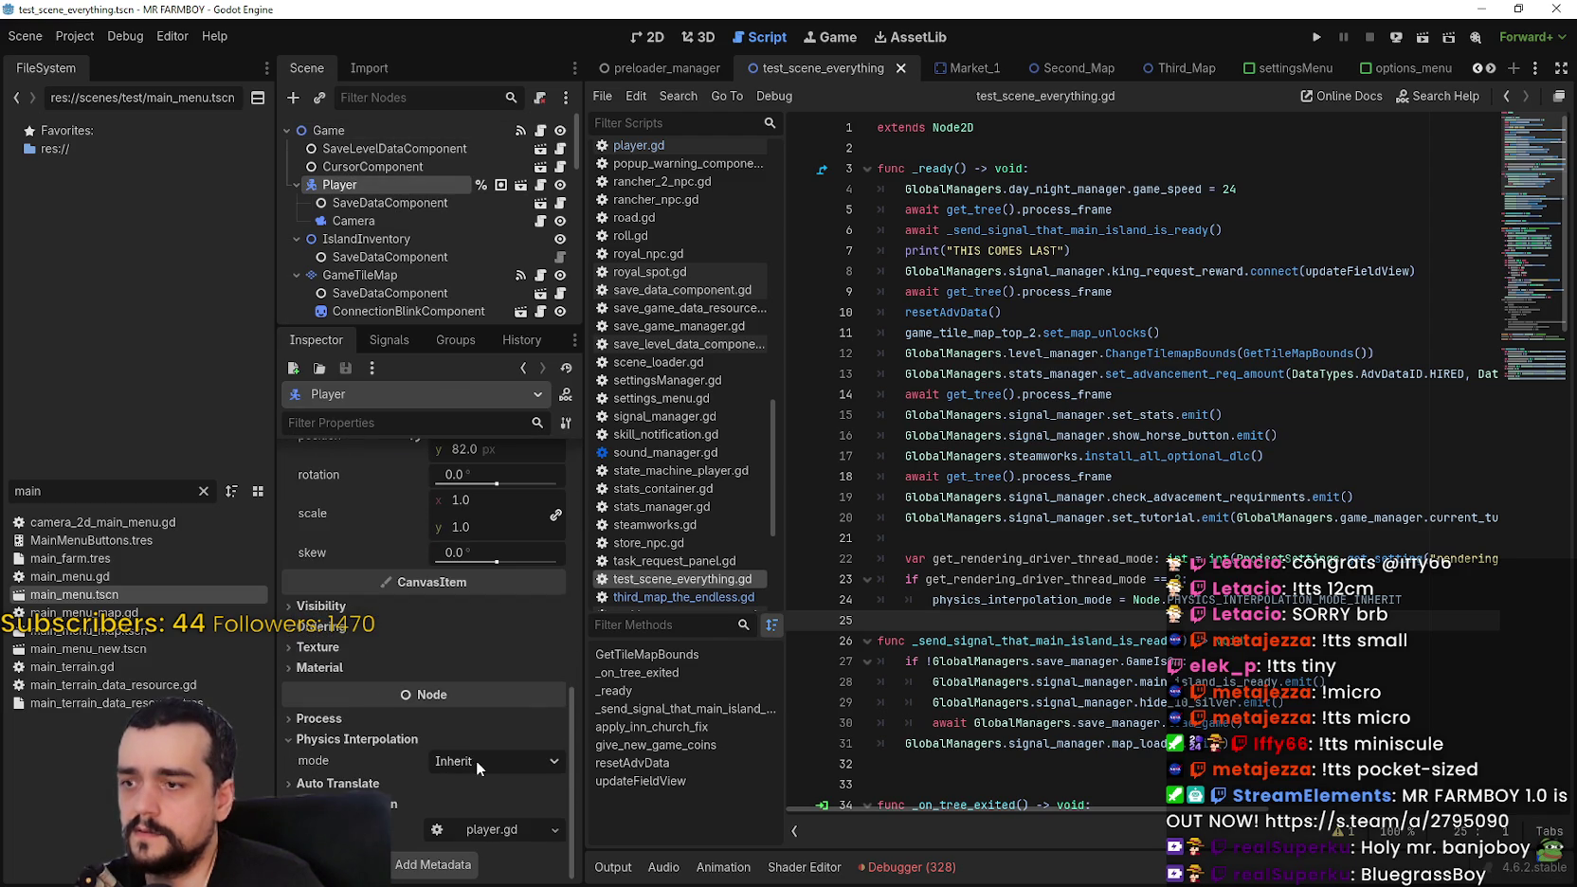
click(483, 763)
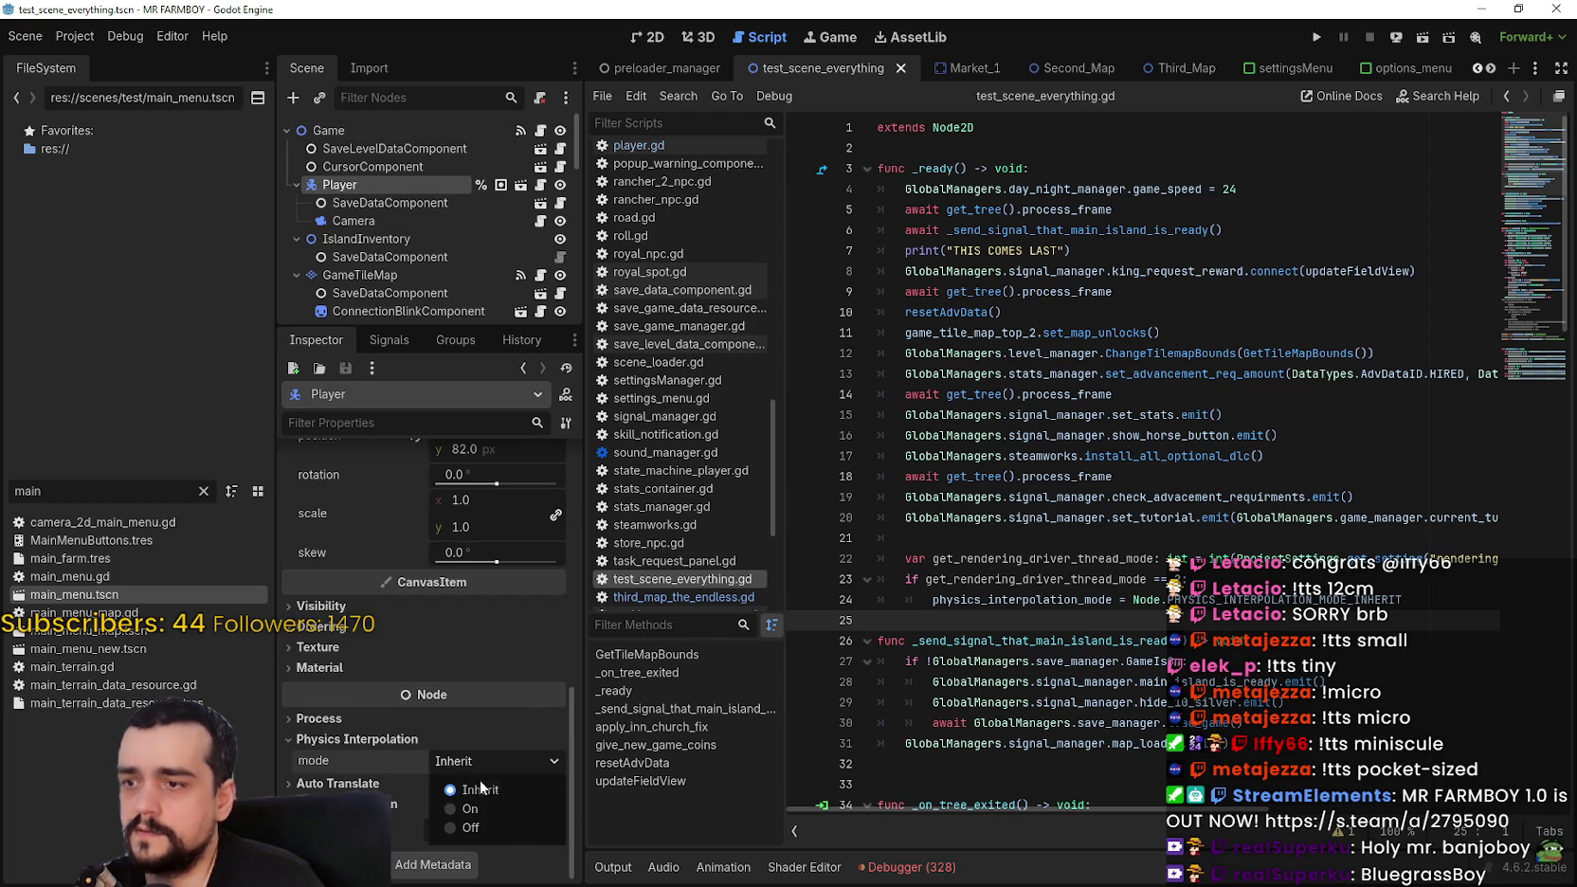
click(472, 813)
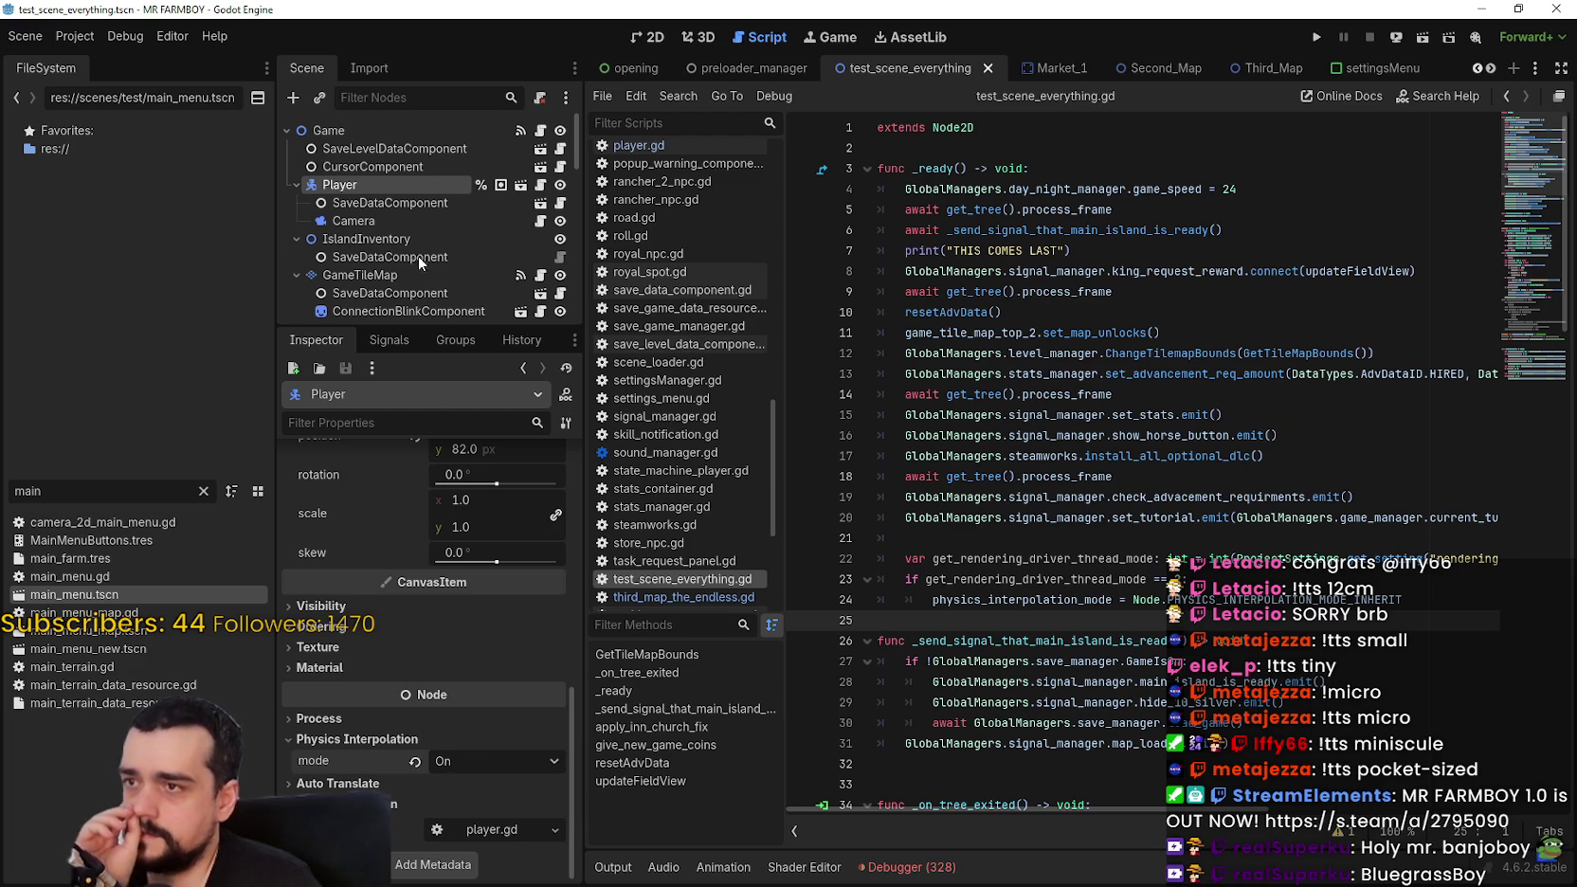
scroll(373, 157, down, 3)
scroll(440, 787, up, 10)
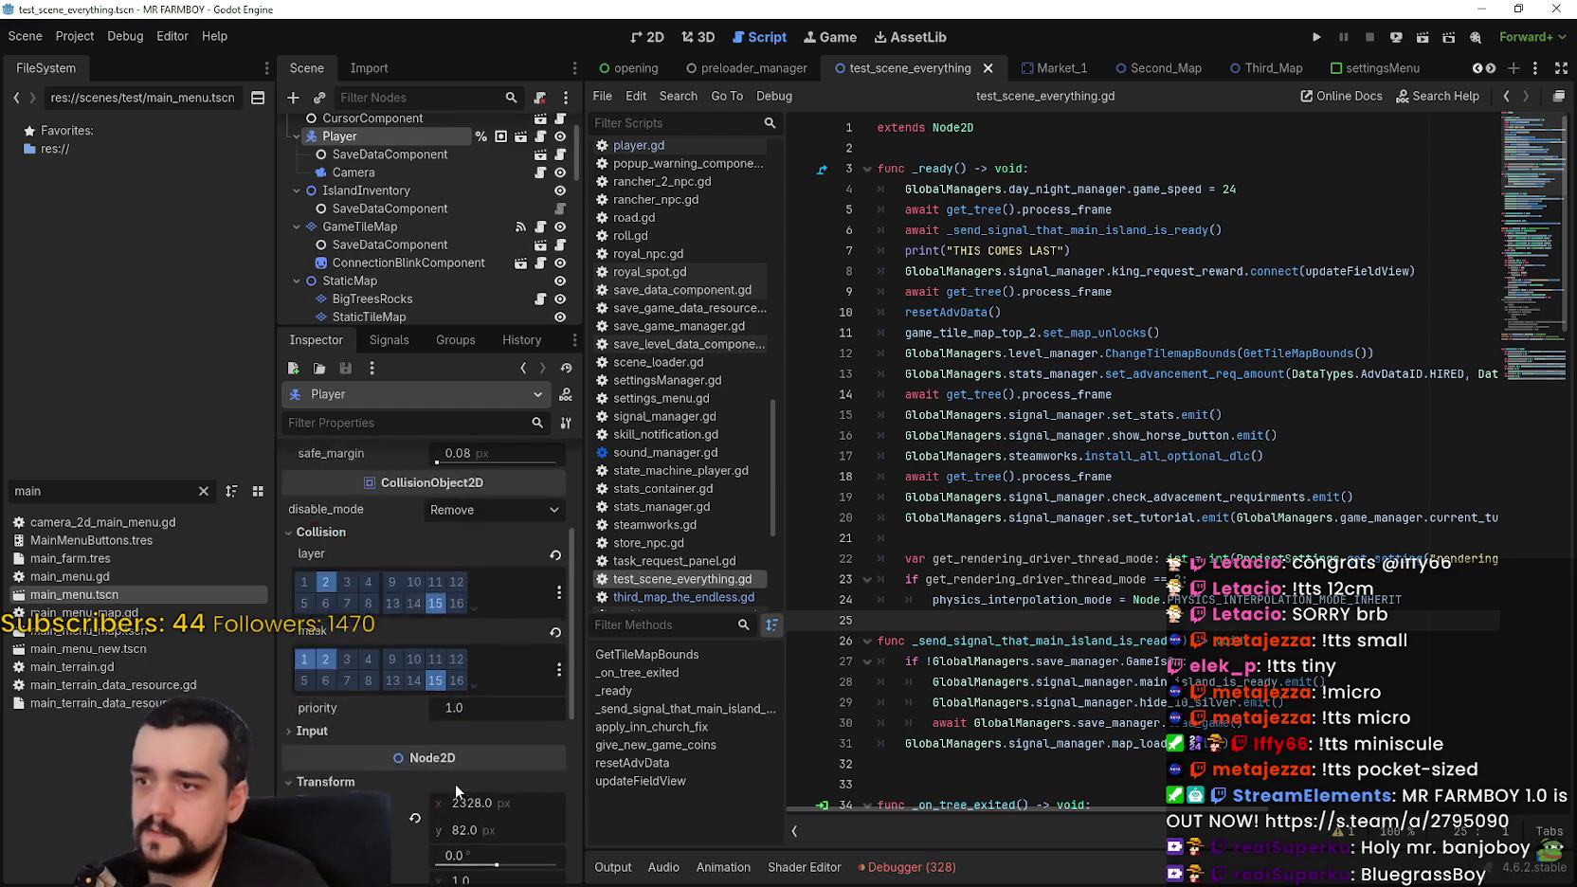
scroll(448, 739, down, 10)
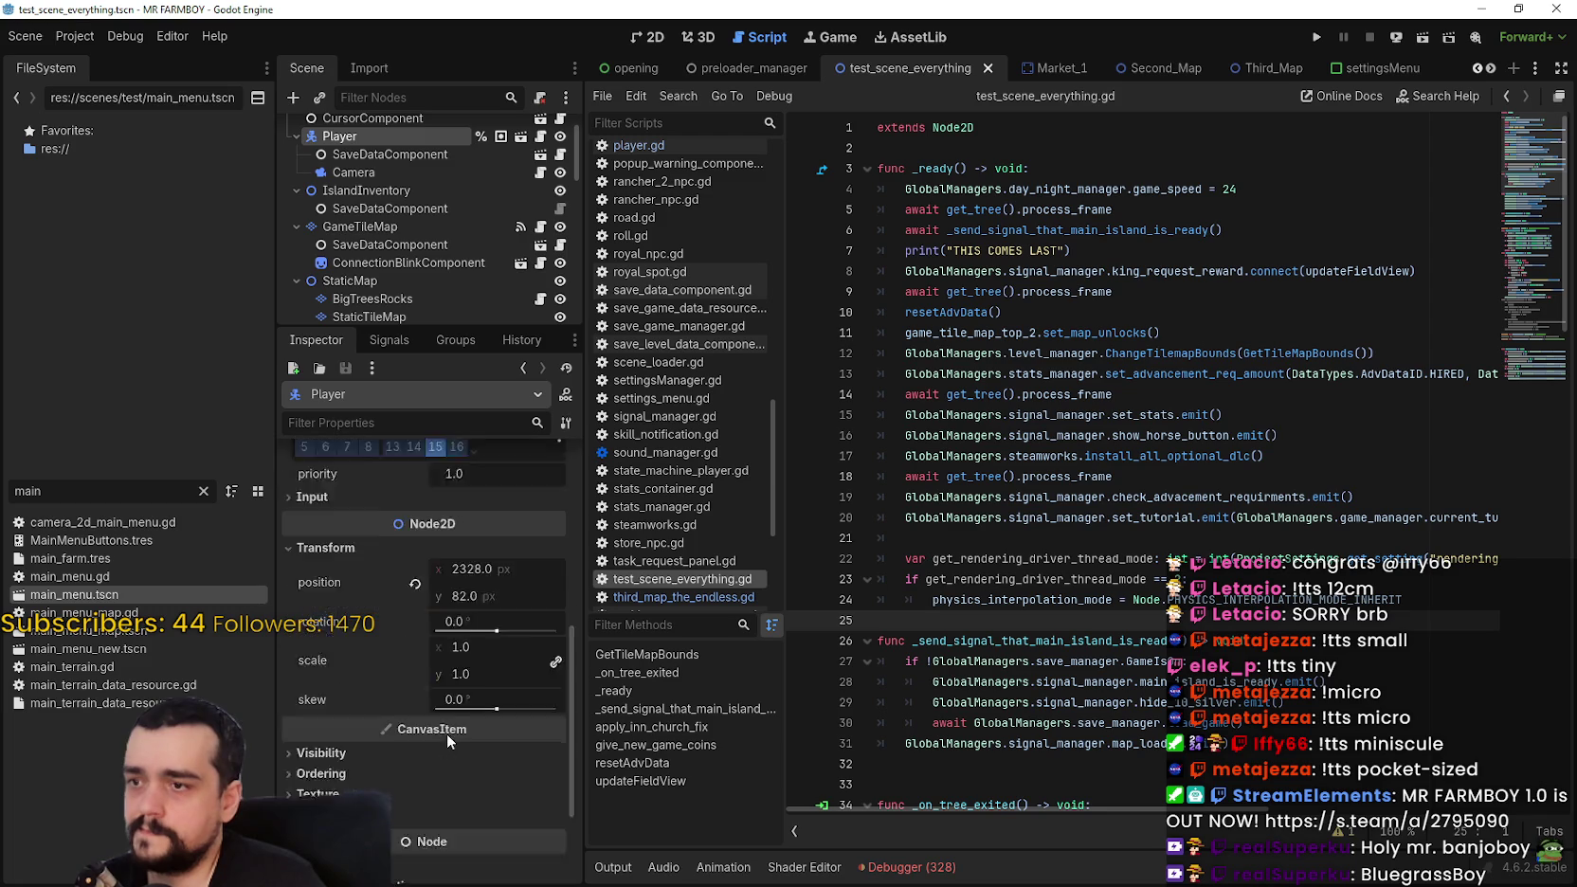
Step: Check the Camera node's settings, then switch to the Second_Map scene
click(414, 173)
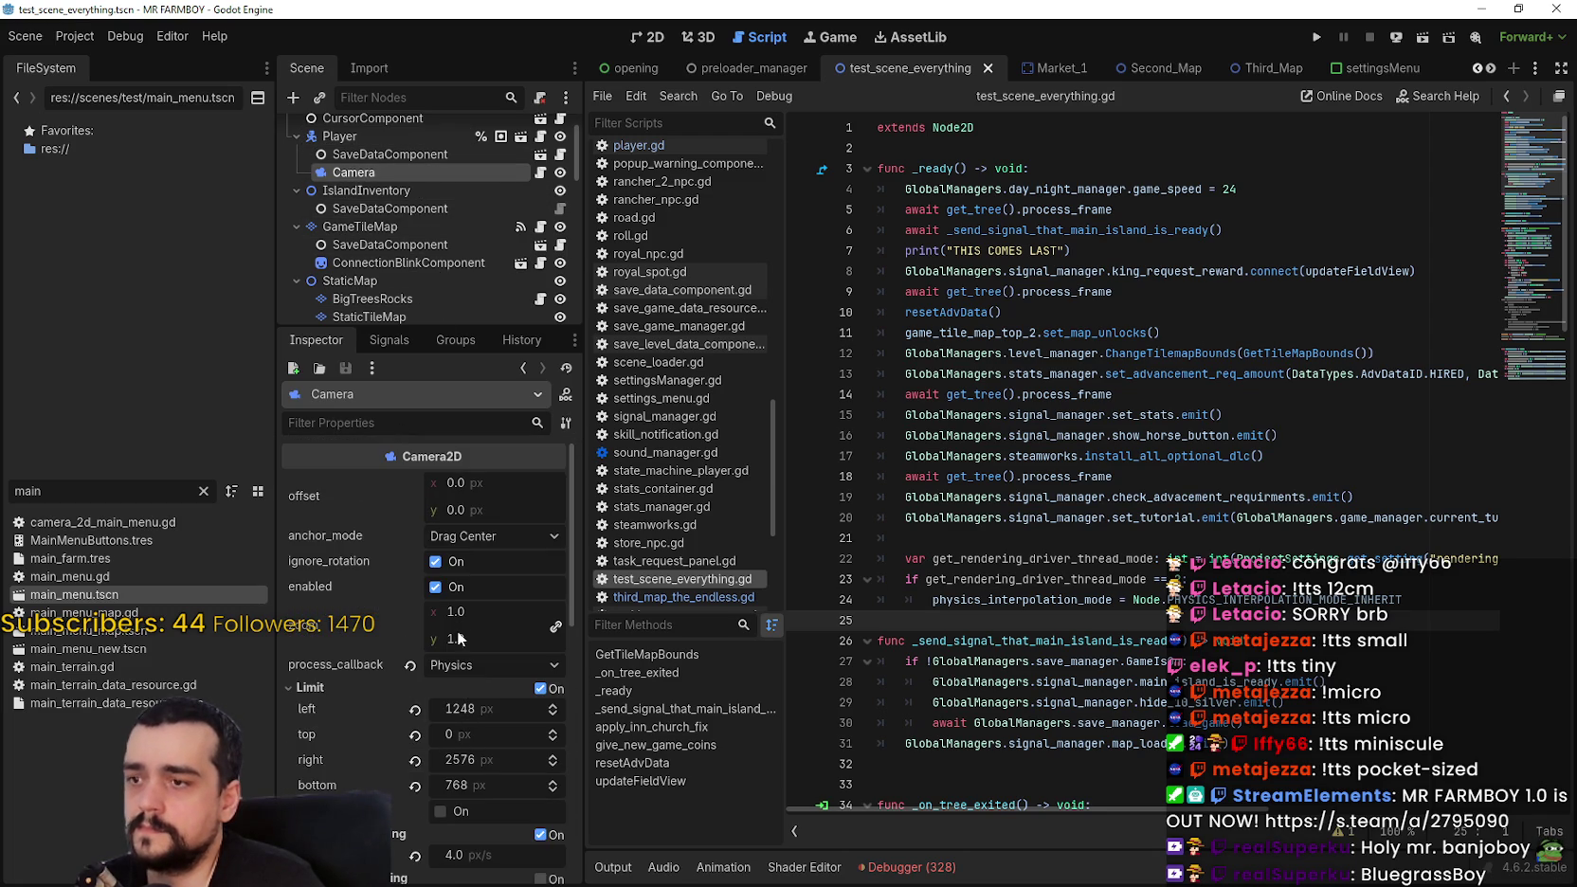
scroll(456, 625, down, 10)
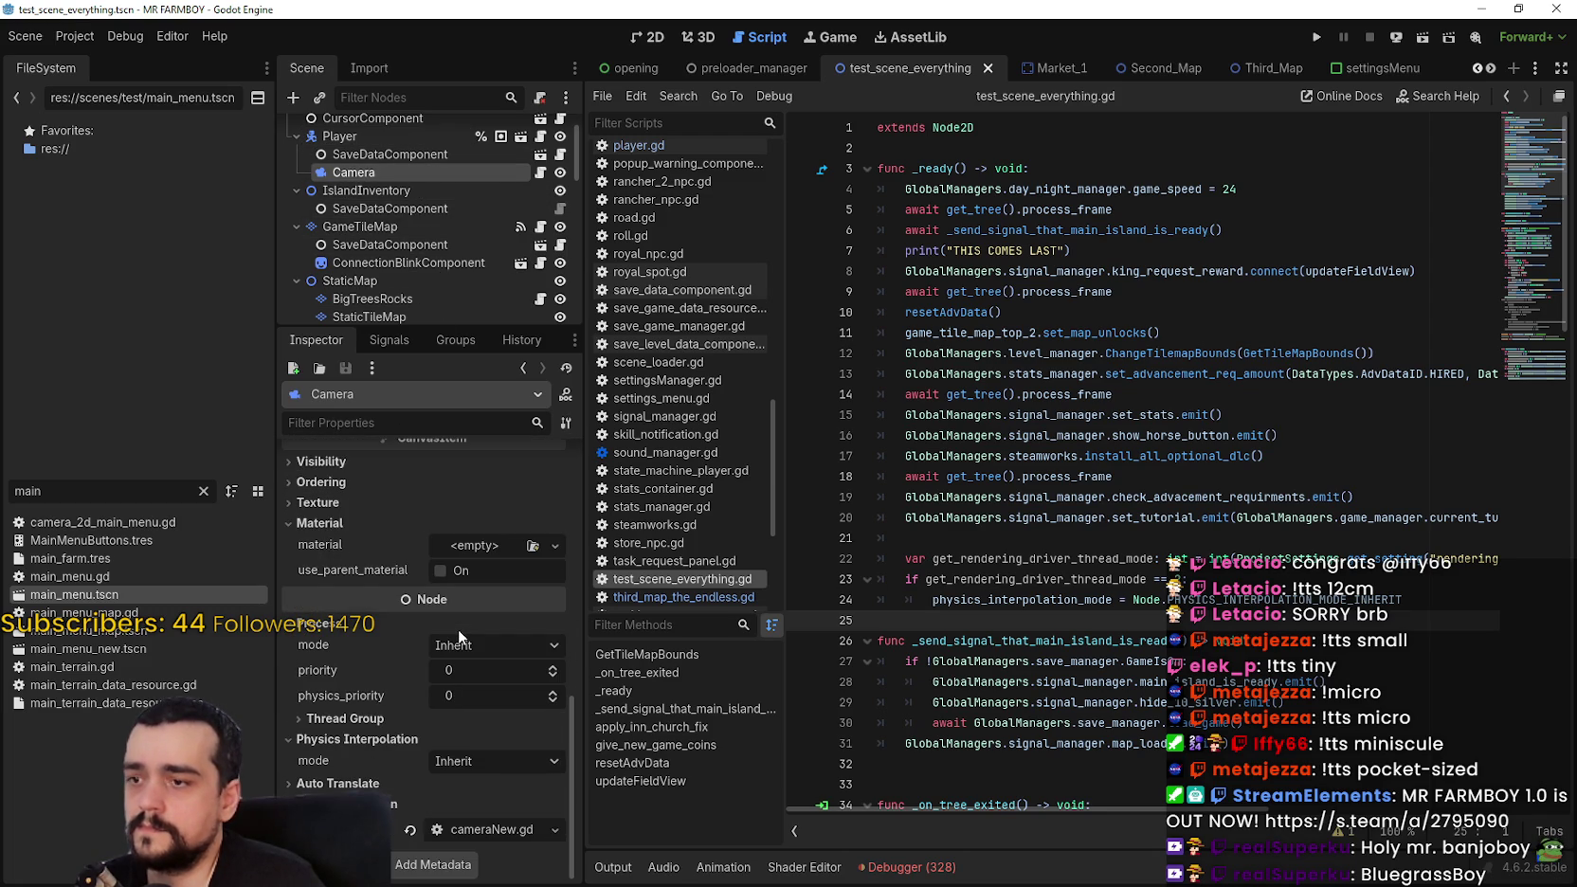
click(1154, 71)
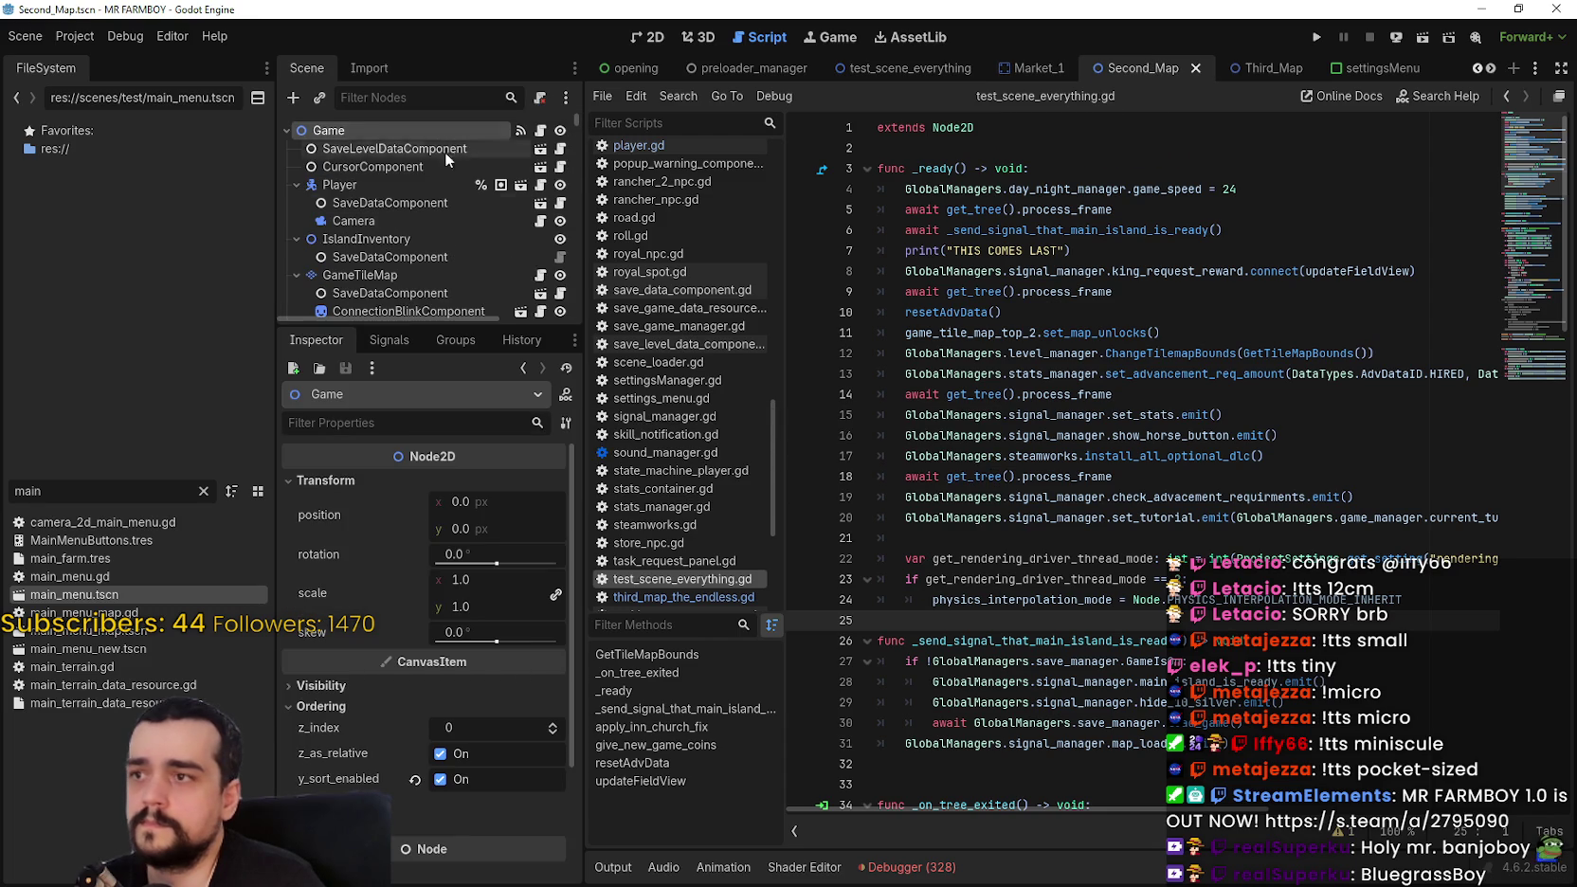
Step: Set the Game root node's physics interpolation mode to Off and save
scroll(375, 736, down, 3)
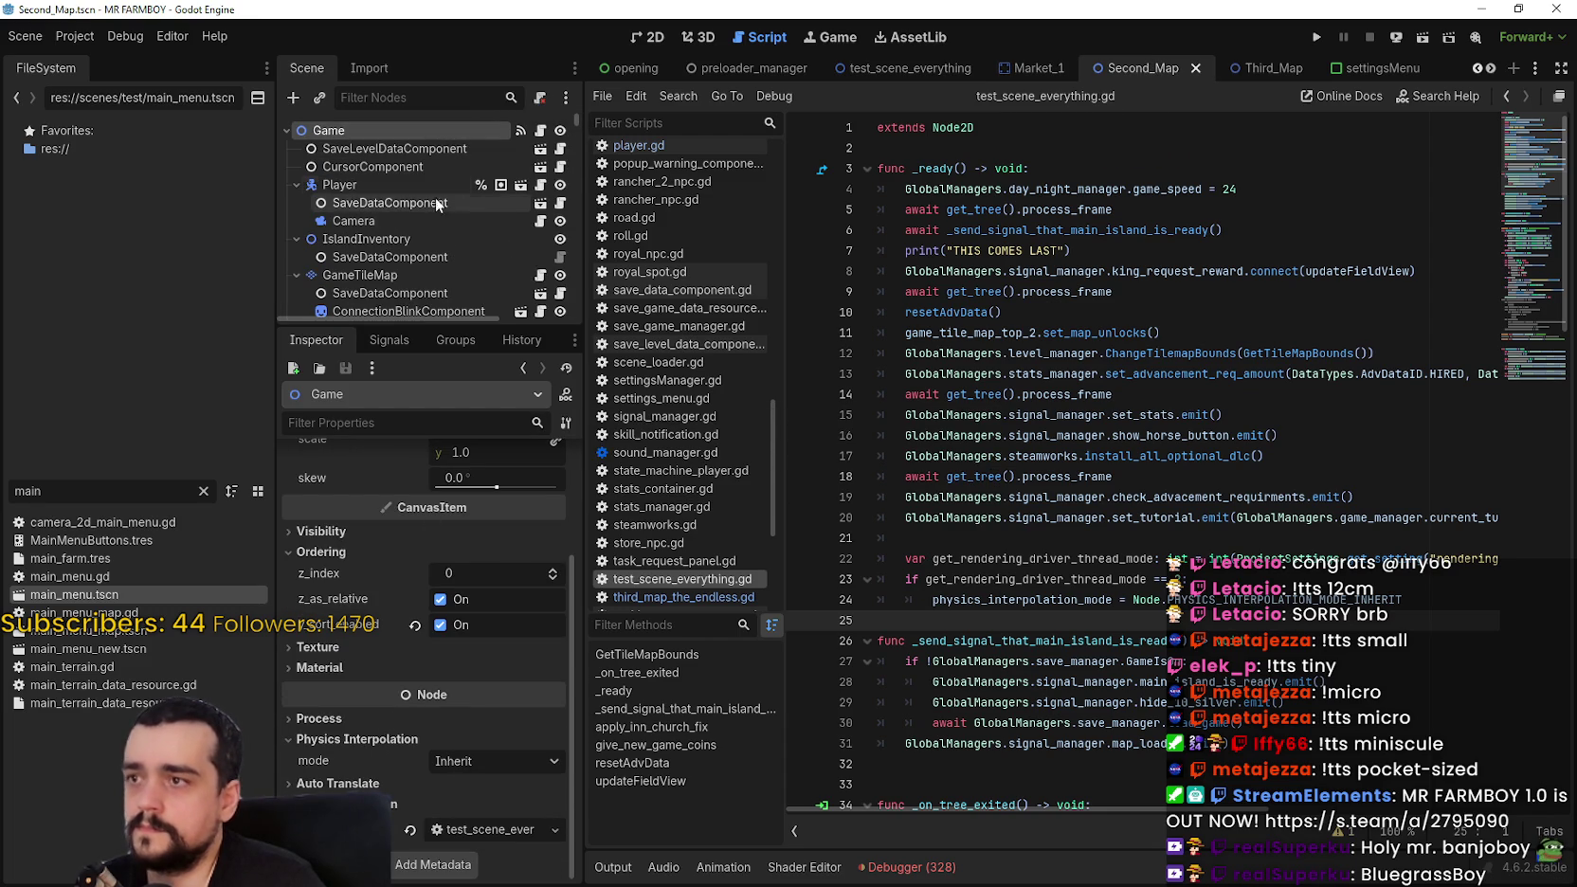
click(471, 759)
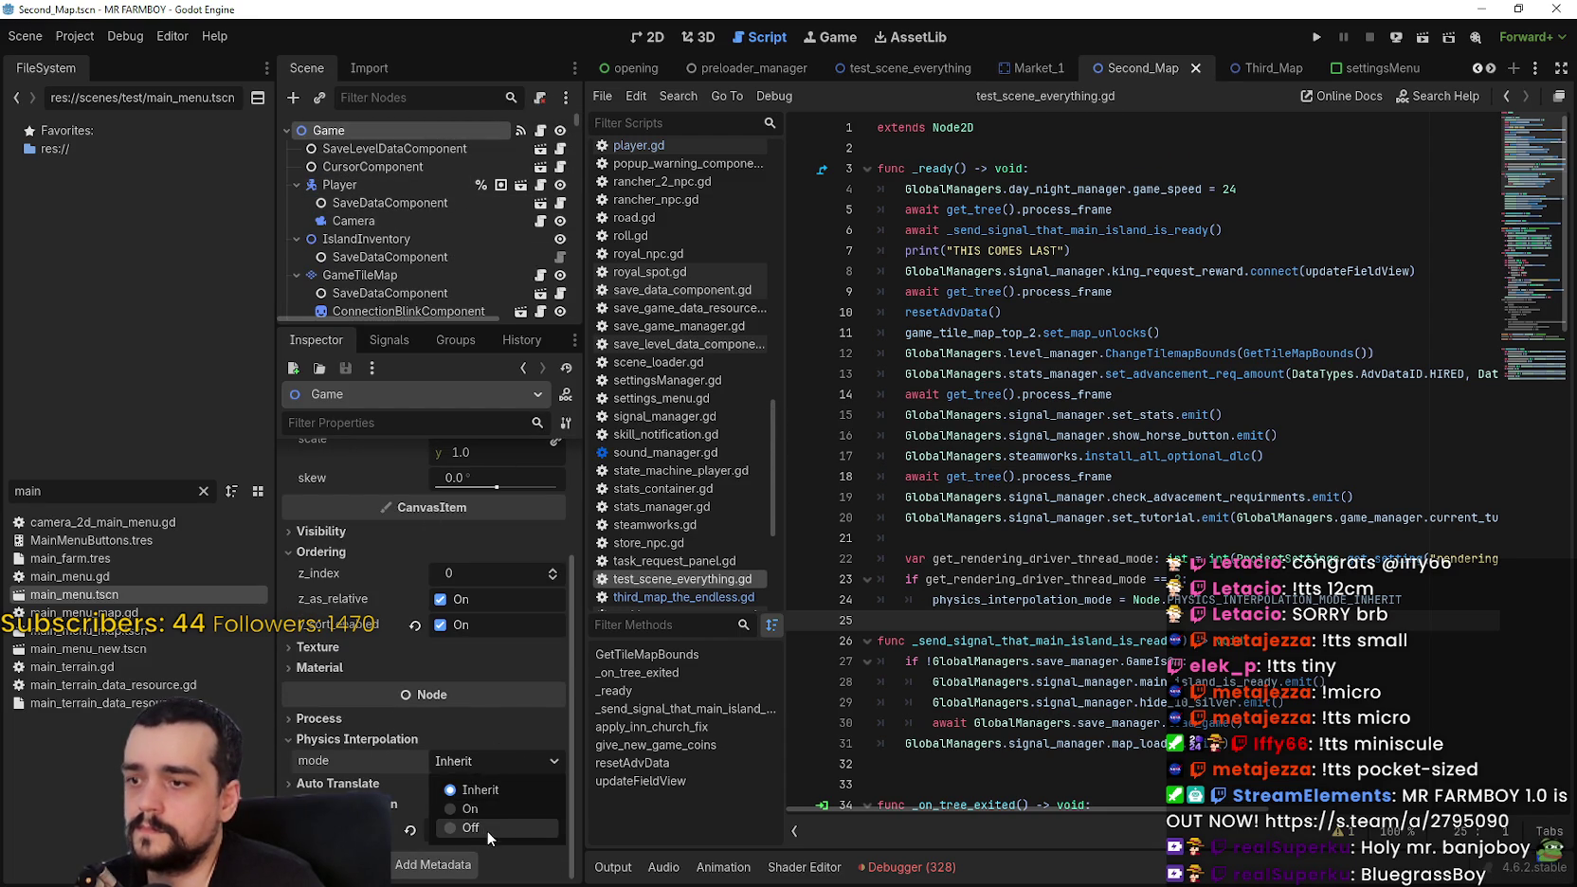
click(487, 828)
scroll(407, 256, down, 5)
key(ctrl+s)
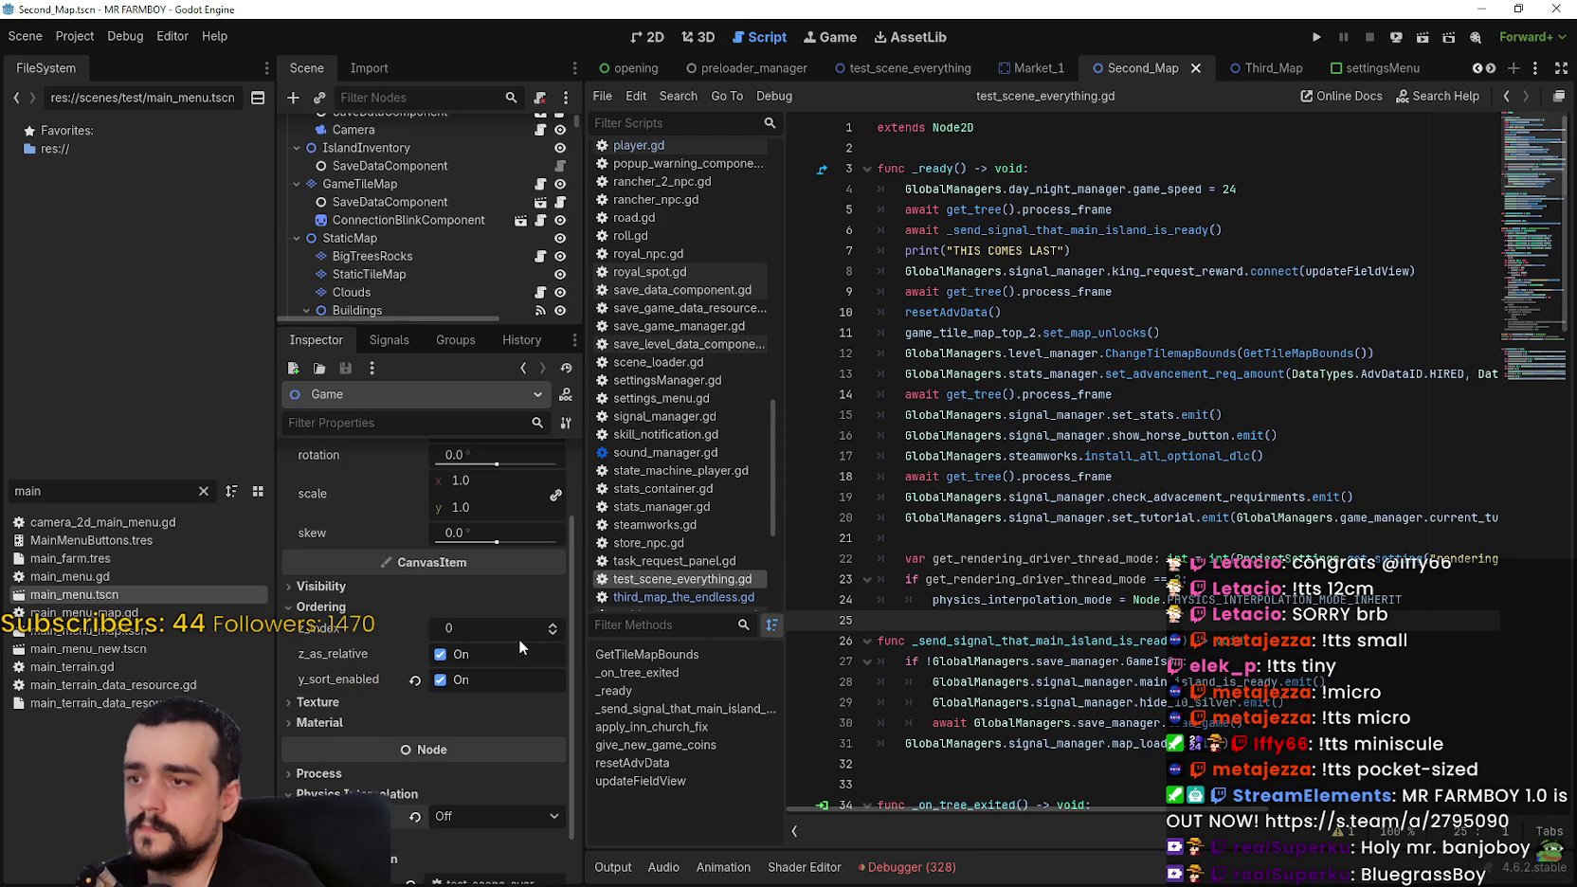
Step: Set the Player node's physics interpolation mode to On and save
scroll(520, 571, up, 5)
scroll(432, 206, up, 3)
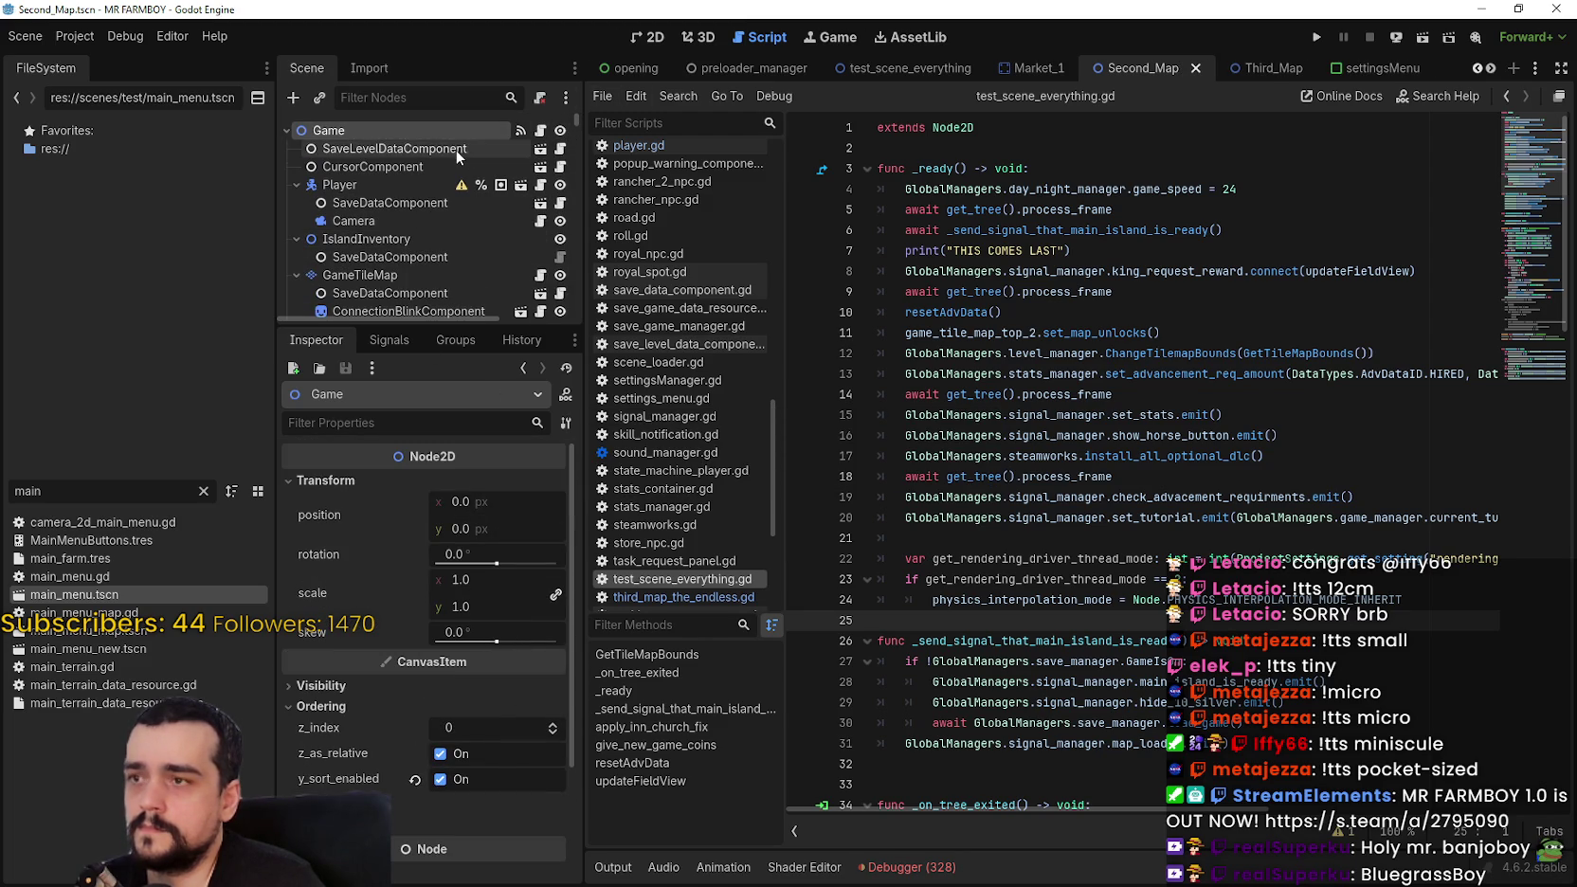
click(381, 194)
click(378, 186)
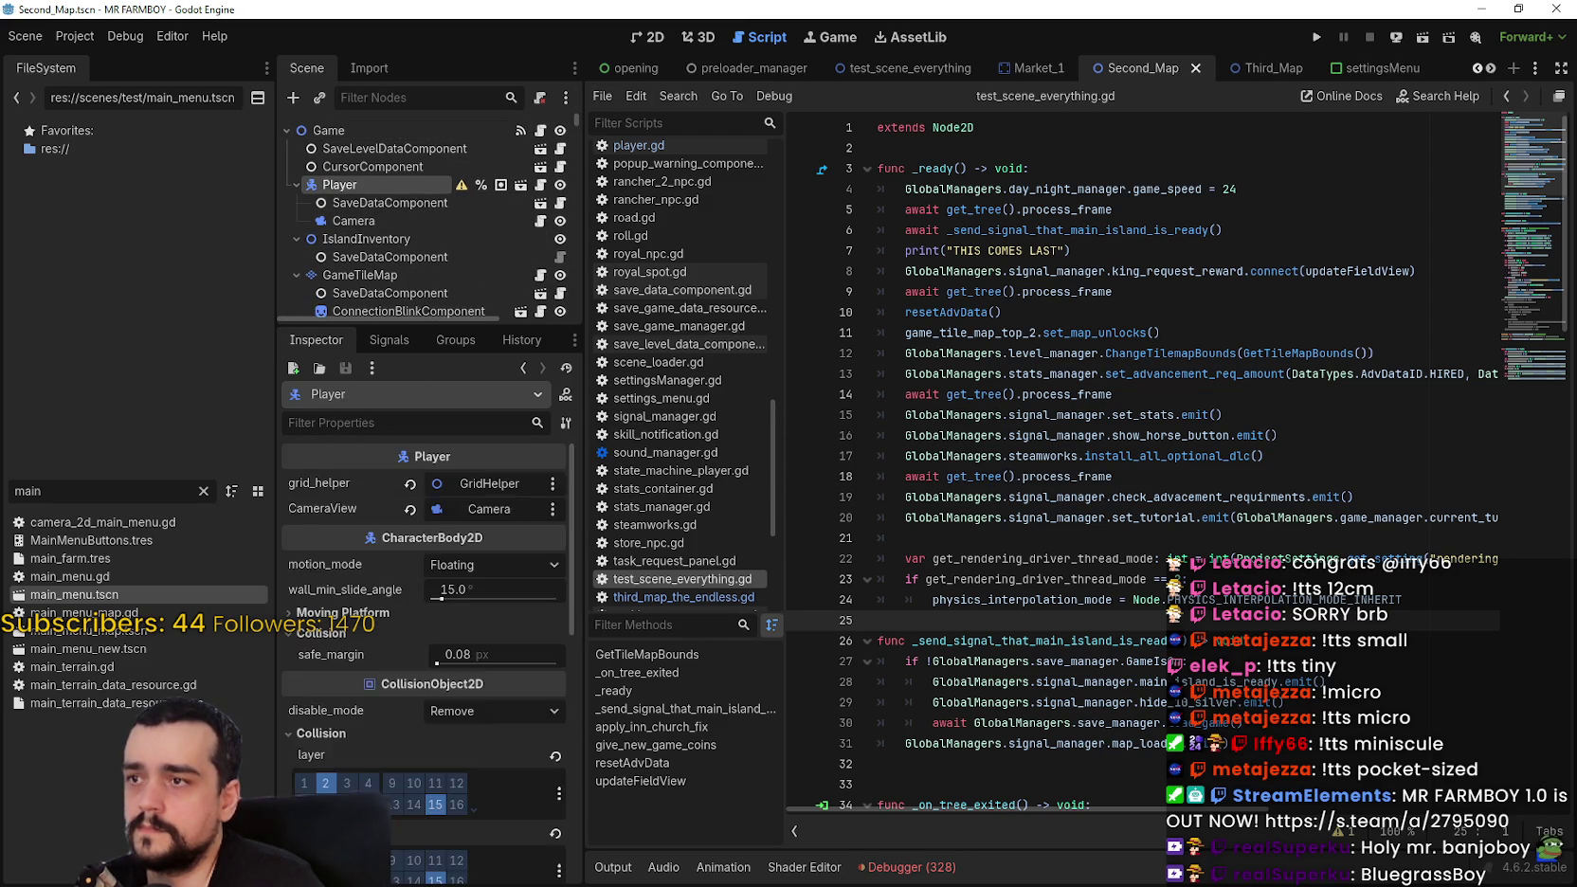
scroll(400, 812, down, 5)
click(452, 761)
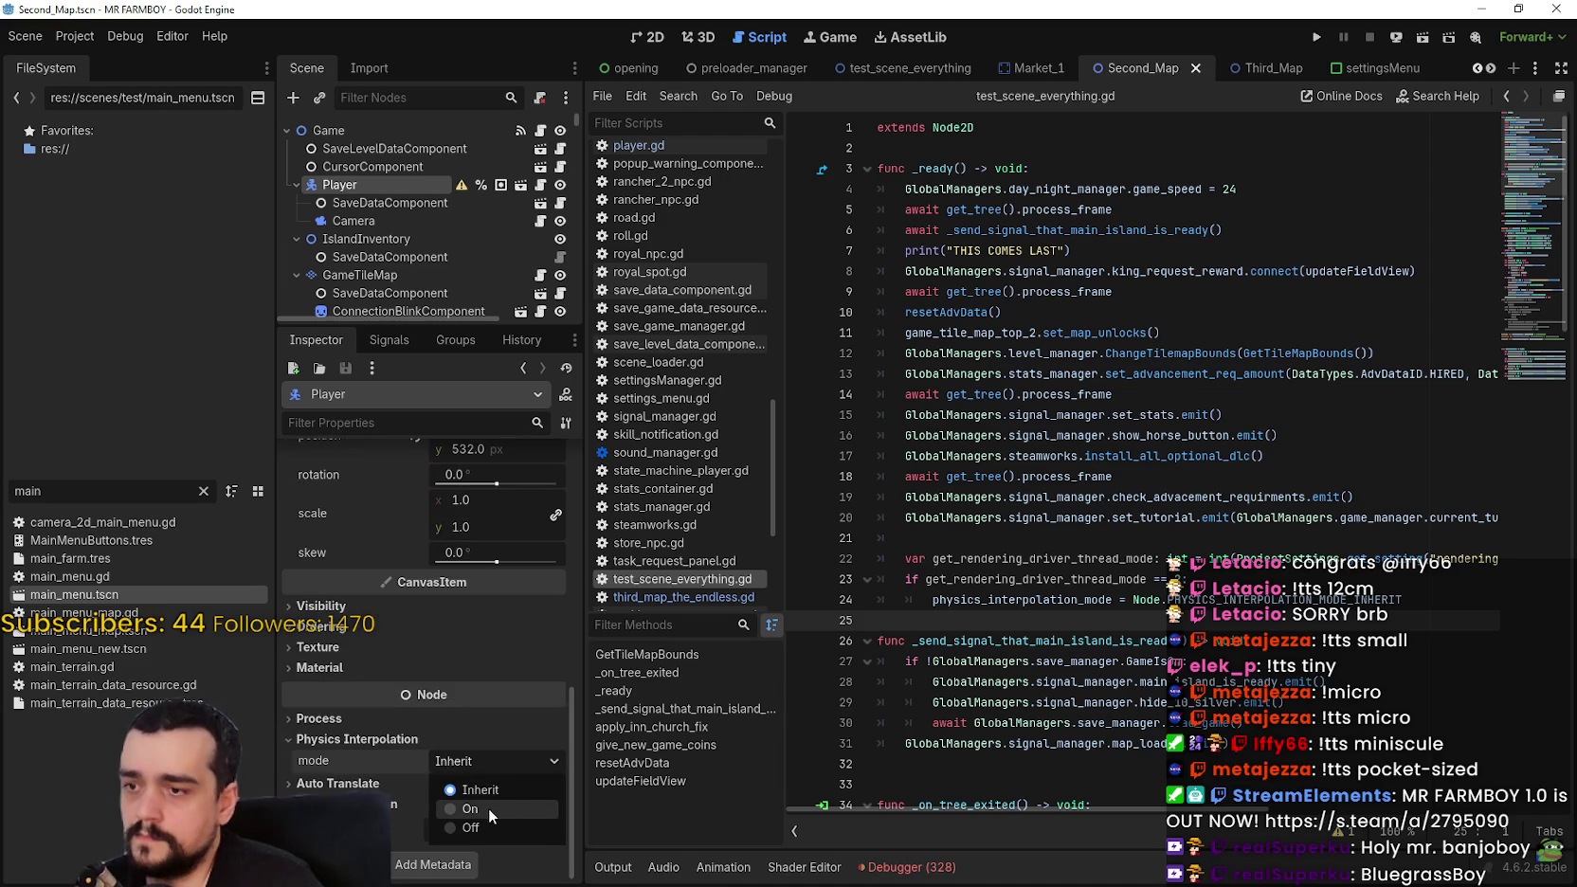
click(487, 807)
key(ctrl+s)
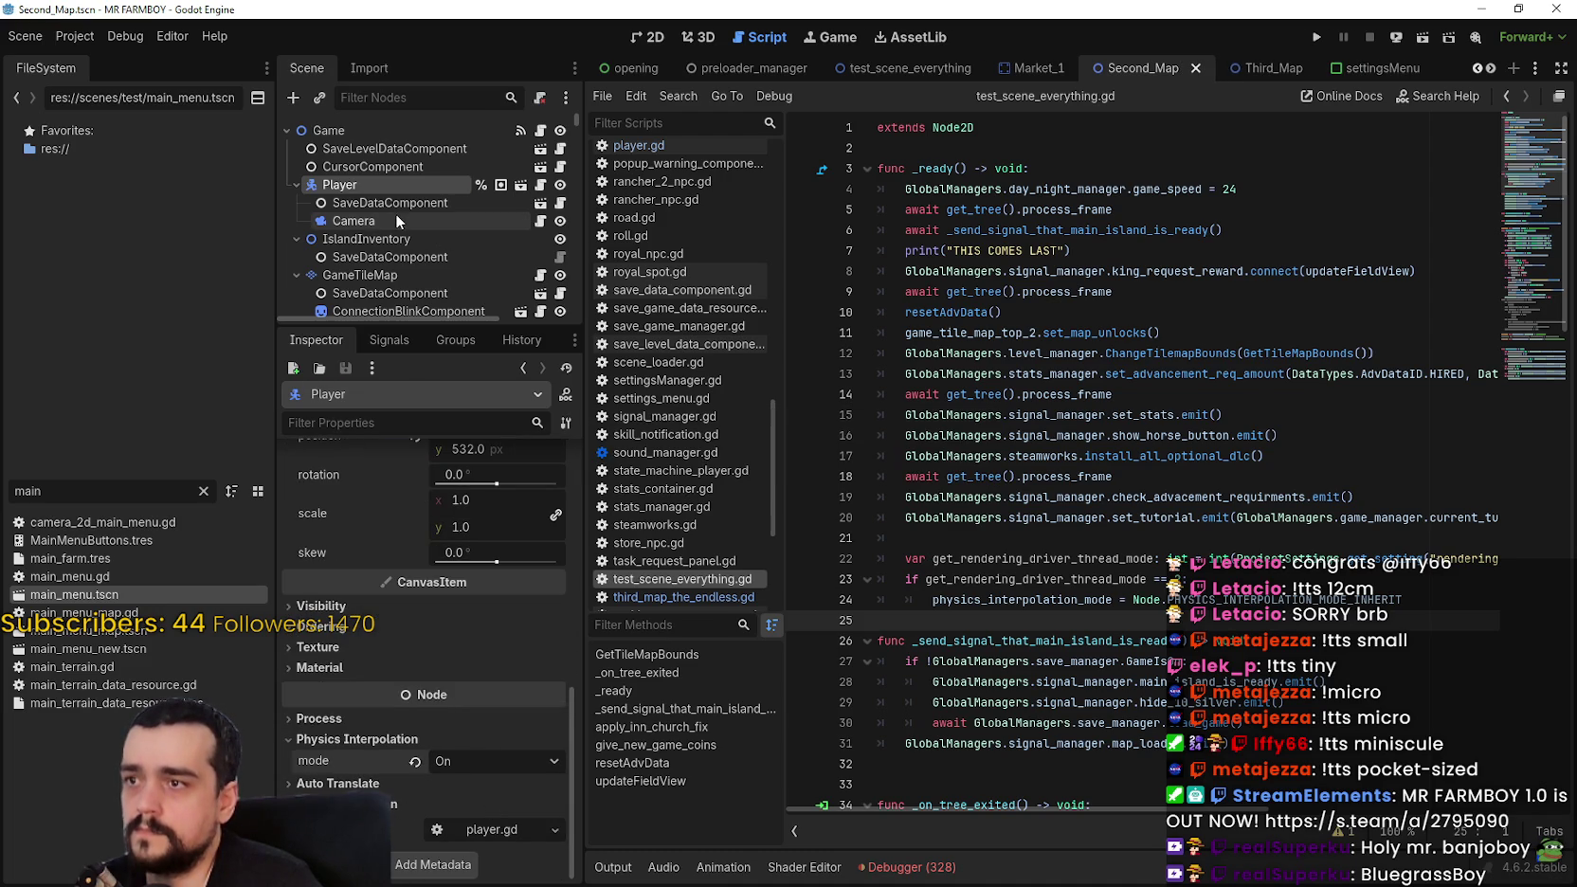
Step: Inspect the Camera node's properties and save the Second_Map scene again
click(395, 217)
scroll(418, 520, down, 5)
scroll(469, 730, down, 6)
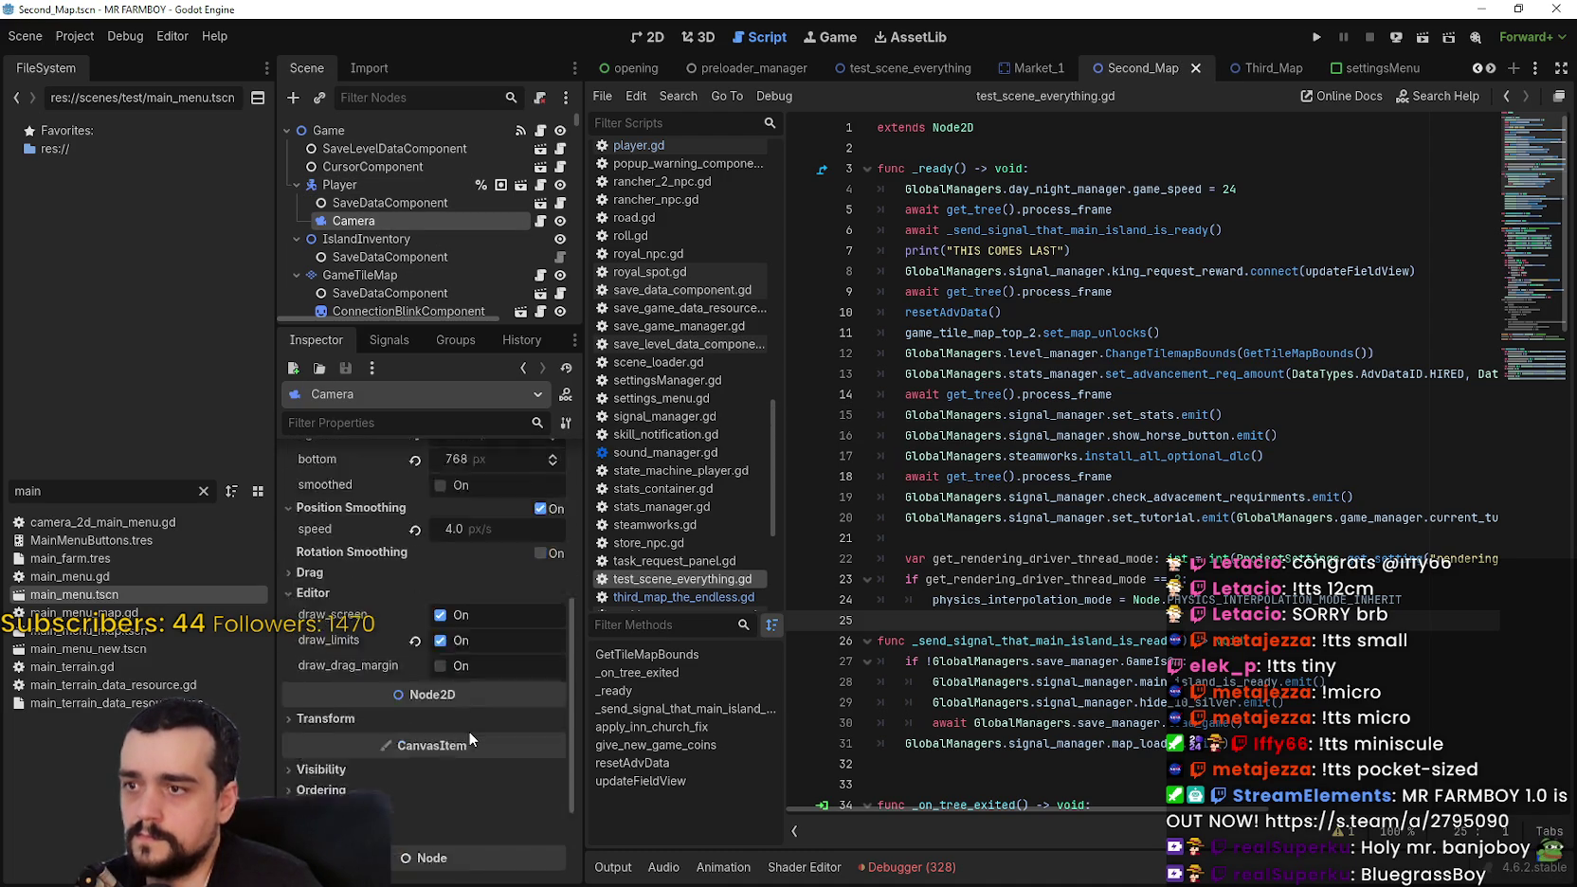
key(ctrl+s)
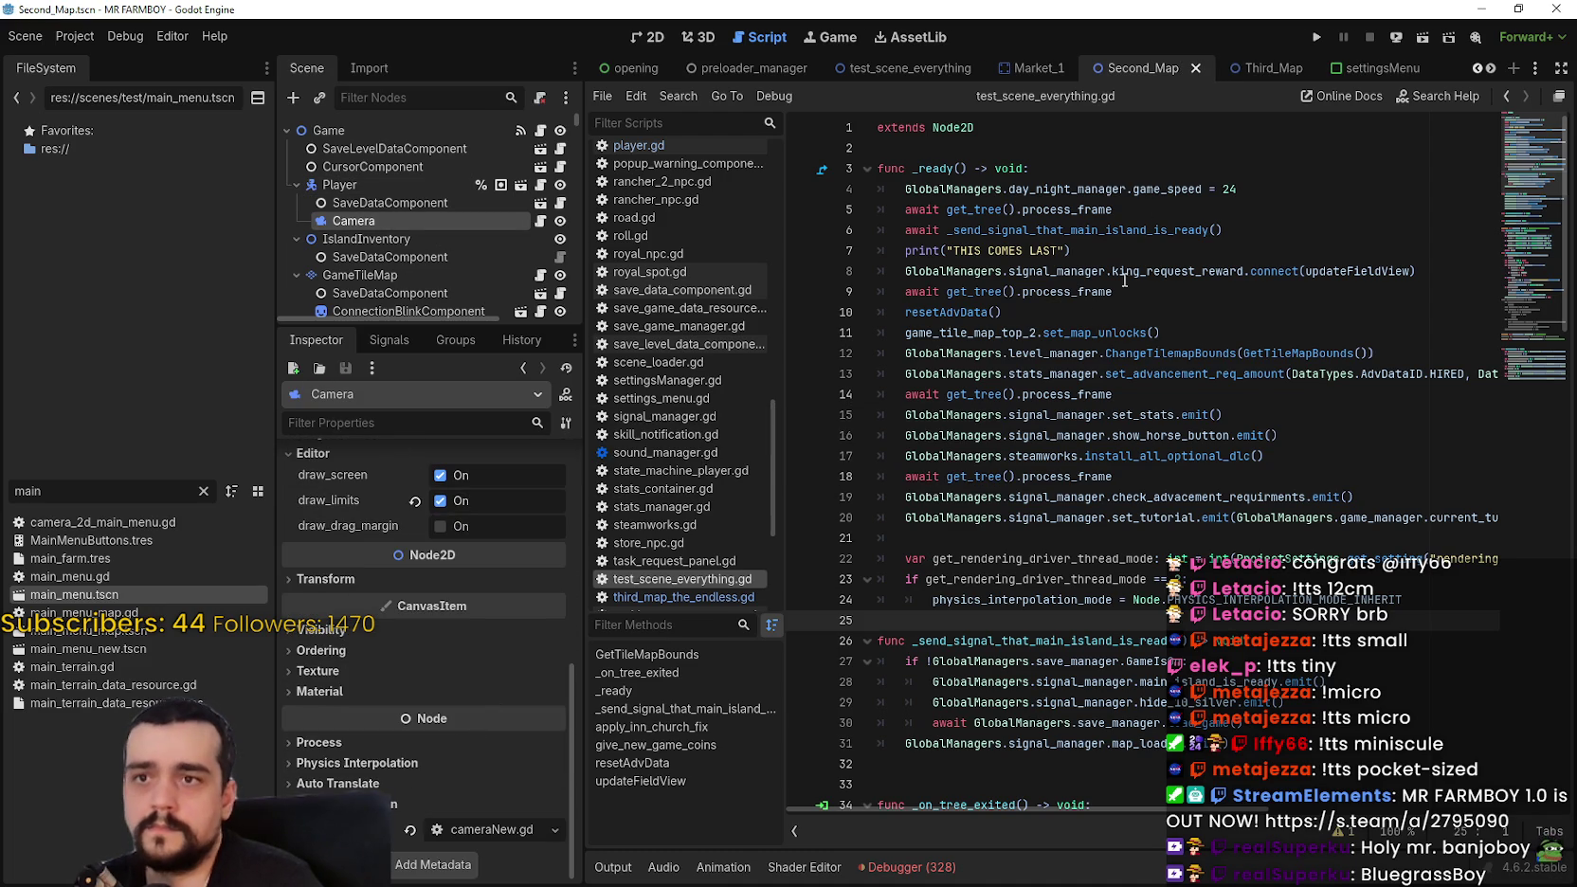
click(93, 40)
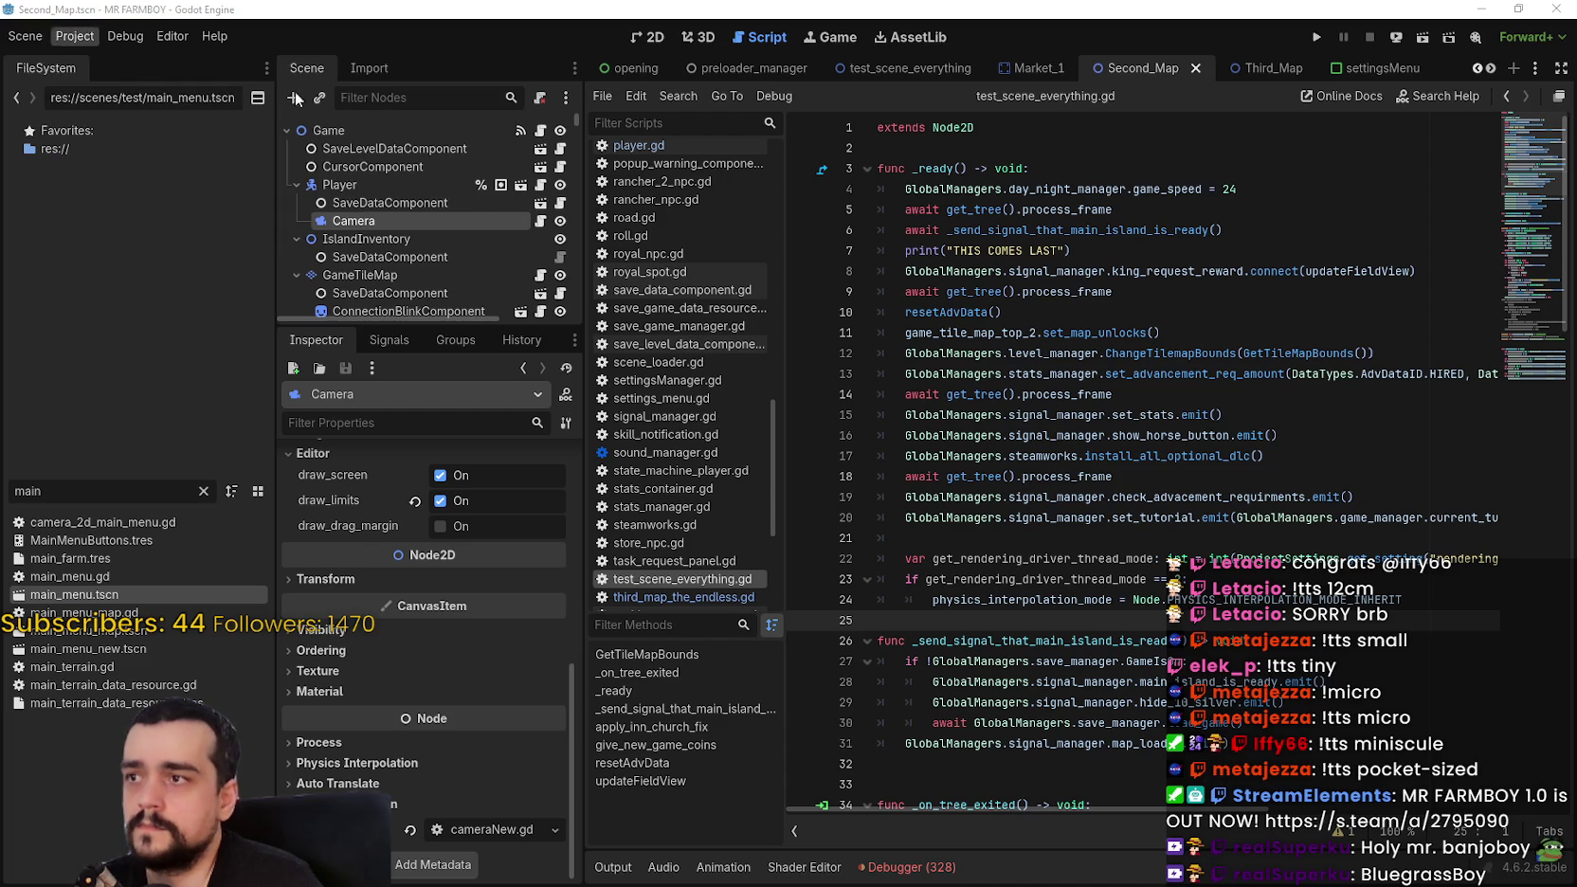
click(1085, 297)
click(75, 36)
click(476, 191)
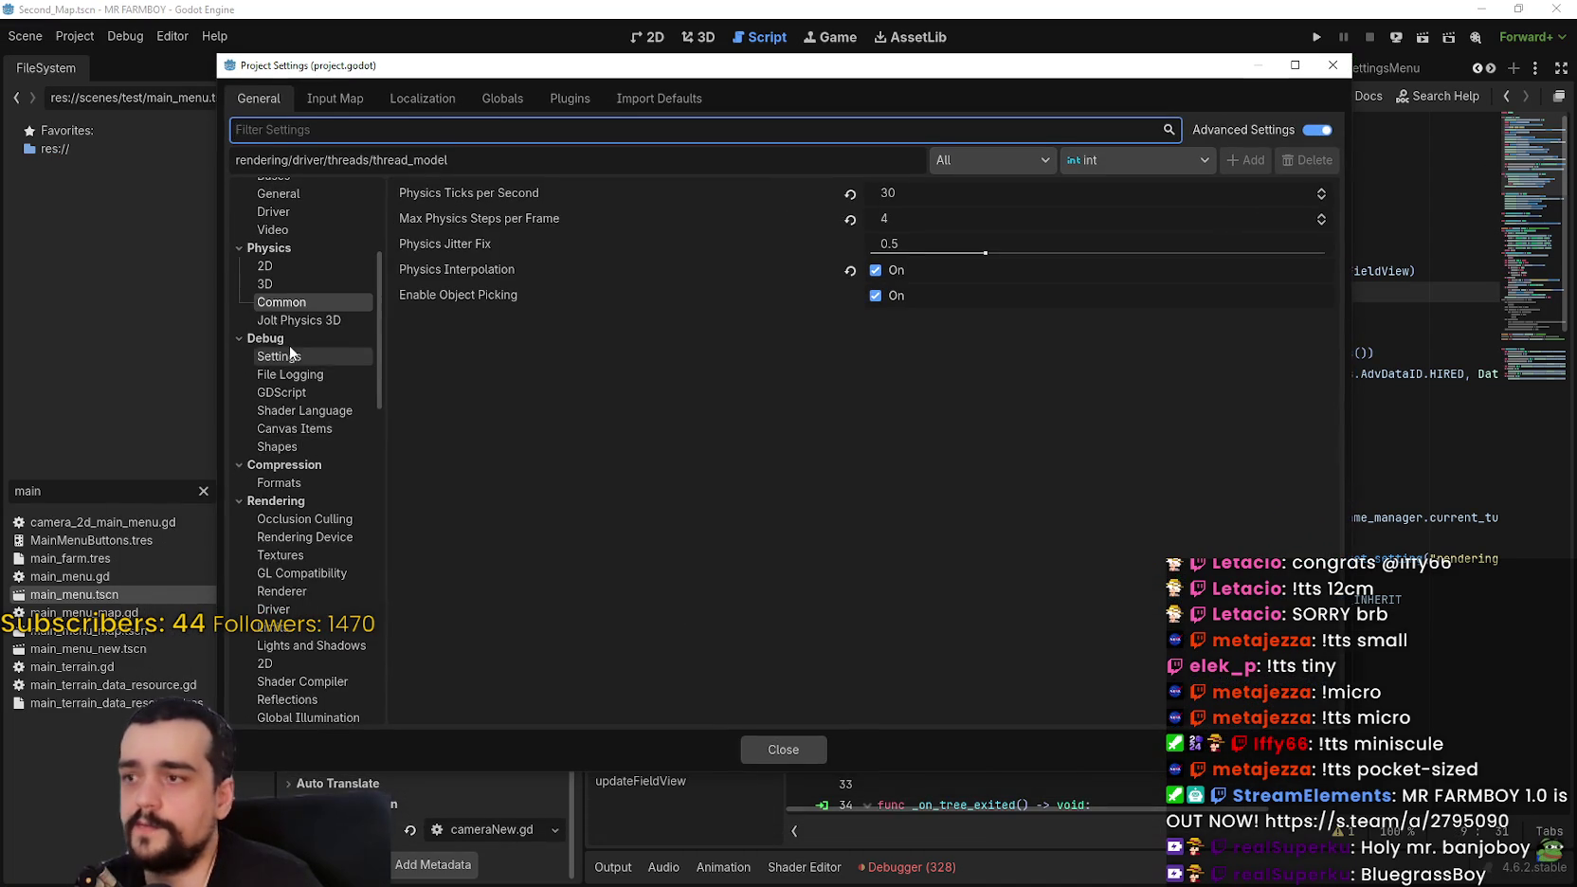
scroll(313, 389, up, 5)
scroll(301, 564, down, 4)
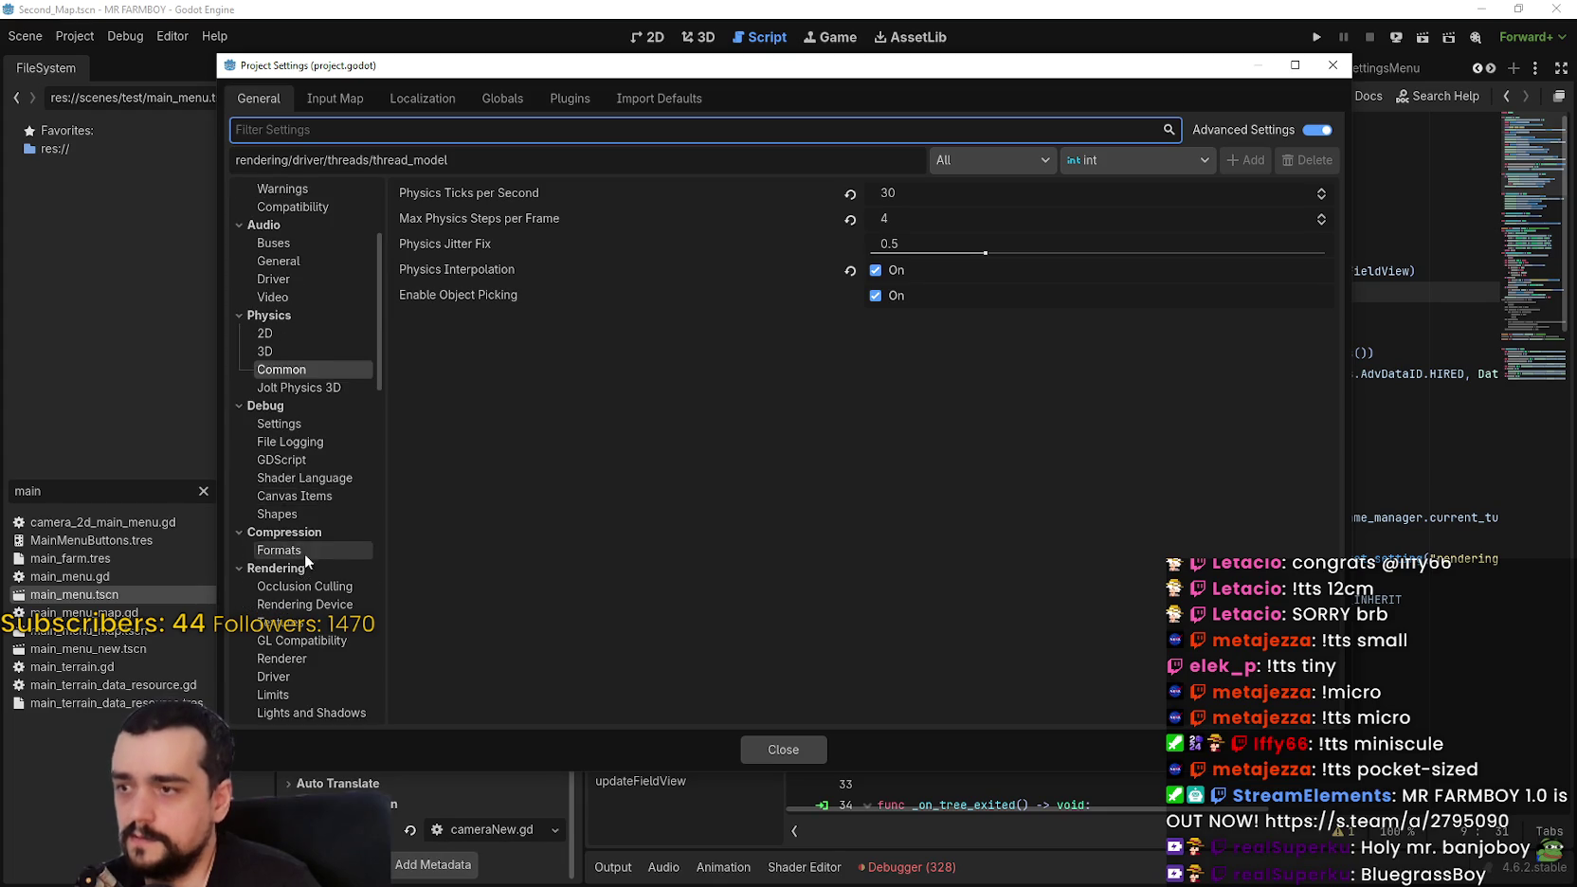
scroll(301, 564, down, 3)
click(297, 541)
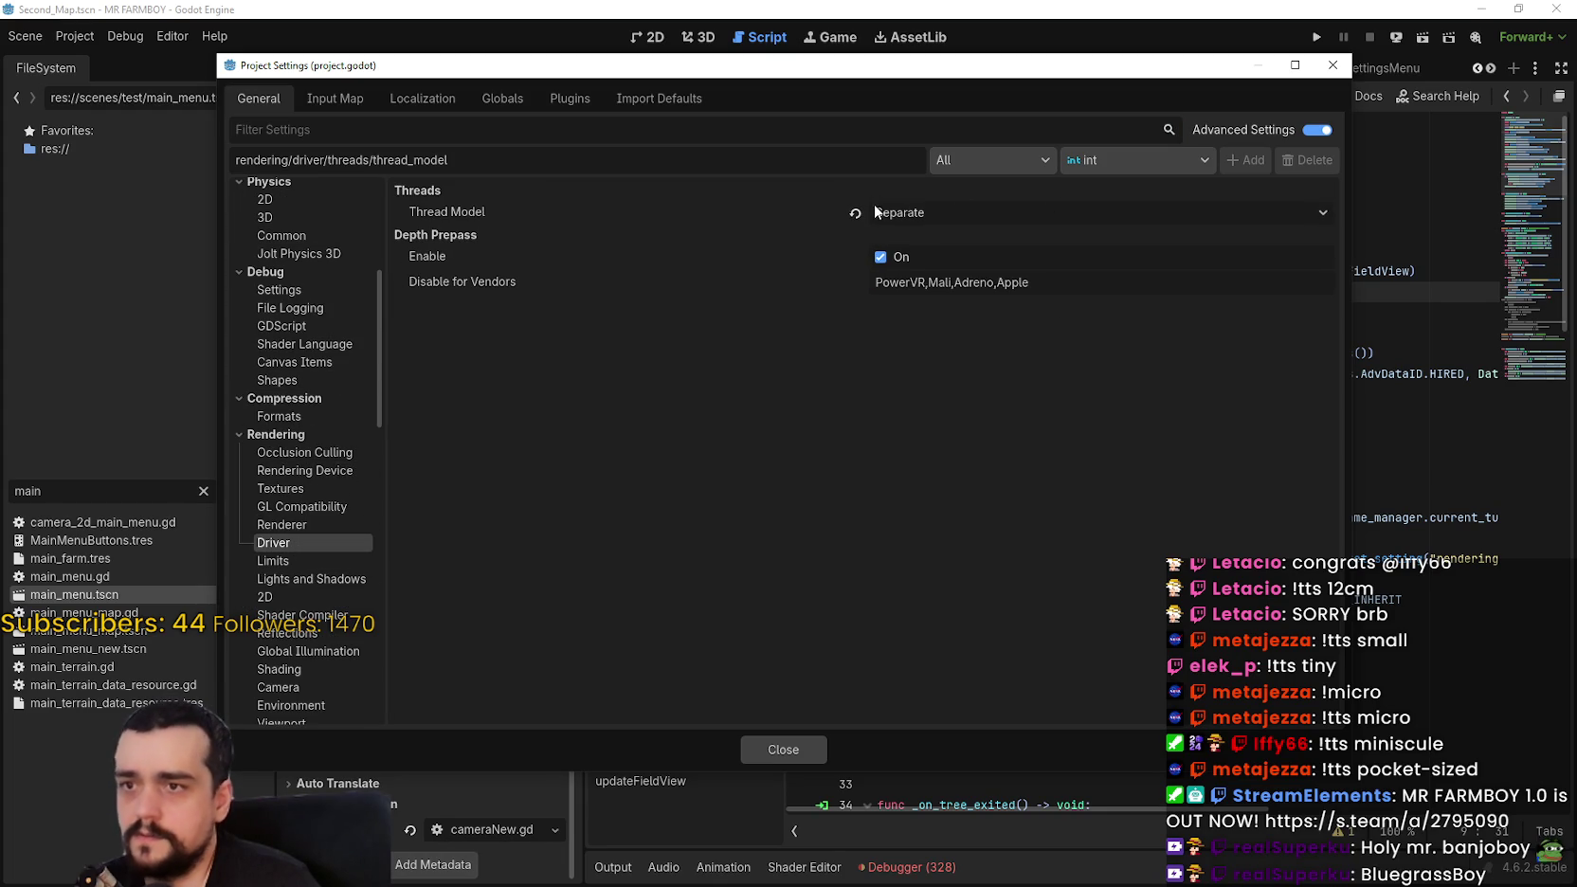
click(790, 744)
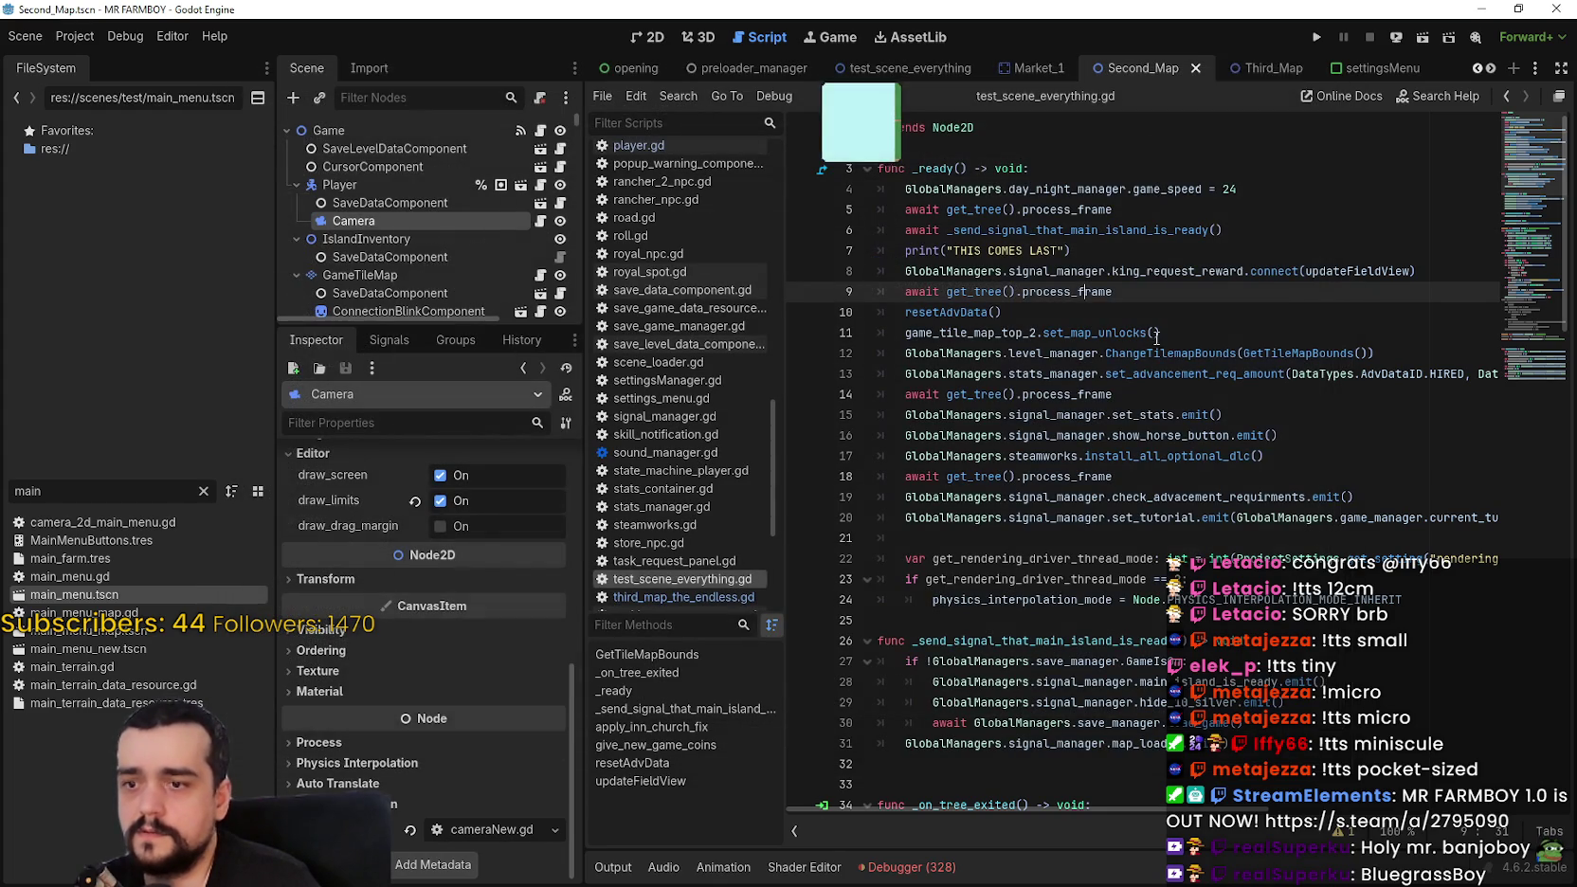
click(1309, 23)
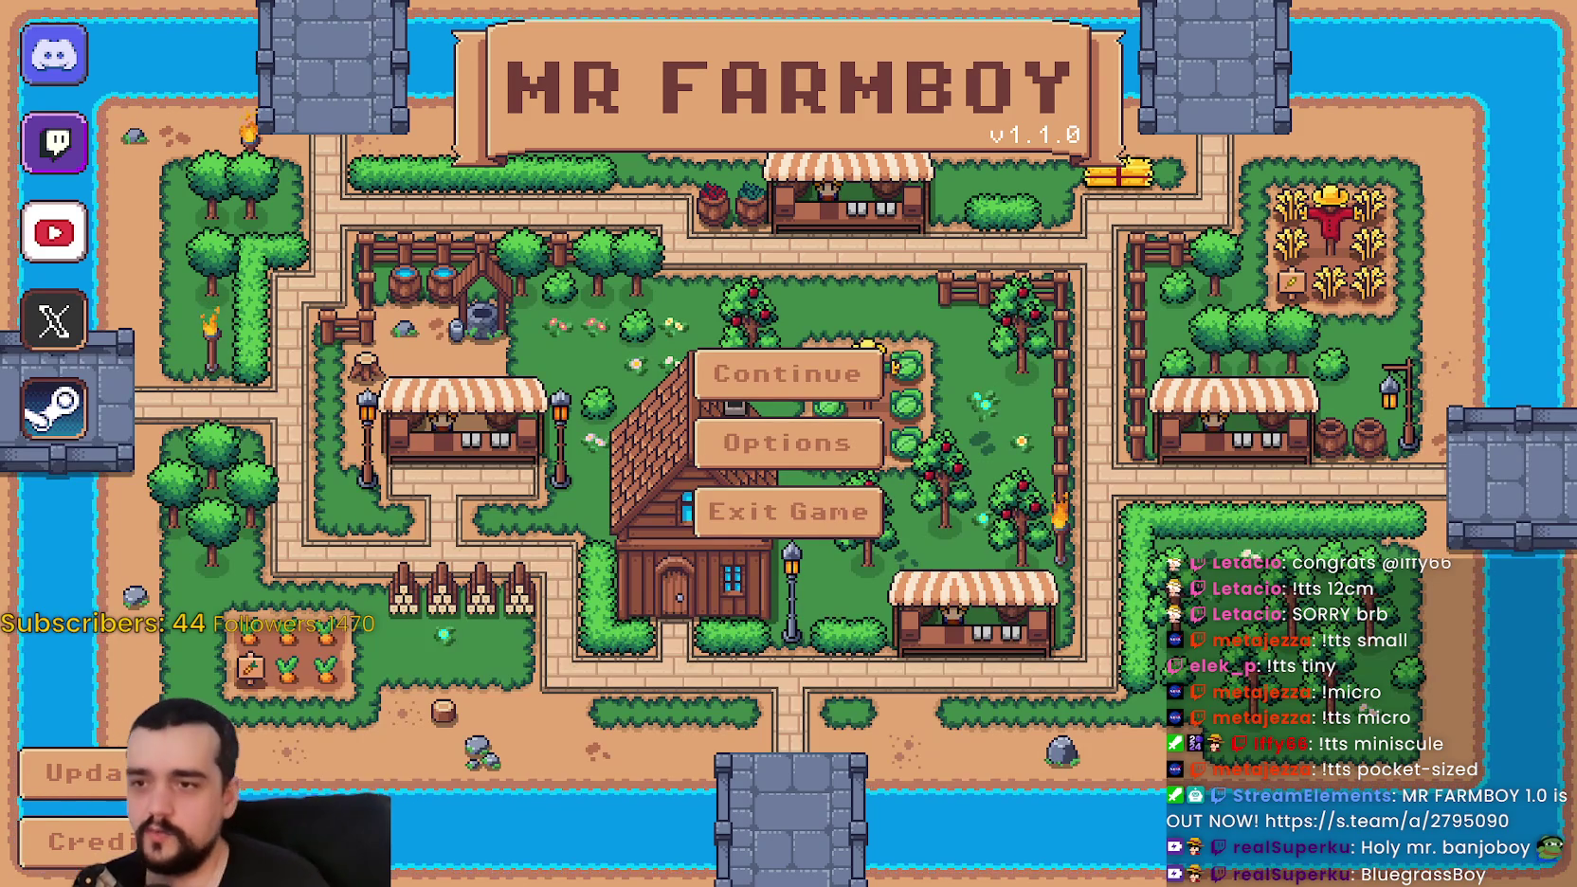
Step: Continue from the title screen and load Save 1
click(852, 372)
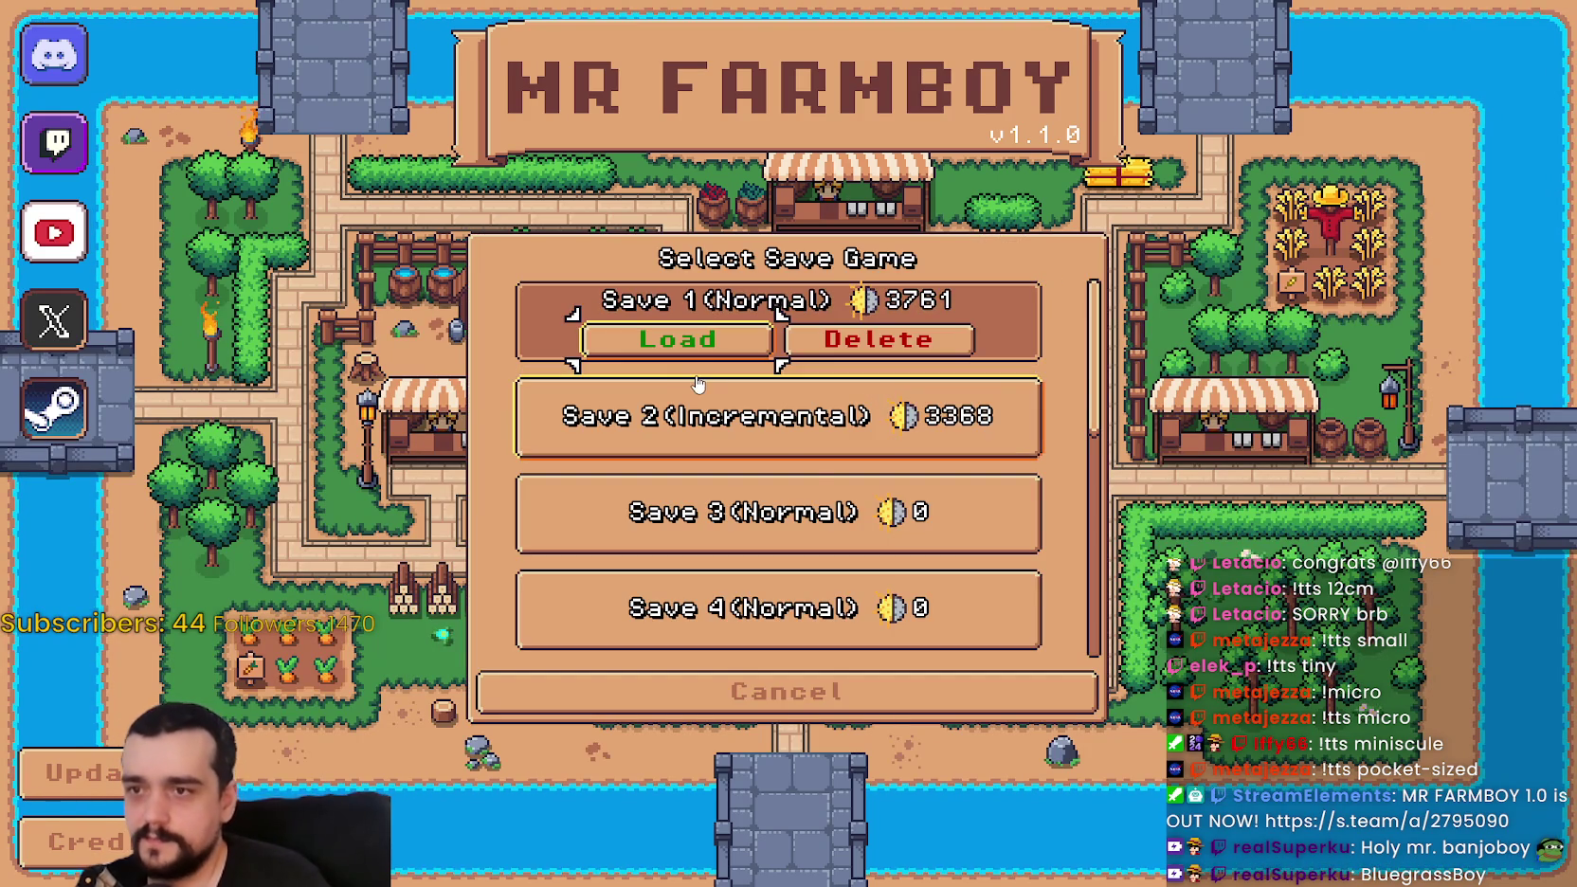
scroll(812, 466, down, 2)
scroll(748, 360, up, 2)
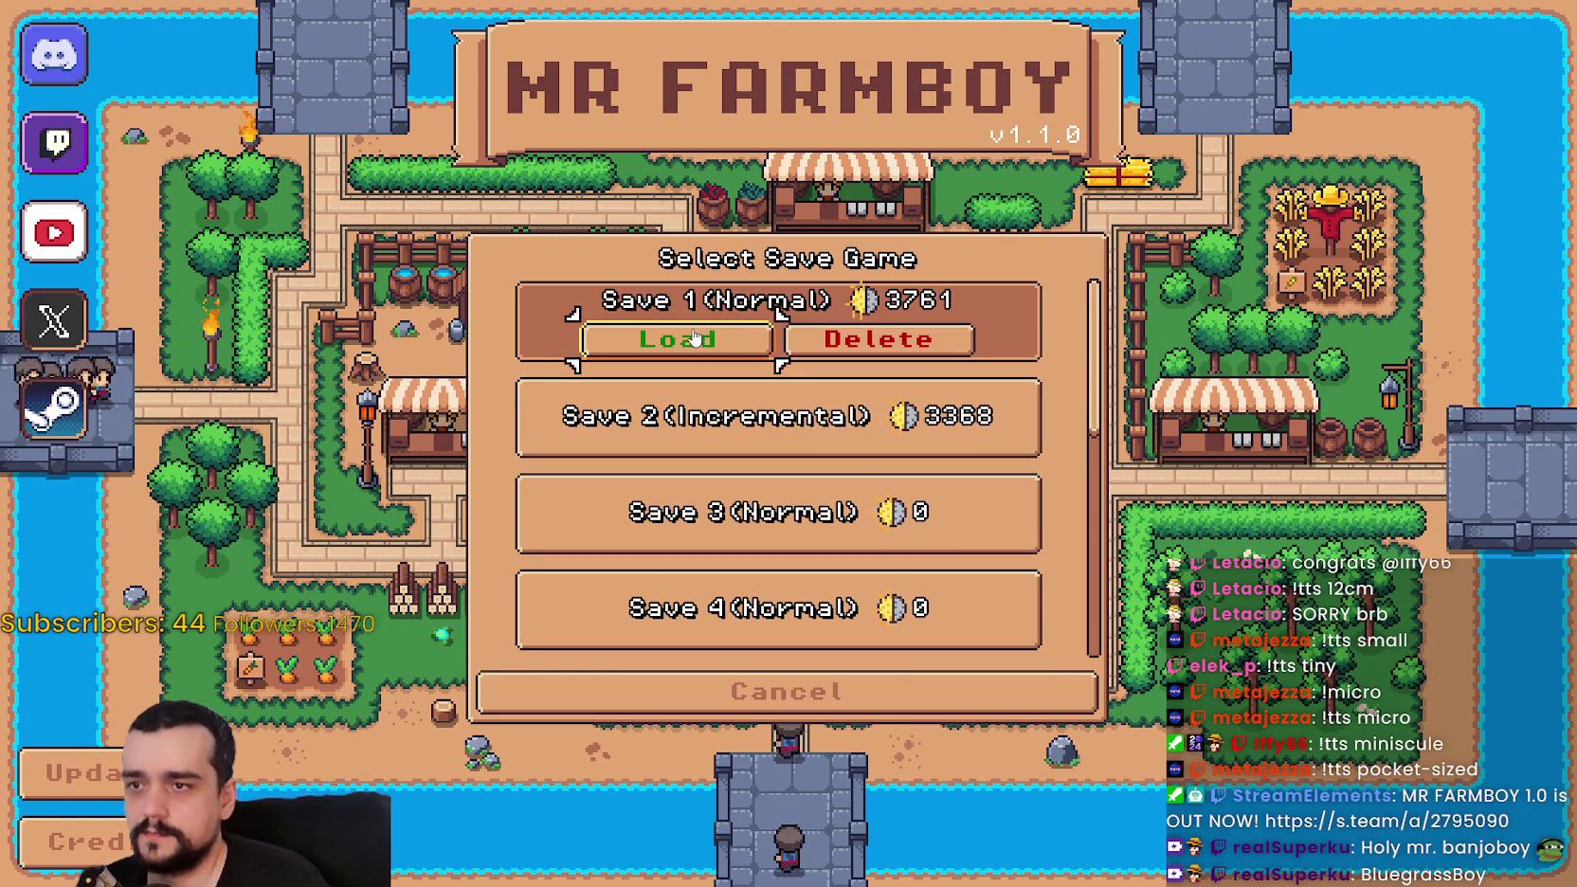
click(696, 342)
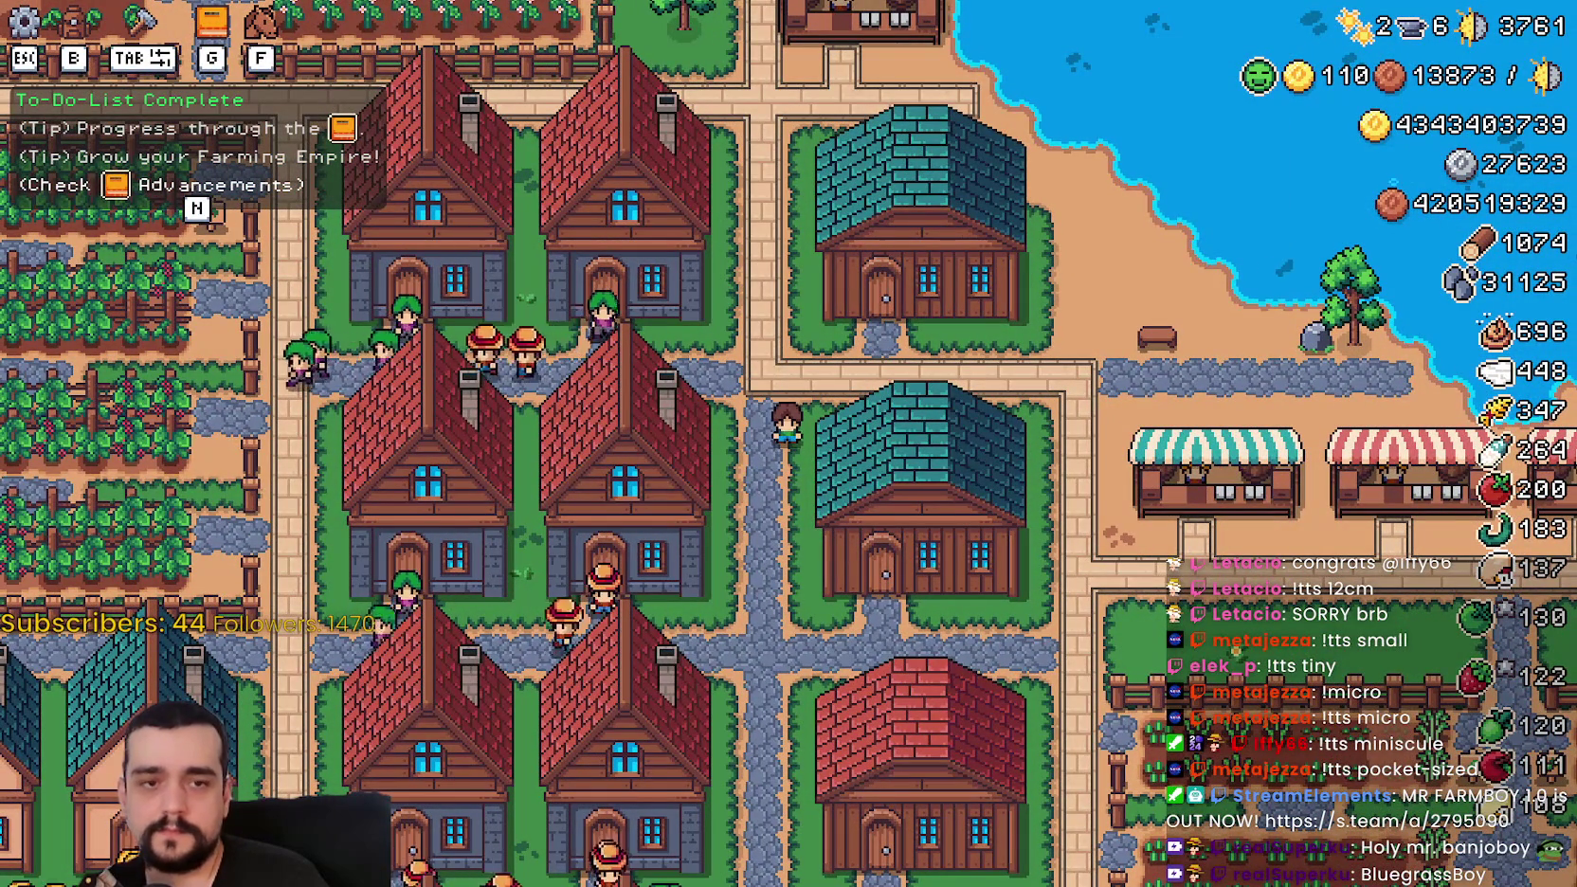
Step: Ride the horse from the village through the crop fields to the beach
key(a)
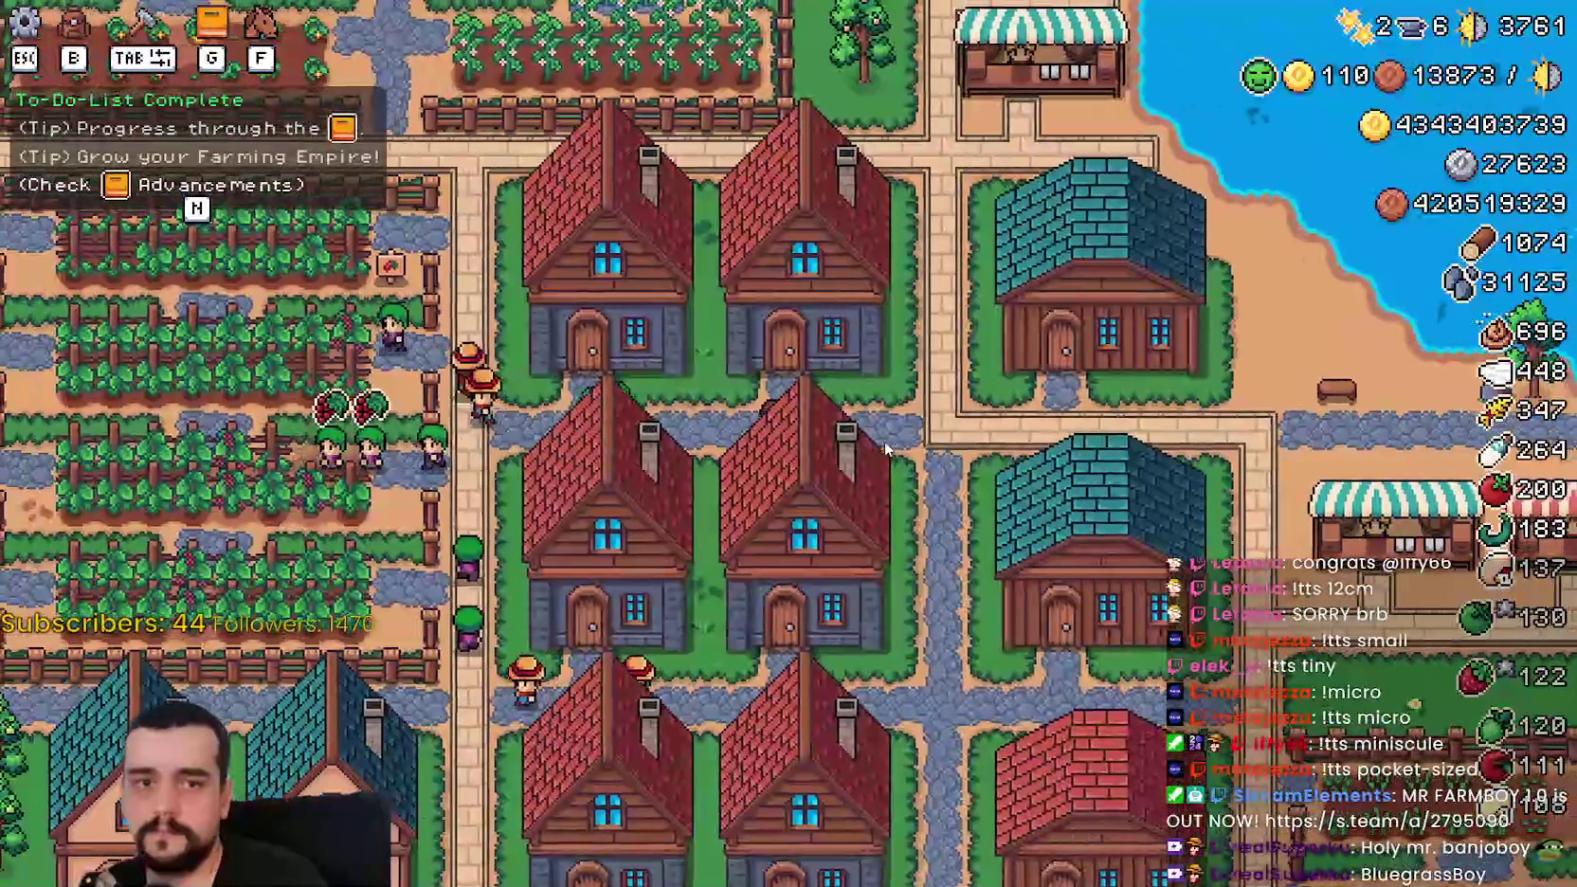
key(a)
key(w)
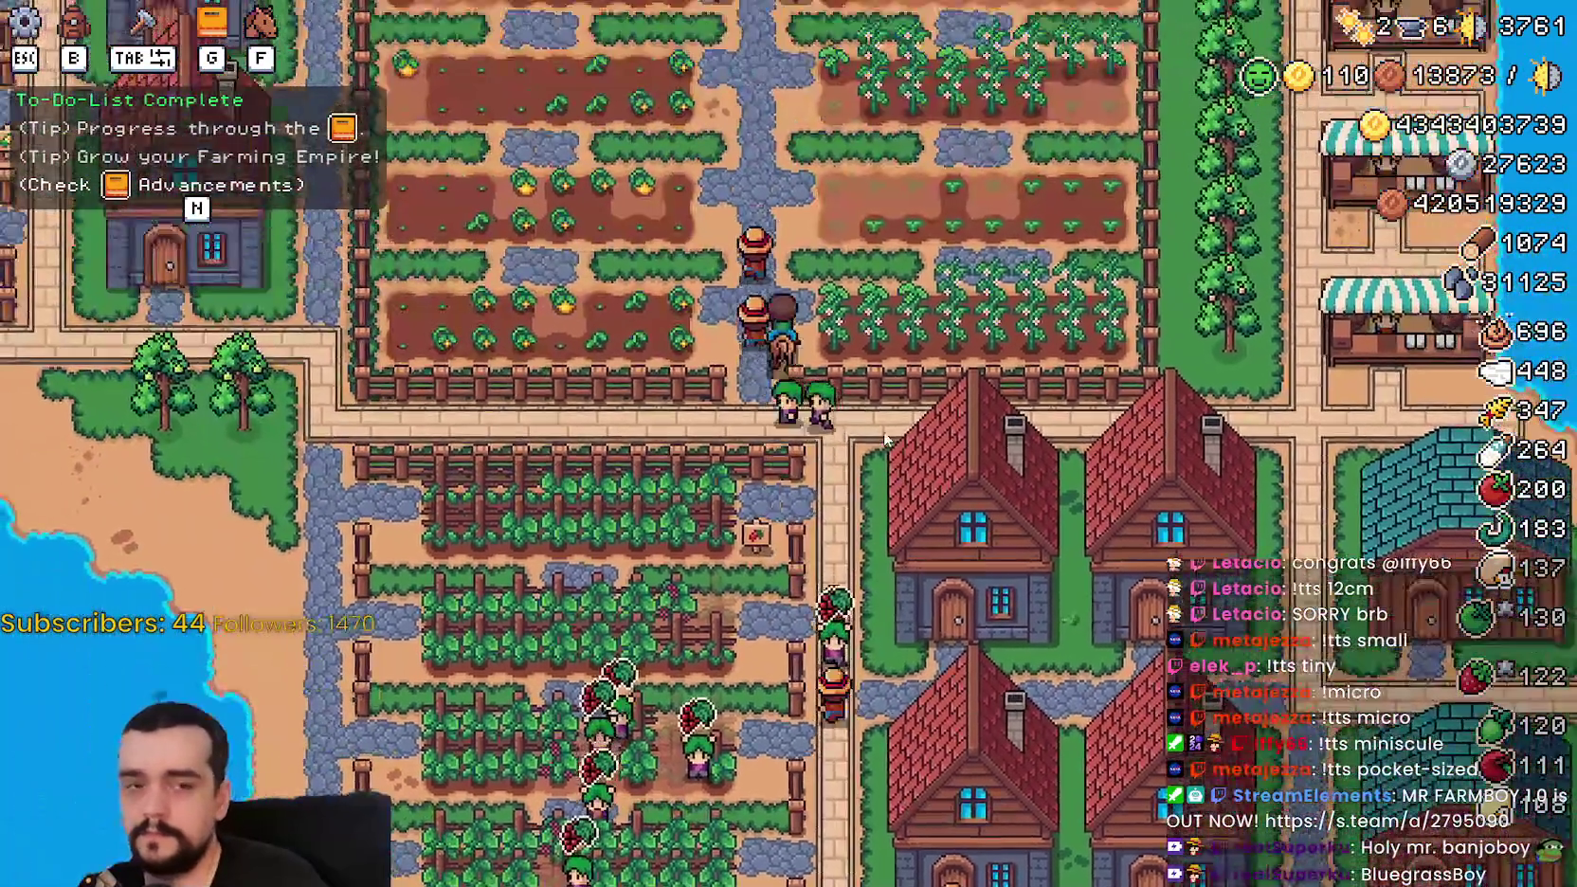
key(w)
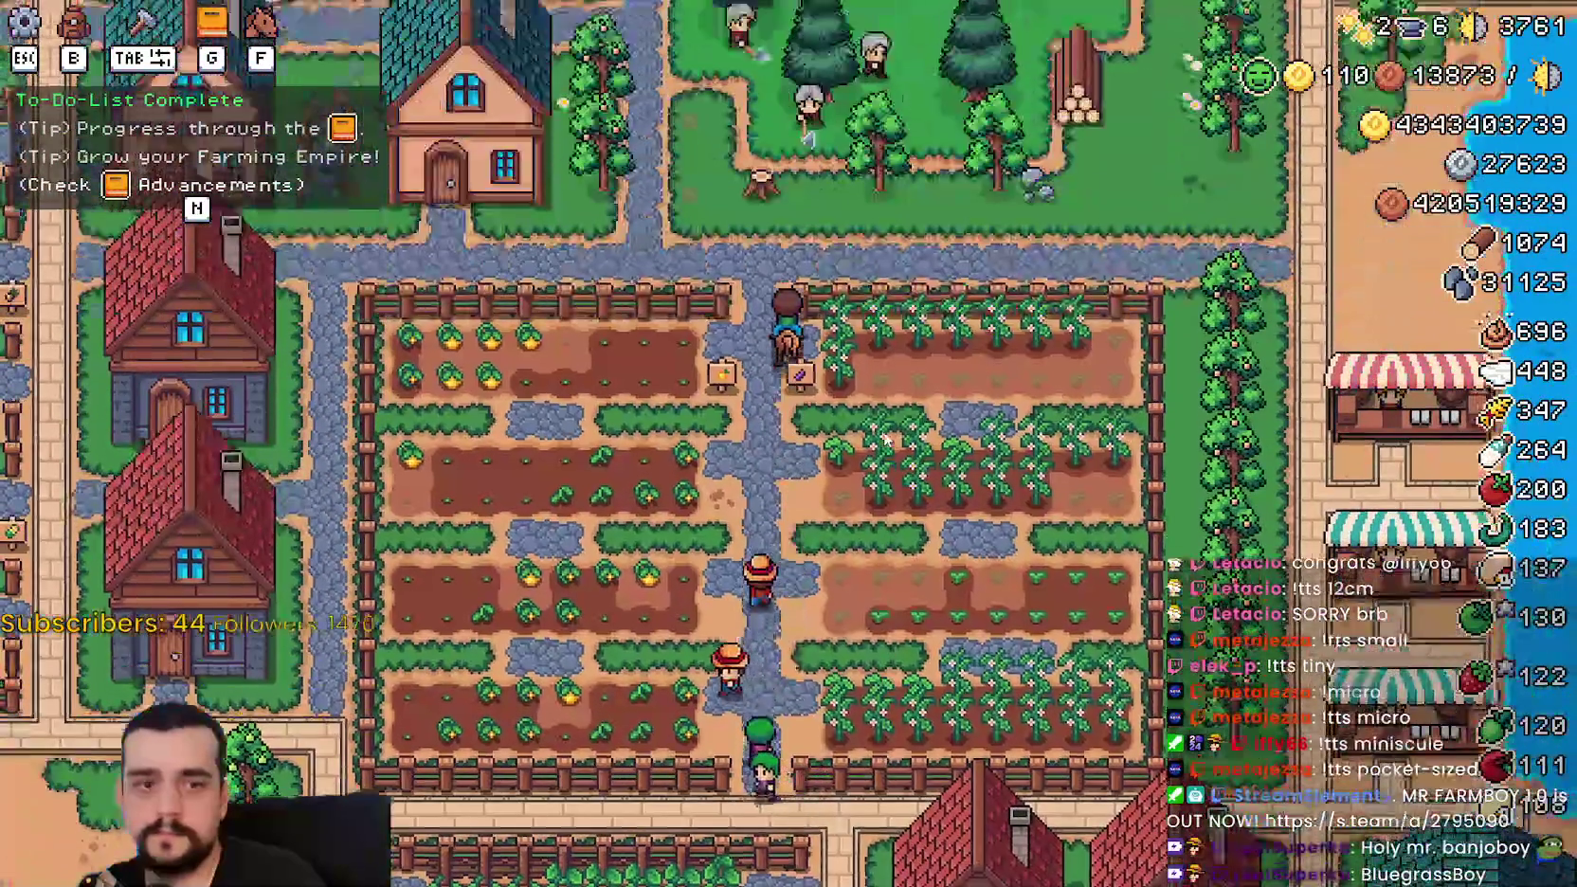
scroll(883, 437, down, 3)
scroll(883, 438, up, 2)
key(d)
key(s)
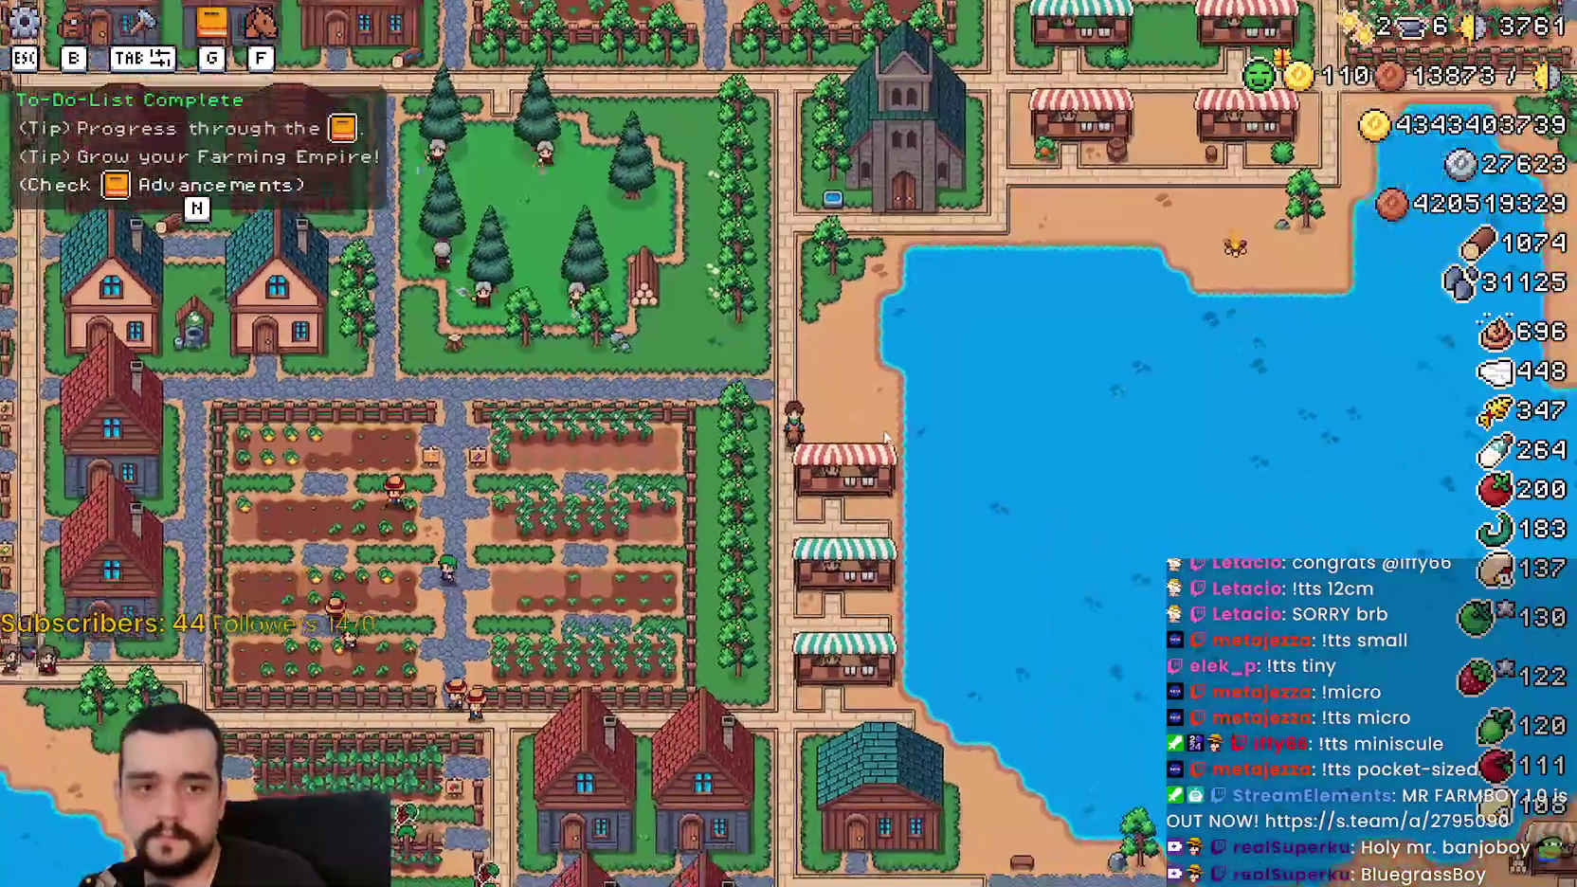
scroll(883, 434, up, 3)
key(d)
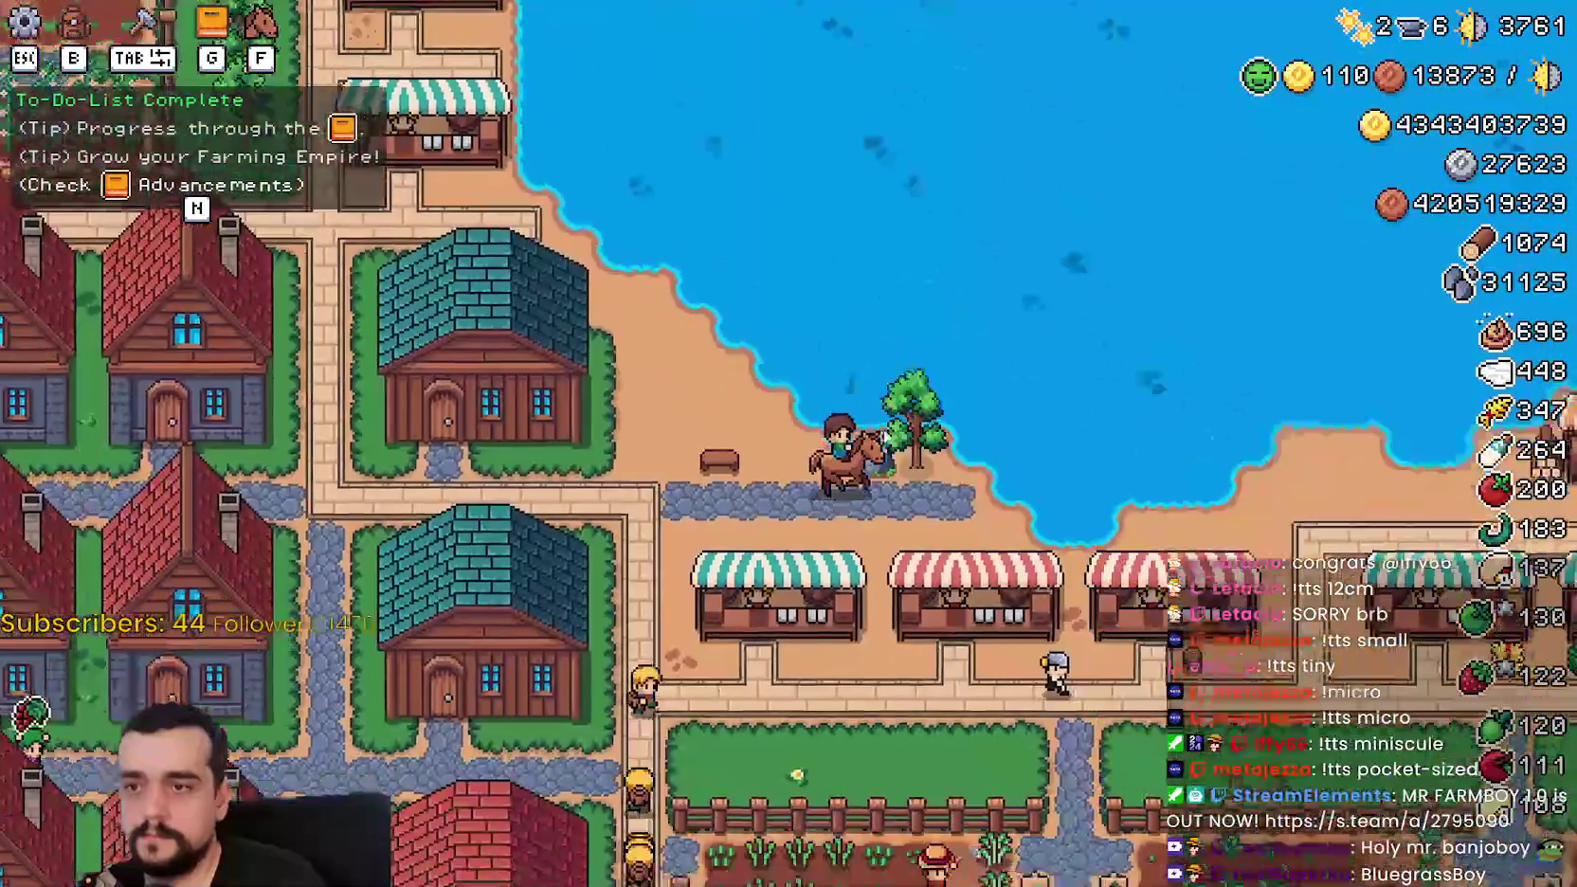
key(s)
Step: Ride back through the village toward the market stalls, then pause and return to the editor
key(w)
key(d)
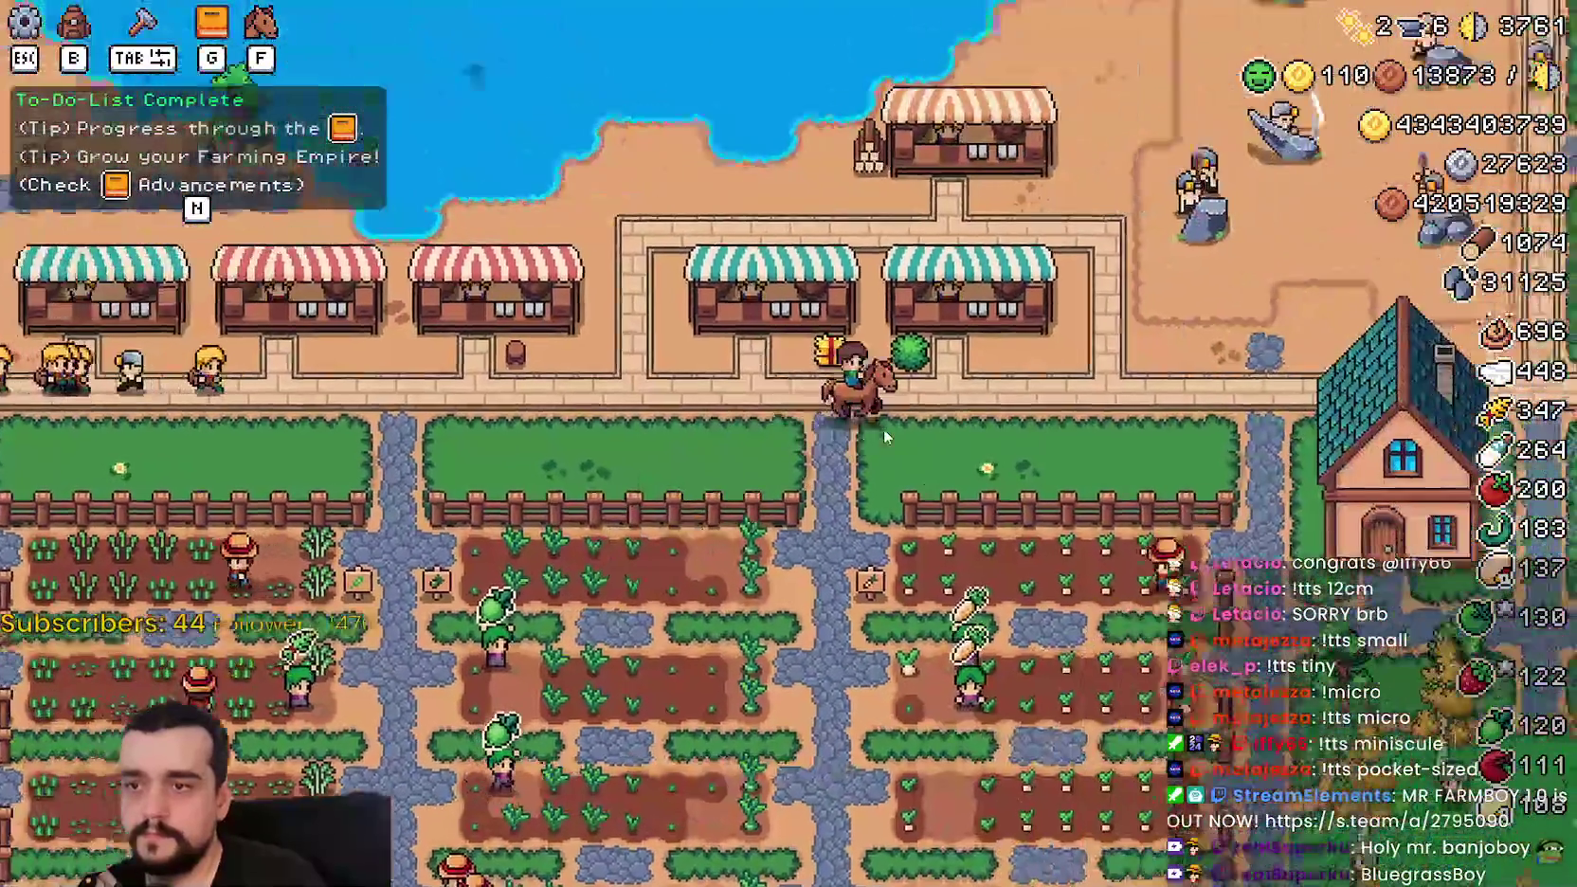
key(w)
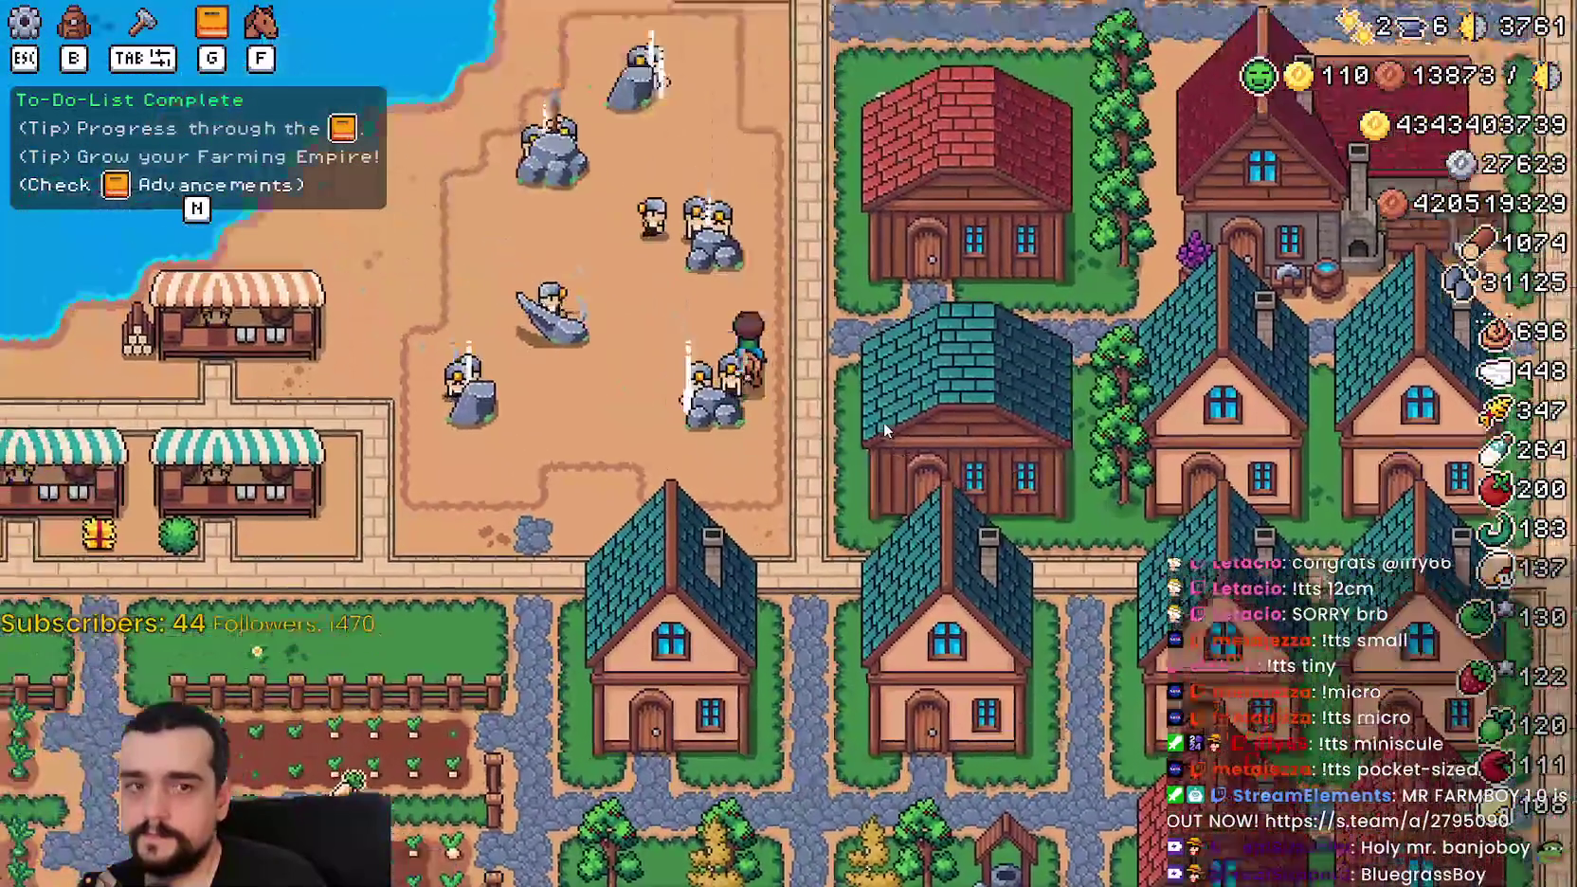
key(d)
key(w)
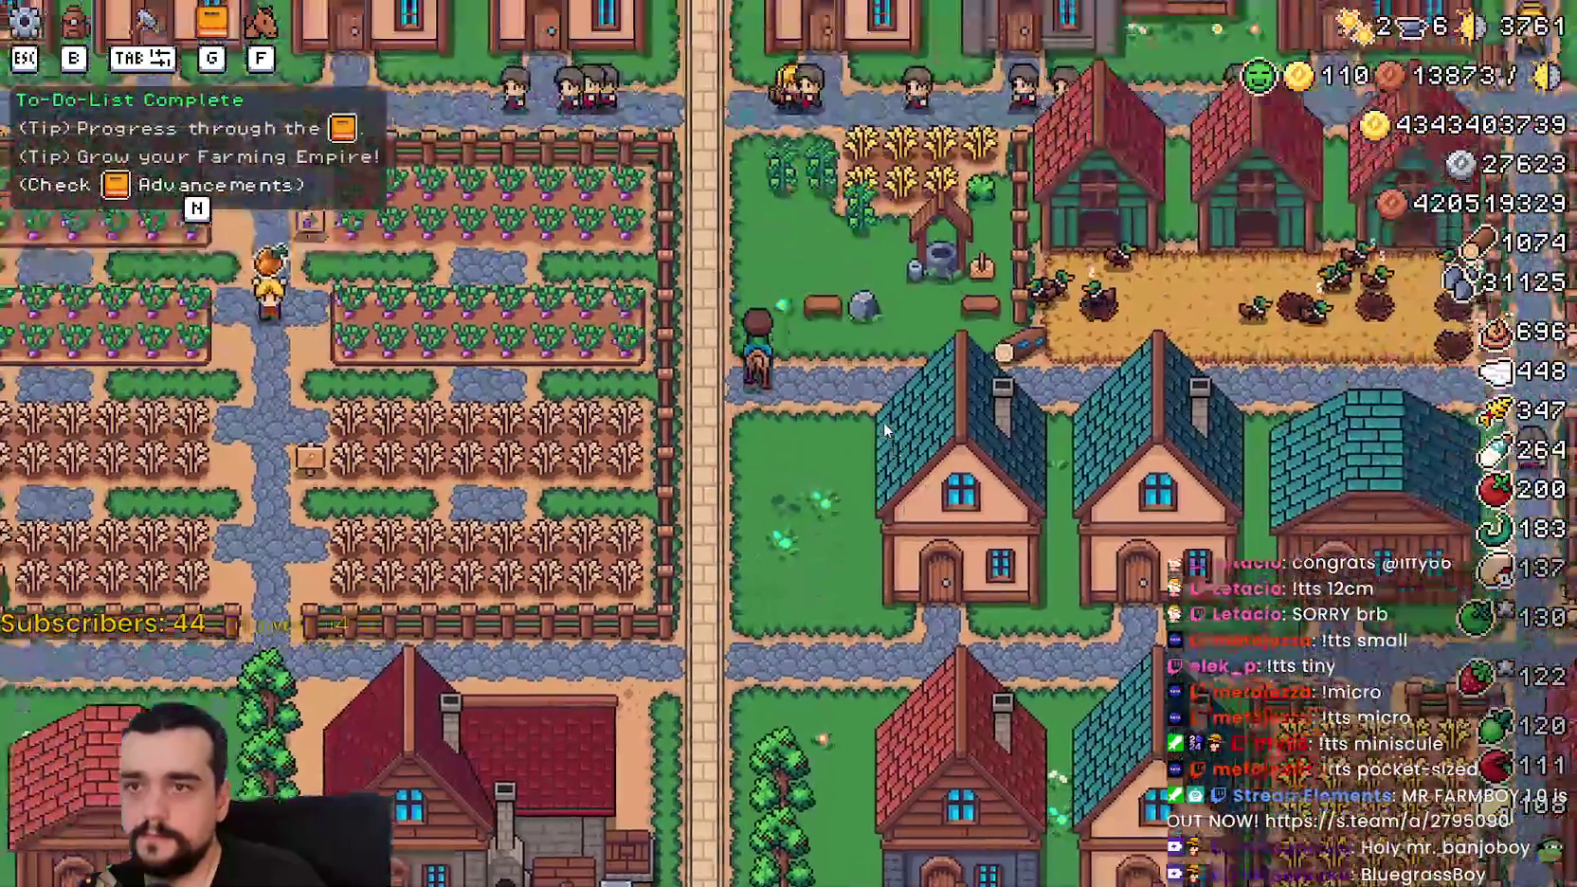
key(w)
key(a)
key(Escape)
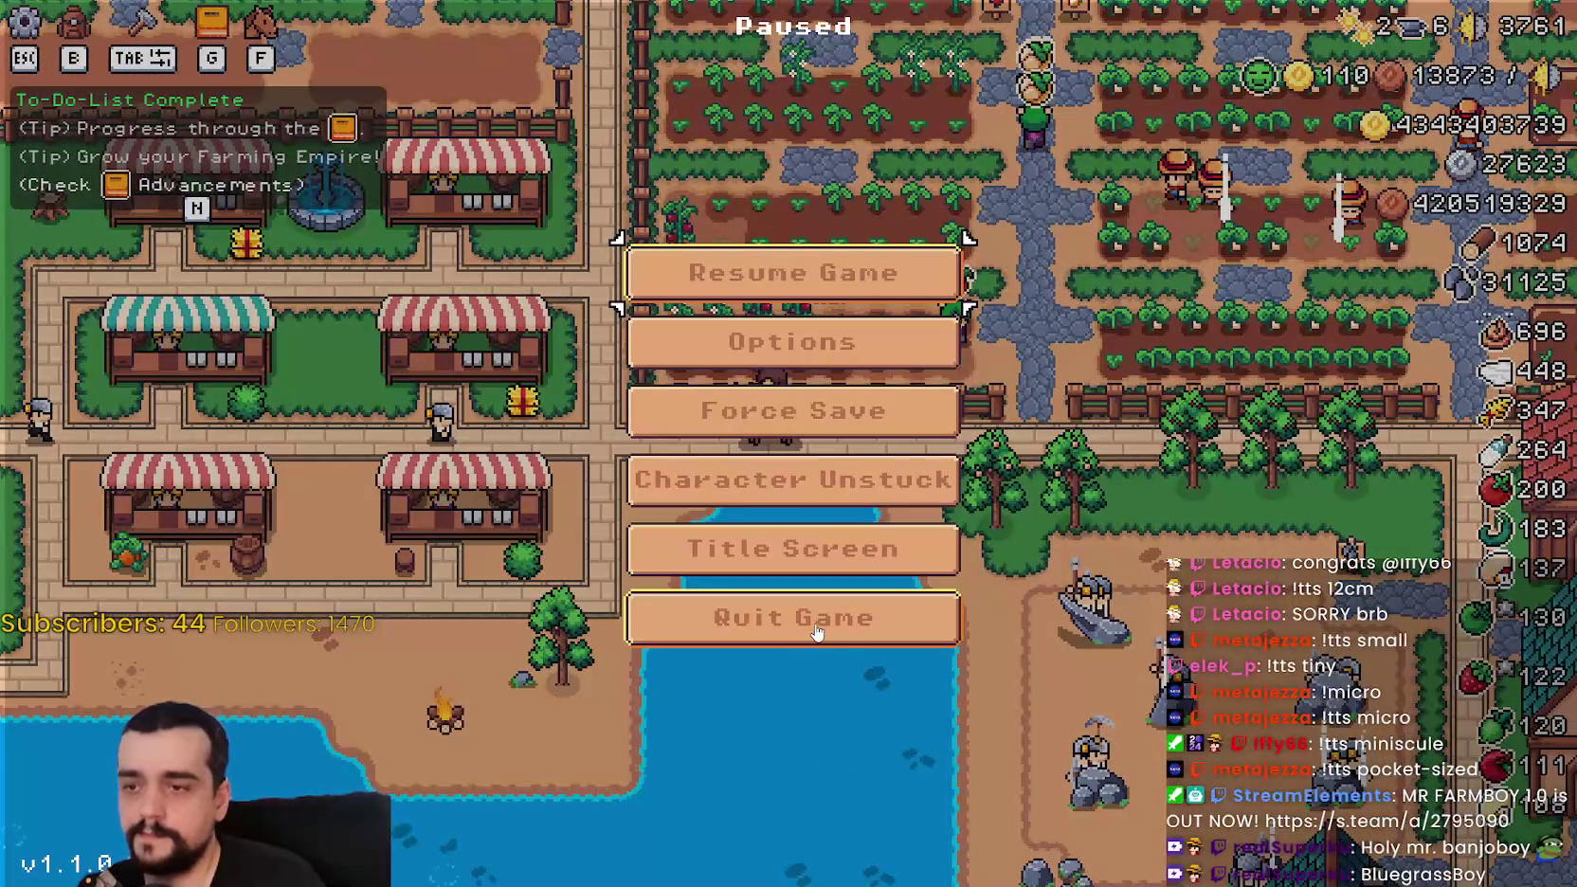
key(alt+Tab)
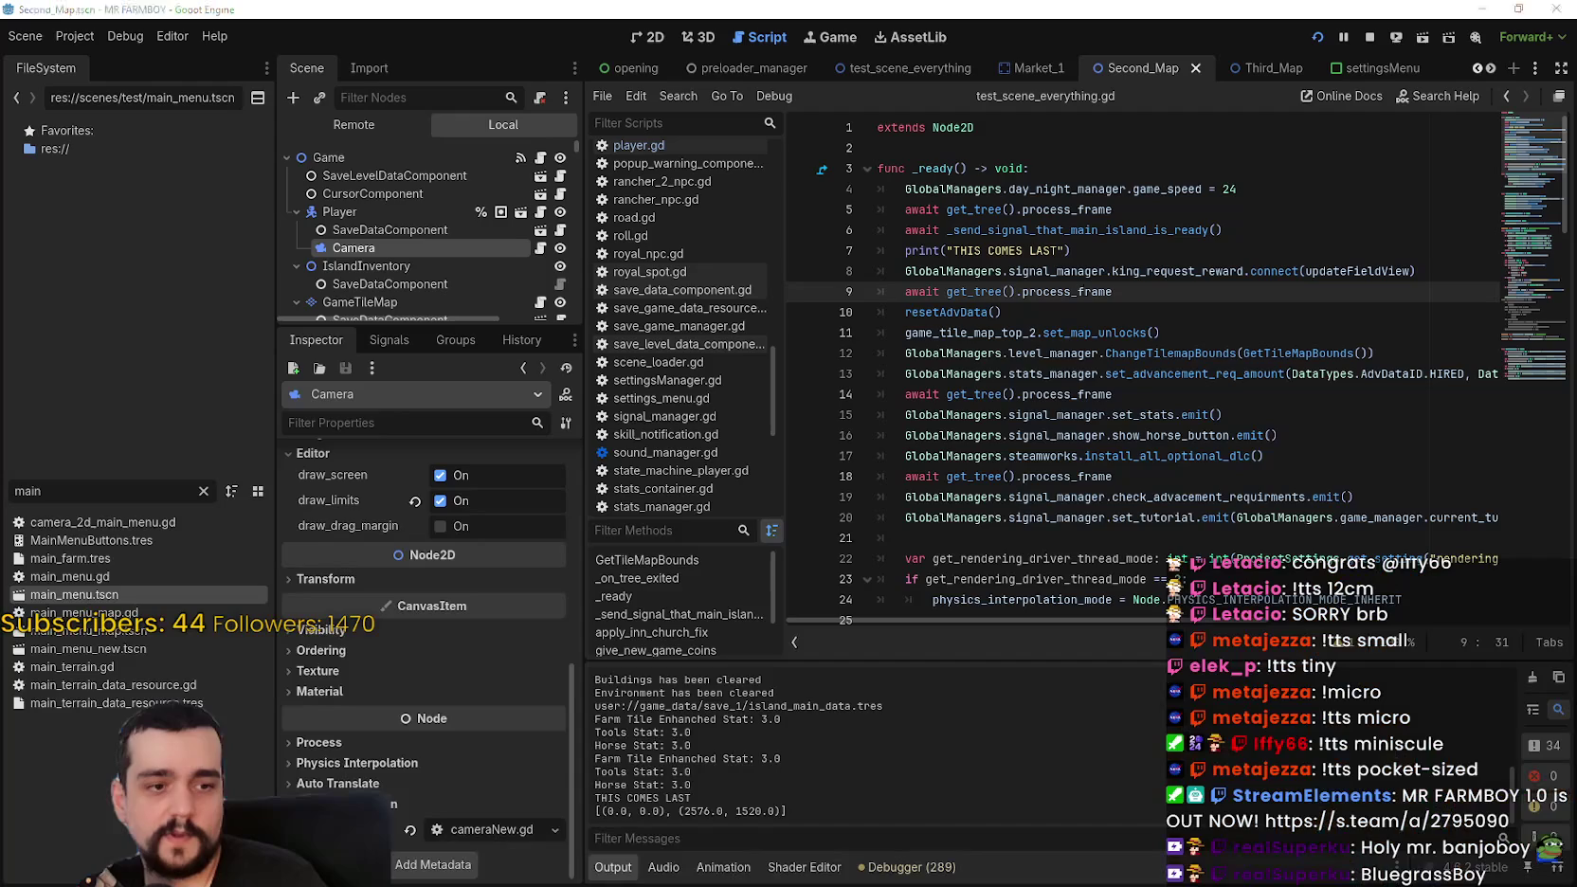
Step: Check the performance monitors, resume the game, ride north, west and south, then pause
click(879, 877)
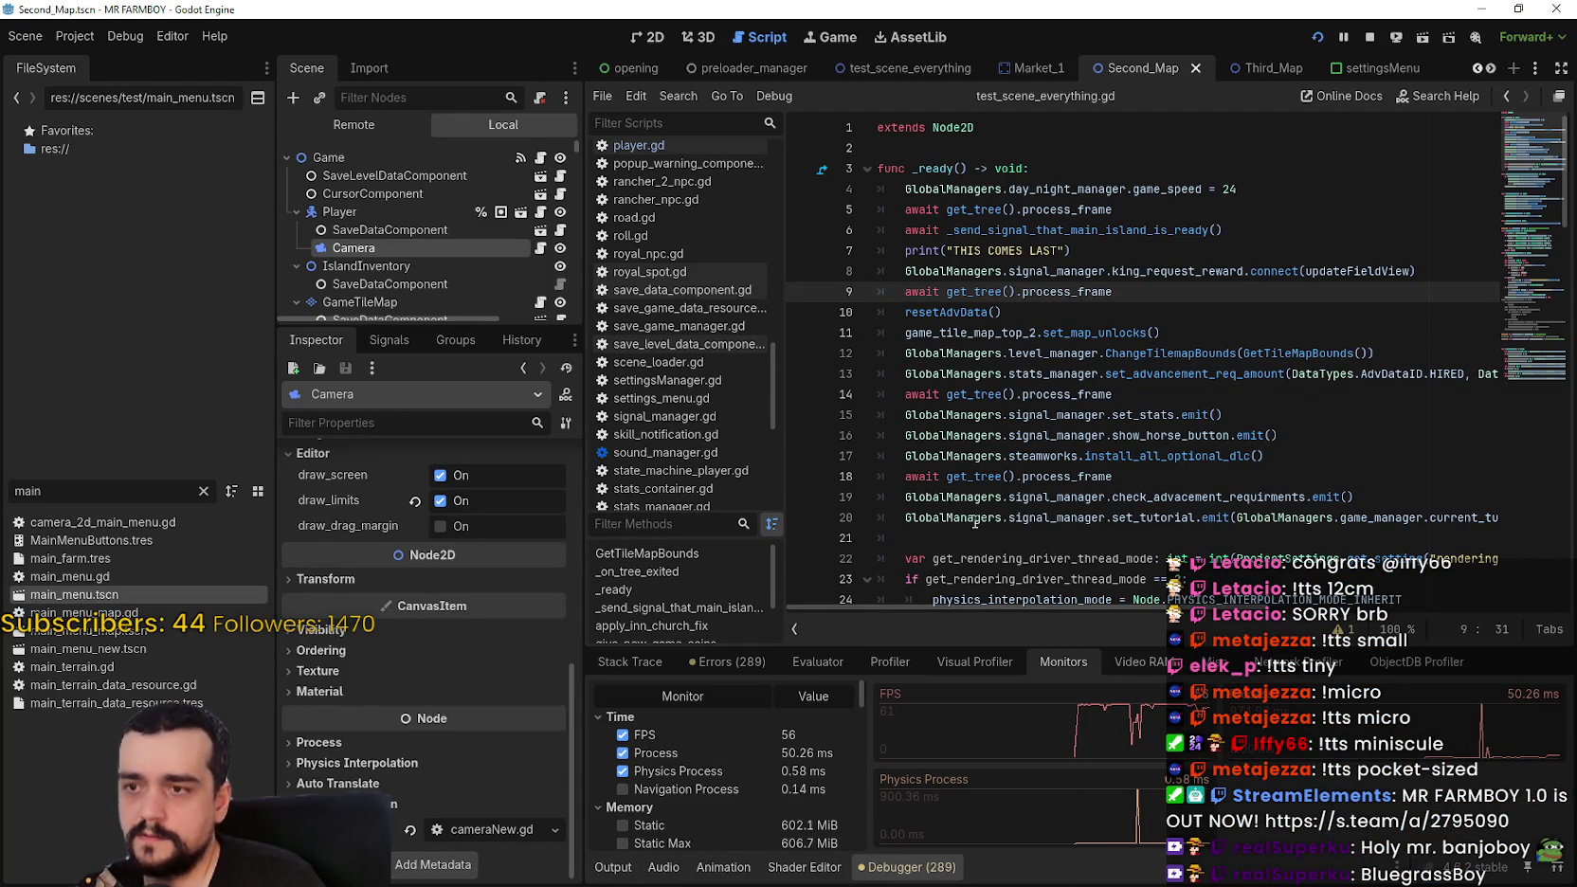
key(alt+Tab)
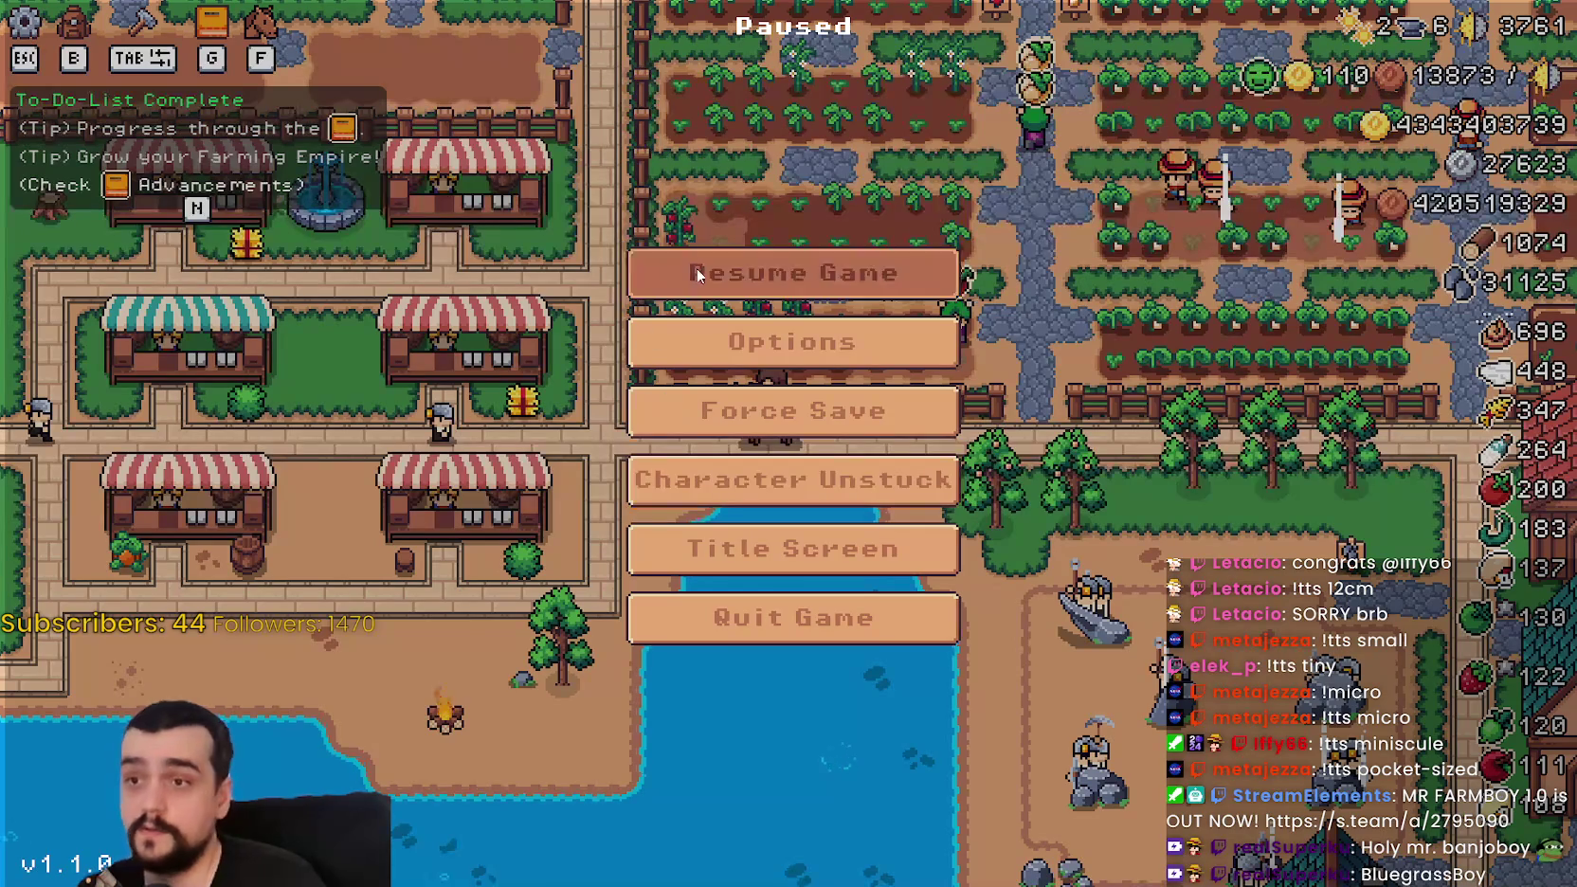
key(Escape)
key(w)
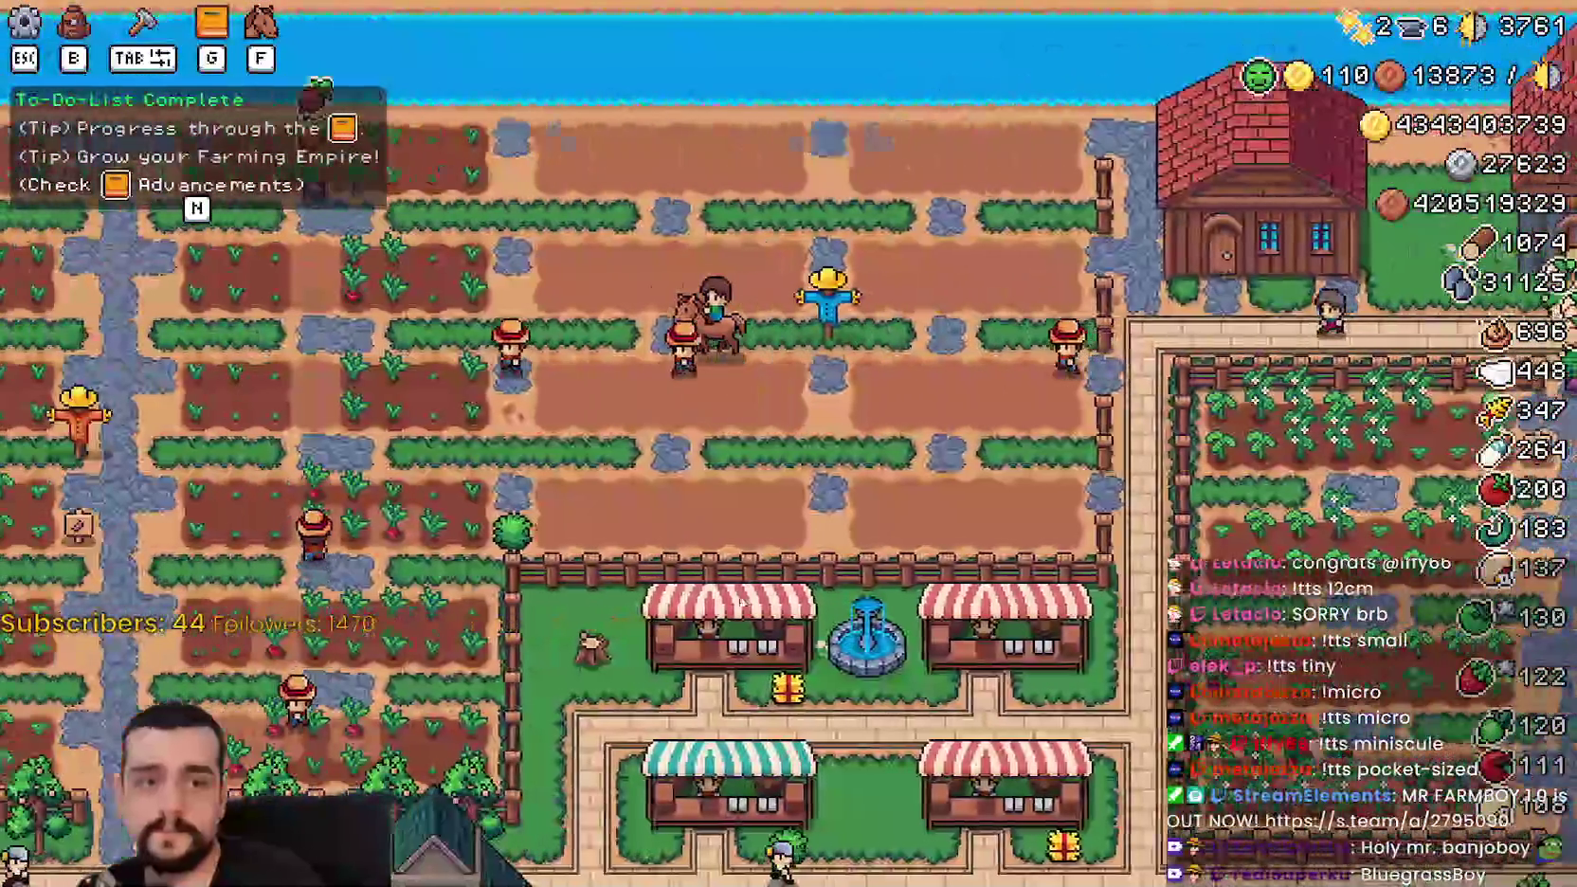
key(a)
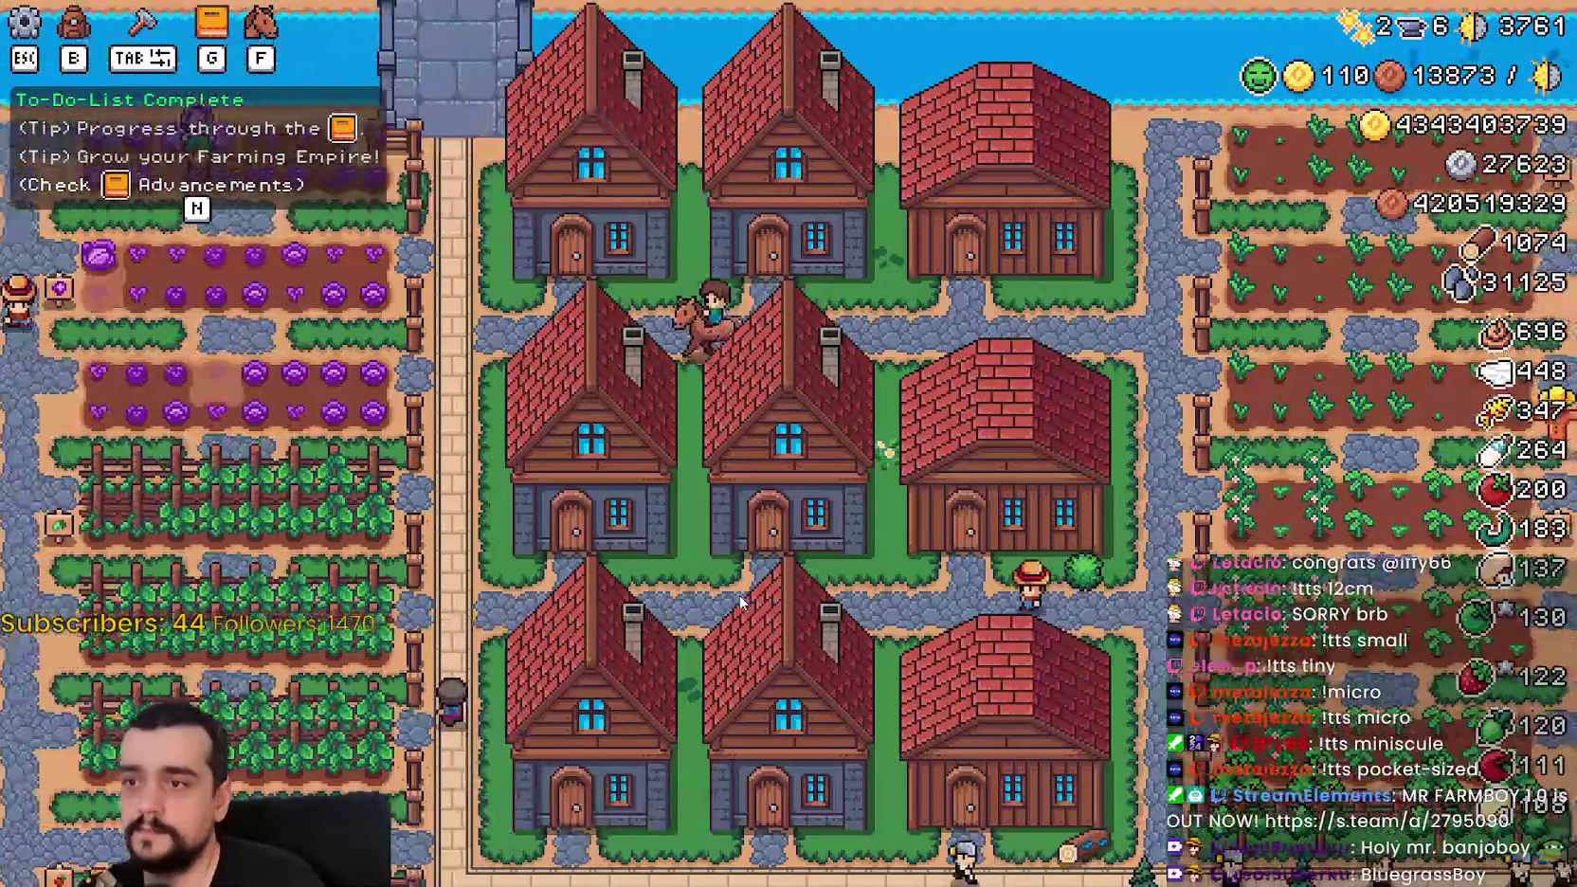
key(s)
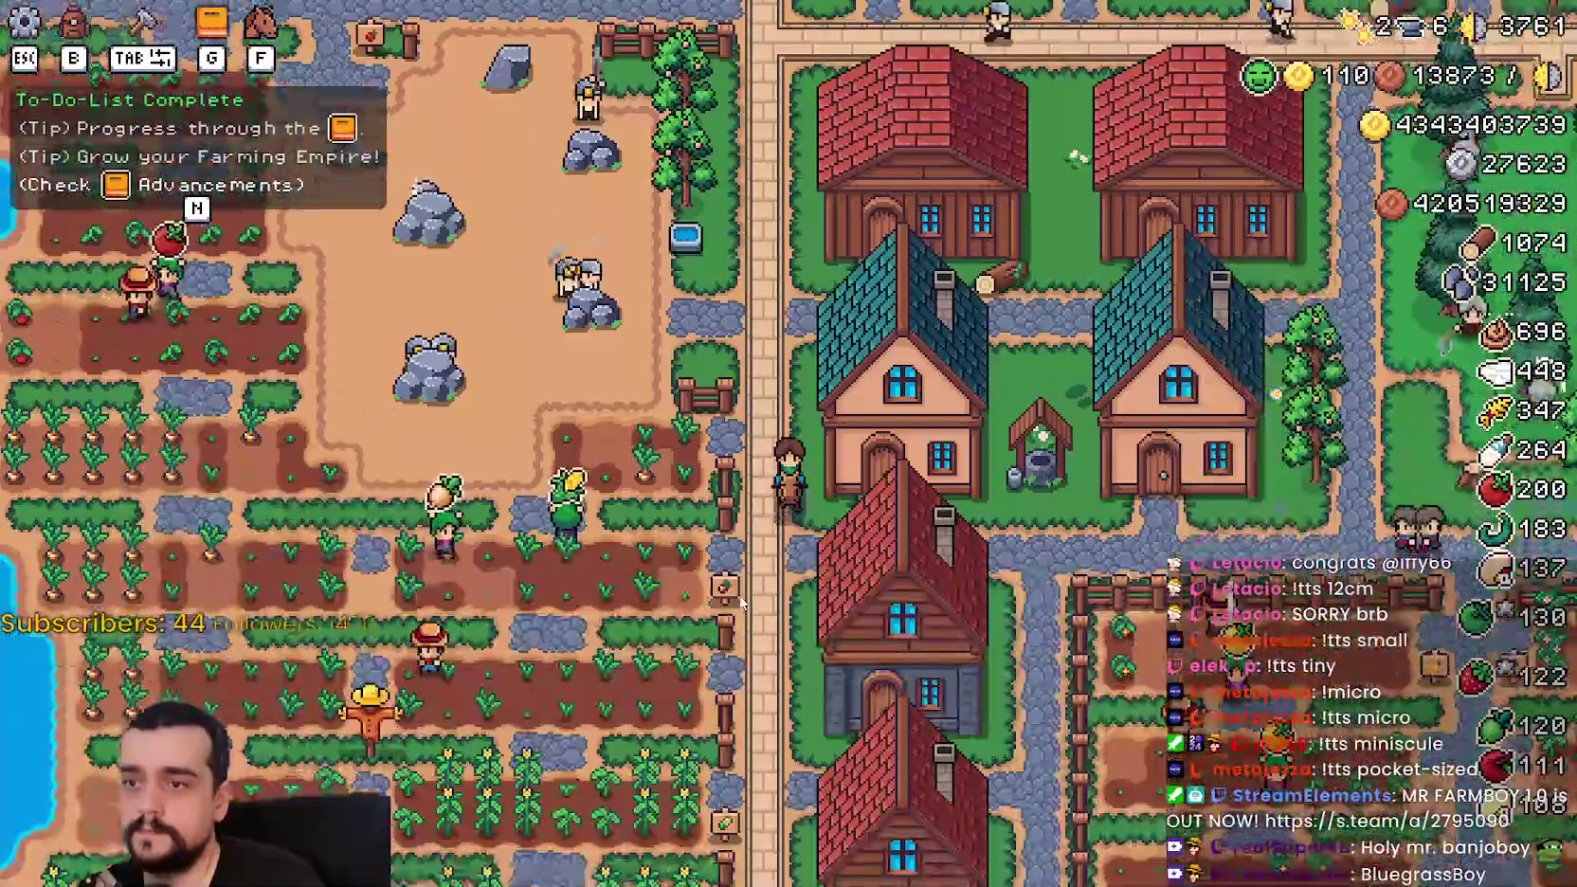
scroll(733, 597, down, 5)
scroll(733, 598, up, 8)
key(Escape)
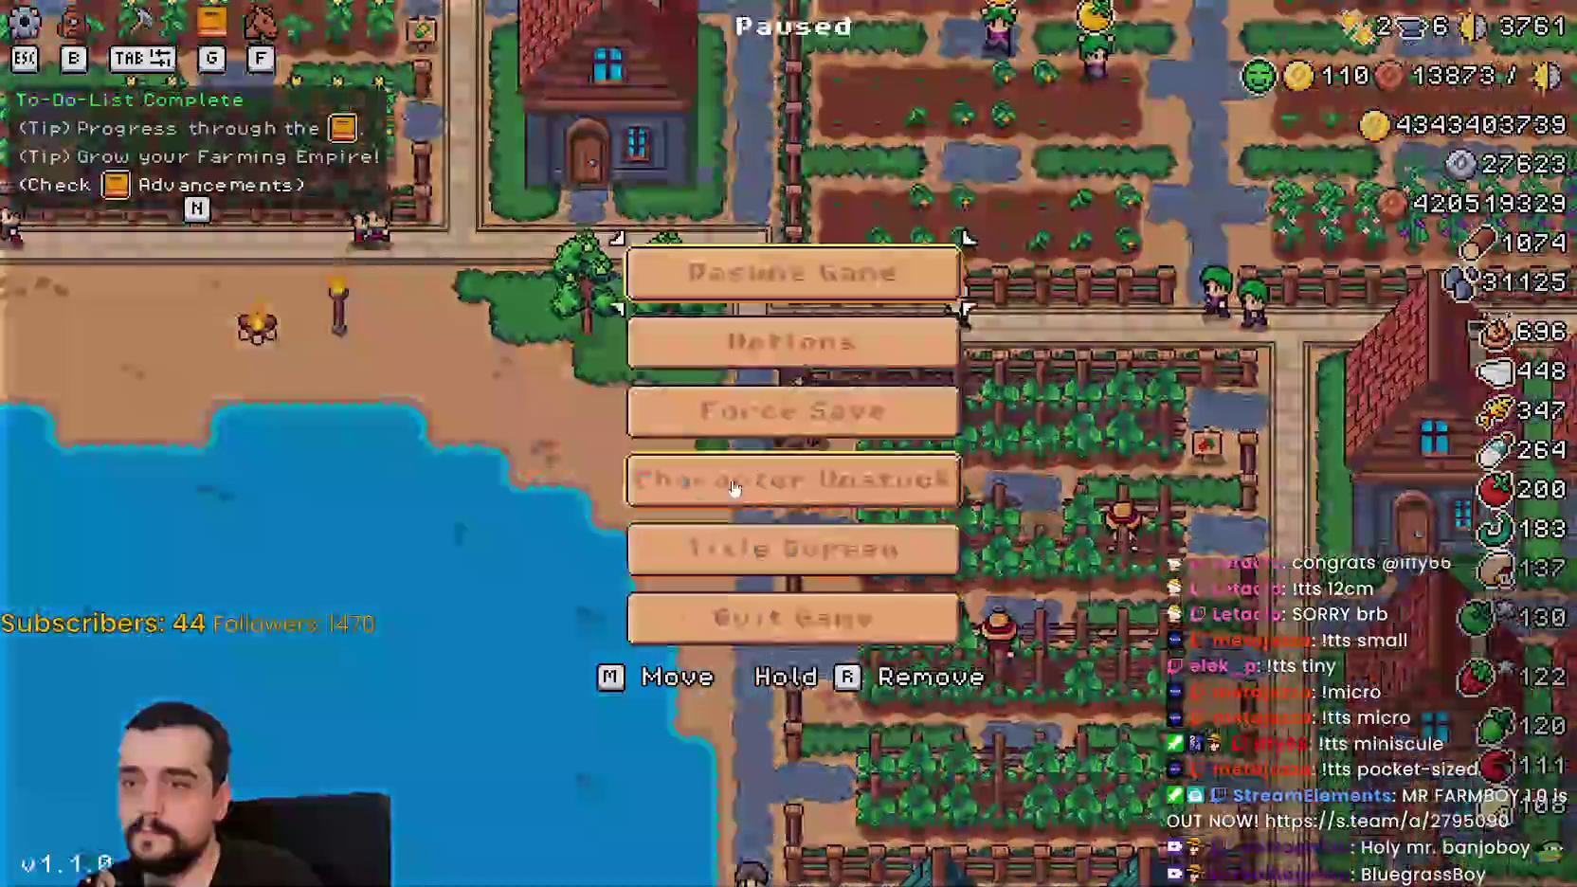
Step: Return to the title screen and load Save 8 from the saved games
click(792, 548)
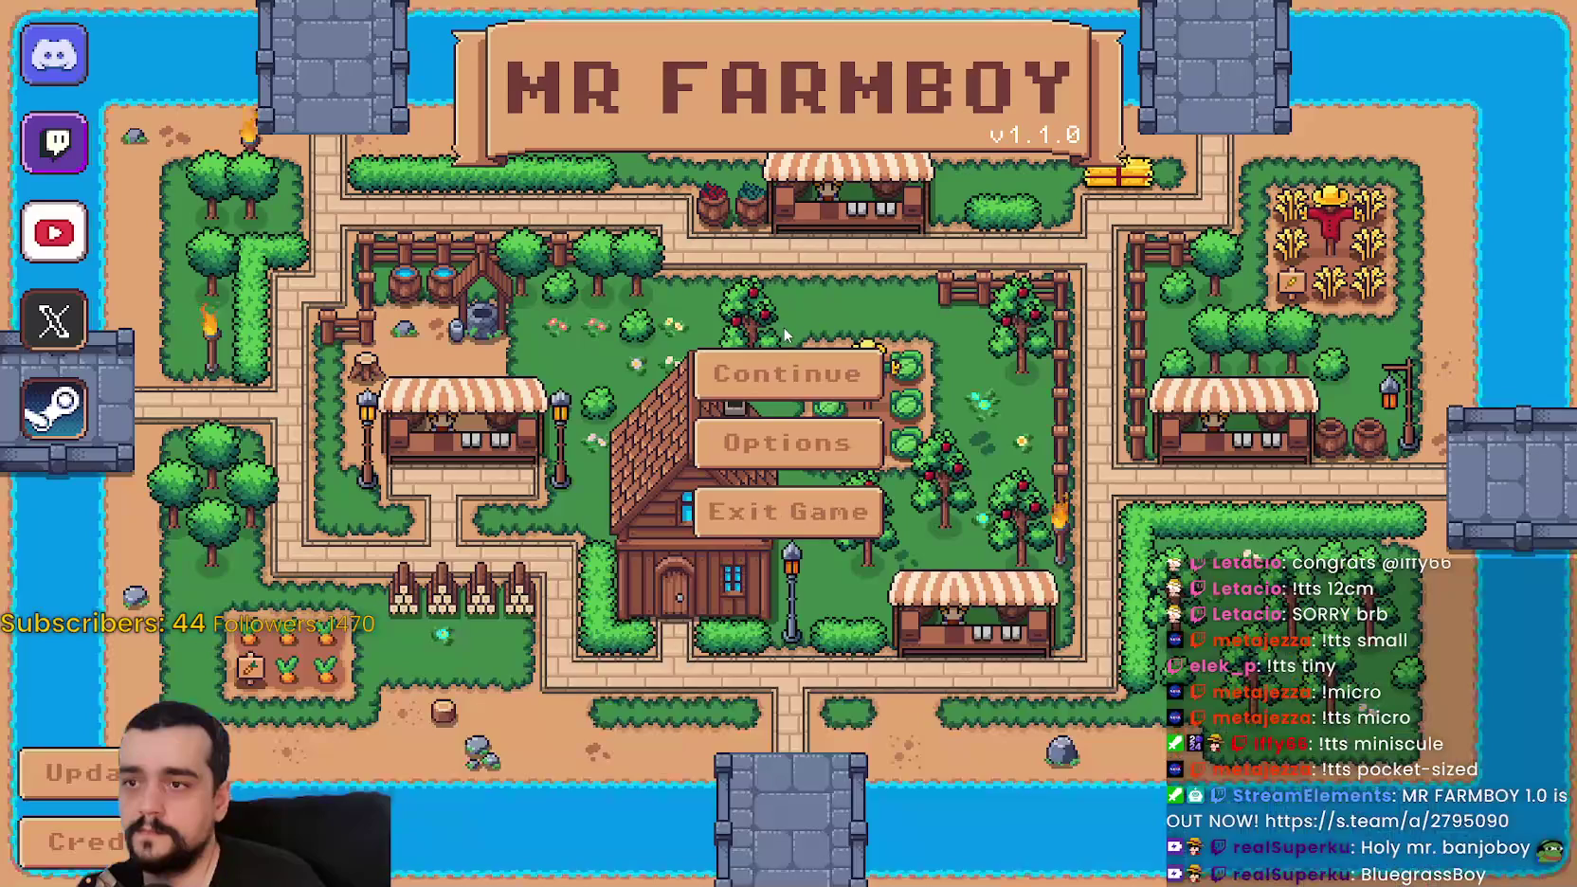
click(782, 369)
scroll(836, 423, down, 6)
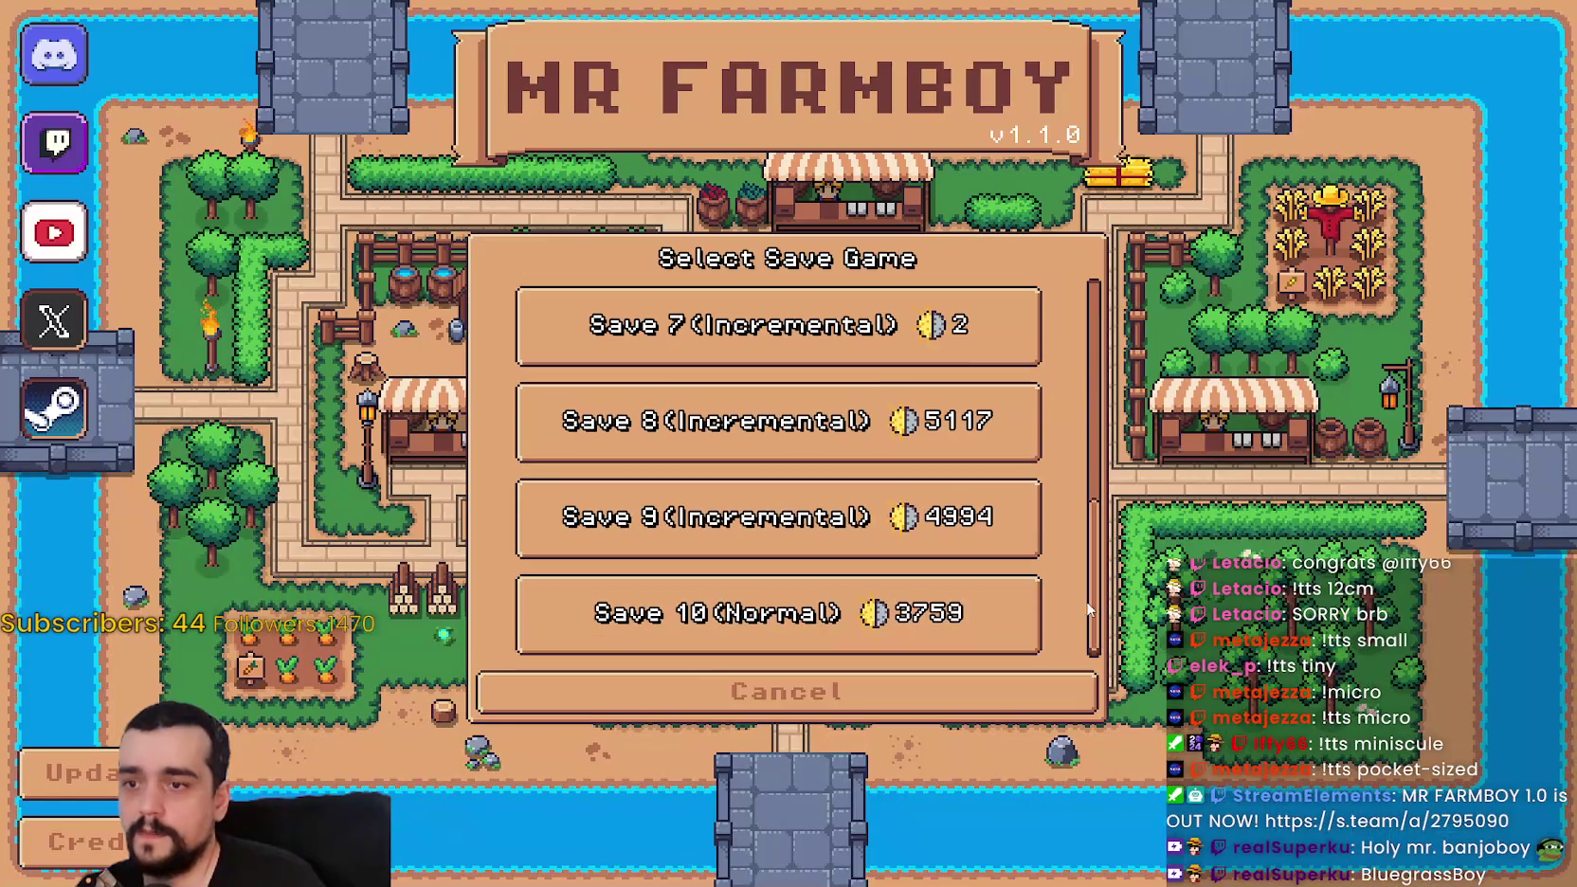
click(836, 424)
click(616, 439)
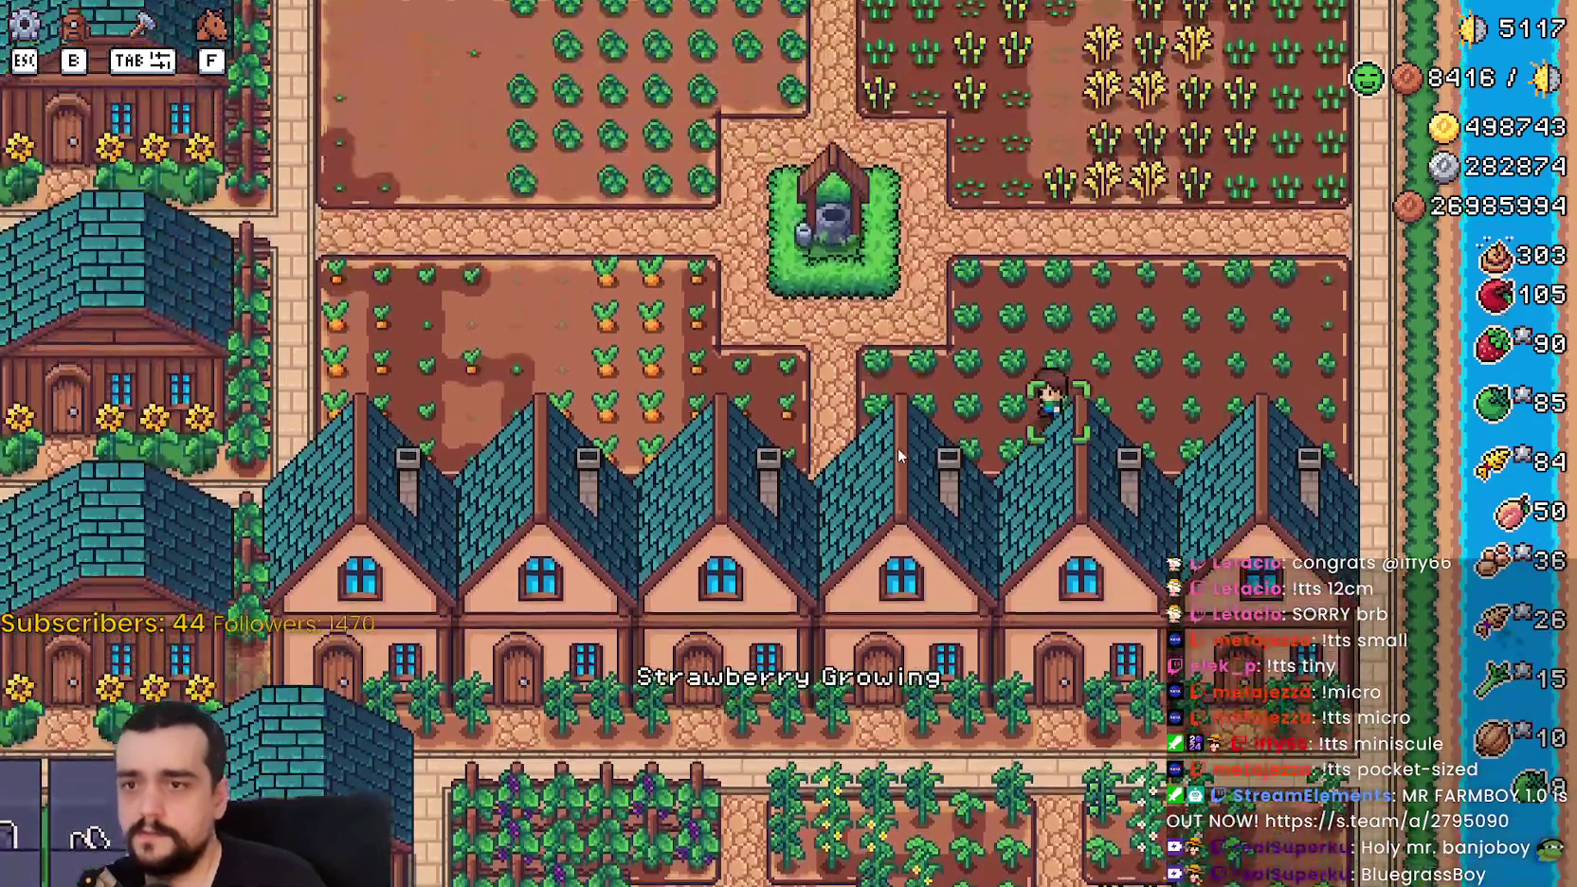
Step: Walk into the housing rows, mount the horse, and ride west to the pumpkin plot
key(w)
key(a)
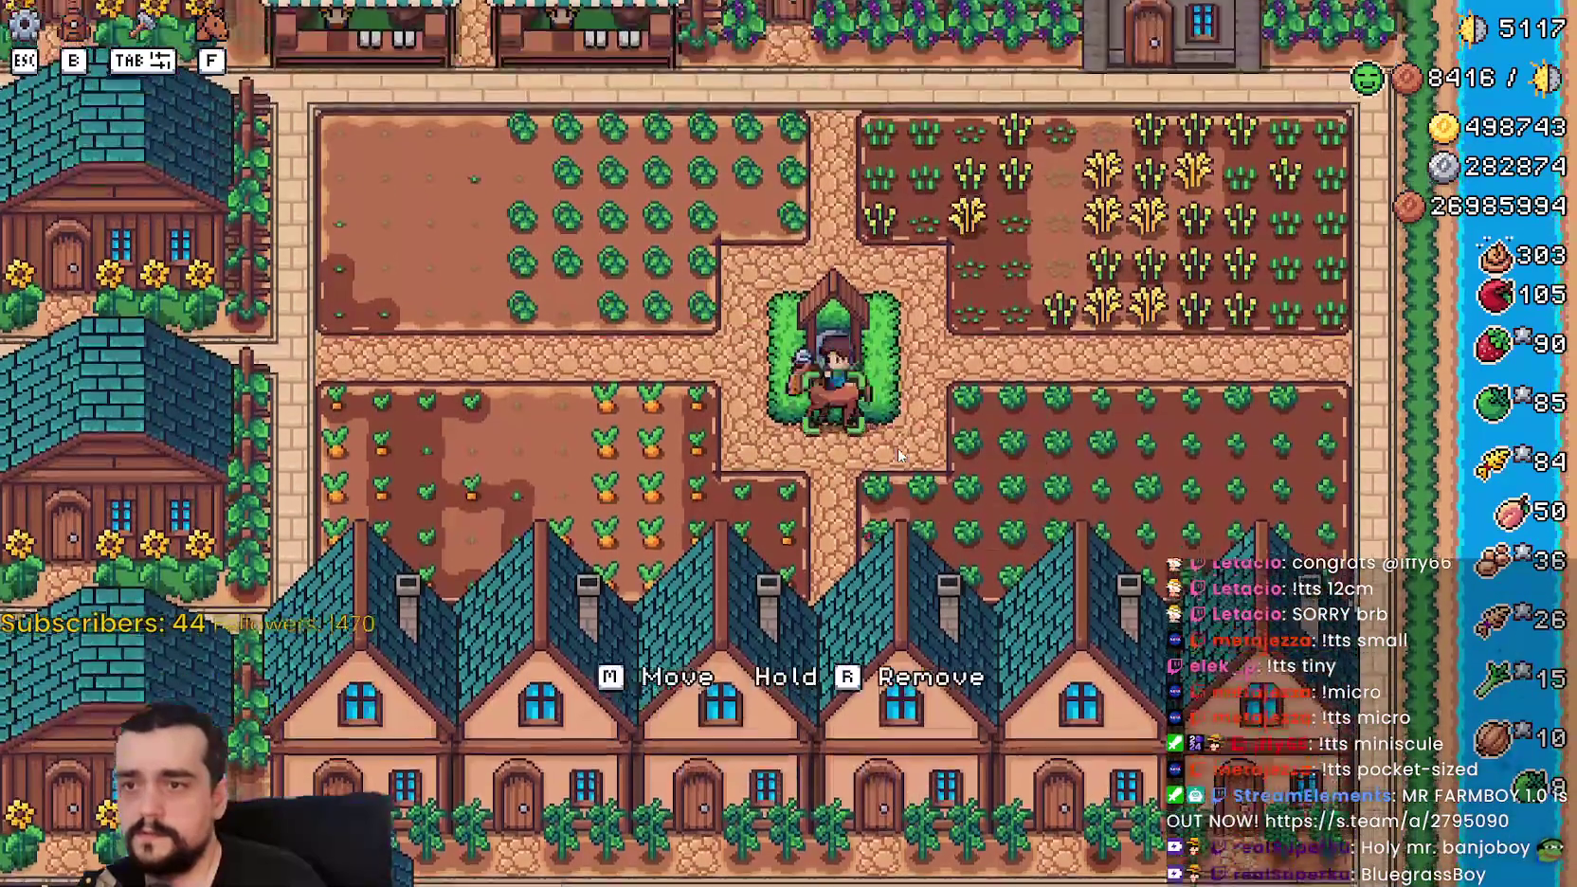
key(w)
key(a)
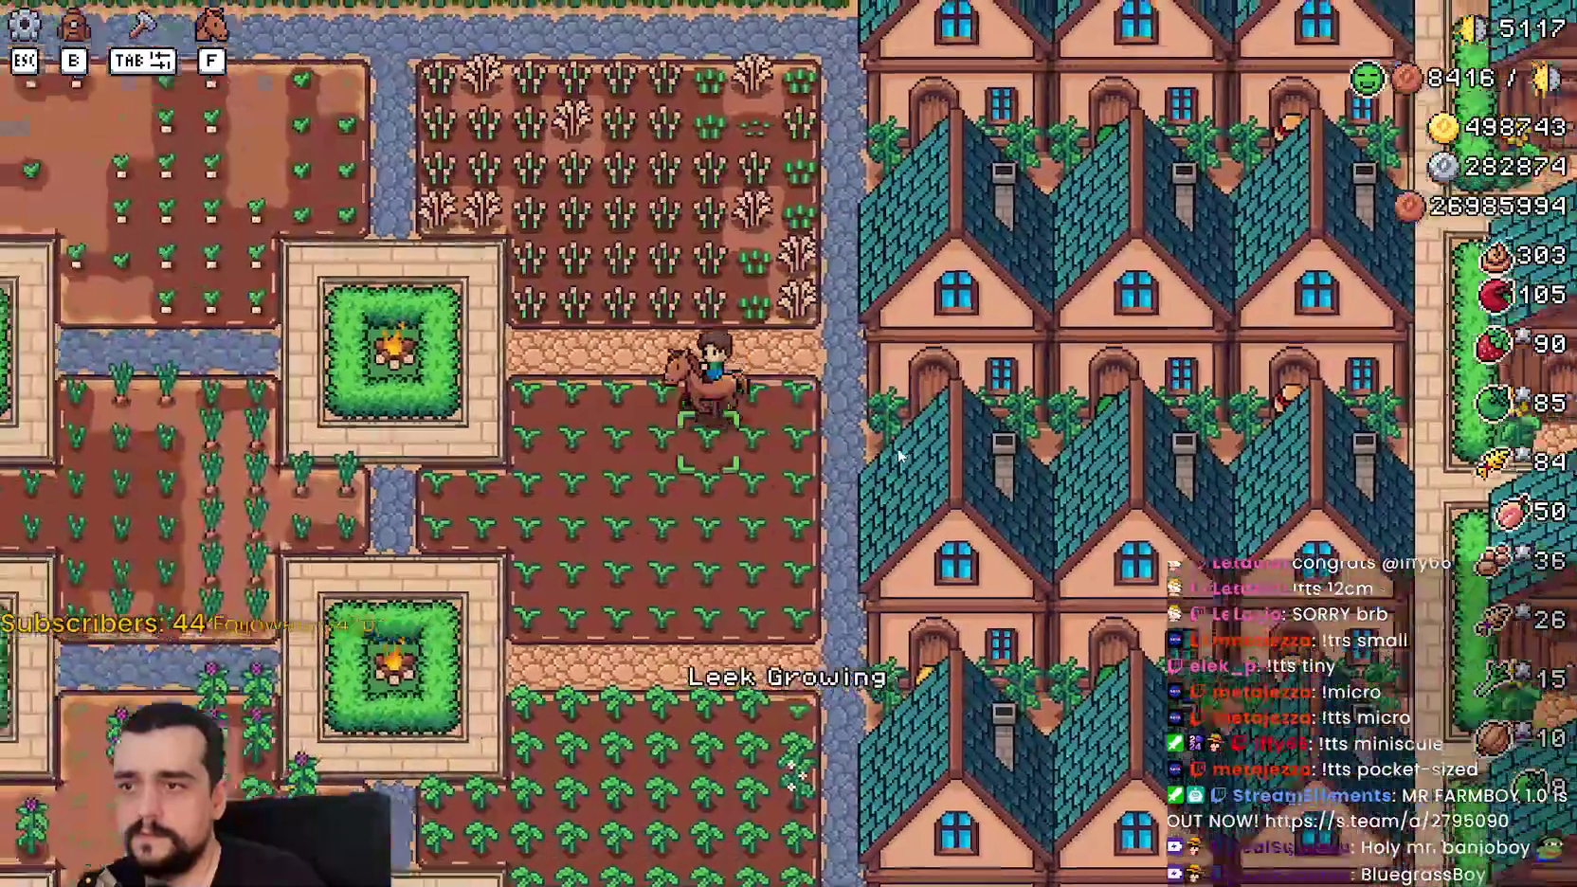
key(f)
key(s)
key(d)
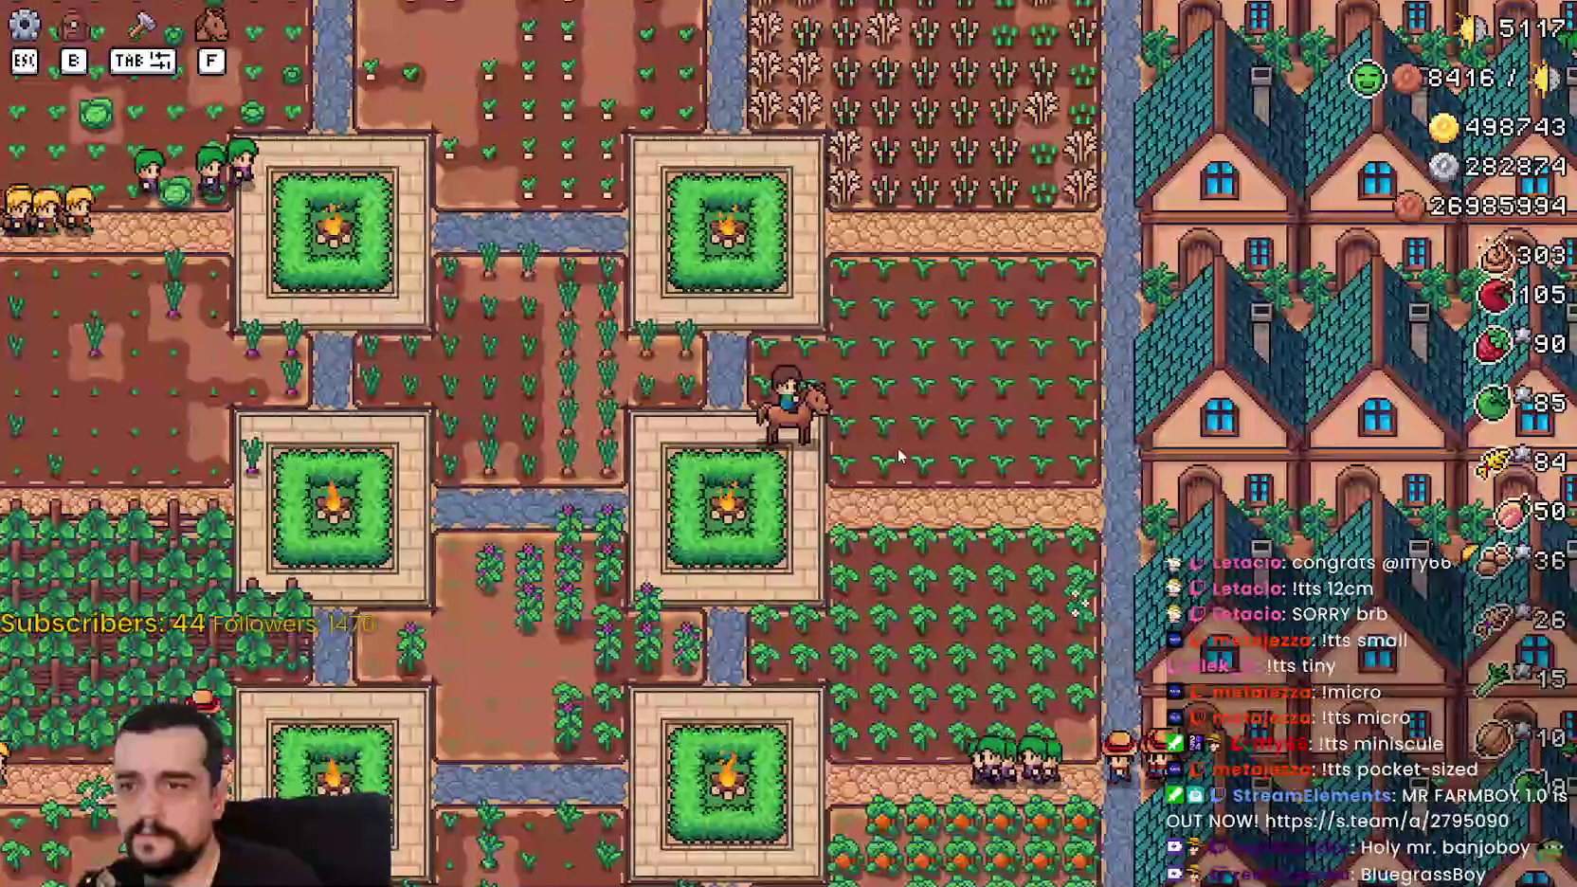
key(a)
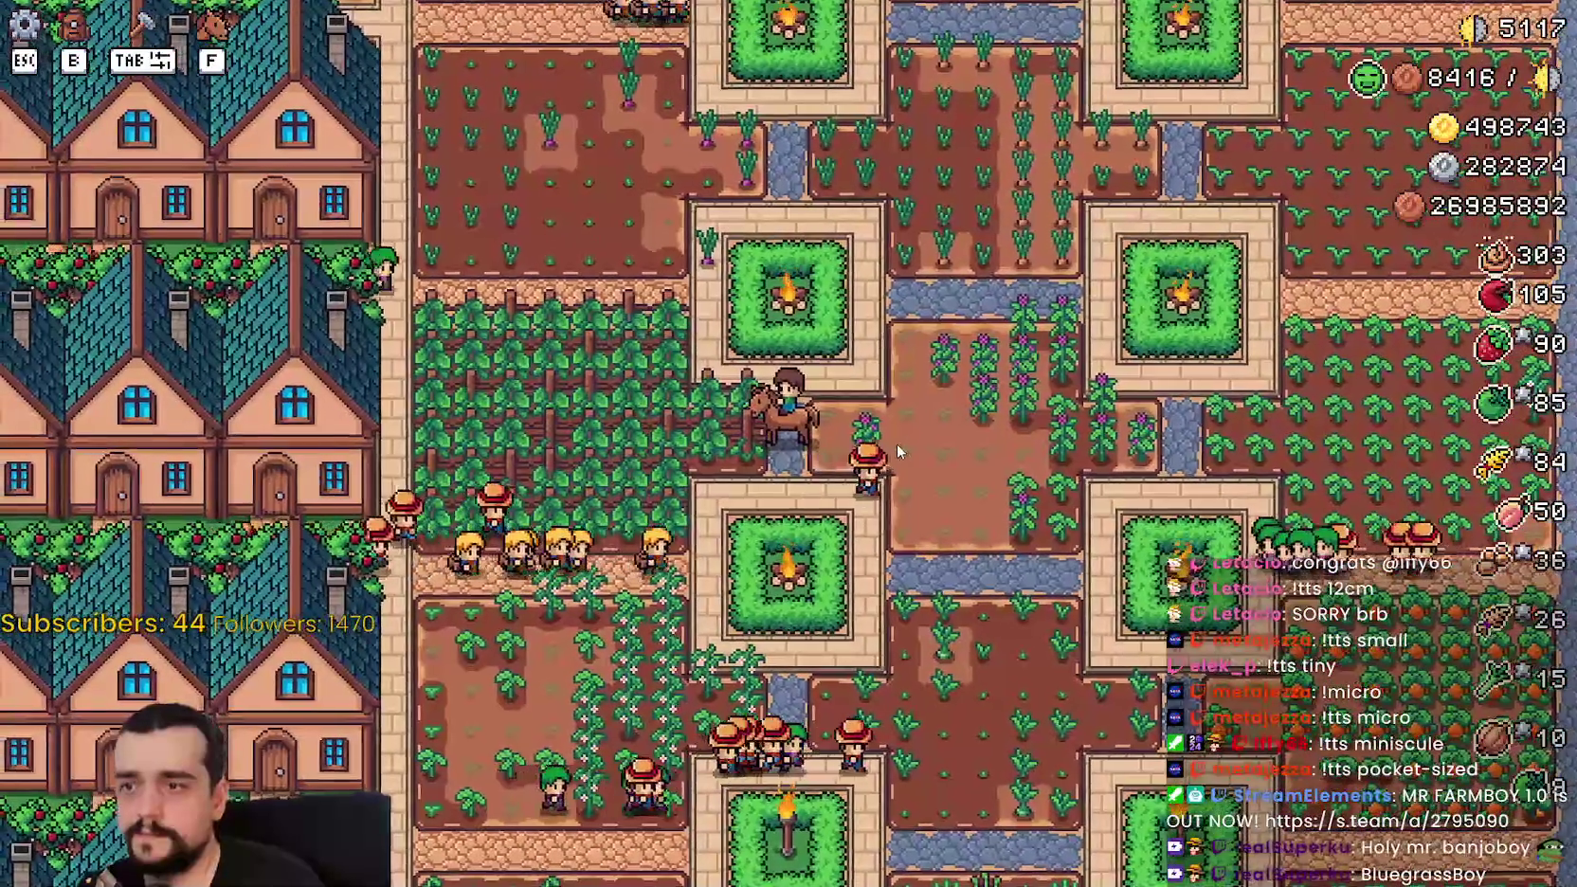
key(s)
key(a)
Step: Ride past the purple cabbage, sunflower and white radish plots to the fountain and scarecrow
key(d)
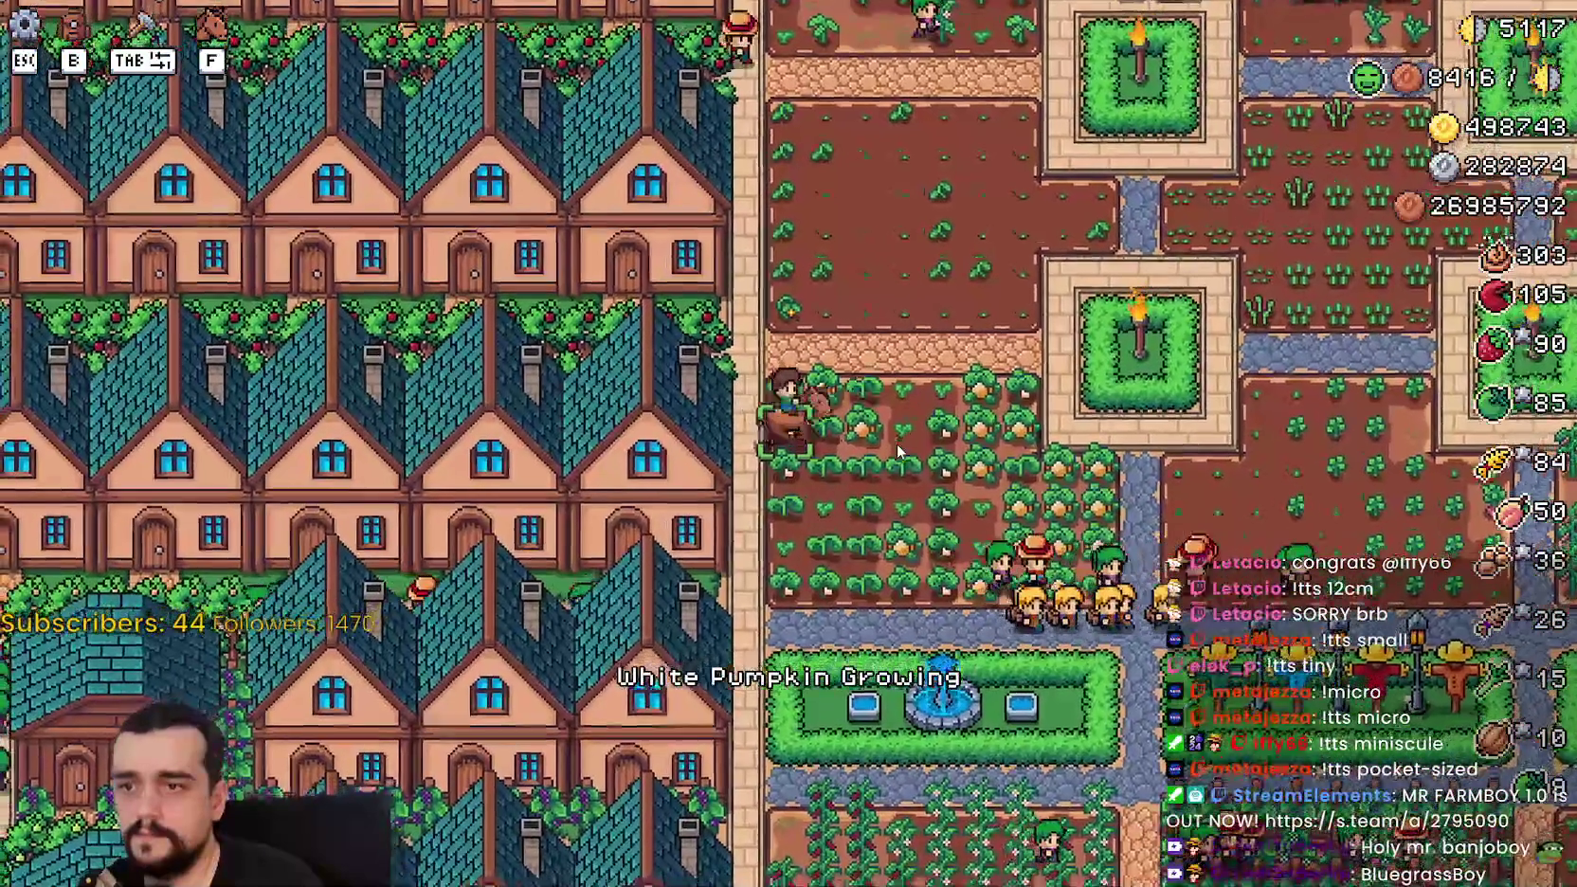
key(s)
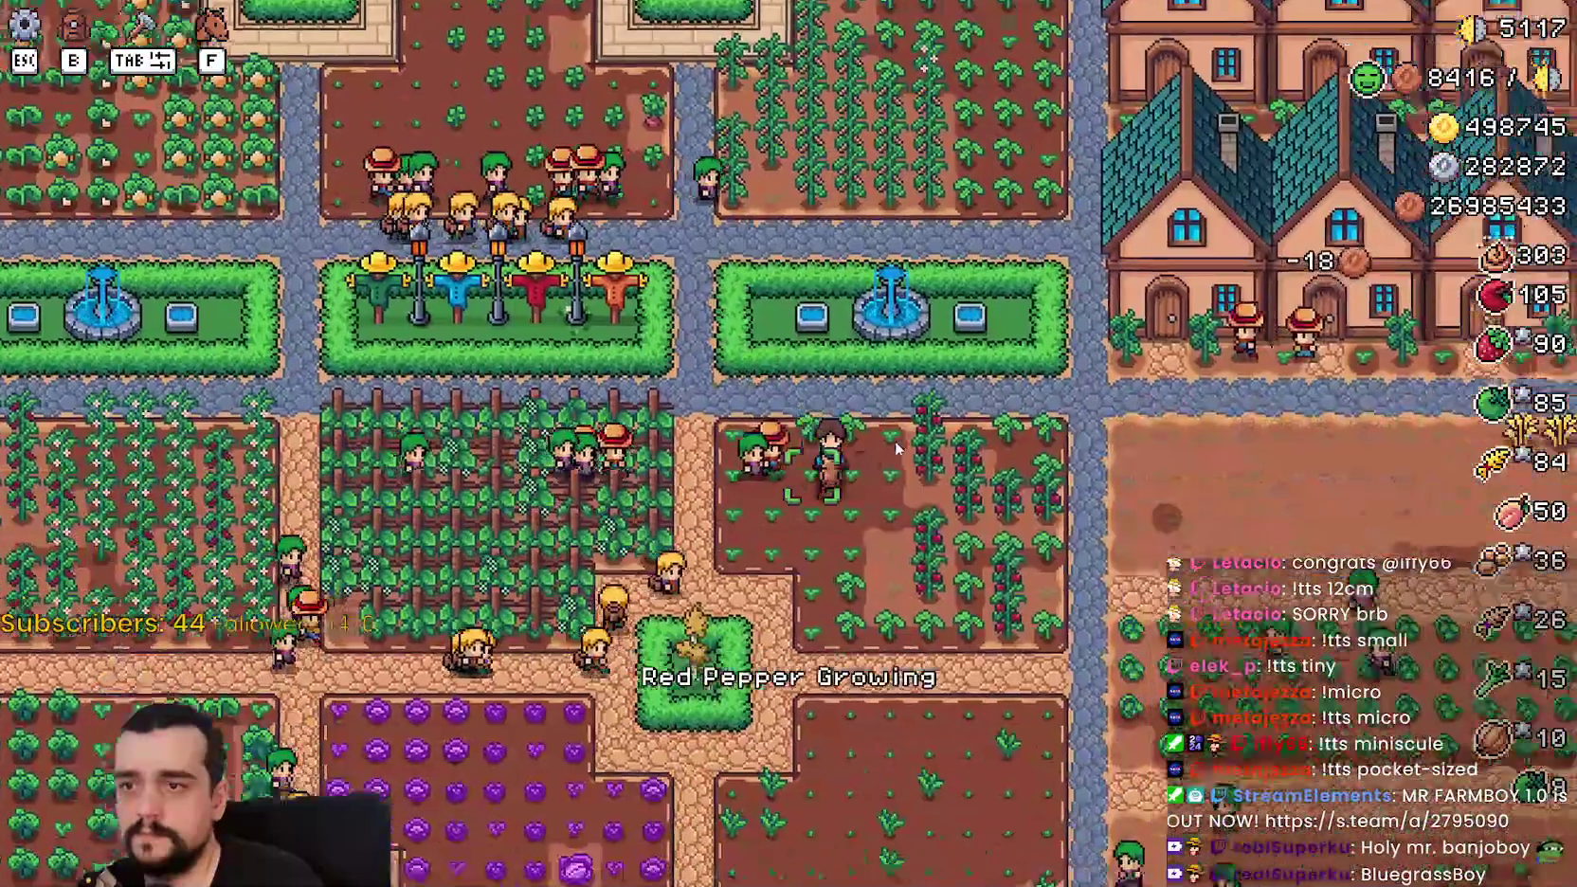
key(a)
key(a)
key(s)
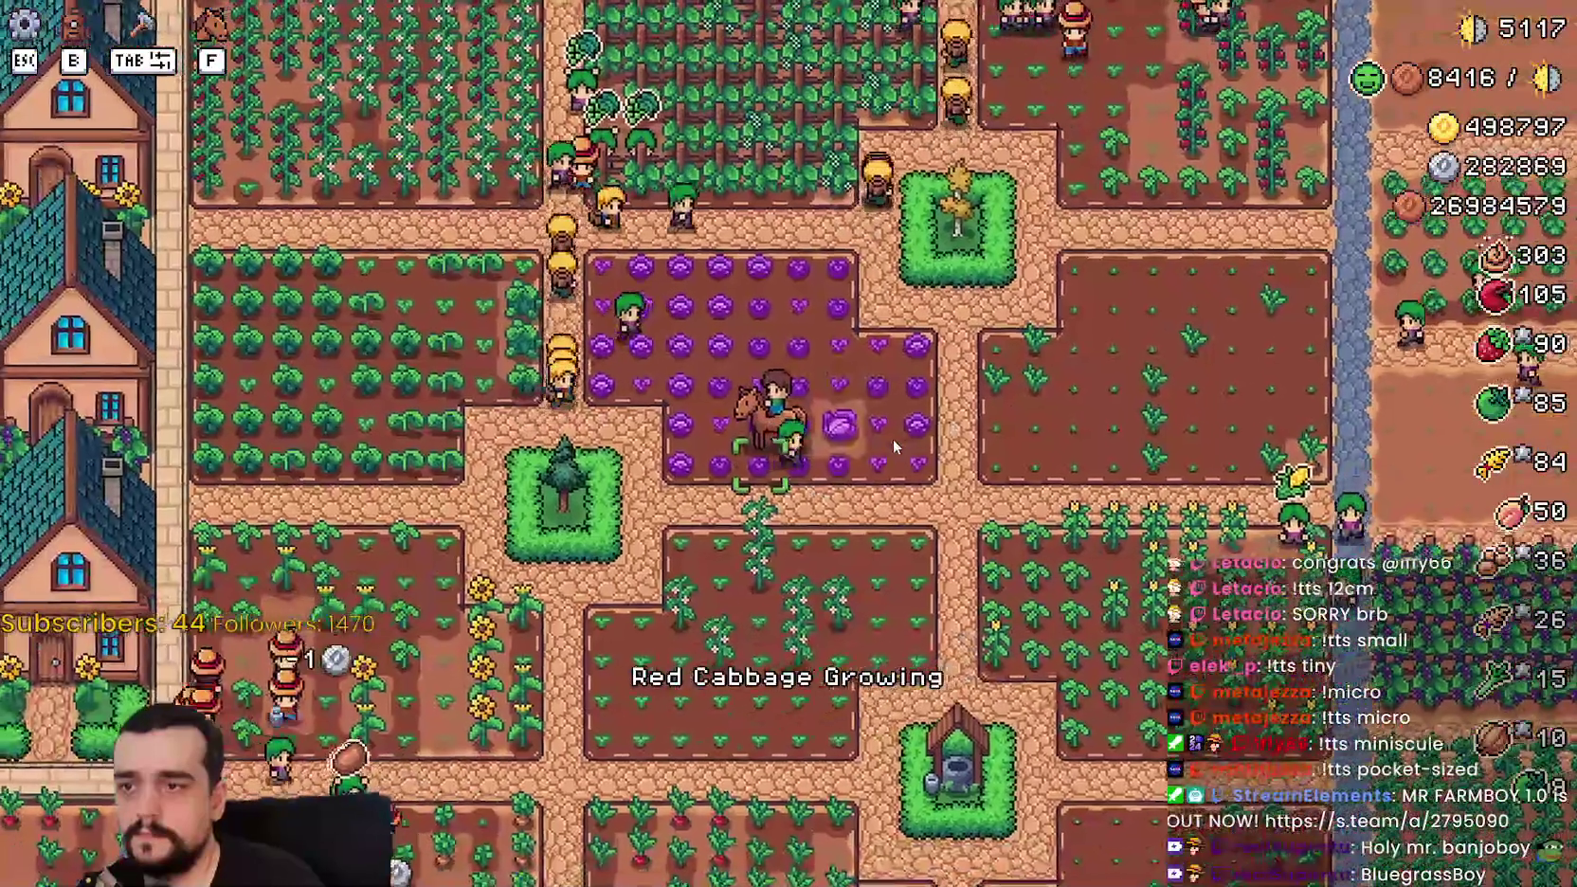
key(d)
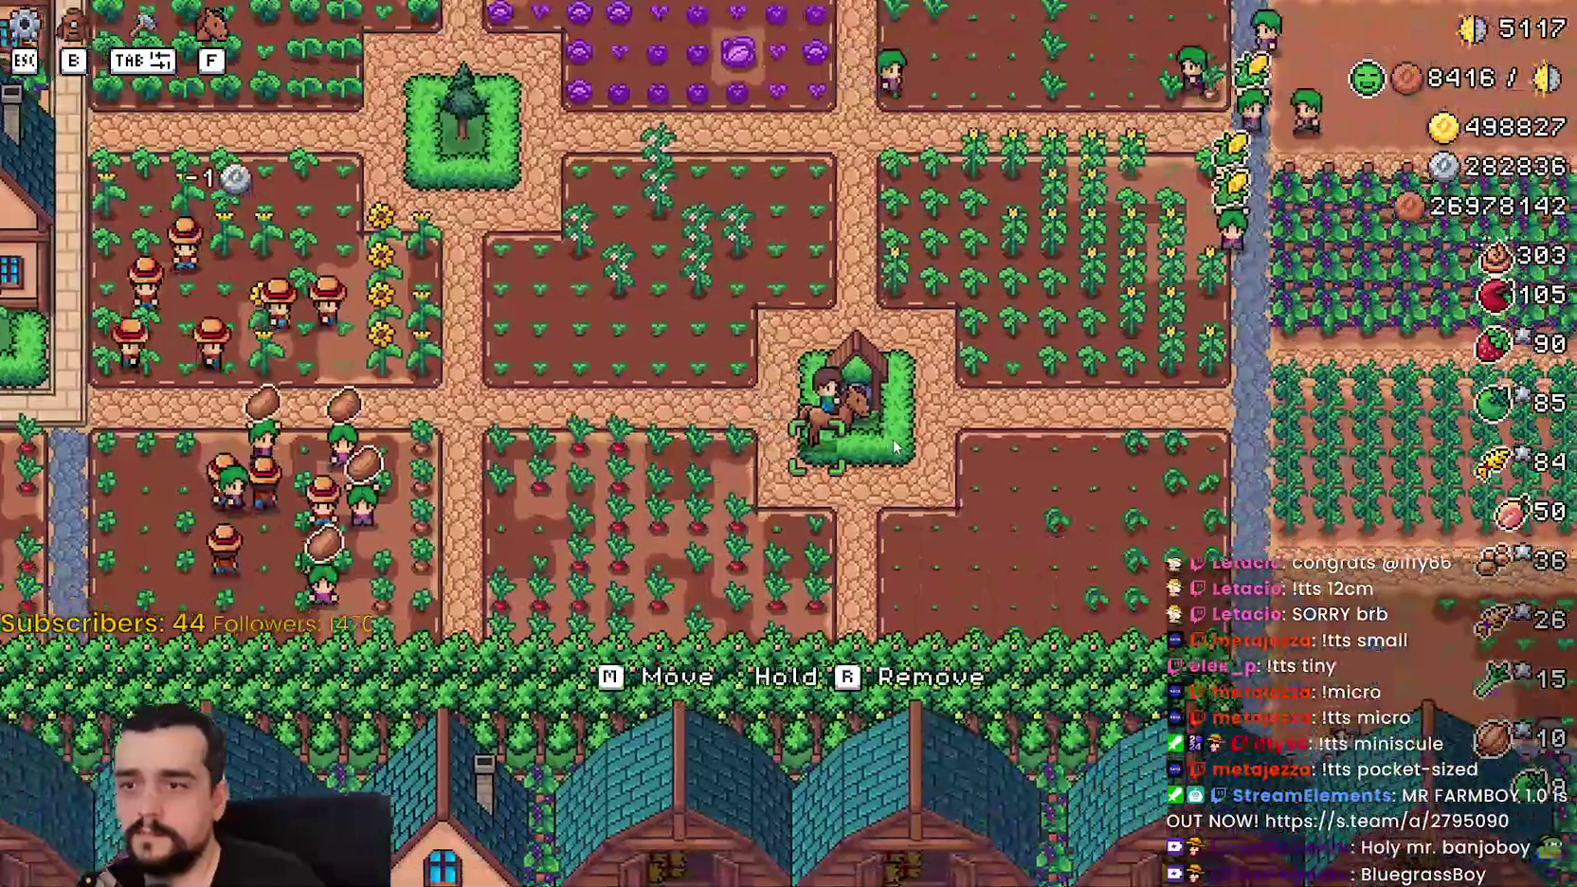
key(a)
key(w)
key(w)
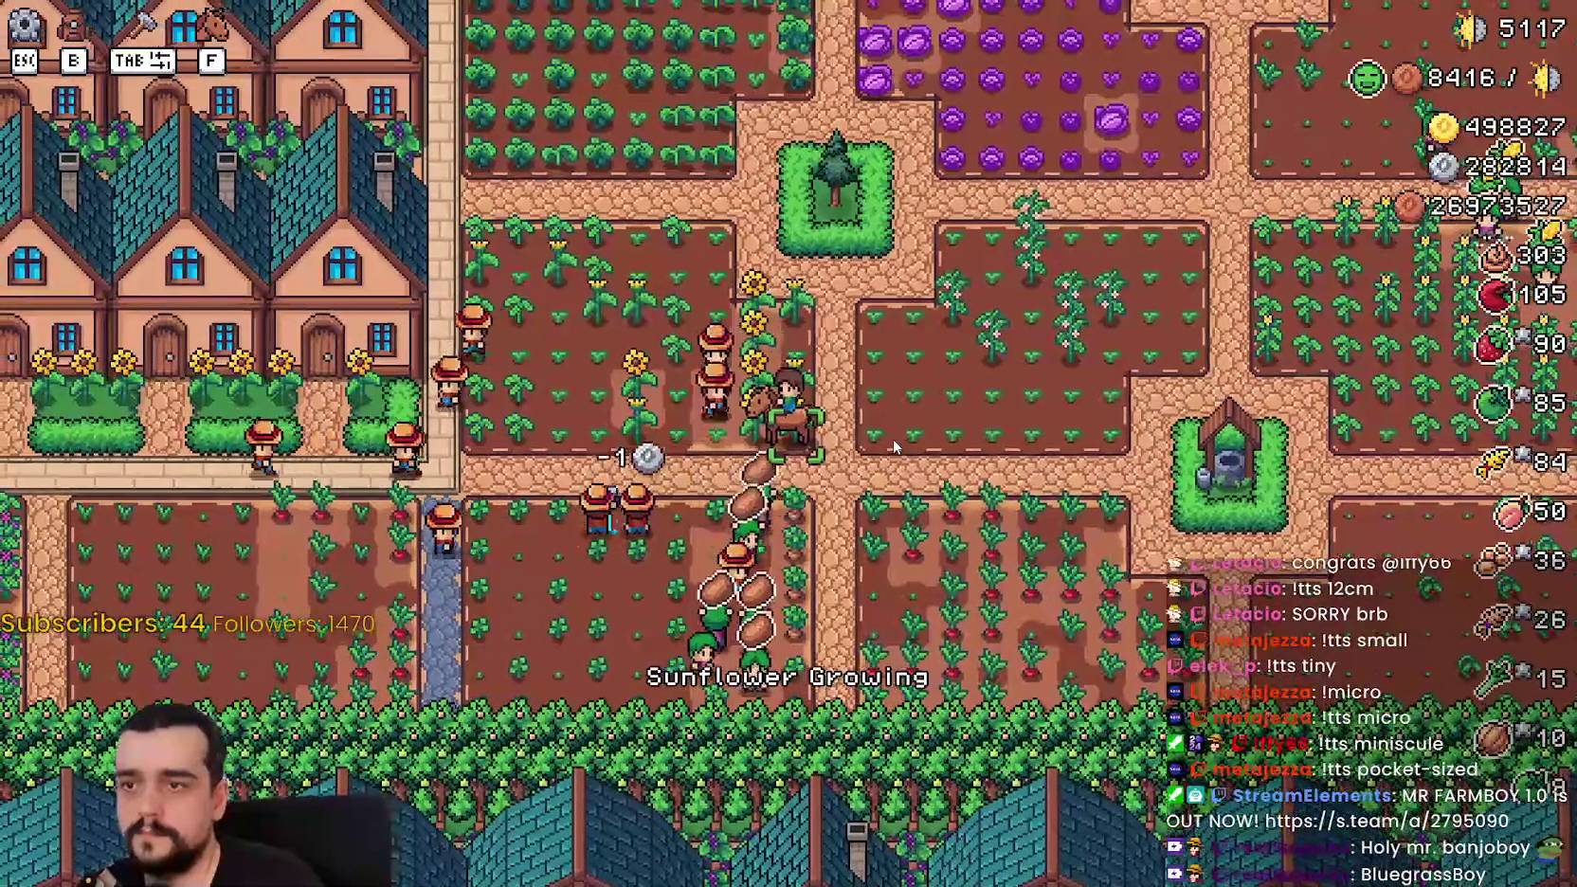
key(d)
key(d)
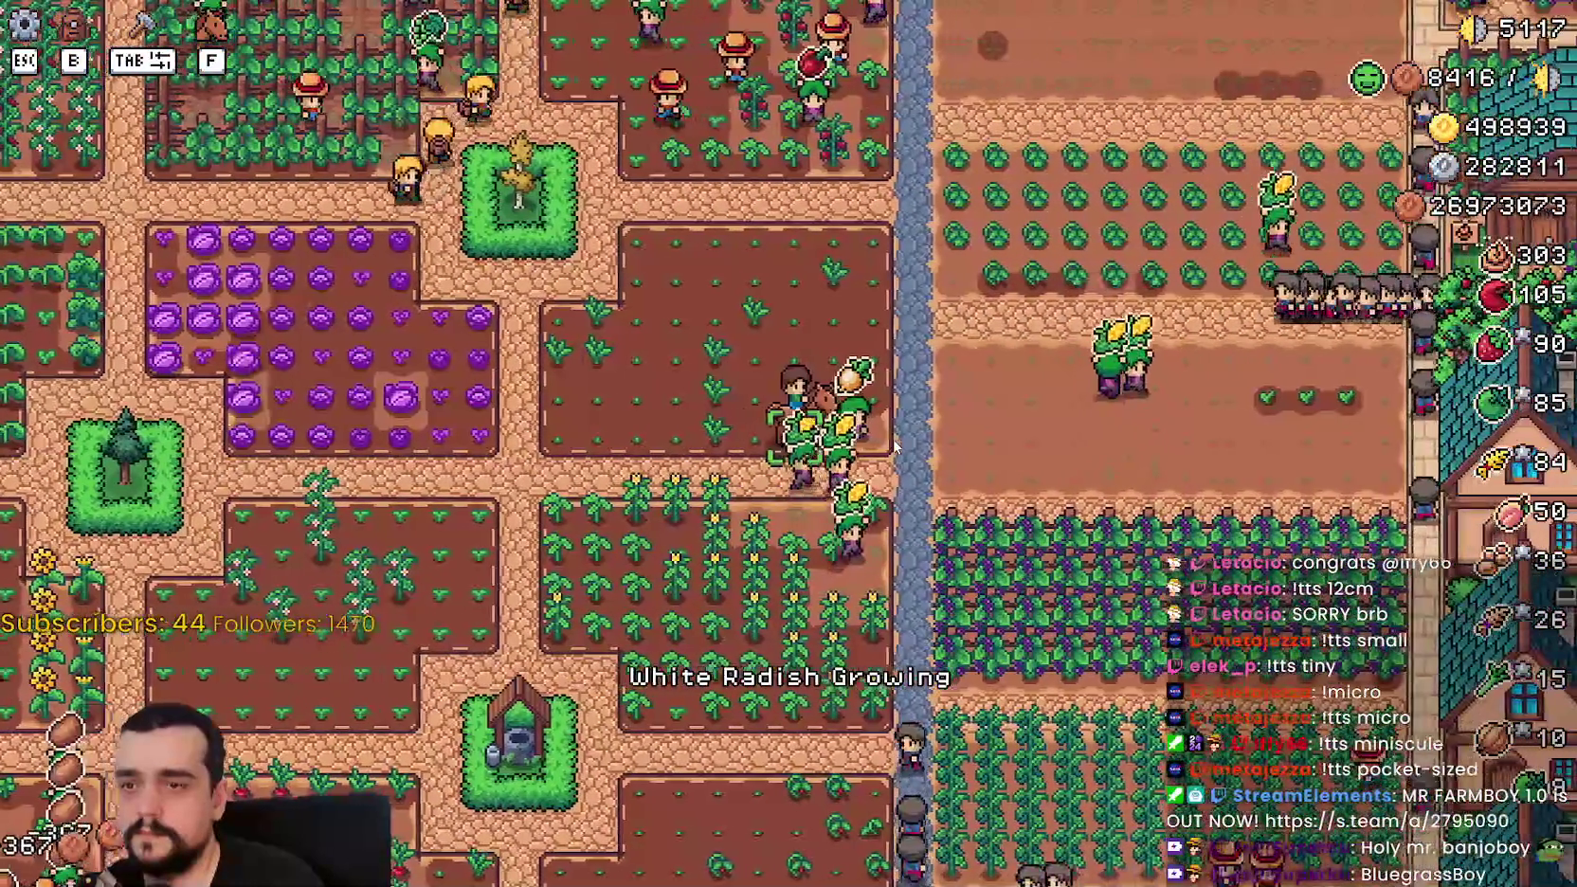
key(w)
key(a)
key(w)
key(w)
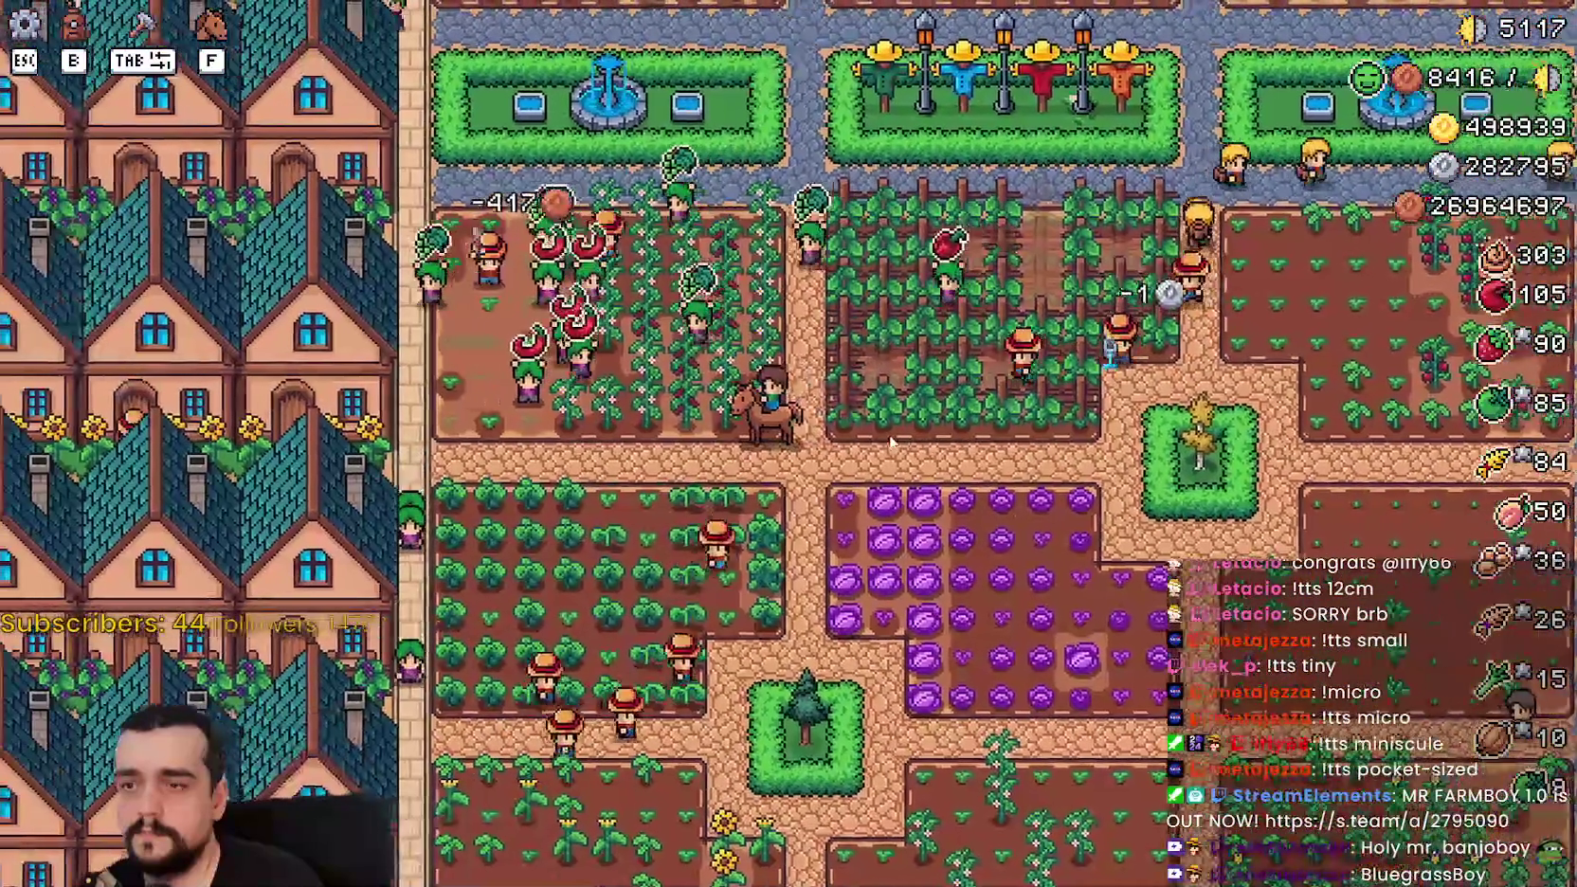
Step: Ride around the scarecrow plot and garden squares down toward the red pepper plot
key(a)
key(d)
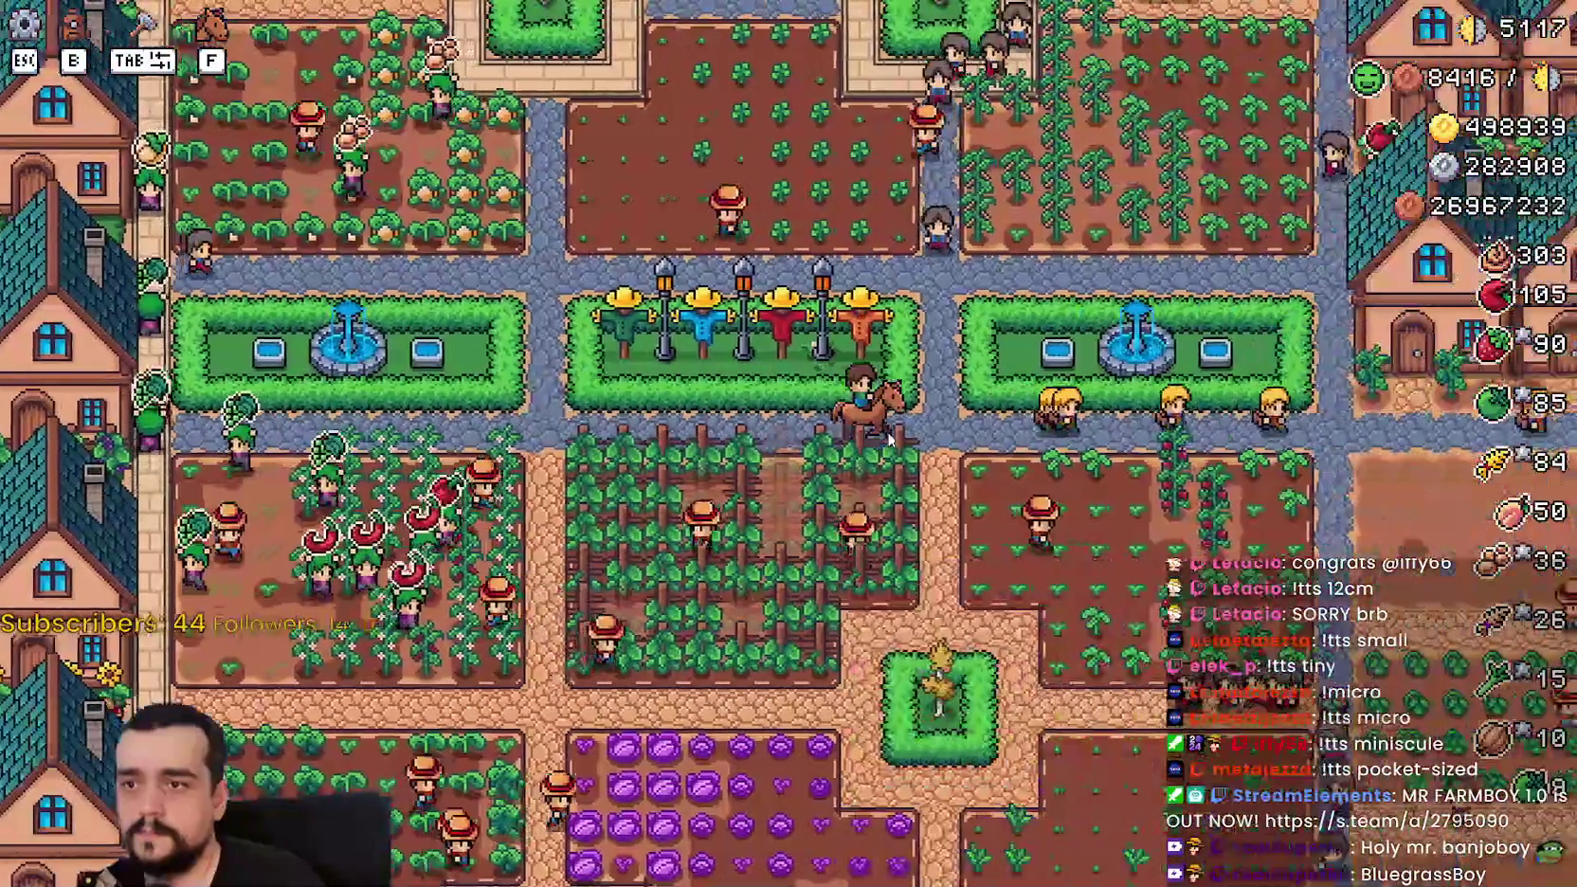
key(a)
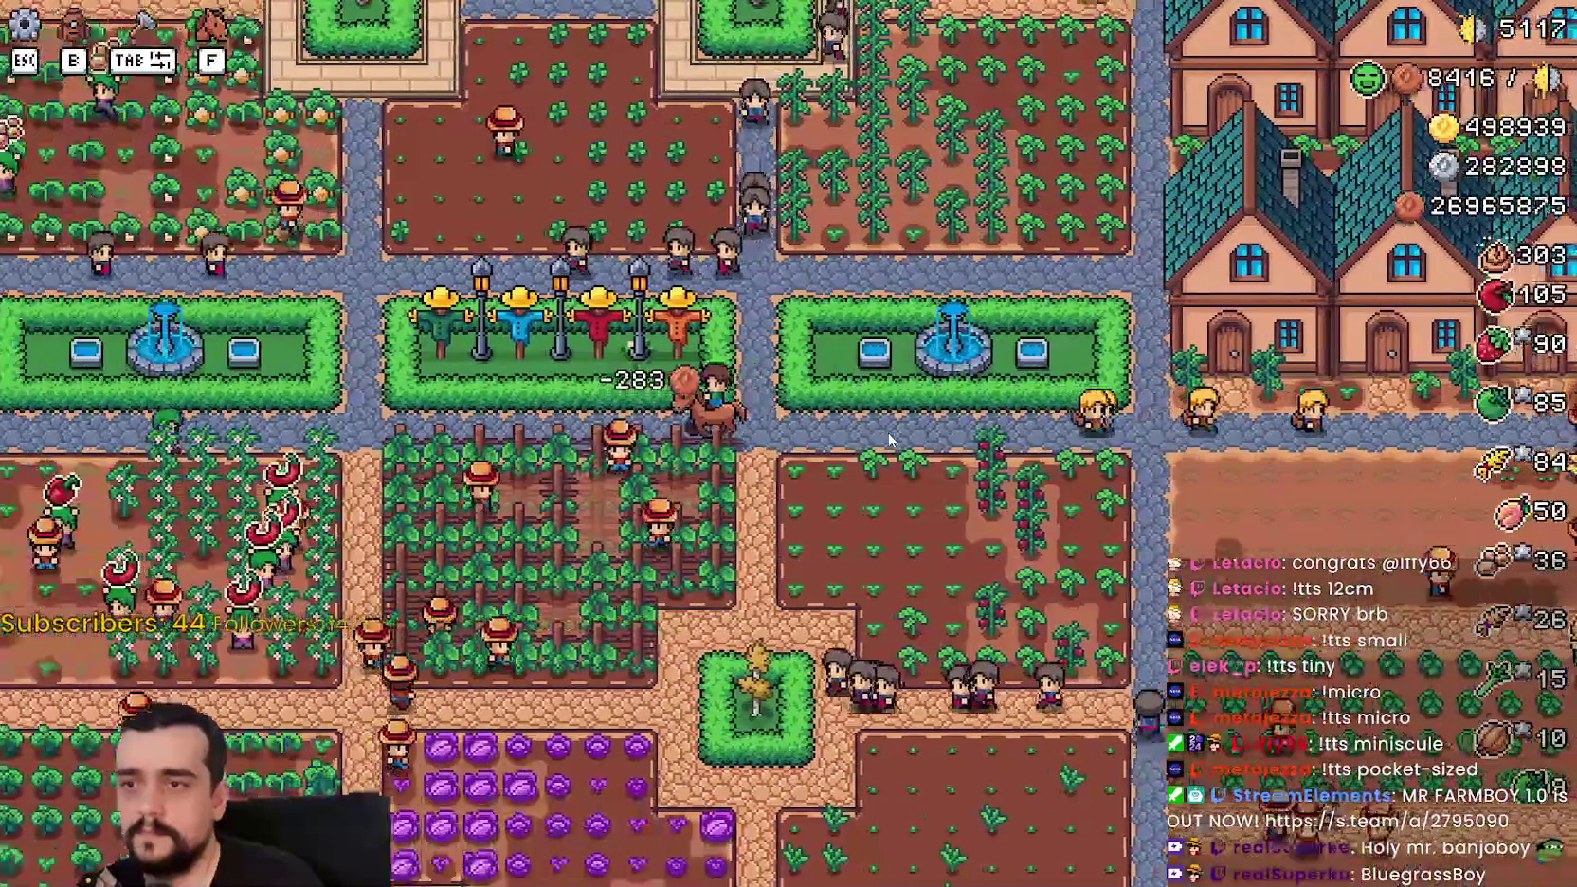
key(w)
key(d)
key(w)
key(a)
scroll(883, 434, down, 5)
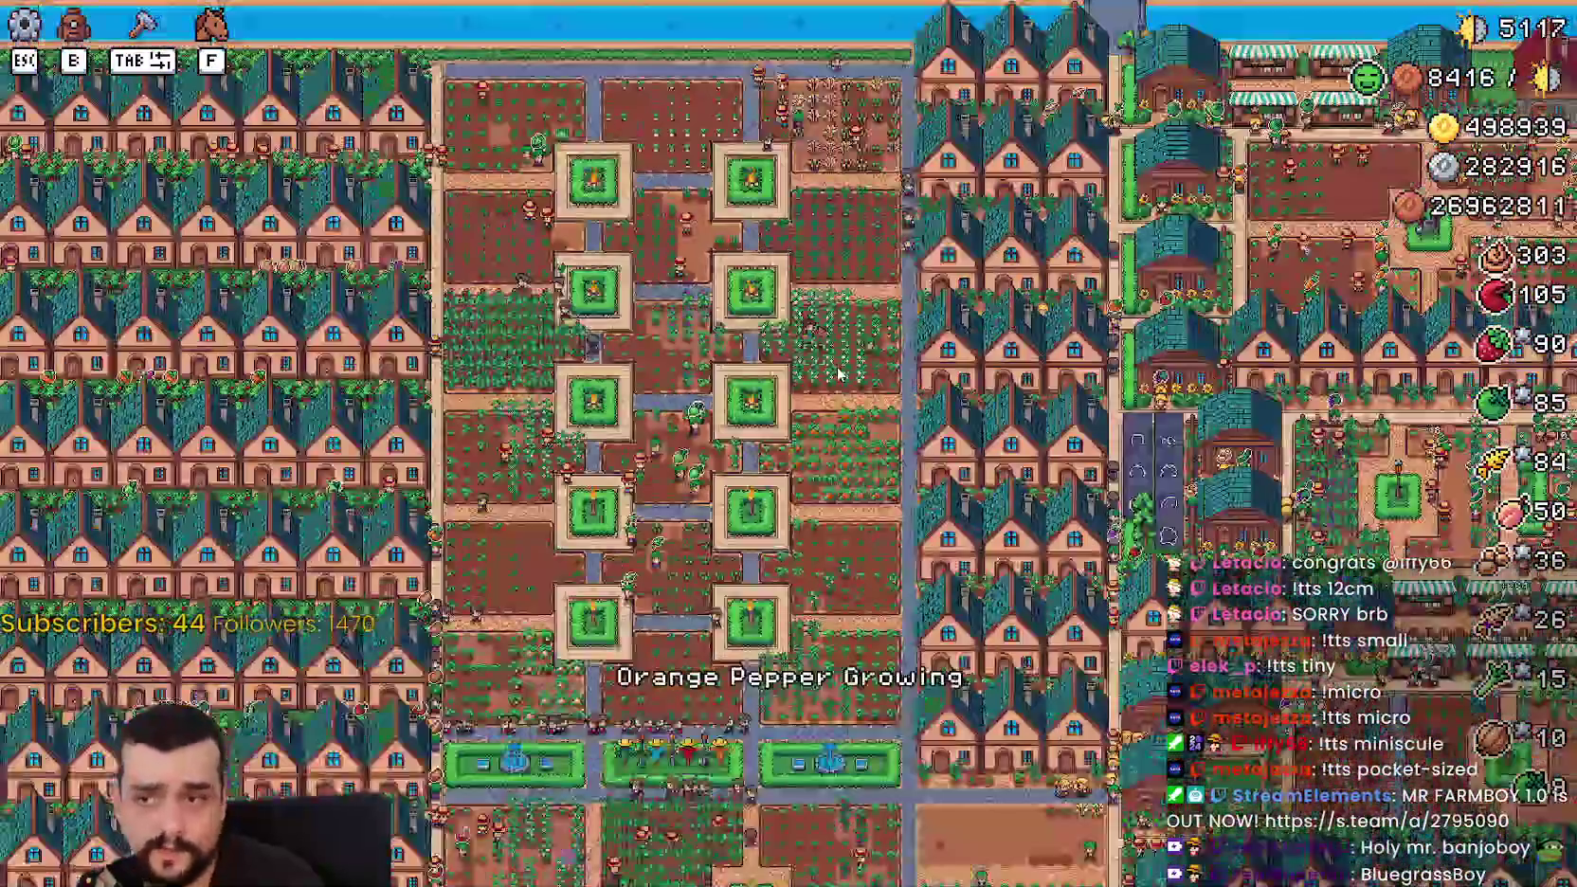
key(d)
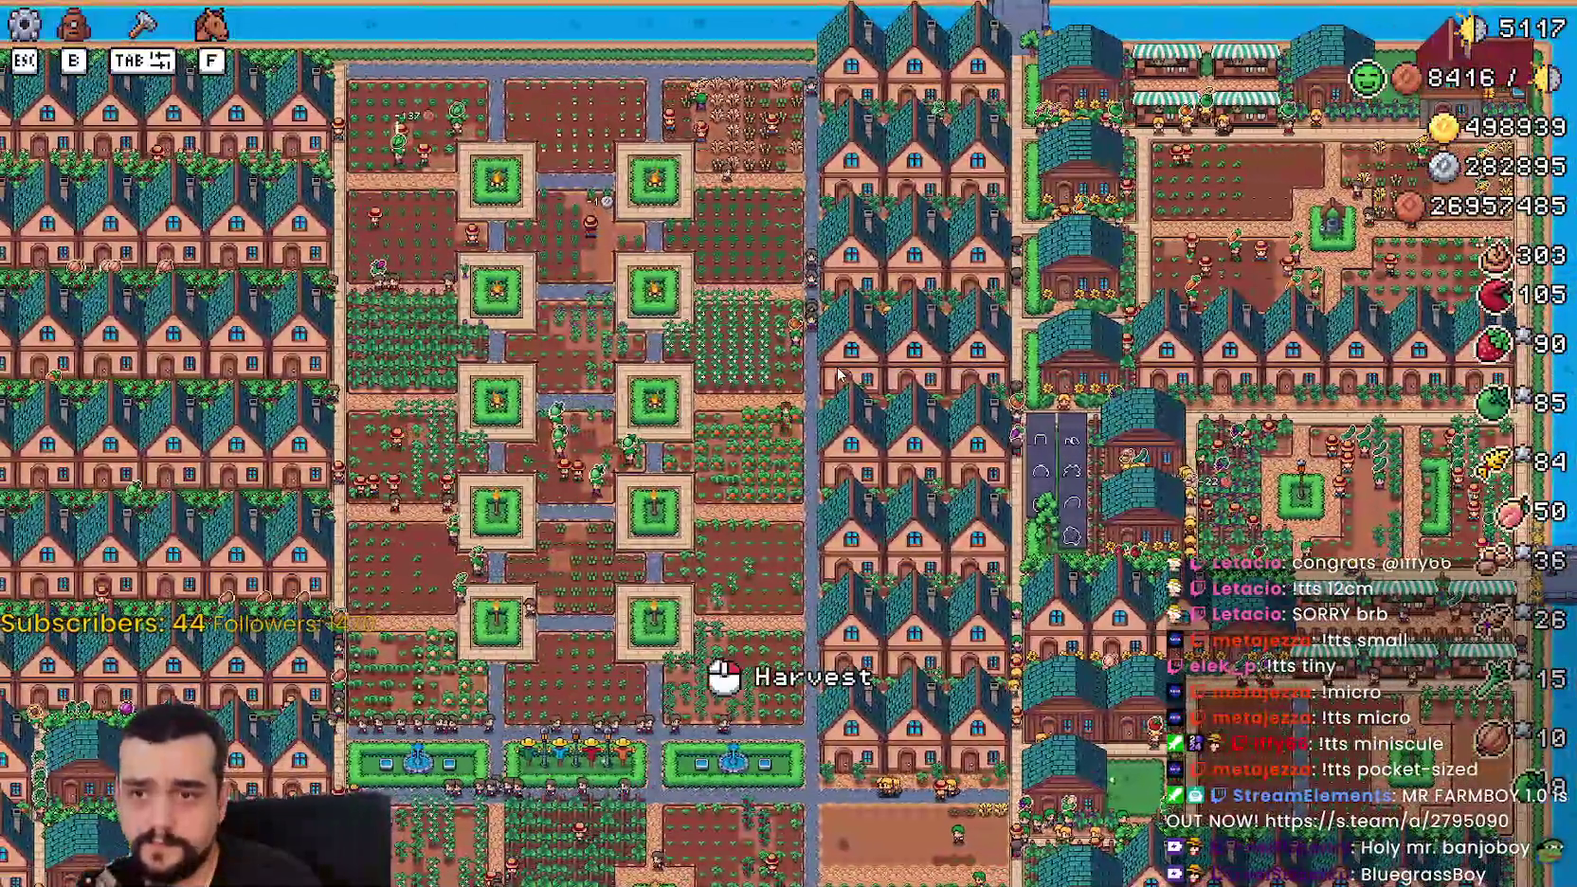
key(s)
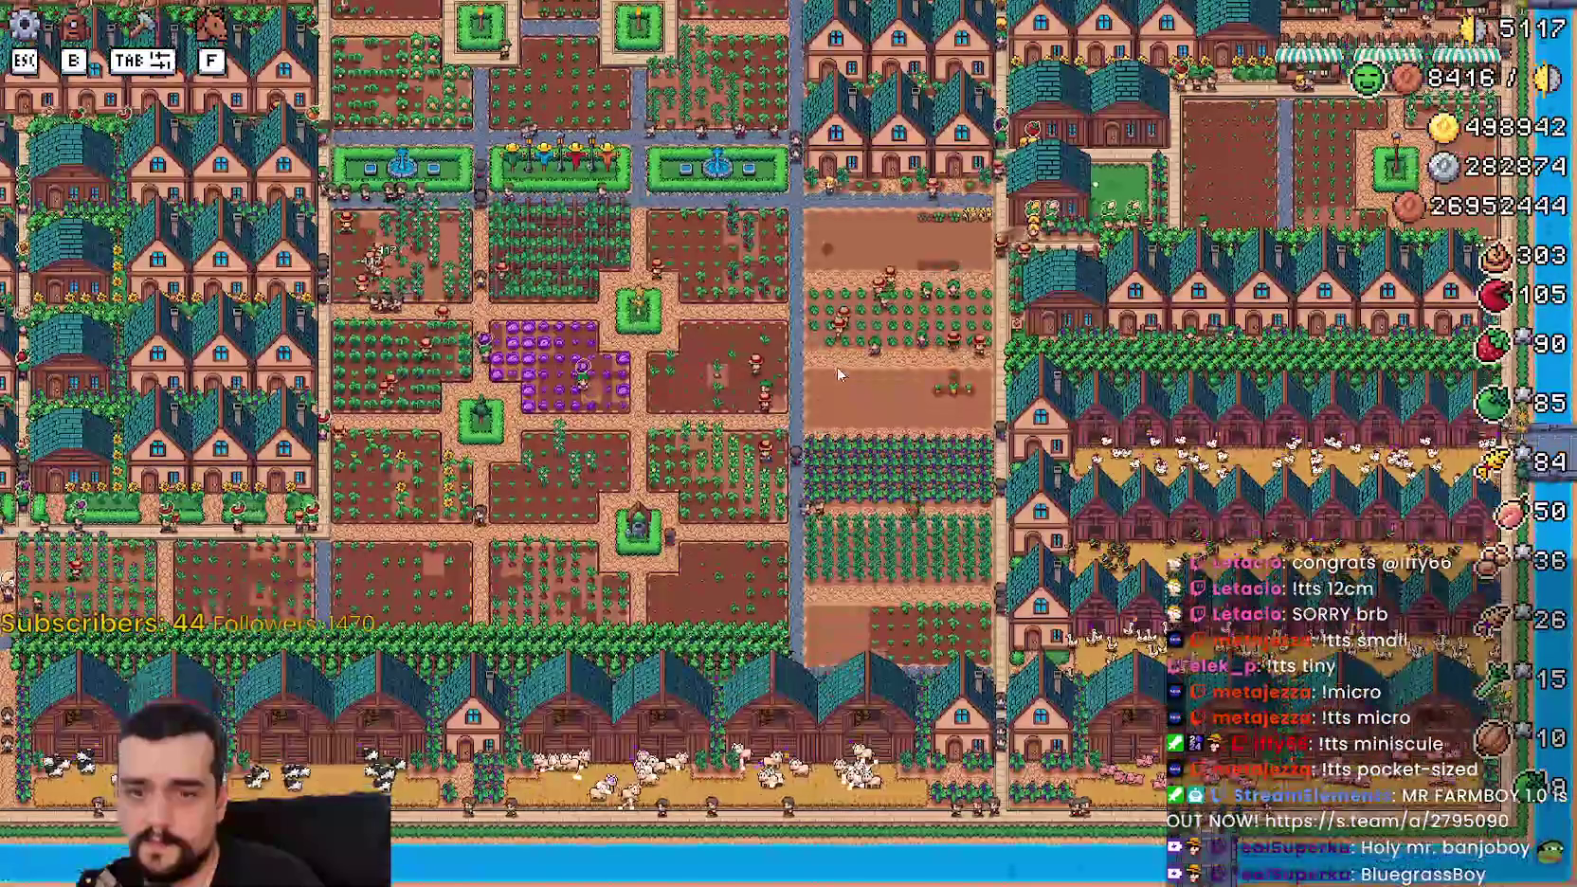
scroll(838, 375, up, 5)
scroll(838, 374, down, 5)
scroll(838, 375, up, 4)
Step: Ride onto the stone path, pause and resume, then stop the game with F8
key(w)
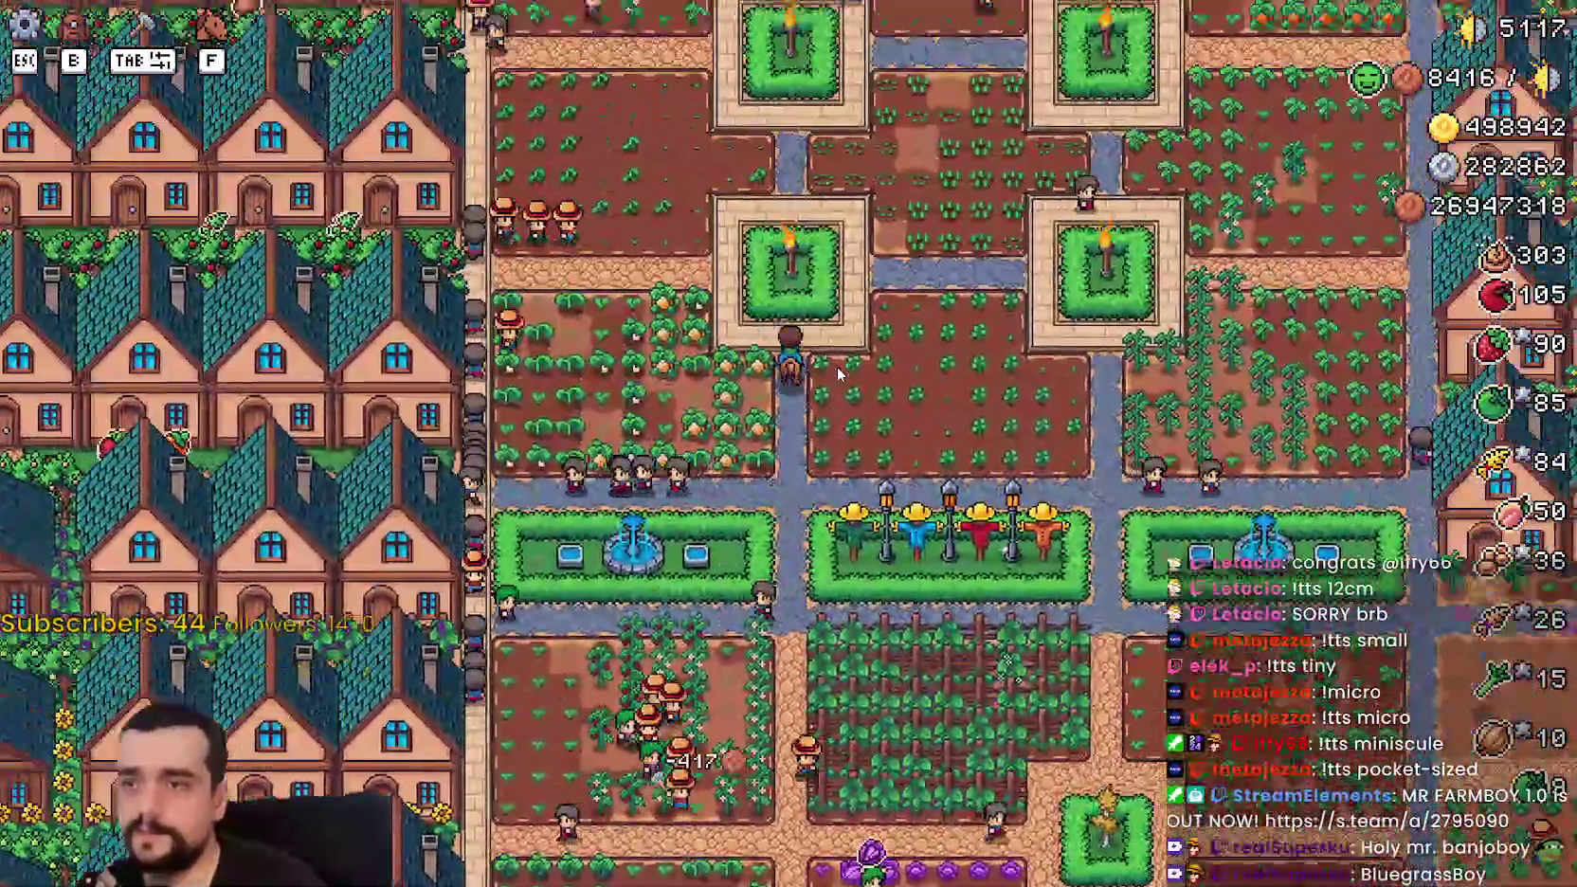
scroll(838, 374, down, 3)
scroll(837, 374, up, 5)
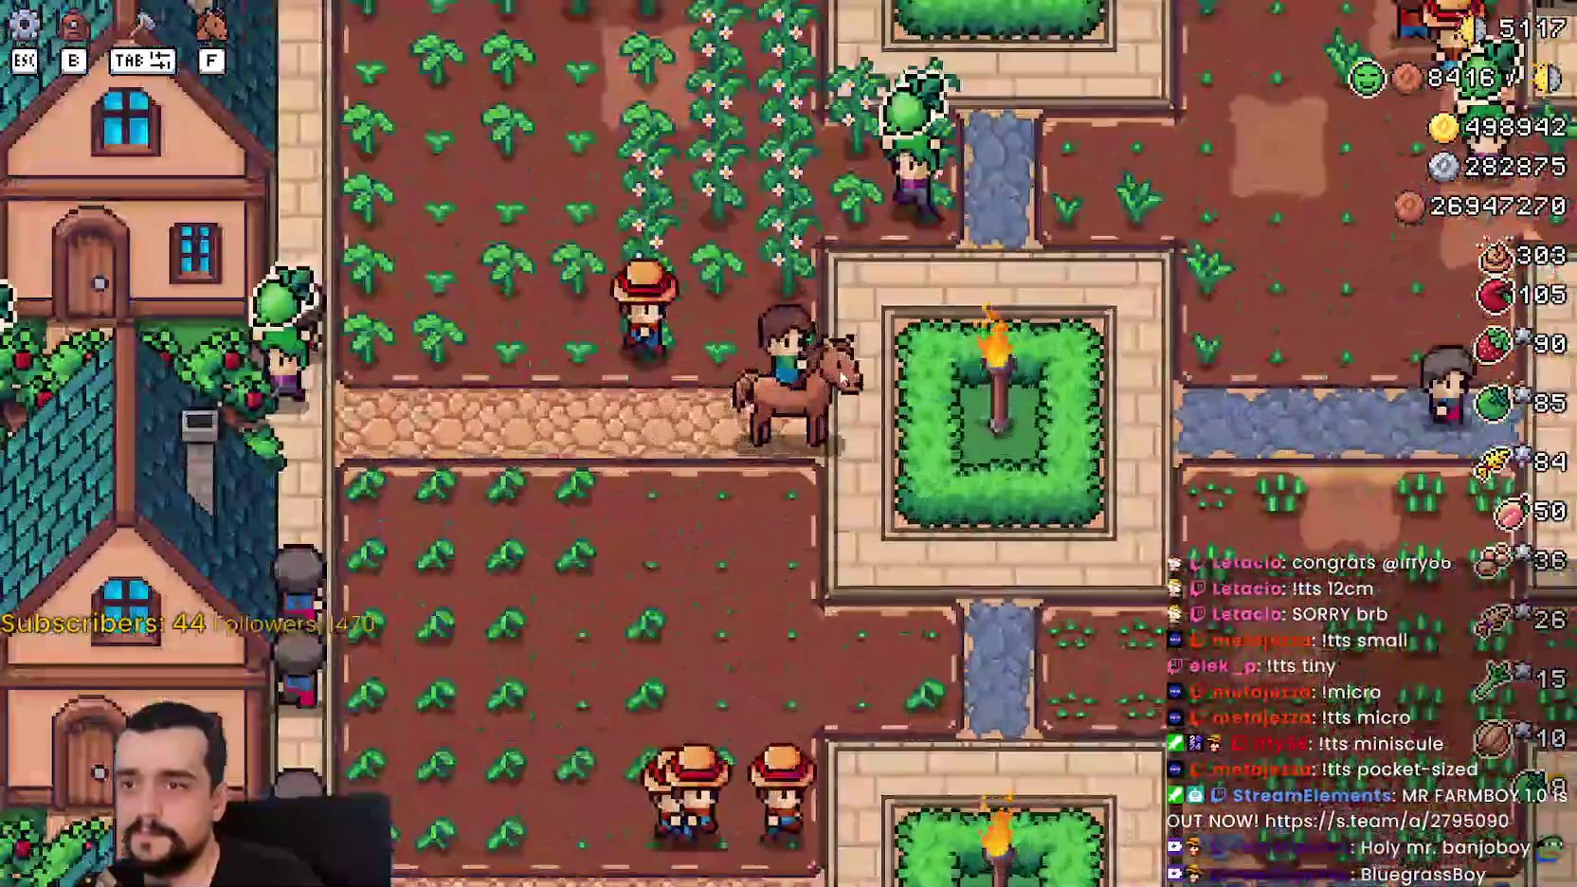
key(Escape)
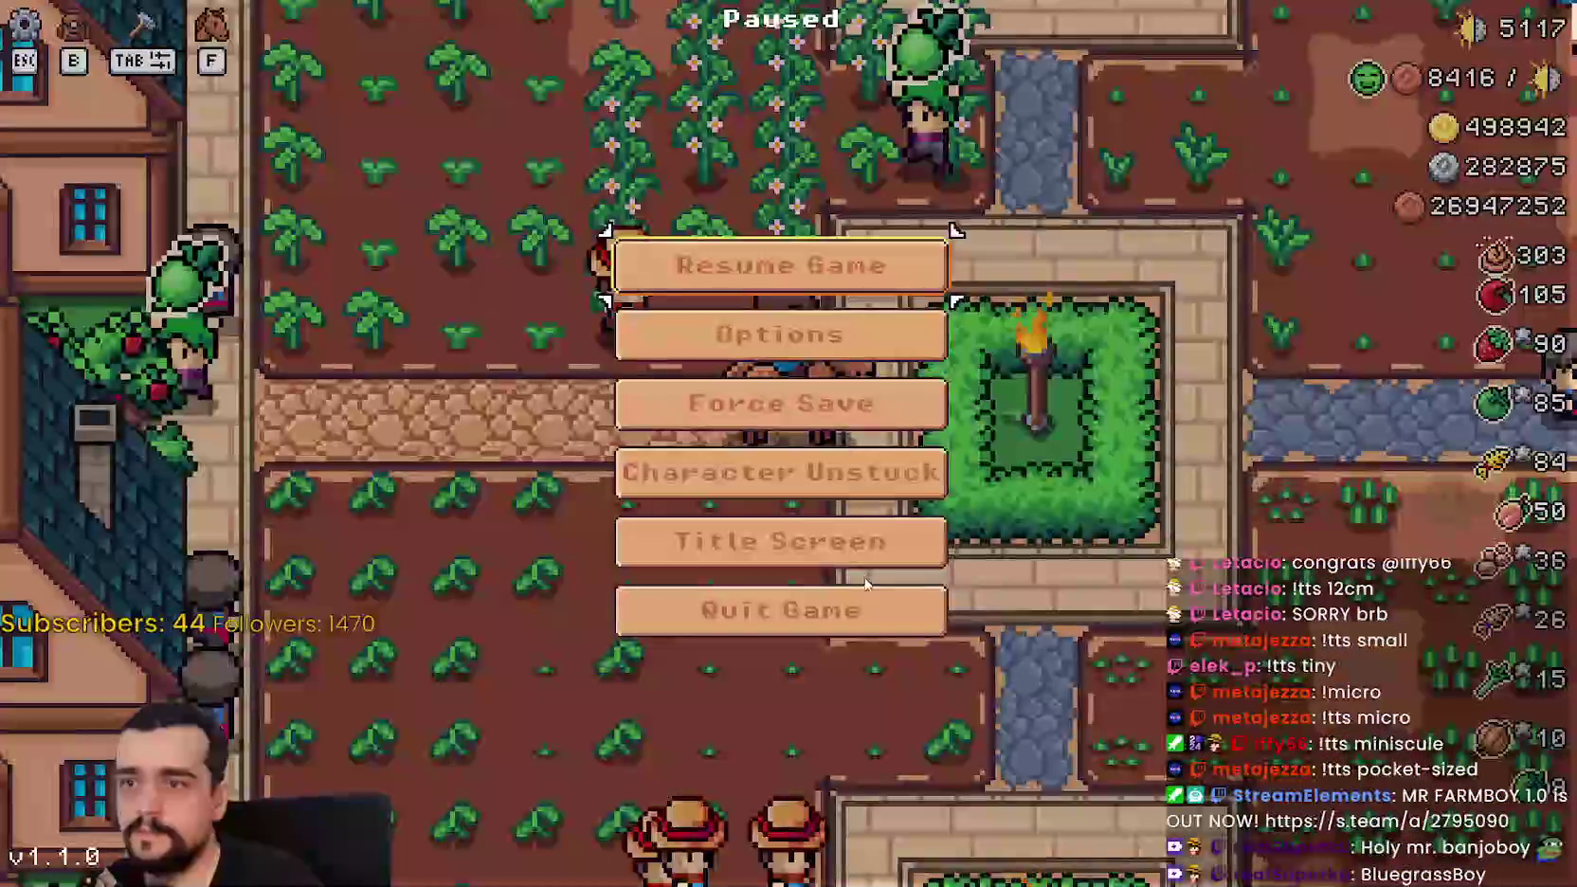
key(Escape)
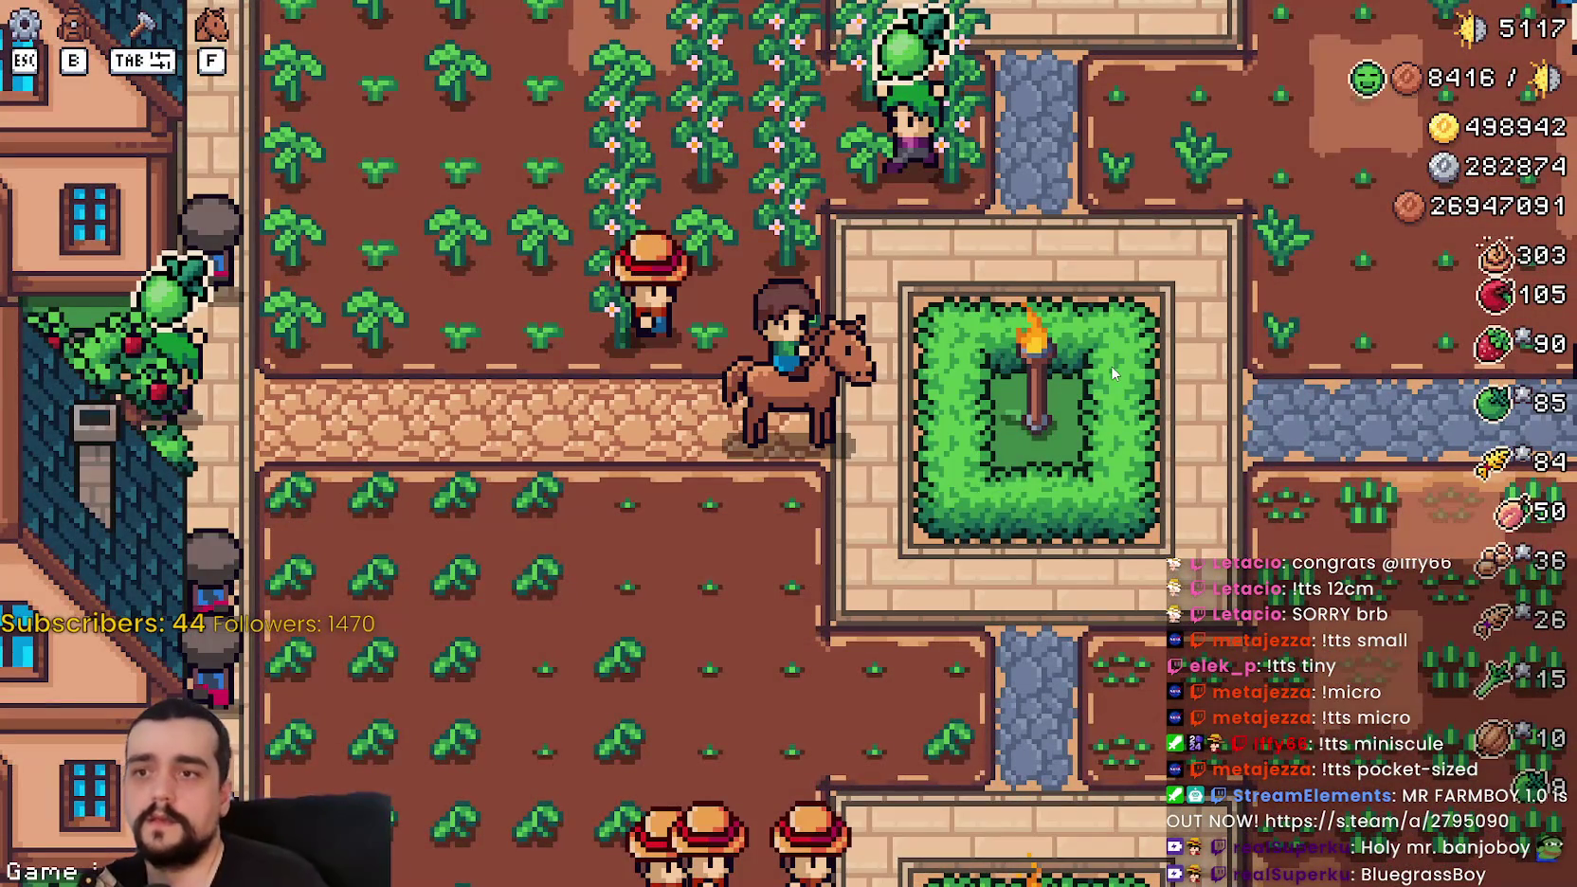
key(F8)
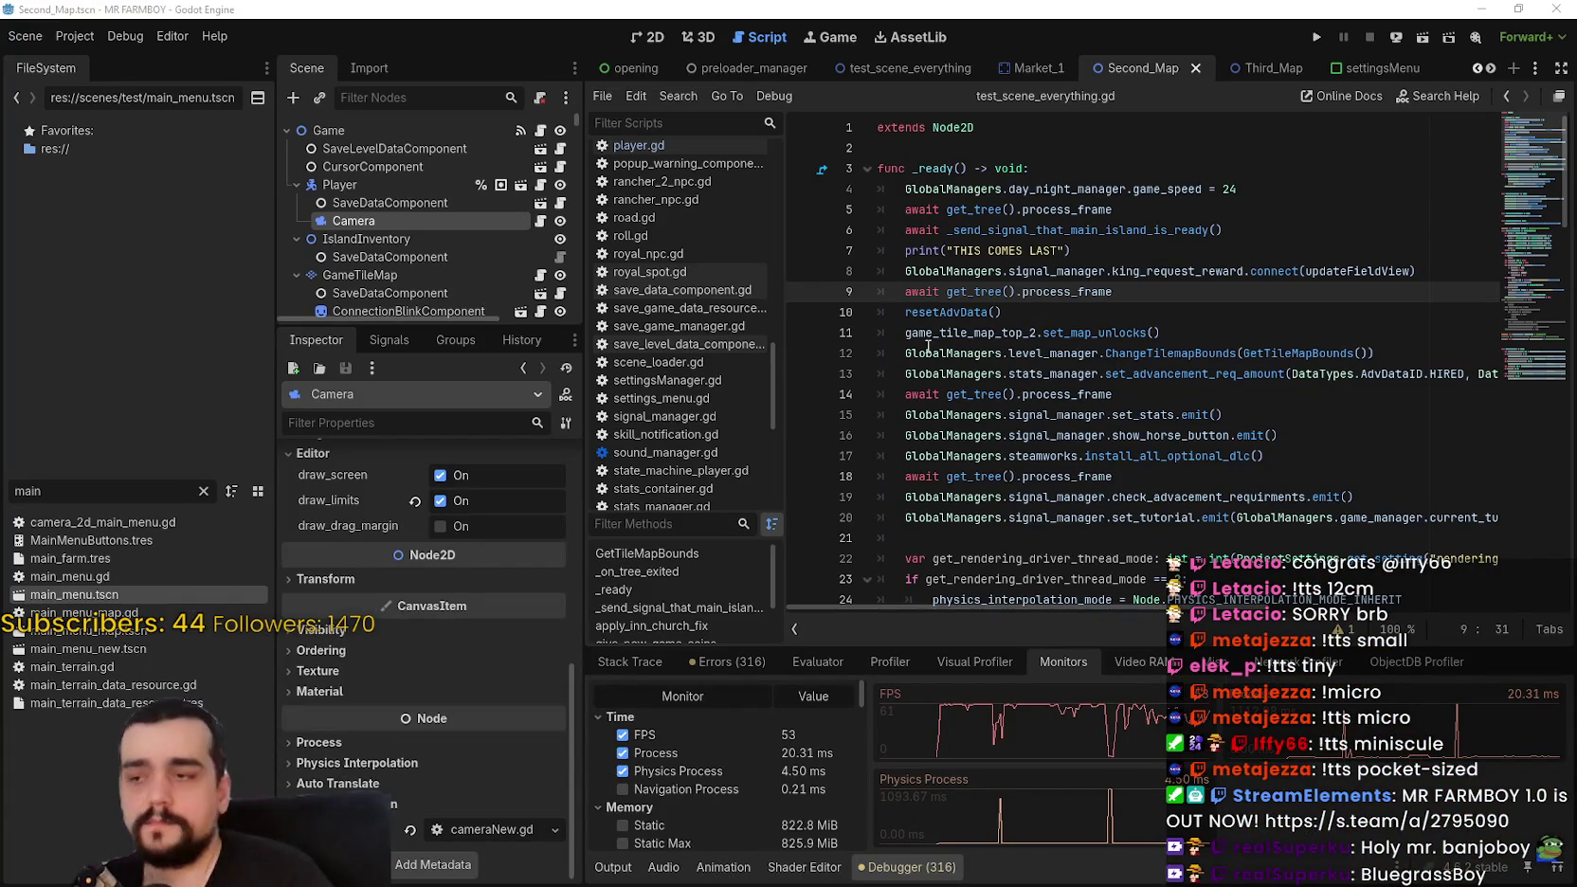
Step: Search the FileSystem for the game screen scene and open game_screen_the_endless.tscn
click(204, 491)
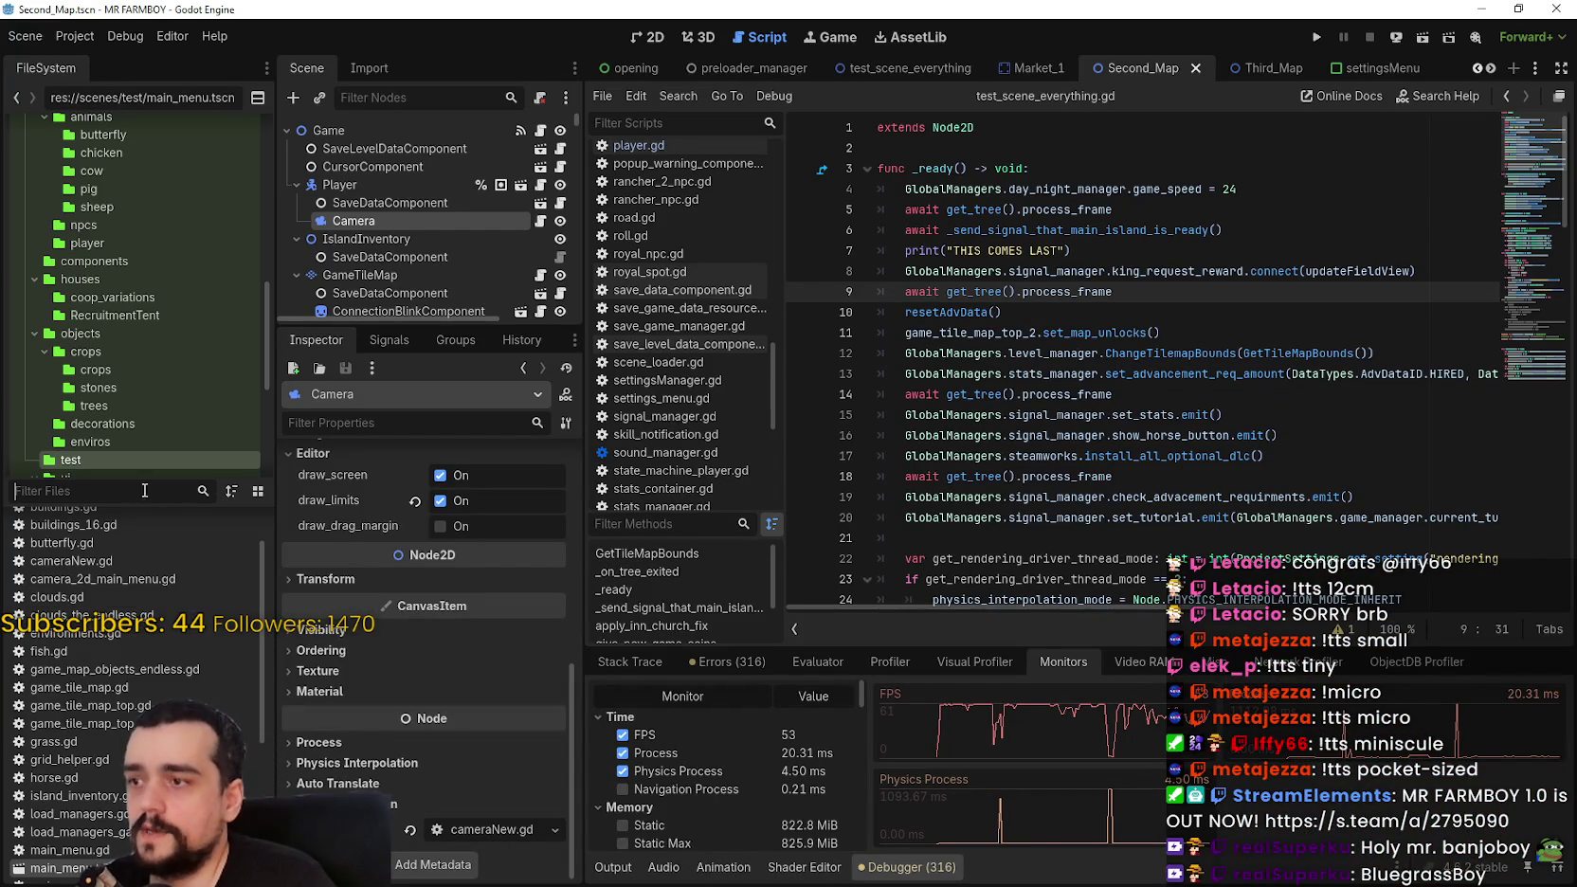
text(main)
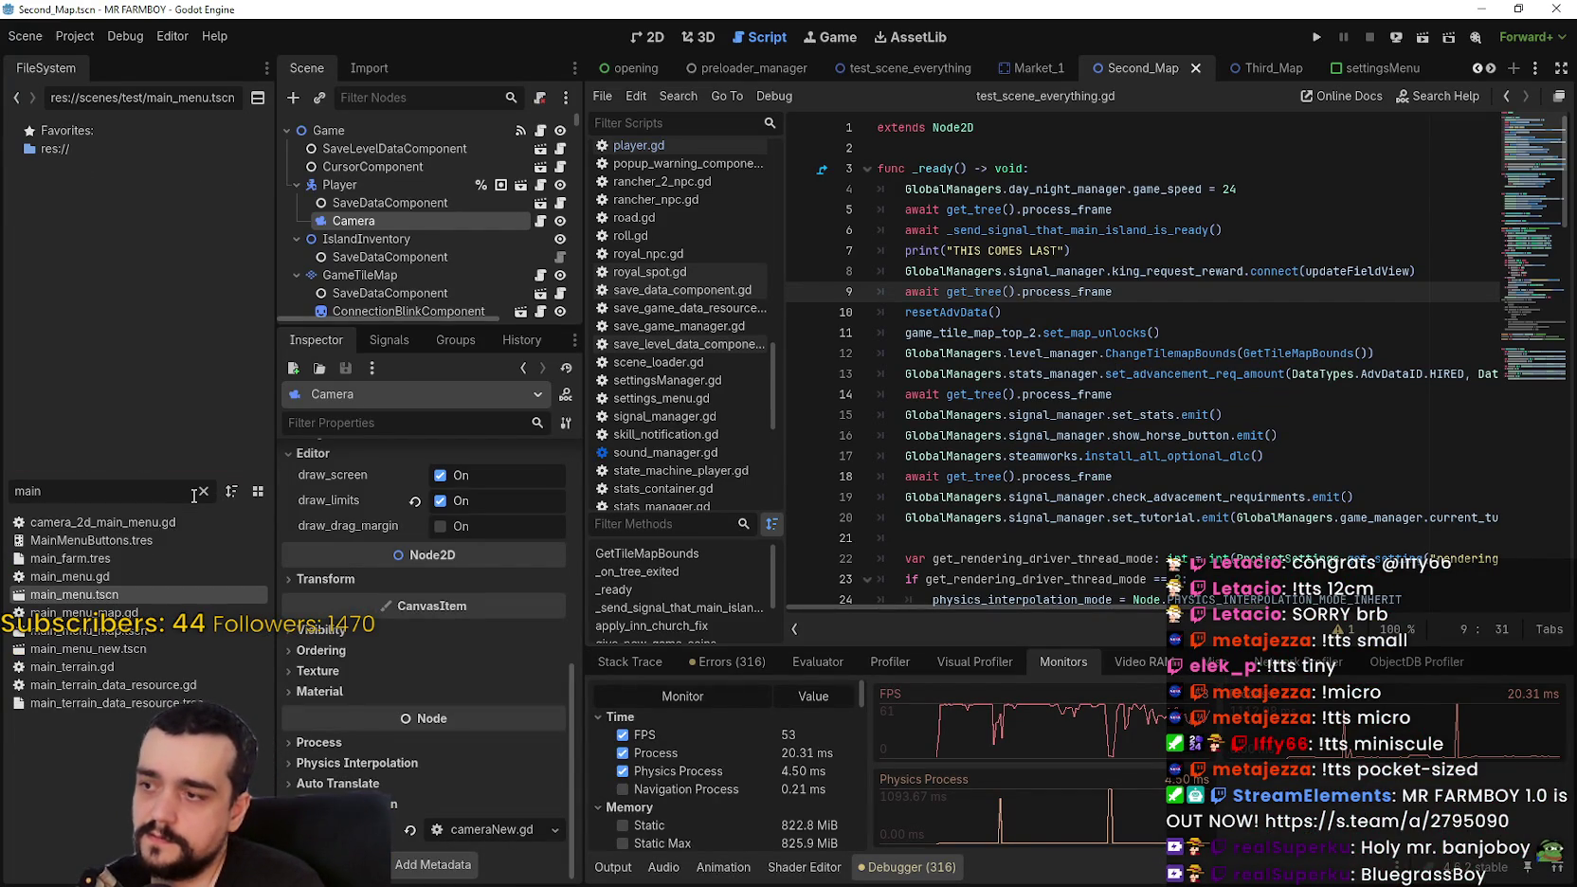
click(196, 493)
click(194, 496)
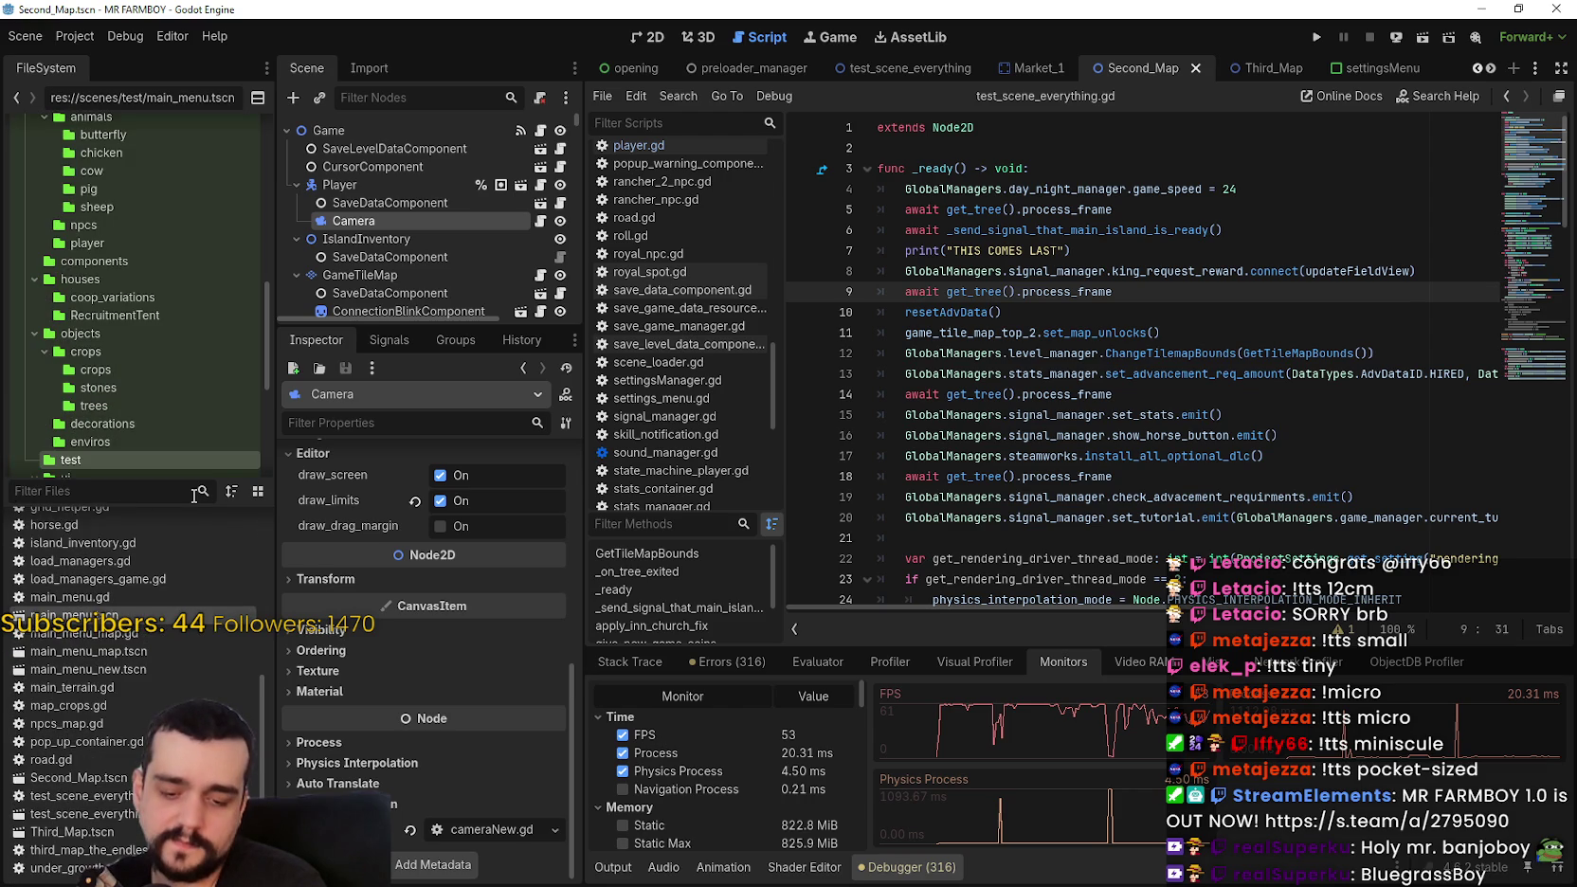
text(game_sd)
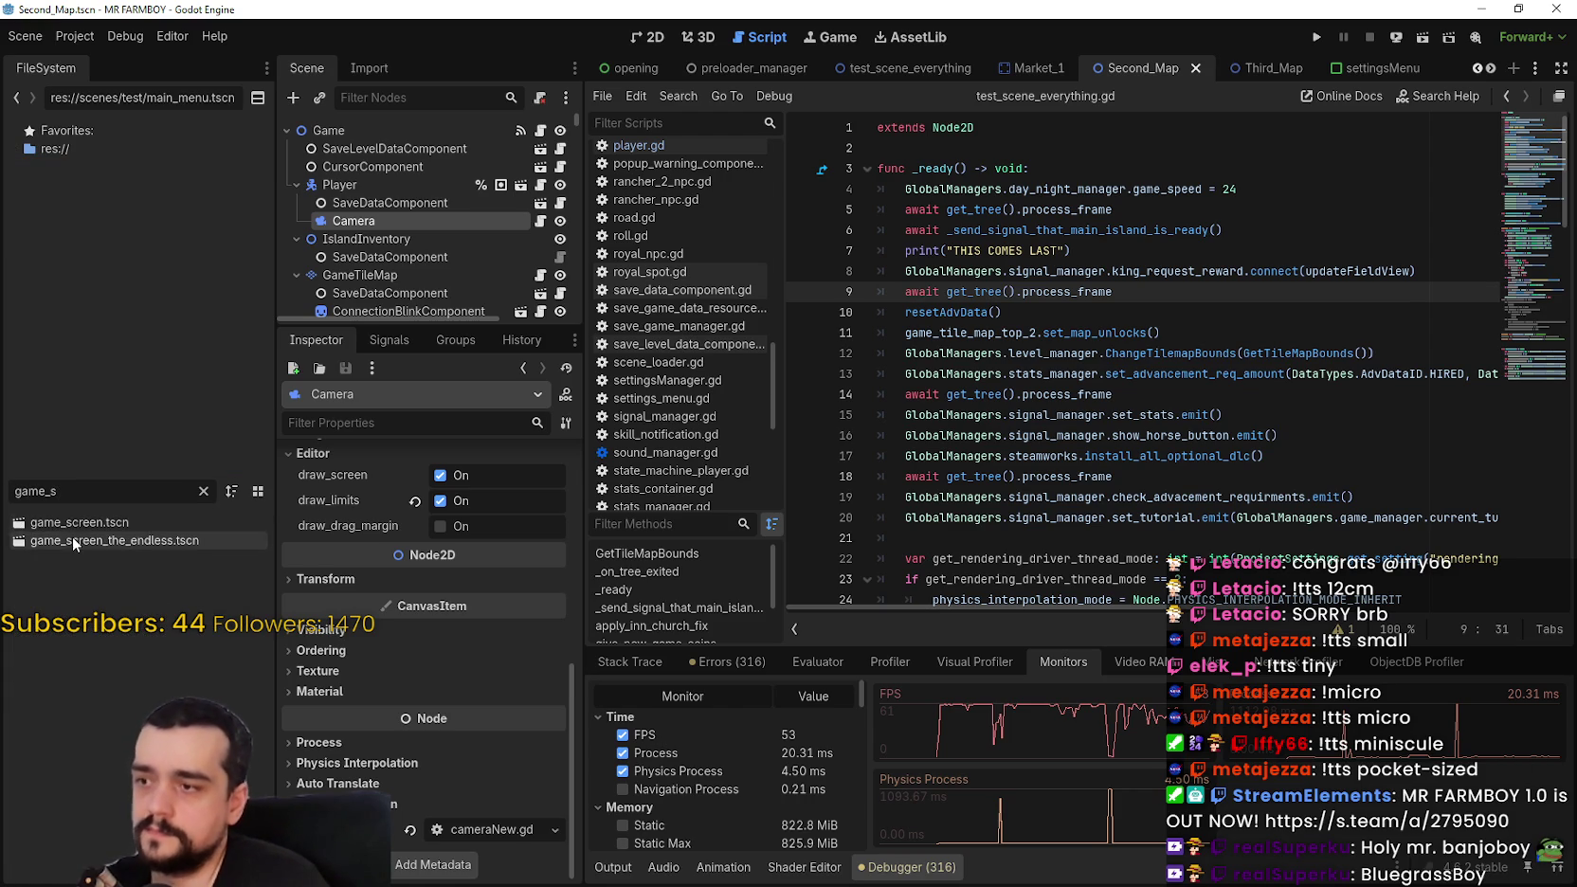
double_click(76, 542)
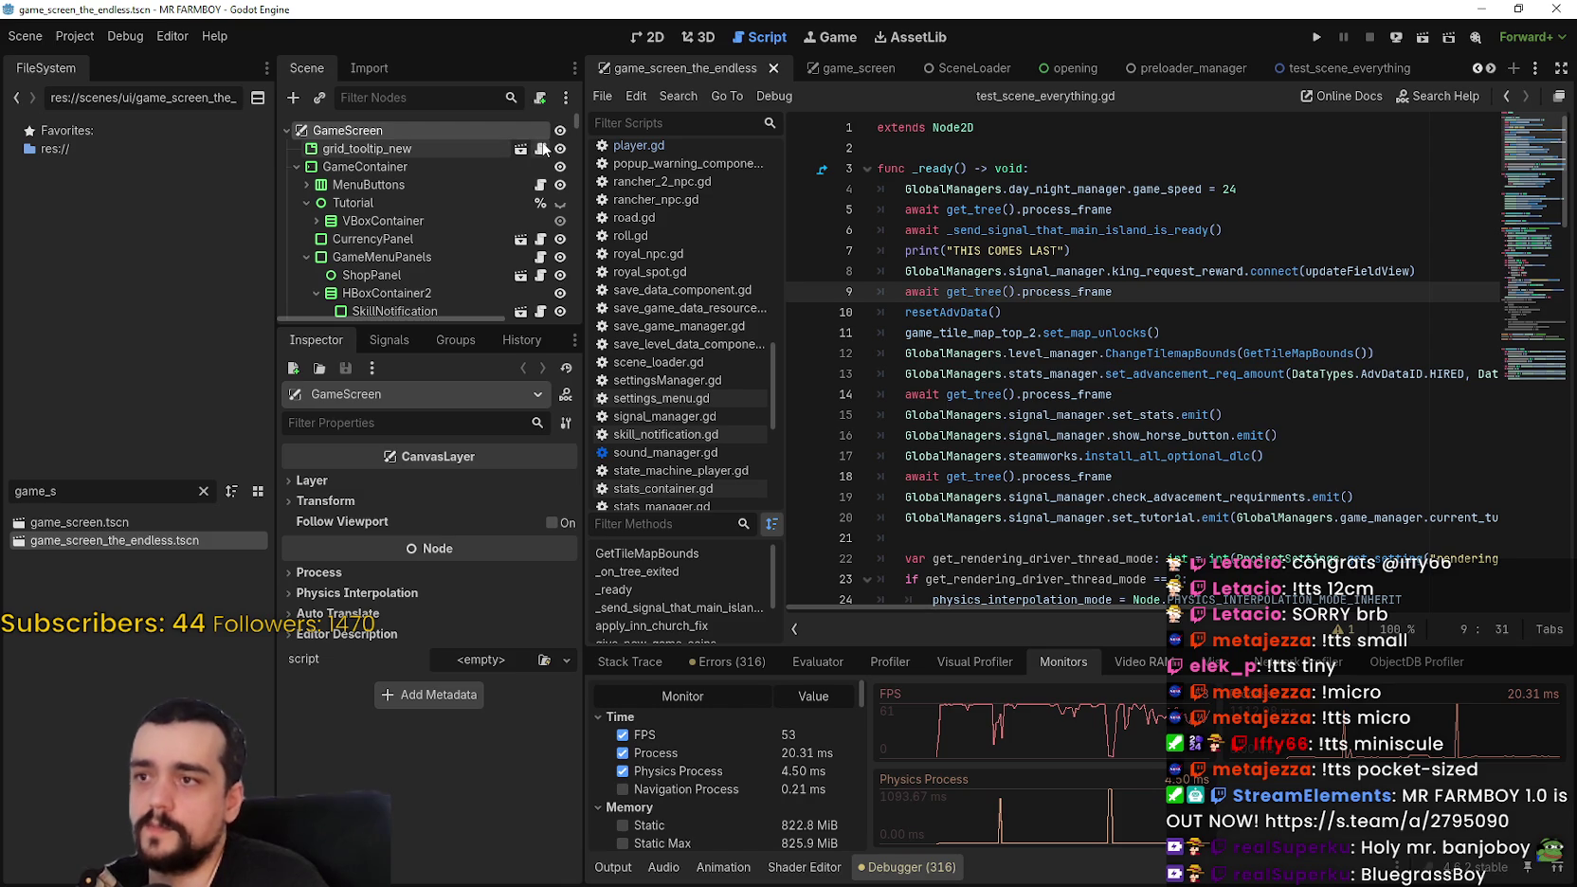
Step: Scroll through building_panel_endless.gd to find the hirable-workers loop
scroll(522, 238, down, 2)
scroll(531, 227, down, 3)
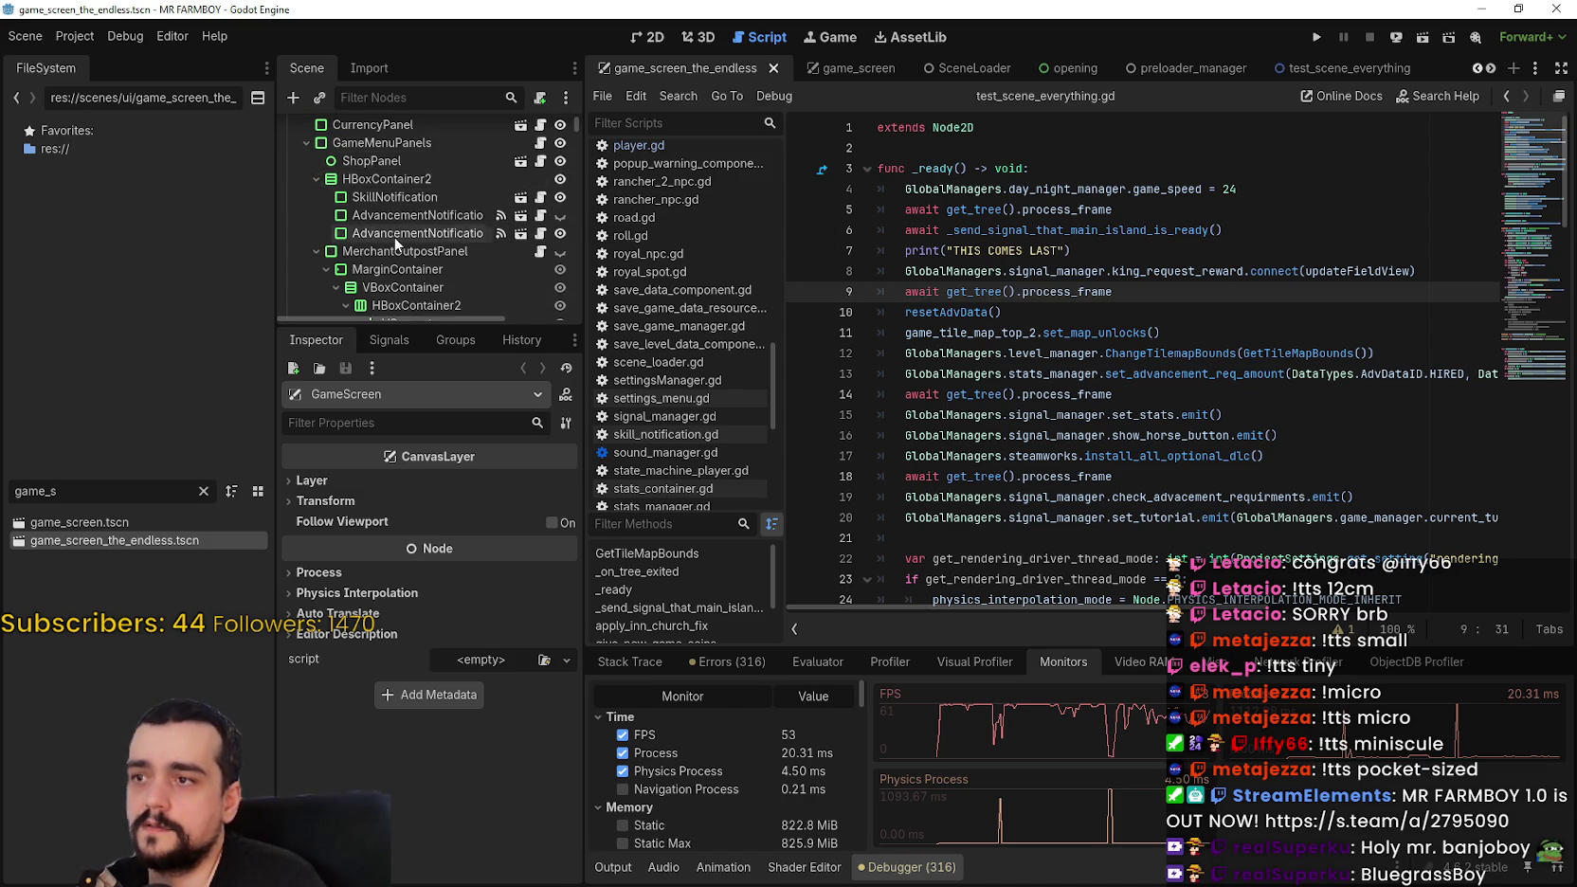
scroll(394, 237, down, 10)
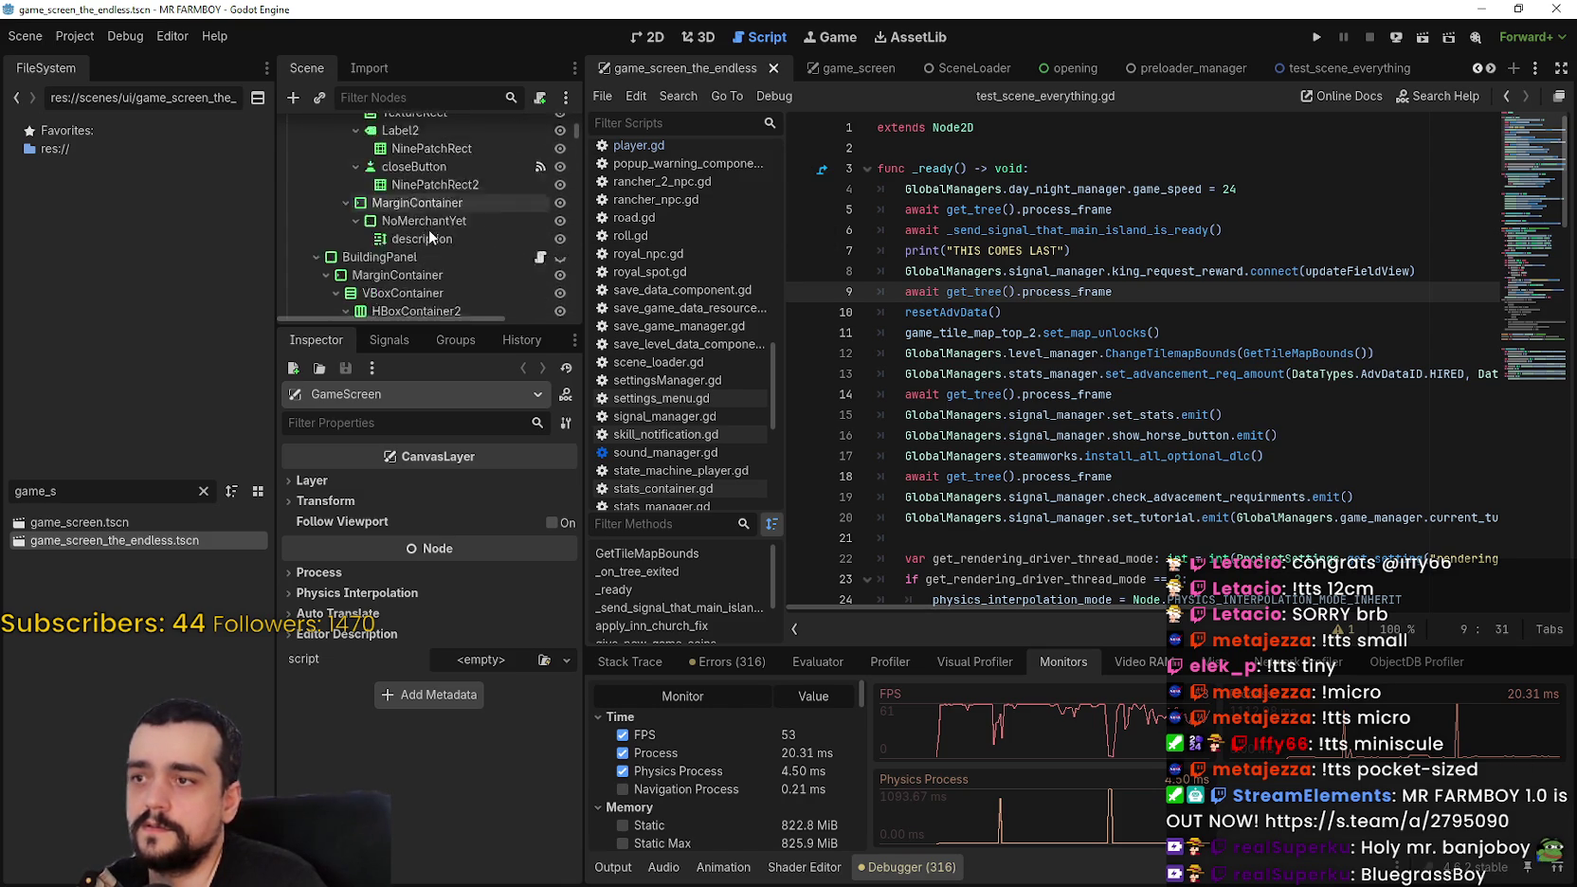
scroll(483, 228, down, 3)
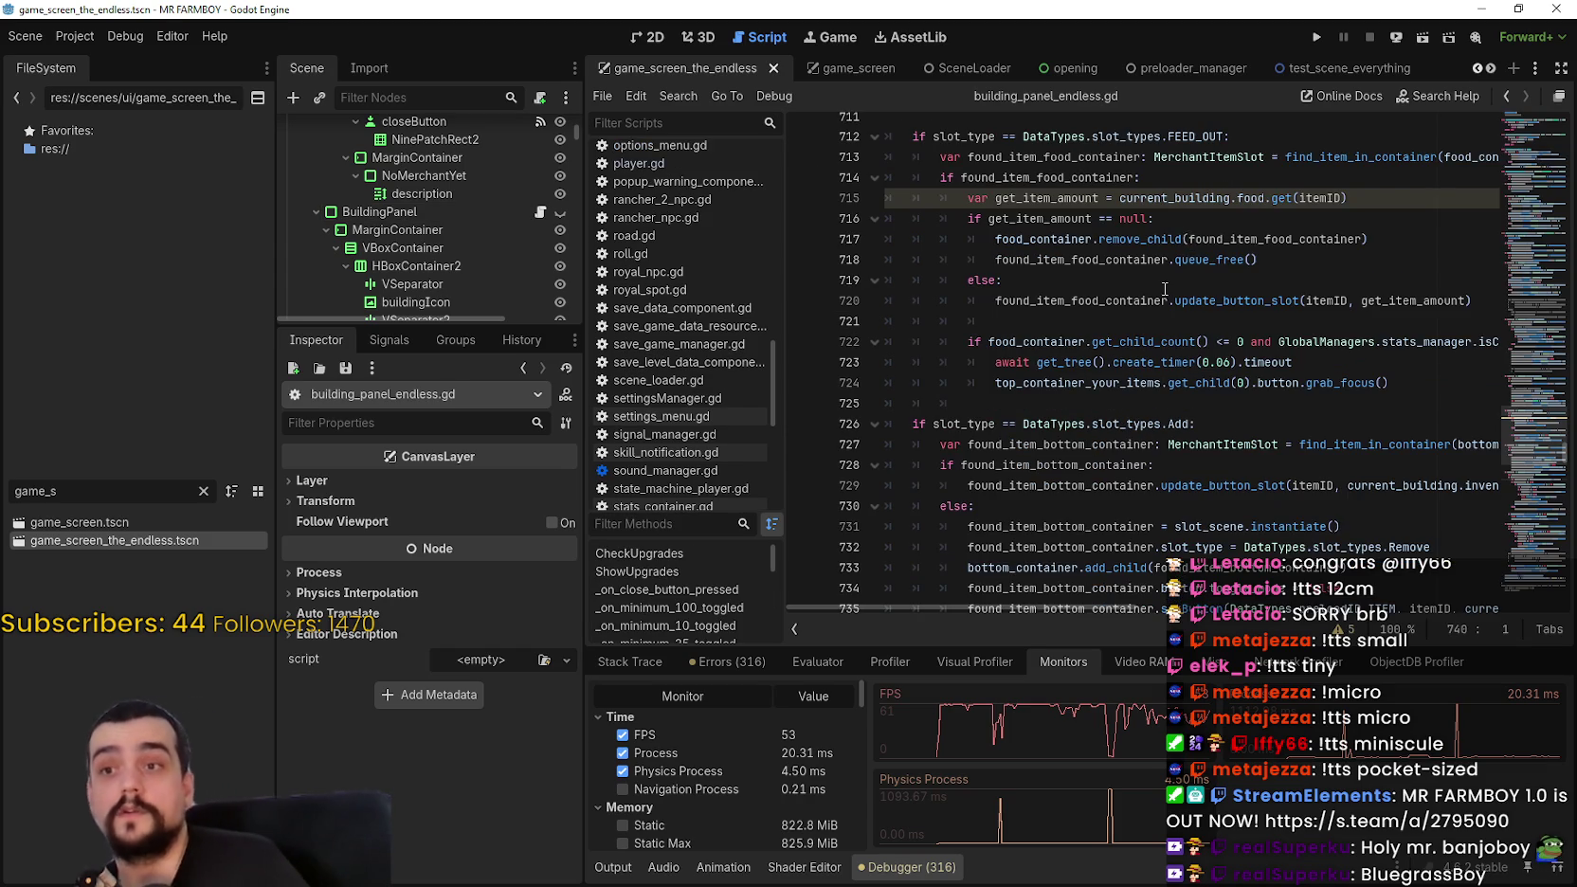
scroll(1164, 289, up, 1)
click(1536, 173)
mouse_move(1536, 362)
mouse_down()
mouse_move(1519, 516)
mouse_move(1506, 184)
mouse_up()
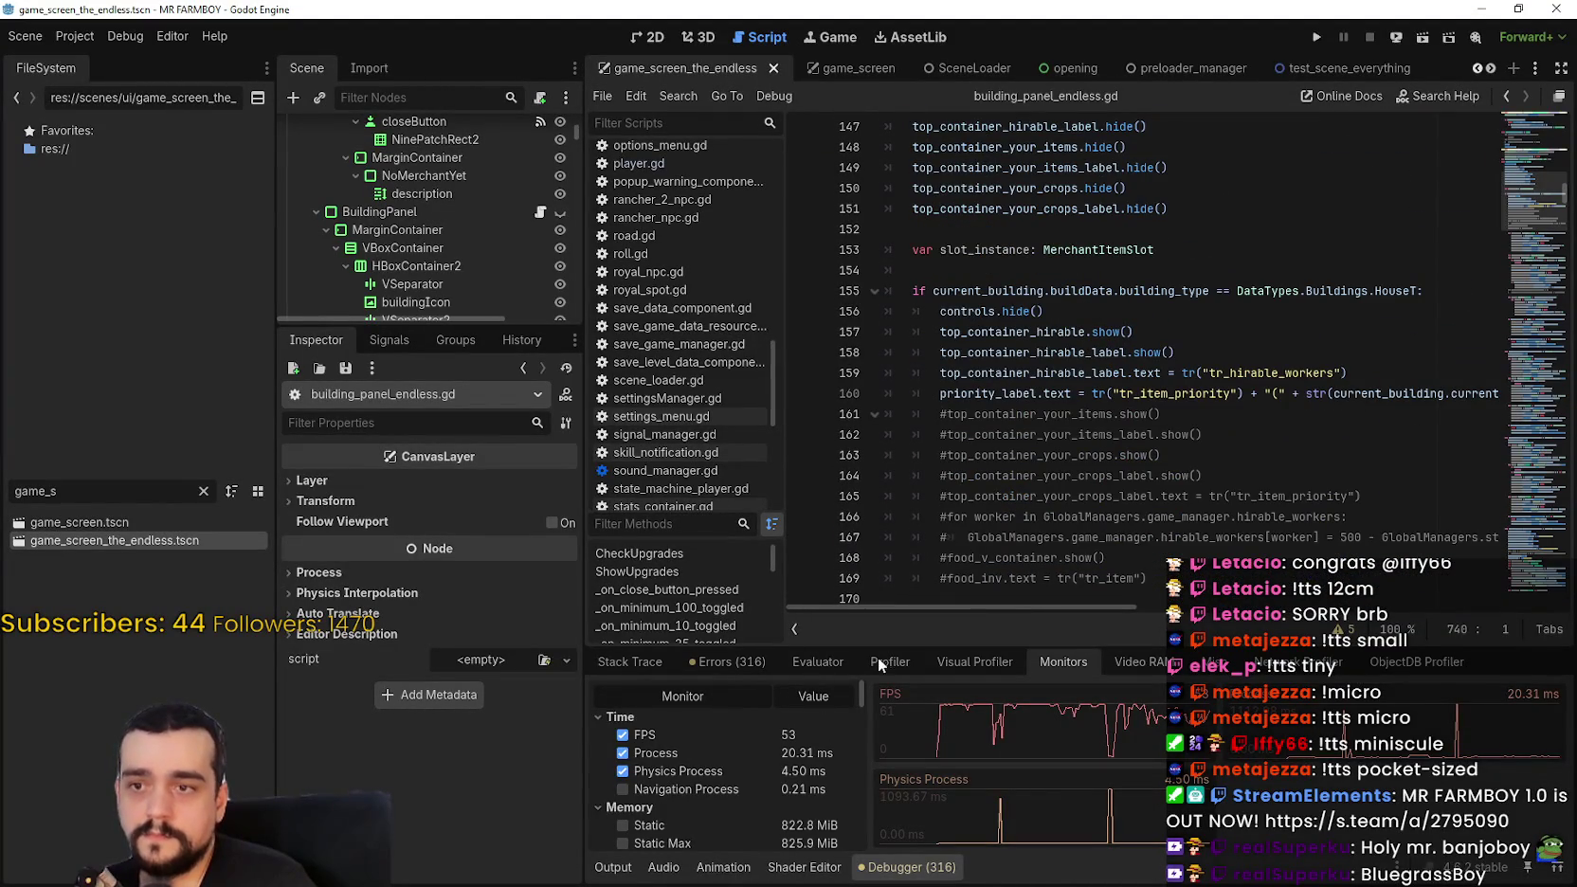
Step: Select the setButton(DataTypes.preloadID.NPC, item_worker, 0) call on line 176
scroll(1126, 557, down, 1)
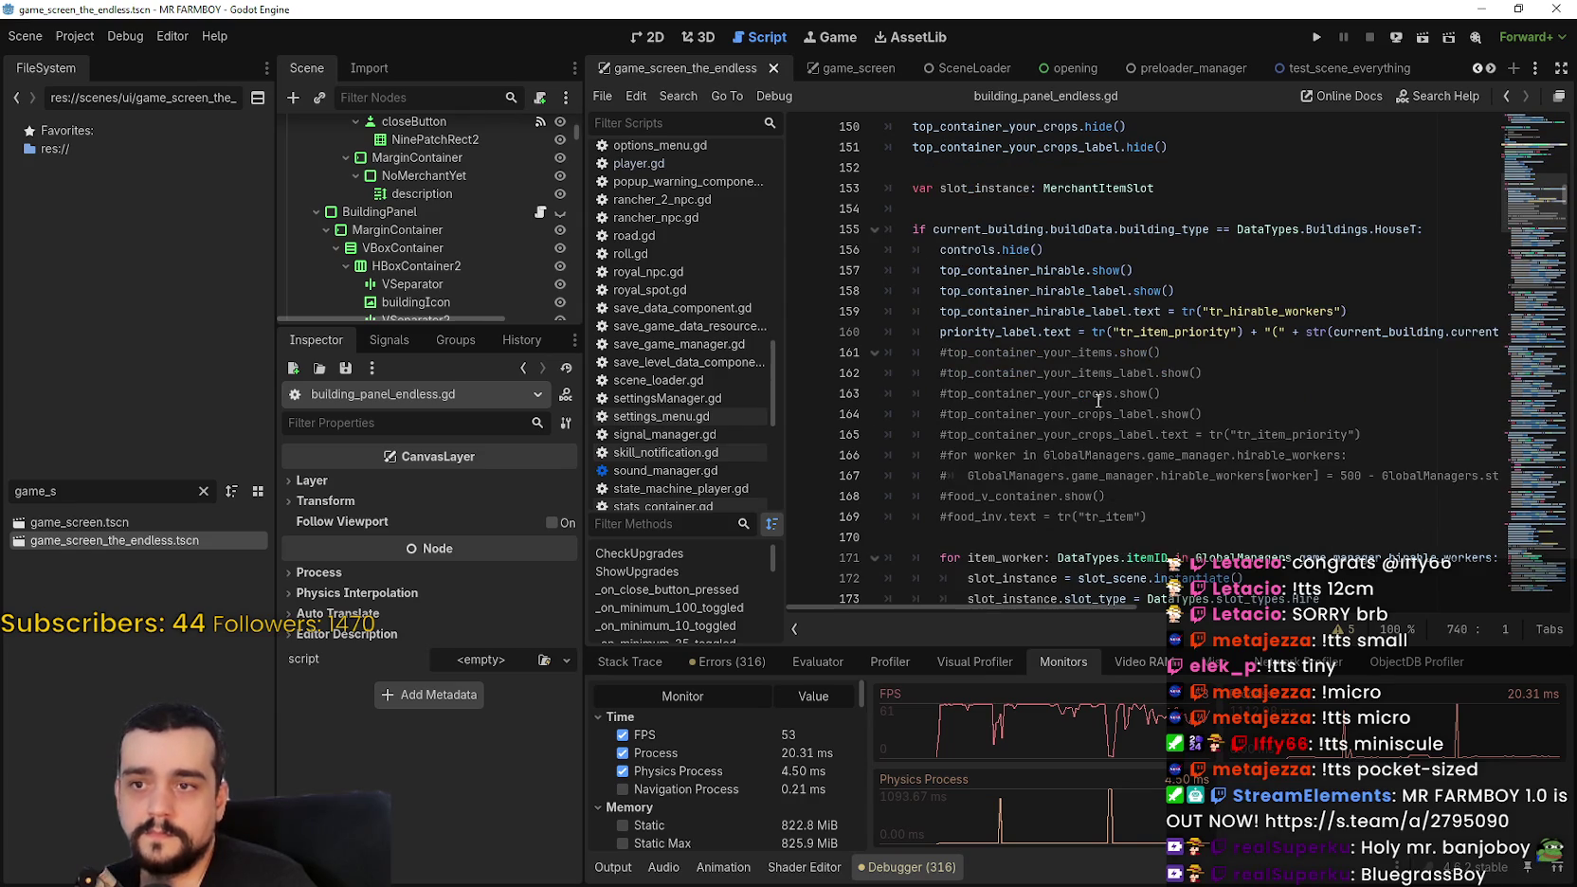
mouse_move(1063, 606)
mouse_down()
mouse_move(1154, 595)
mouse_move(1044, 582)
mouse_up()
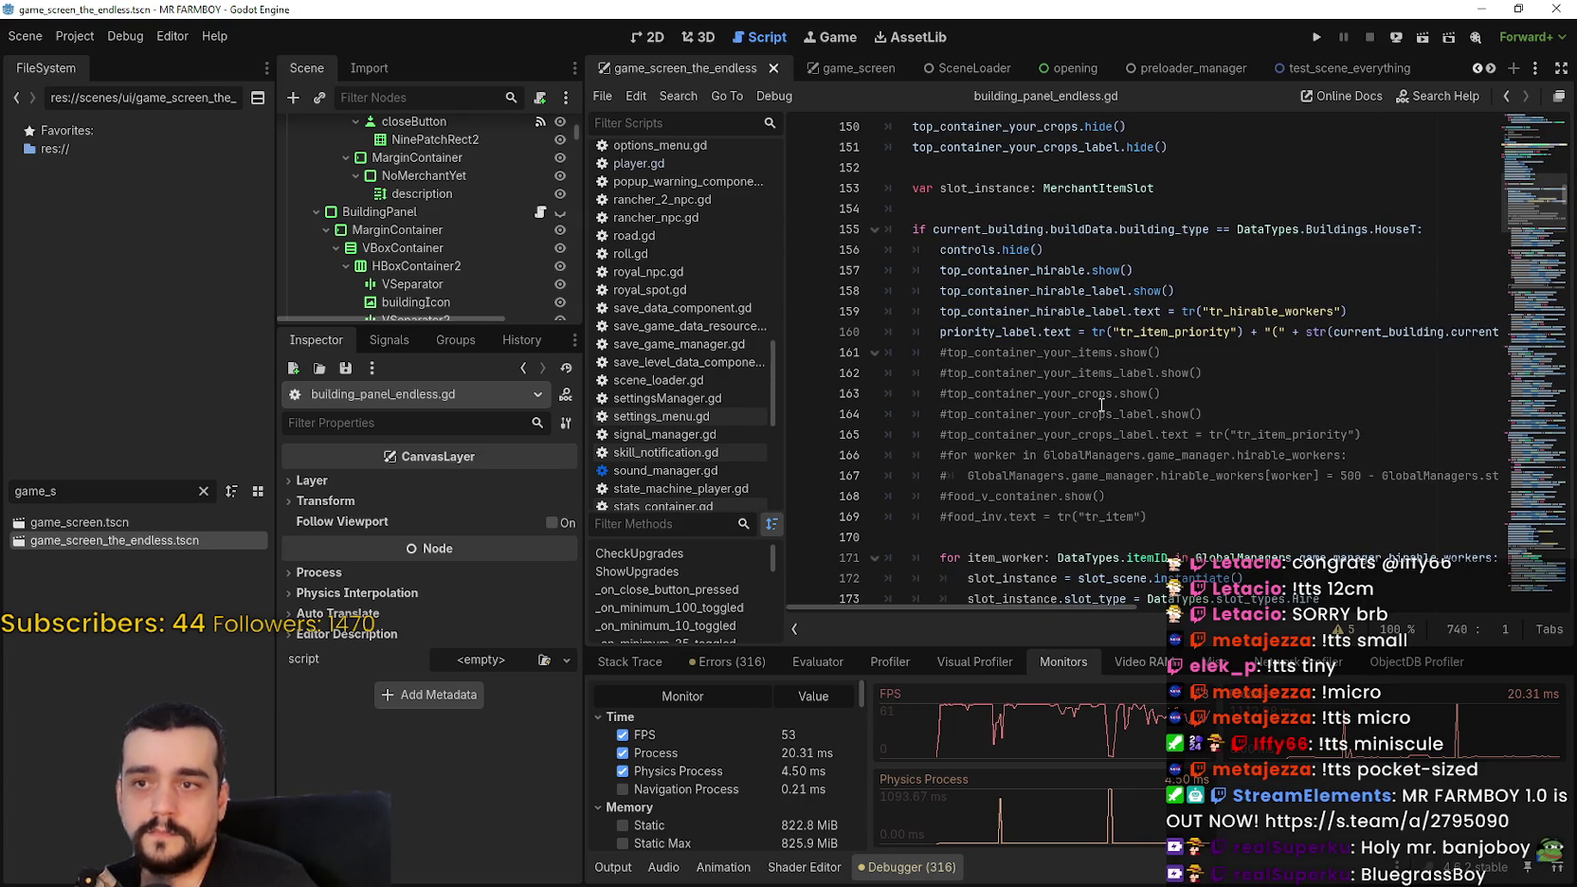
scroll(1104, 399, down, 2)
scroll(1104, 417, down, 2)
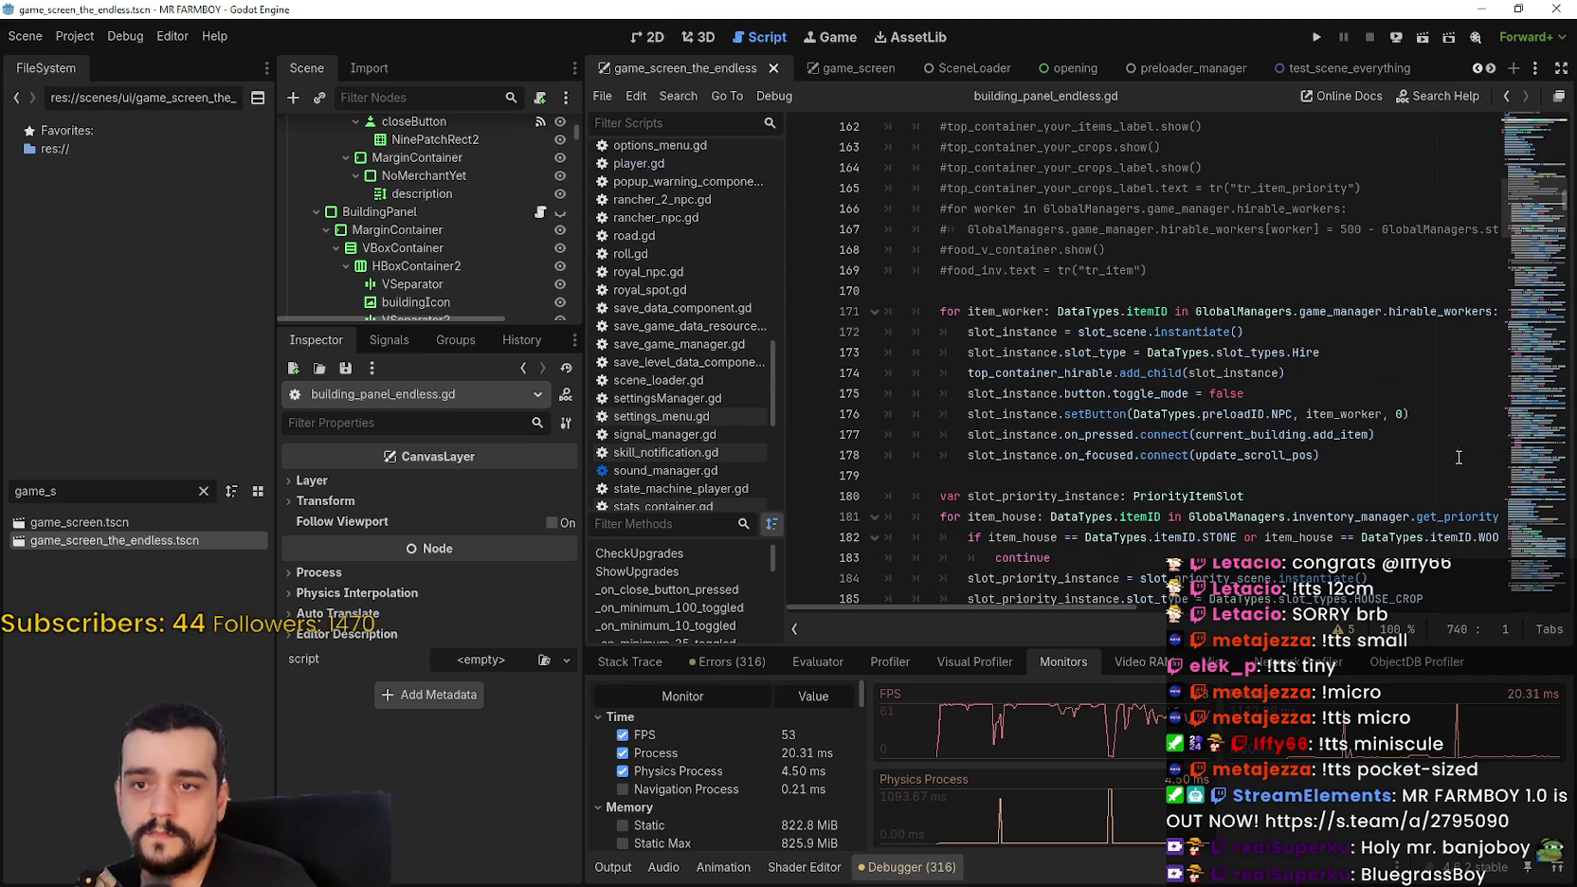
drag(967, 414, 1408, 418)
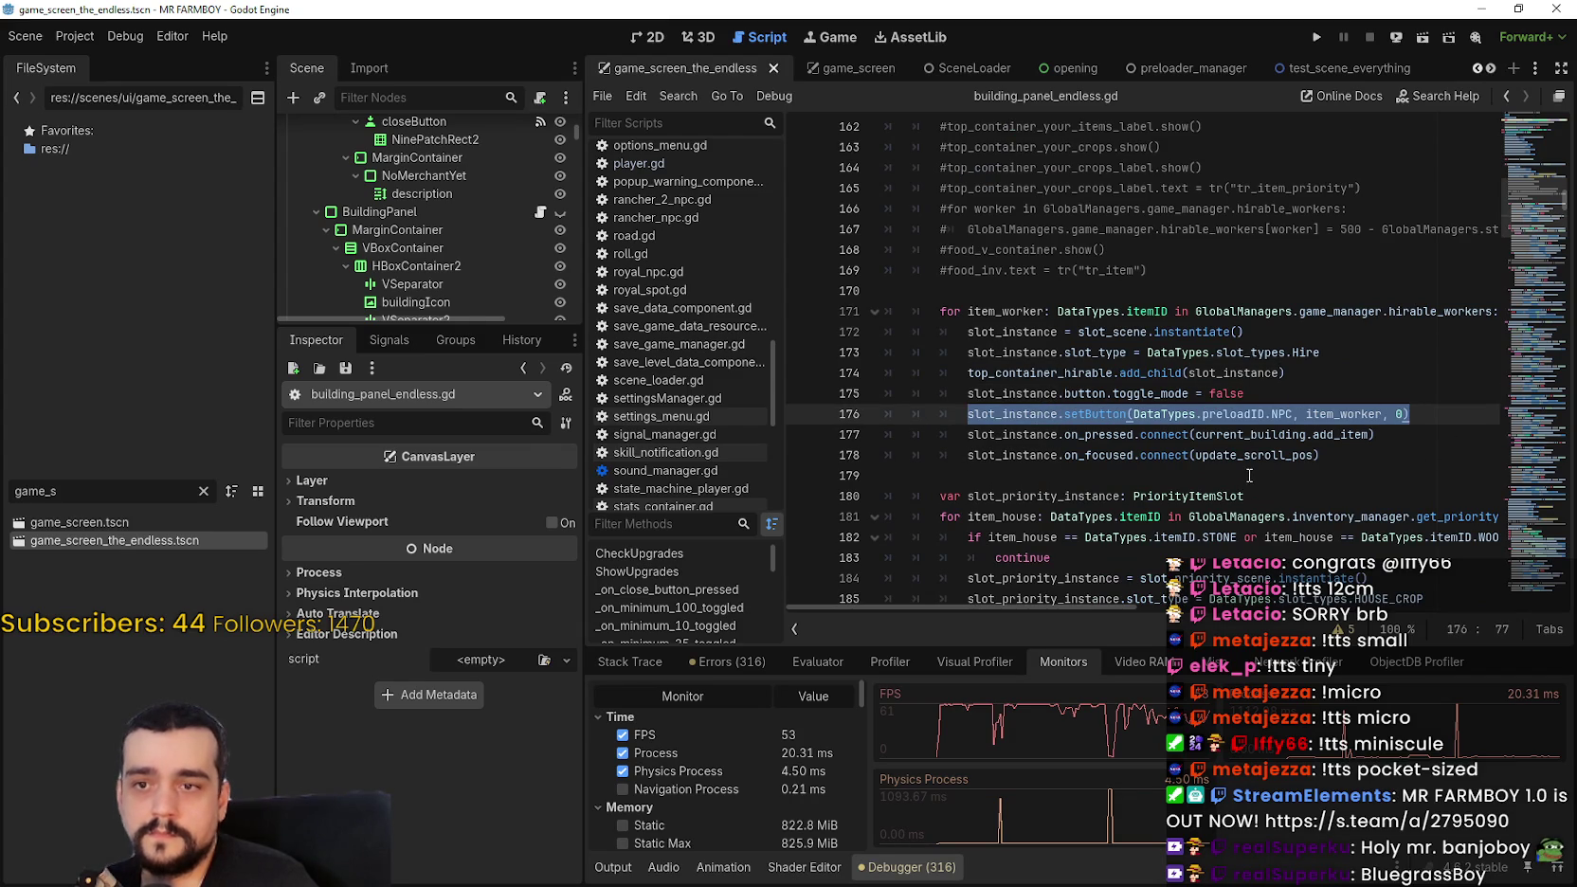
click(1293, 453)
scroll(1293, 453, down, 1)
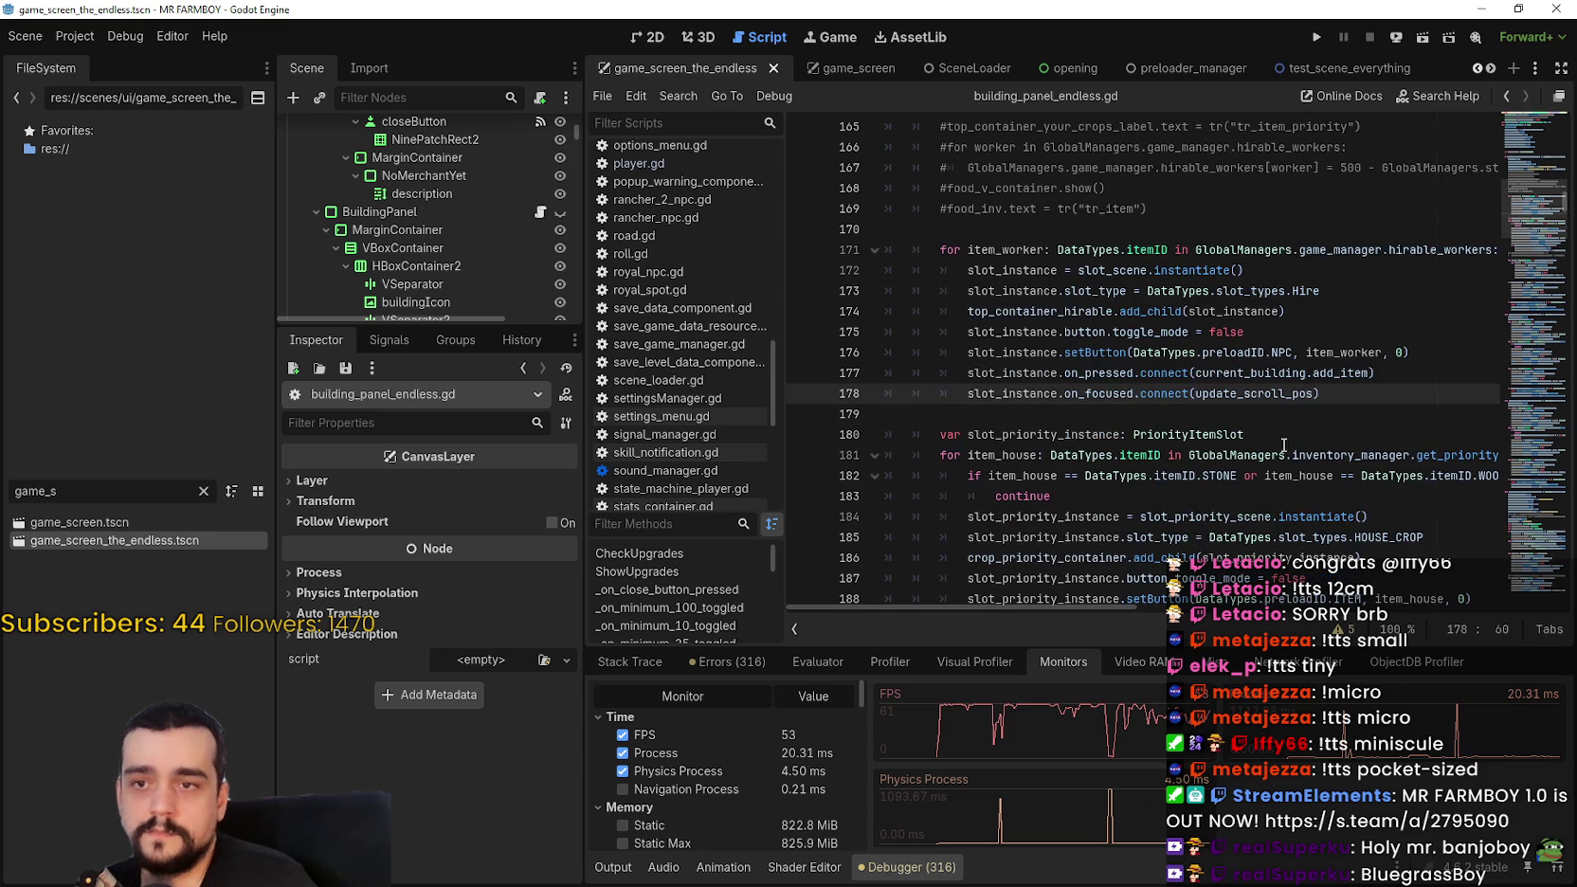
Step: Narrow the FileSystem and Scene docks so the script editor gets more width
drag(276, 417, 192, 418)
drag(584, 445, 465, 446)
scroll(1009, 421, down, 2)
scroll(1000, 393, up, 1)
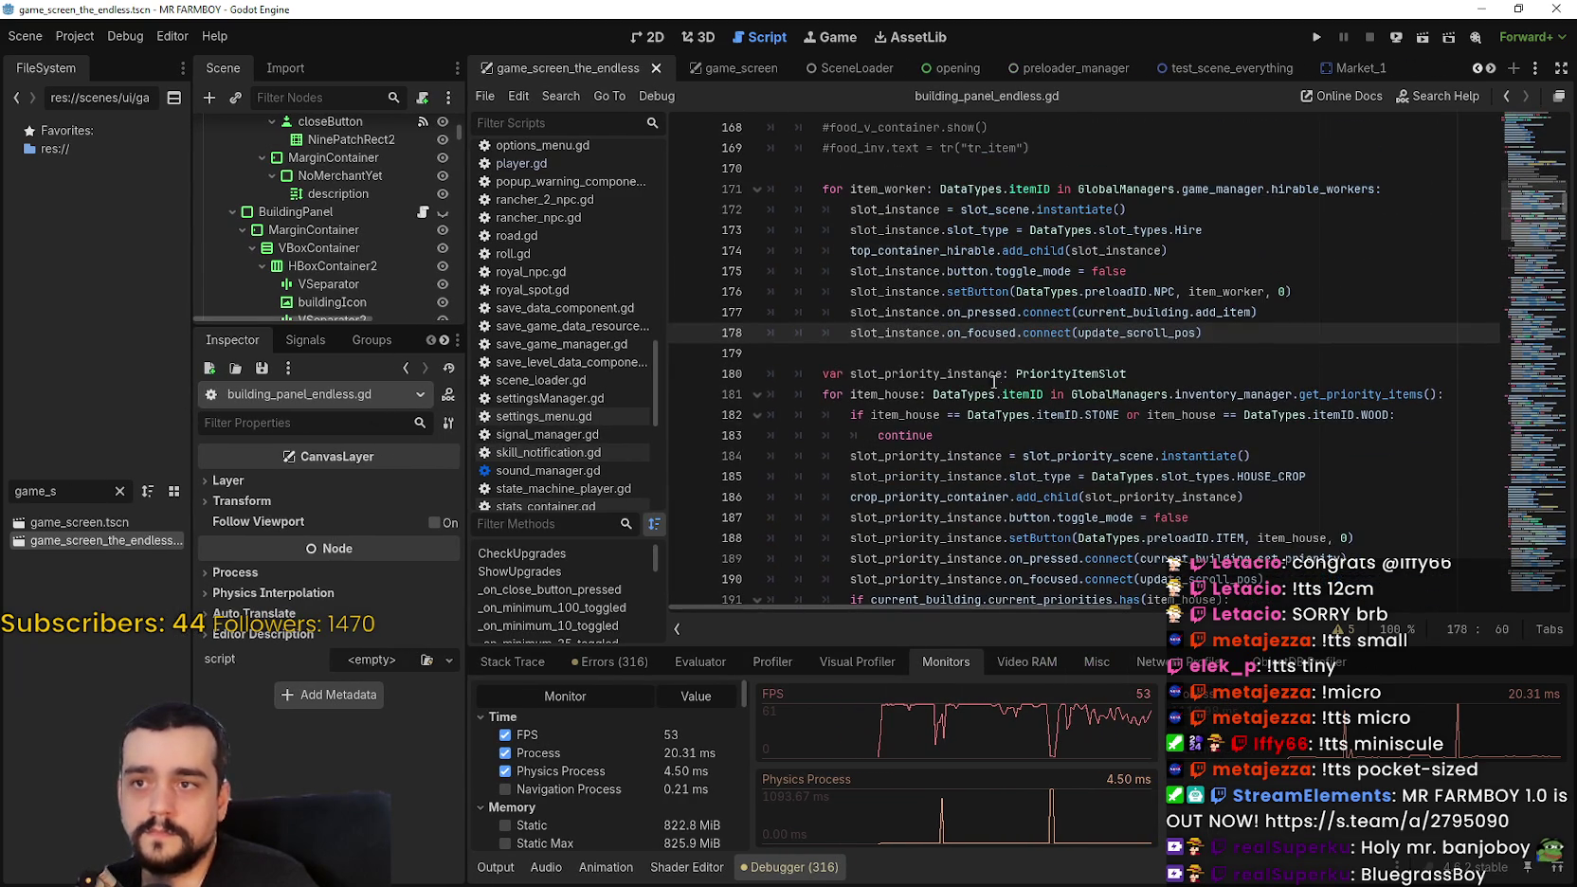
Step: Snip the hirable-workers loop code with Snipping Tool, then minimize the snip window
click(976, 349)
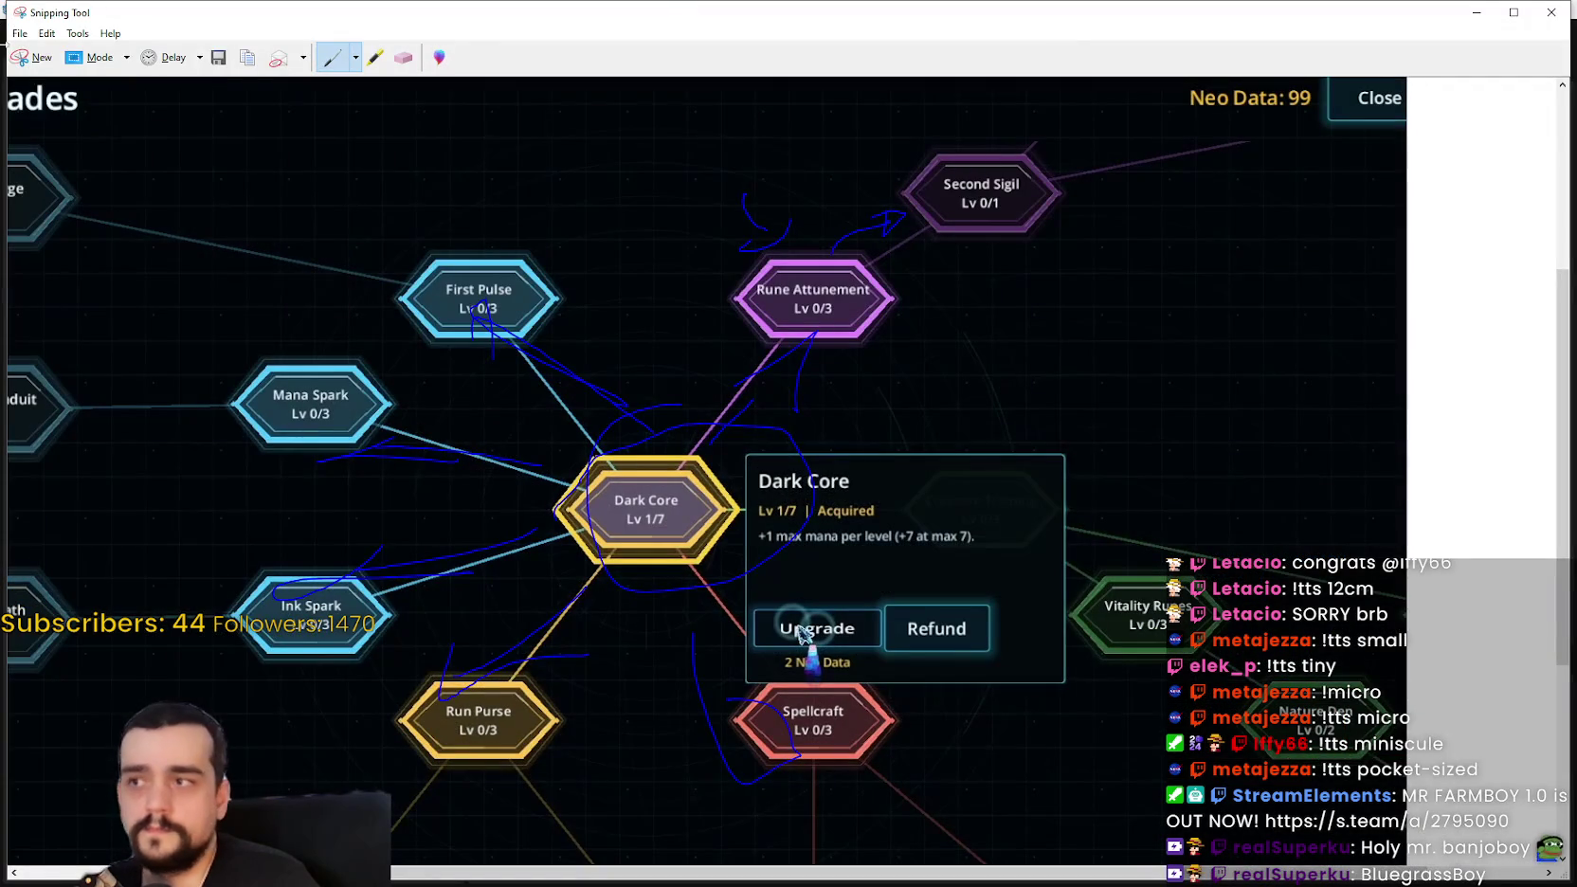
click(32, 56)
mouse_move(713, 130)
mouse_down()
mouse_move(1414, 646)
mouse_move(1445, 645)
mouse_up()
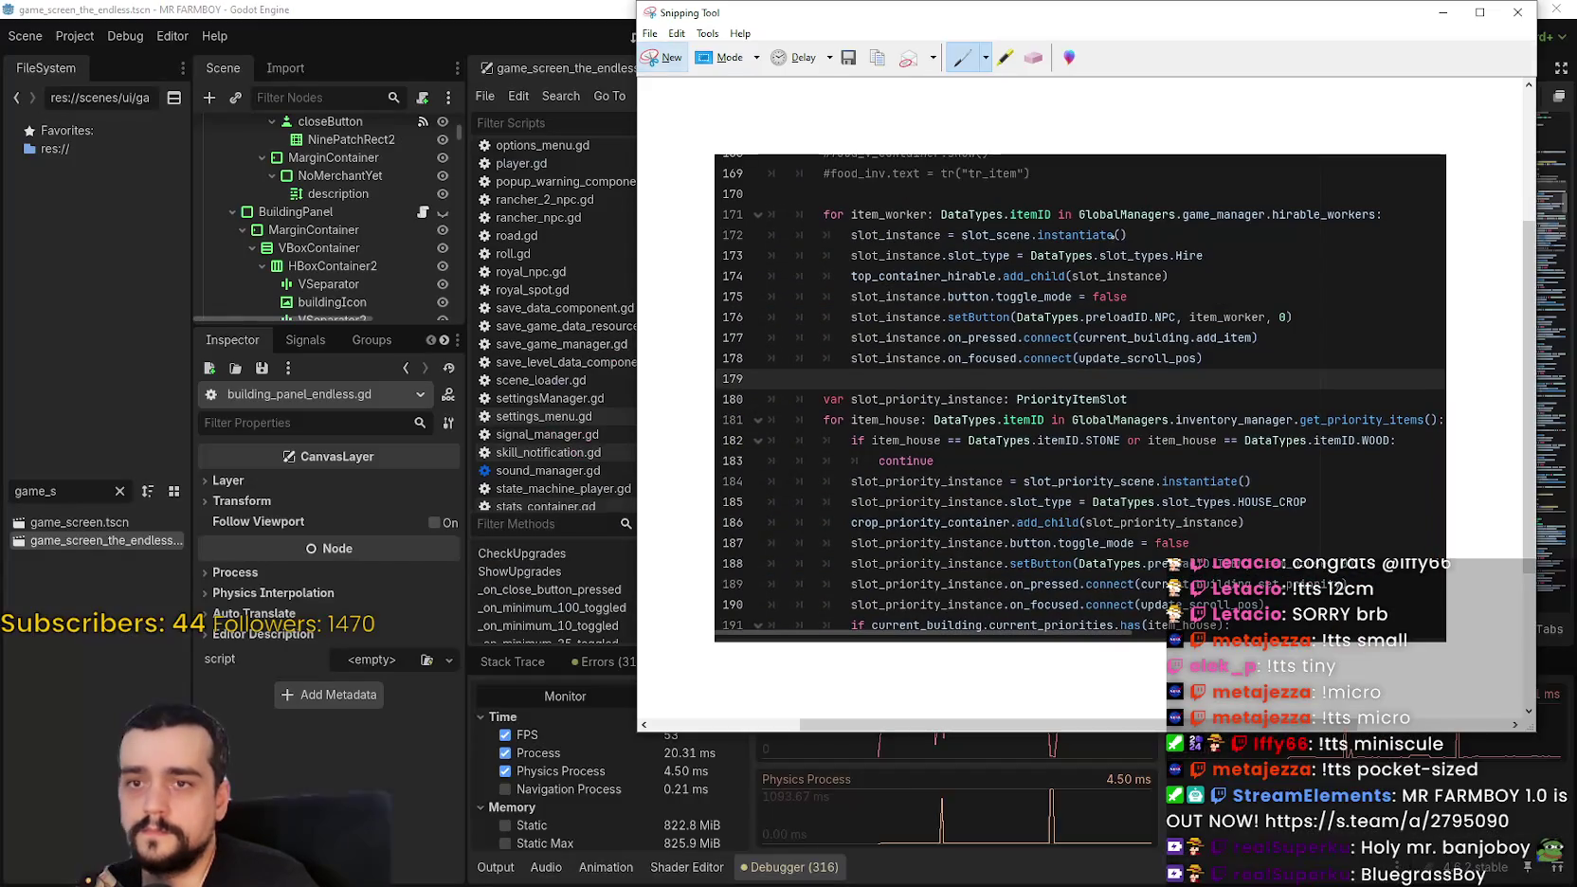
drag(1042, 13, 1081, 81)
click(1480, 81)
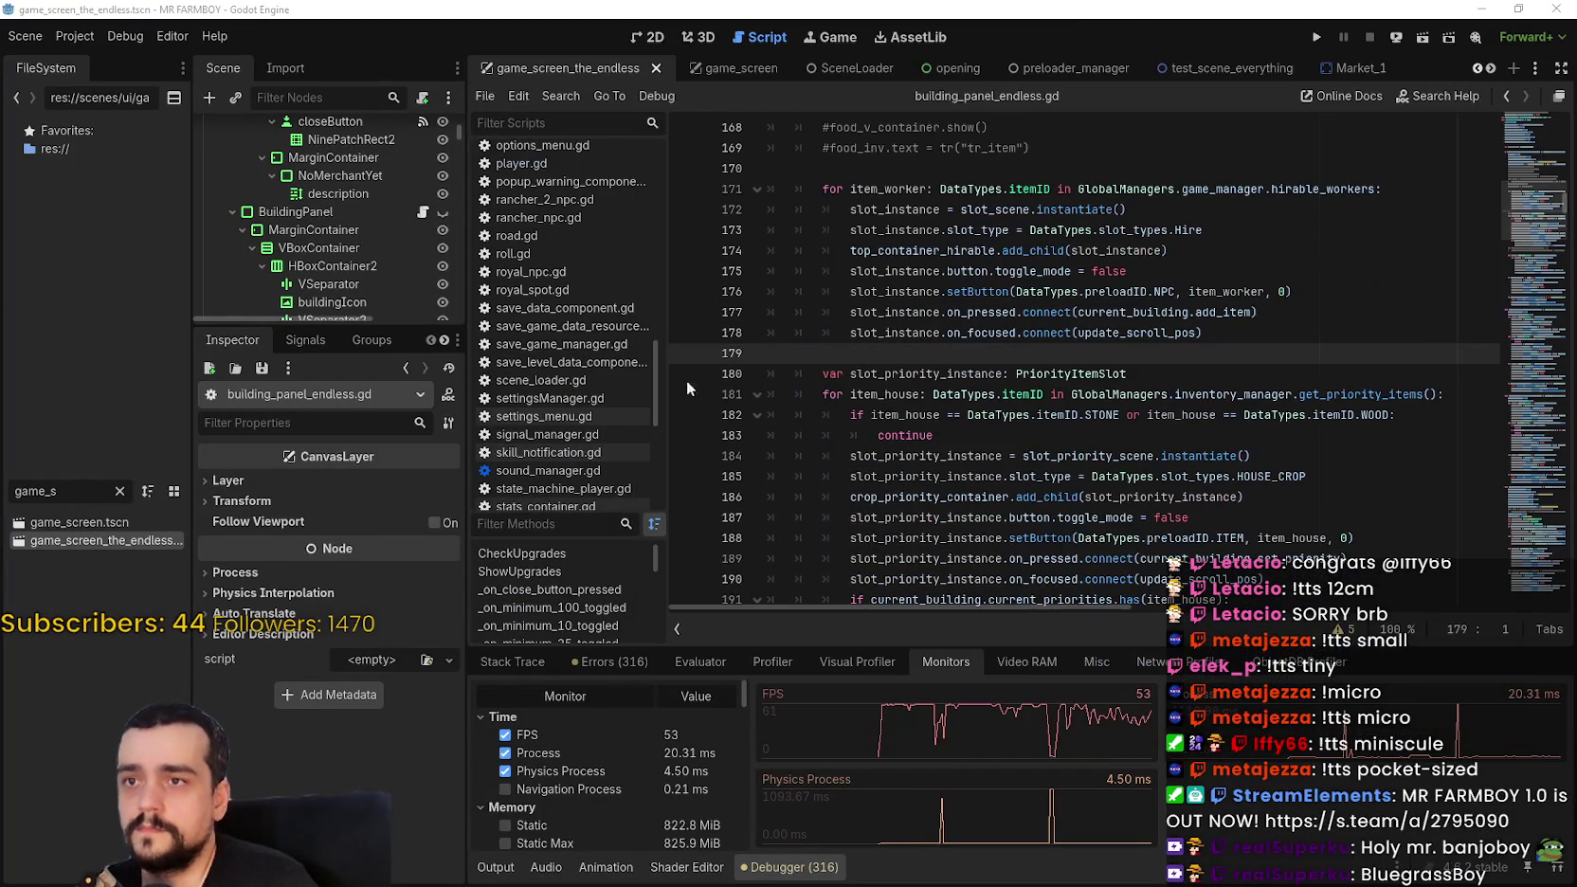
Step: Open game_screen.tscn, collapse MerchantOutpostPanel to reveal BuildingPanel, and switch to building_panel.gd
double_click(79, 522)
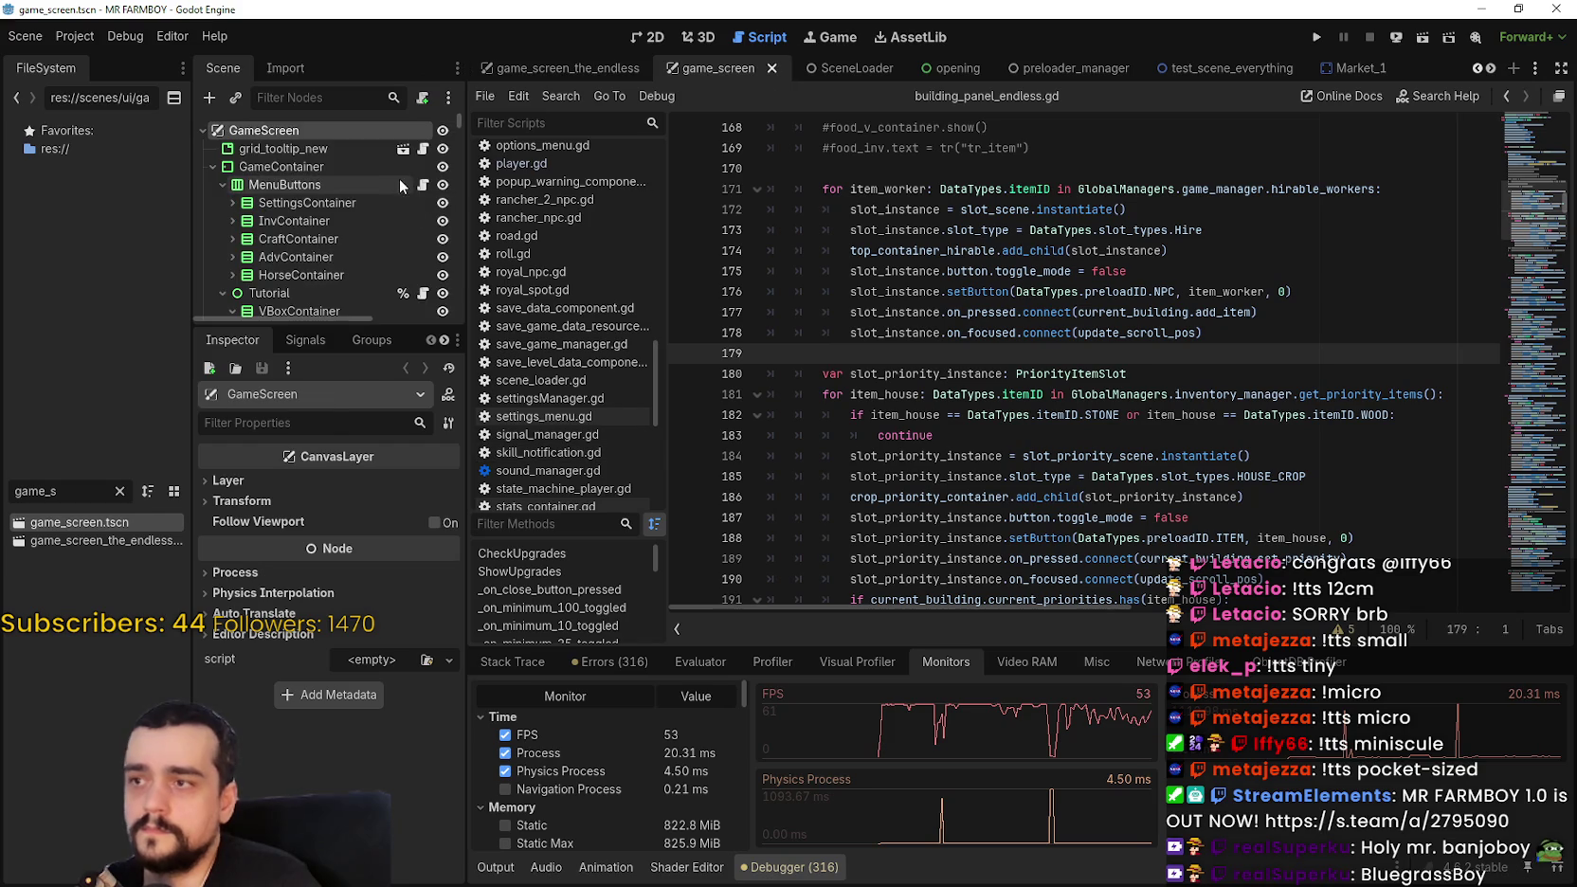
scroll(407, 209, down, 5)
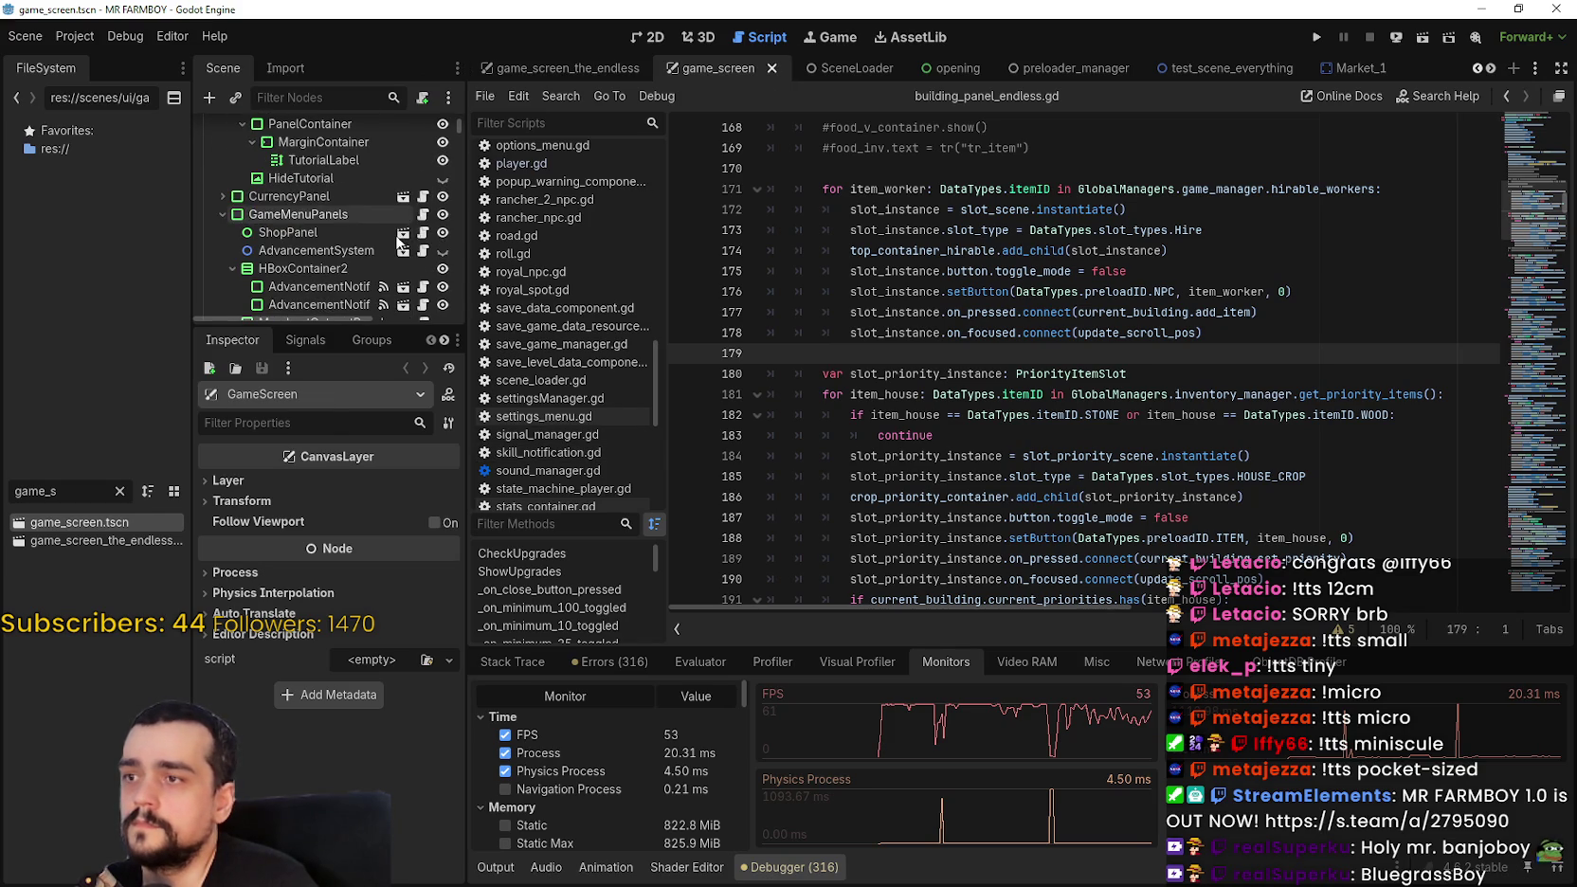
scroll(413, 256, down, 3)
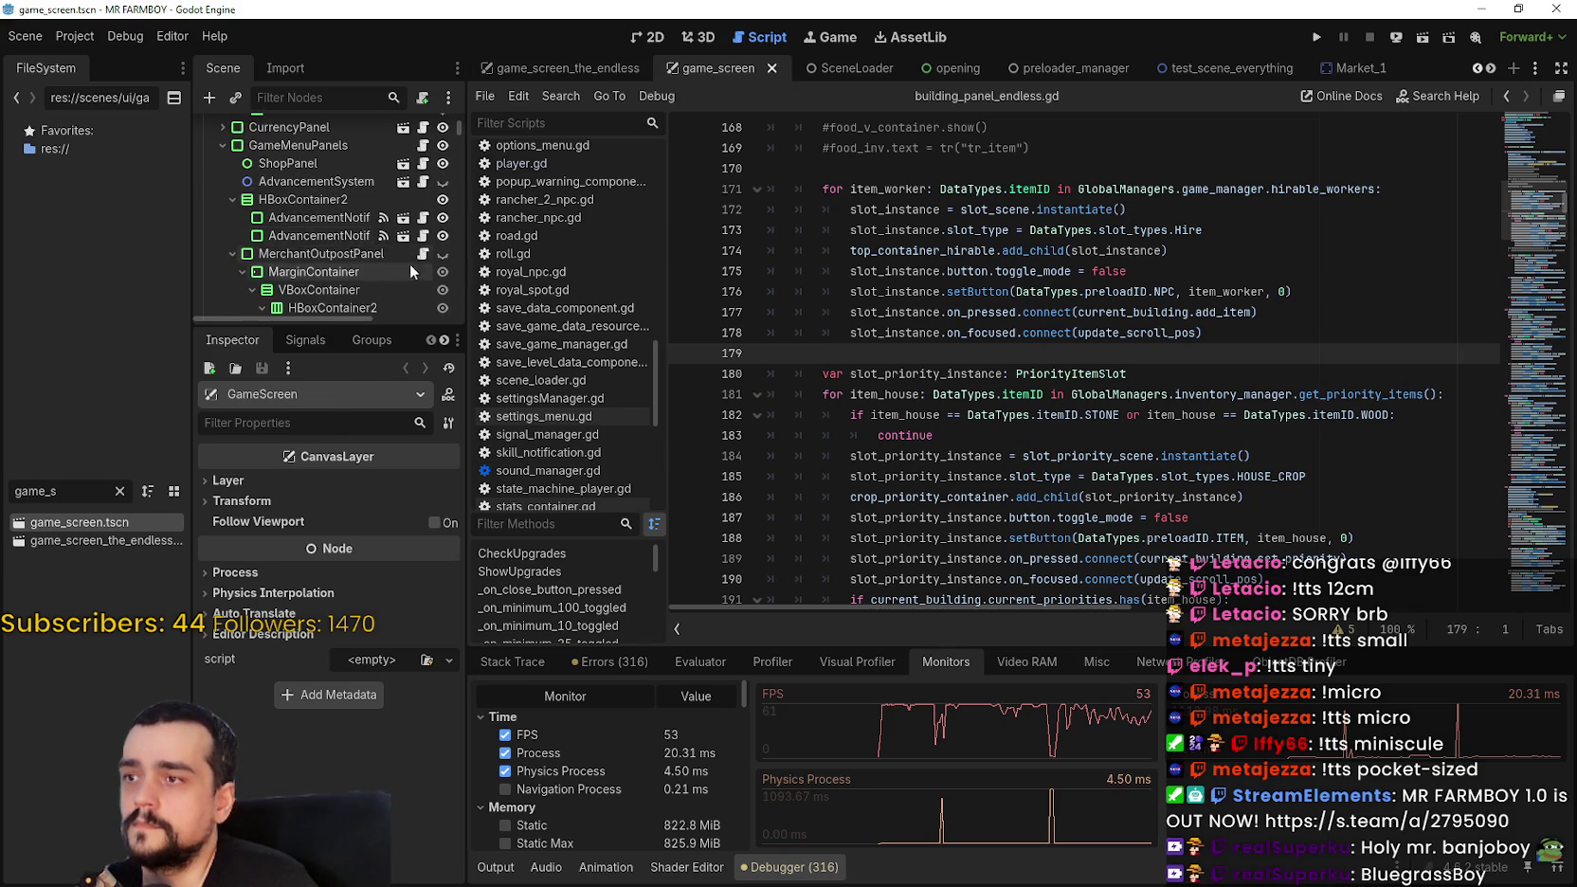
scroll(413, 246, down, 2)
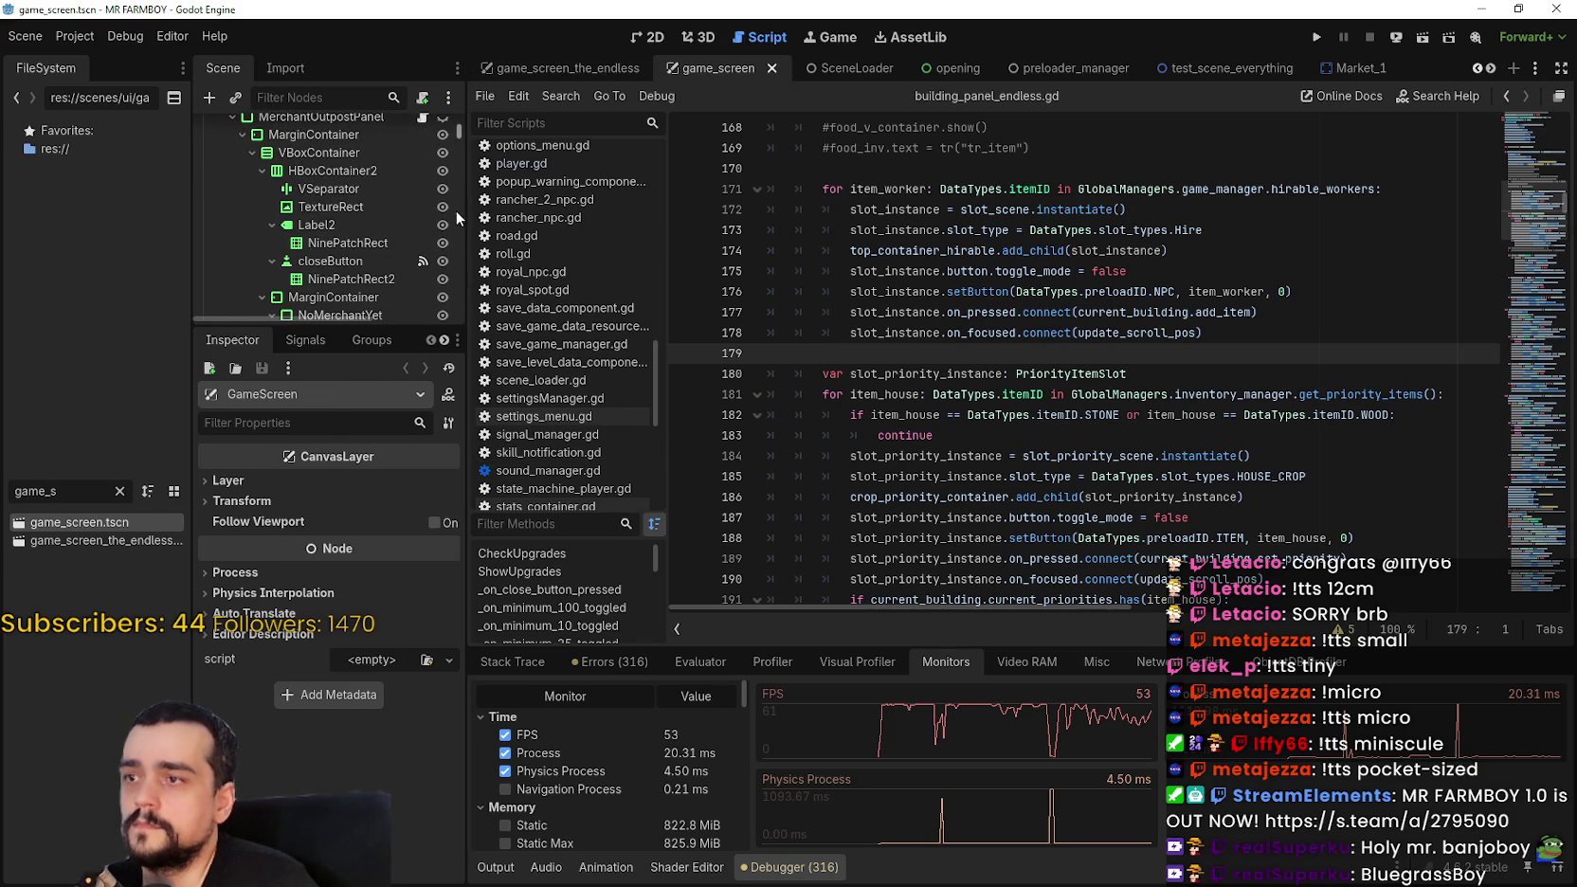
scroll(457, 132, up, 5)
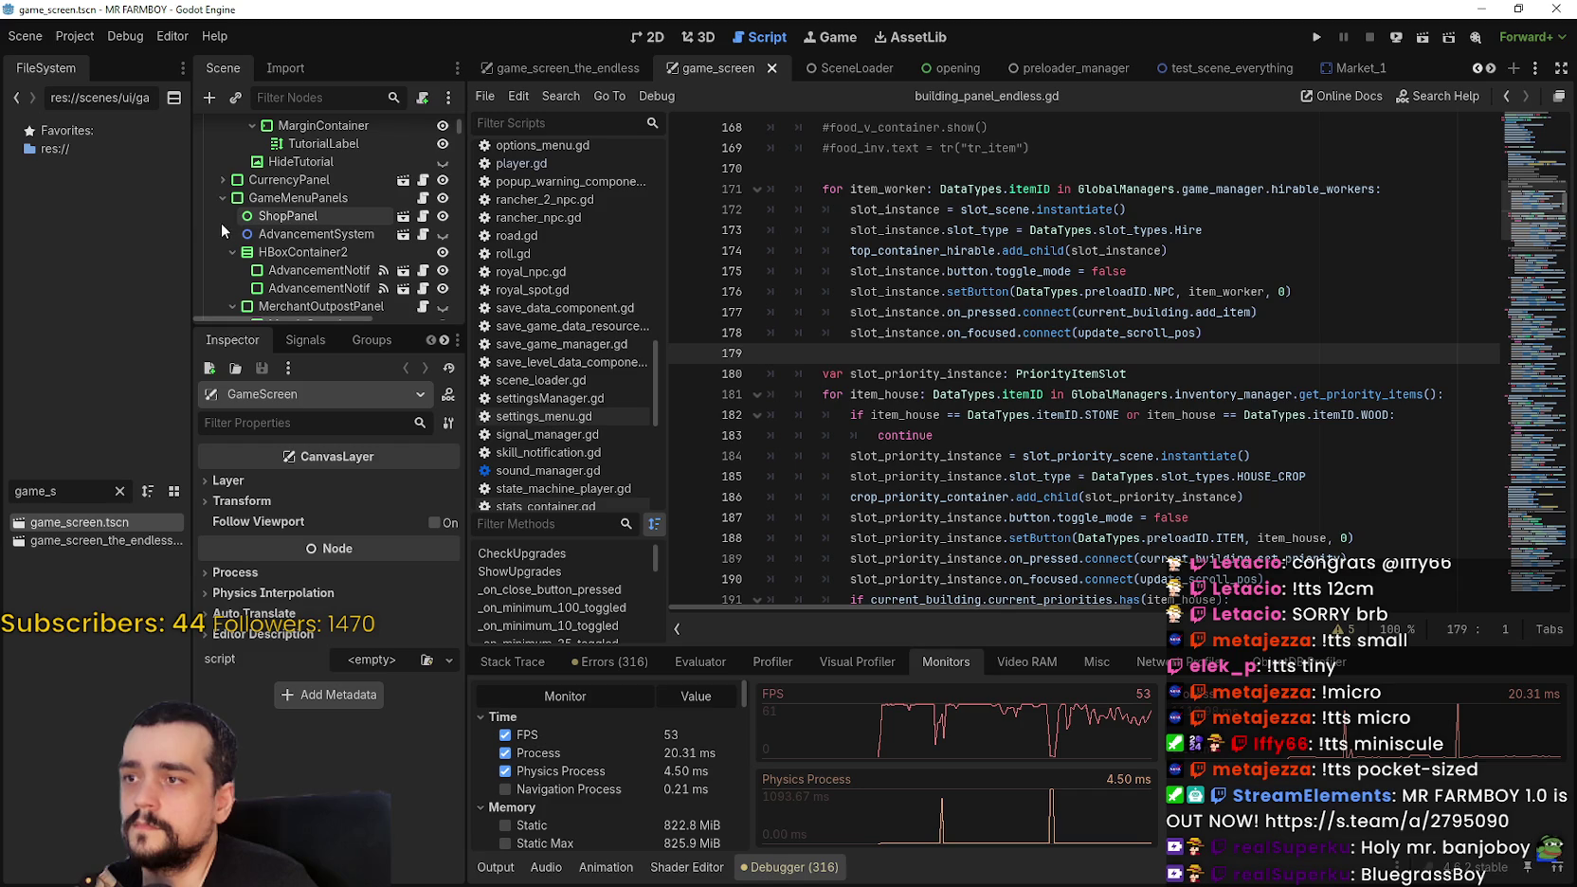
click(232, 306)
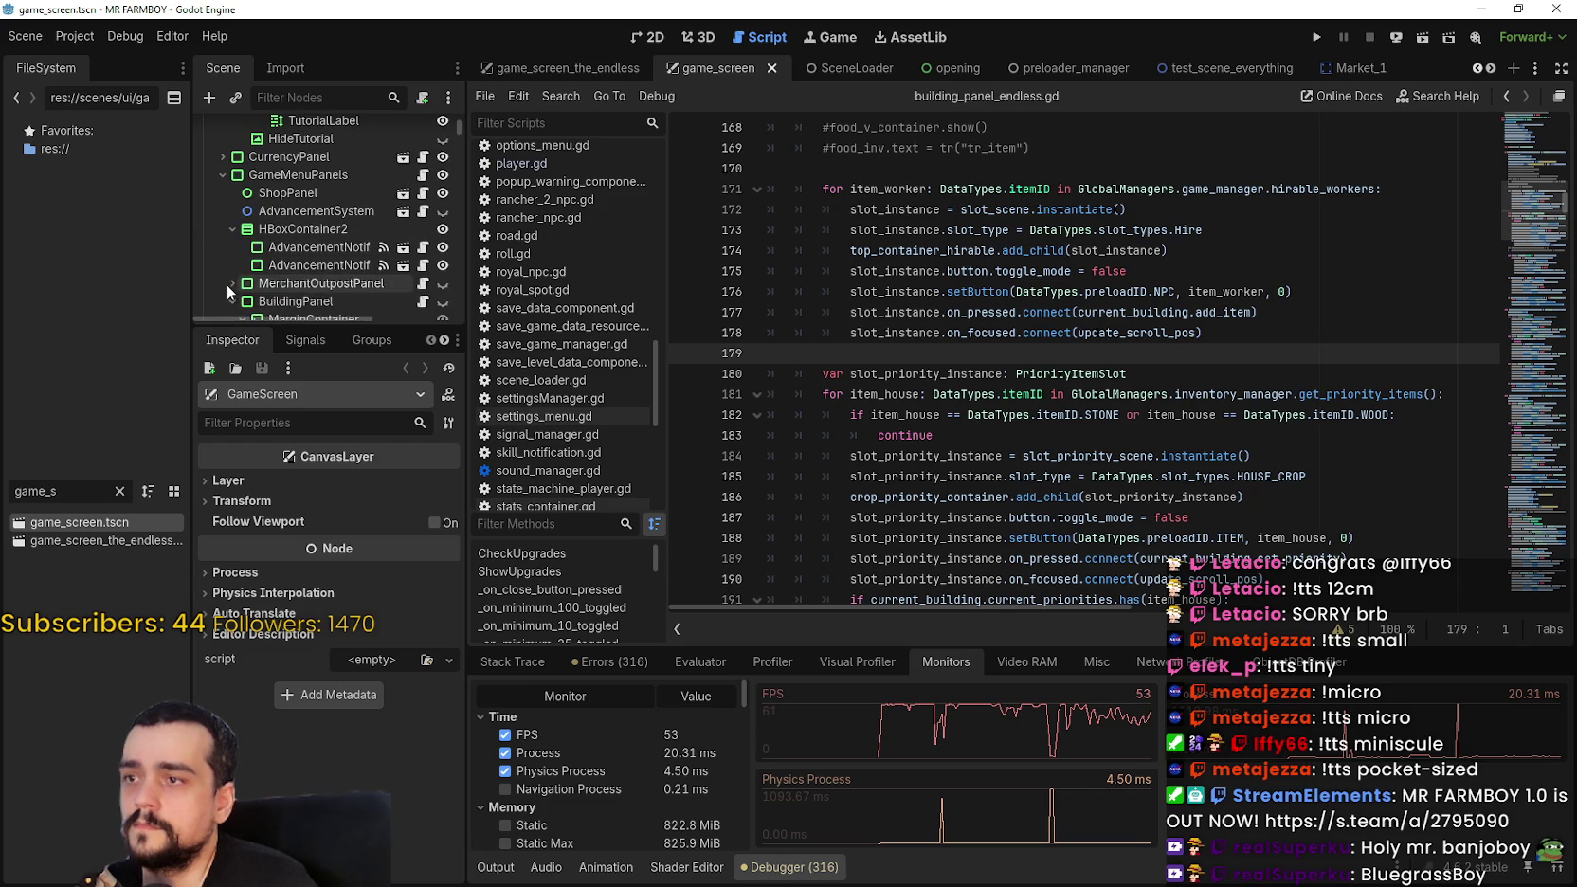
scroll(226, 287, down, 1)
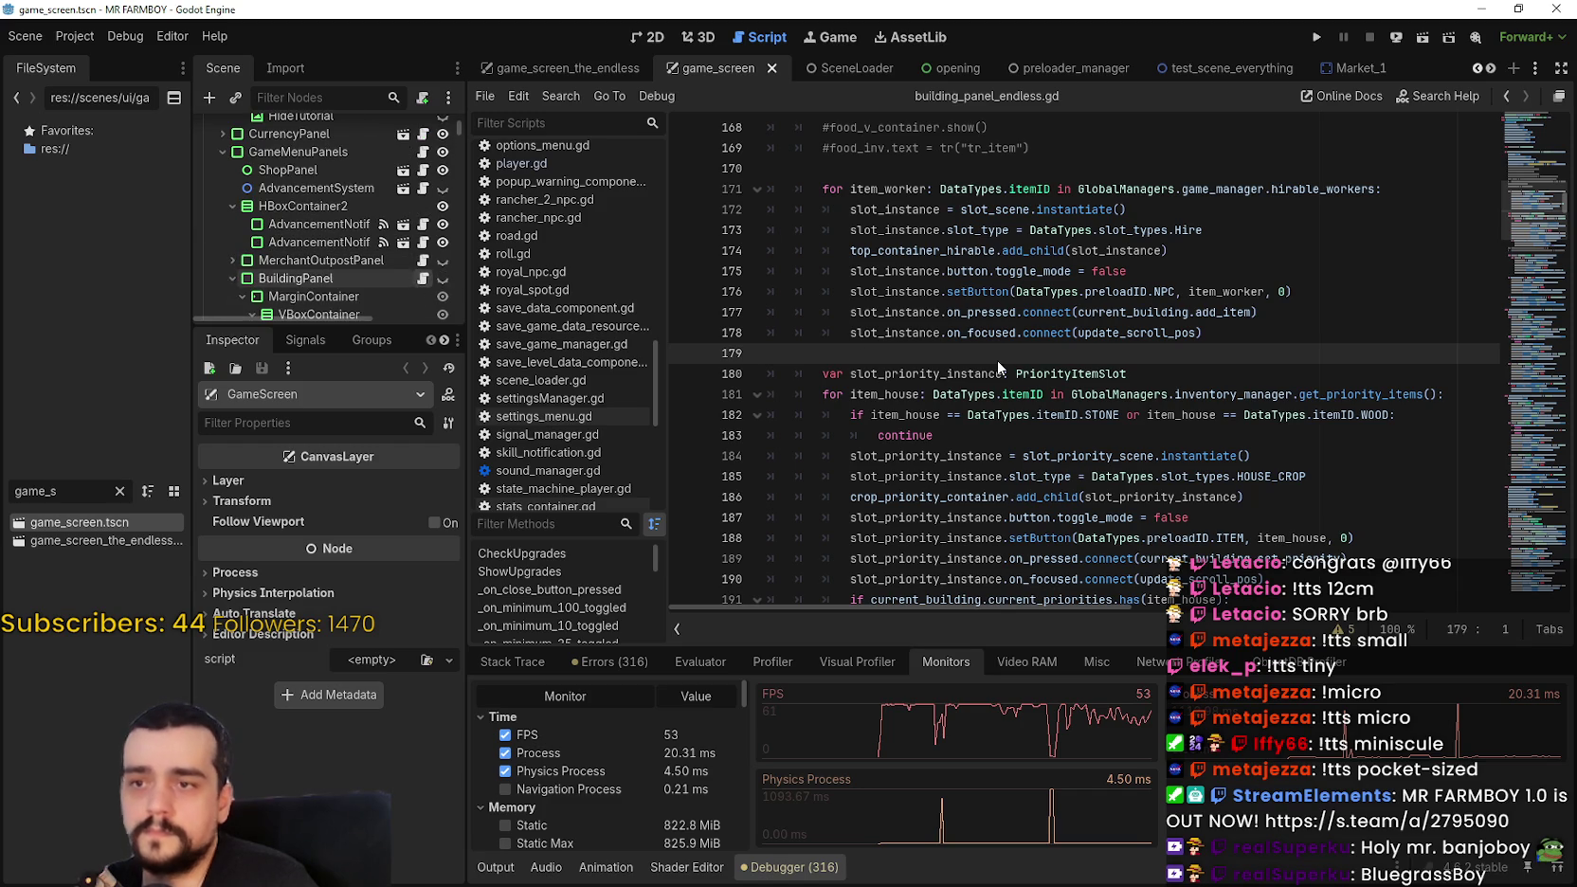
key(alt+Left)
Step: Comment out the workersHired amount in line 182's setButton call so each hire slot passes 0
scroll(1537, 232, down, 10)
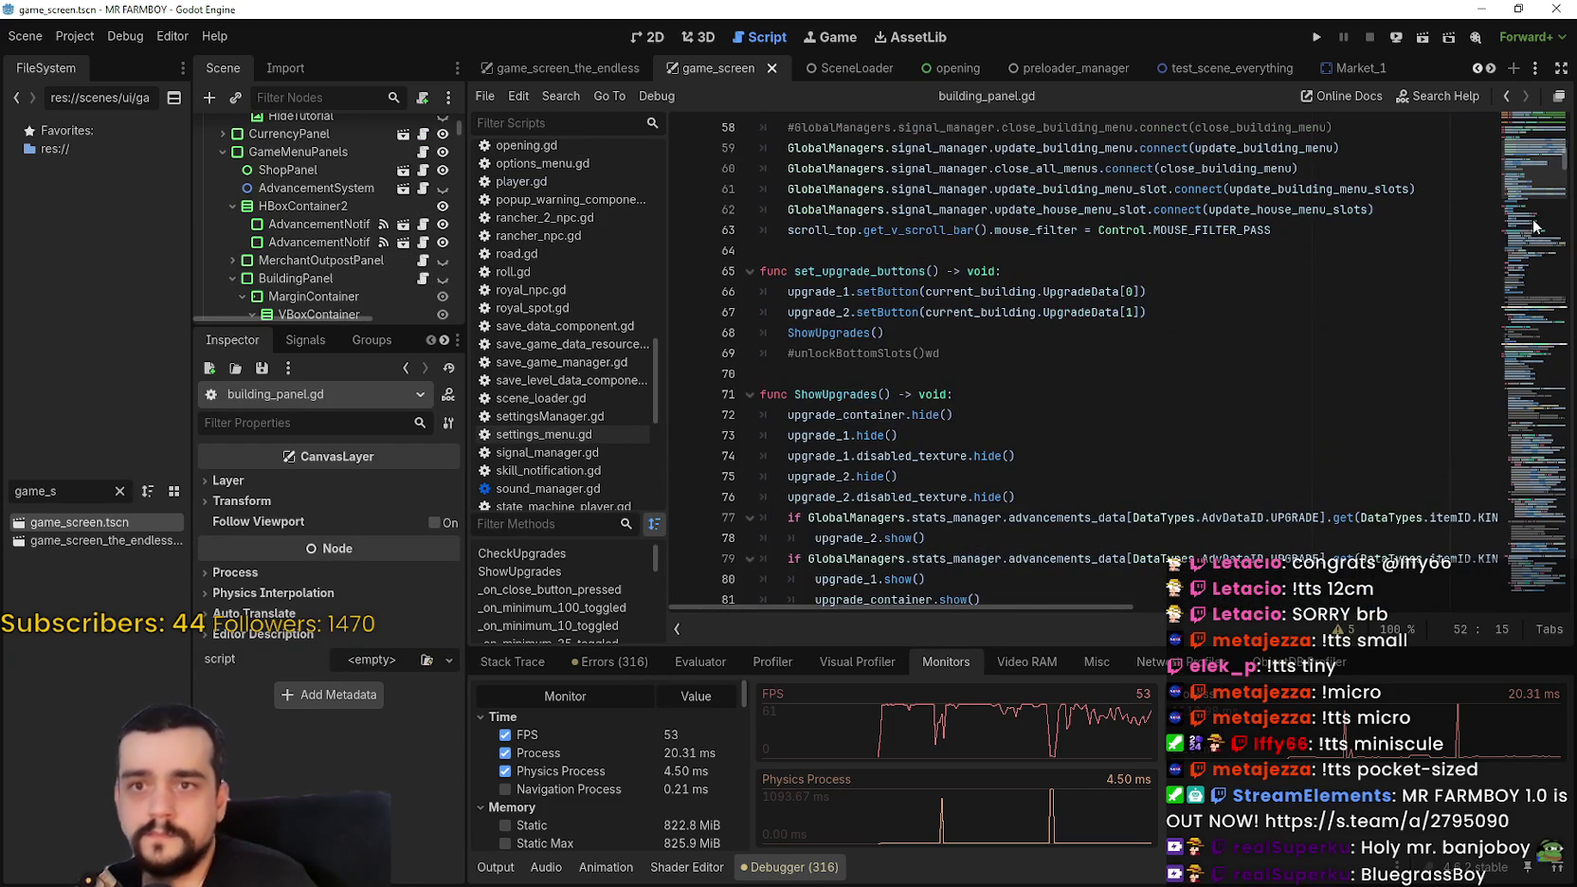
scroll(1535, 239, down, 20)
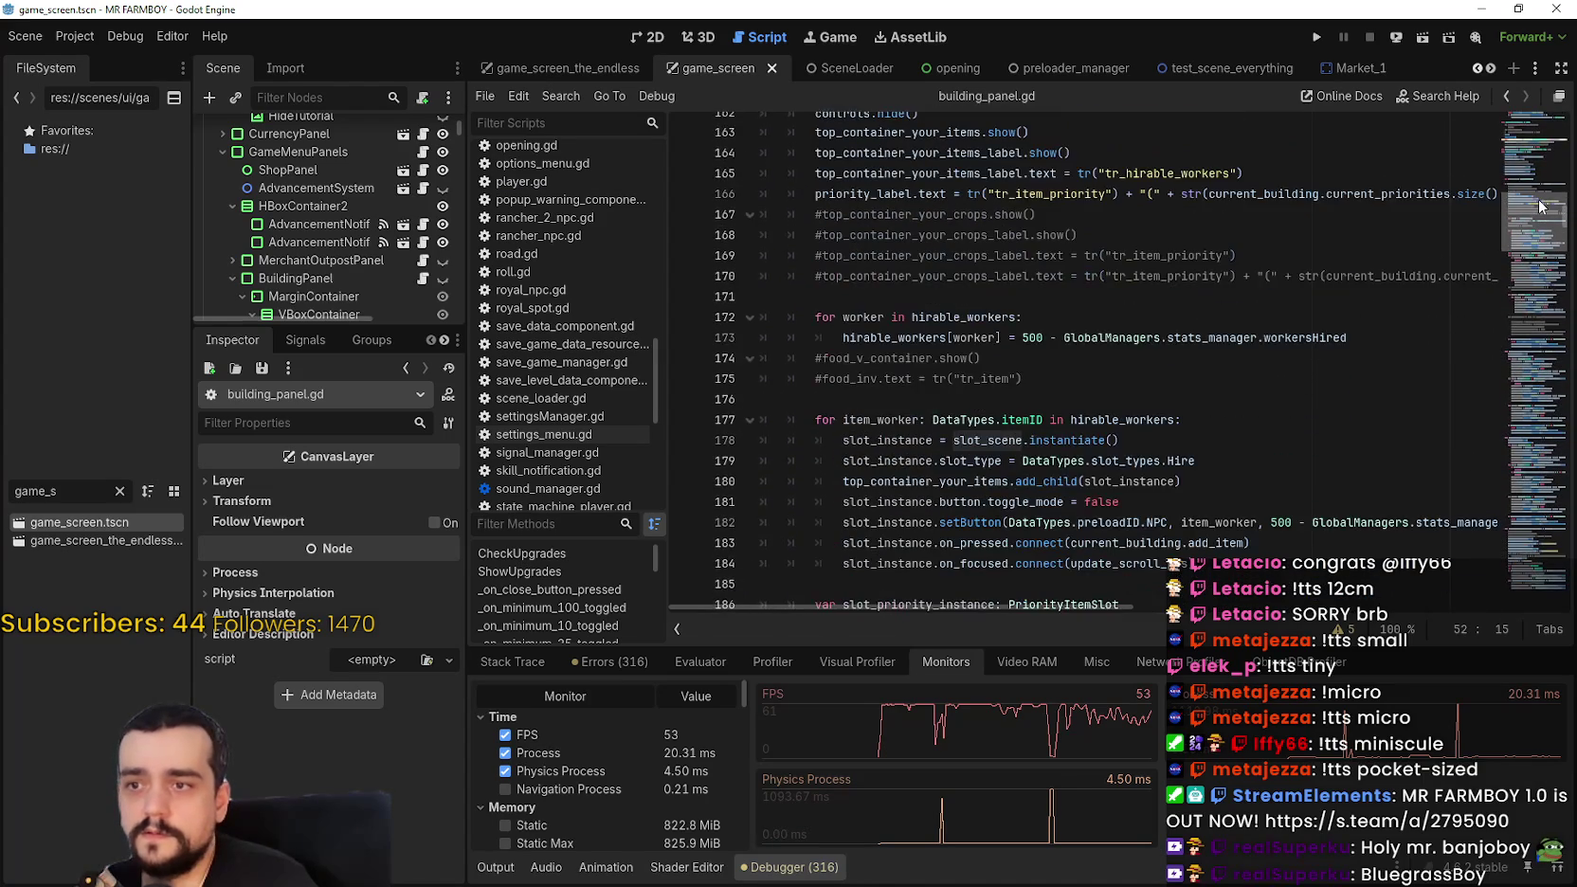
scroll(1539, 205, down, 2)
mouse_move(1284, 401)
mouse_down()
mouse_move(1520, 384)
mouse_move(1515, 410)
mouse_move(1467, 401)
mouse_up()
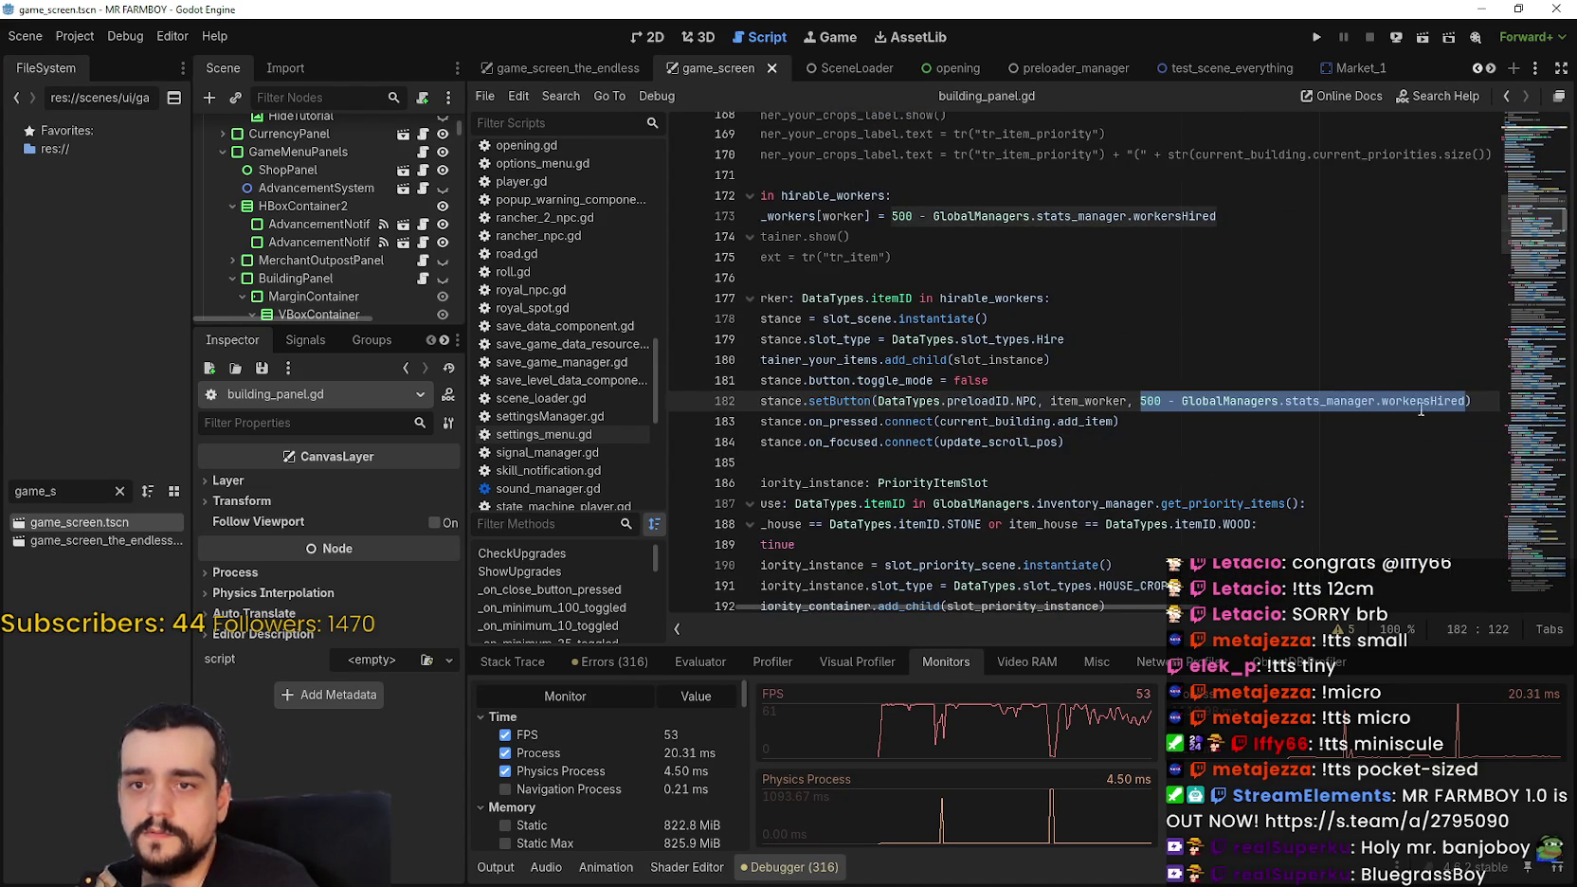
click(1134, 409)
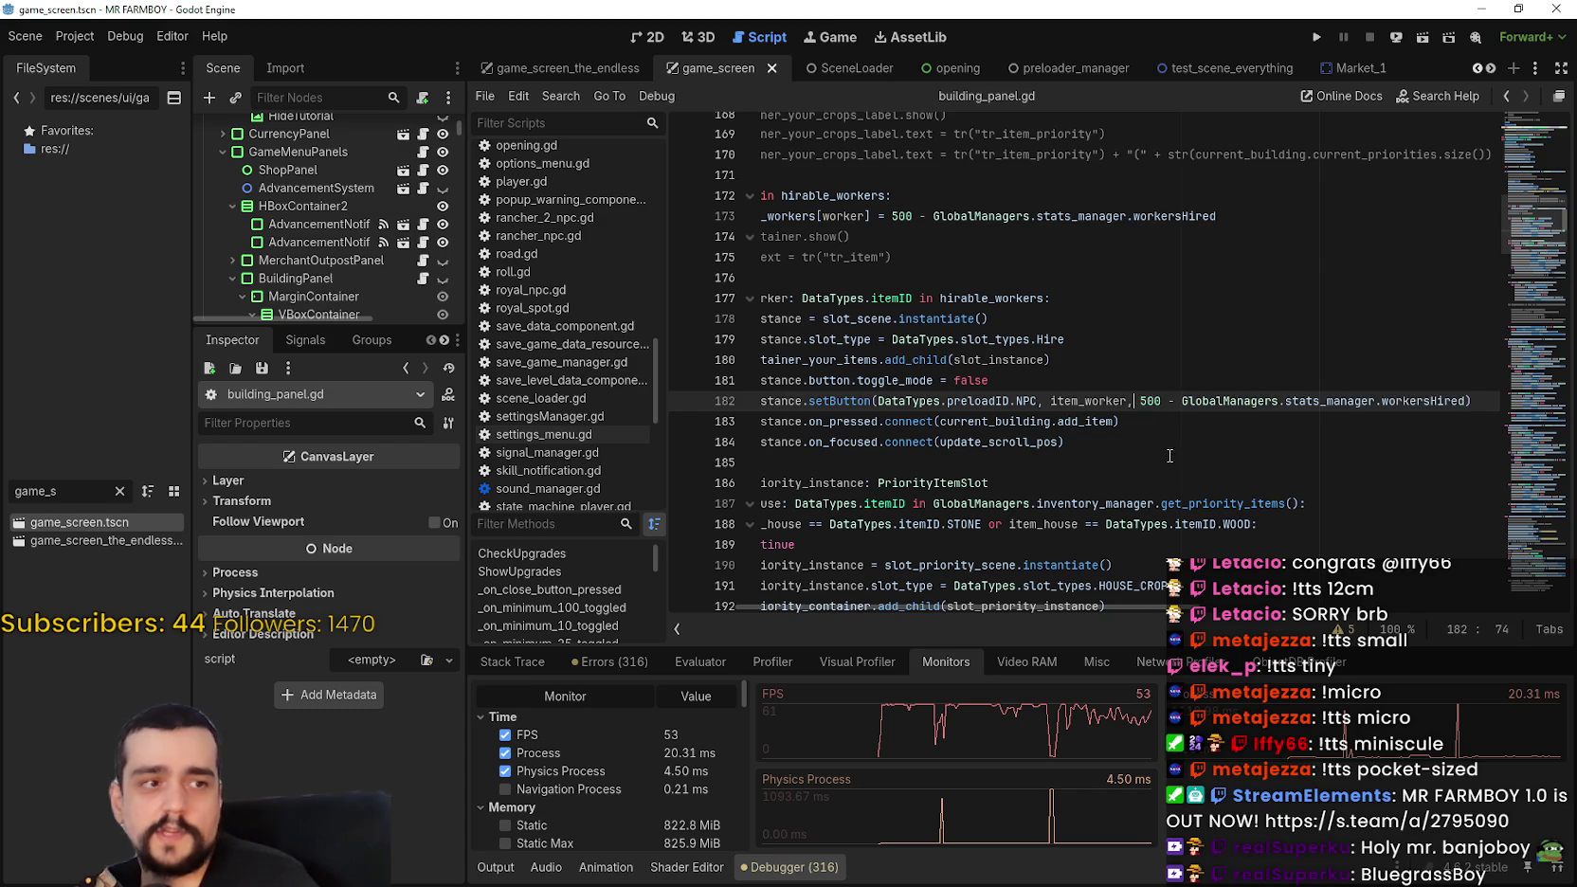
click(1141, 403)
text(#)
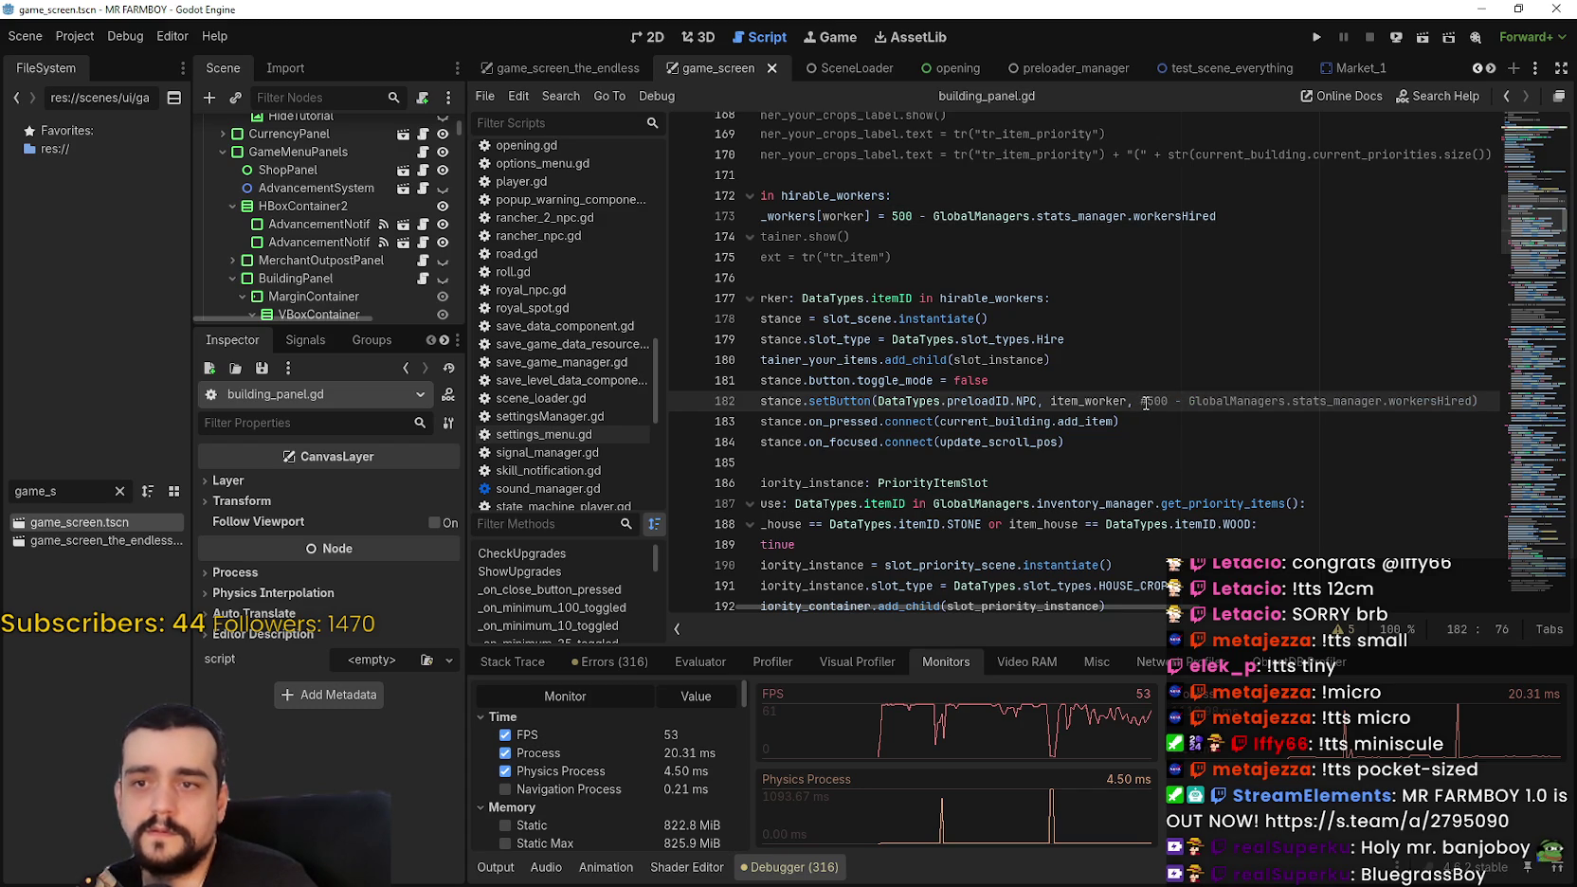
key(BackSpace)
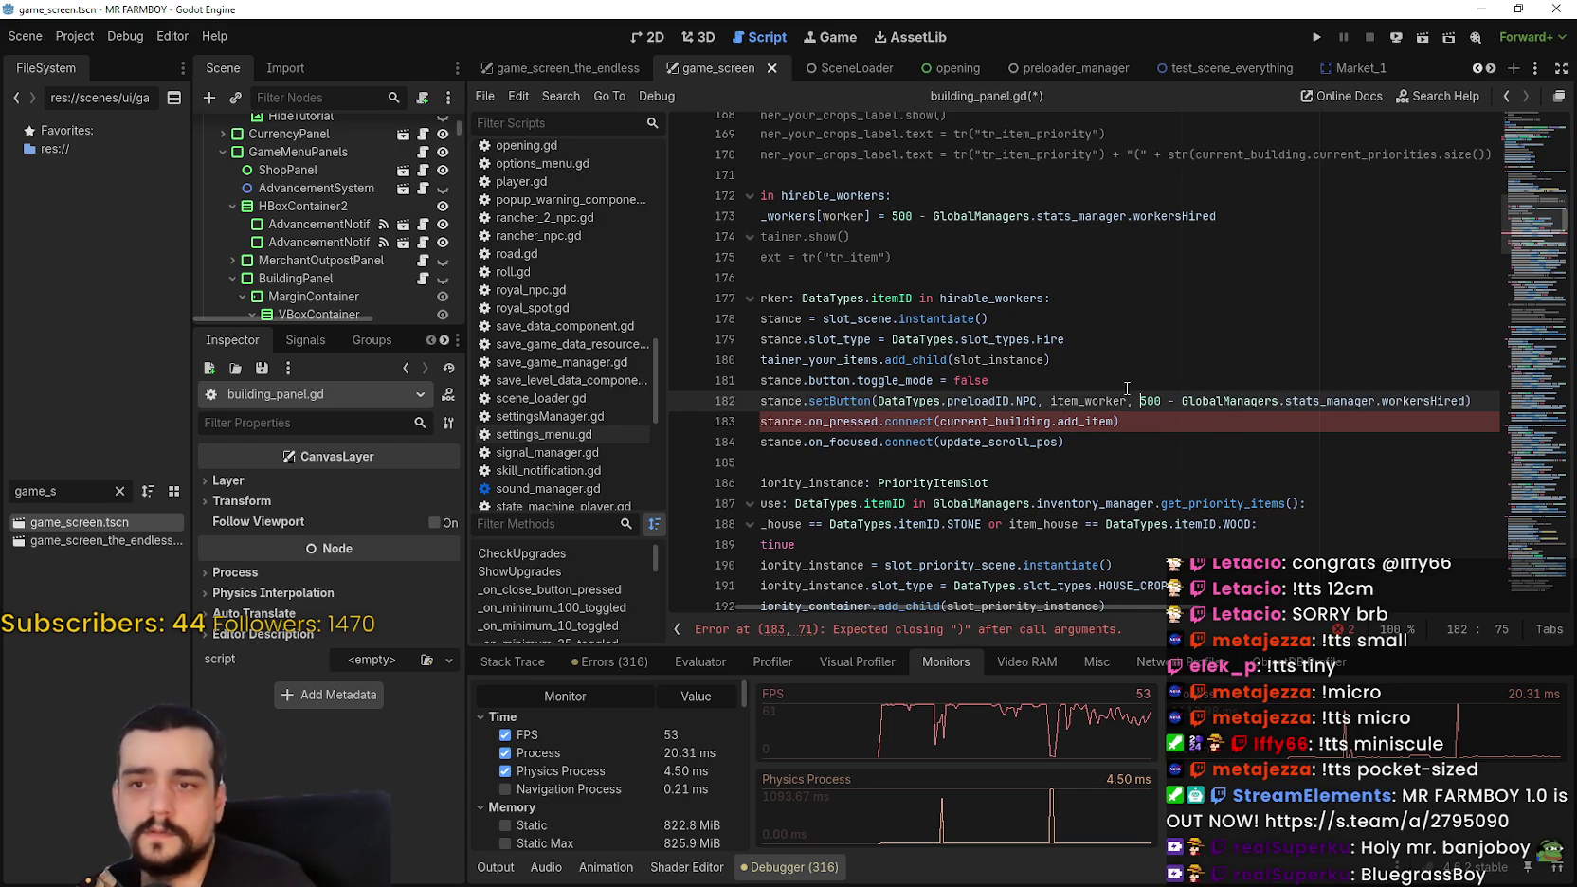
key(Left)
text(#)
key(Left)
text()#5)
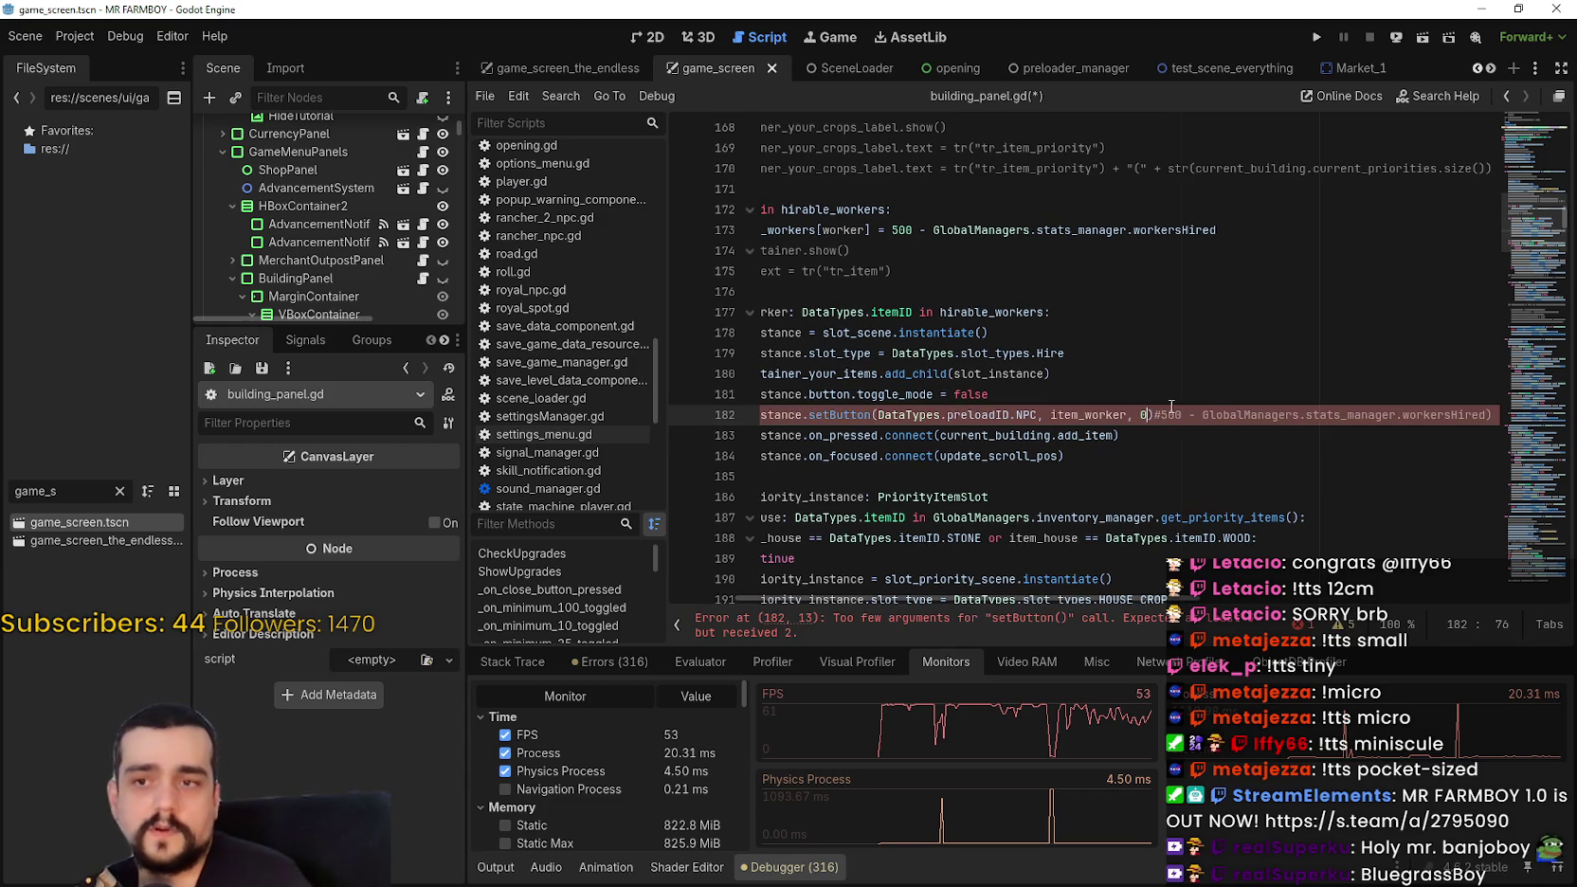
text(0)
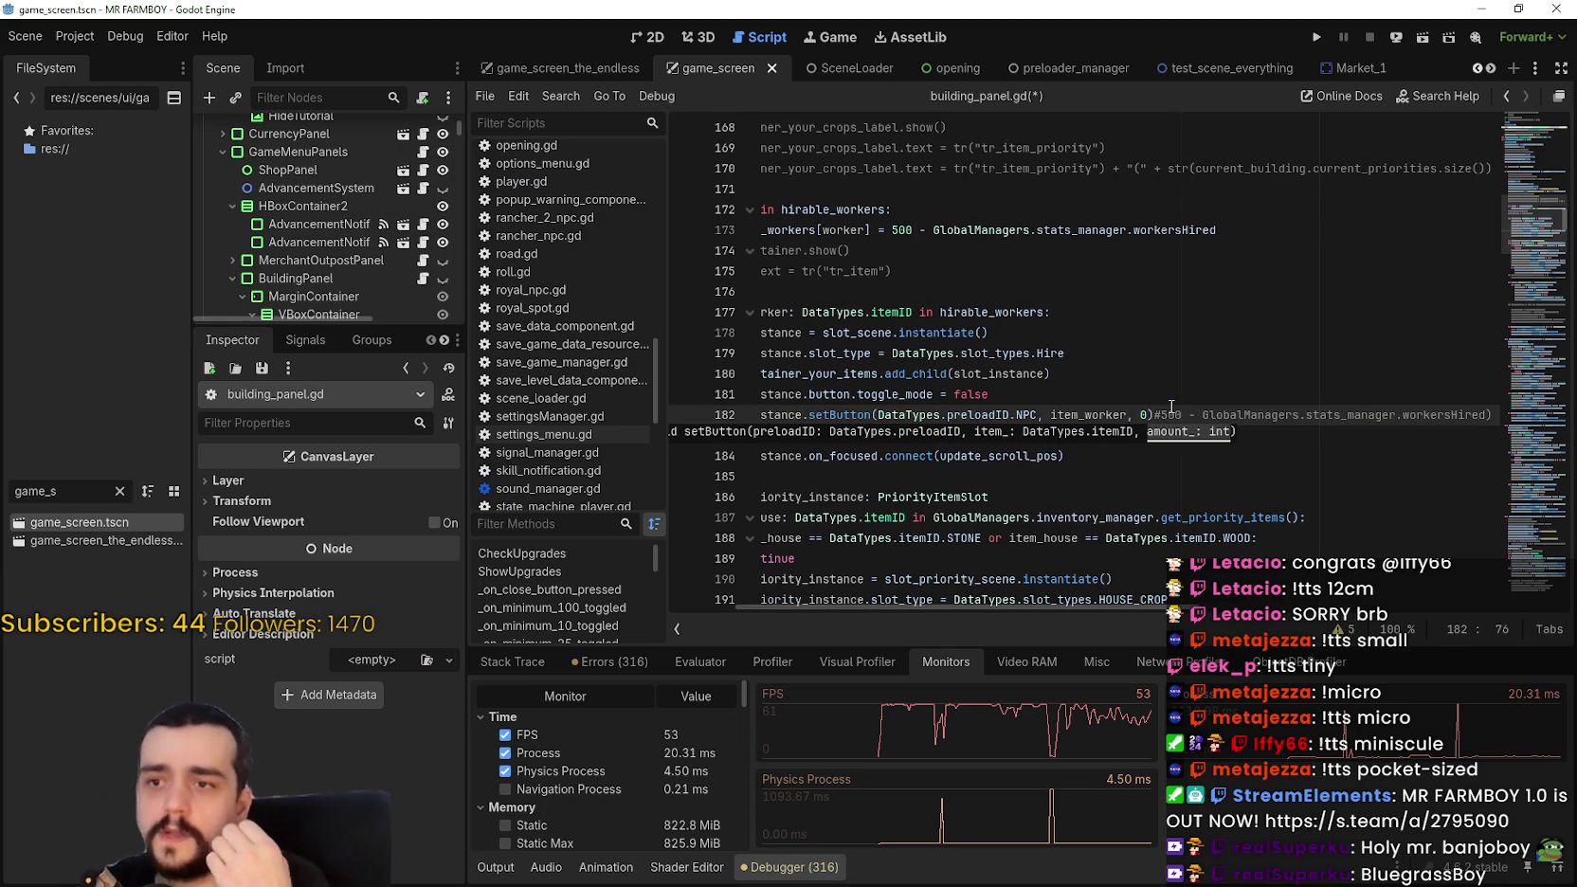
click(1172, 455)
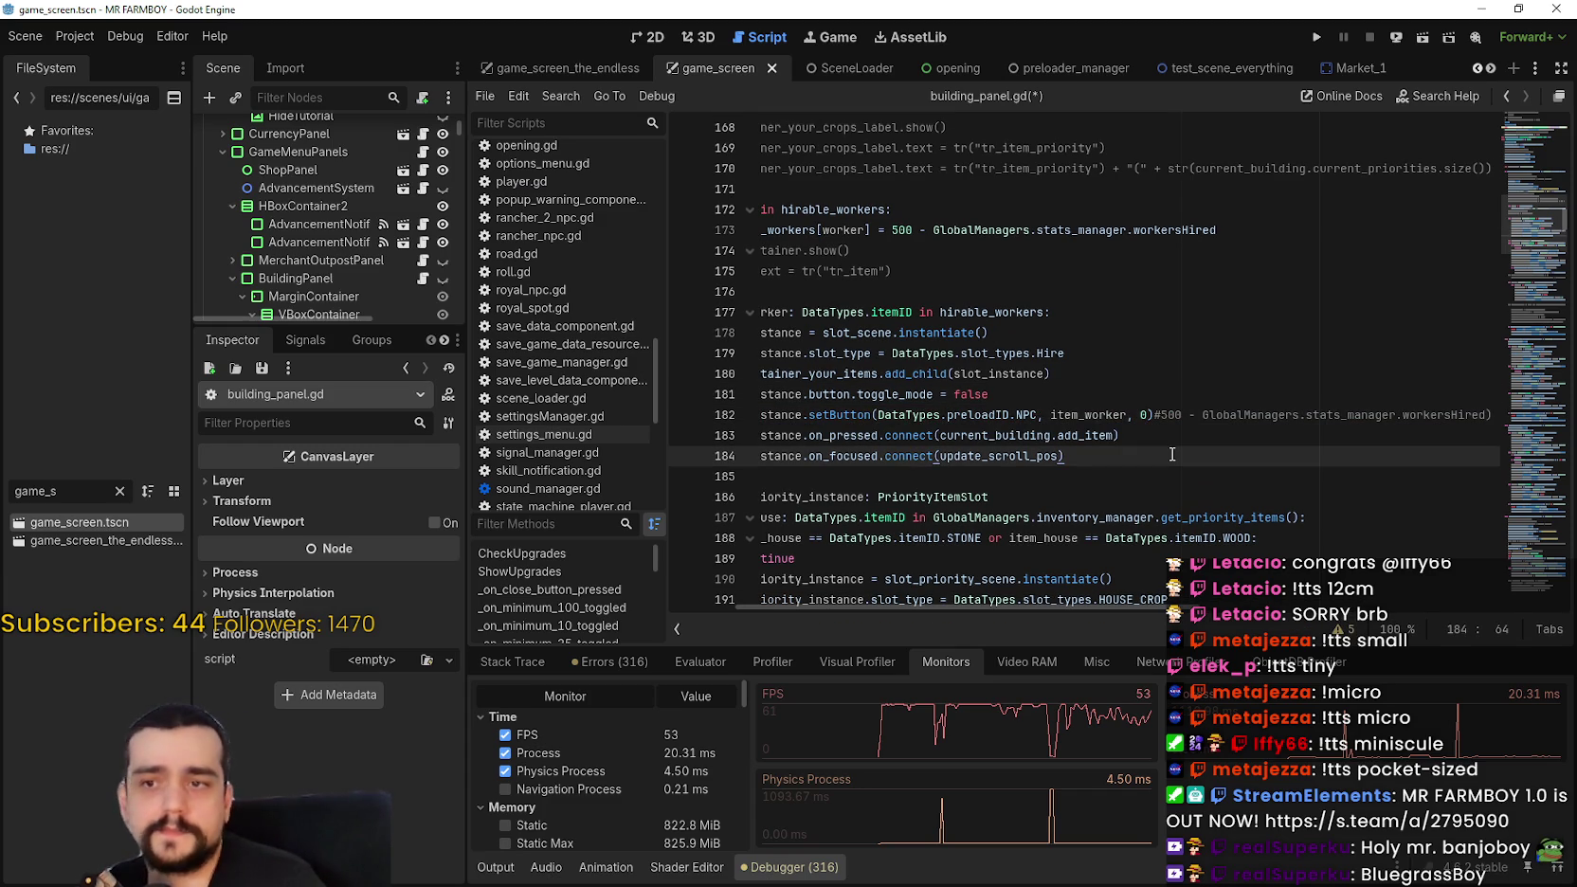
Step: Save building_panel.gd and select the hirable_workers assignment on line 173
key(ctrl+s)
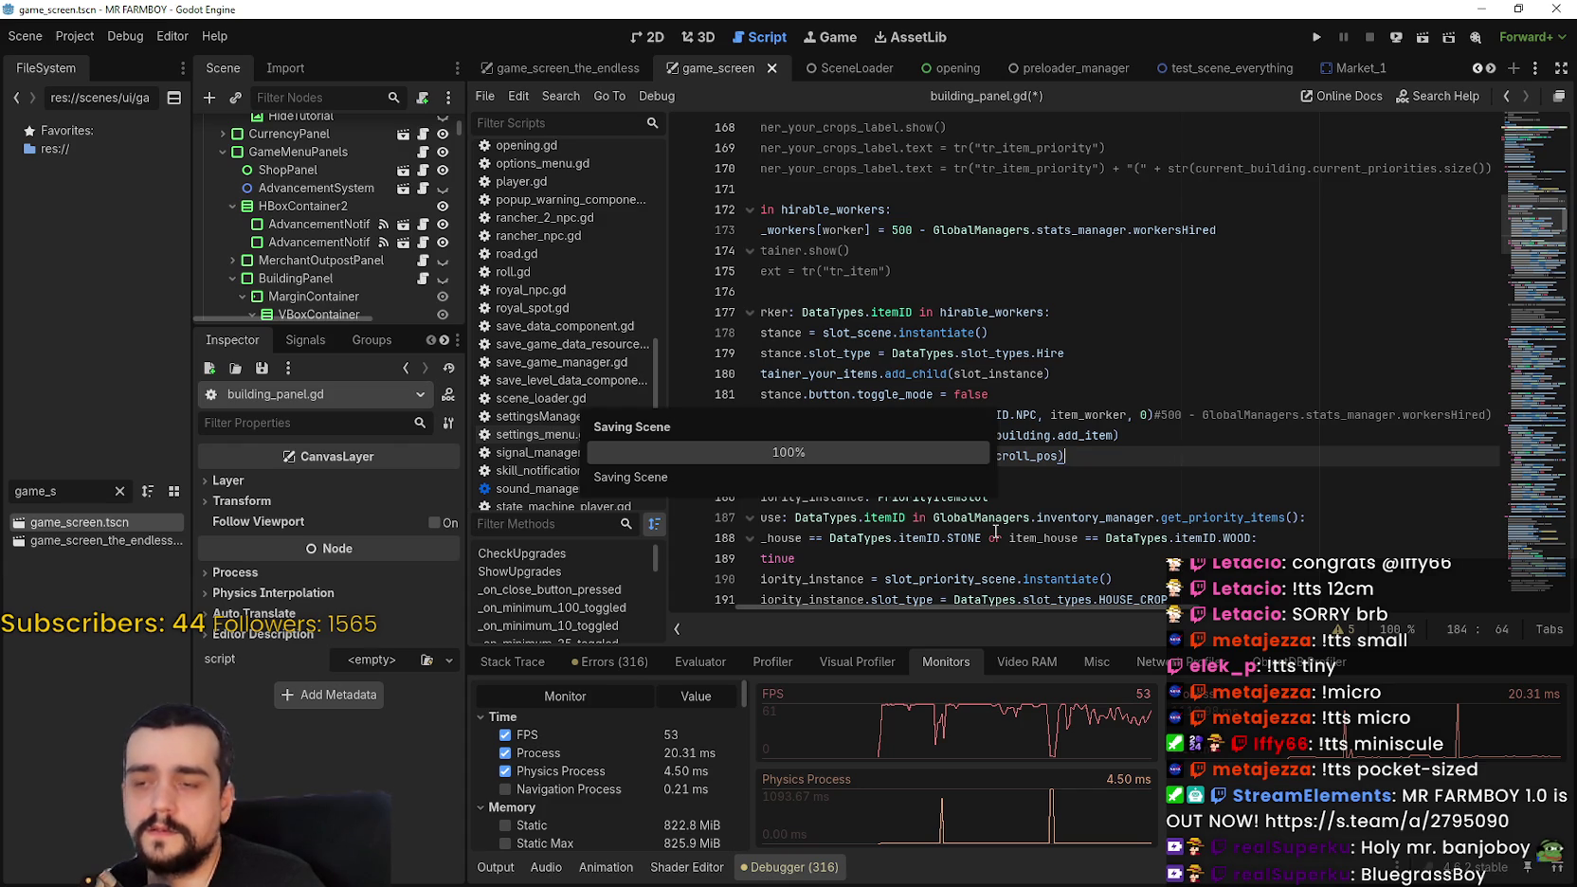
mouse_move(1083, 607)
mouse_down()
mouse_move(989, 602)
mouse_move(1124, 601)
mouse_move(1005, 604)
mouse_up()
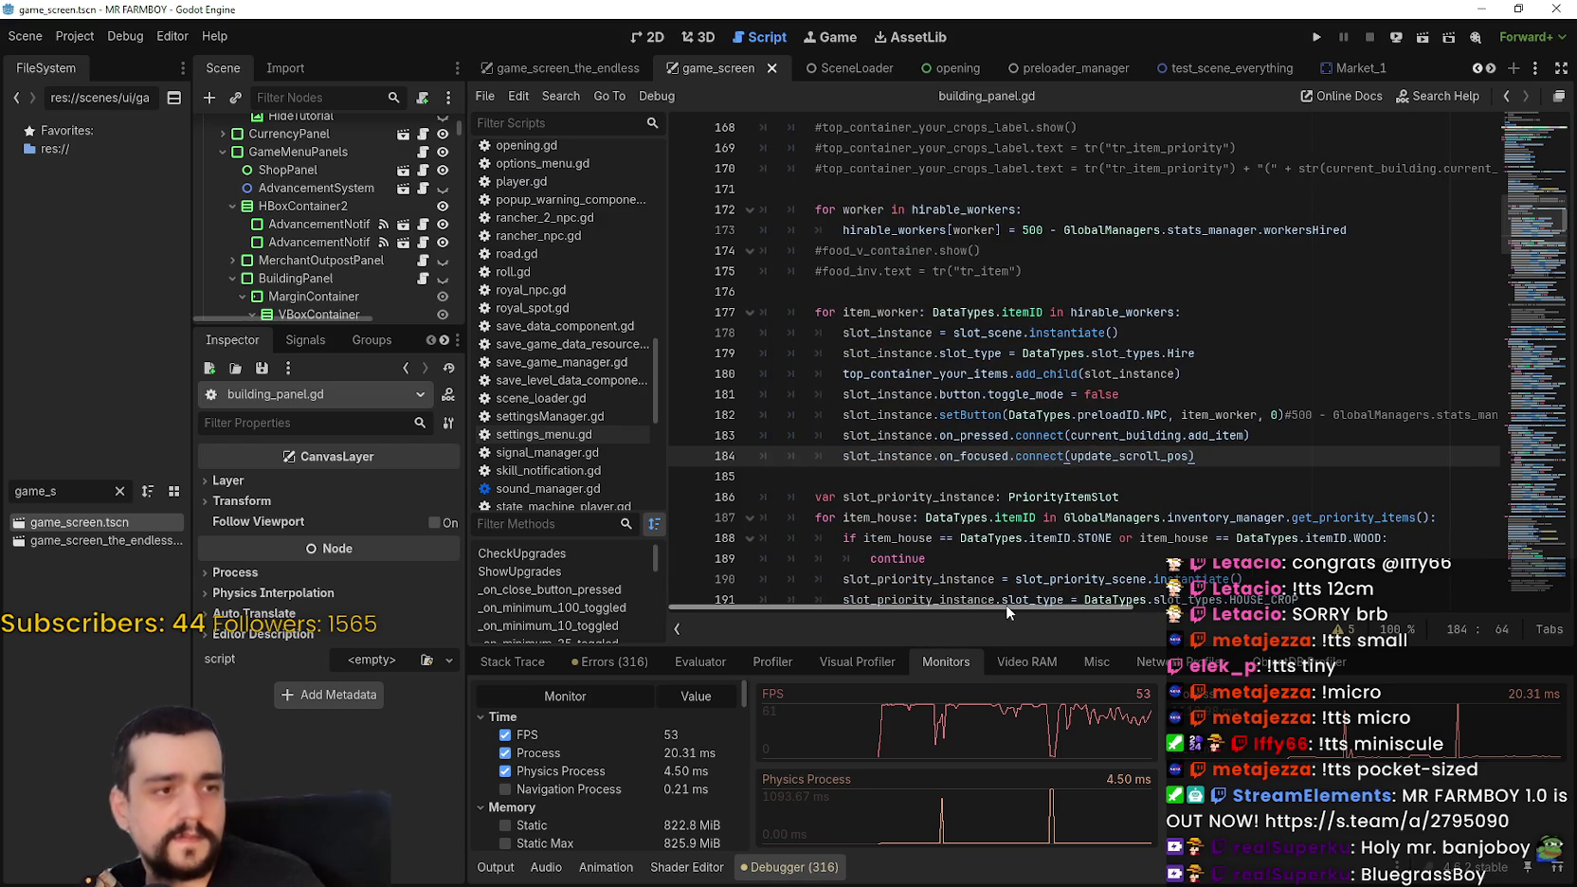
scroll(942, 404, up, 2)
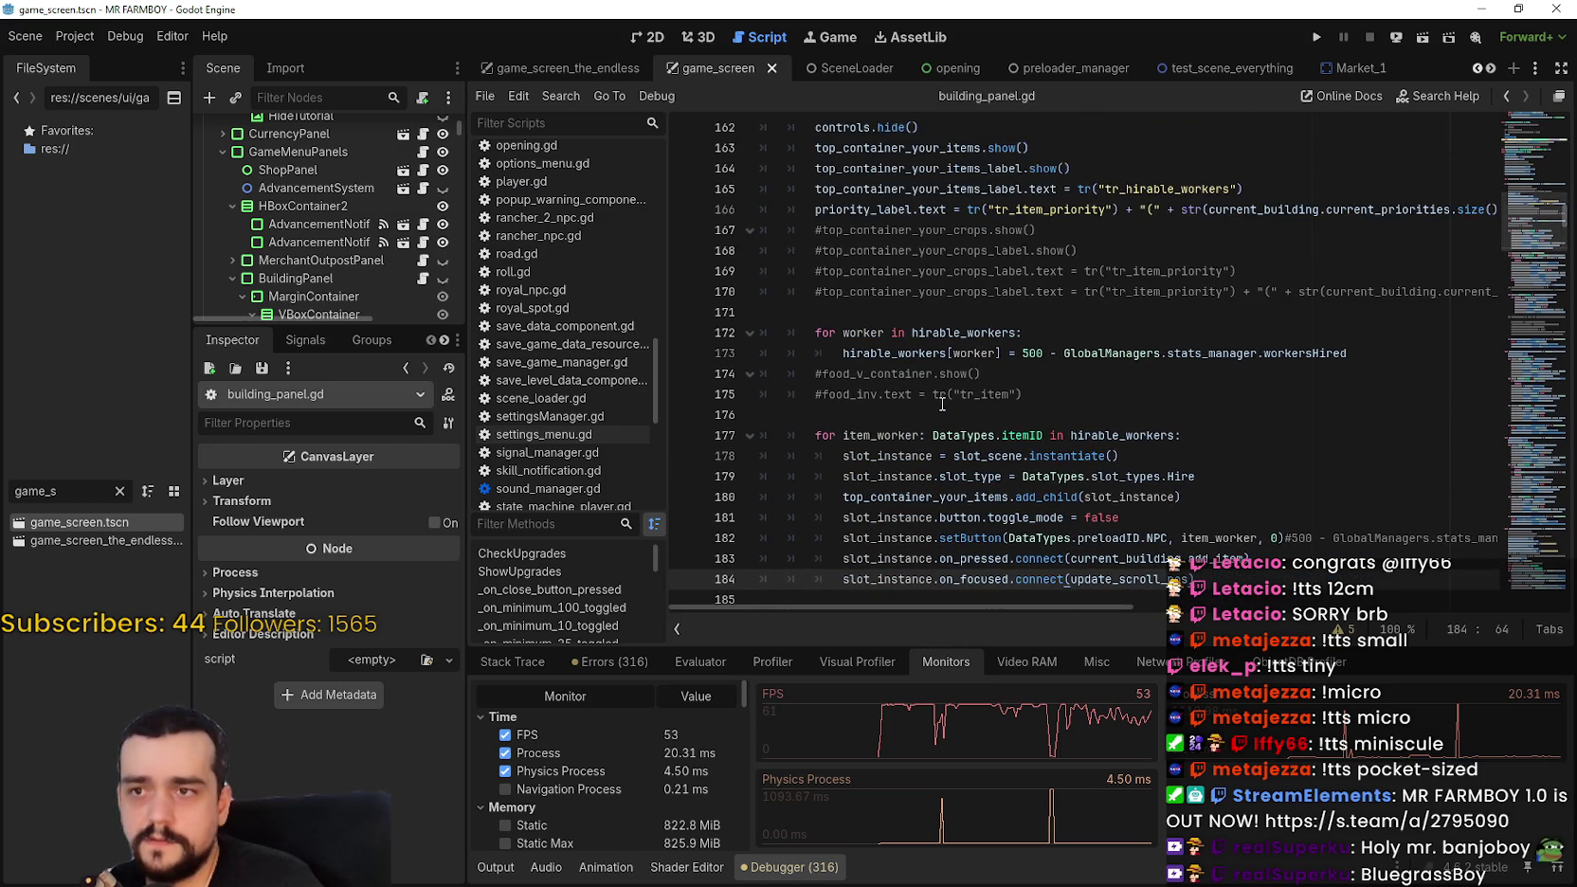
double_click(872, 353)
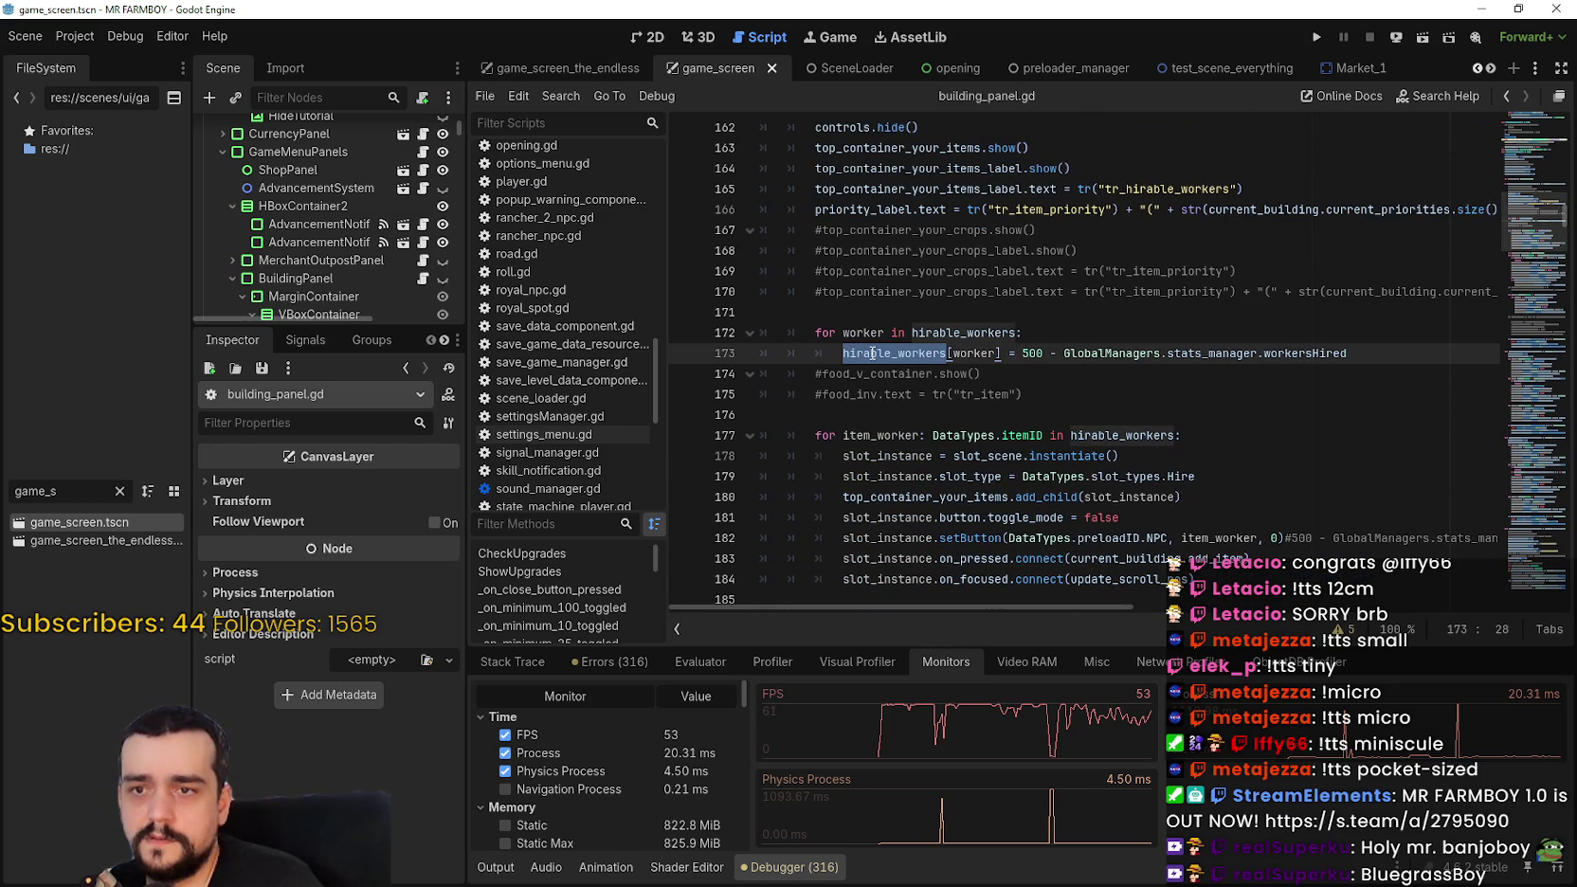
click(801, 333)
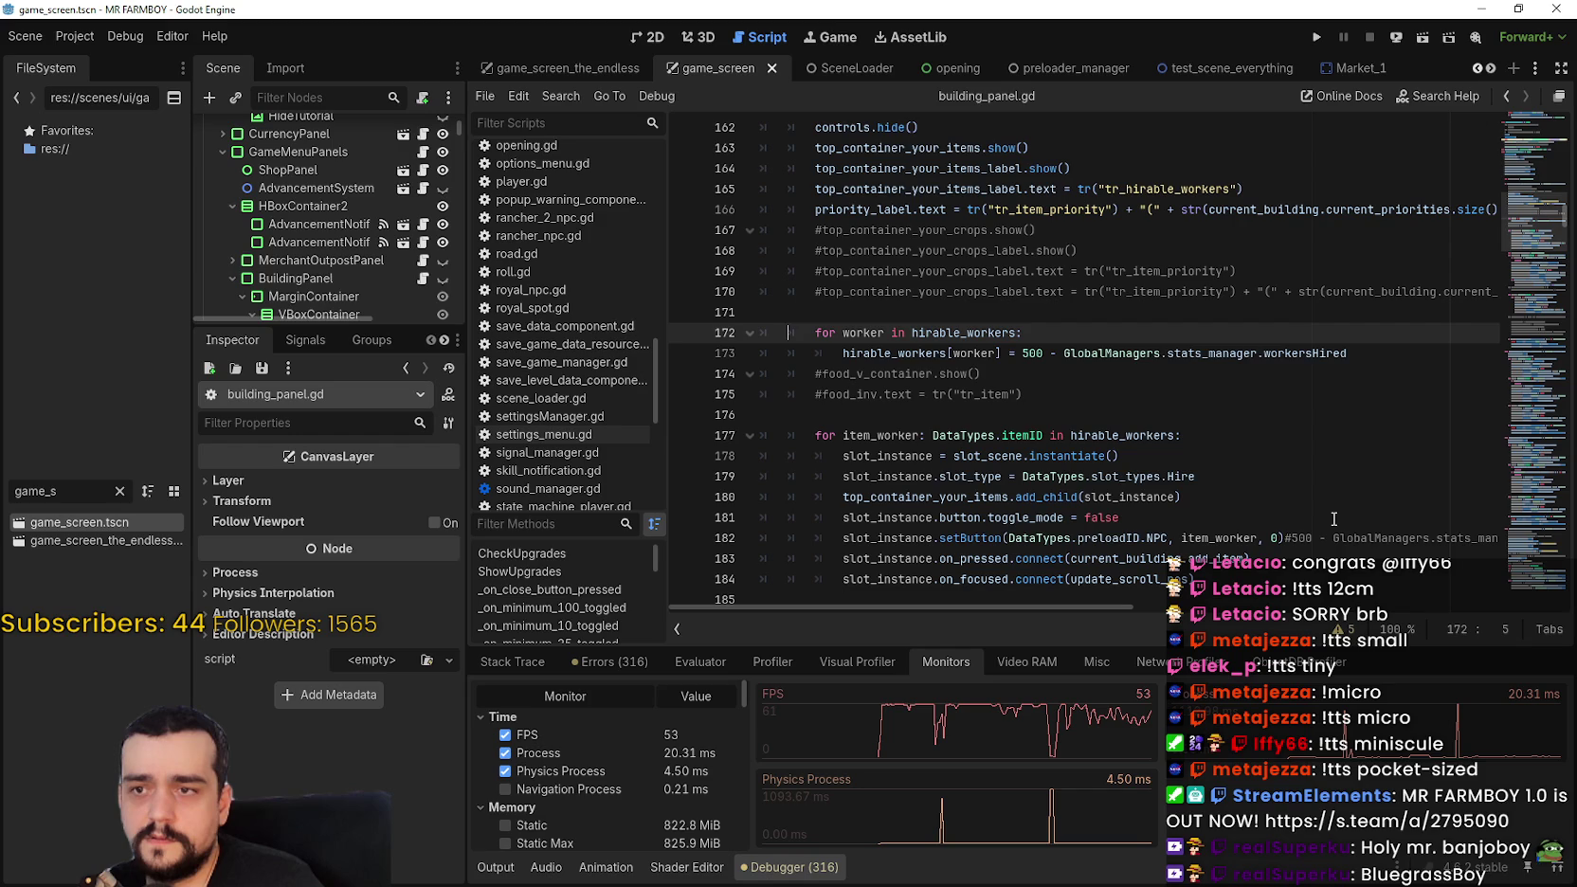
drag(842, 353, 1032, 347)
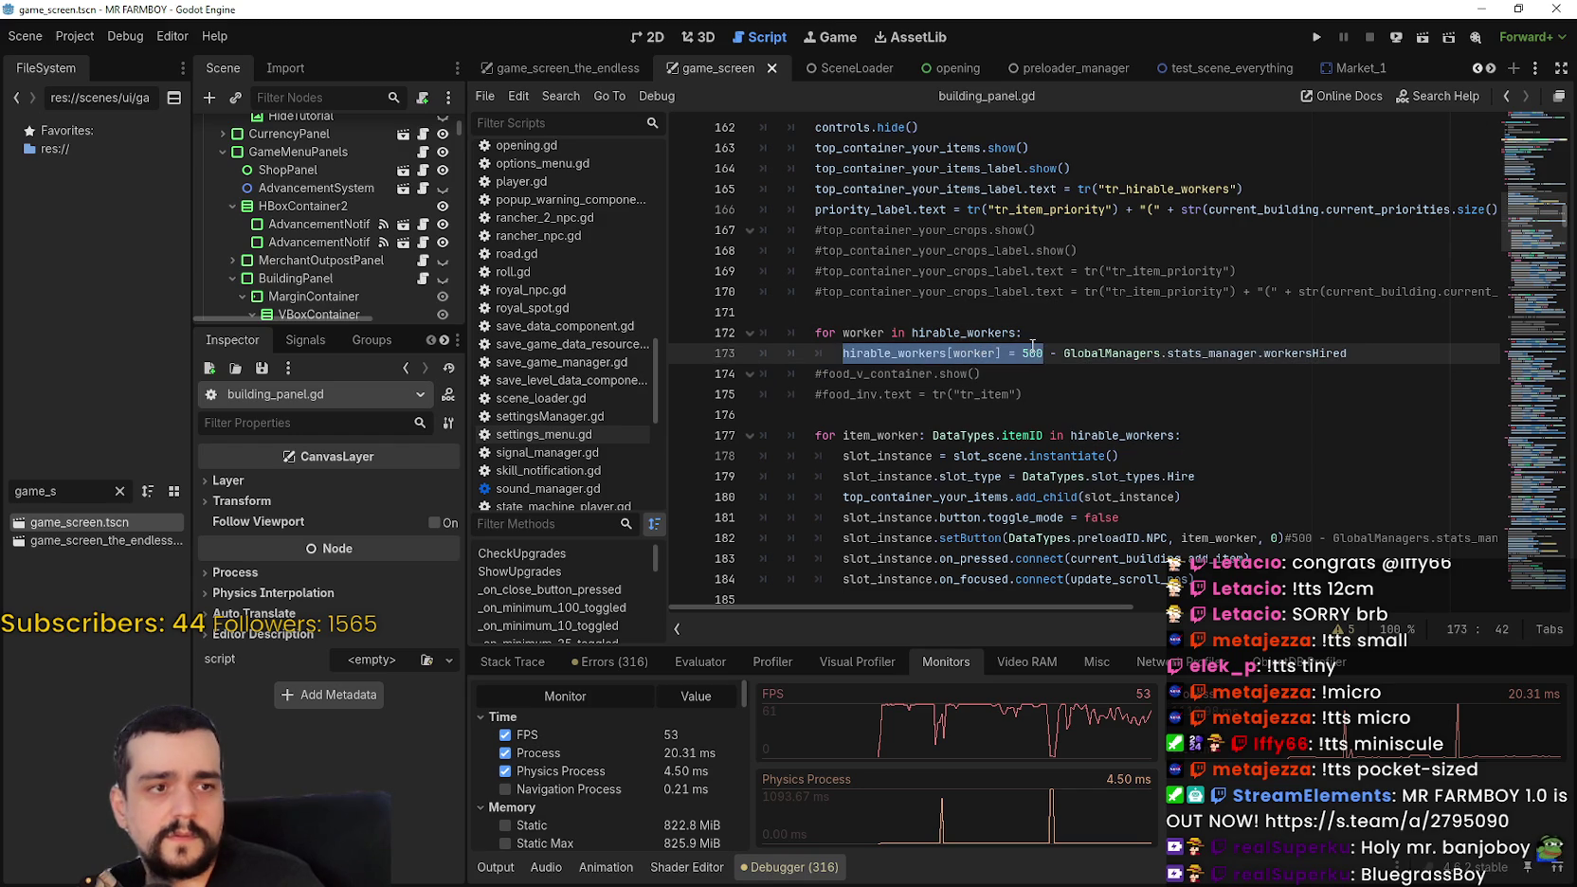
Step: Locate hirable_workers on line 173 and its use in the item_worker loop
scroll(1031, 347, up, 2)
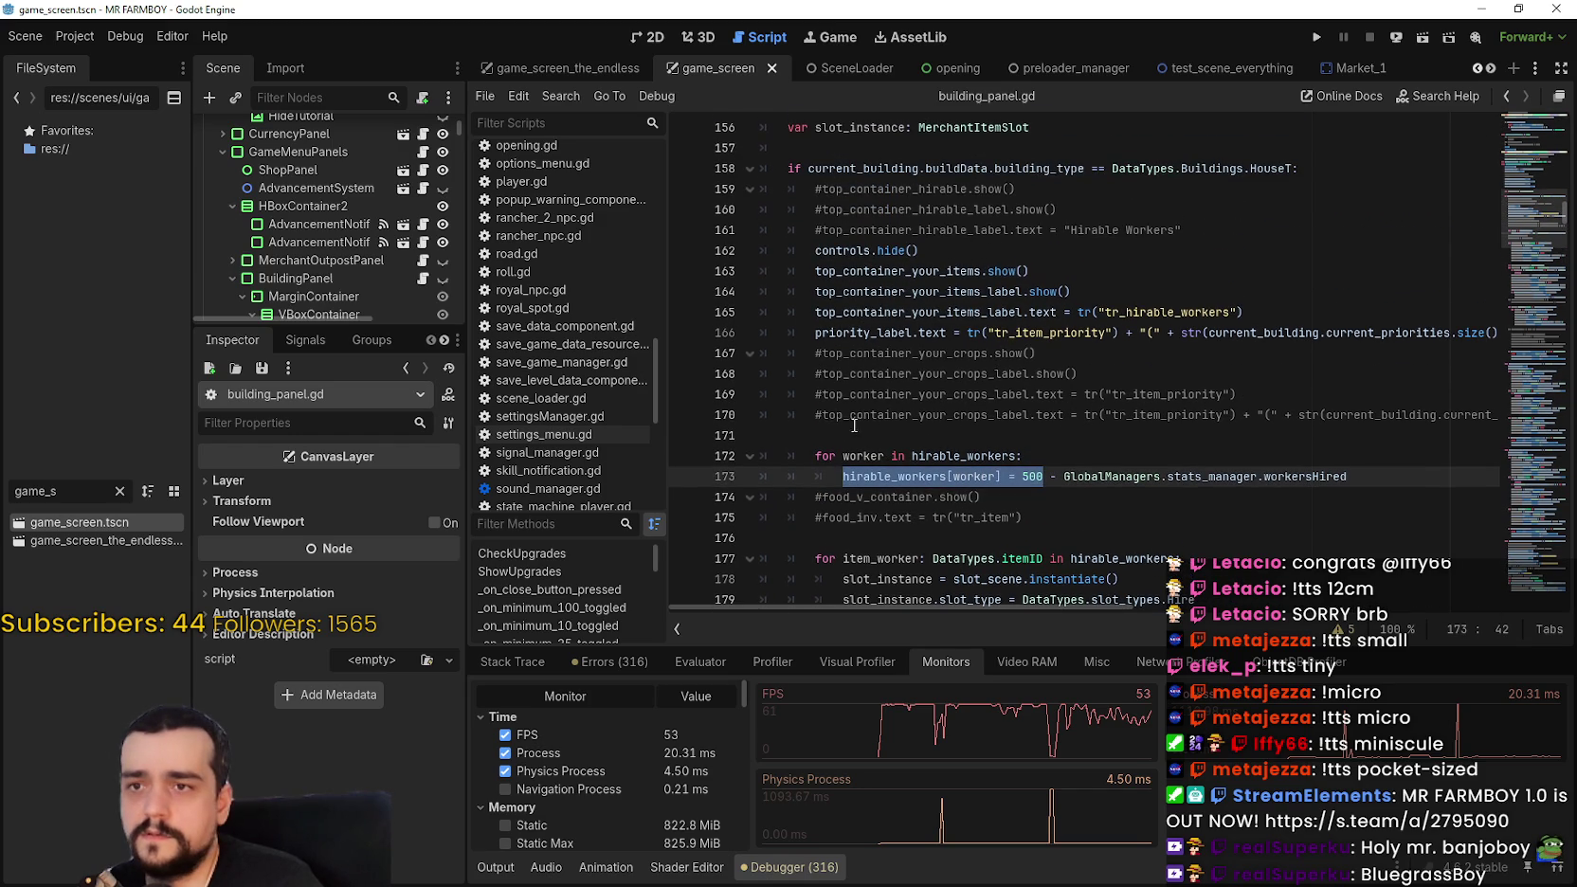
click(802, 458)
scroll(915, 227, down, 5)
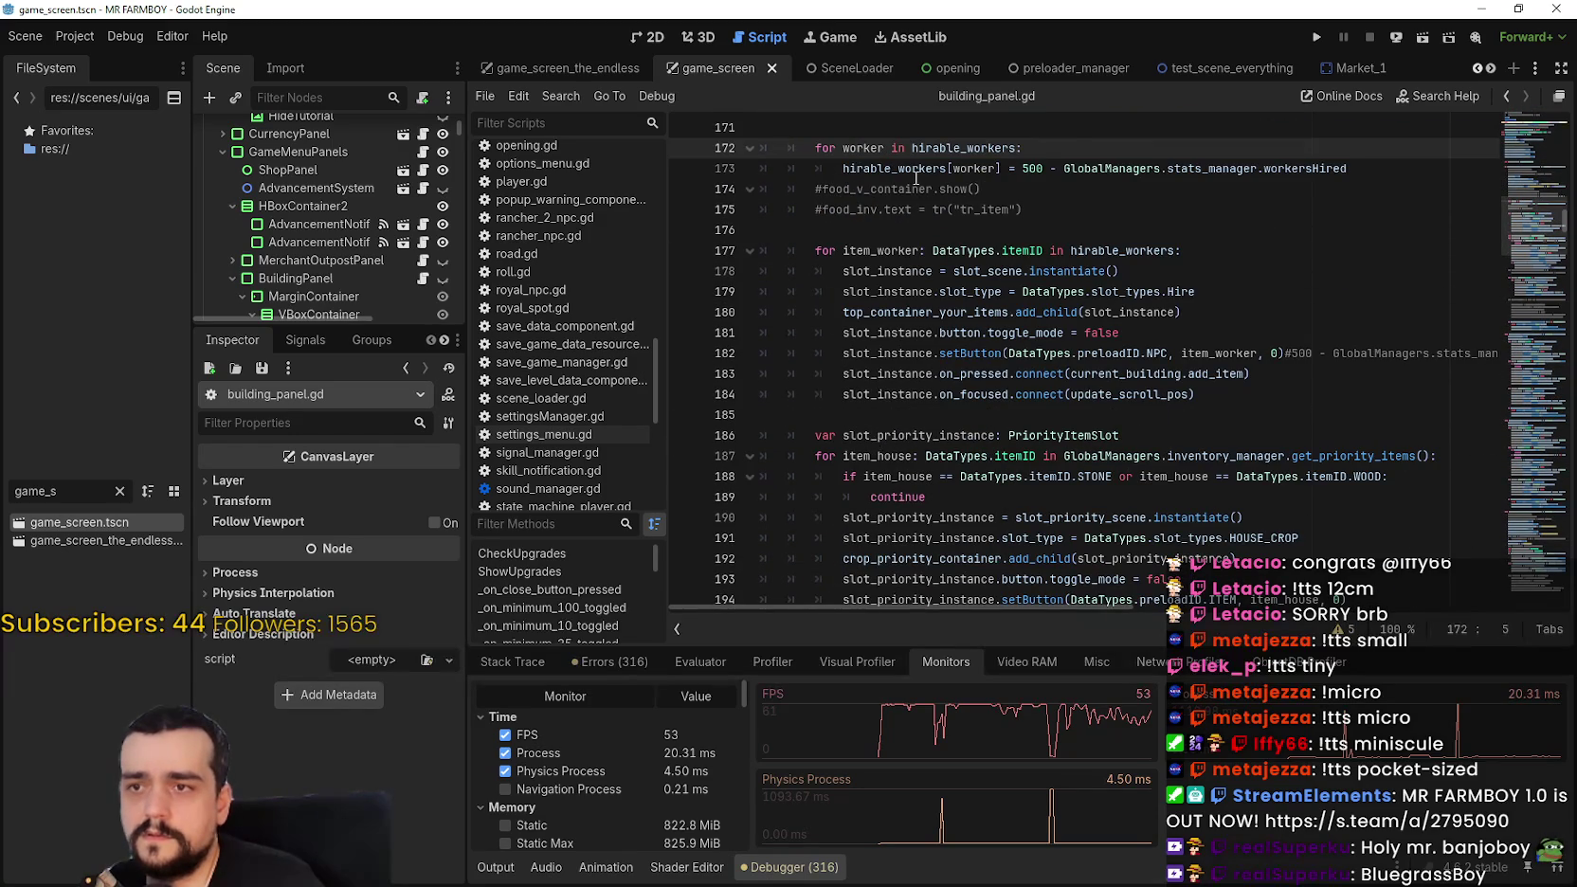
double_click(916, 177)
mouse_move(917, 176)
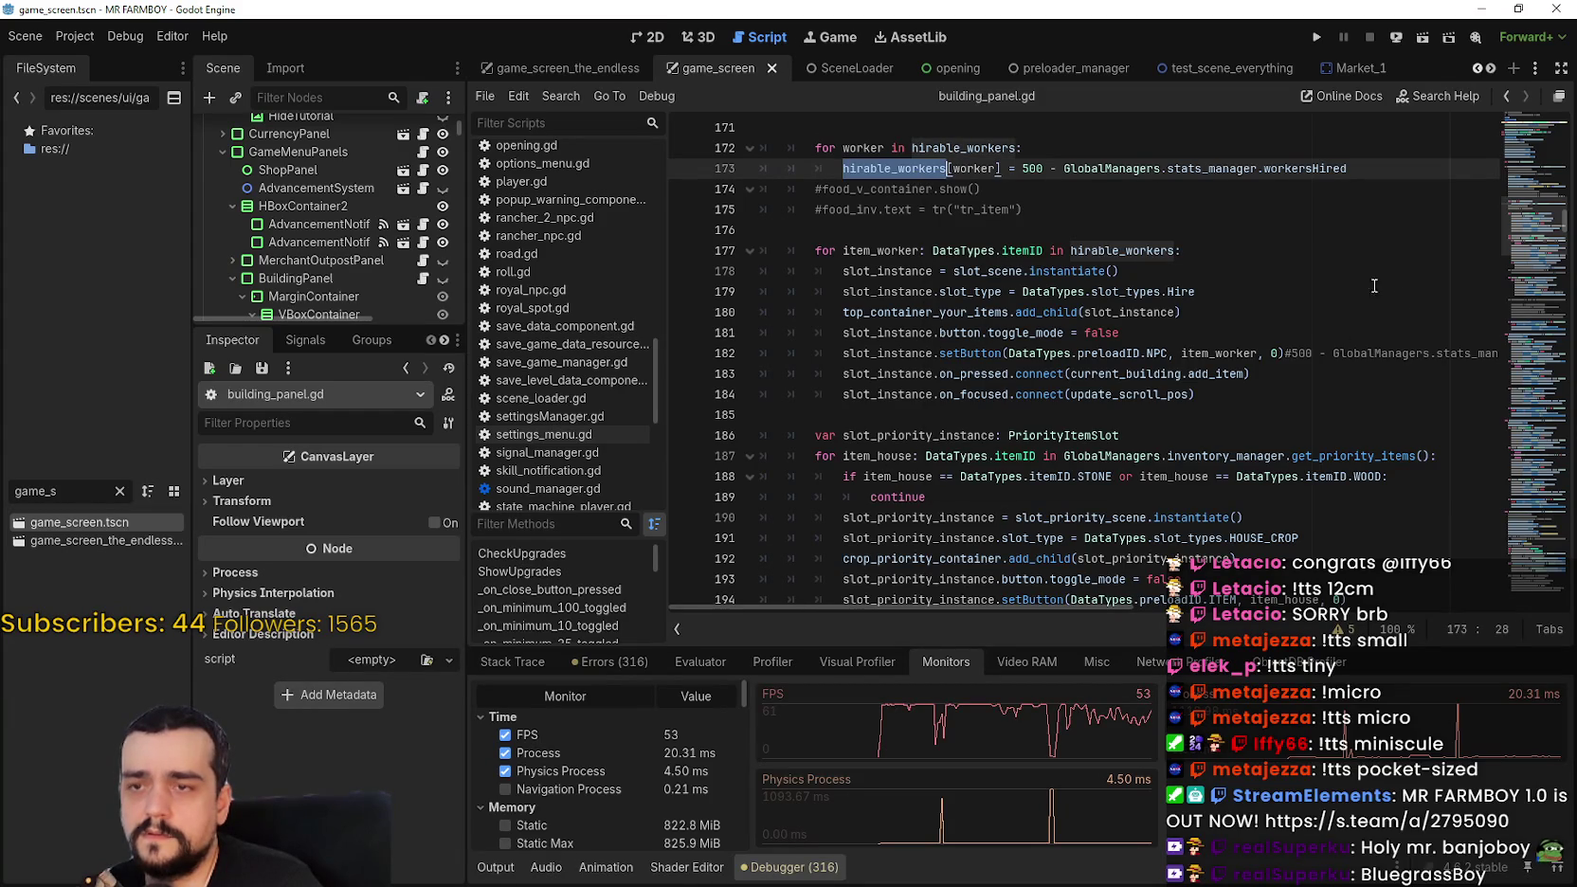
double_click(1128, 250)
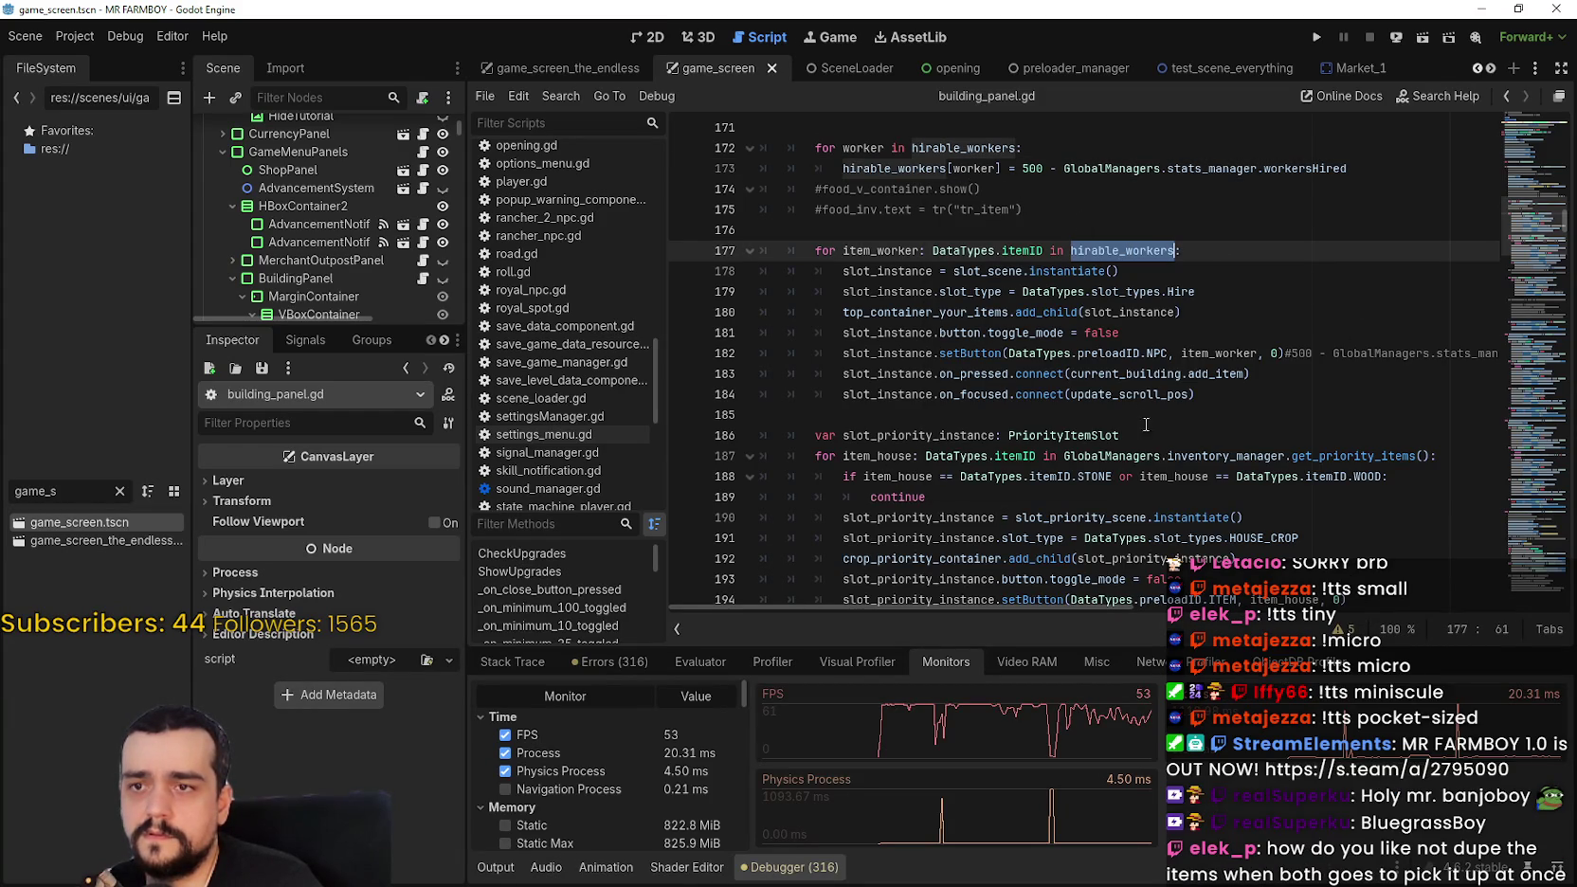
scroll(938, 398, up, 1)
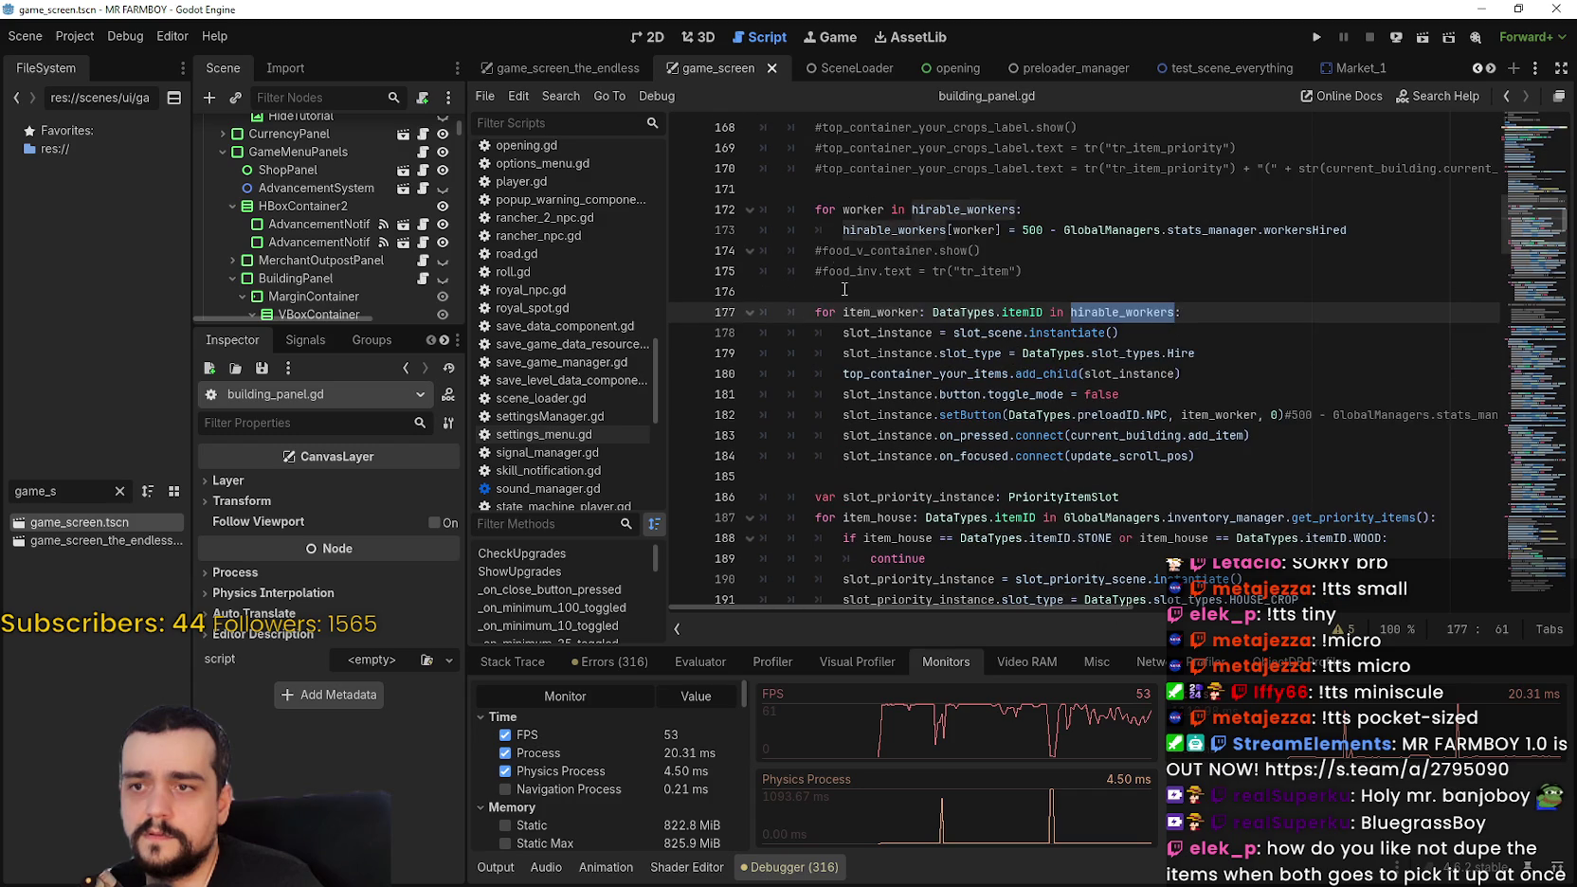
Step: Prefix lines 172–173 with # to disable the 500 - workersHired assignment, and save
click(805, 209)
text(#)
key(Down)
text(#)
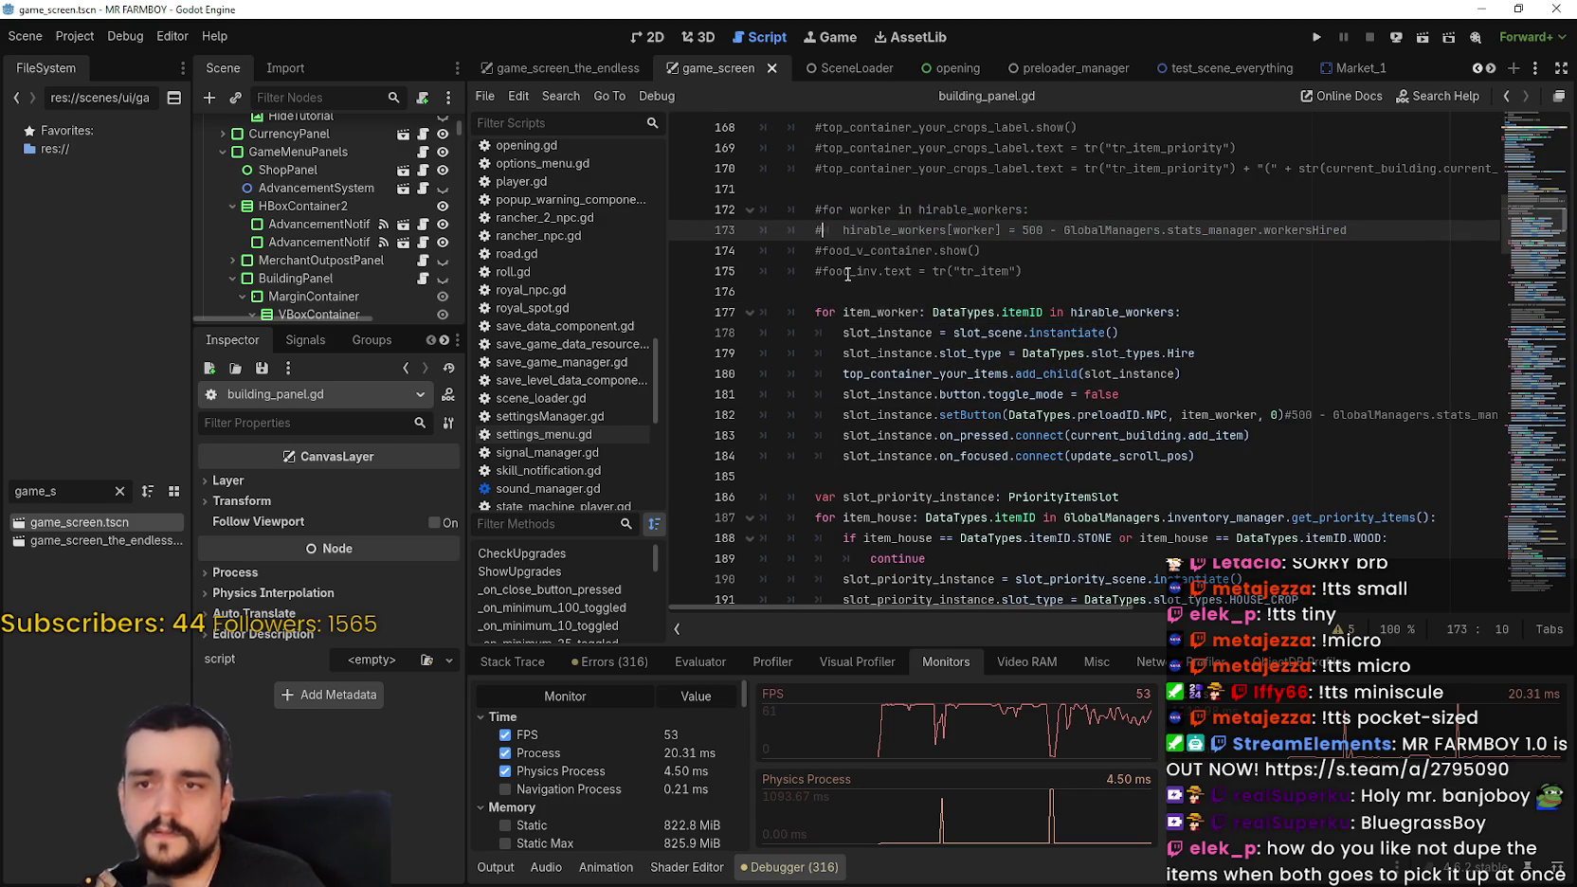
key(ctrl+s)
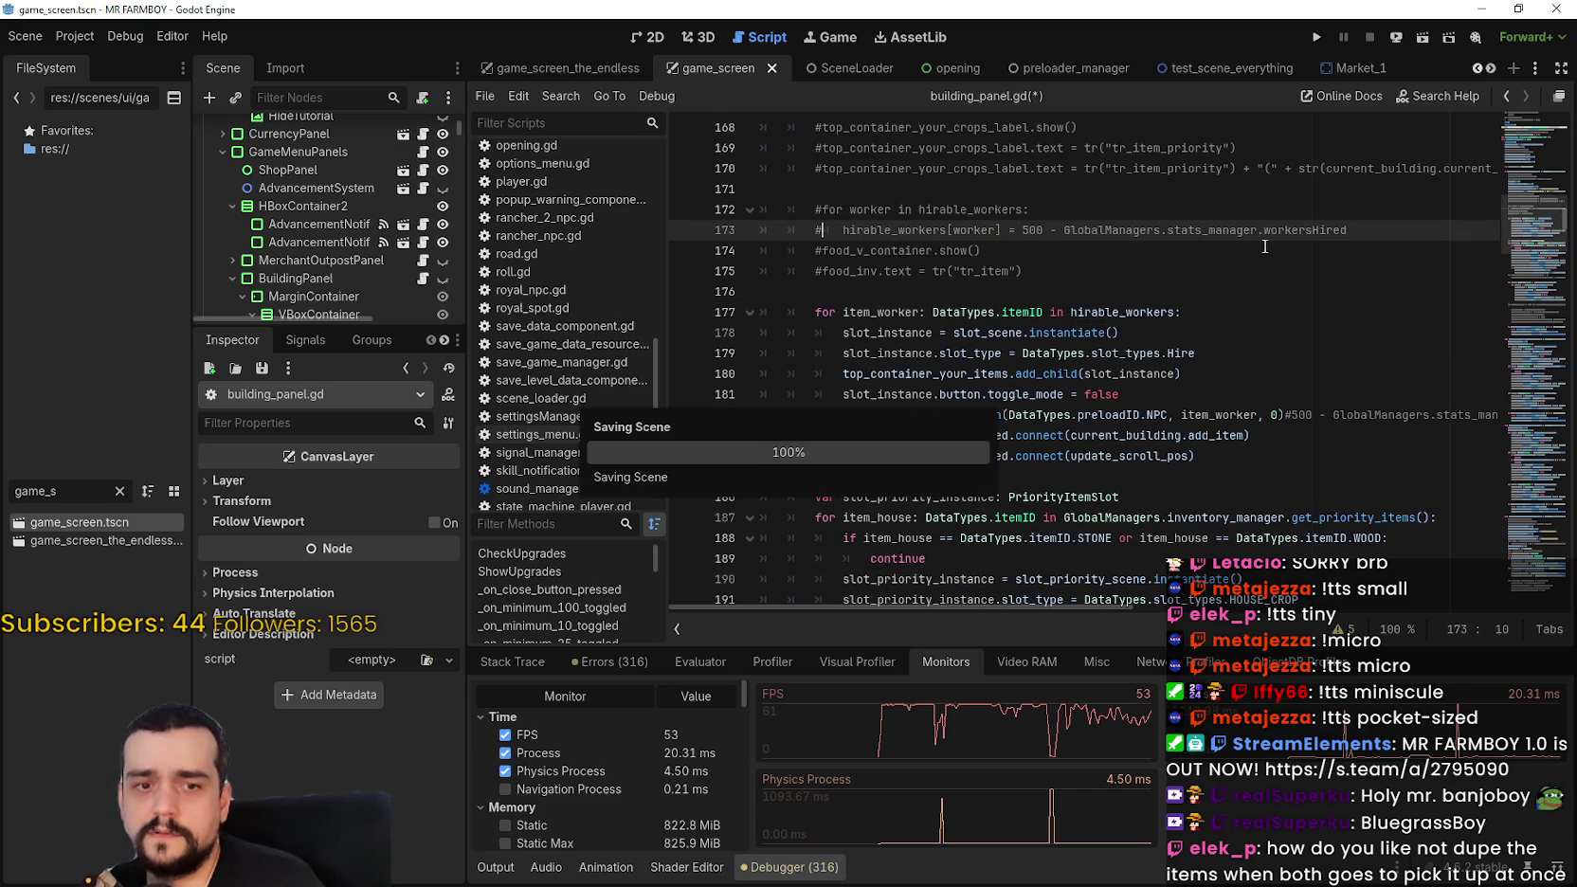
drag(1349, 230, 1063, 230)
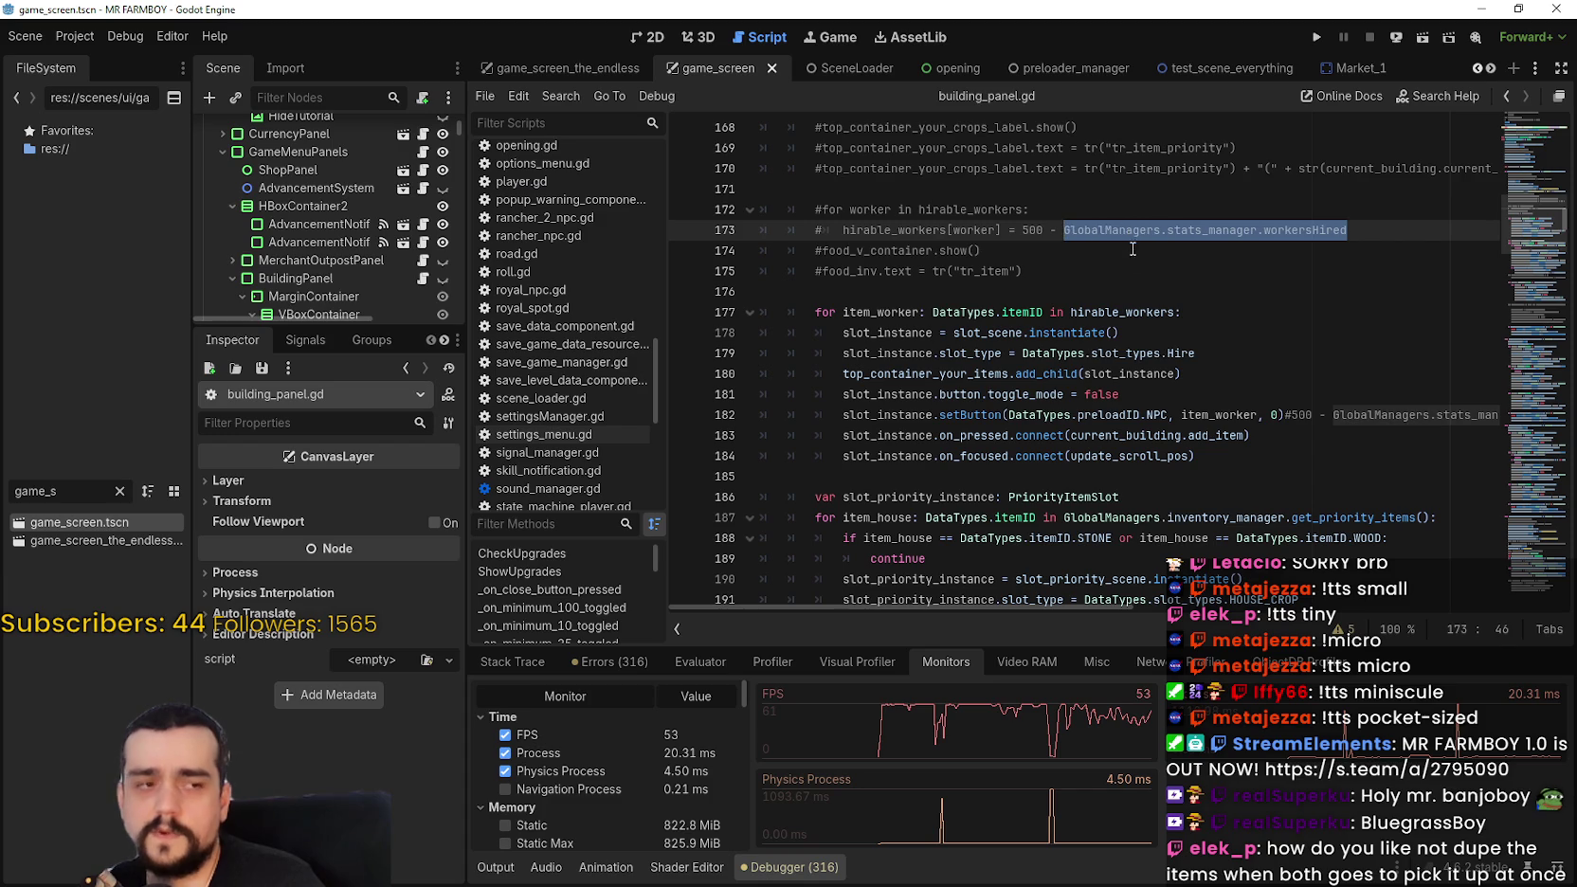
click(1134, 271)
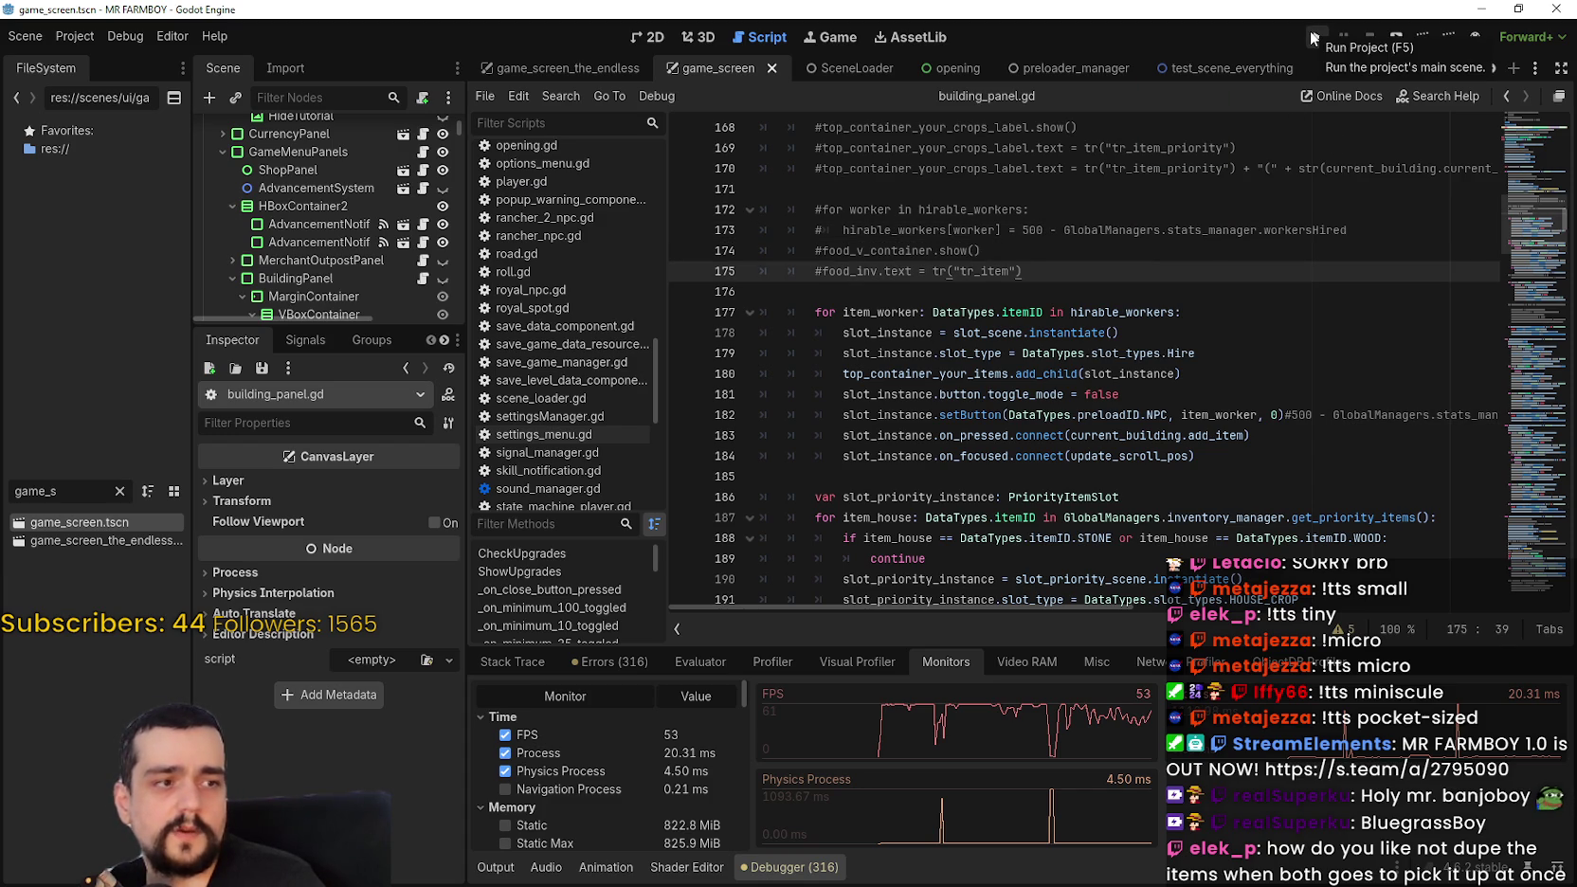
scroll(582, 432, up, 2)
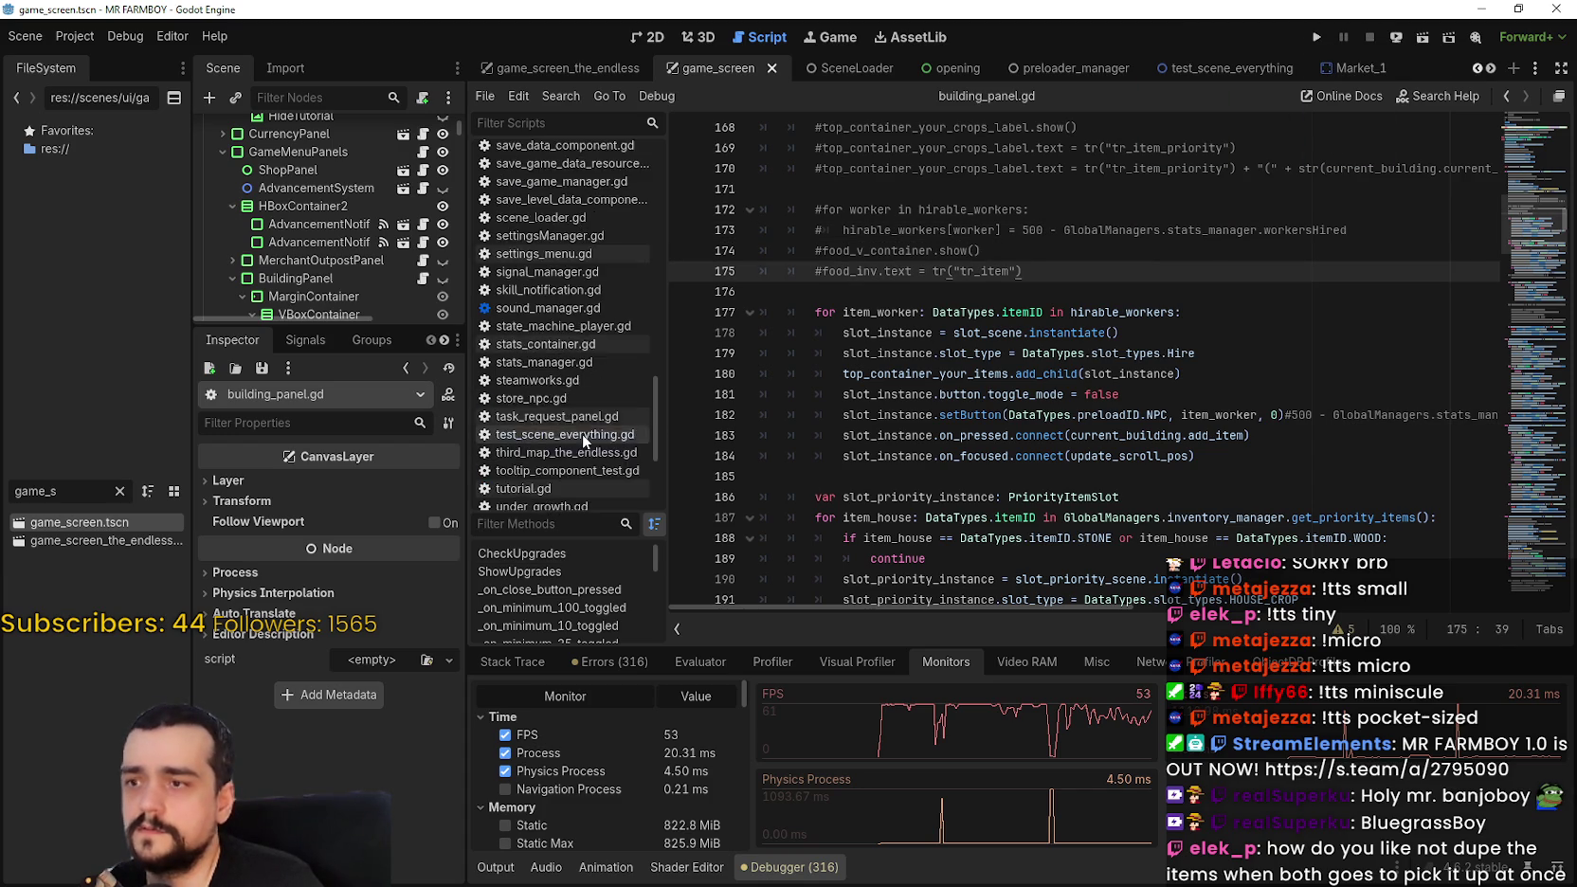
scroll(581, 430, up, 6)
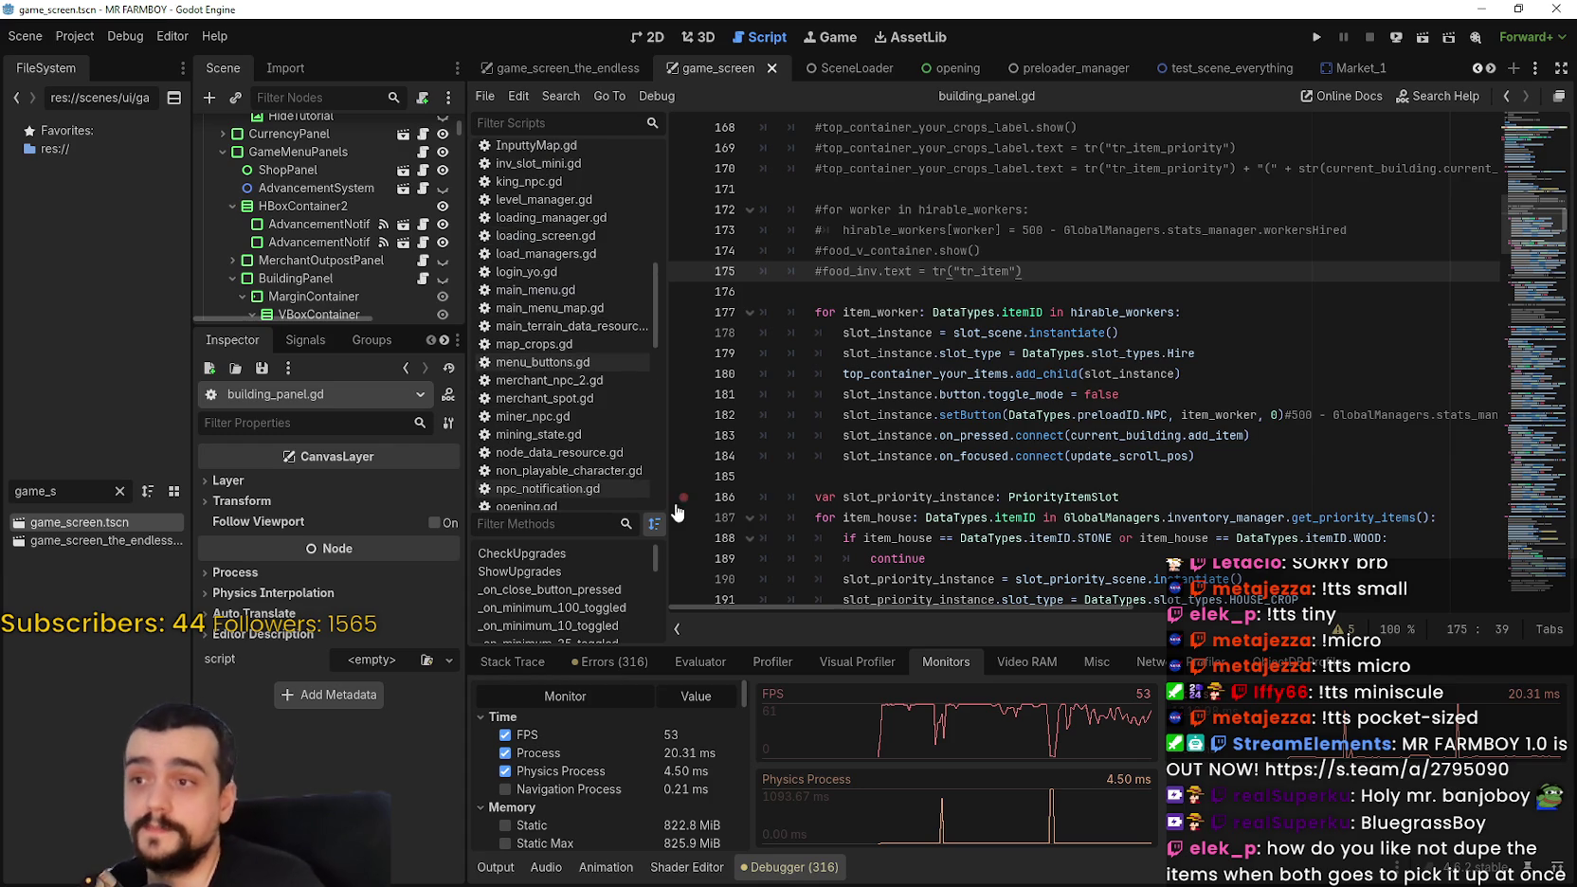
Step: Open the game_screen_the_endless scene and BuildingPanel's script building_panel_endless.gd
double_click(84, 541)
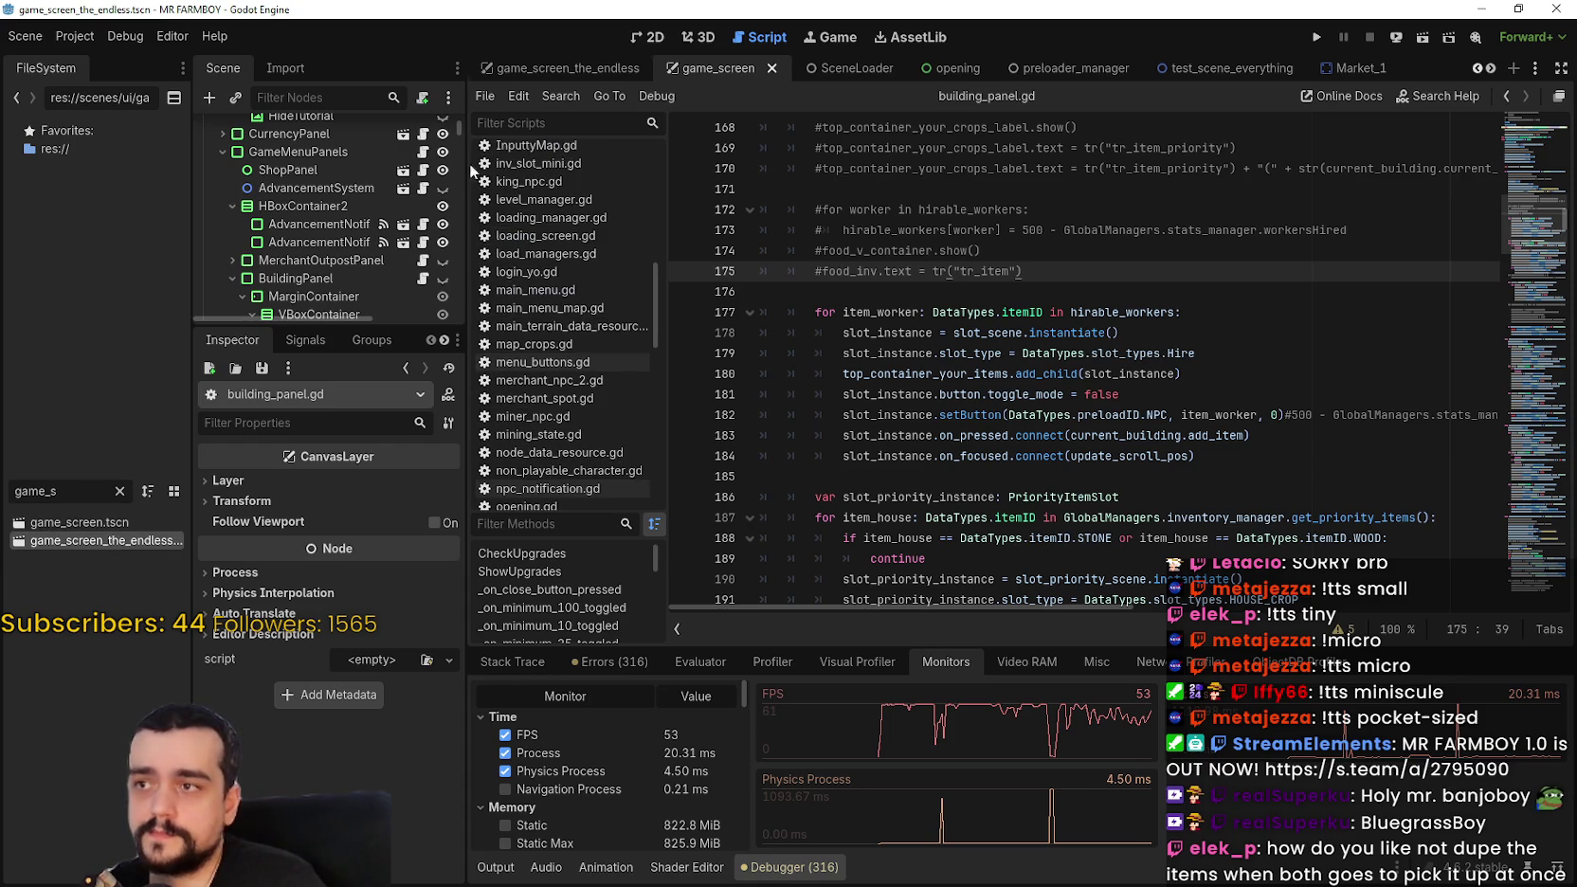
scroll(397, 187, down, 5)
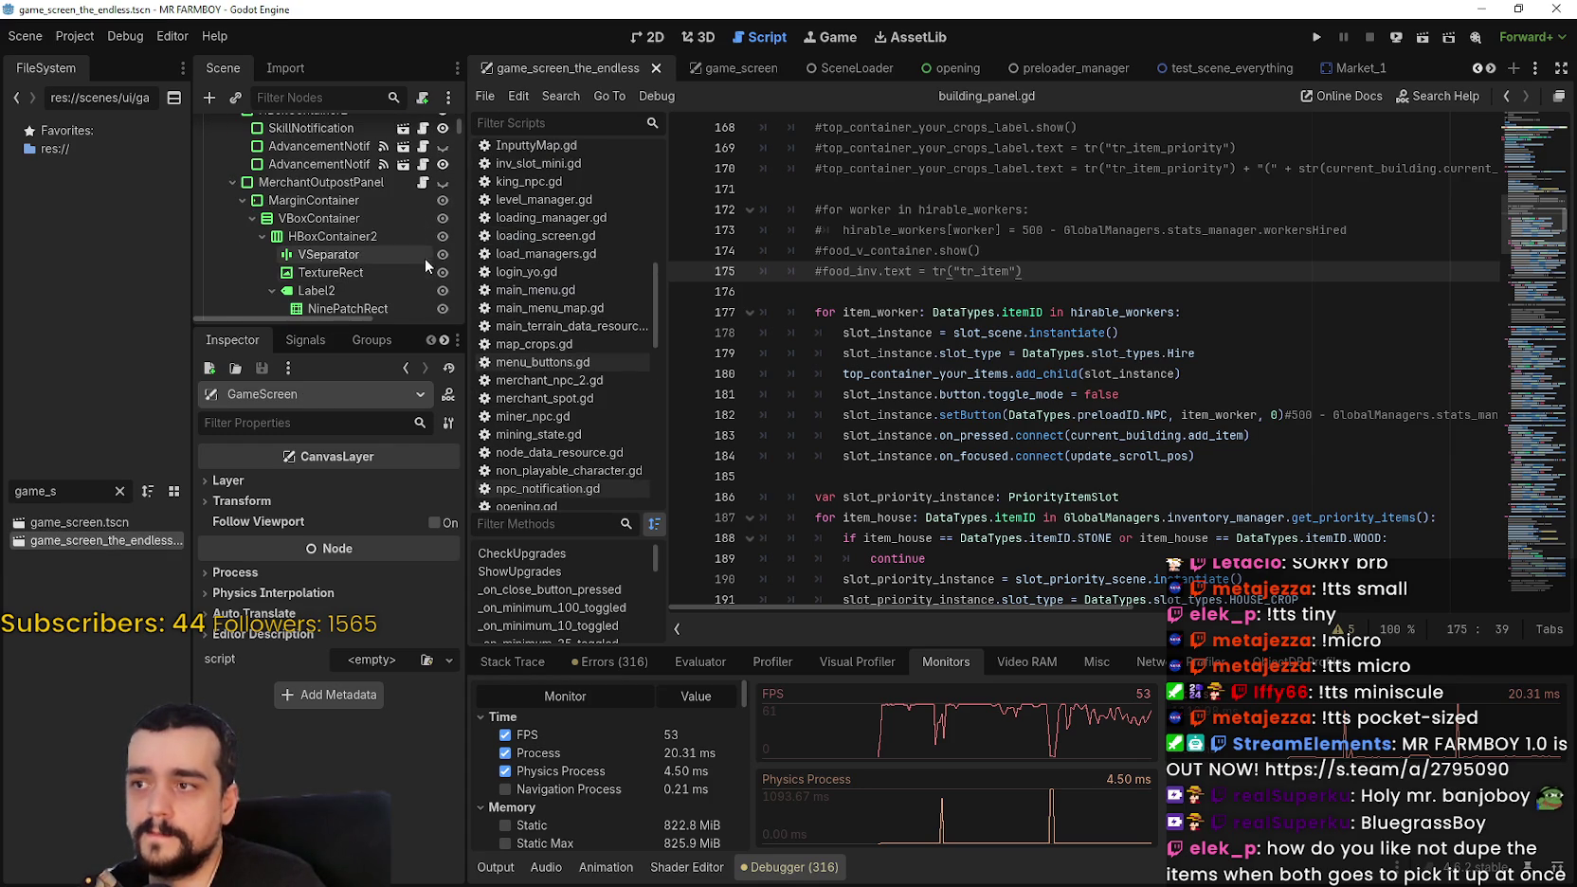
click(232, 180)
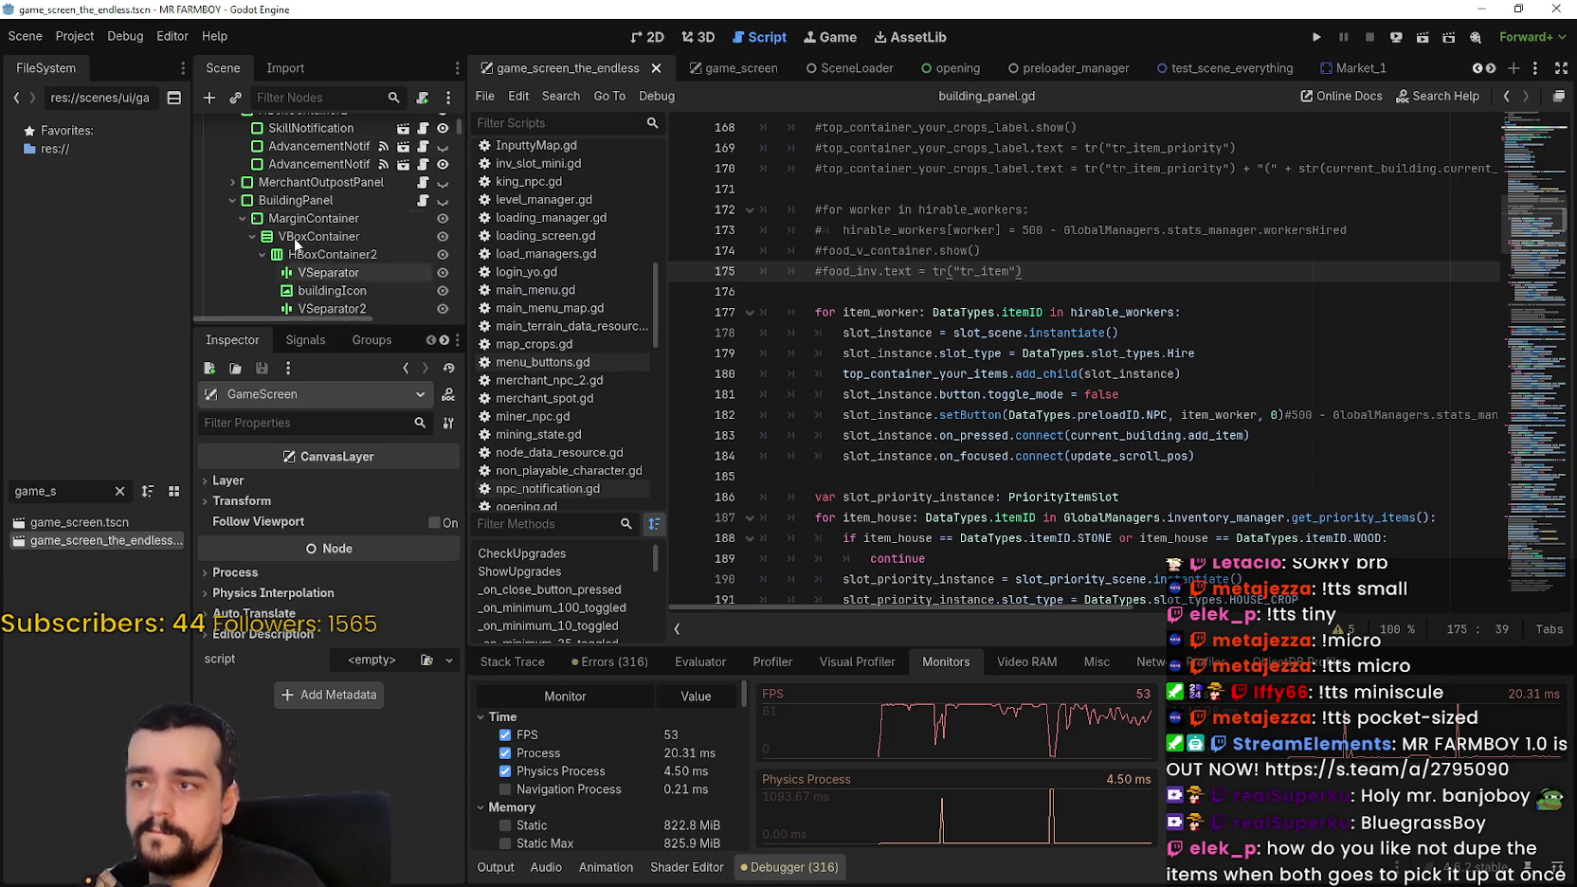
click(422, 201)
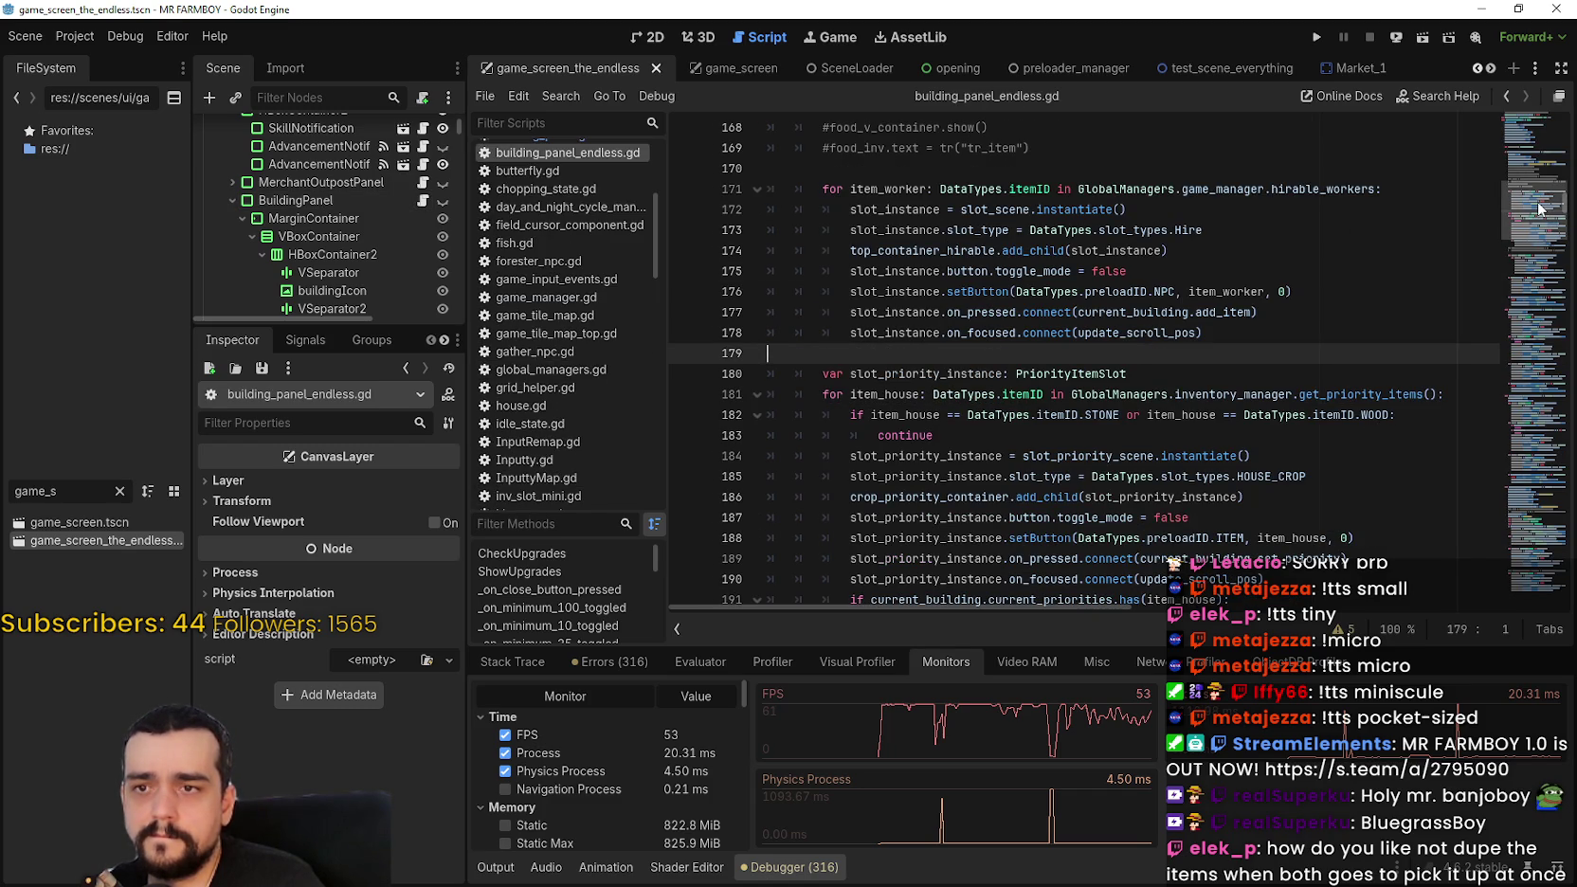
Step: Scroll up through building_panel_endless.gd to review its earlier code
mouse_move(1540, 210)
mouse_down()
mouse_move(1498, 543)
mouse_move(1507, 620)
mouse_move(1534, 428)
mouse_up()
scroll(1535, 429, up, 2)
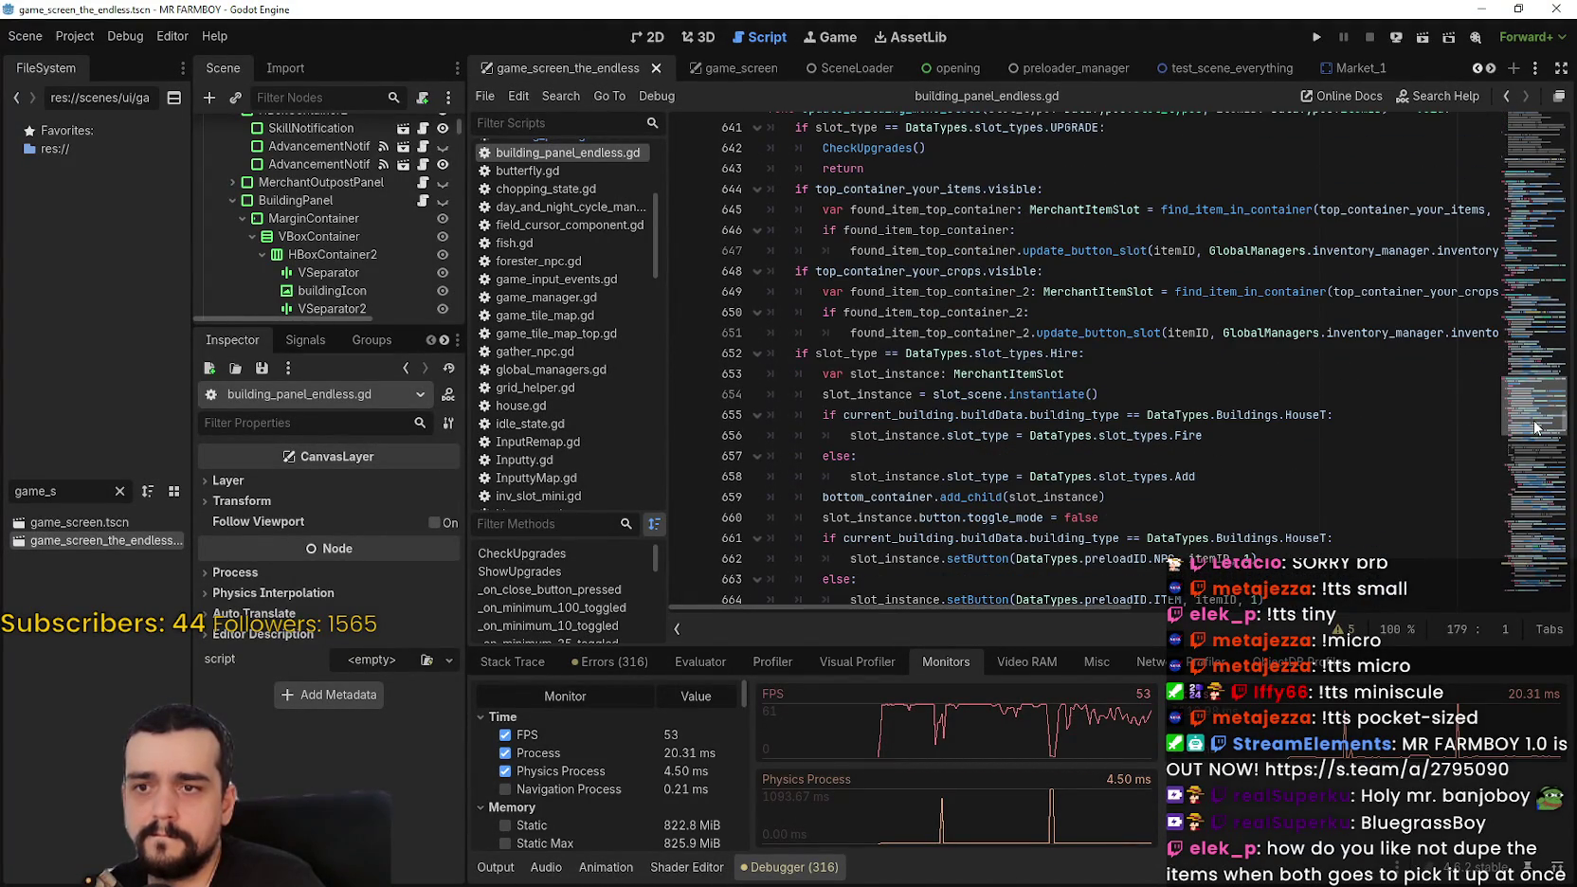
scroll(1535, 429, up, 2)
scroll(1535, 426, down, 1)
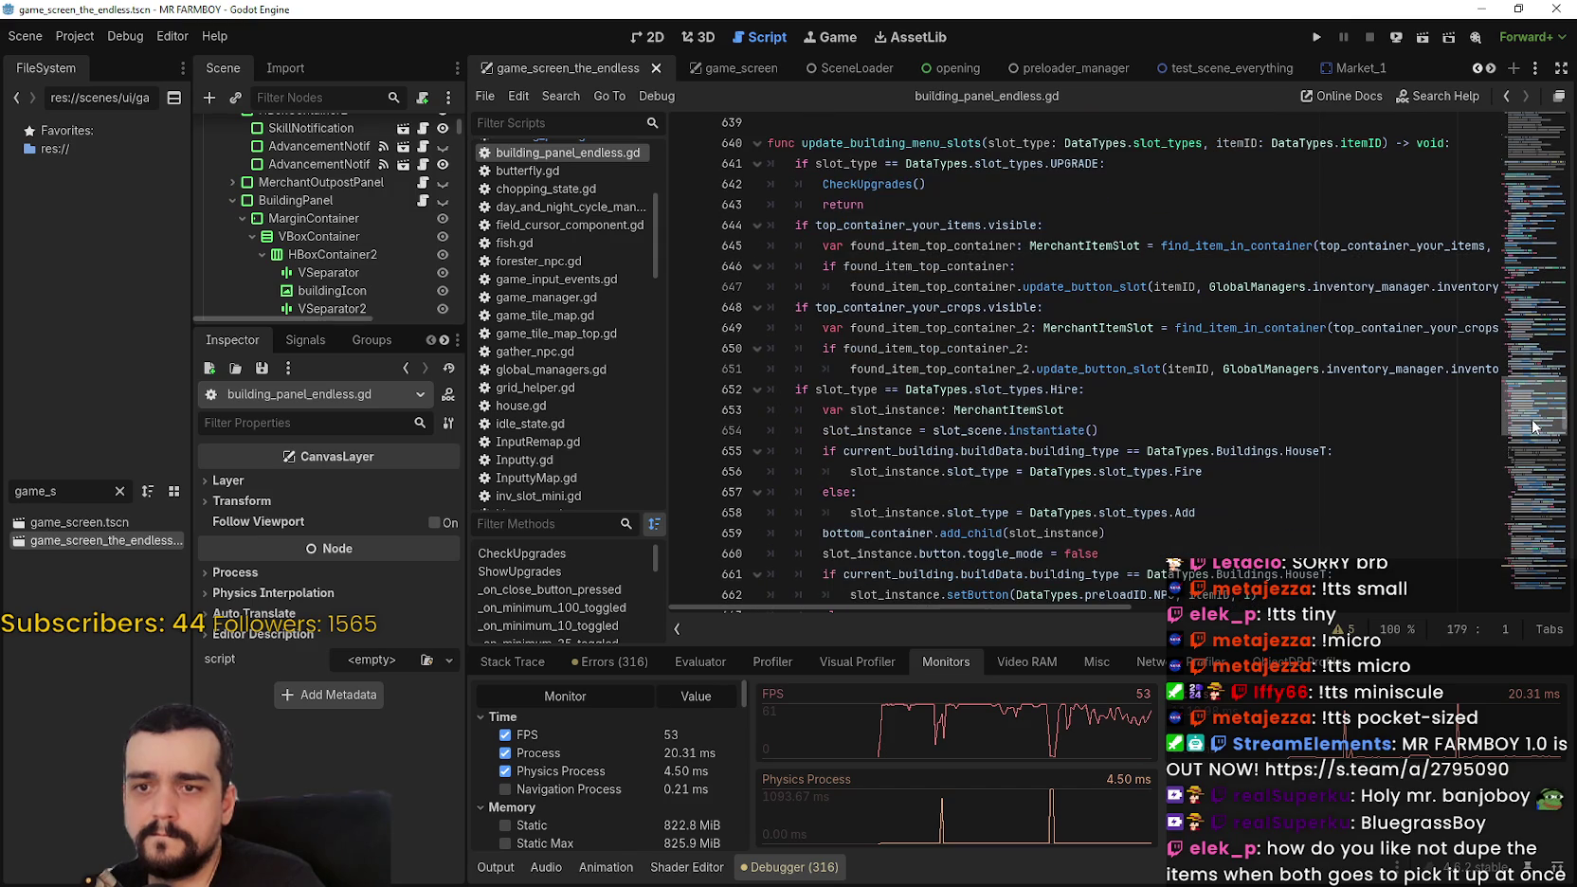
scroll(1535, 426, up, 3)
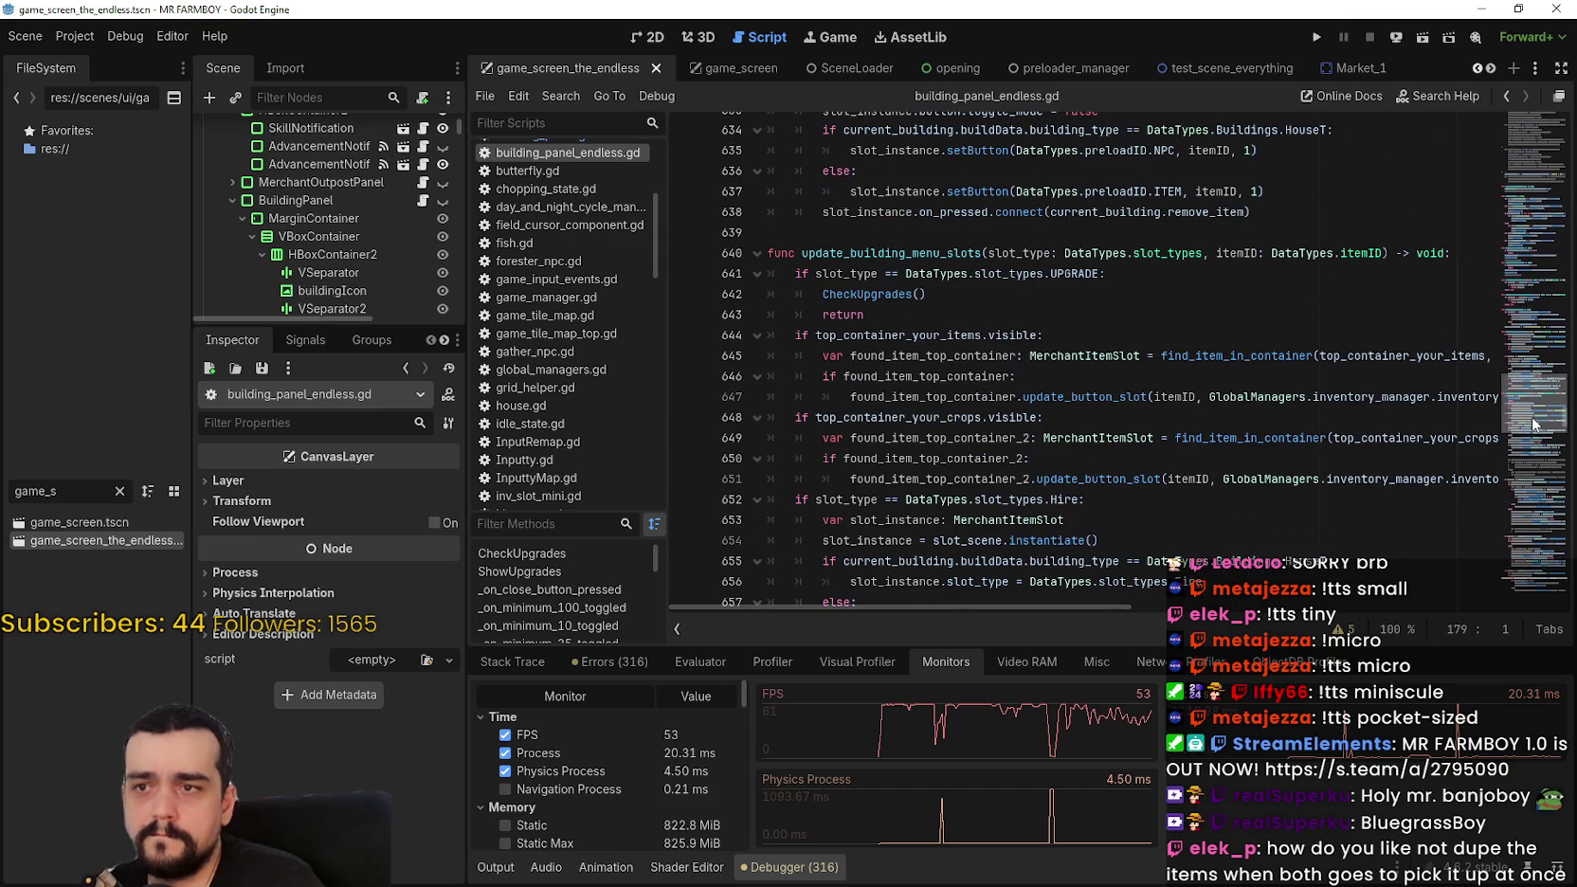
mouse_move(970, 612)
mouse_down()
mouse_move(1099, 611)
mouse_move(884, 597)
mouse_up()
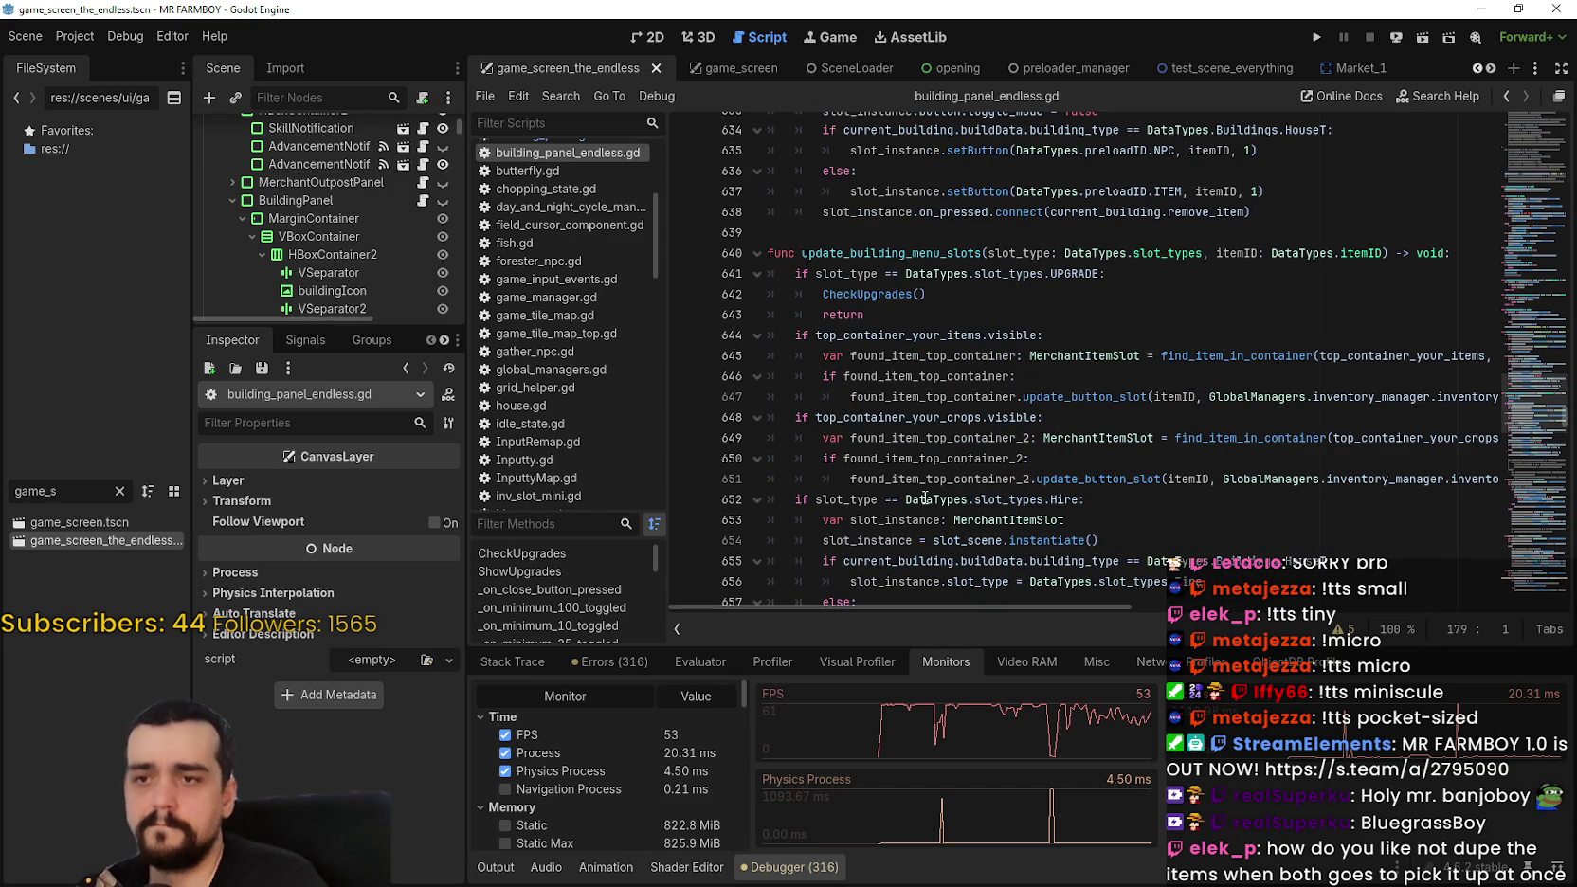
mouse_move(927, 495)
Step: Scroll down past the commented-out HouseT item_amount block to line 757, then reopen game_screen.tscn
scroll(927, 492, down, 4)
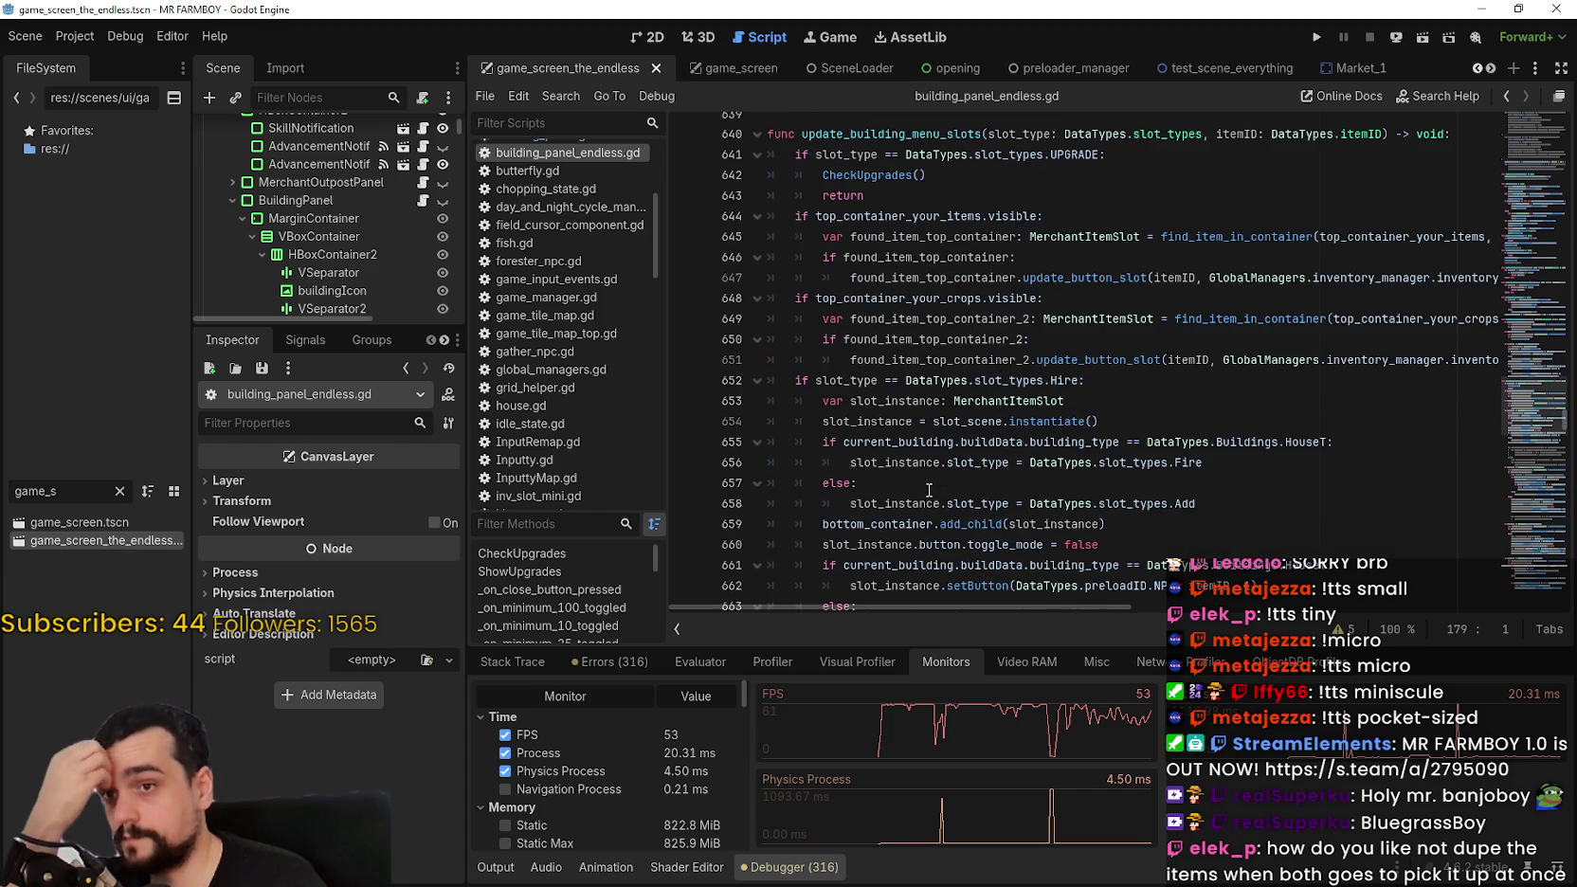
scroll(918, 401, down, 3)
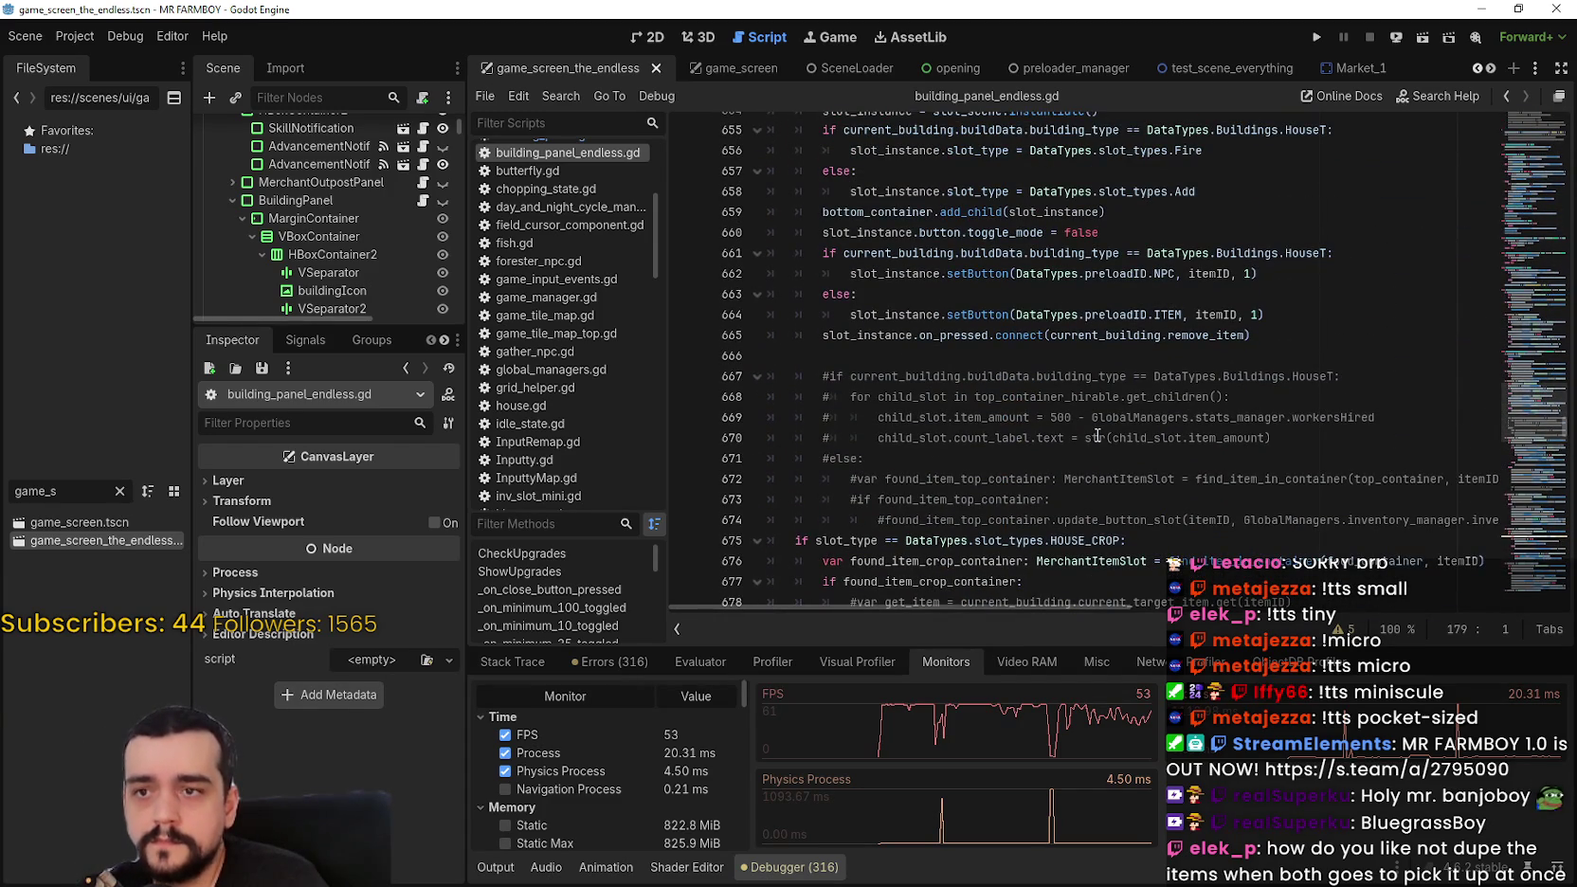
scroll(1101, 428, down, 4)
scroll(1234, 425, down, 4)
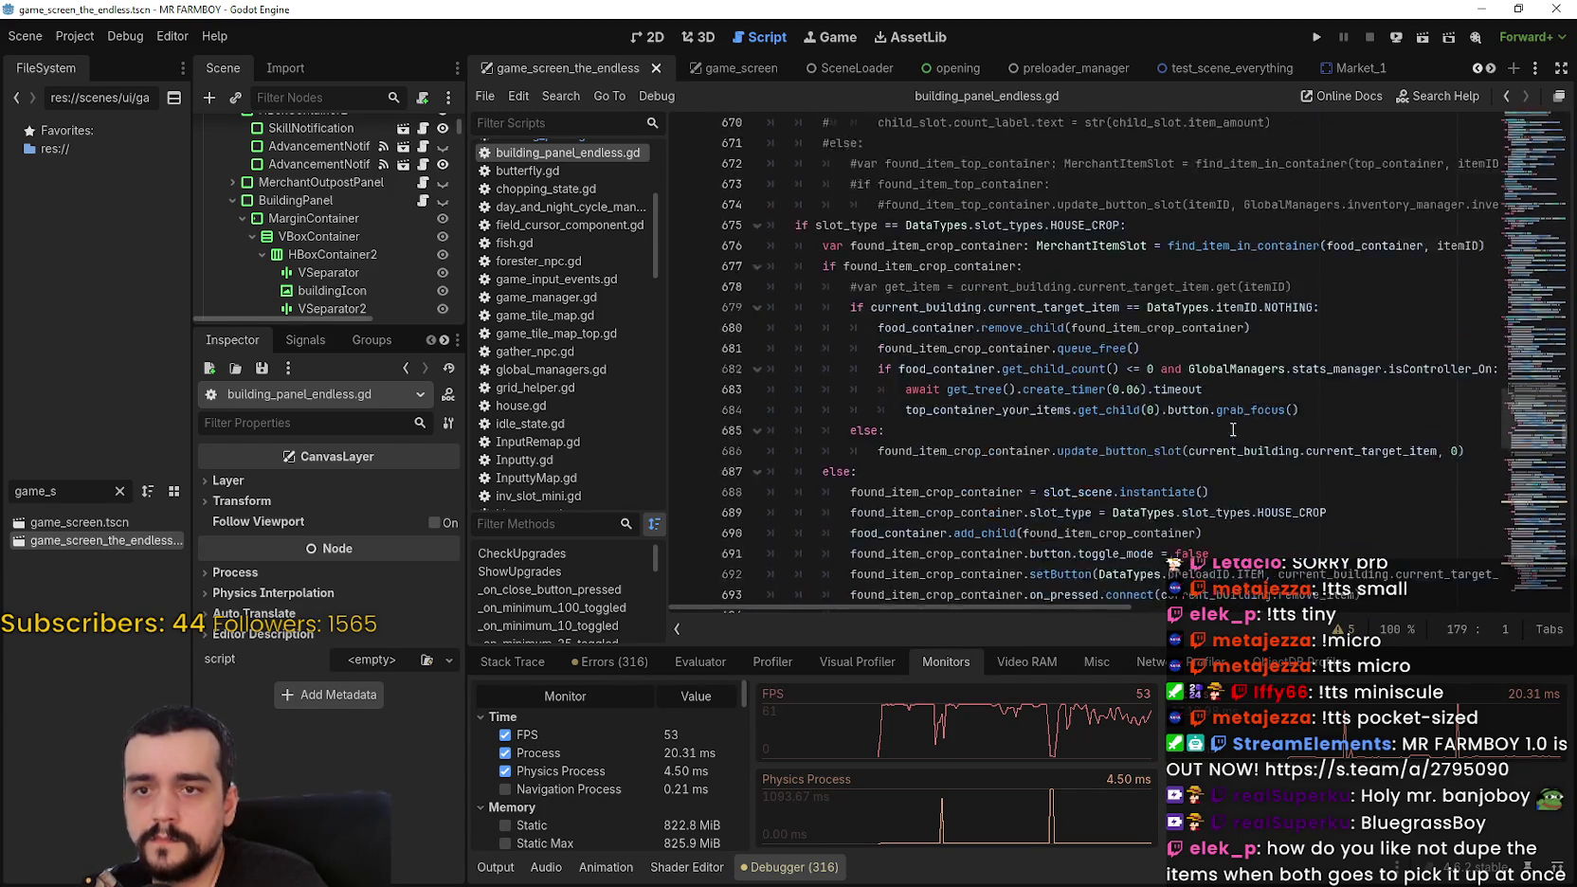
scroll(1234, 425, down, 6)
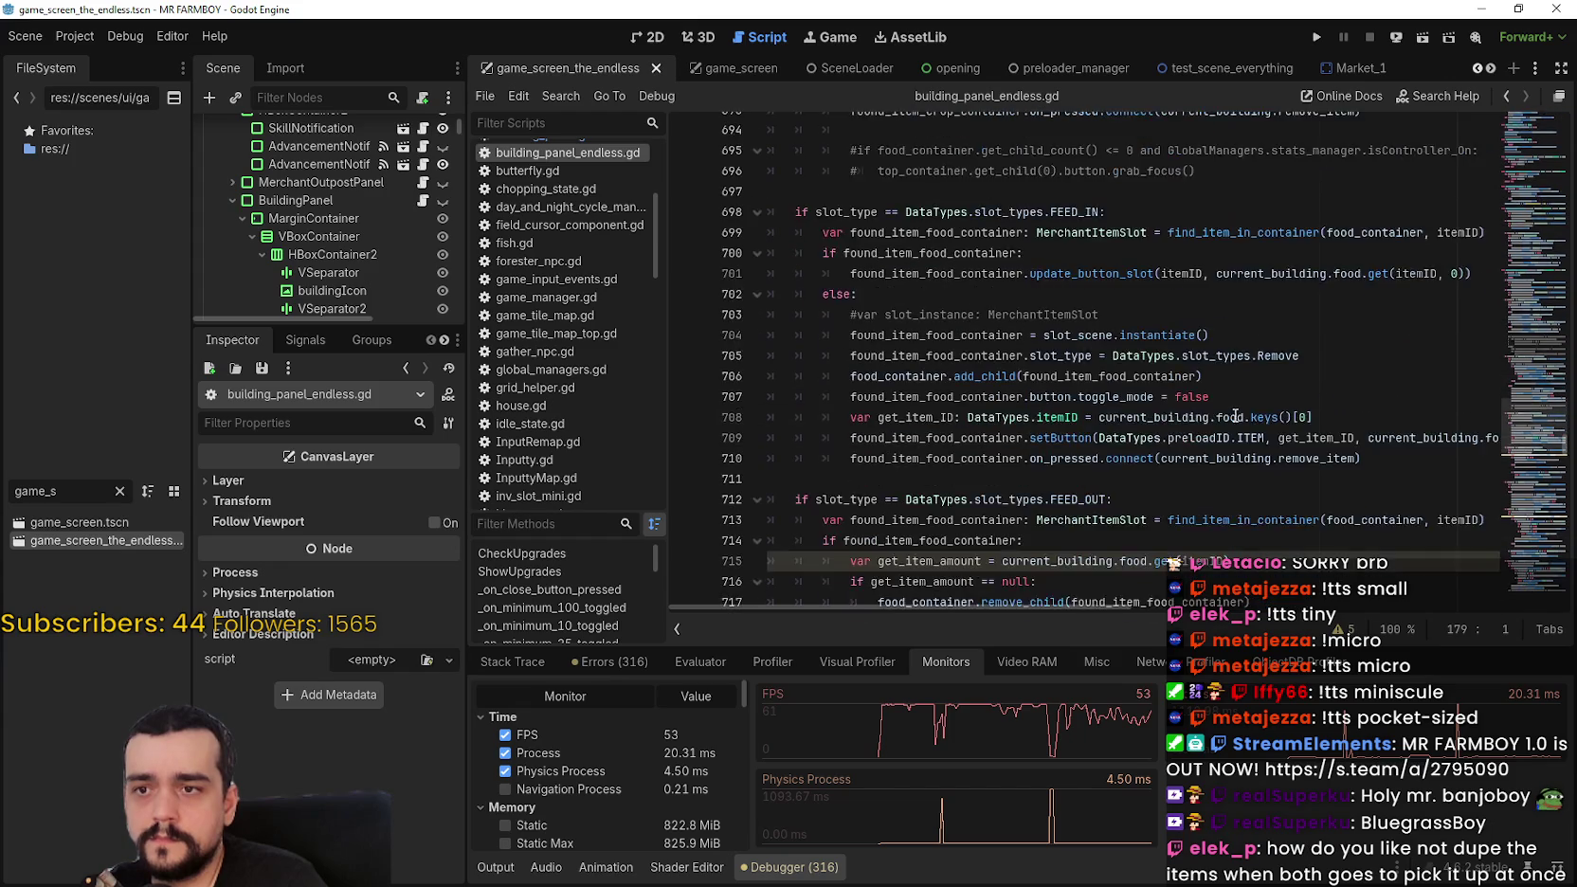
scroll(1235, 415, down, 7)
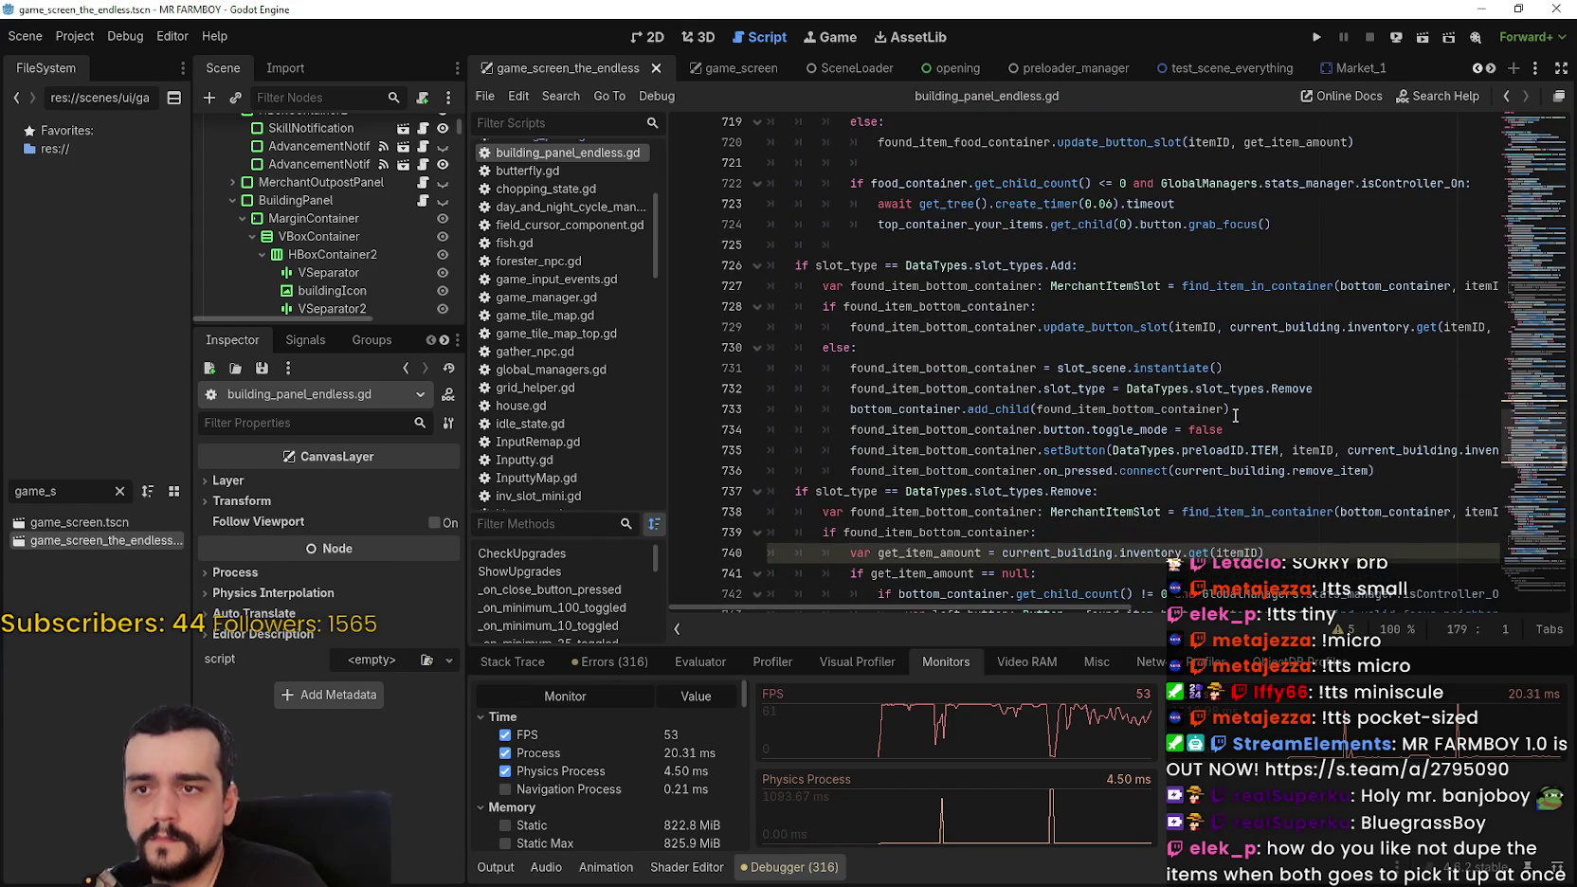
scroll(1234, 415, down, 3)
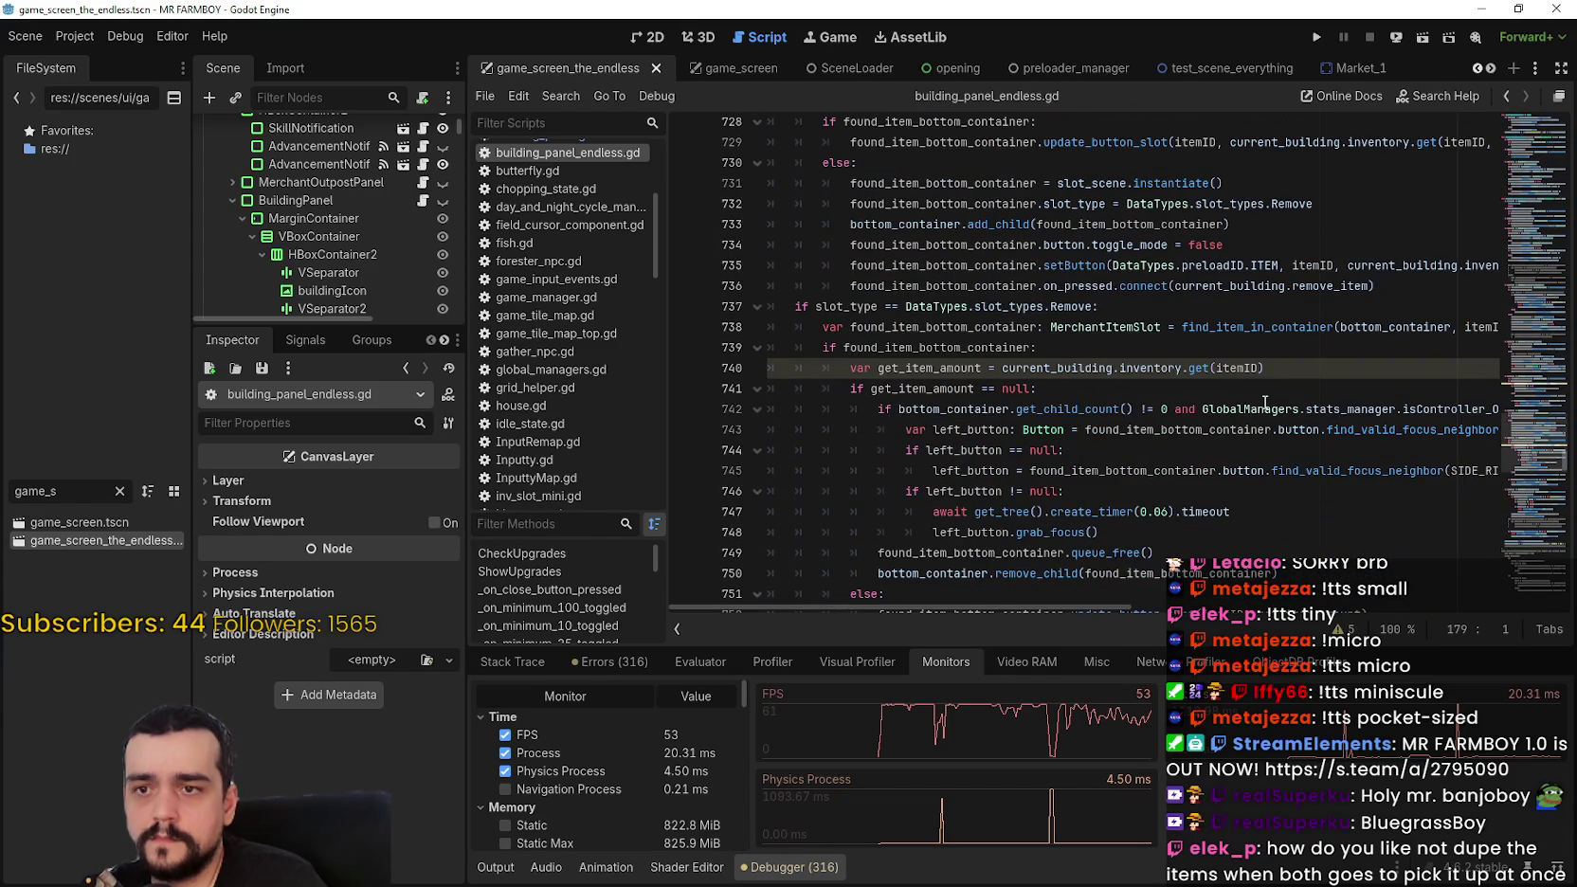
scroll(1264, 402, down, 8)
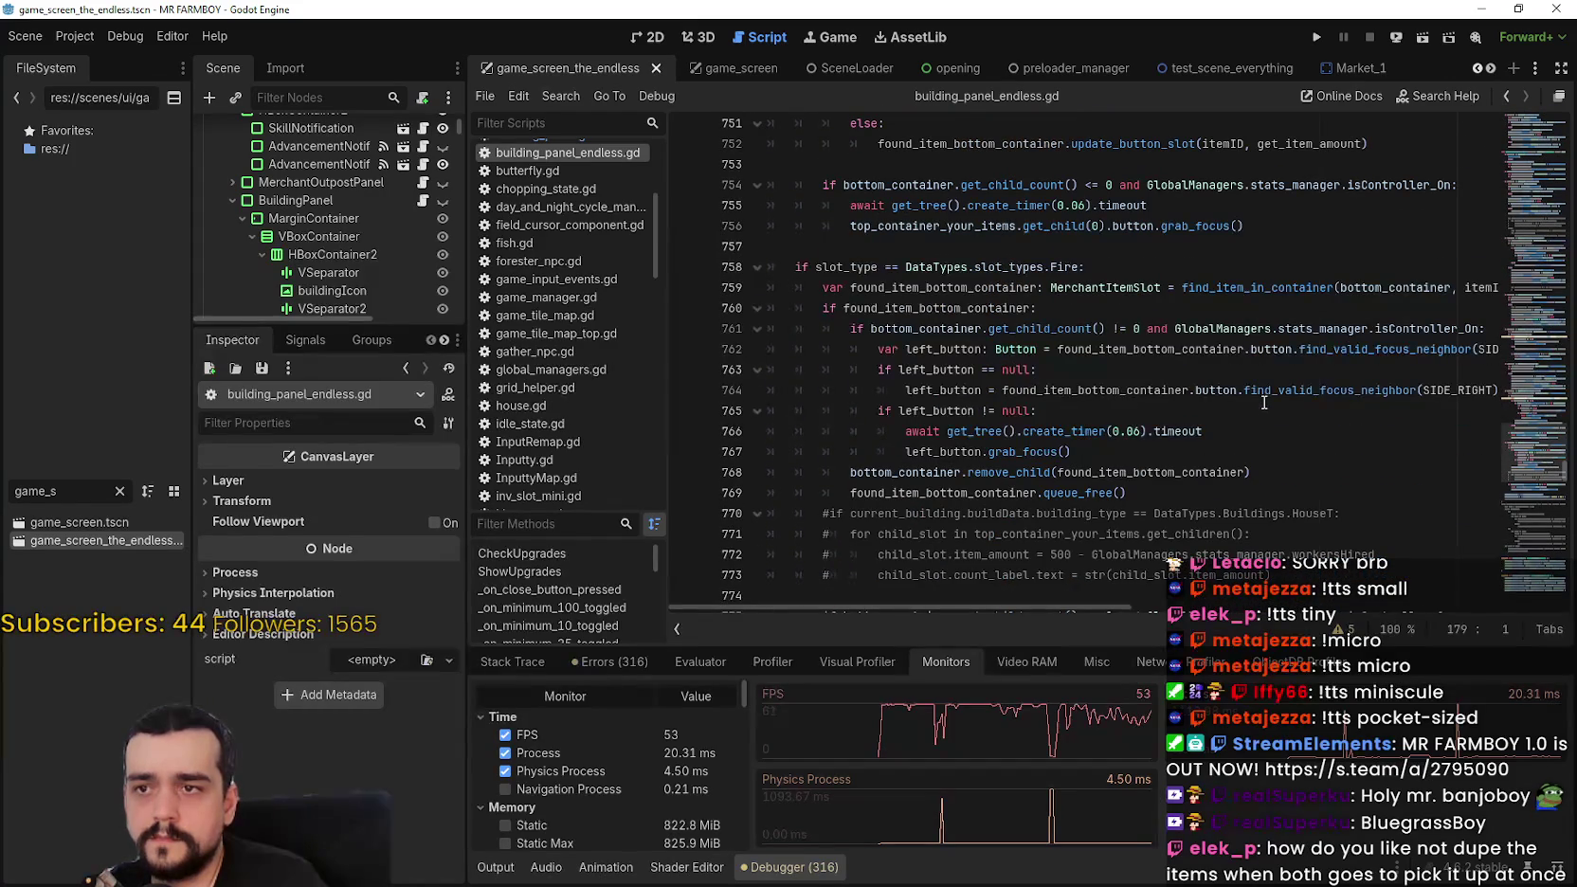
click(1042, 245)
scroll(1022, 582, down, 1)
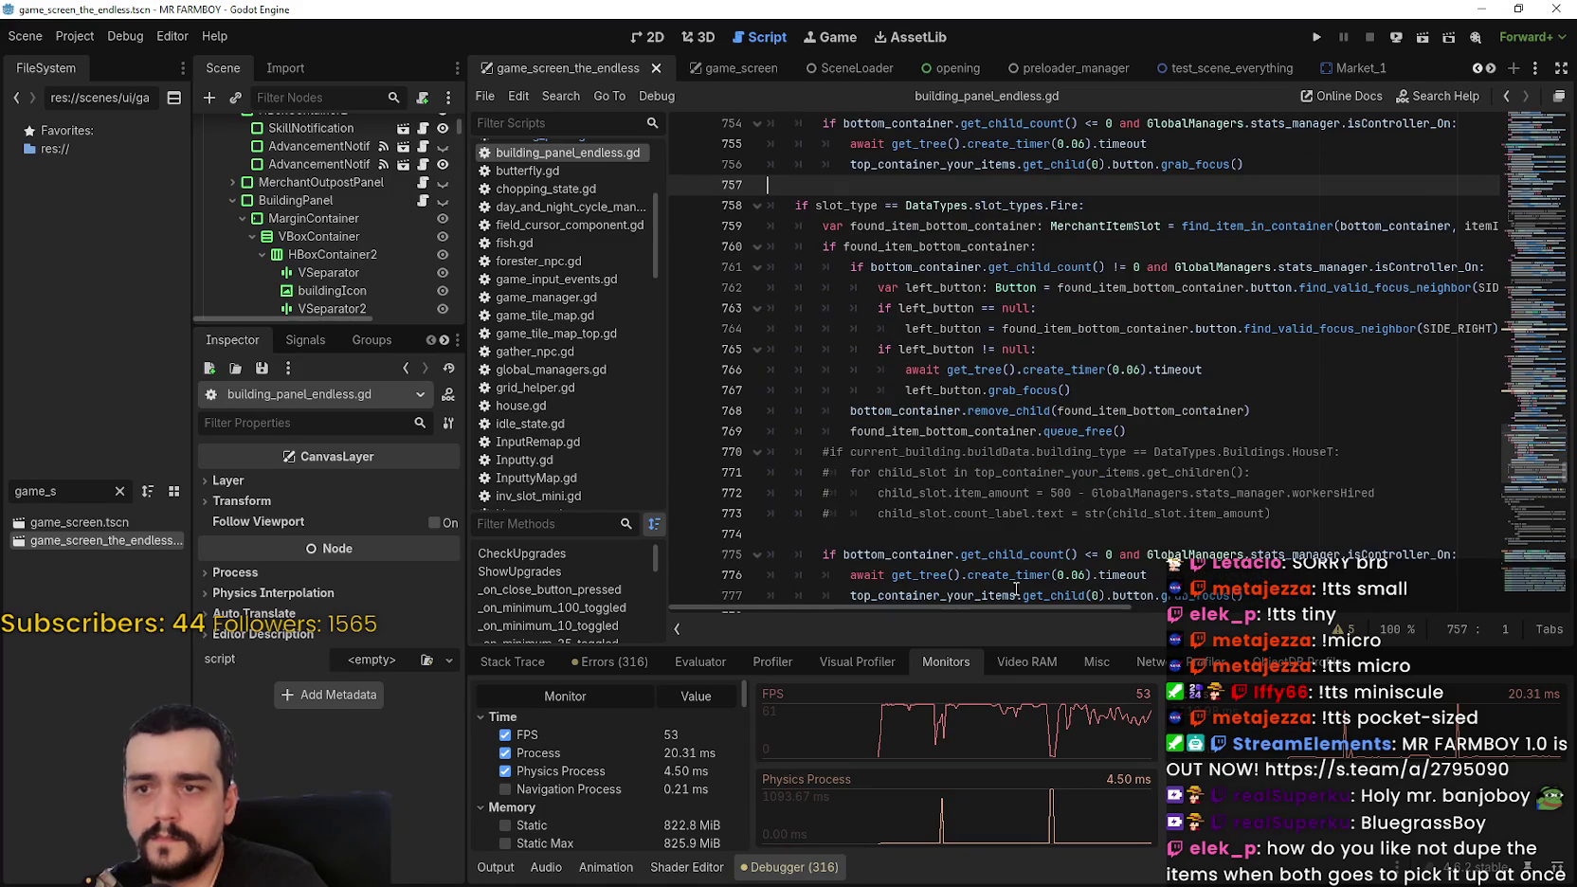
drag(1013, 607, 1104, 611)
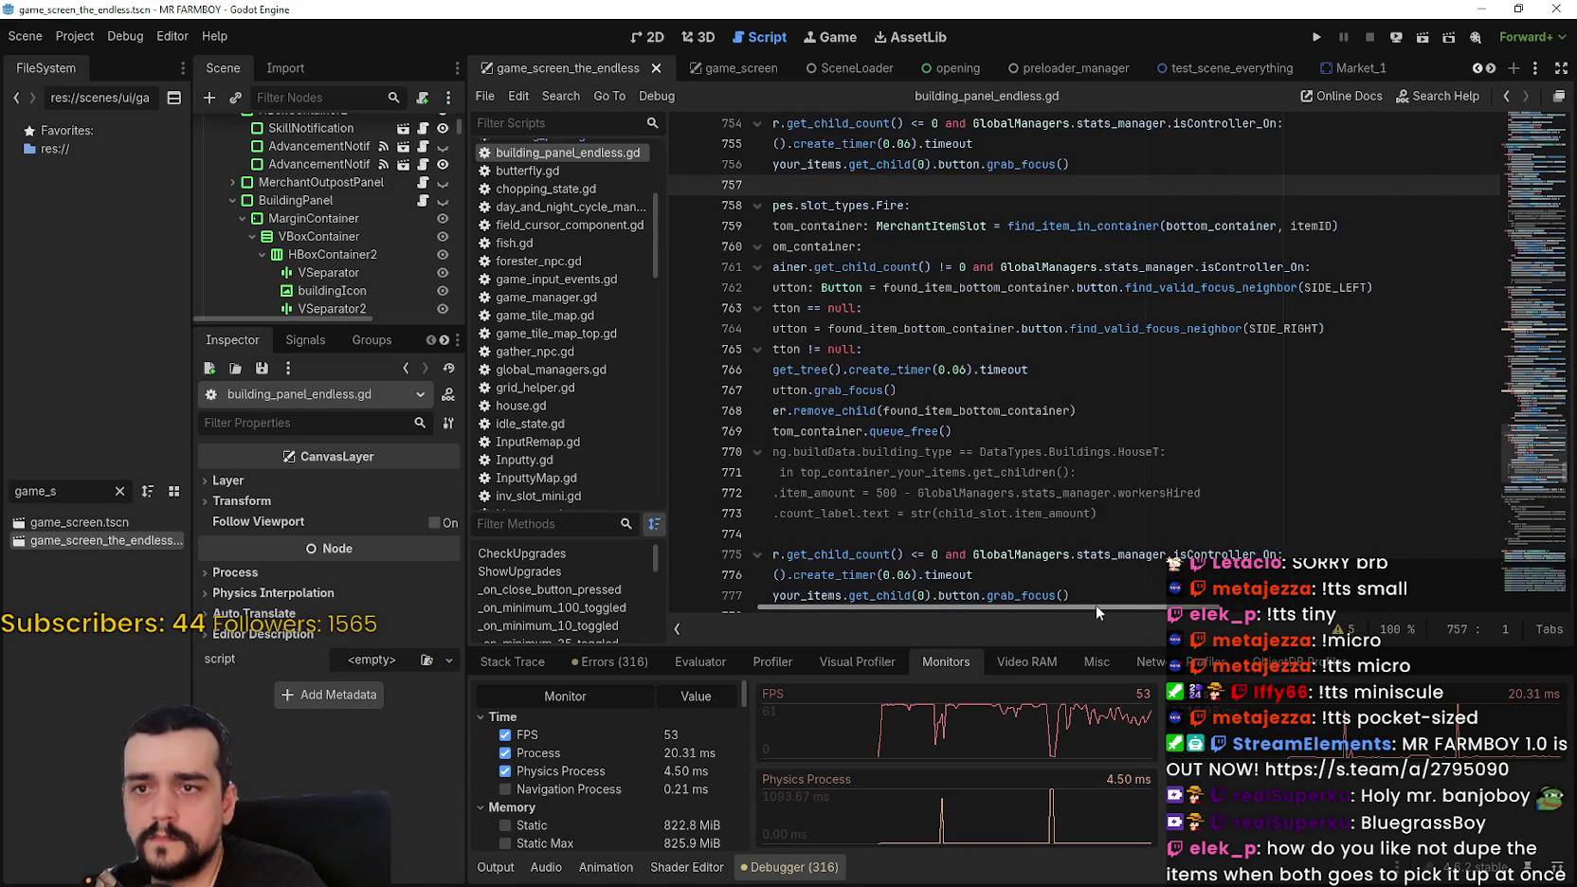
scroll(1104, 614, left, 5)
scroll(948, 379, down, 5)
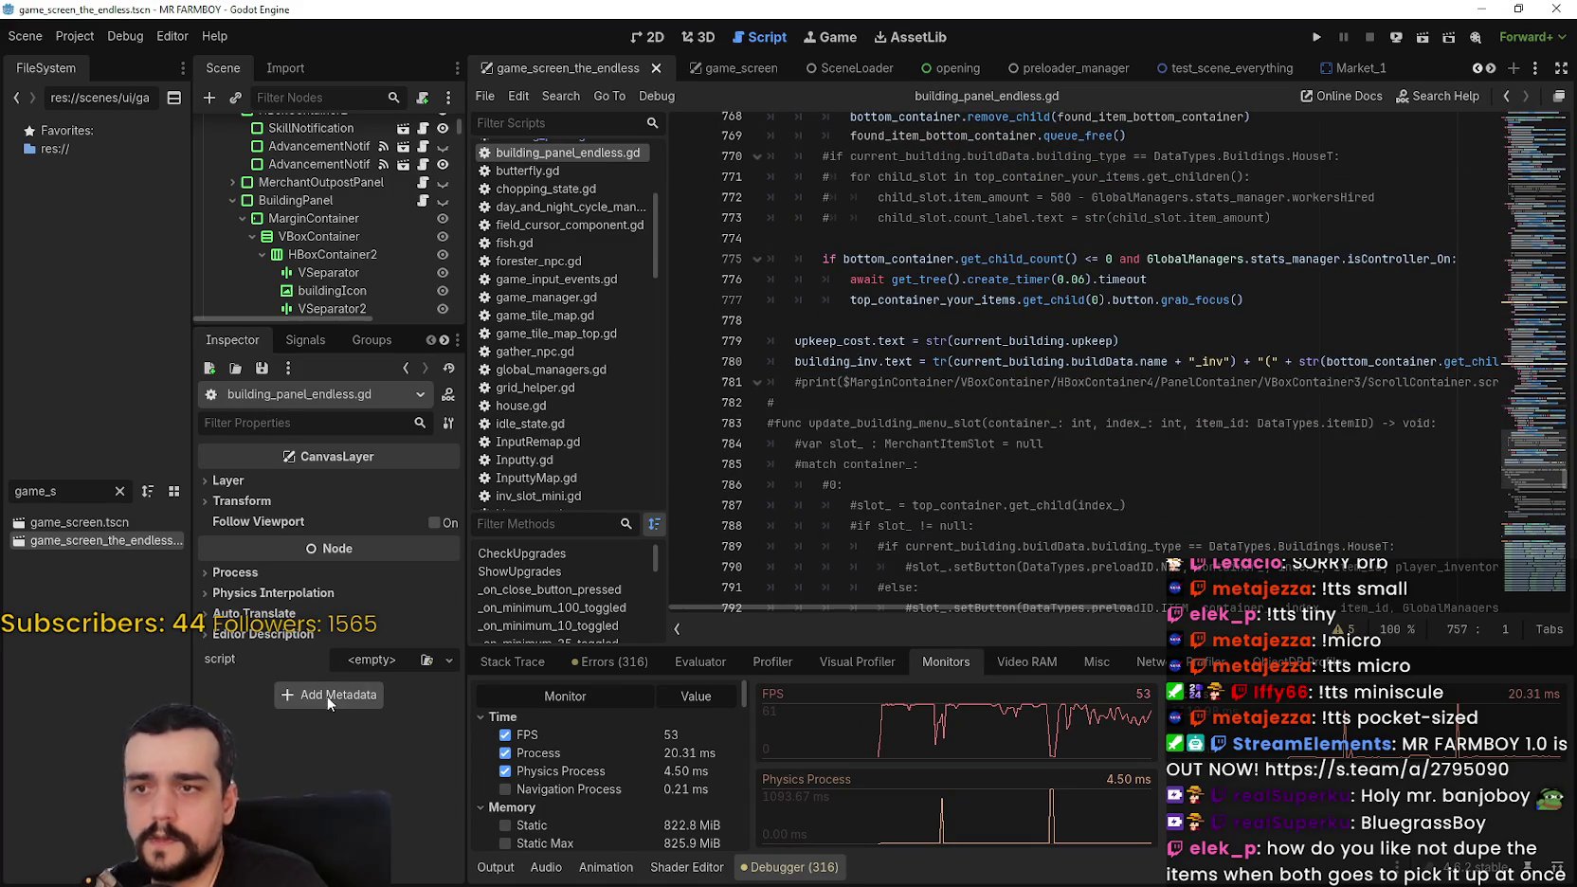
double_click(80, 522)
scroll(398, 213, down, 10)
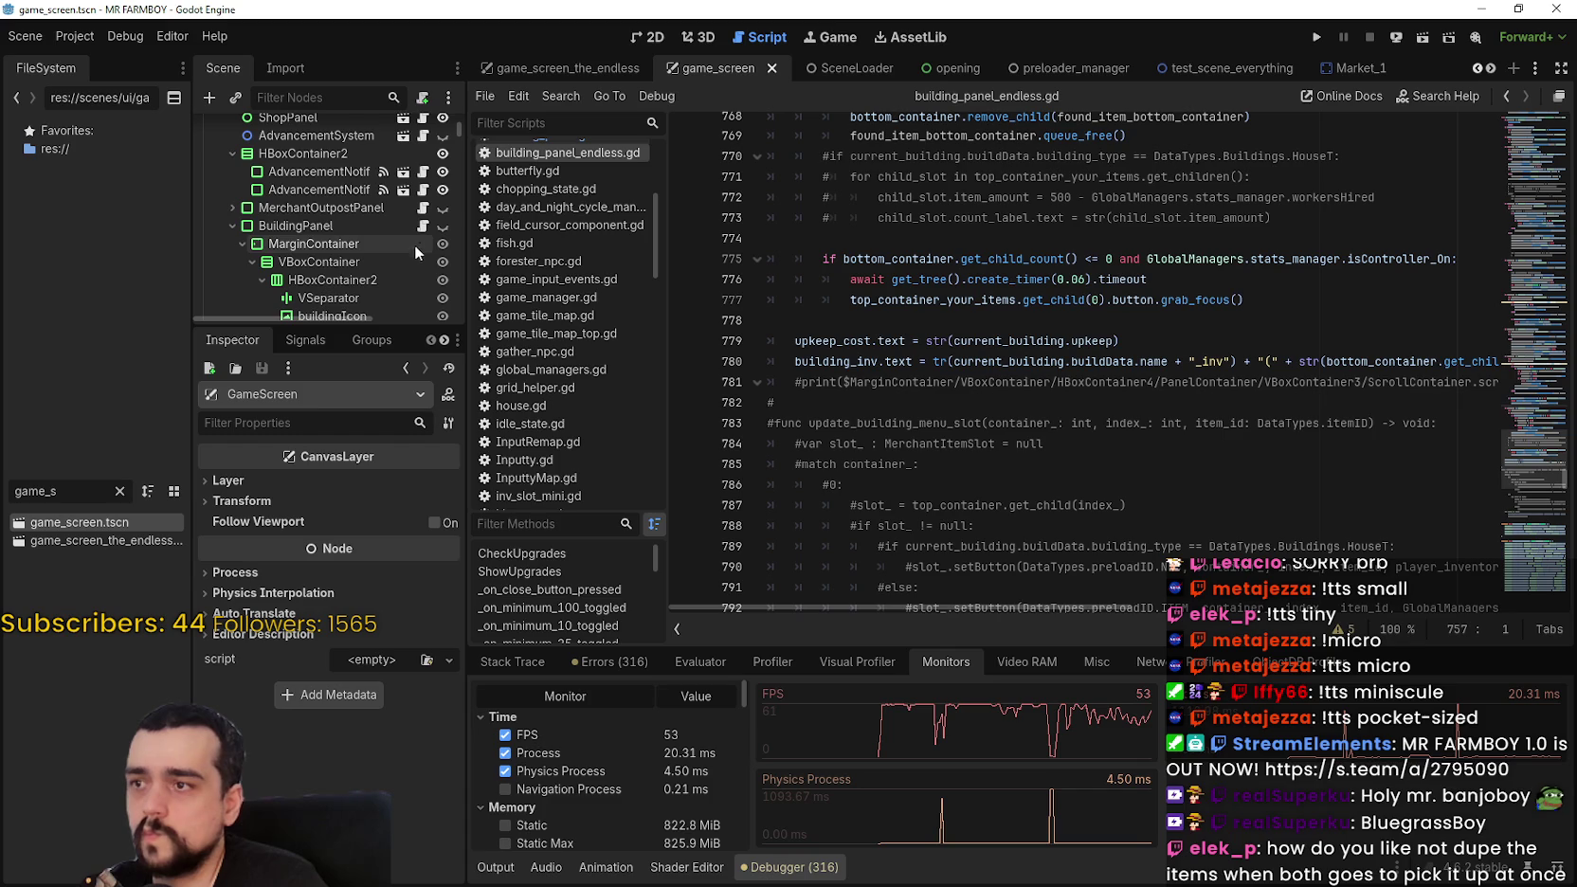
Step: In building_panel.gd, search for workersHired from line 173 and jump to its use on line 469
click(423, 226)
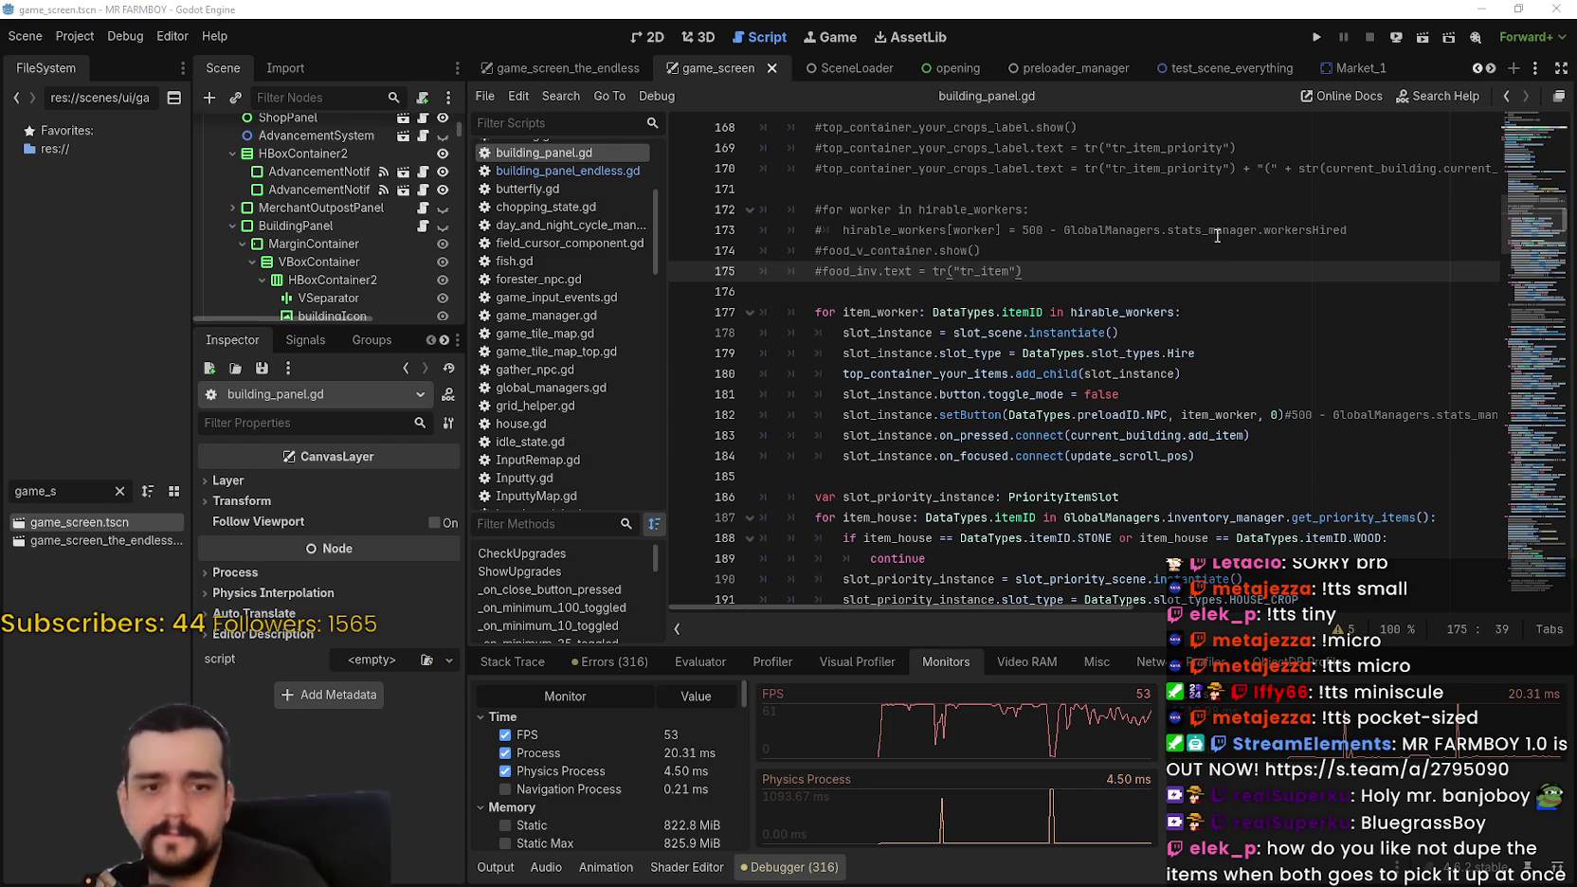
scroll(1218, 235, up, 3)
click(1249, 420)
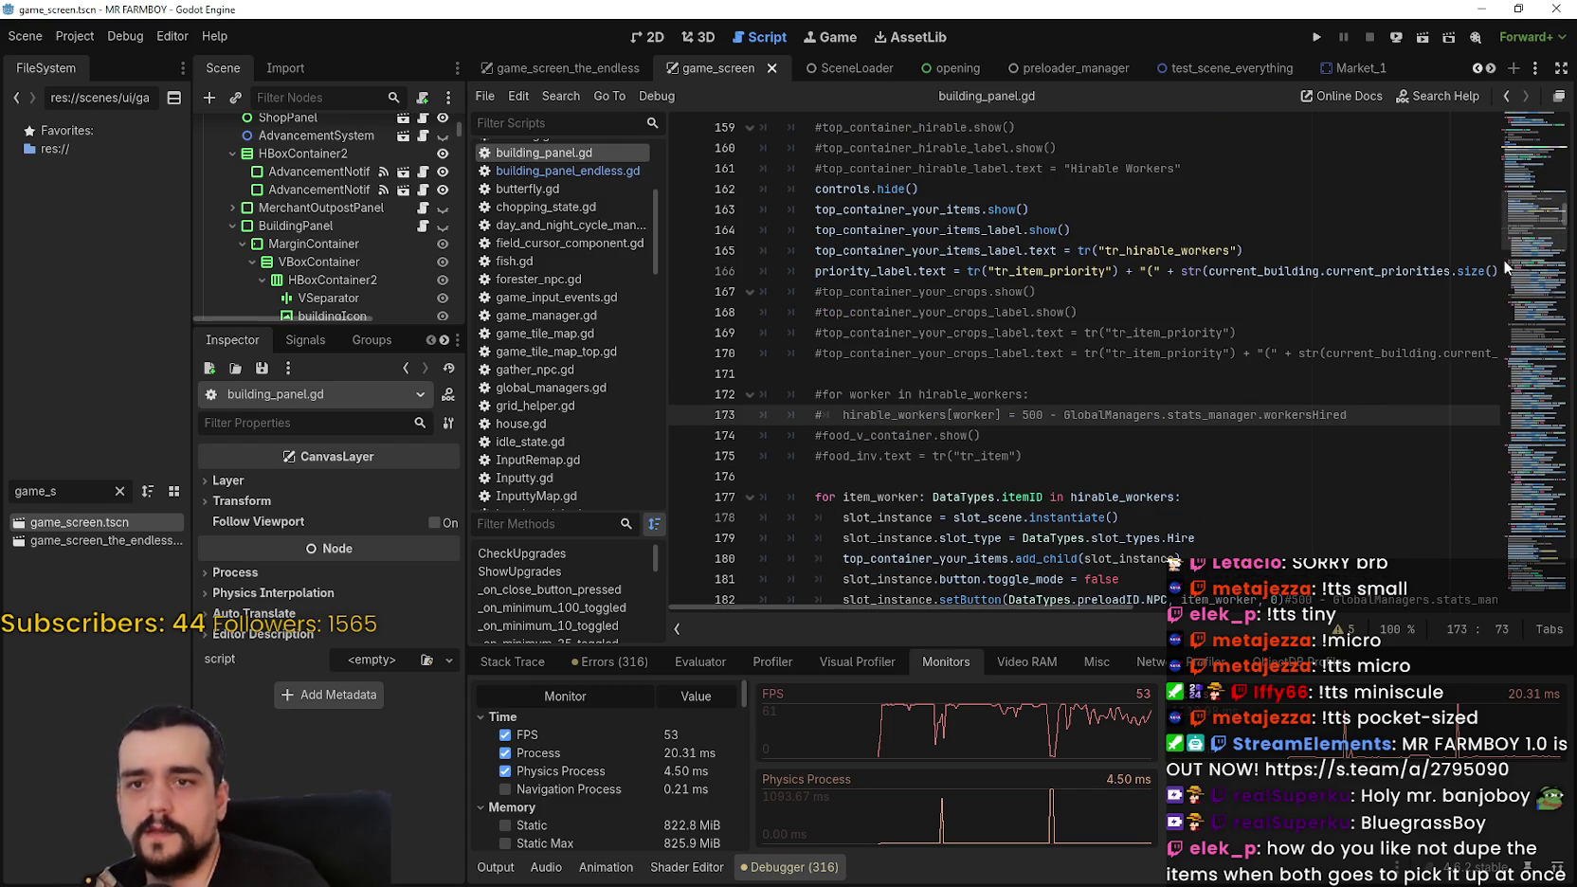
drag(1519, 194, 1523, 222)
drag(1347, 202, 1139, 197)
key(ctrl+f)
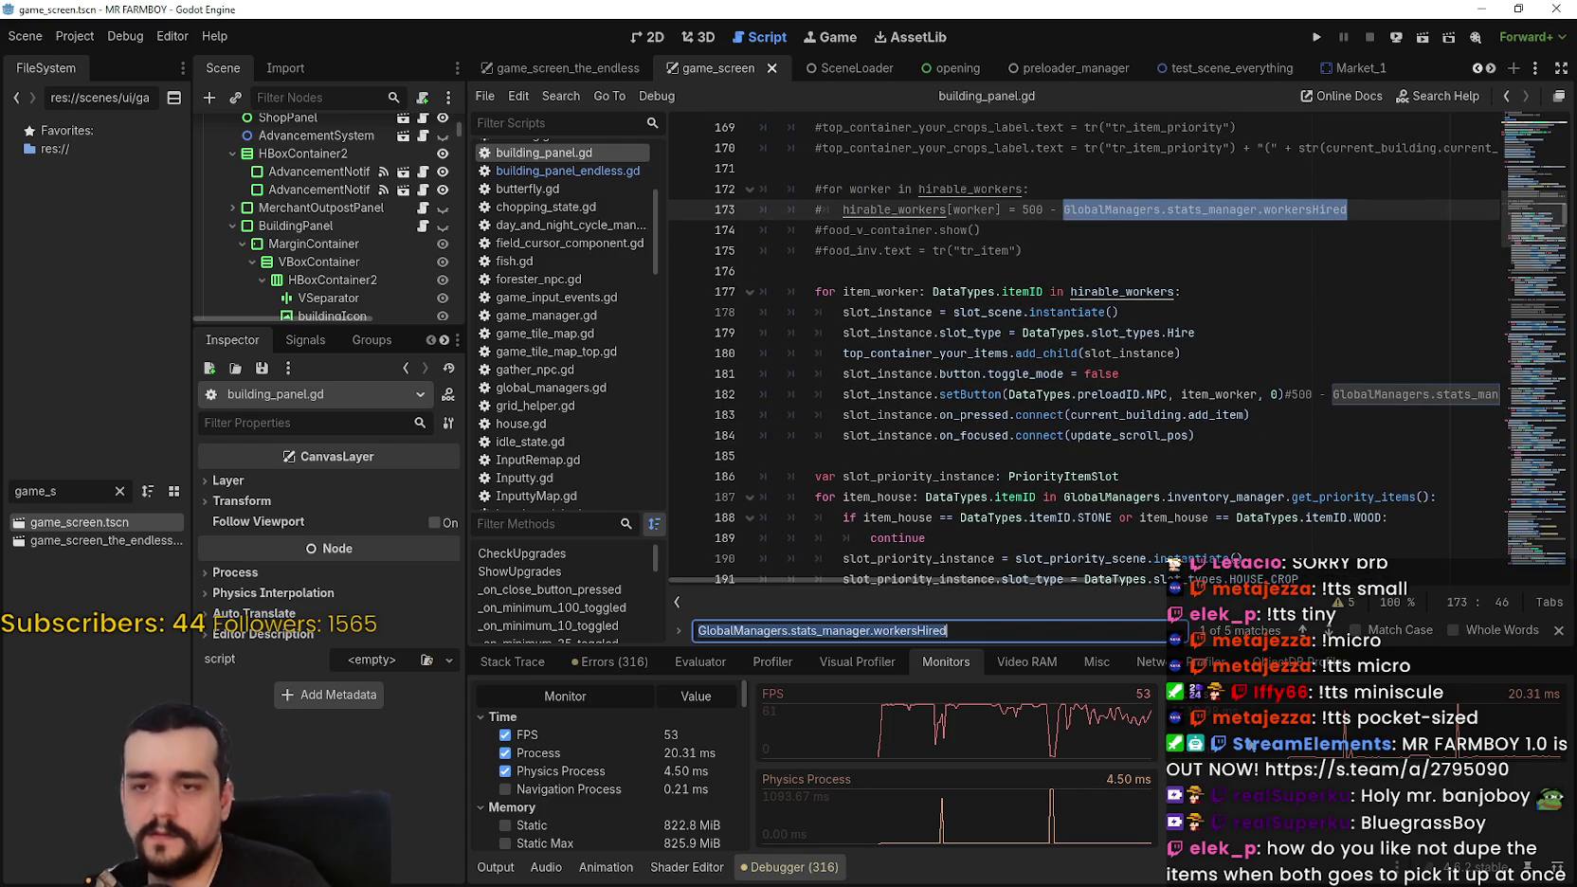
click(1329, 631)
click(1330, 631)
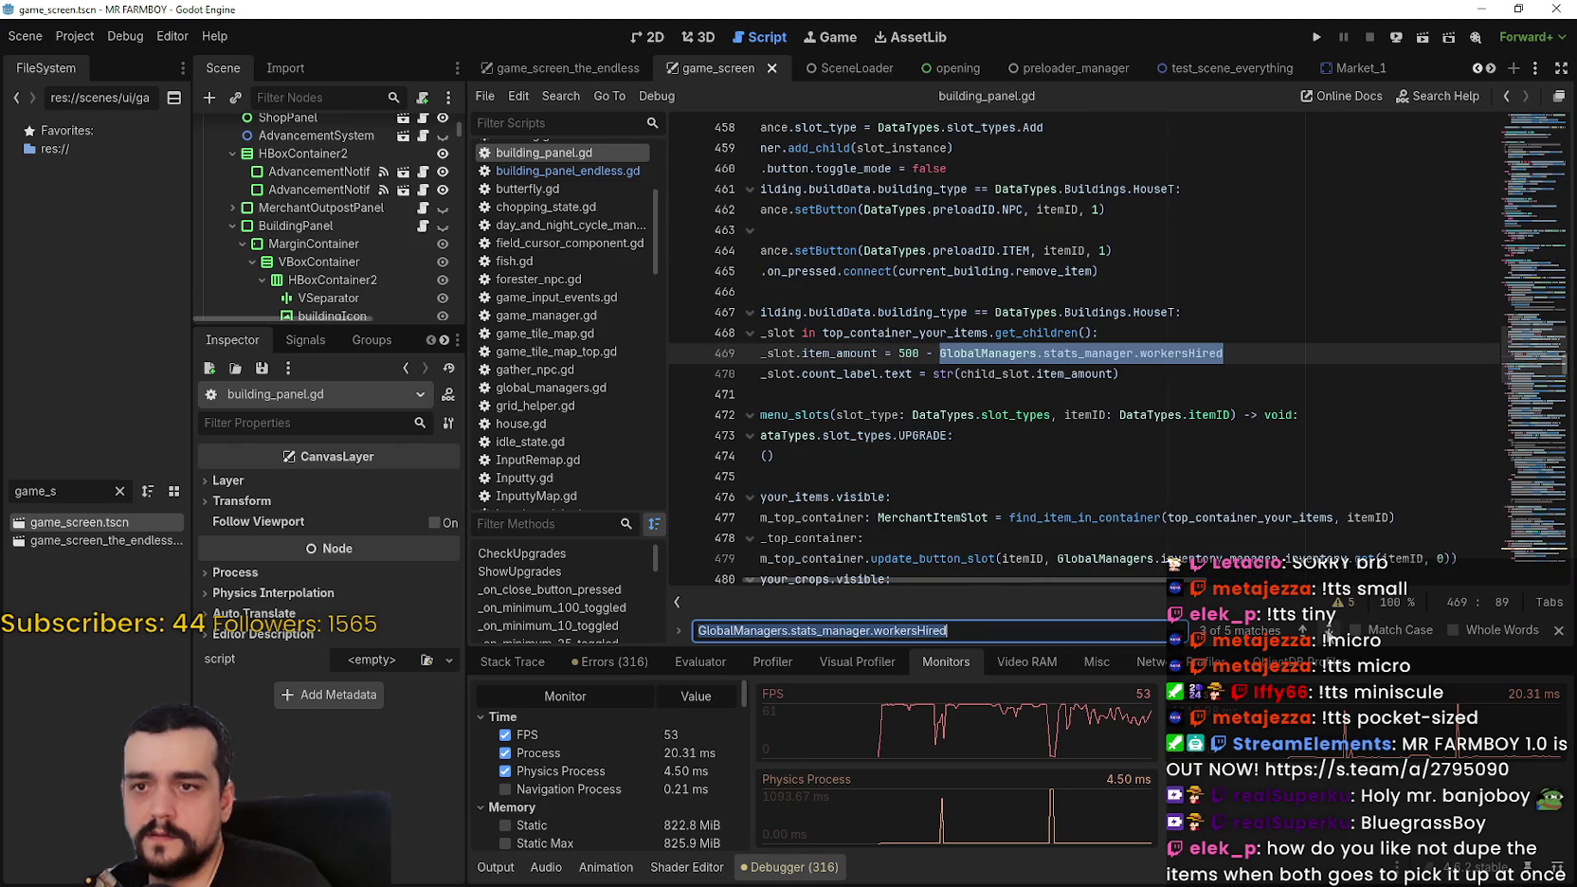
Step: Inspect the HouseT block on lines 467–470 that subtracts workersHired from item_amount
drag(1105, 576, 933, 547)
scroll(828, 414, up, 6)
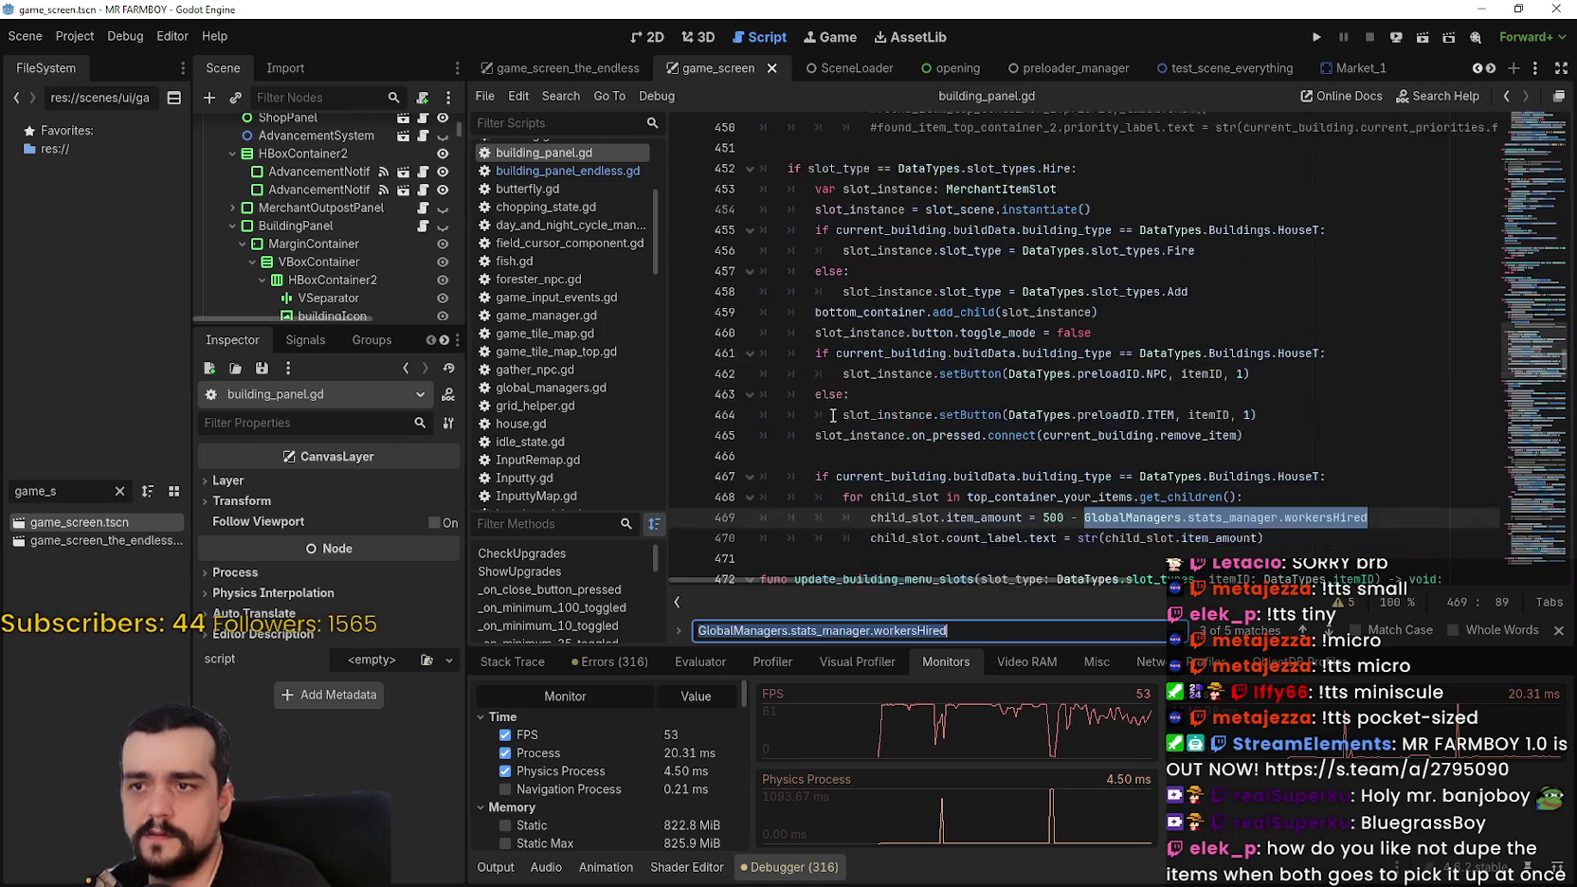
scroll(823, 379, down, 3)
scroll(810, 379, up, 7)
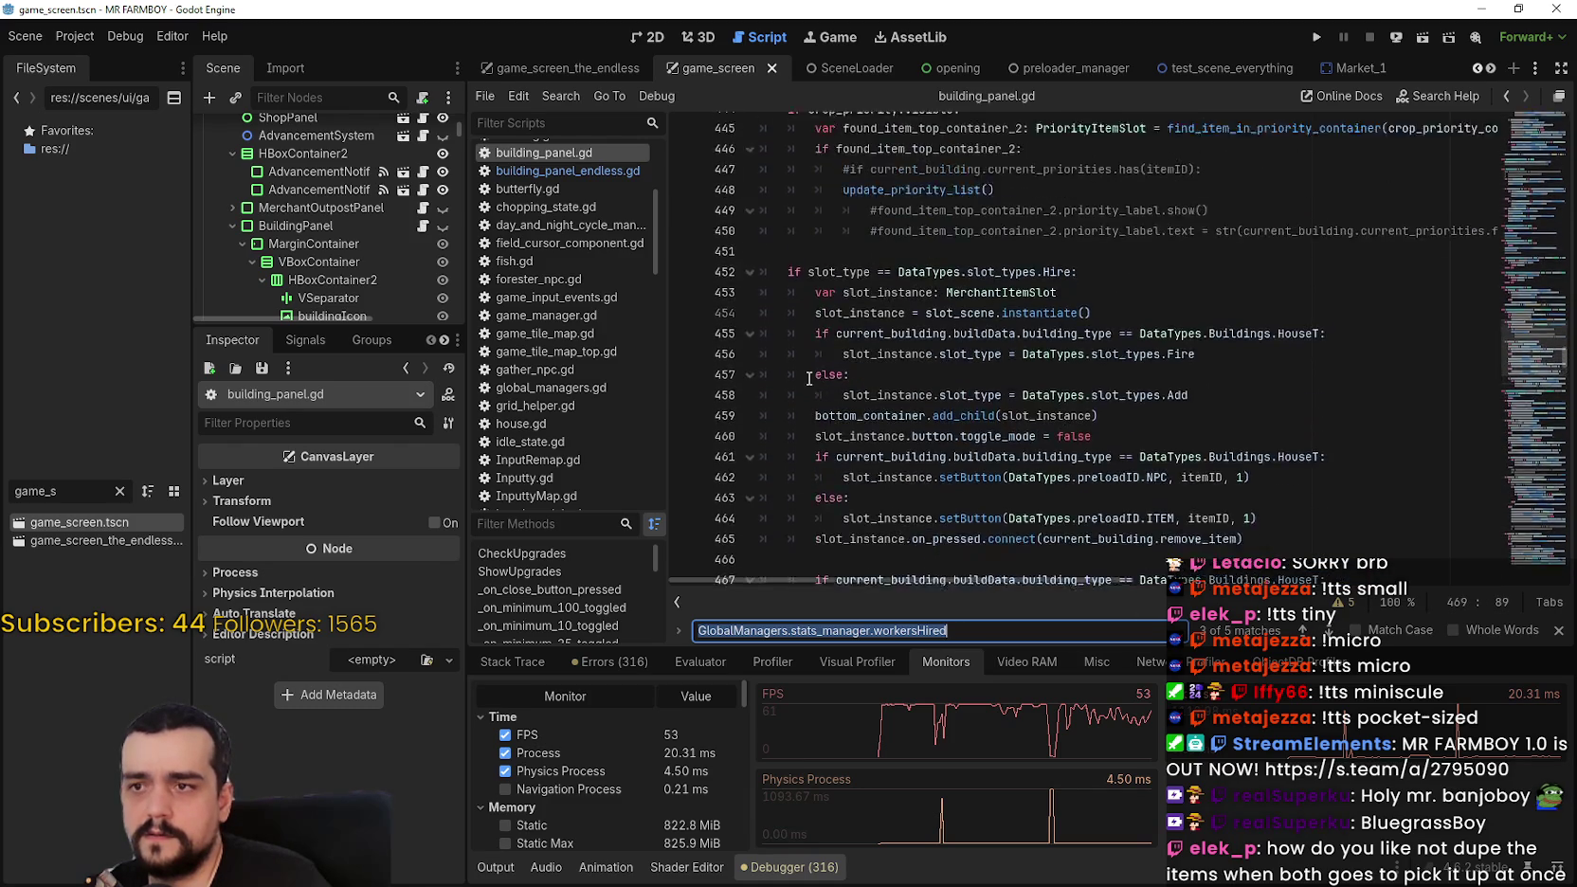
scroll(815, 379, down, 10)
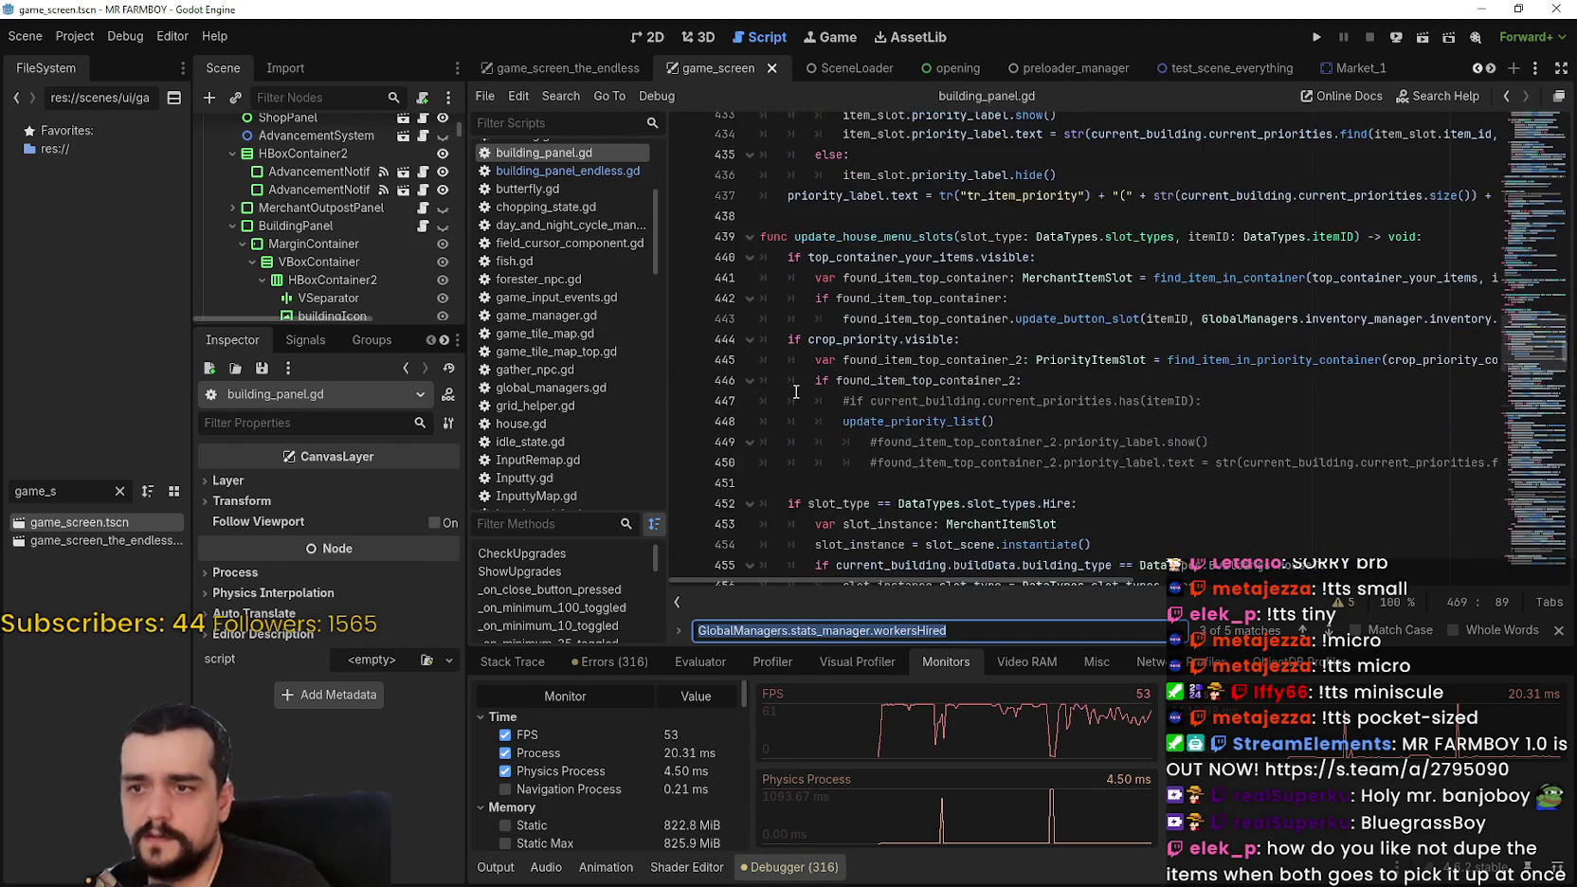
scroll(823, 378, up, 2)
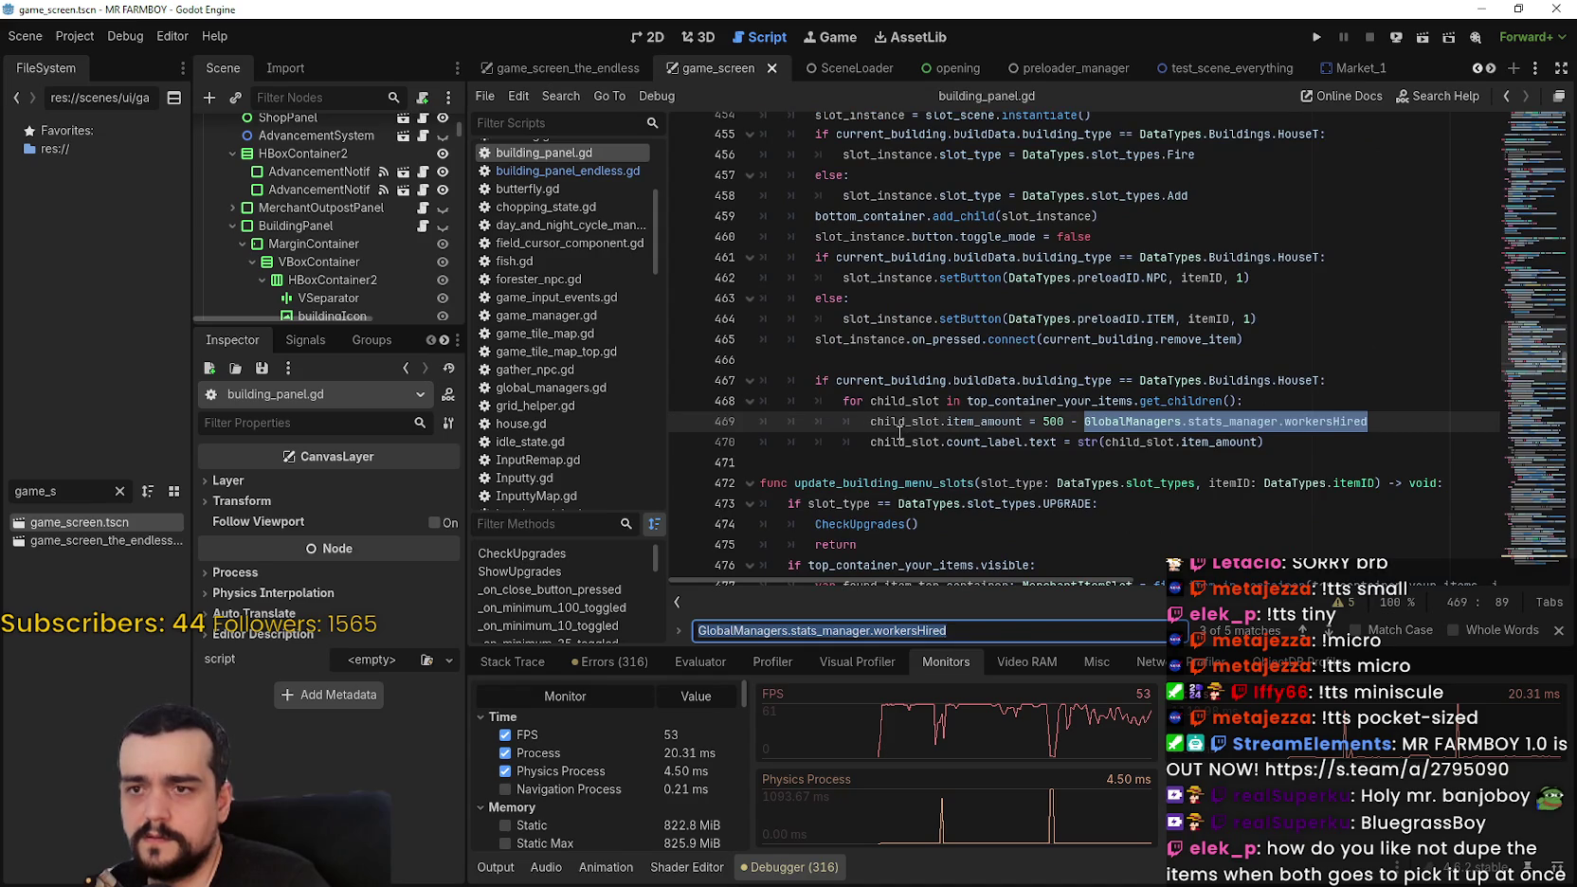
click(868, 423)
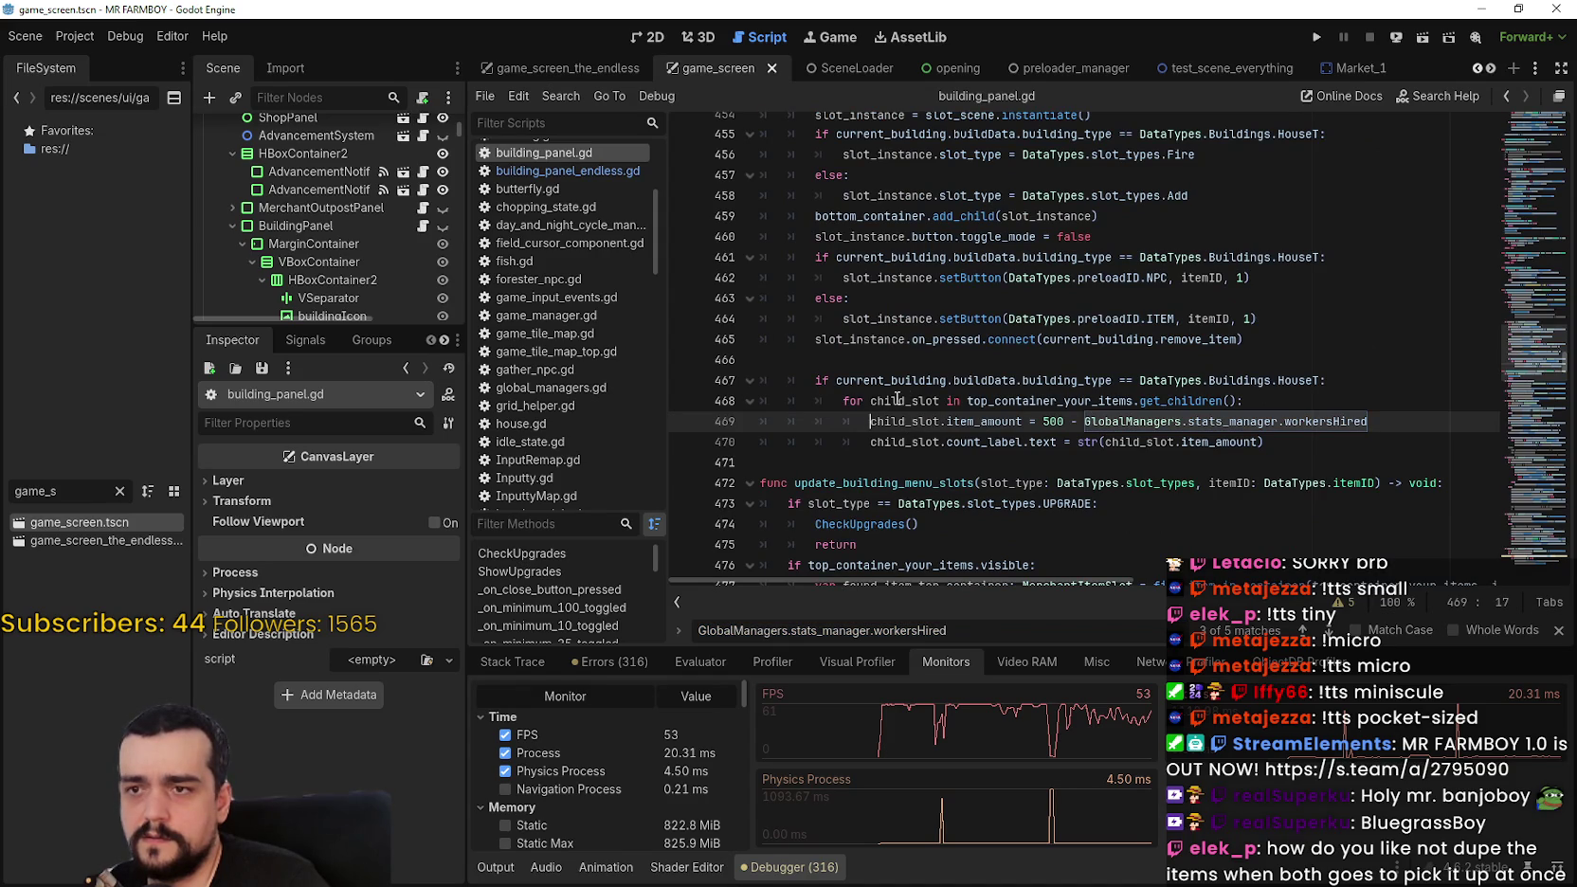
drag(1223, 400, 911, 403)
double_click(1220, 442)
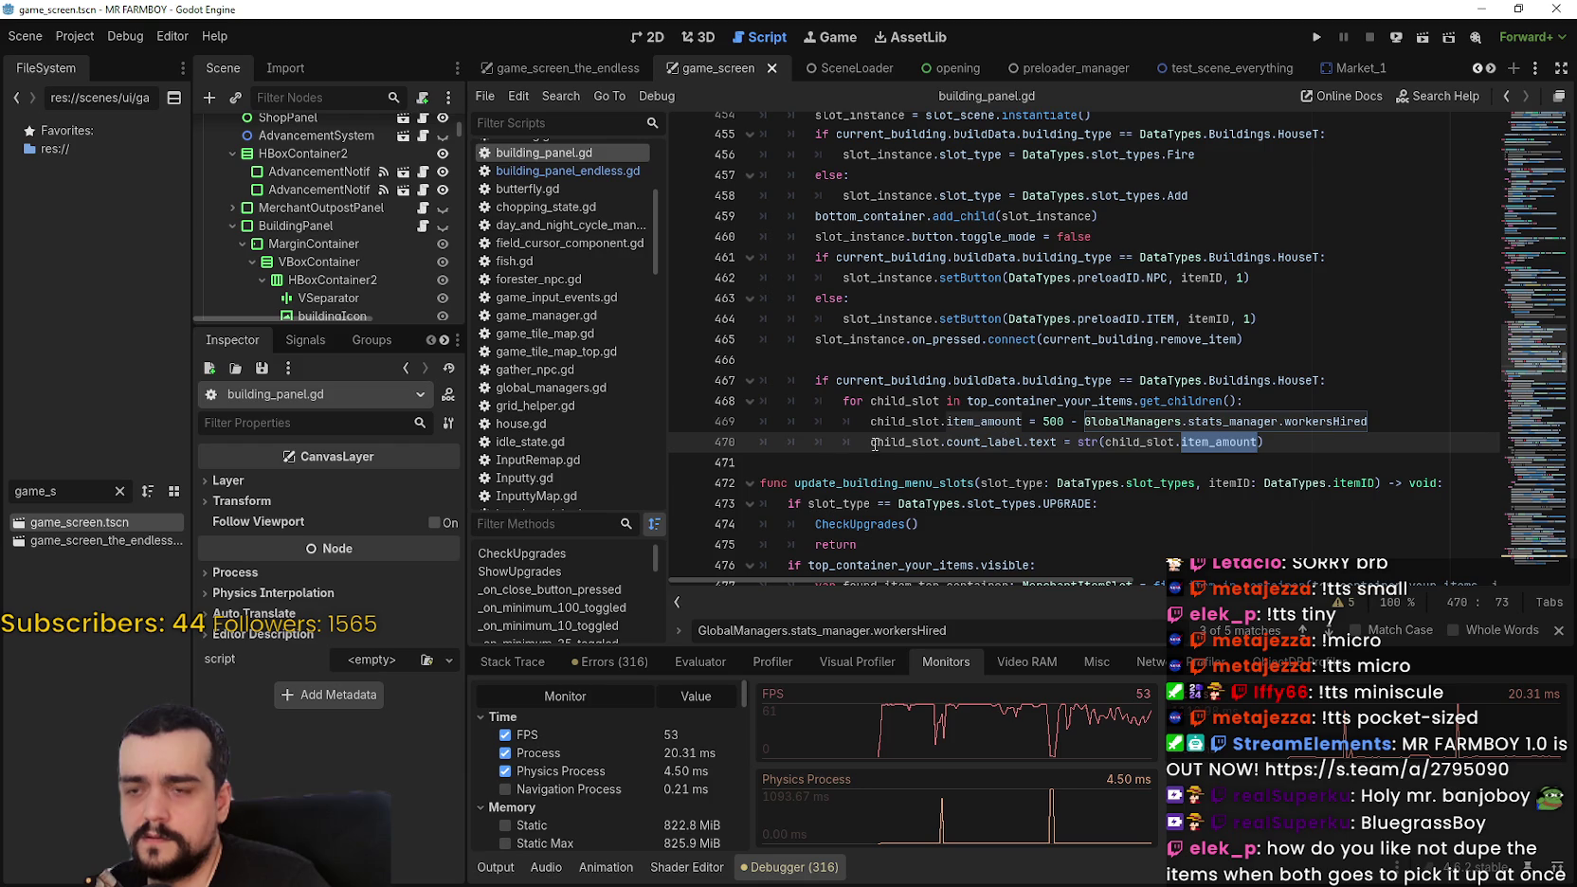
click(813, 380)
scroll(812, 408, up, 1)
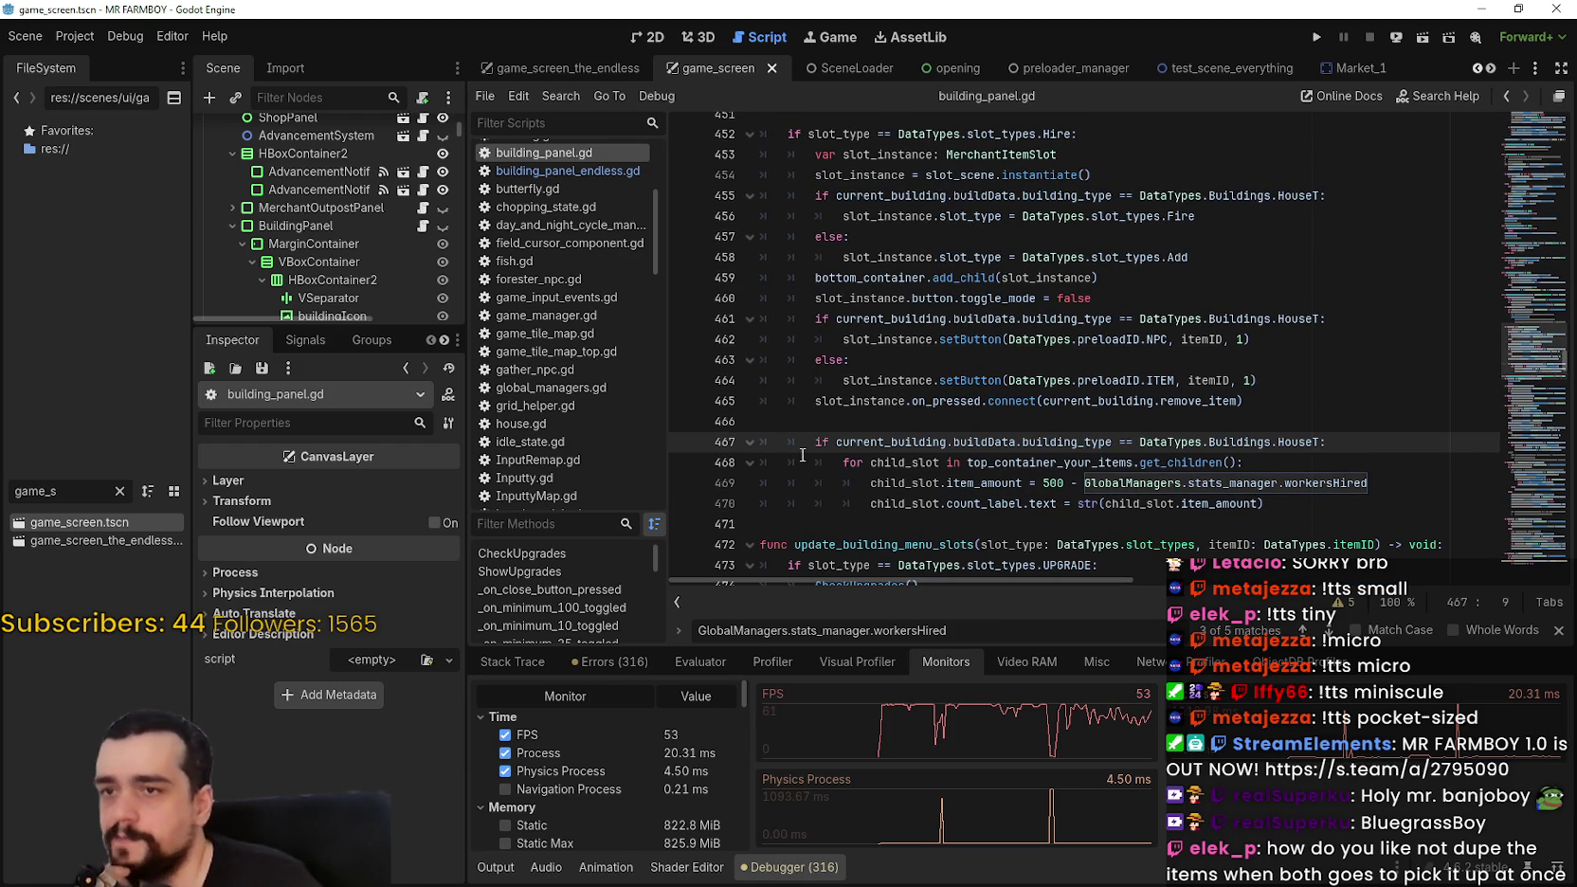
scroll(803, 434, down, 1)
Step: Comment out lines 467–470 line by line with Ctrl+K, then undo the last change
key(ctrl+k)
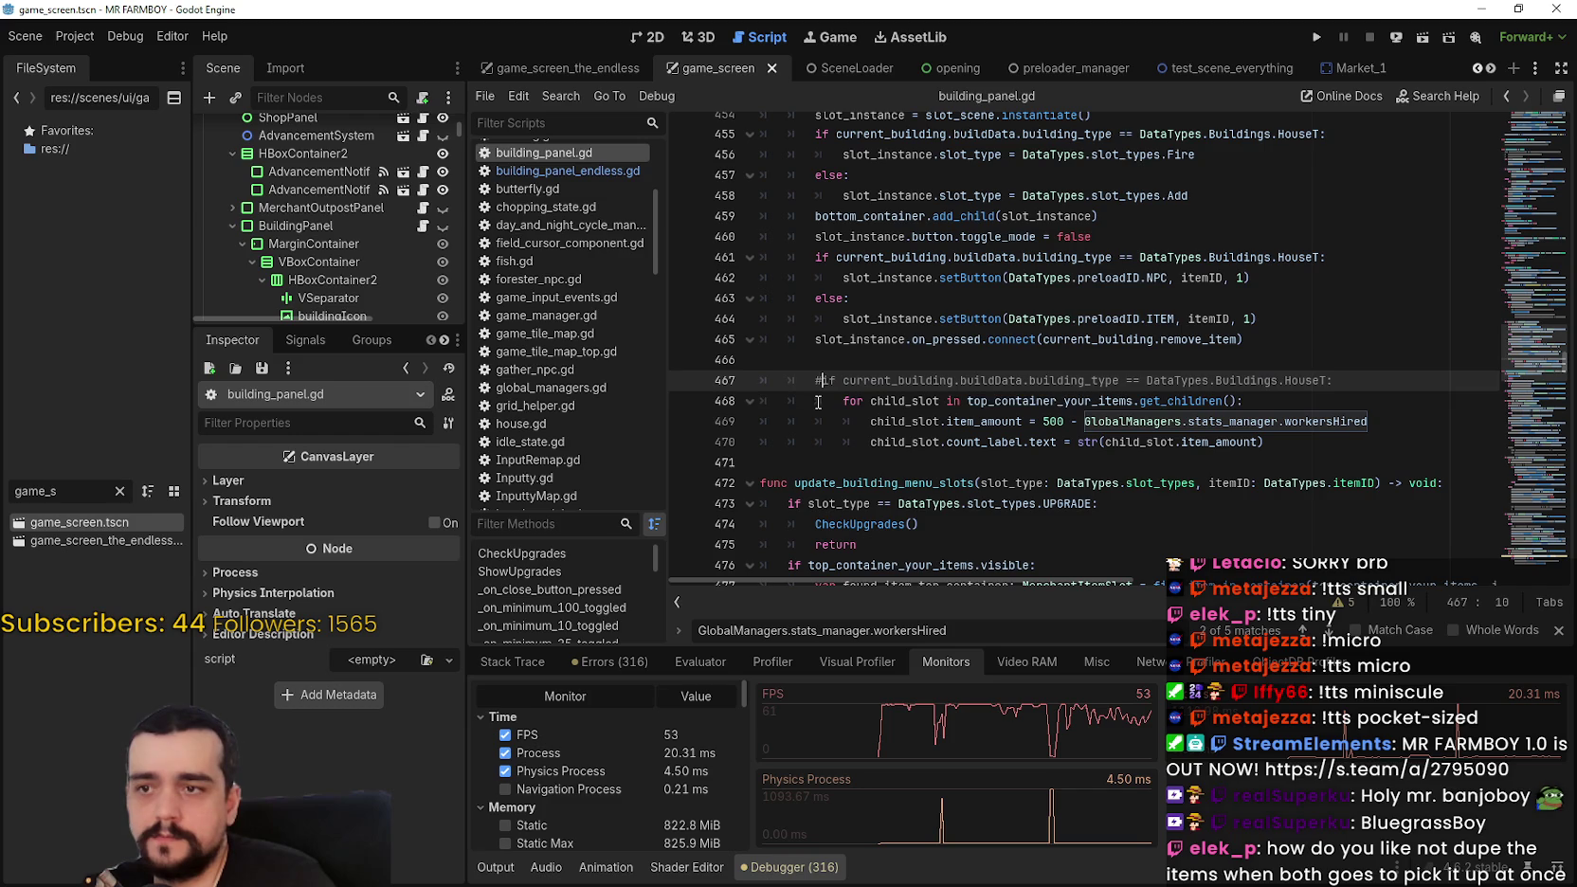
key(Down)
key(ctrl+k)
key(Down)
key(ctrl+k)
key(Down)
key(ctrl+k)
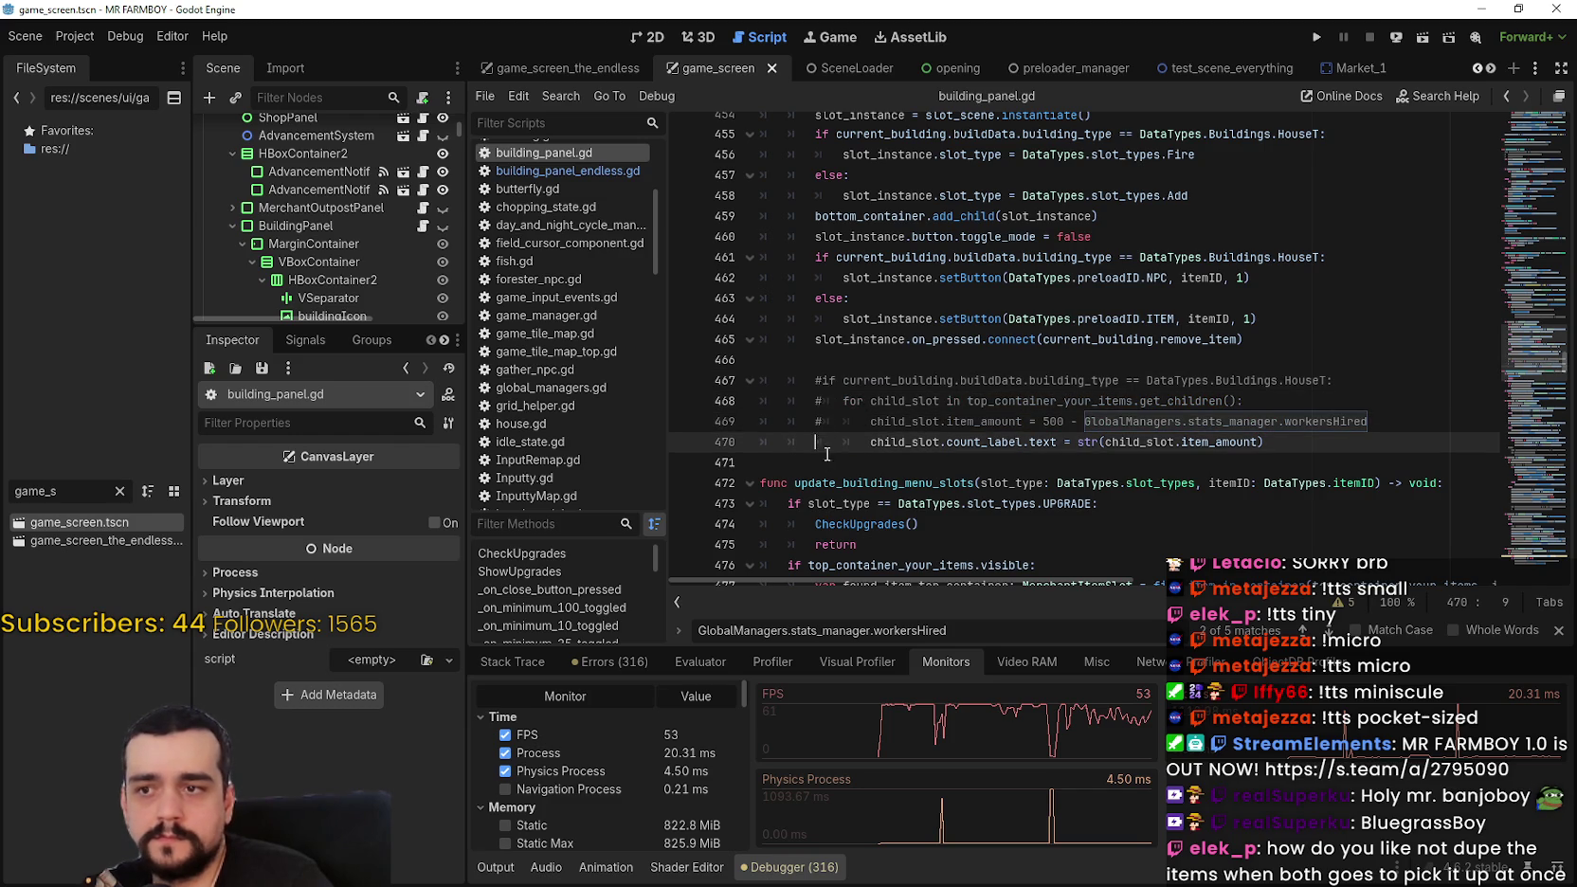
scroll(839, 451, down, 1)
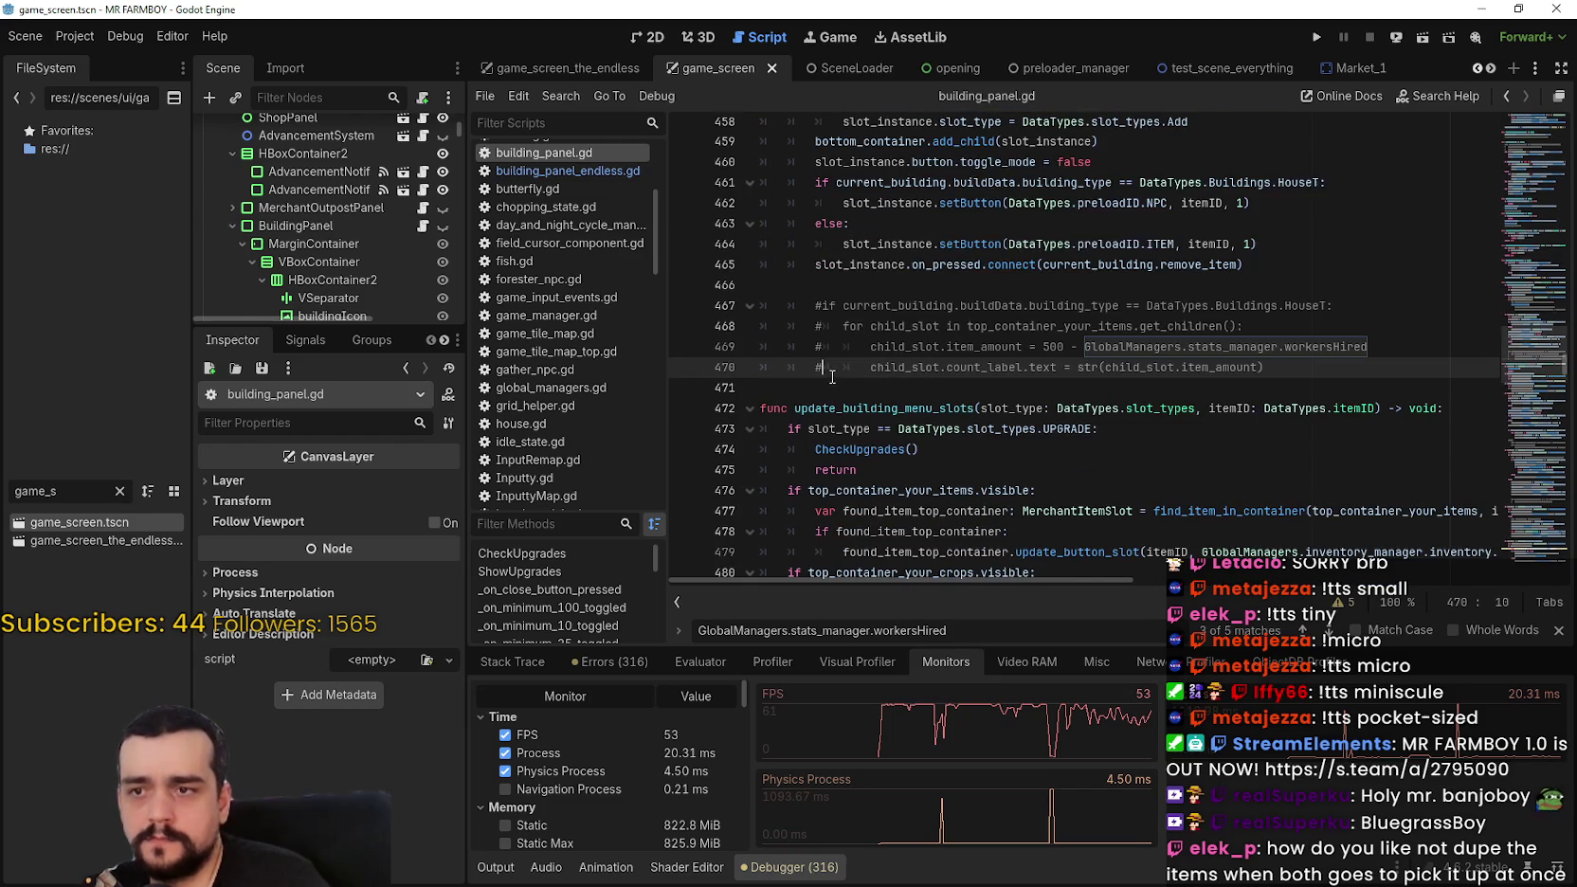
key(ctrl+z)
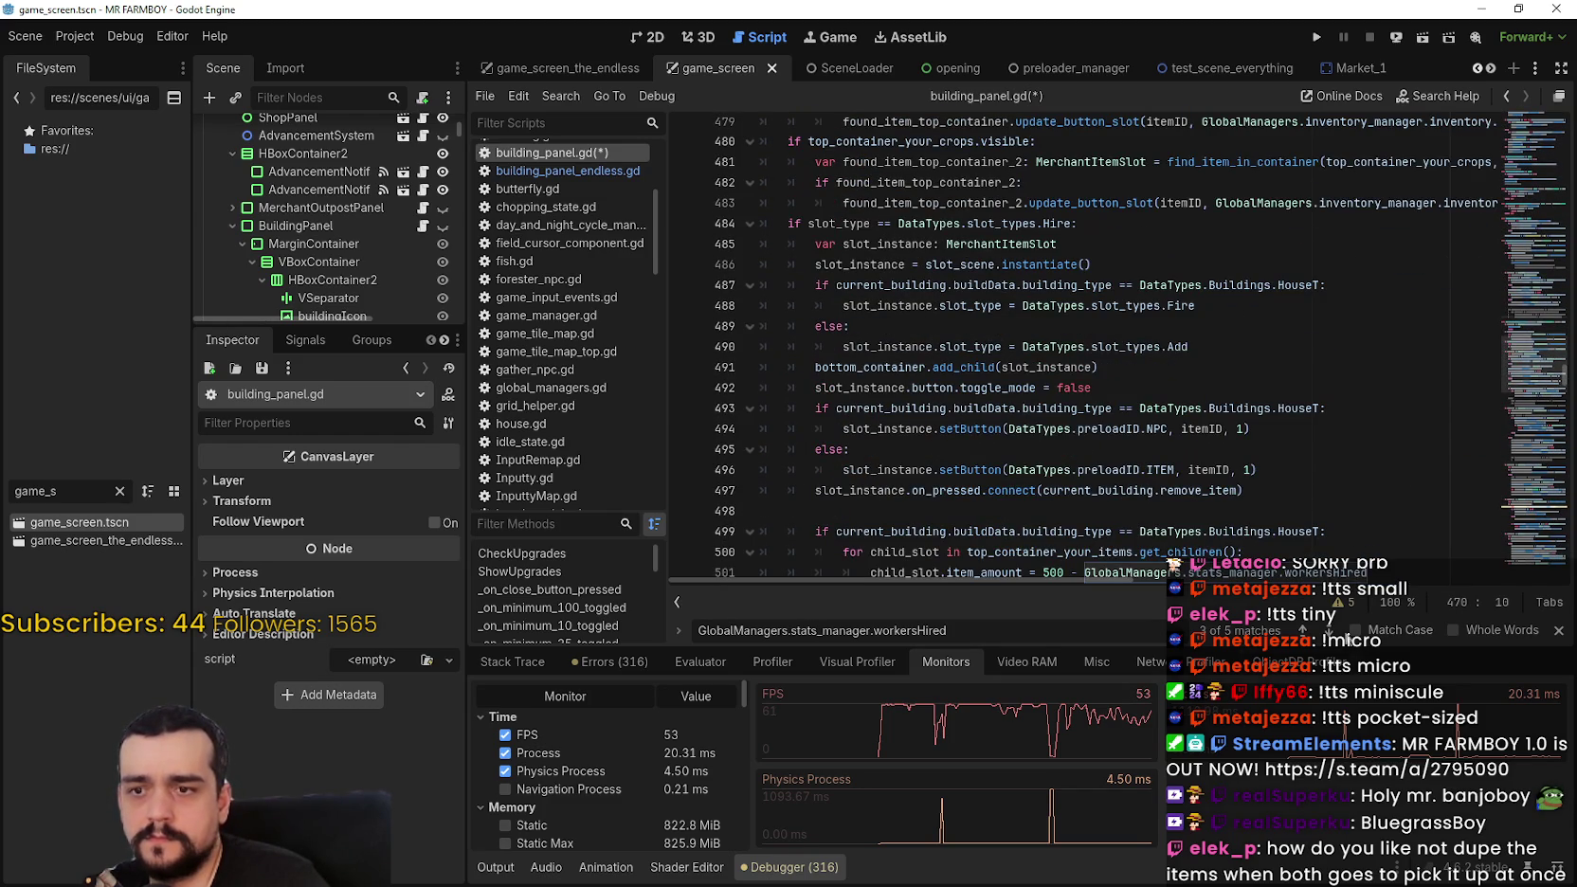
Step: Comment out the HouseT workersHired loop on lines 499–502
click(1328, 630)
click(1329, 630)
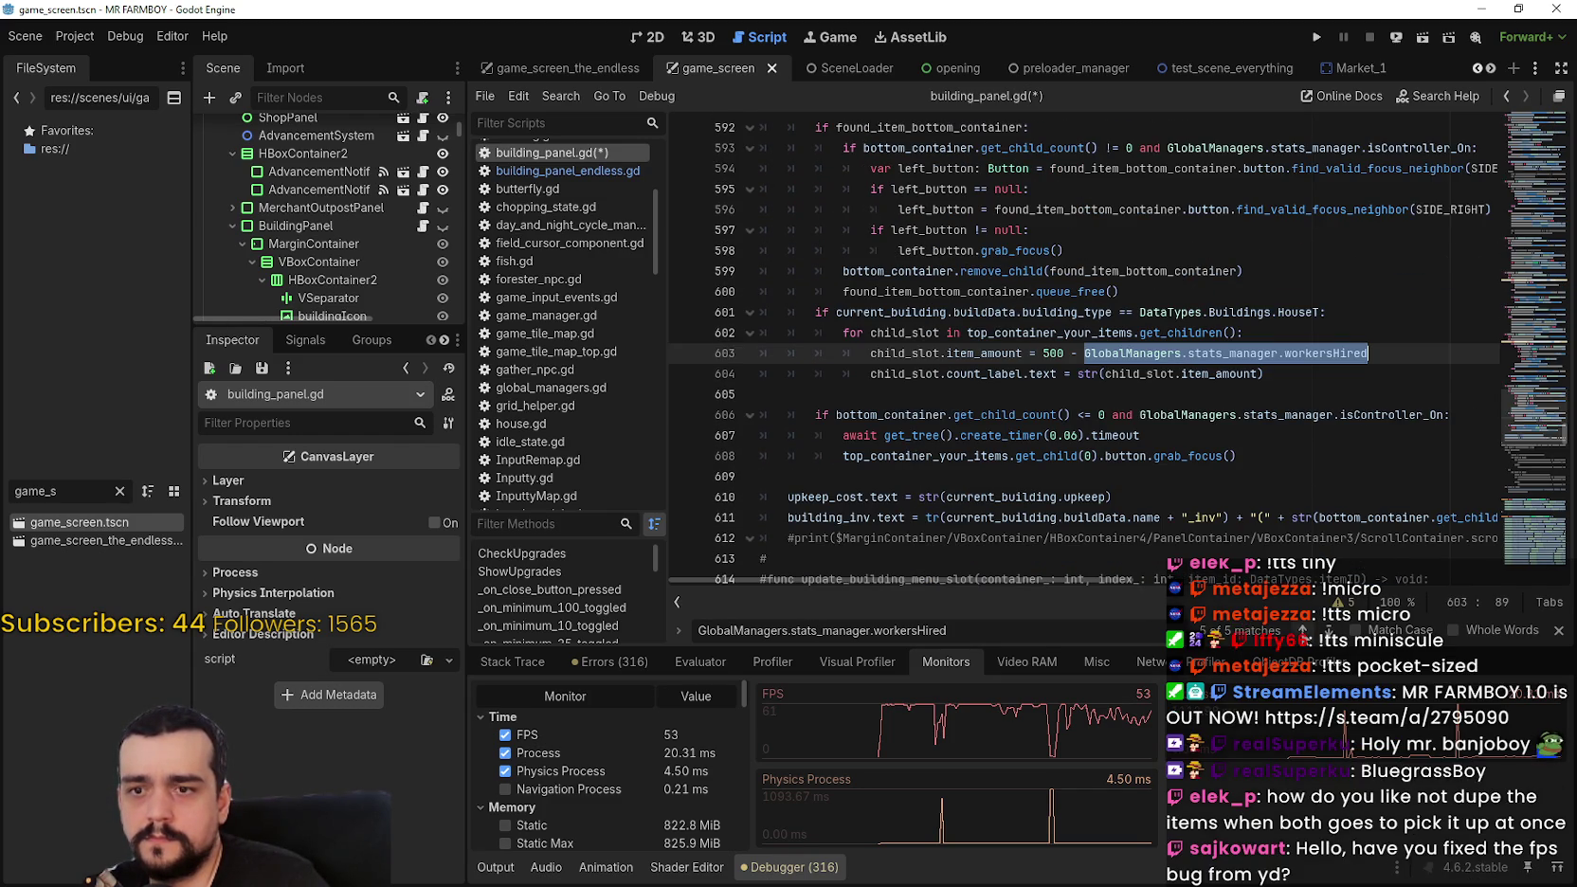
click(1303, 630)
scroll(814, 306, up, 4)
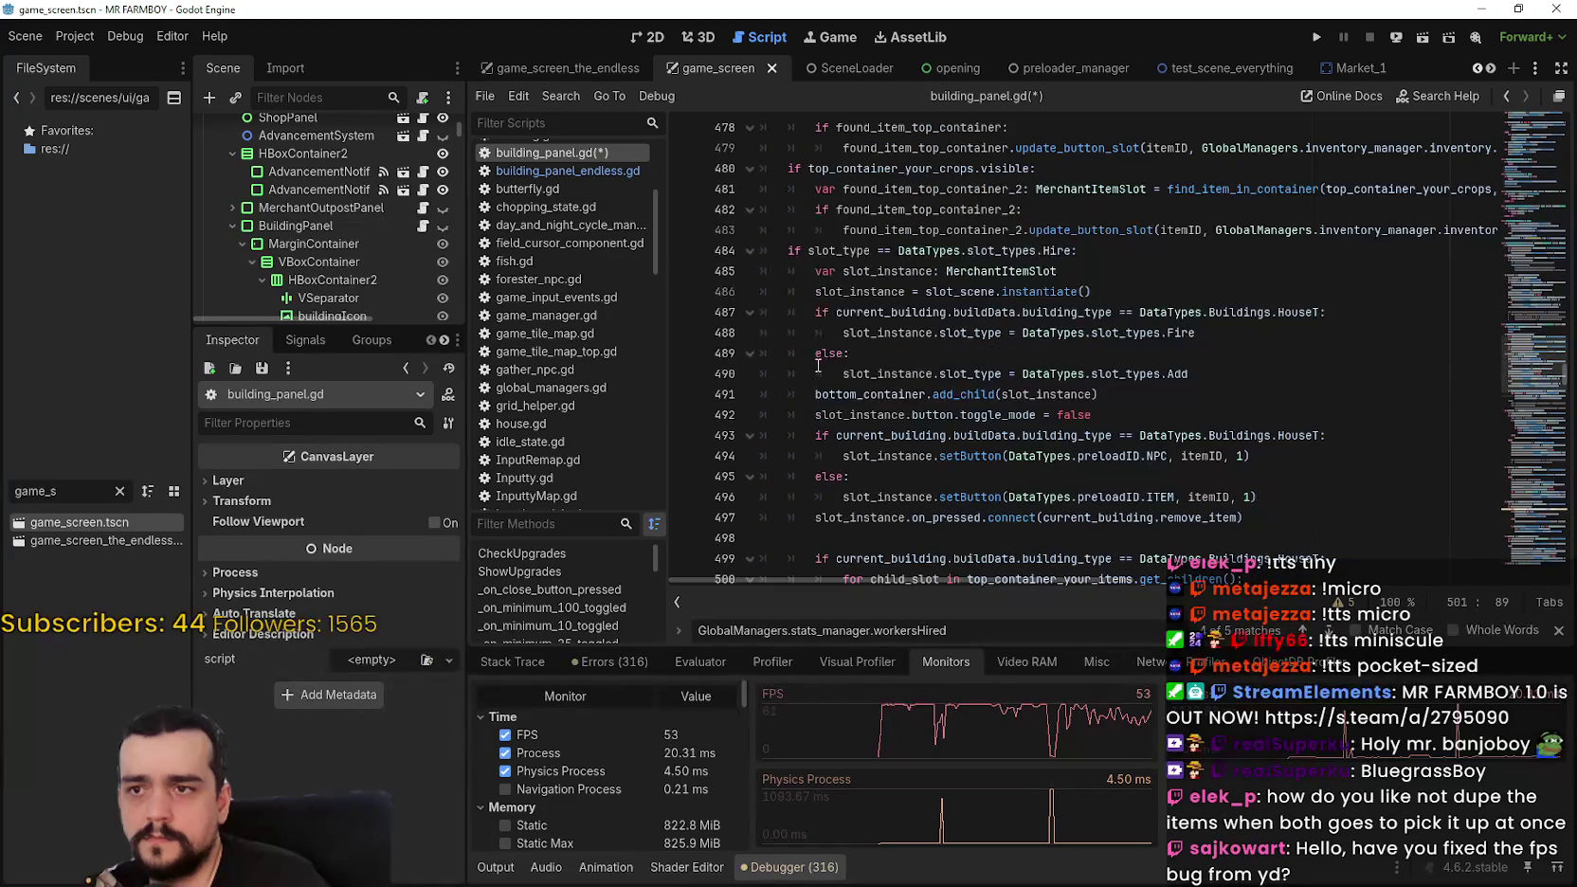
scroll(814, 306, down, 3)
click(814, 374)
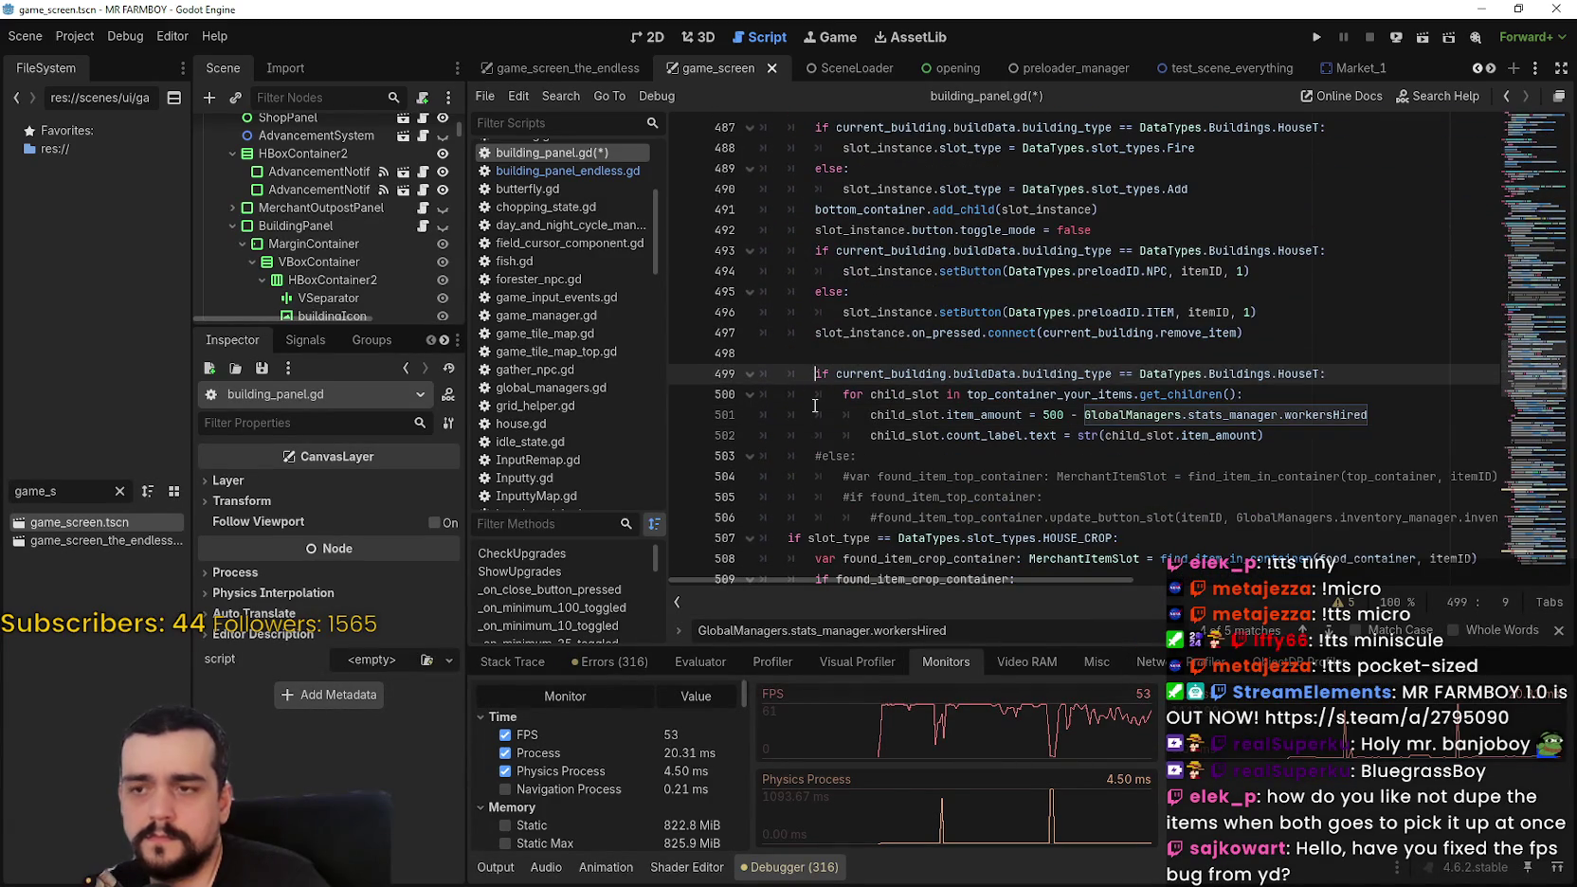
drag(1049, 435, 834, 374)
click(1276, 424)
mouse_move(1275, 434)
mouse_down()
mouse_move(947, 414)
mouse_move(753, 377)
mouse_up()
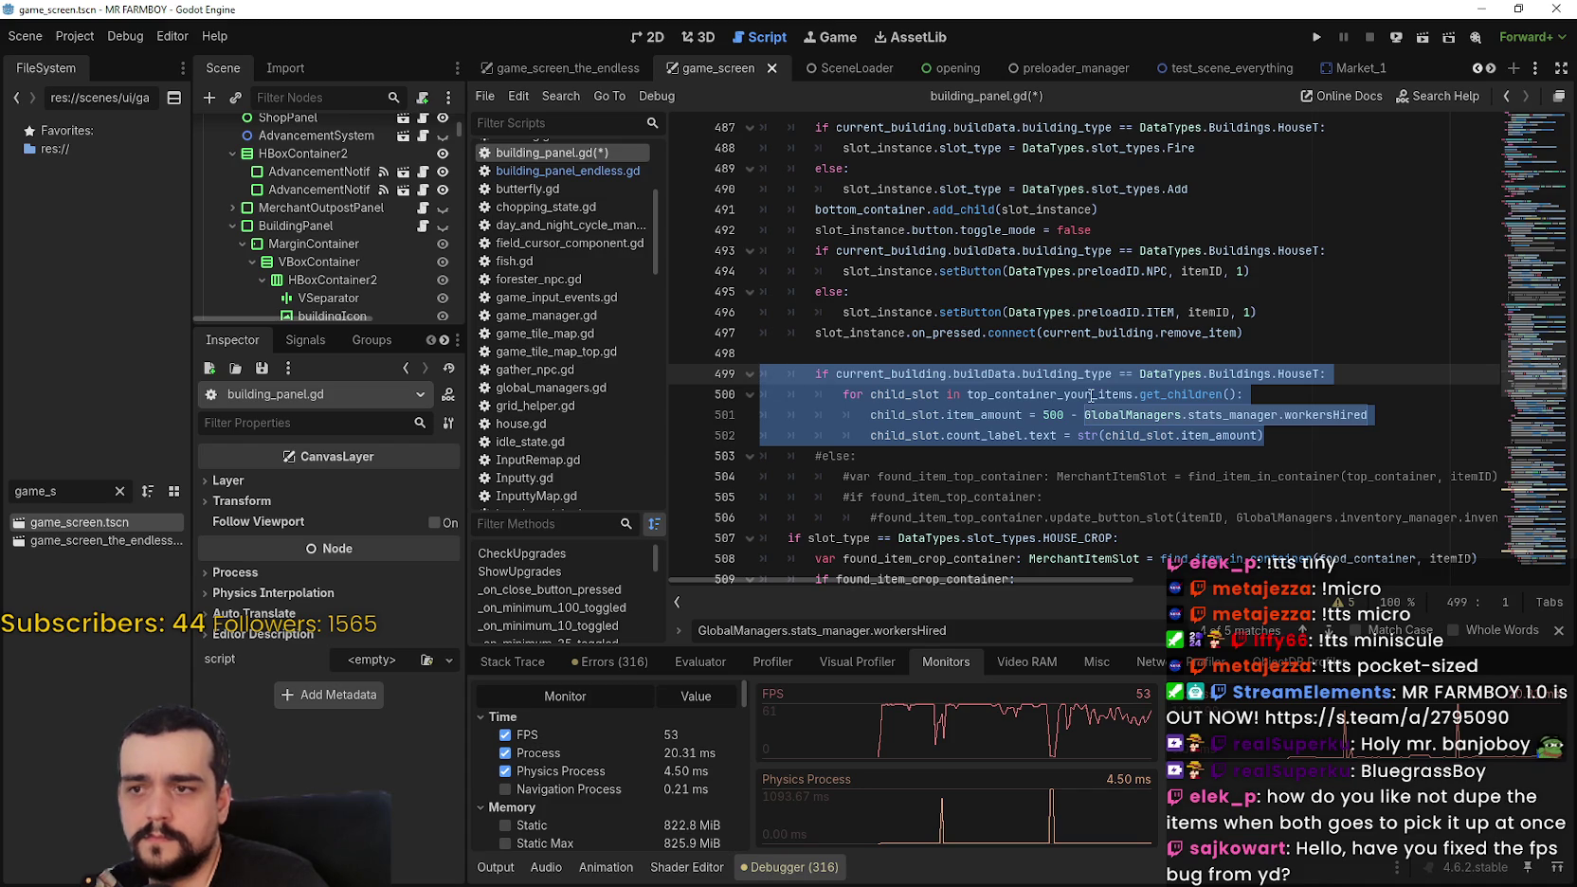
key(ctrl+k)
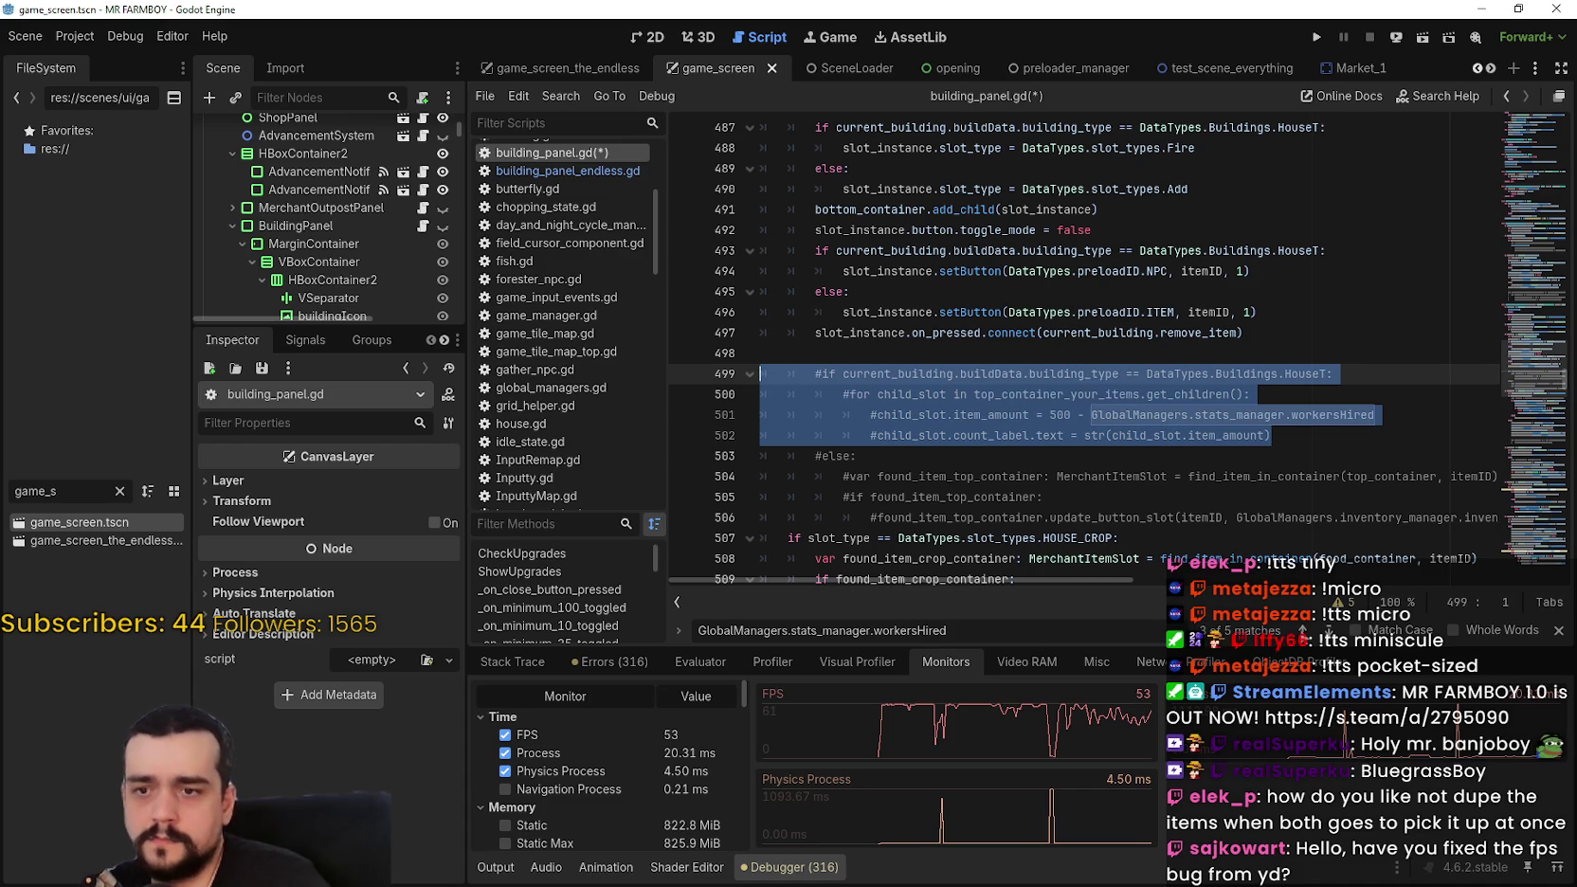
Step: Comment out the HouseT workersHired loop on lines 601–604
click(1330, 629)
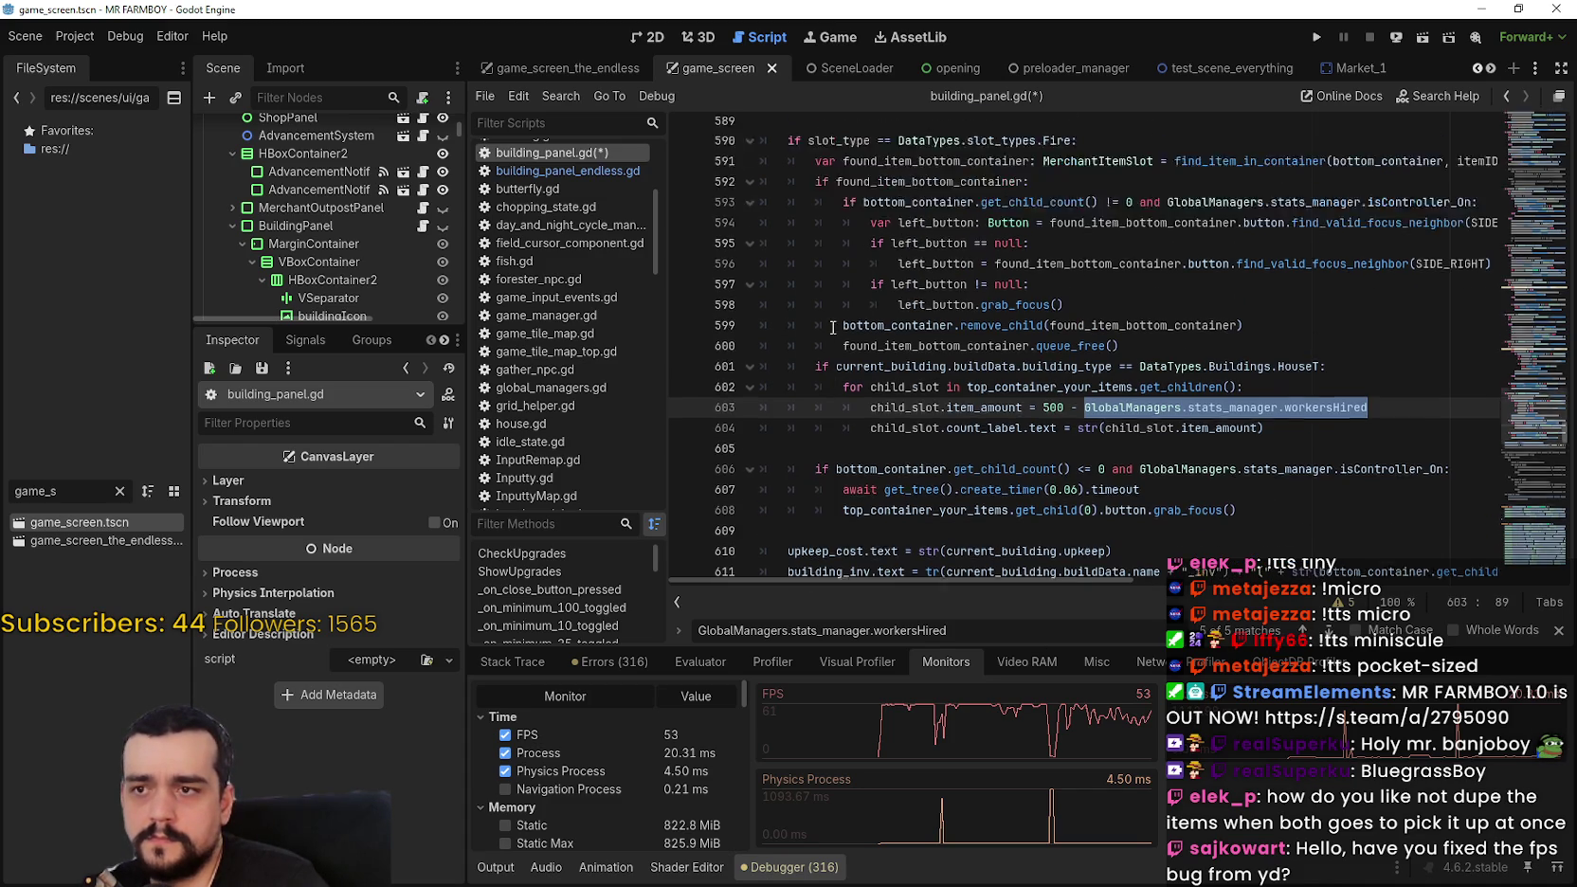
key(F3)
scroll(835, 378, down, 2)
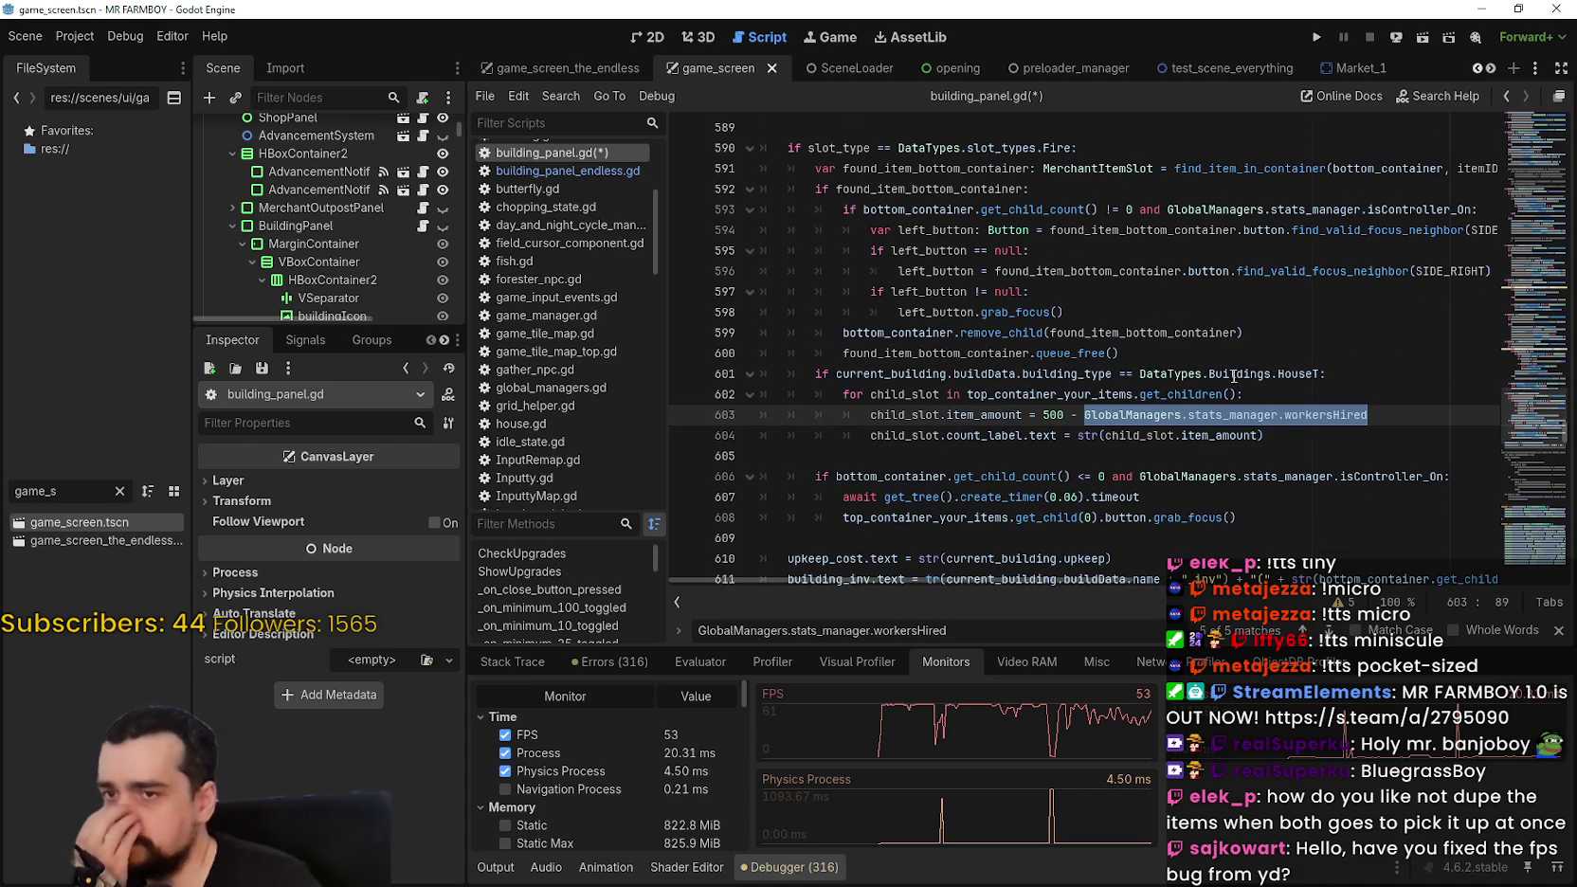
mouse_move(1290, 439)
mouse_down()
mouse_move(848, 405)
mouse_move(762, 374)
mouse_up()
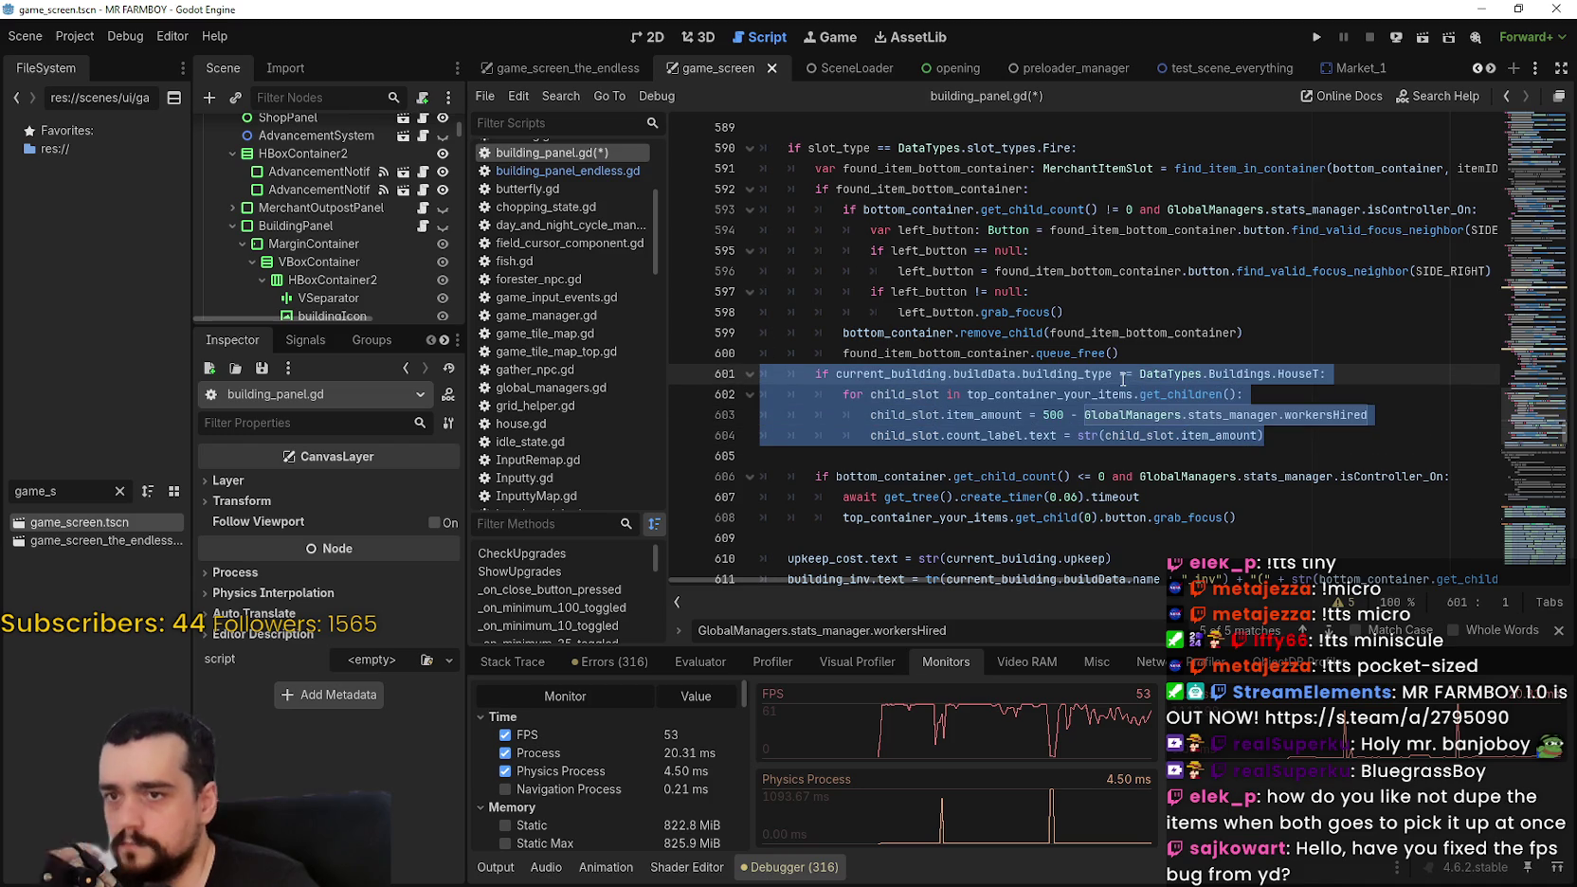
key(ctrl+k)
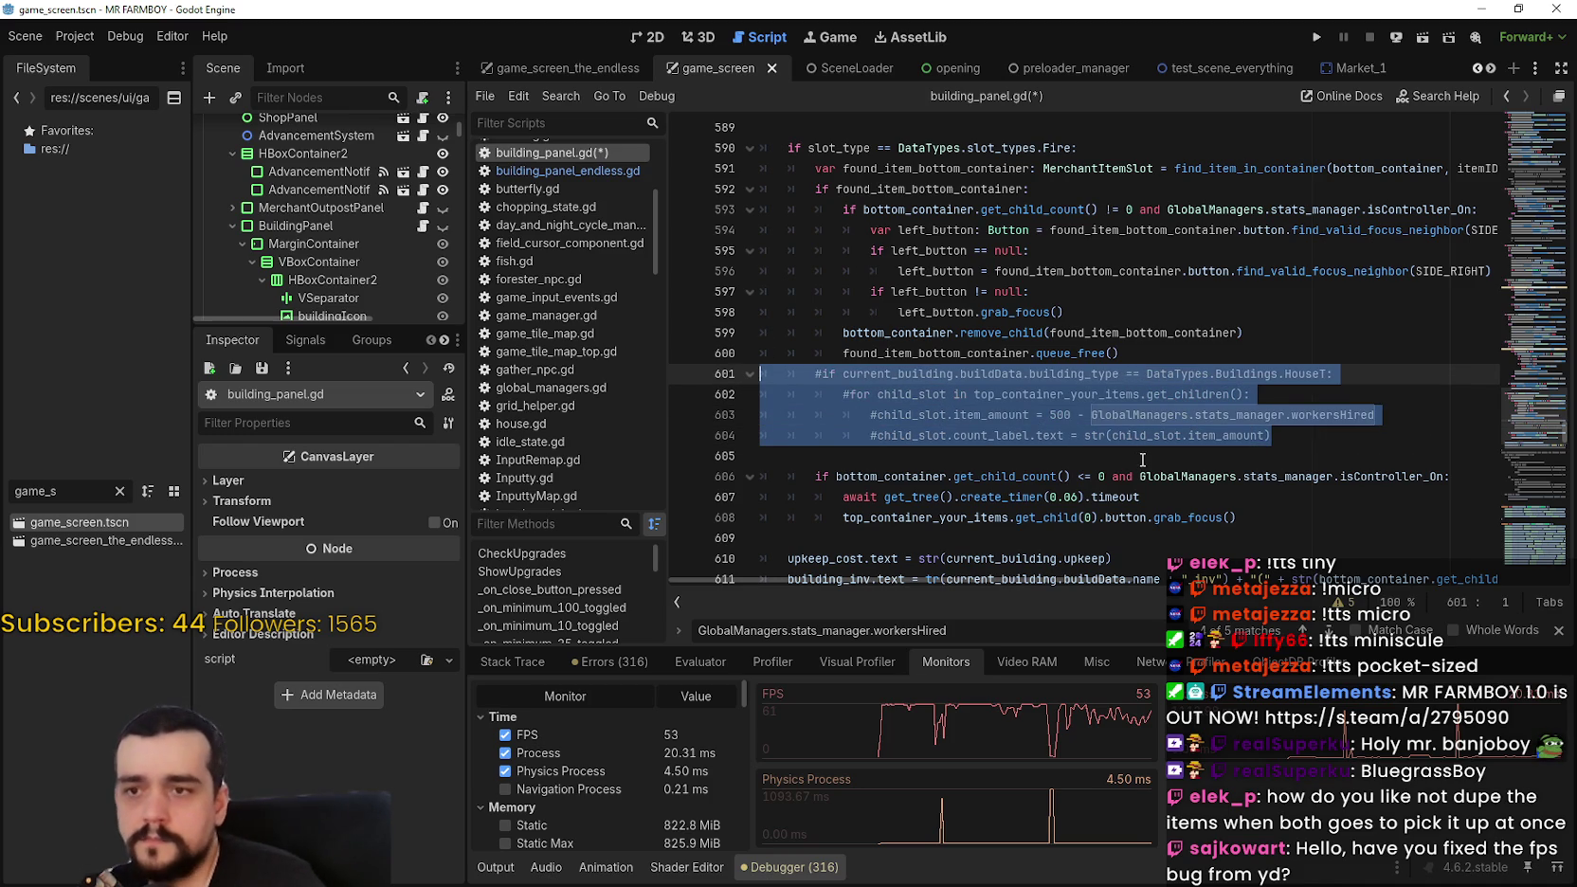
click(1142, 460)
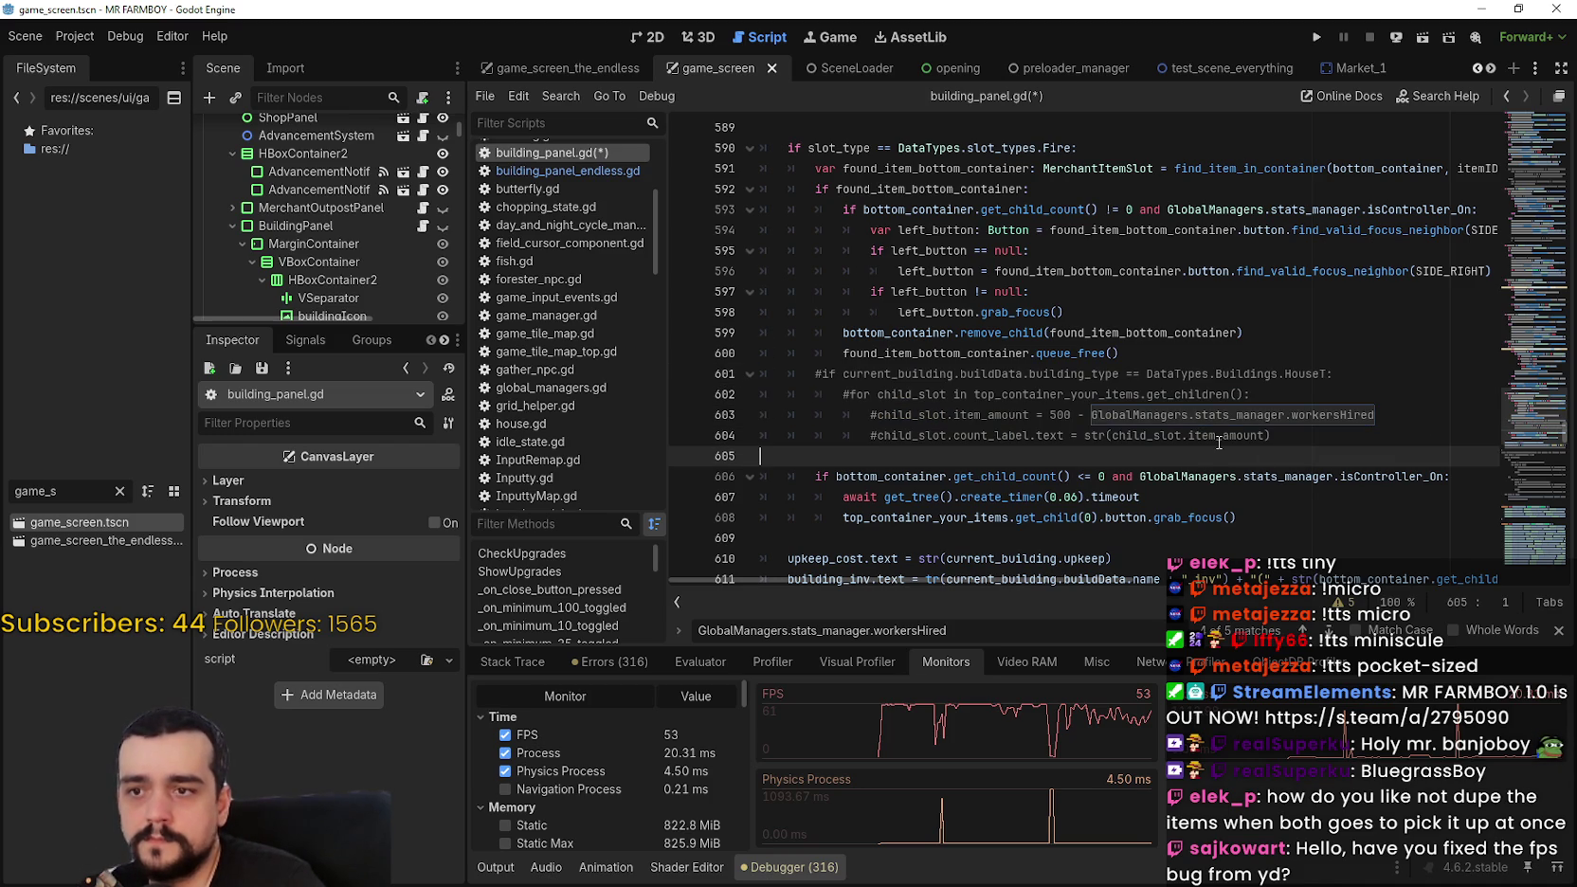
Step: Cycle through the remaining workersHired matches and save building_panel.gd
scroll(1218, 442, down, 2)
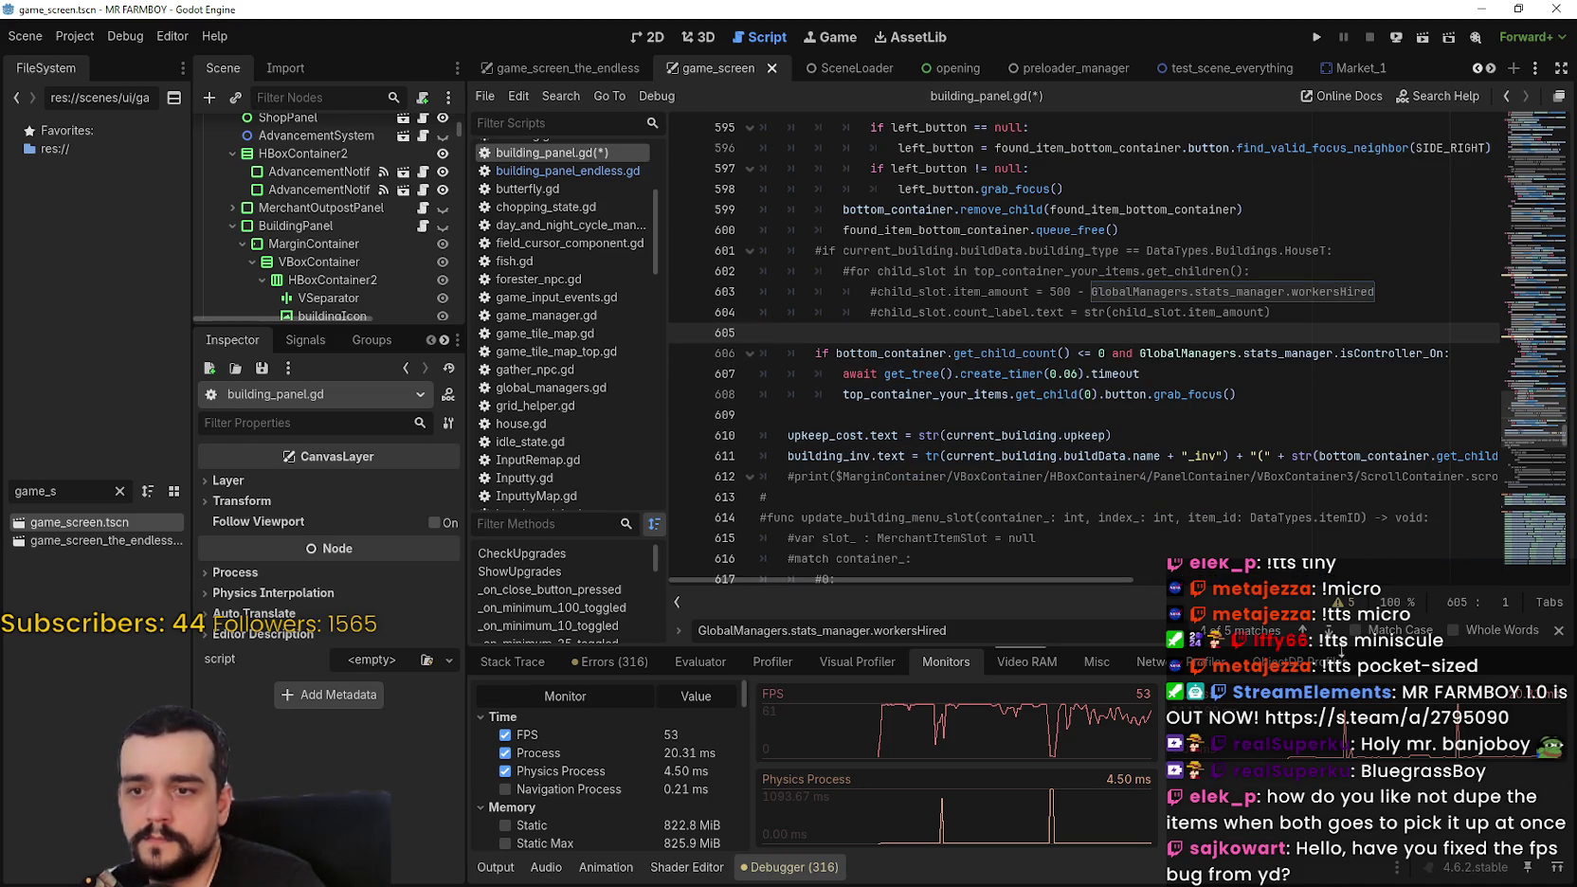
click(1328, 630)
click(1328, 630)
click(1328, 630)
click(1329, 630)
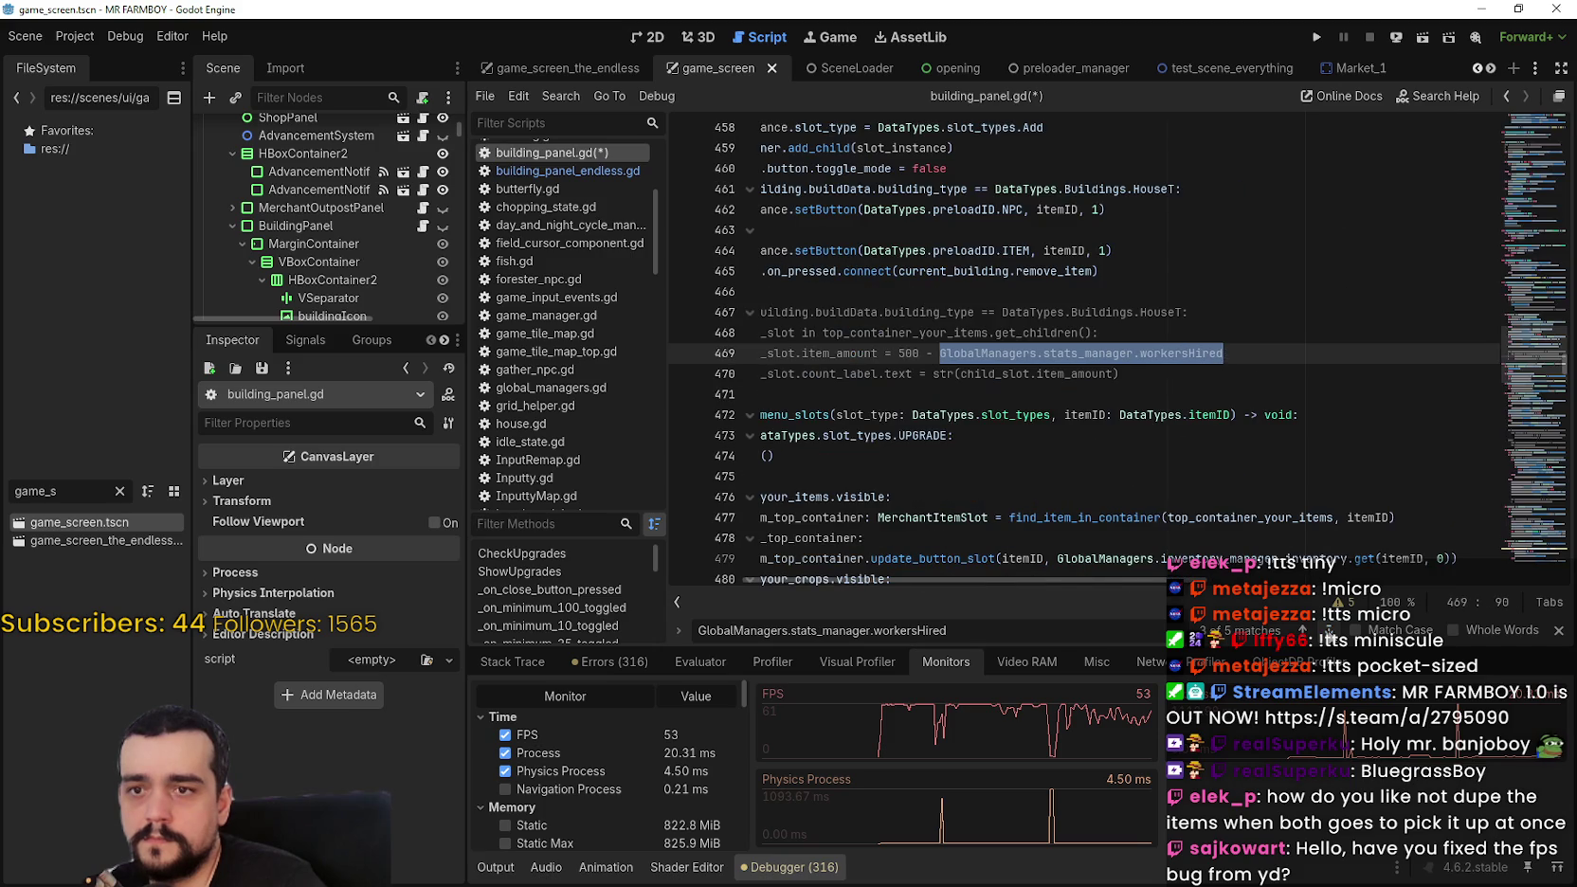
click(1329, 630)
key(ctrl+s)
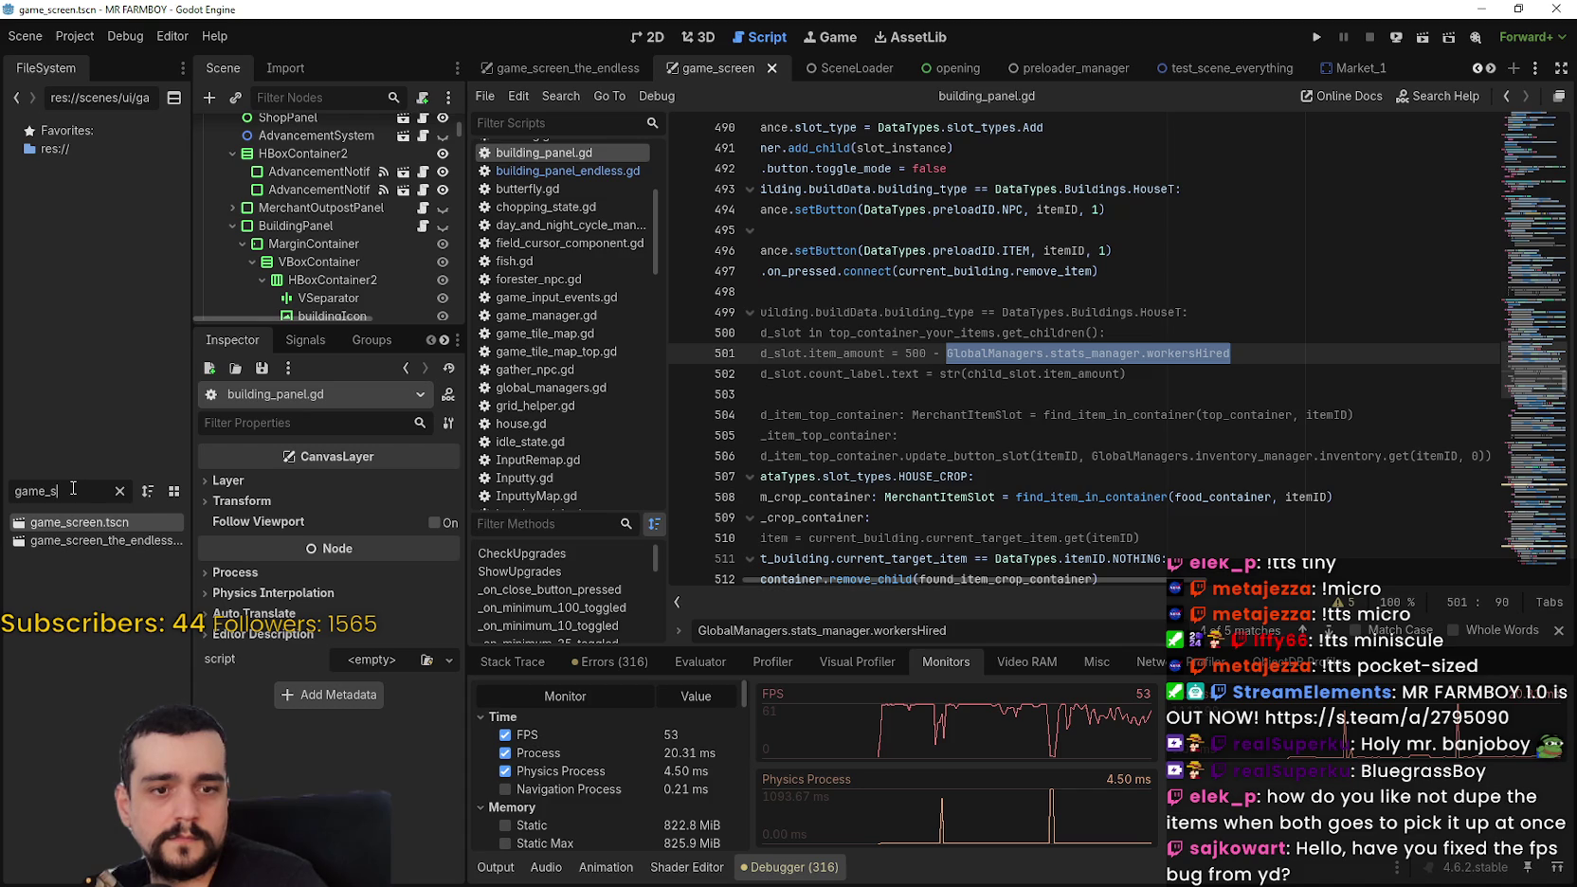
Step: Replace the FileSystem filter 'game_s' with 'house' and open House.tscn
drag(72, 488, 1, 481)
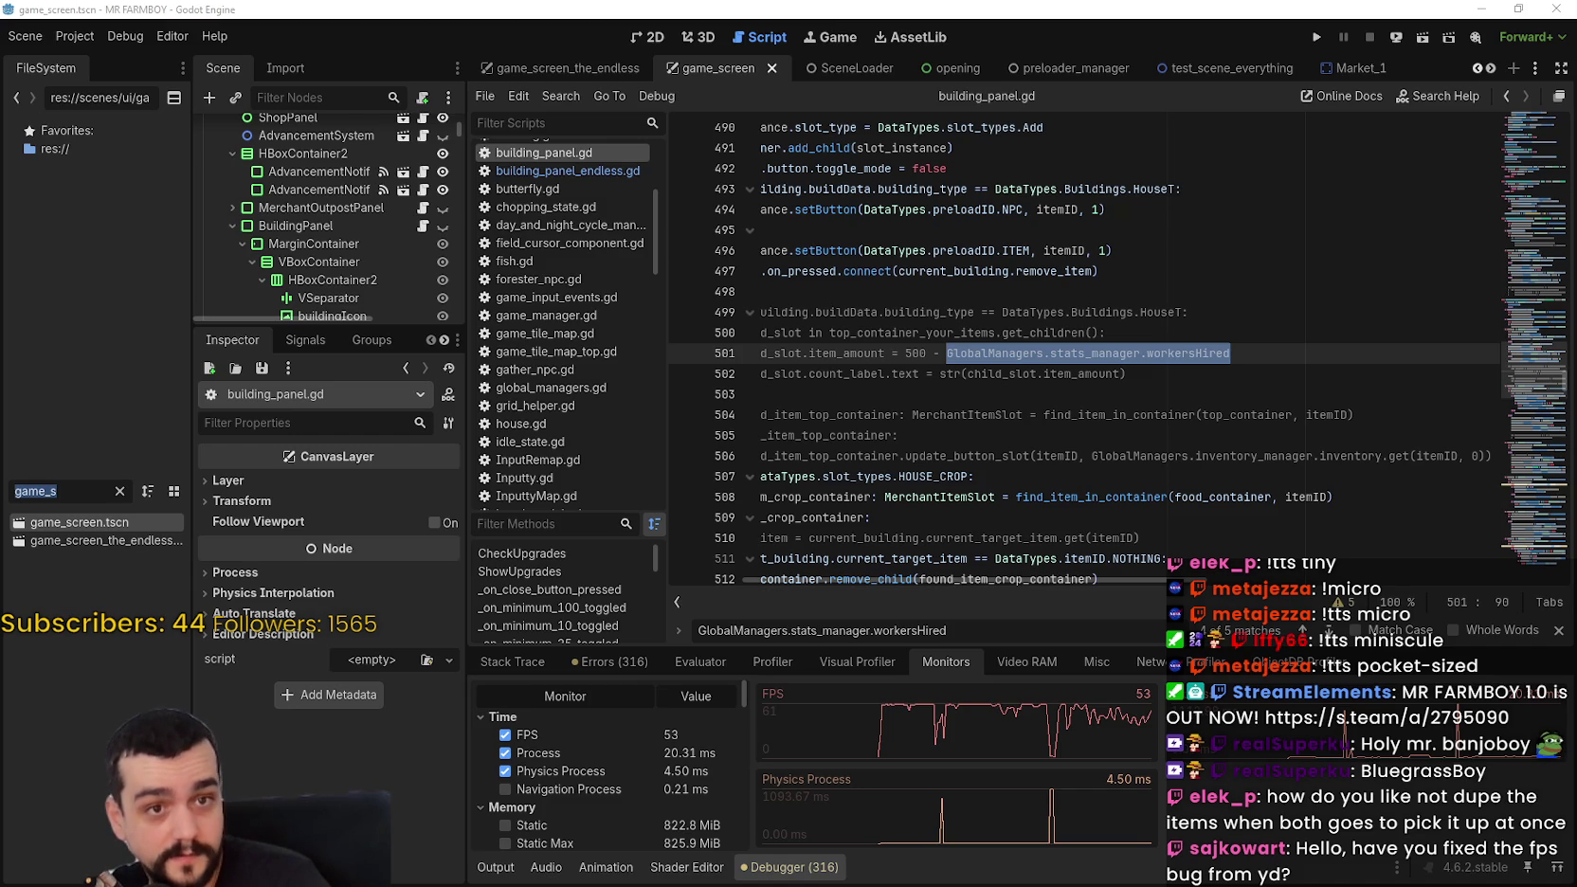
drag(59, 491, 3, 494)
key(BackSpace)
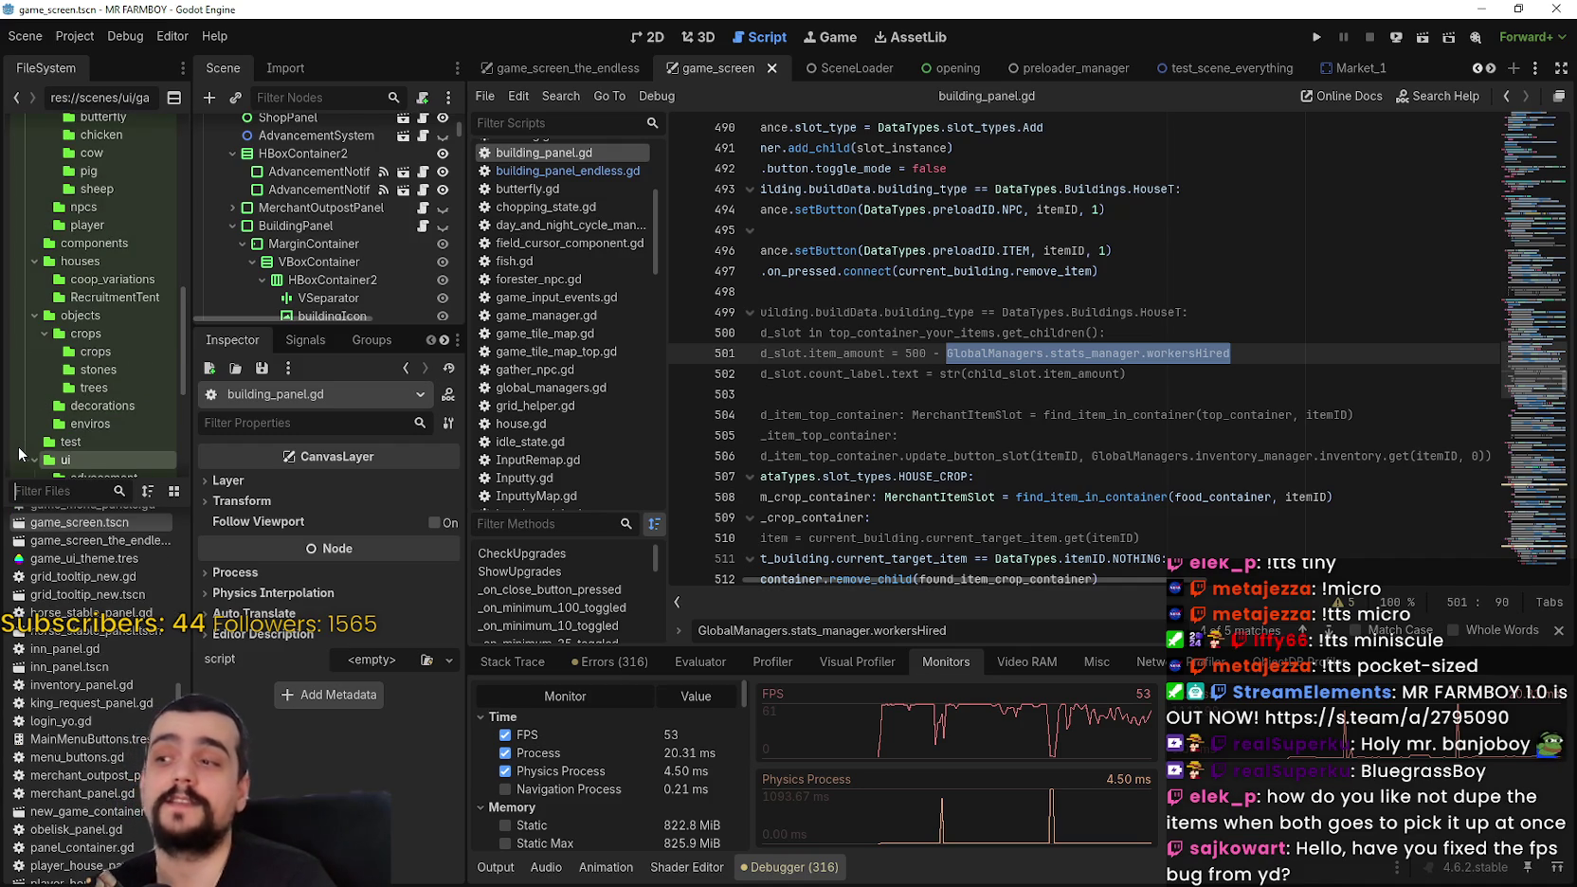
text(_)
key(BackSpace)
text(house)
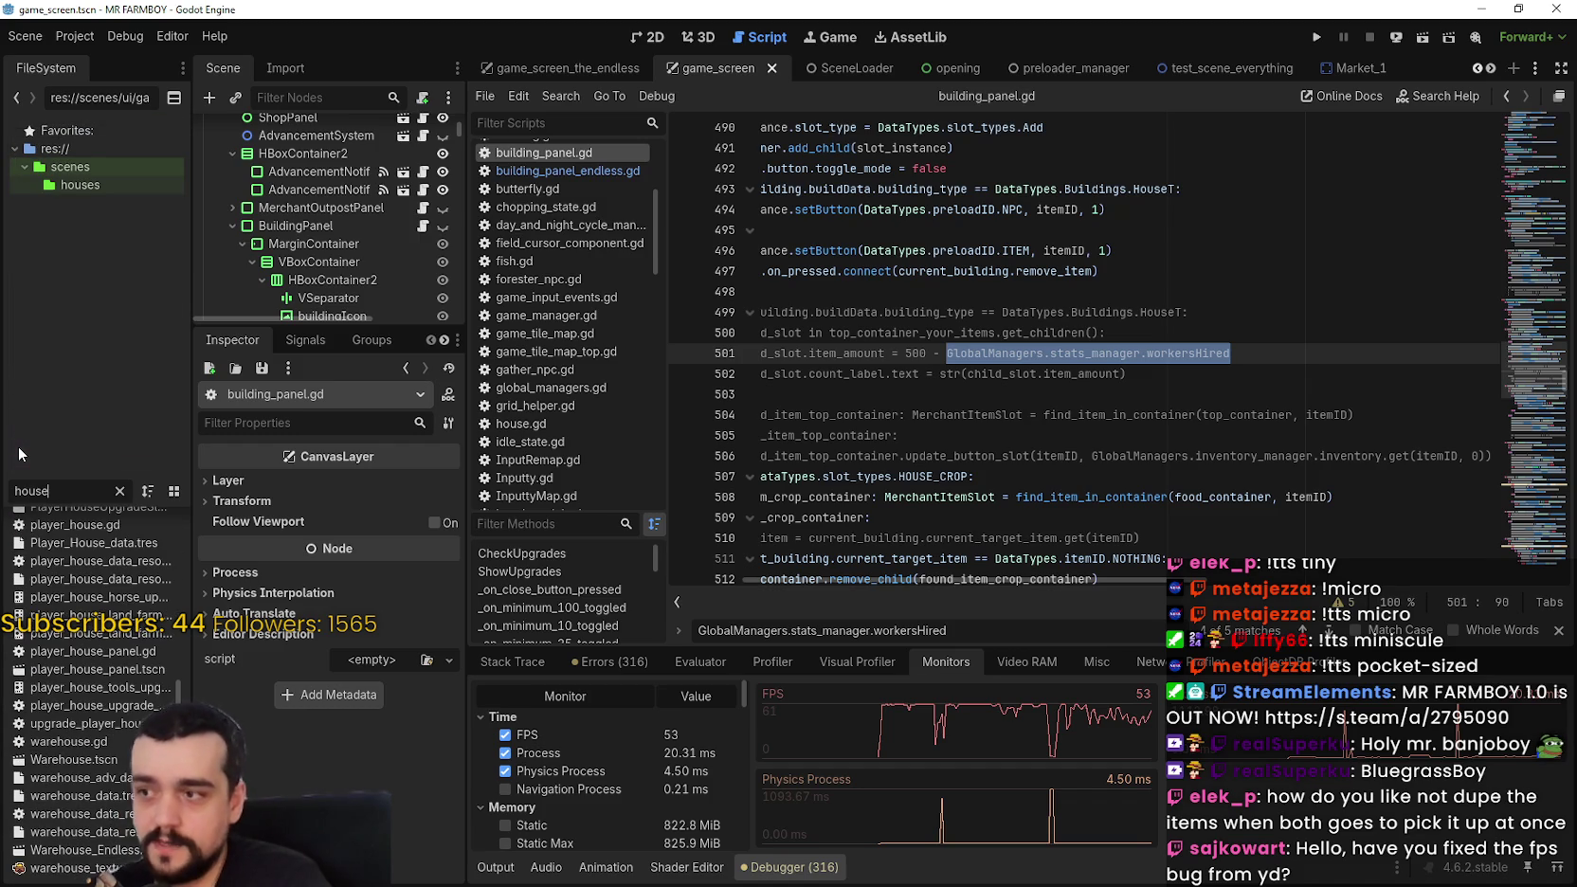
scroll(95, 578, up, 2)
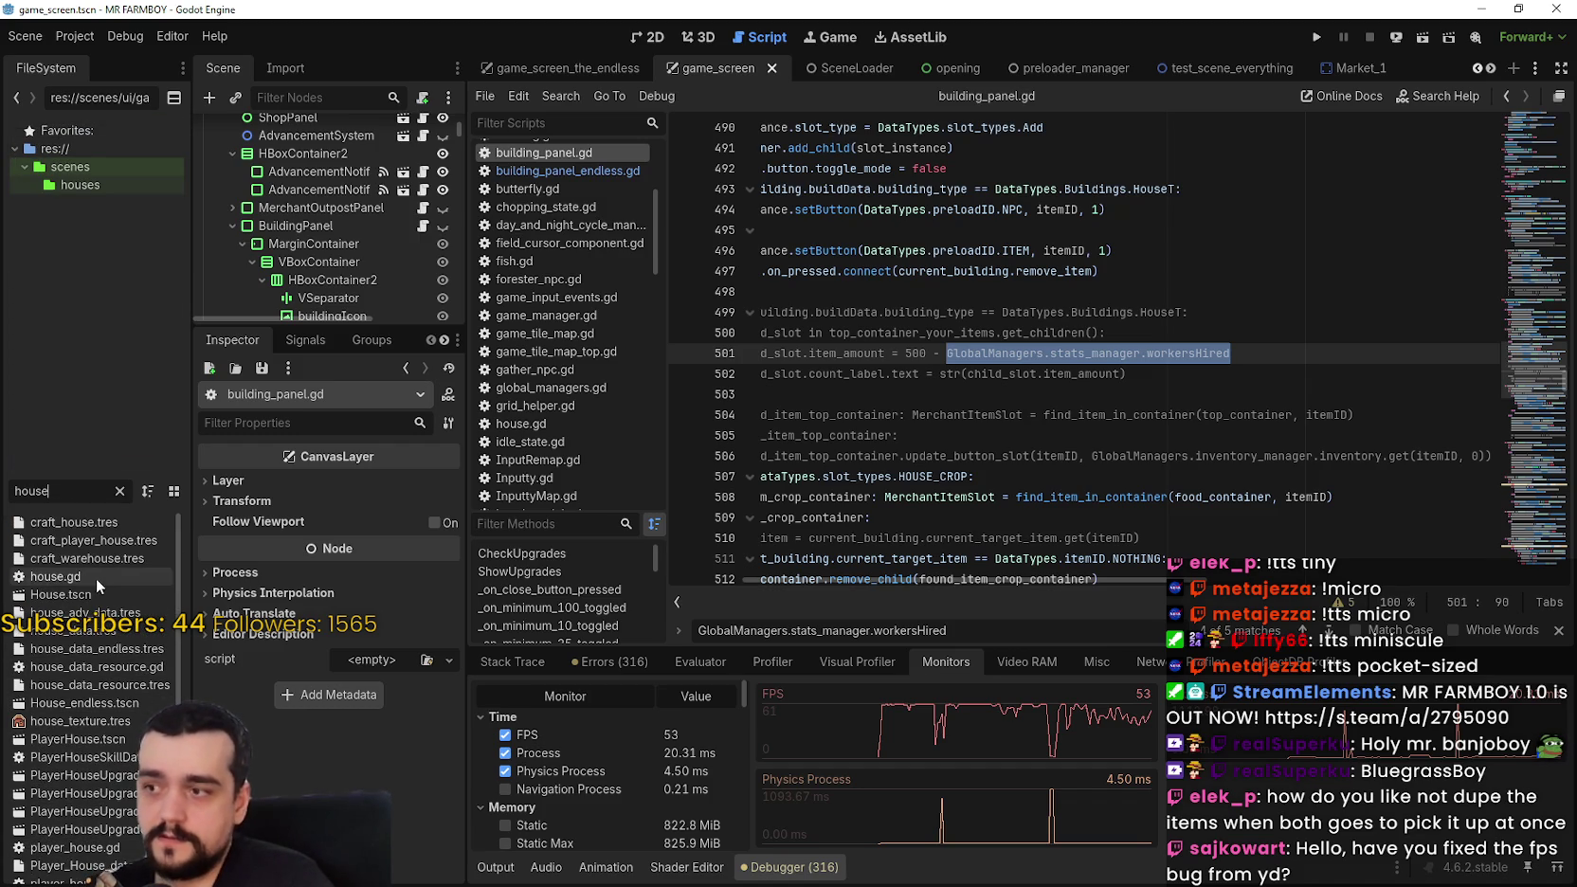
double_click(108, 592)
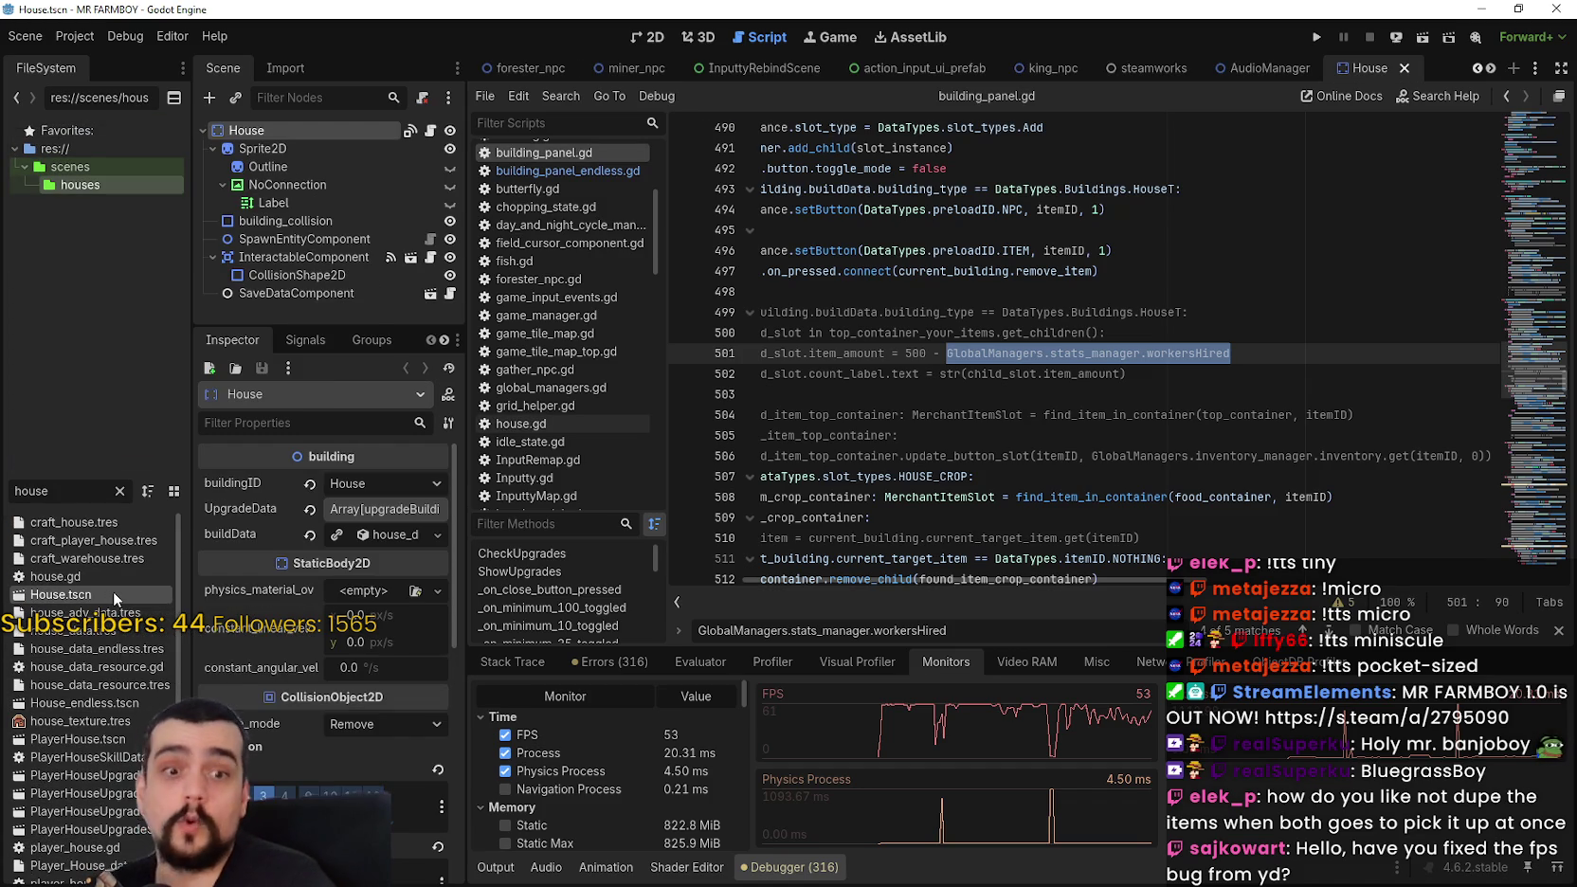
Step: Narrow the filter to 'house_e' and open House_endless.tscn
drag(191, 474, 283, 474)
text(_e)
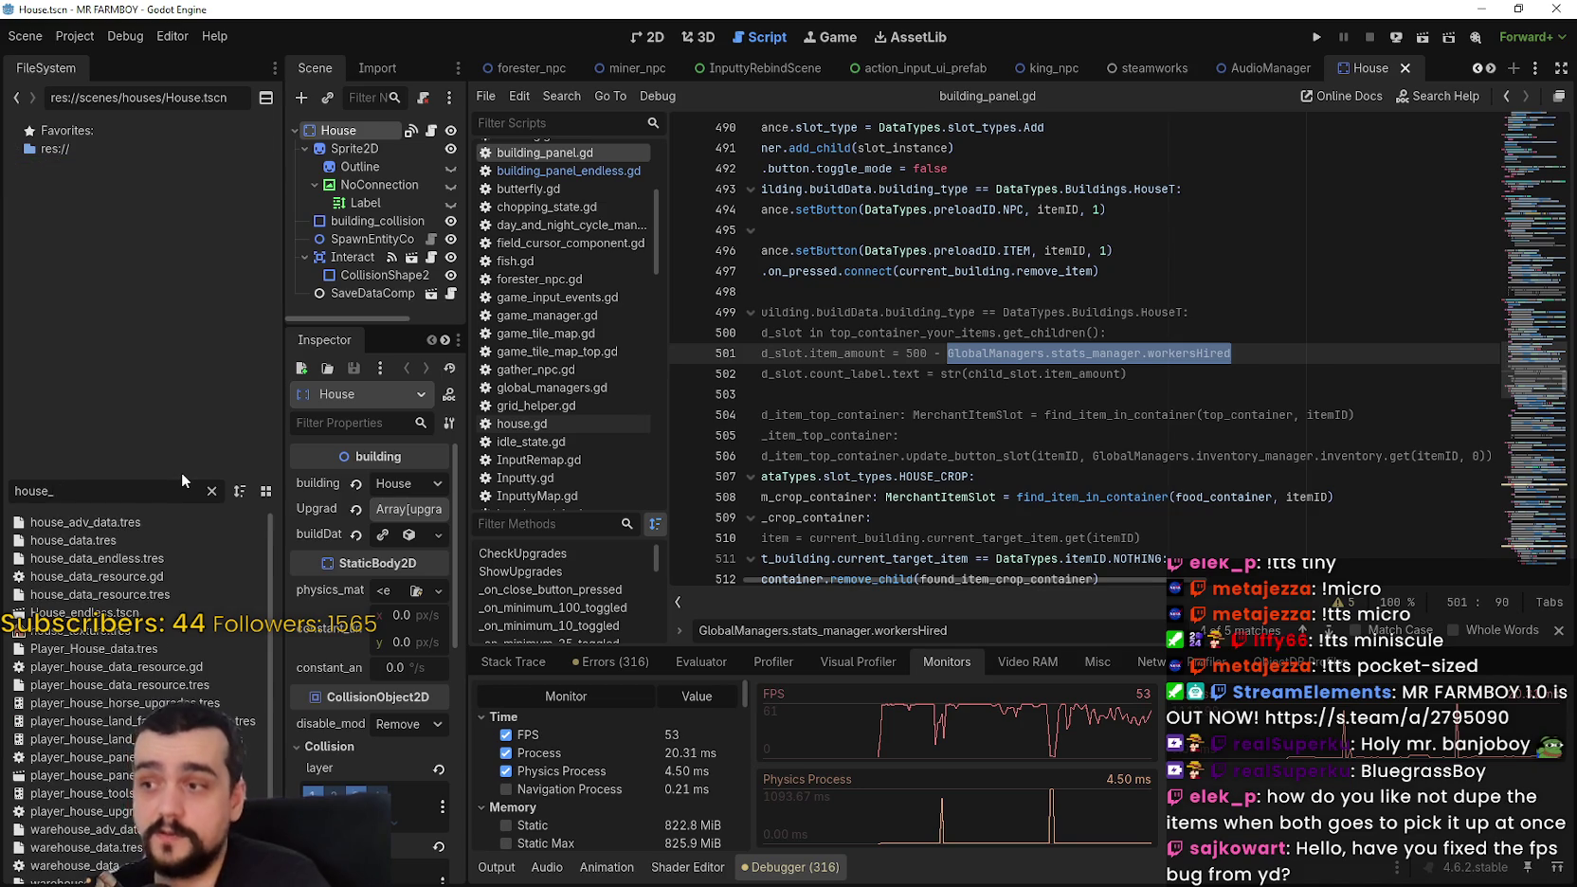
double_click(166, 521)
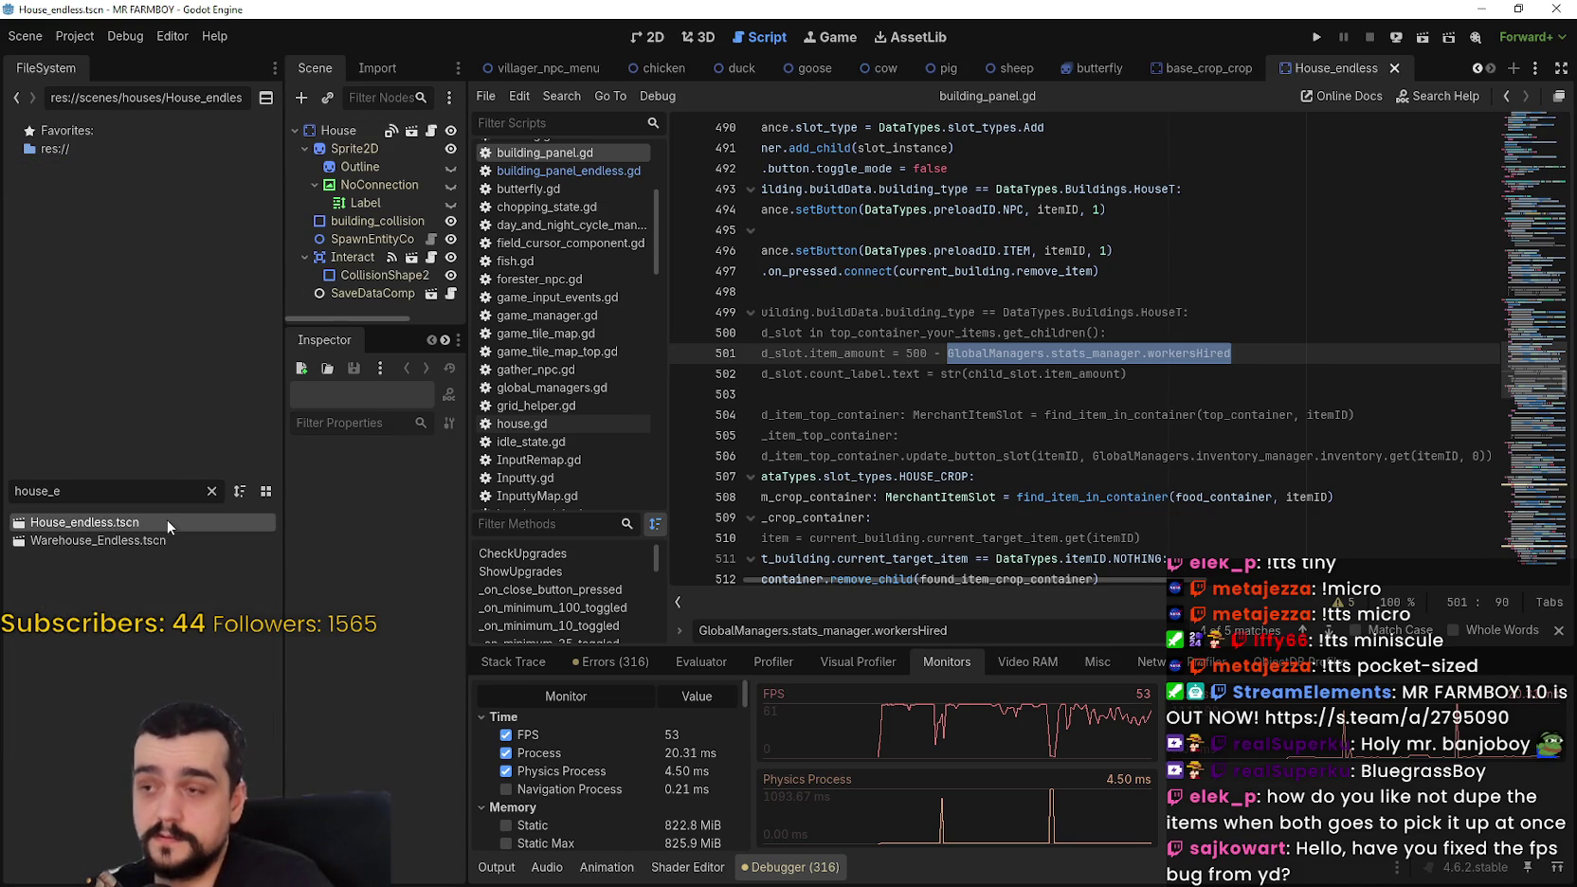
Step: Open house.gd, review add_npcs, remove_item and the workersHired hire logic, then switch to the browser
click(426, 133)
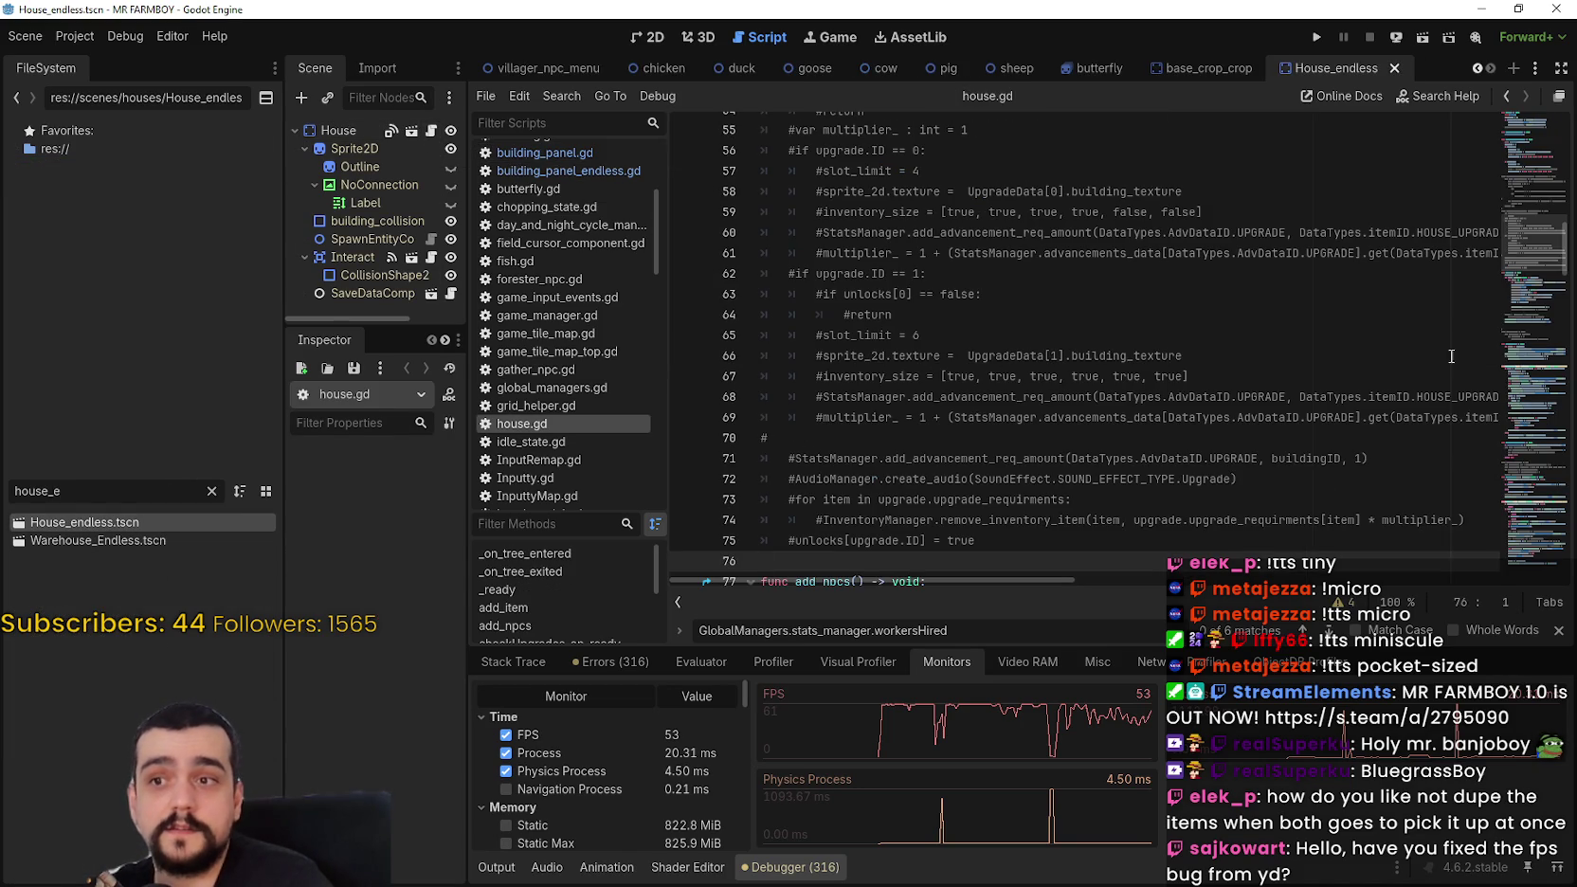
scroll(1519, 241, down, 6)
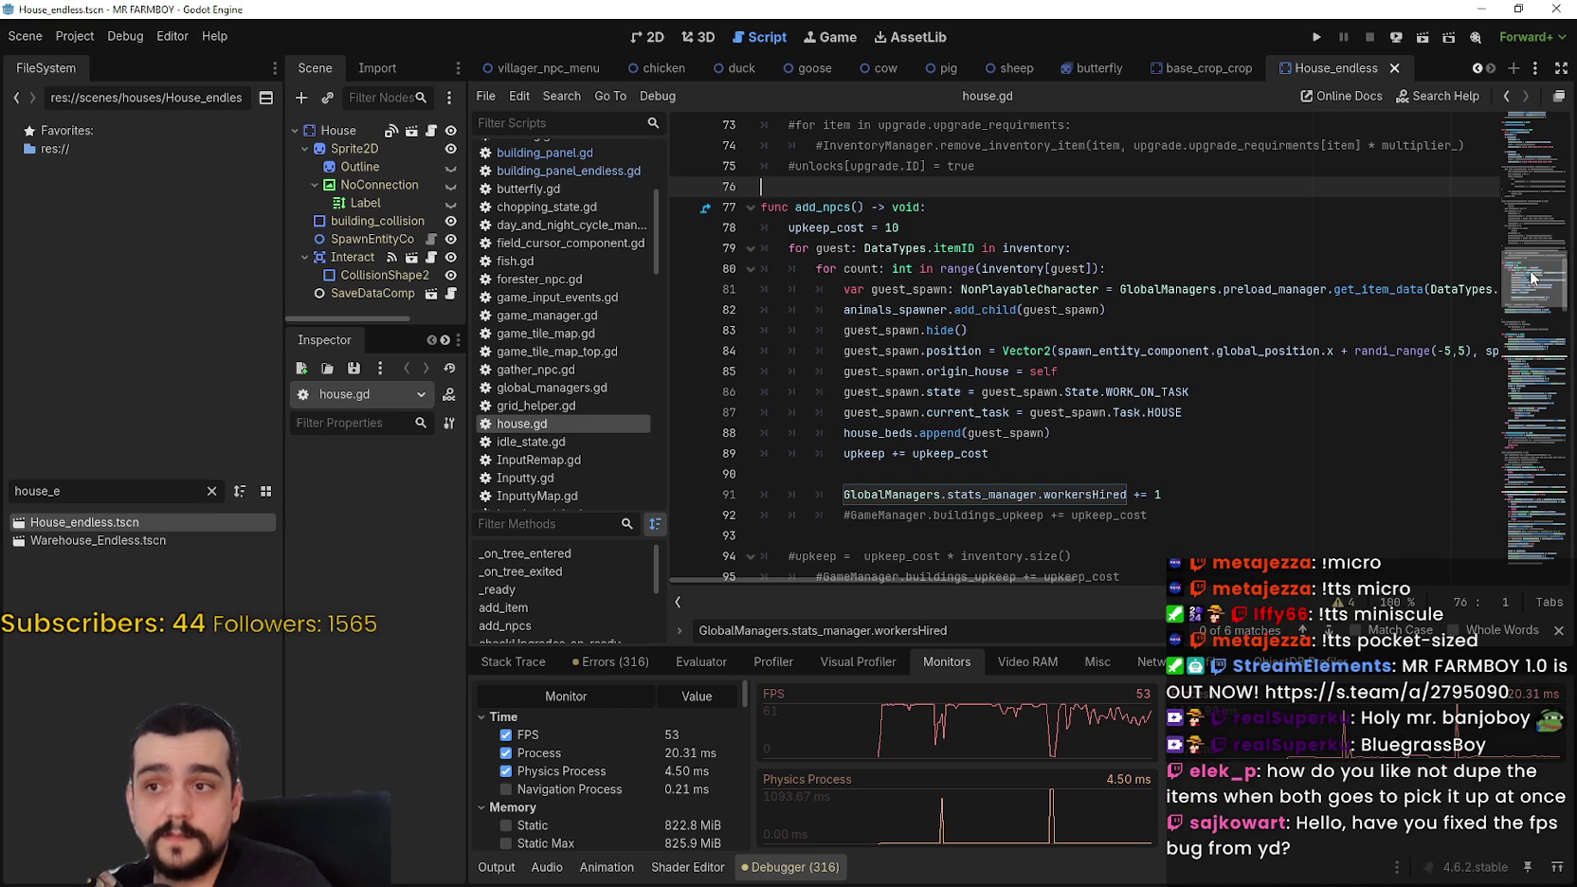
scroll(1531, 280, down, 5)
scroll(1527, 279, up, 5)
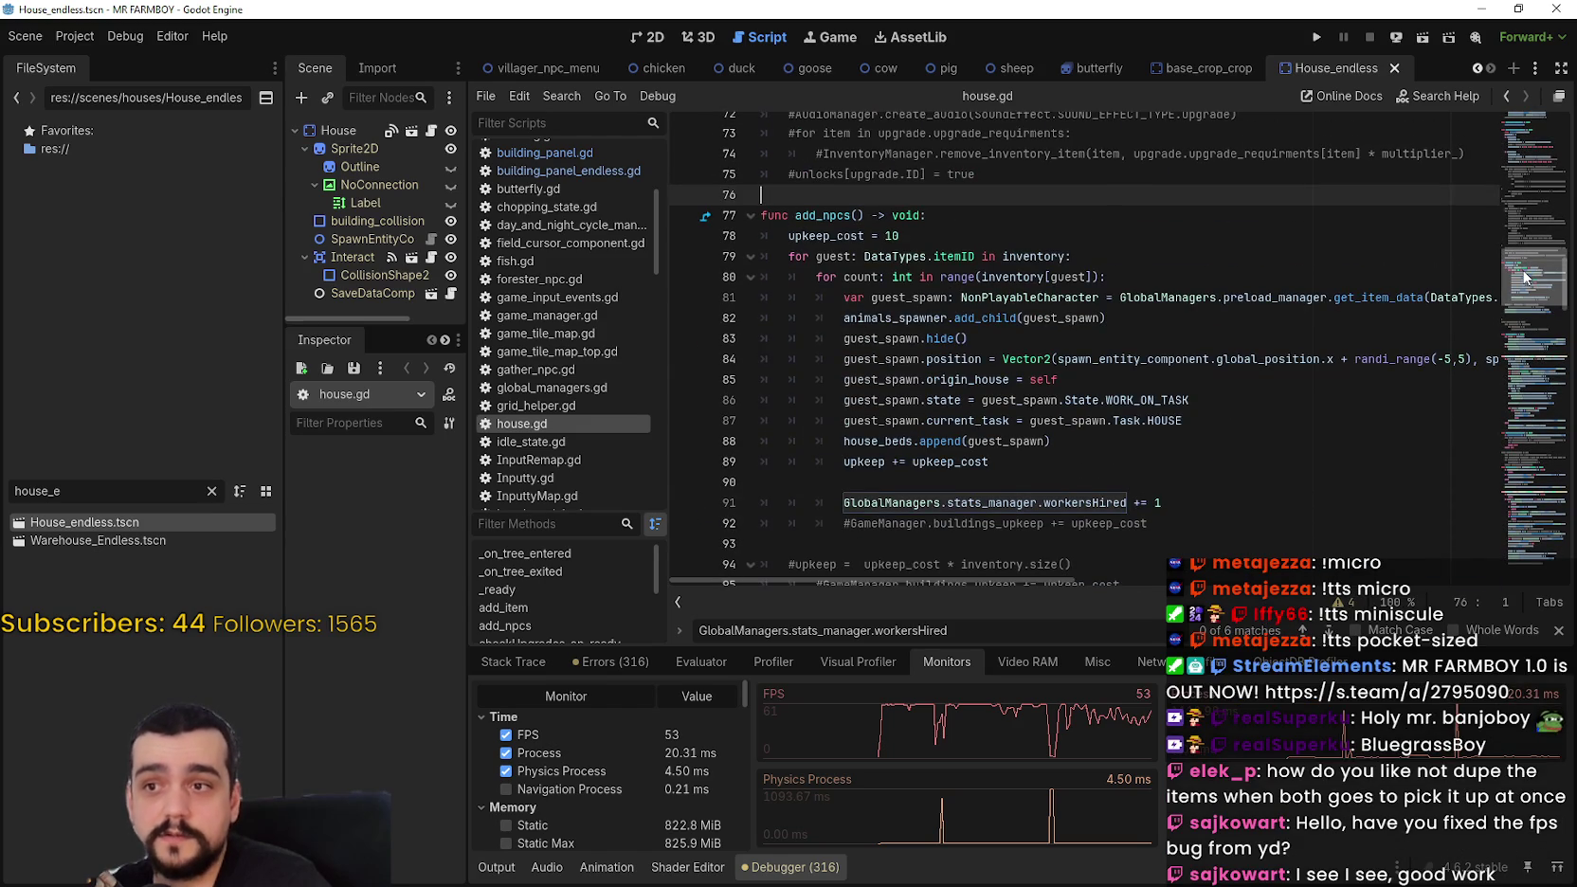
mouse_move(1523, 275)
mouse_down()
mouse_move(1529, 377)
mouse_move(1530, 356)
mouse_up()
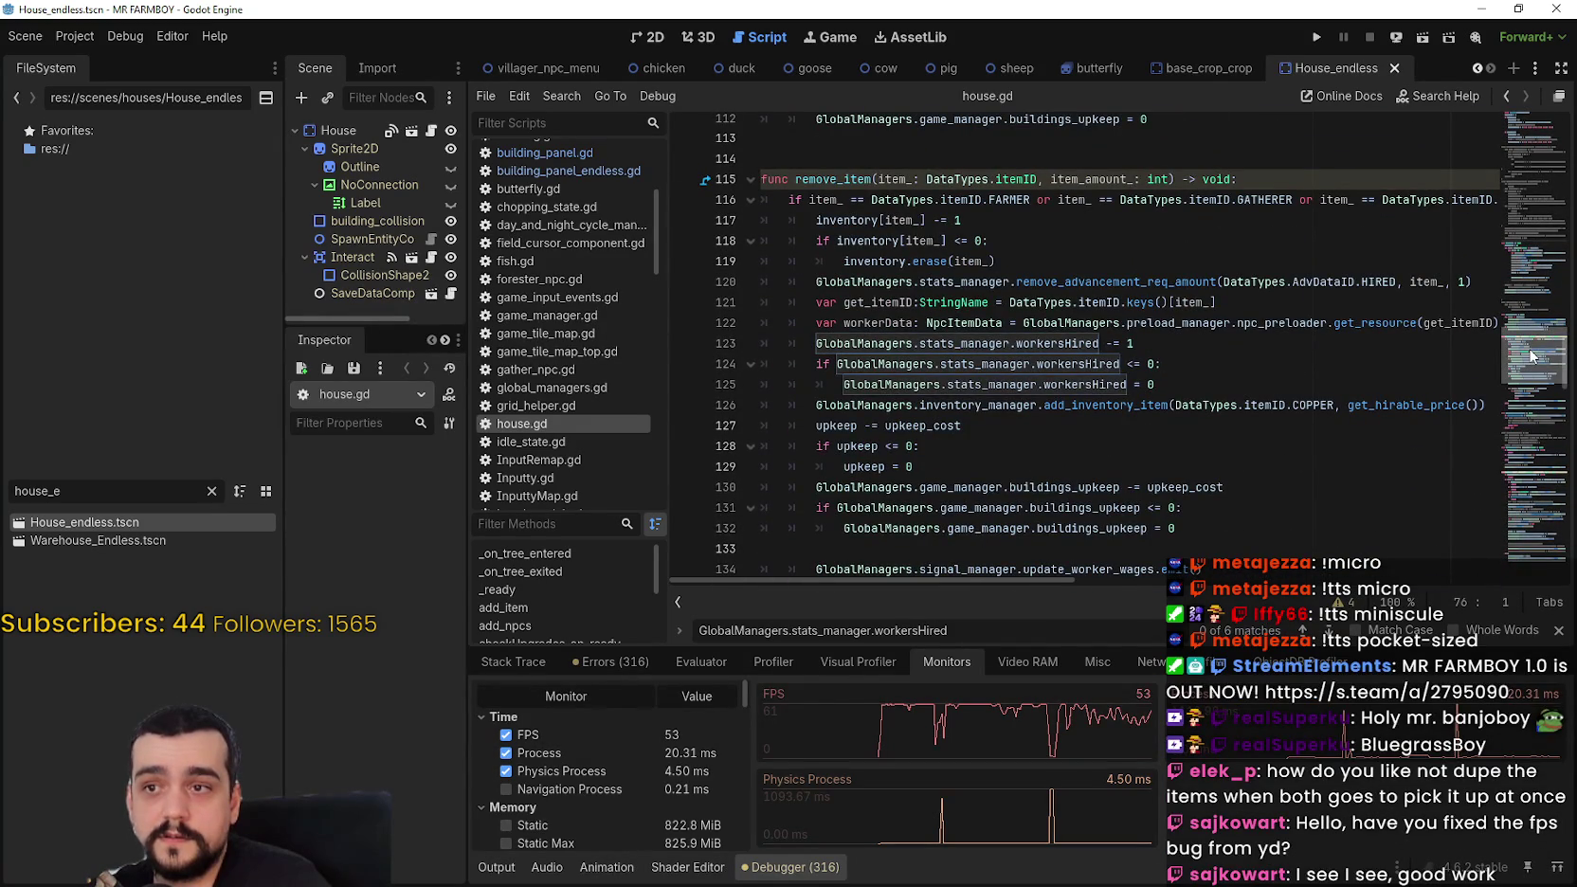
double_click(1032, 346)
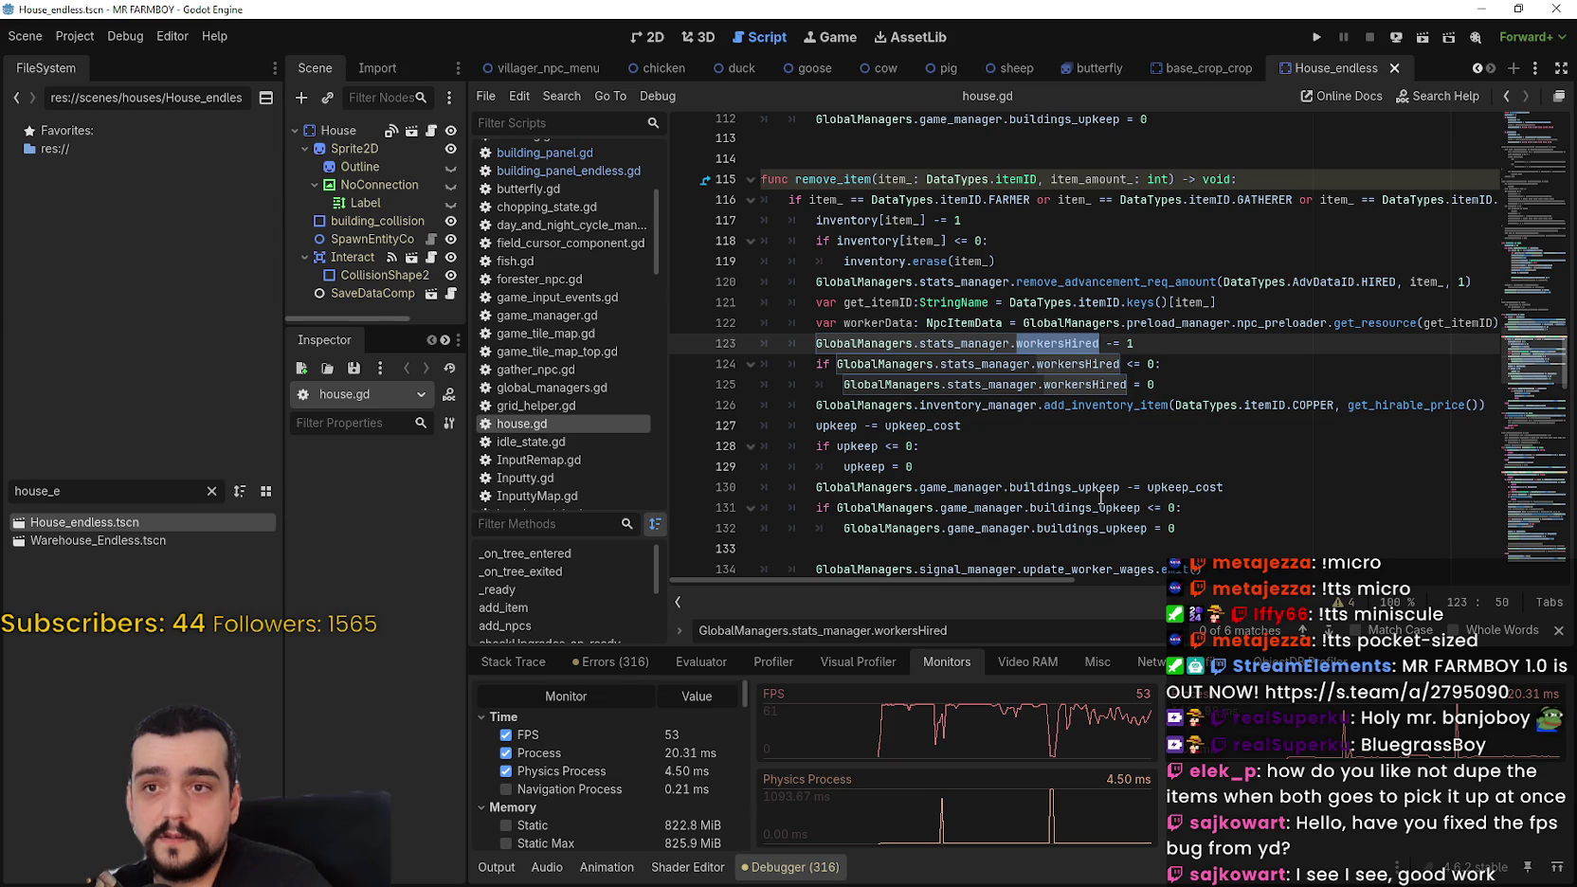
drag(945, 582, 924, 583)
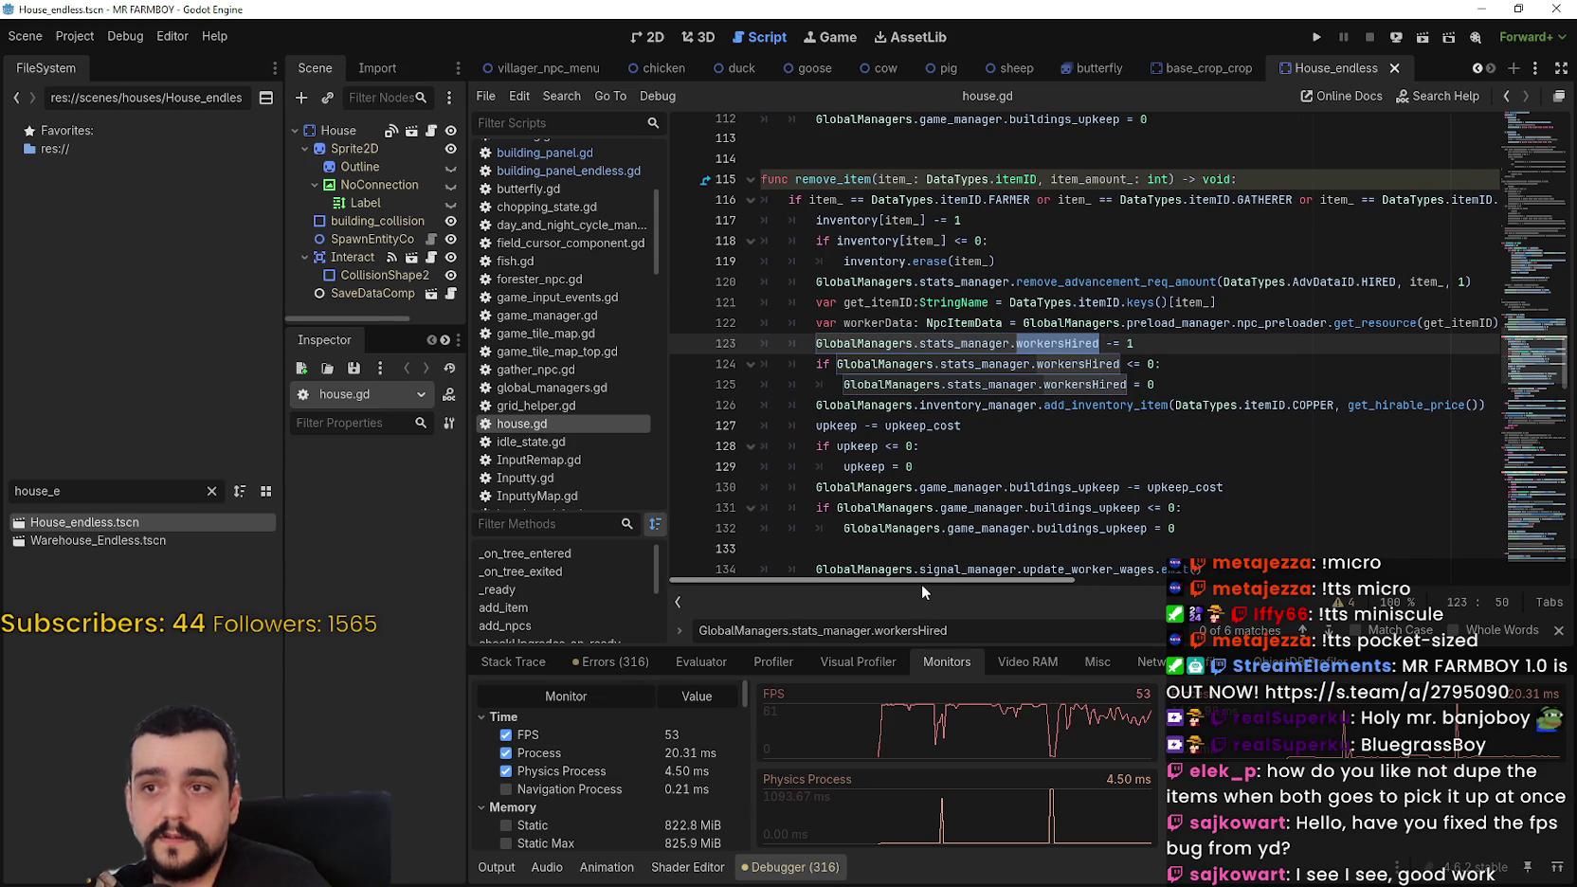
scroll(870, 488, down, 4)
scroll(1517, 368, up, 5)
drag(1525, 367, 1535, 487)
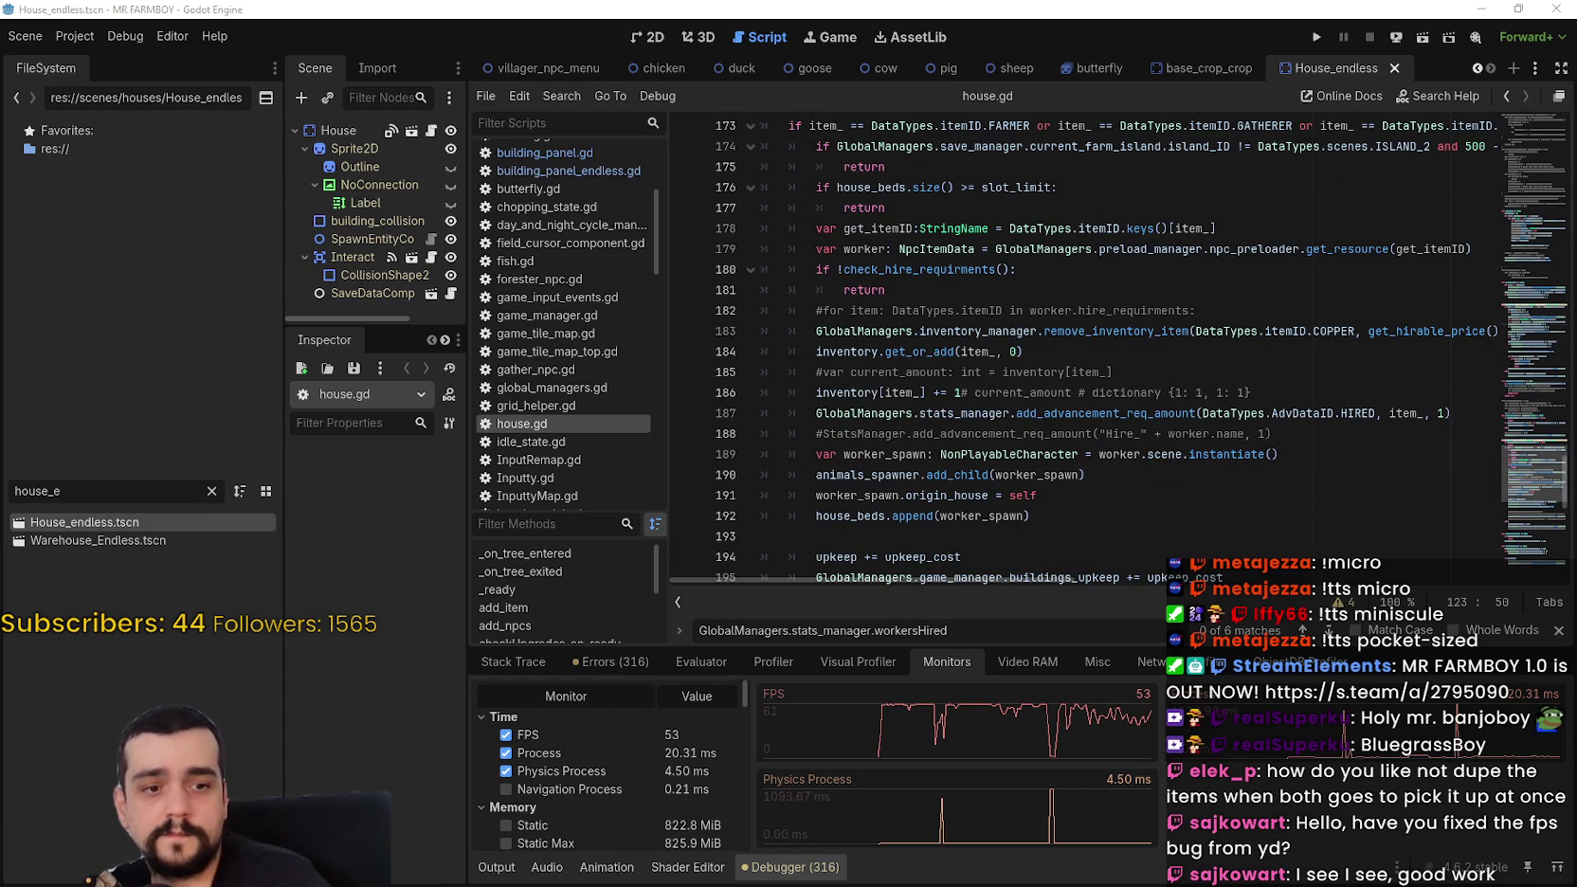
key(alt+Tab)
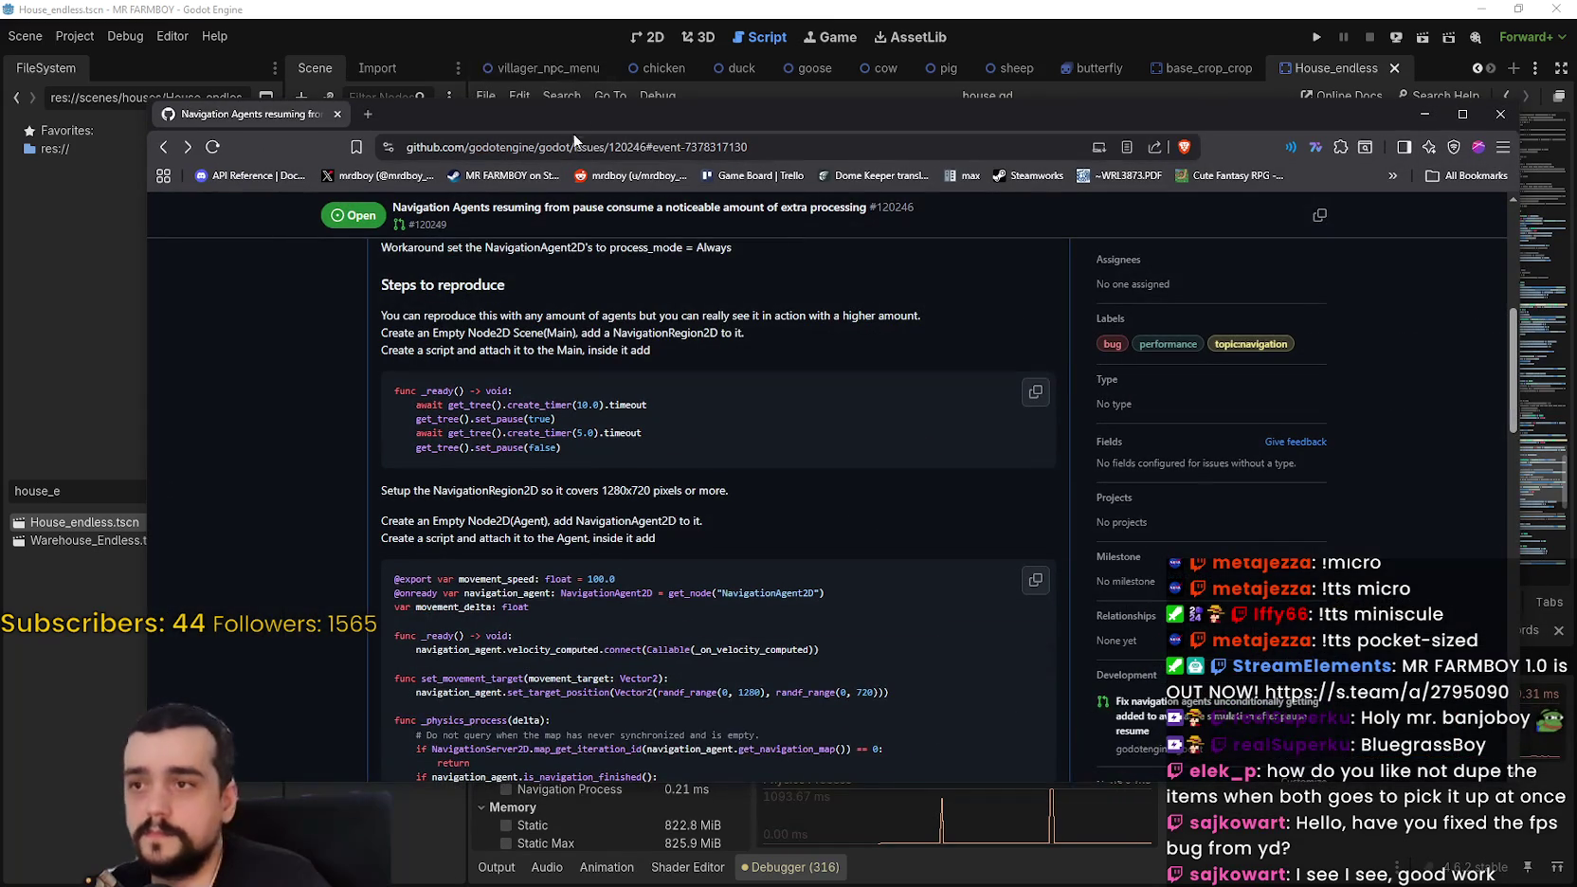
Step: Read GitHub issue #120246, highlight the process_mode = Always workaround, and minimize the browser
click(581, 147)
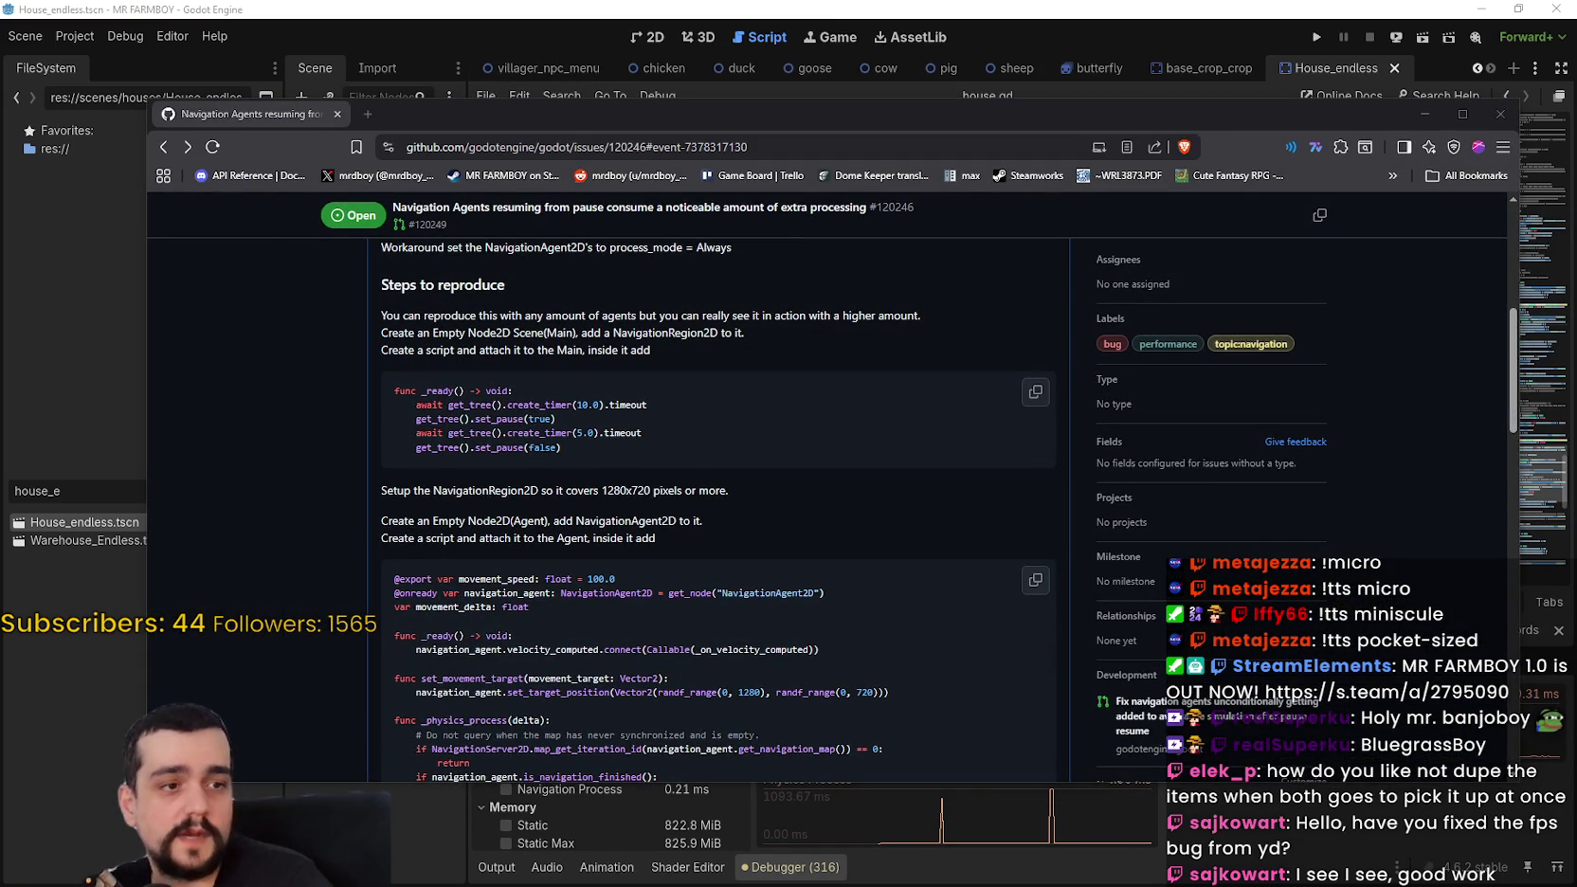
scroll(1009, 547, up, 5)
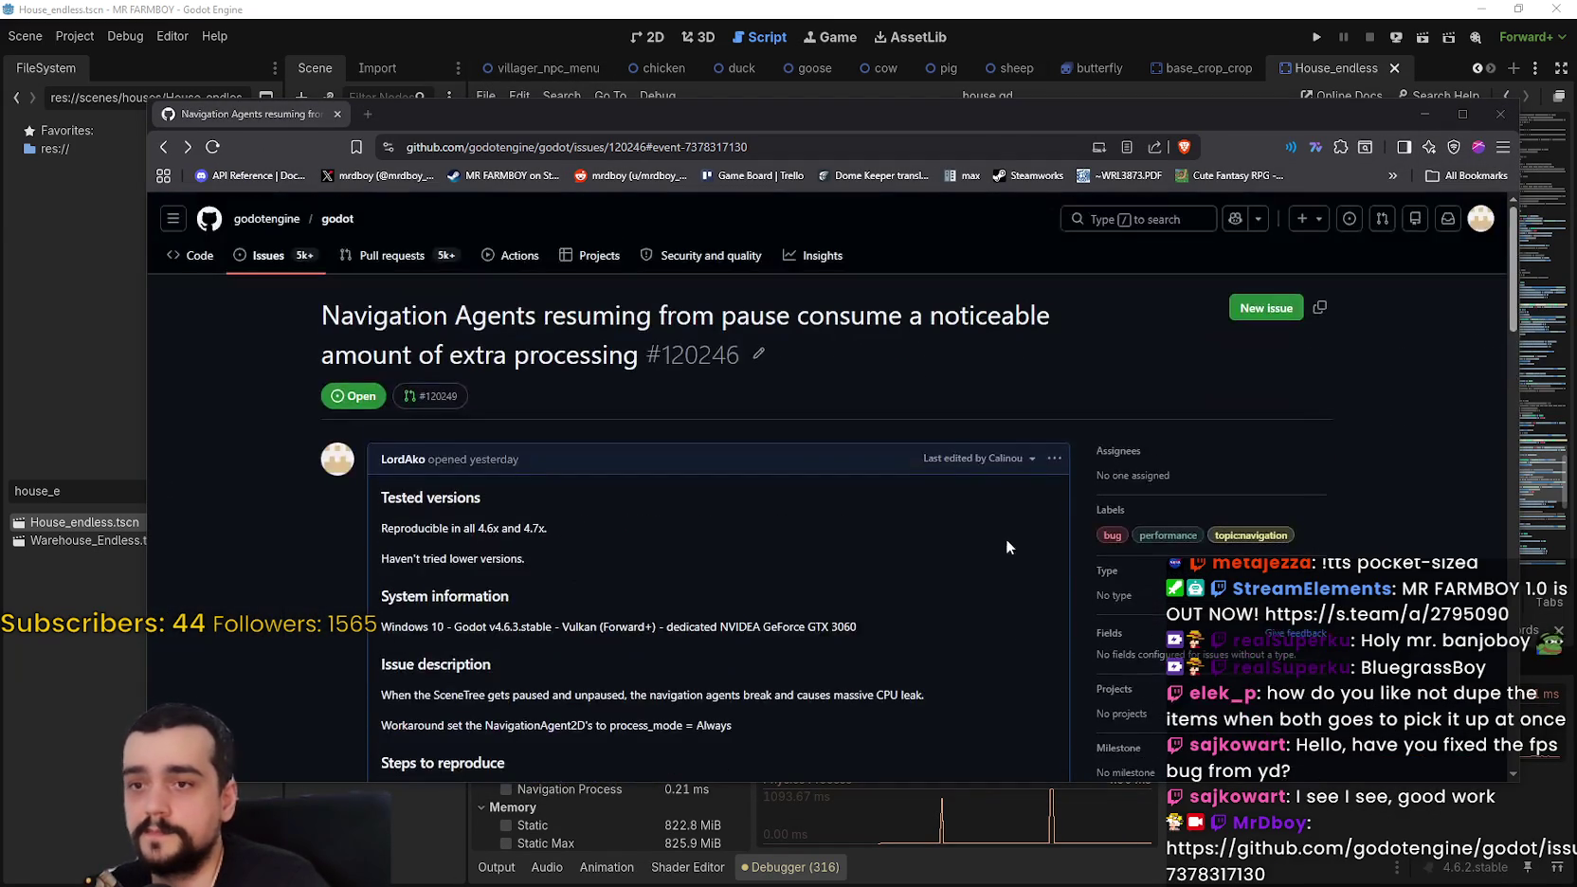
scroll(880, 502, down, 10)
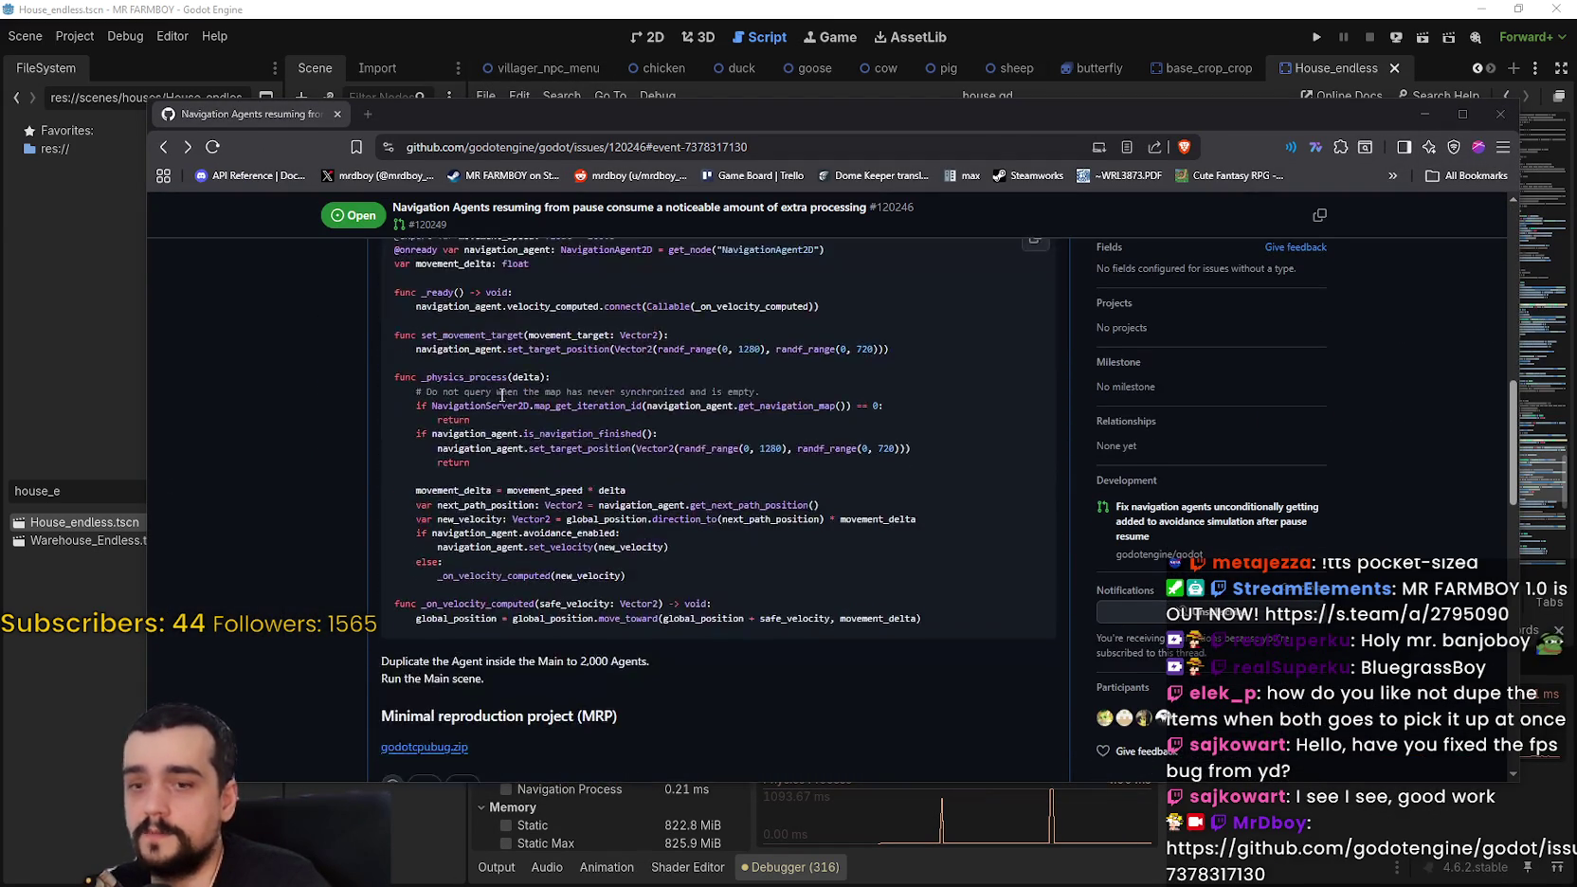
scroll(547, 422, down, 10)
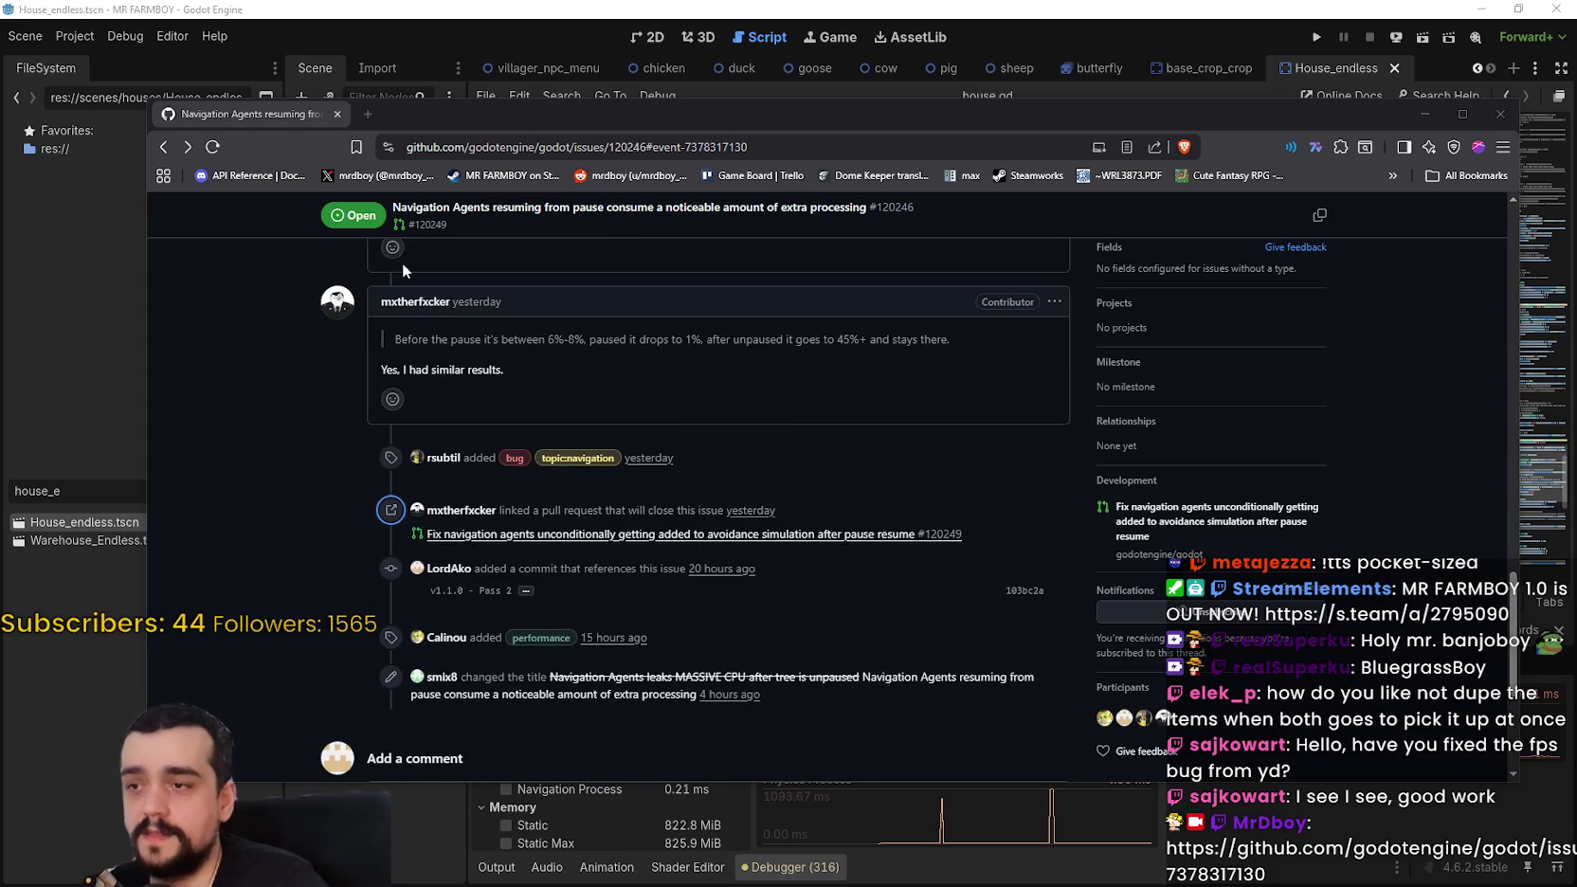
scroll(521, 462, up, 15)
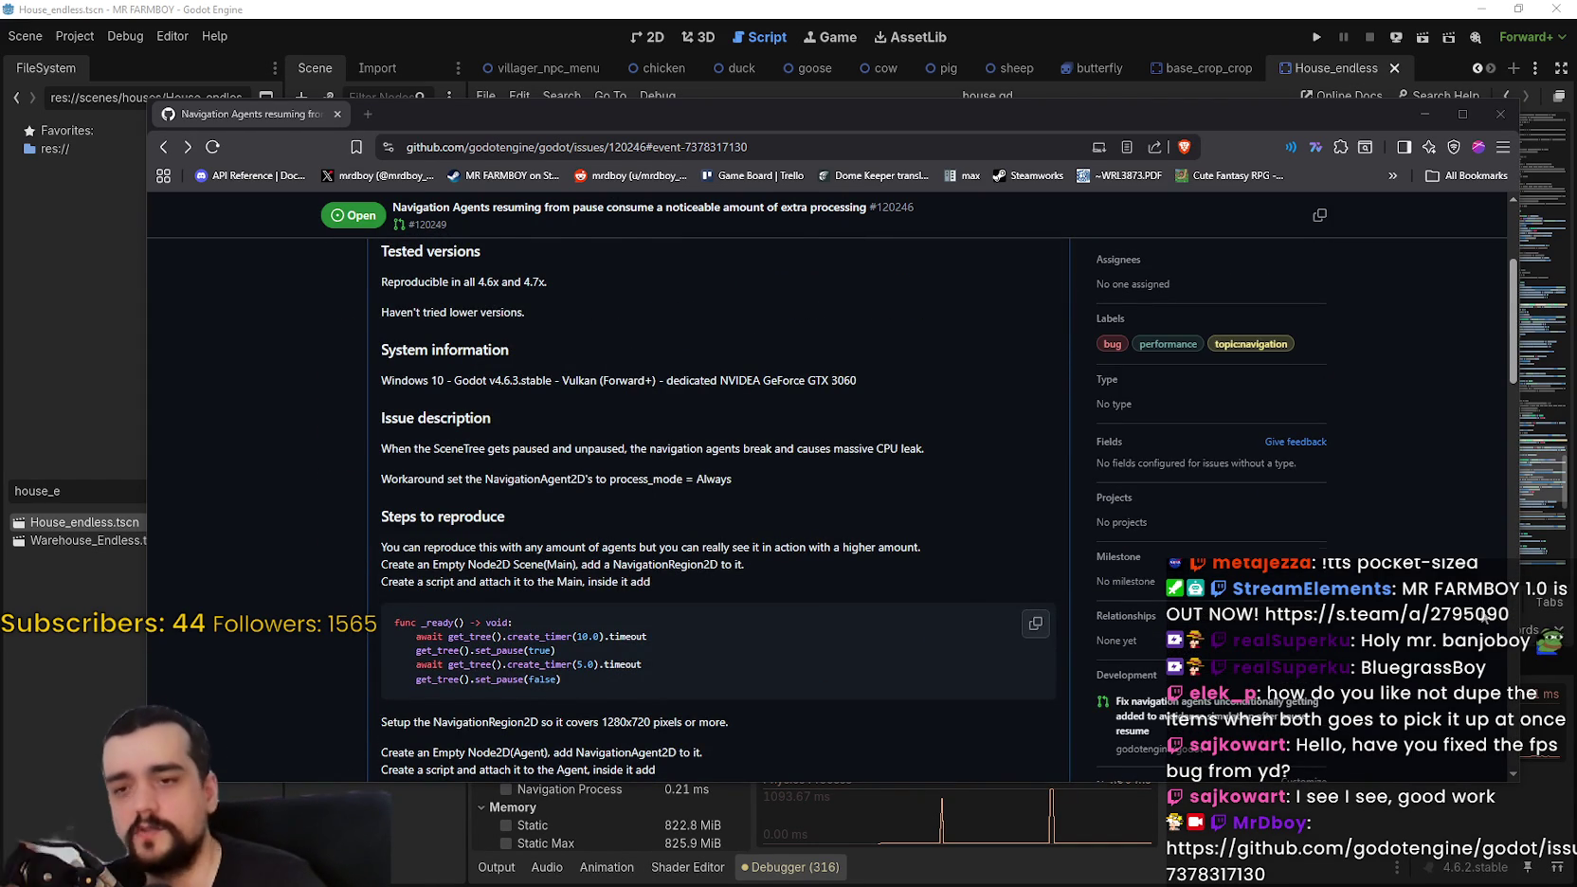
scroll(1449, 426, up, 3)
scroll(1412, 246, down, 1)
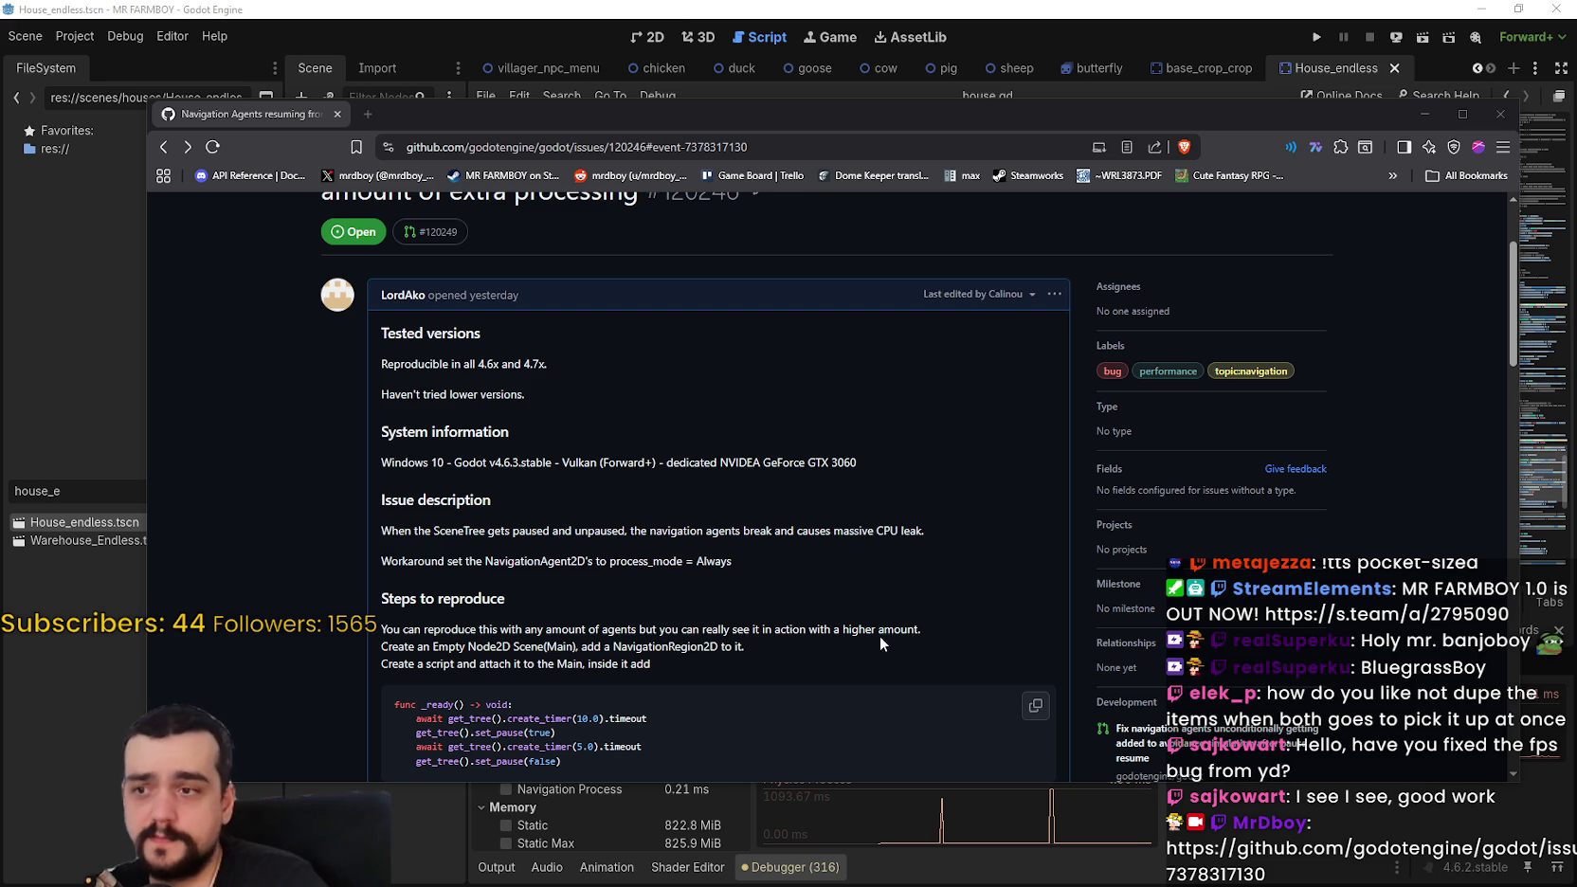
drag(732, 561, 609, 561)
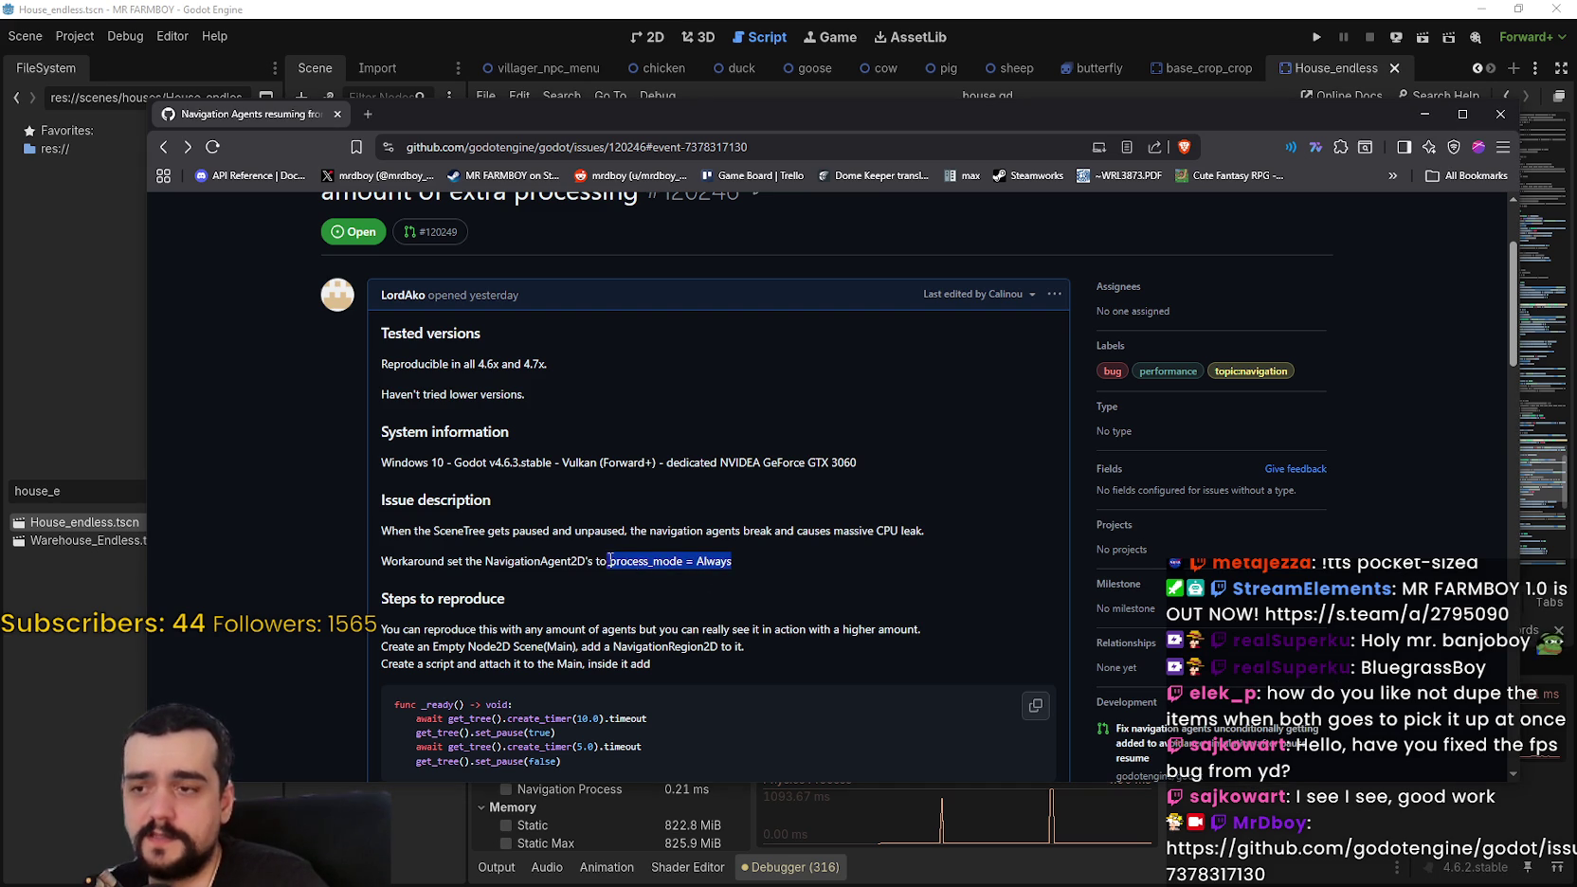
mouse_move(732, 560)
mouse_down()
mouse_move(488, 561)
mouse_move(738, 558)
mouse_up()
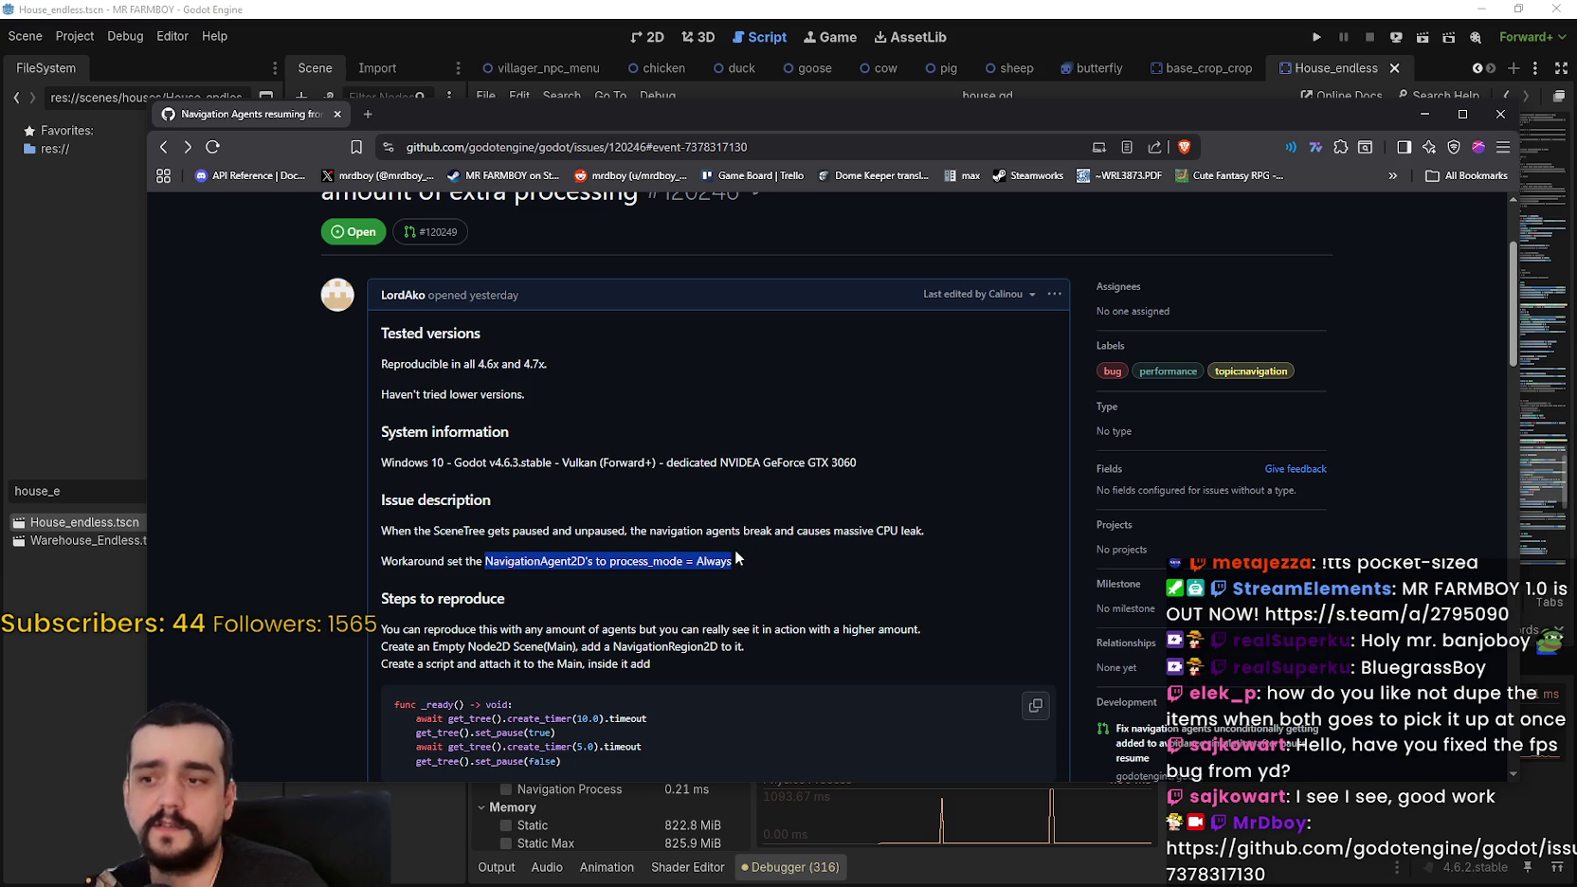
click(1418, 115)
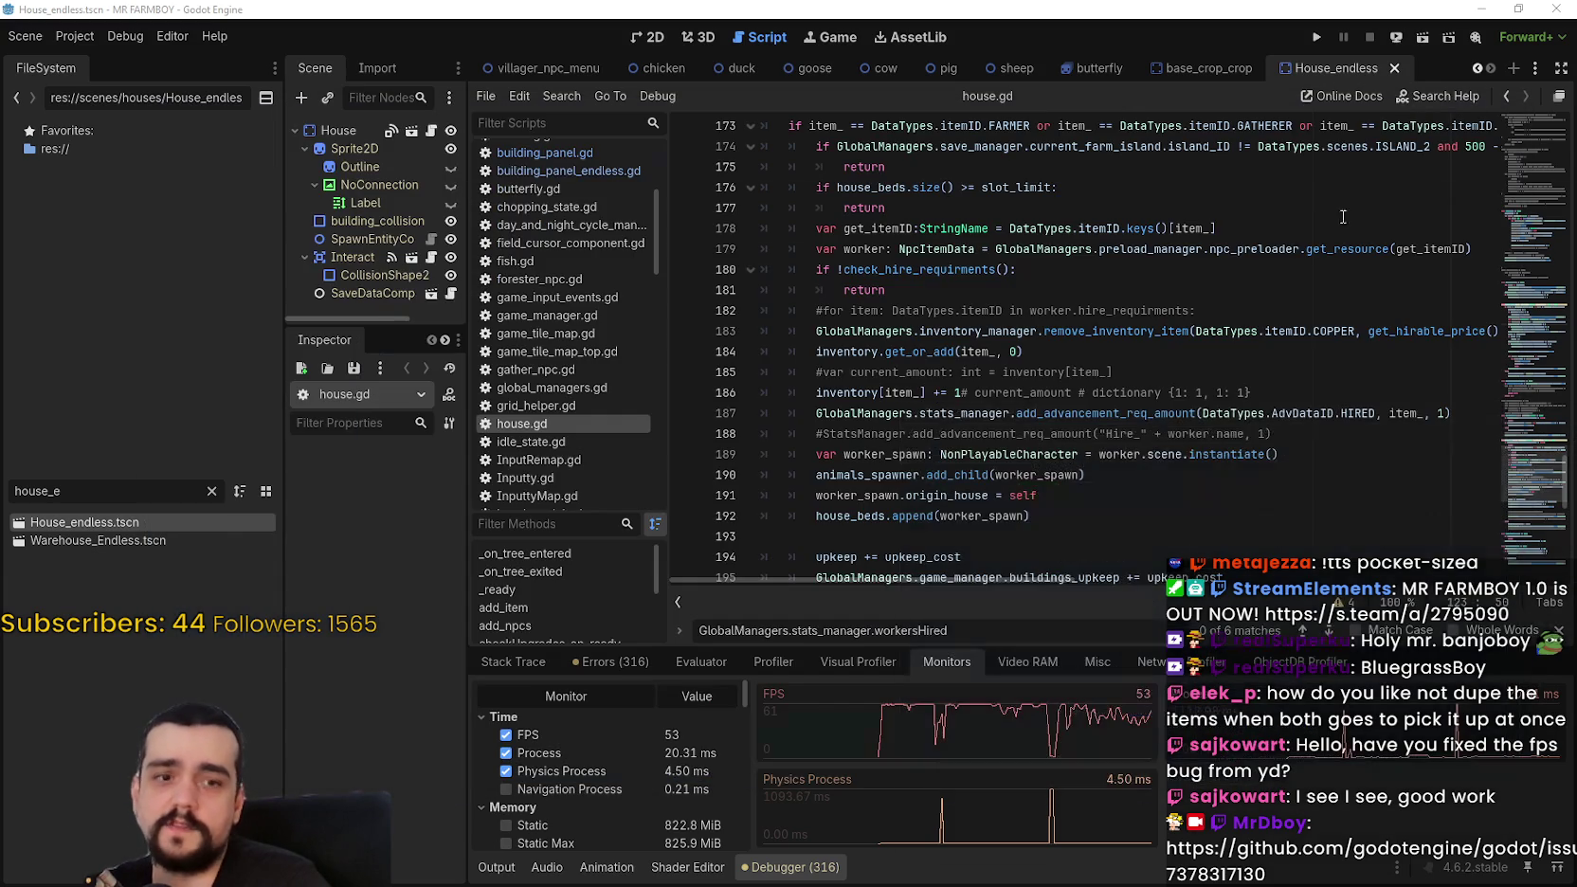
click(1089, 484)
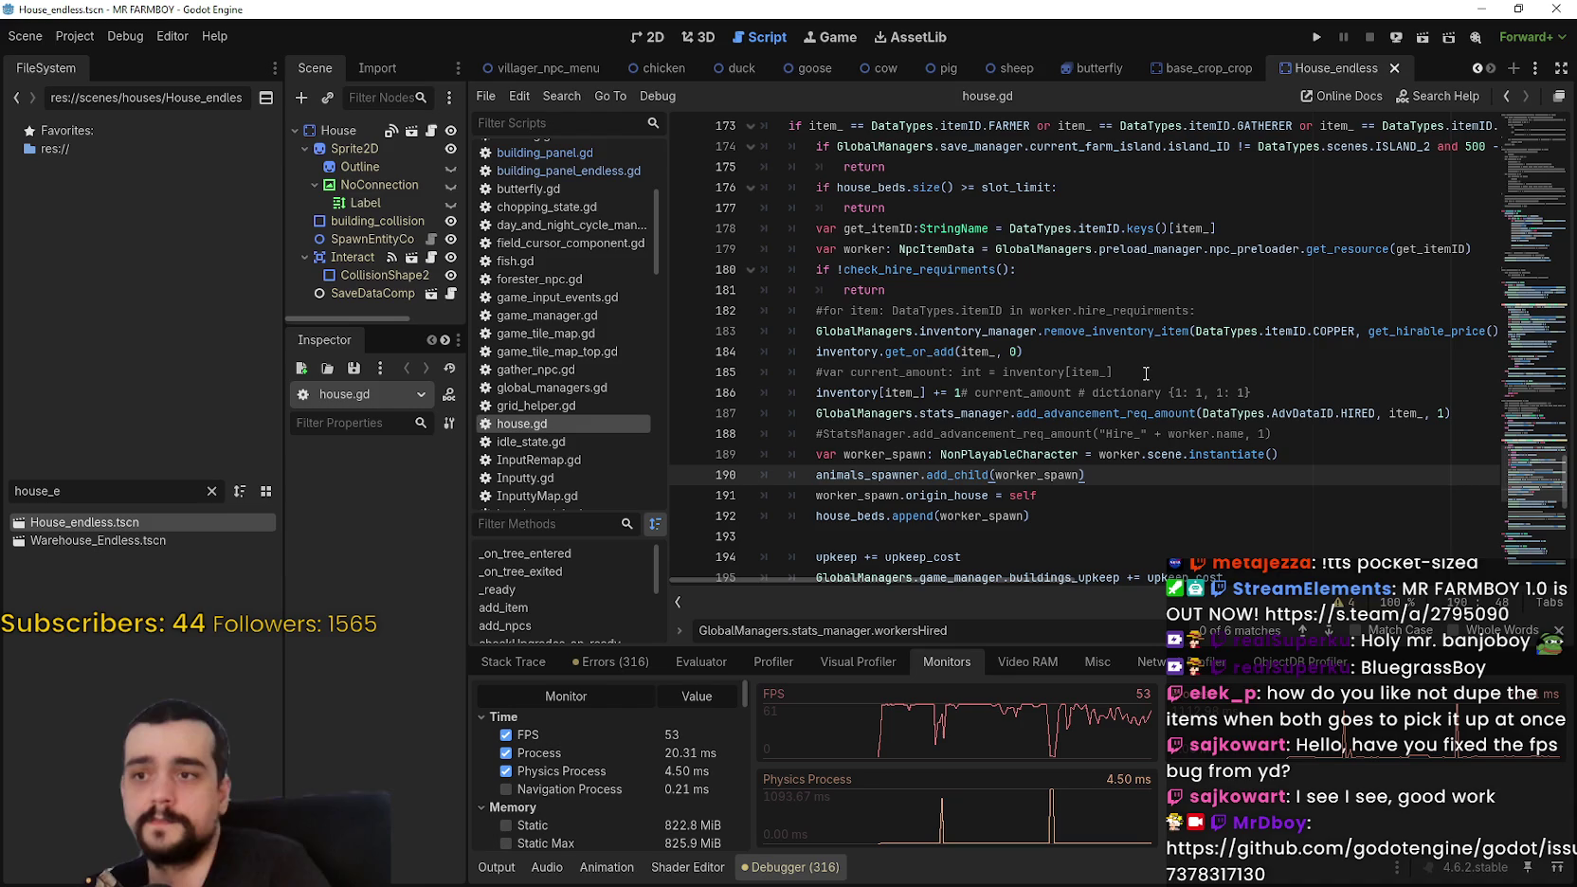
click(1010, 392)
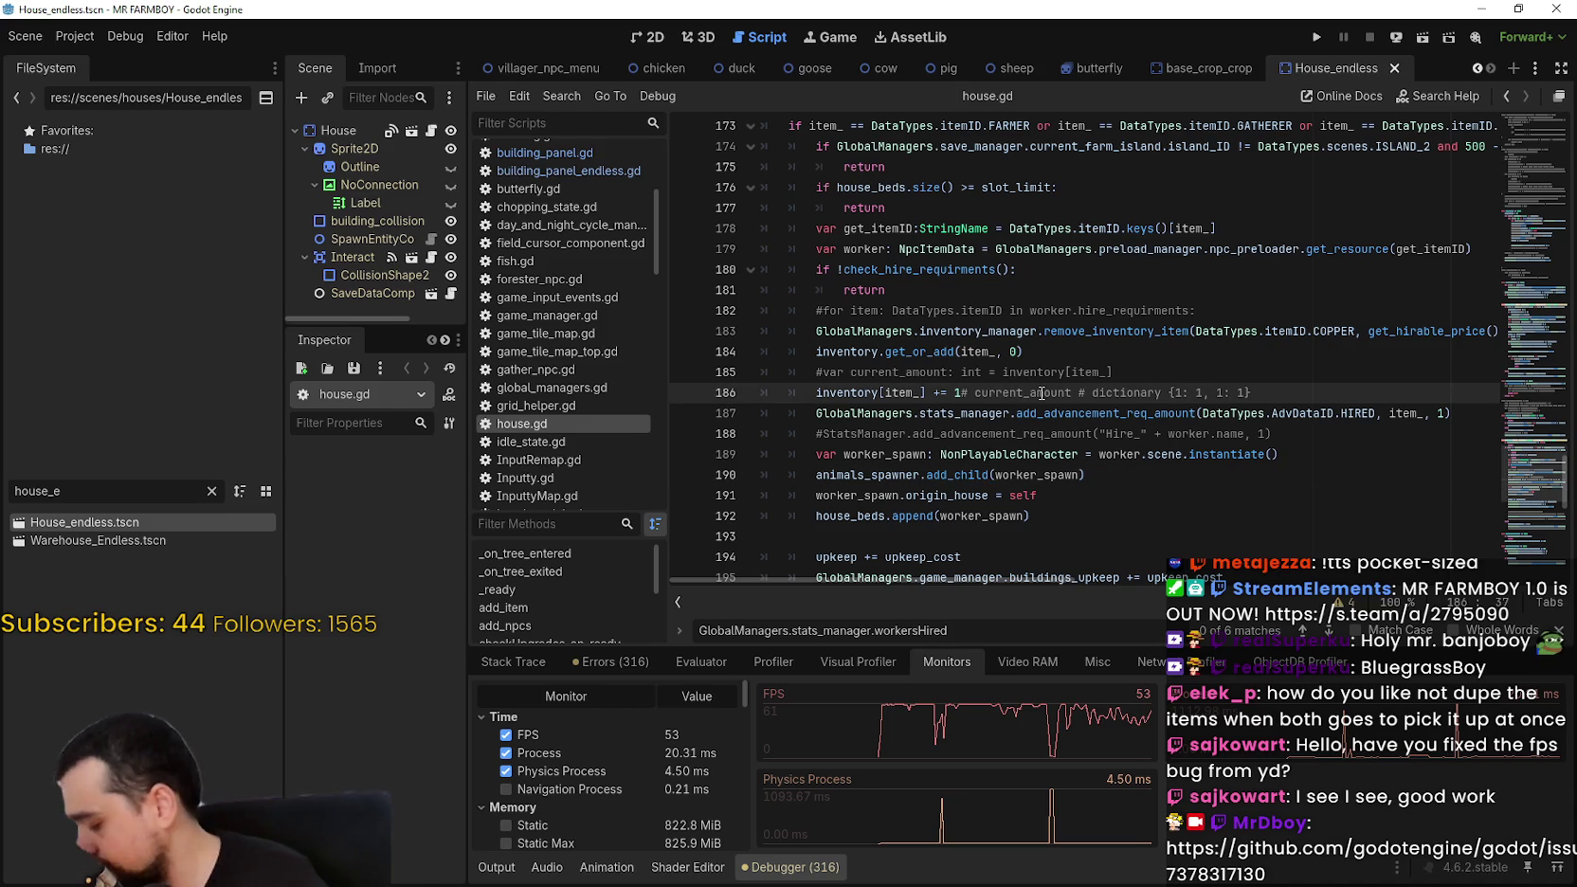
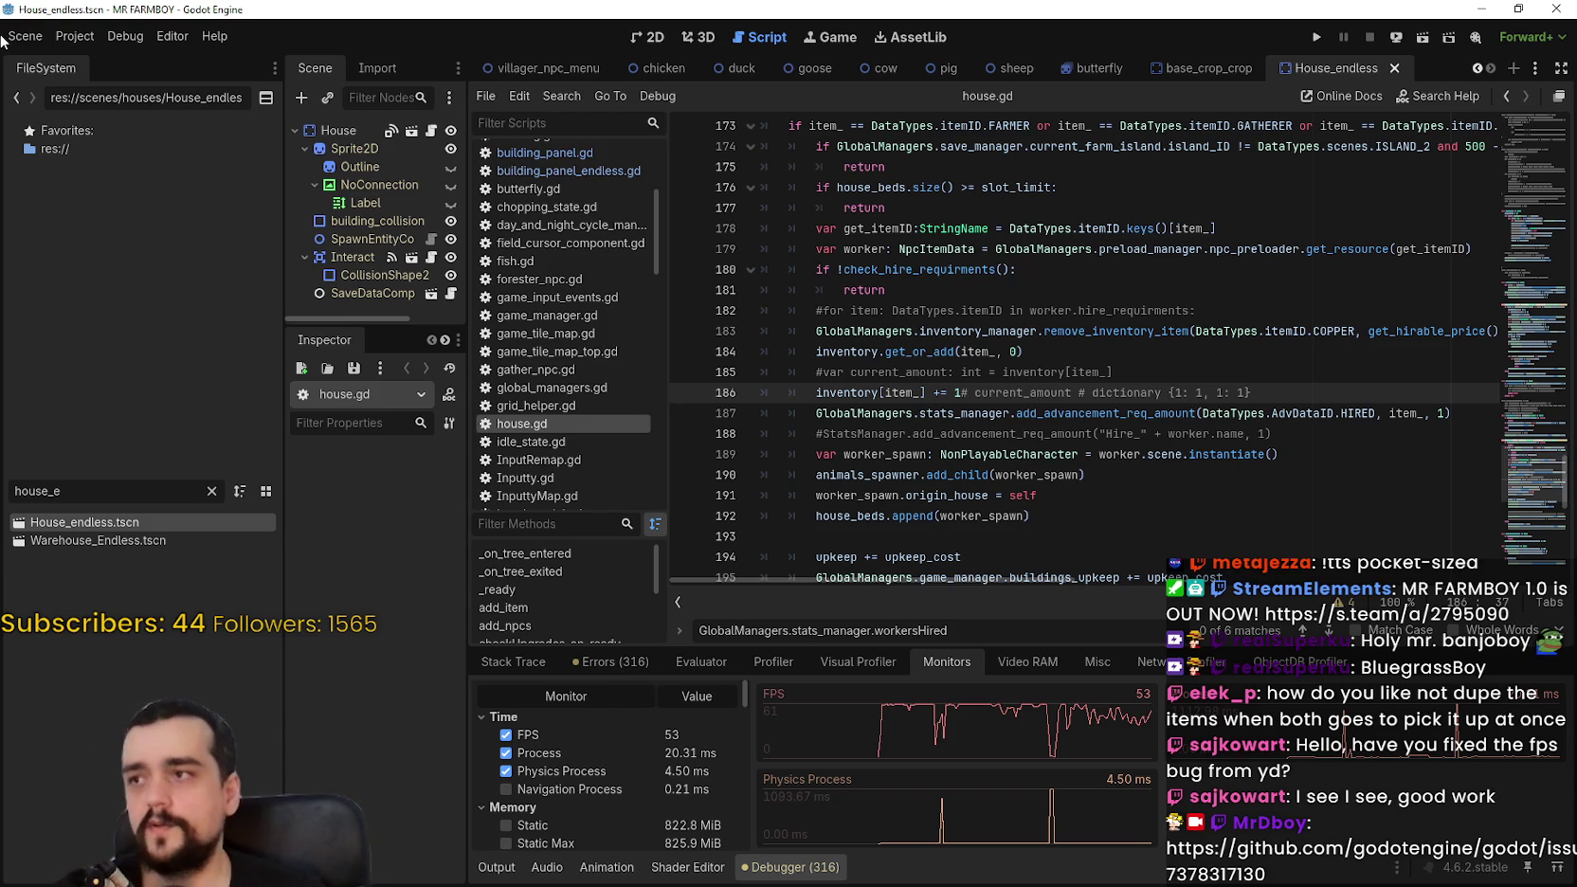
Step: Open Project Settings, glance at the navigation avoidance threading options, and close it
click(81, 38)
click(98, 61)
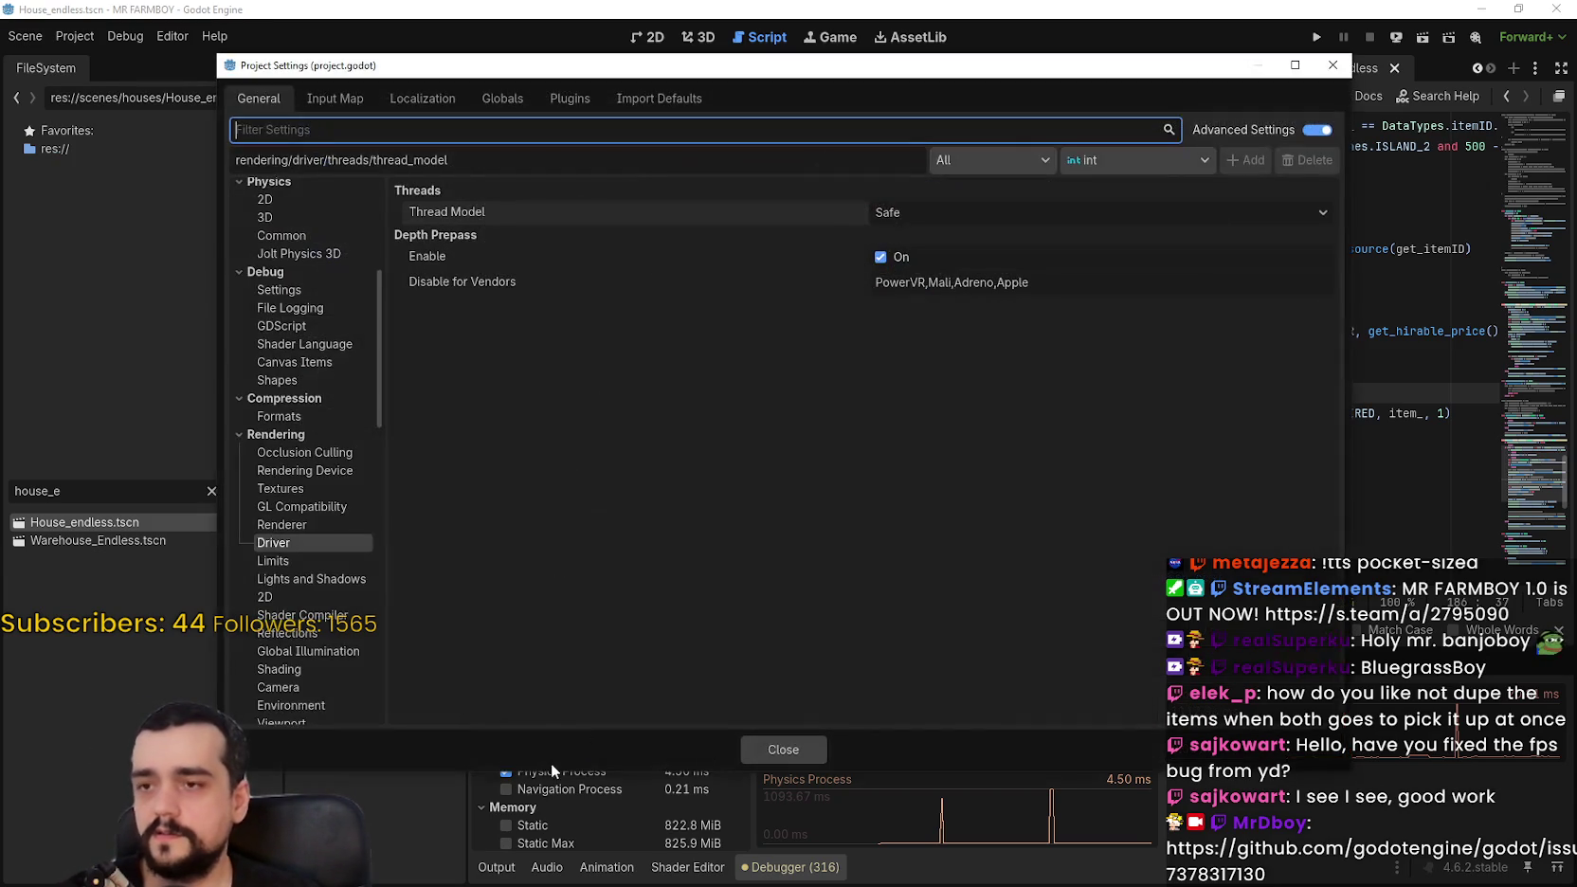
scroll(321, 493, down, 10)
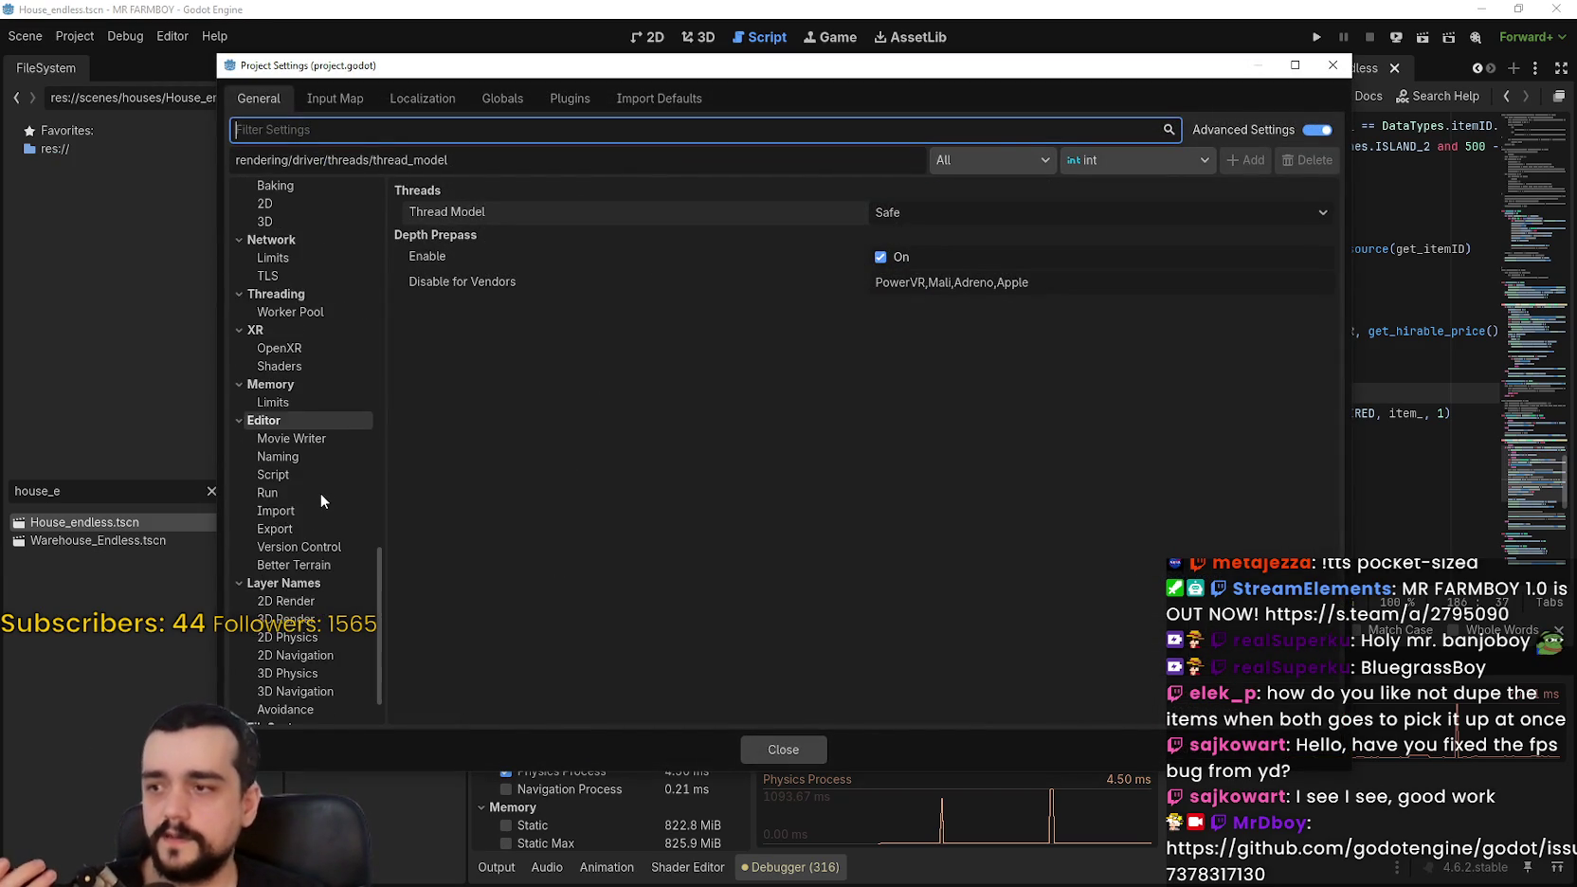
scroll(302, 658, up, 5)
scroll(301, 650, up, 2)
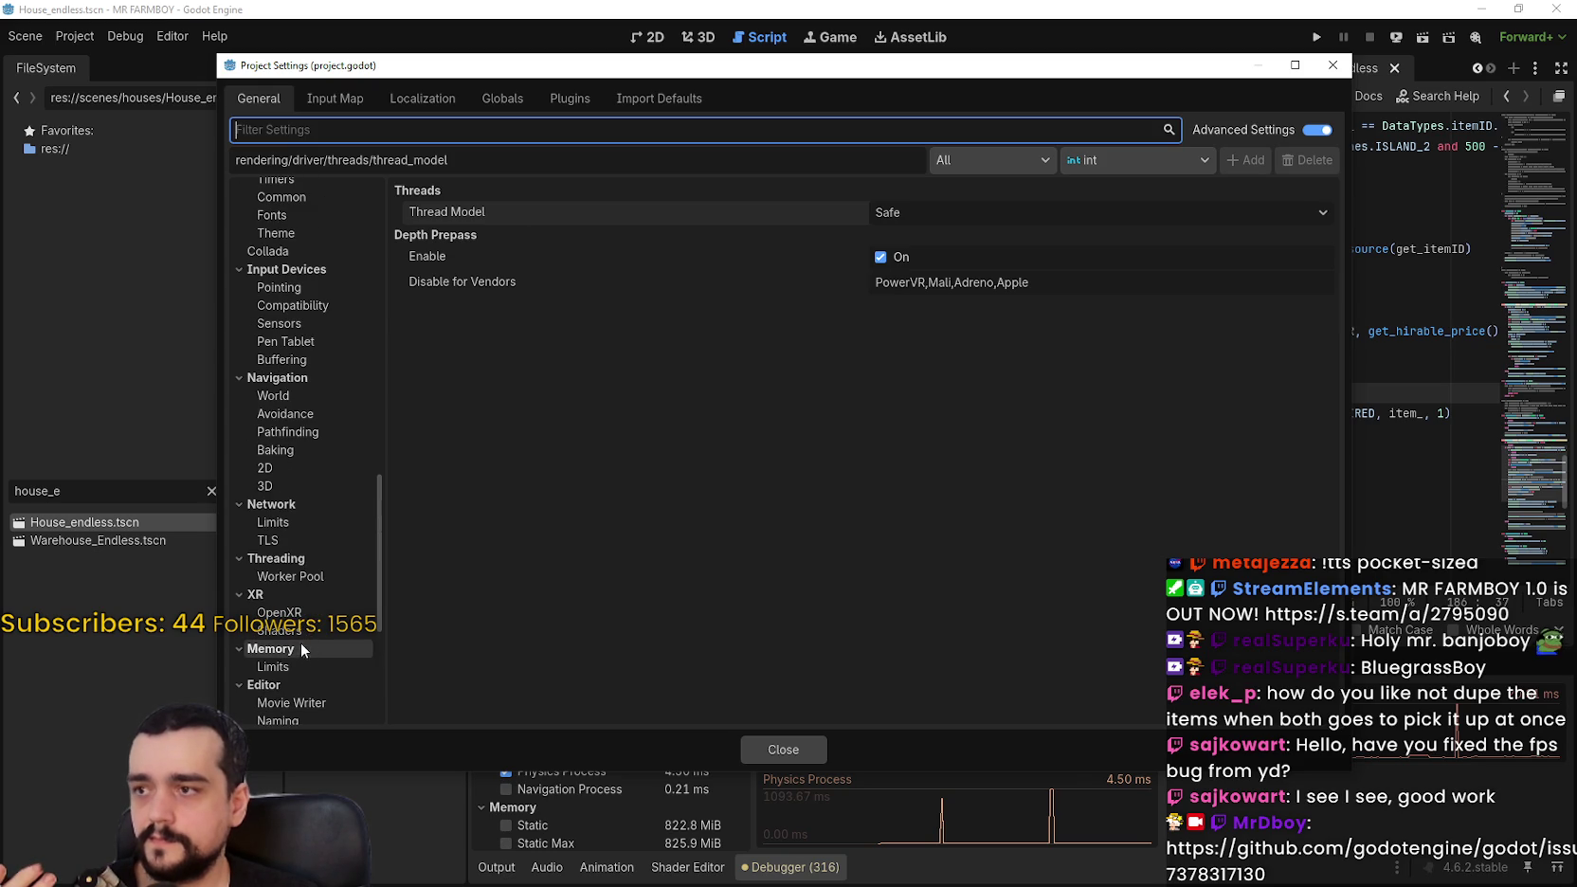
click(290, 413)
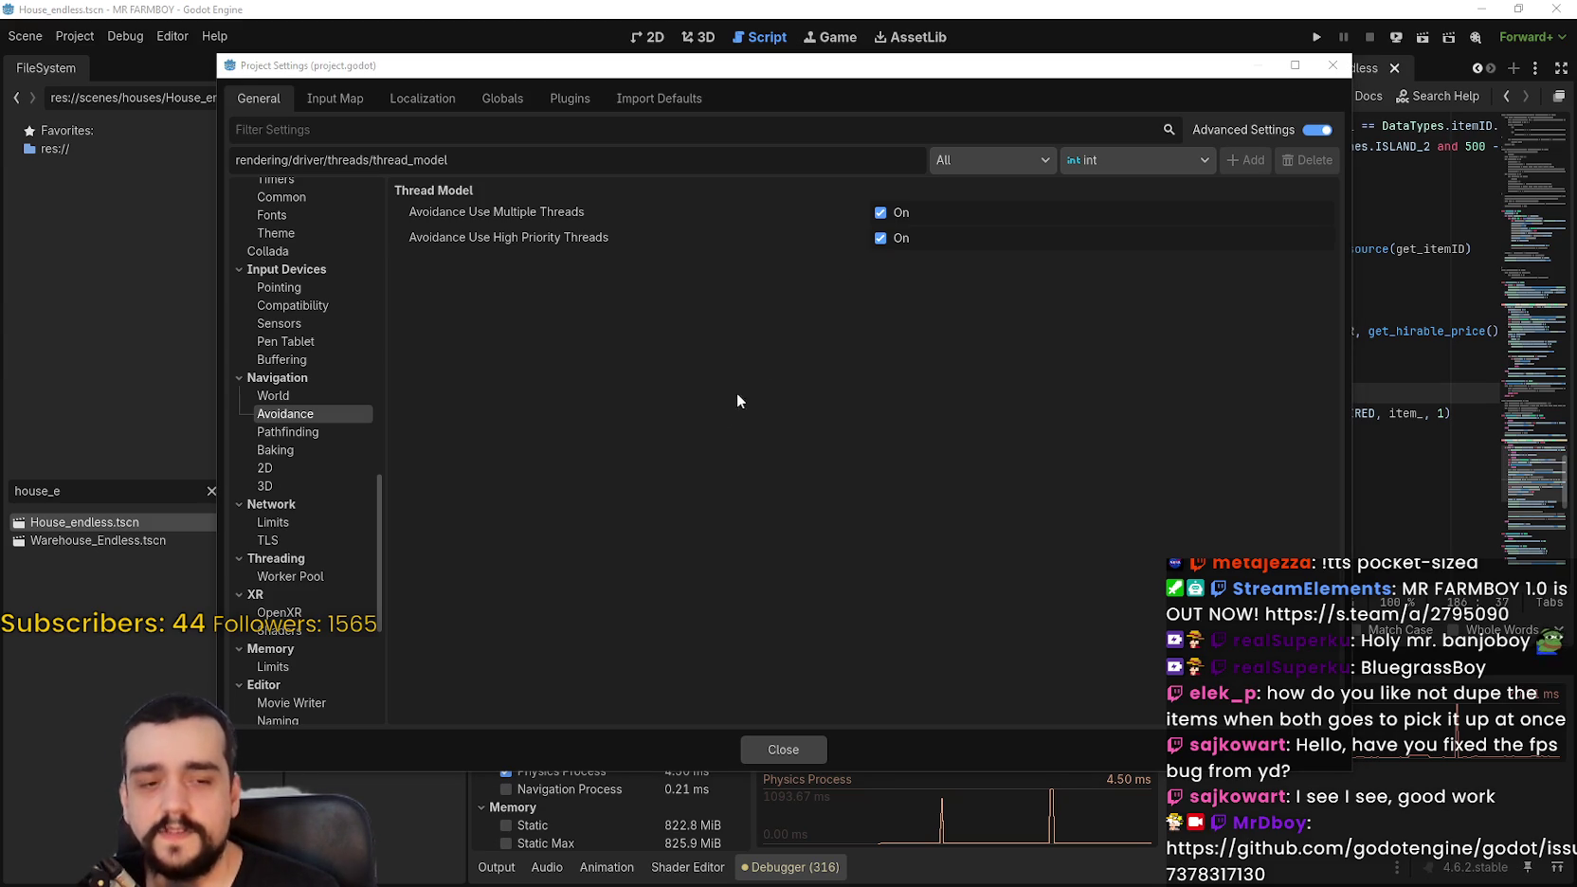
click(818, 754)
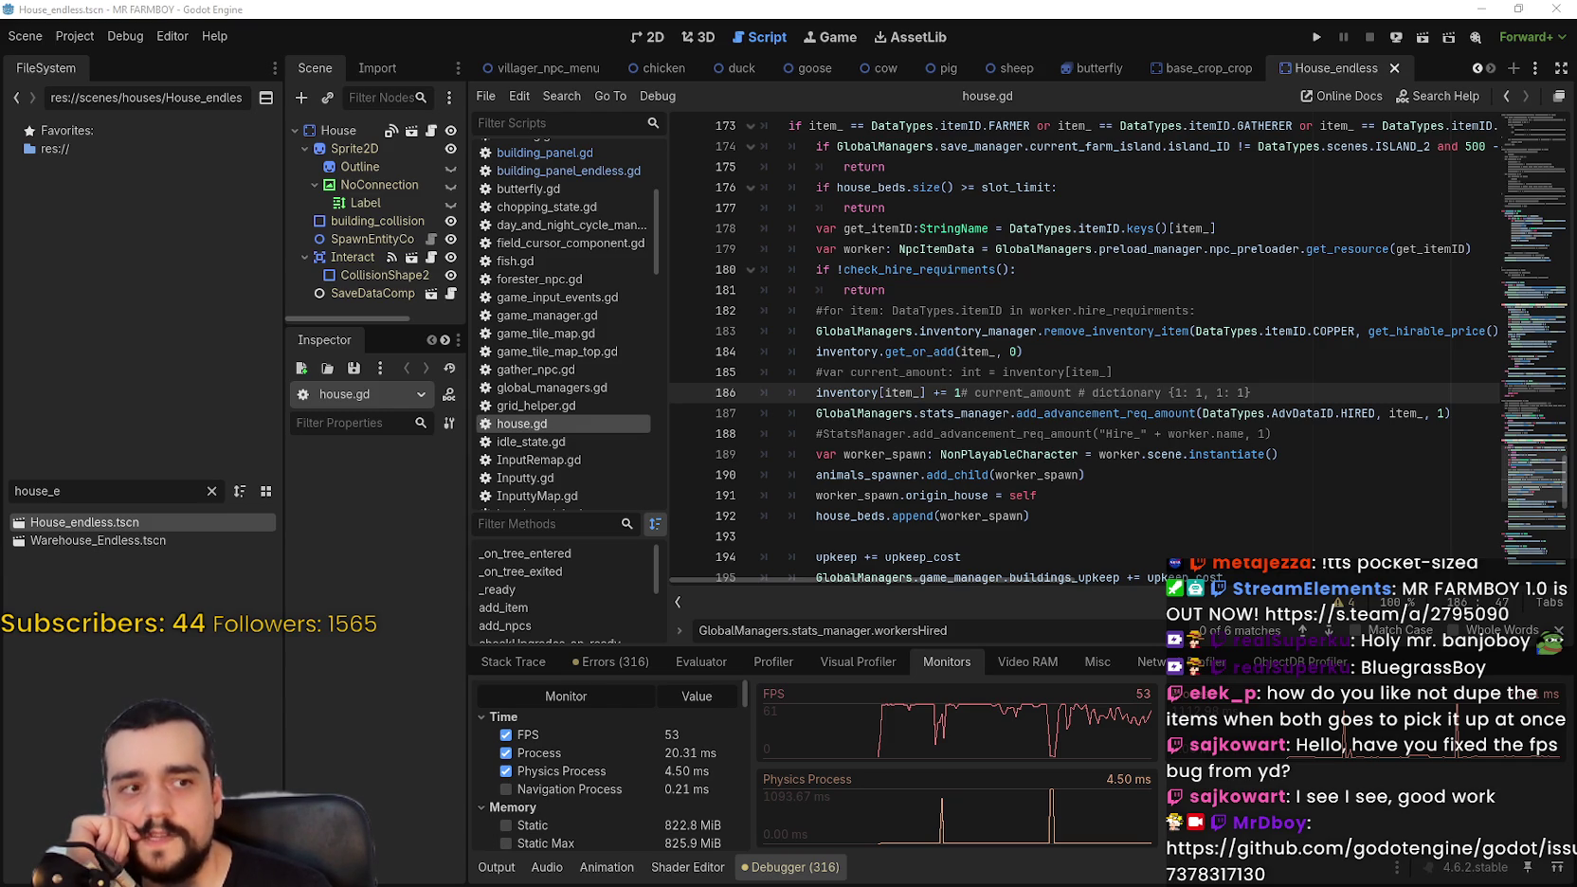
Step: Browse the hiring code in house.gd around lines 181–193
click(981, 311)
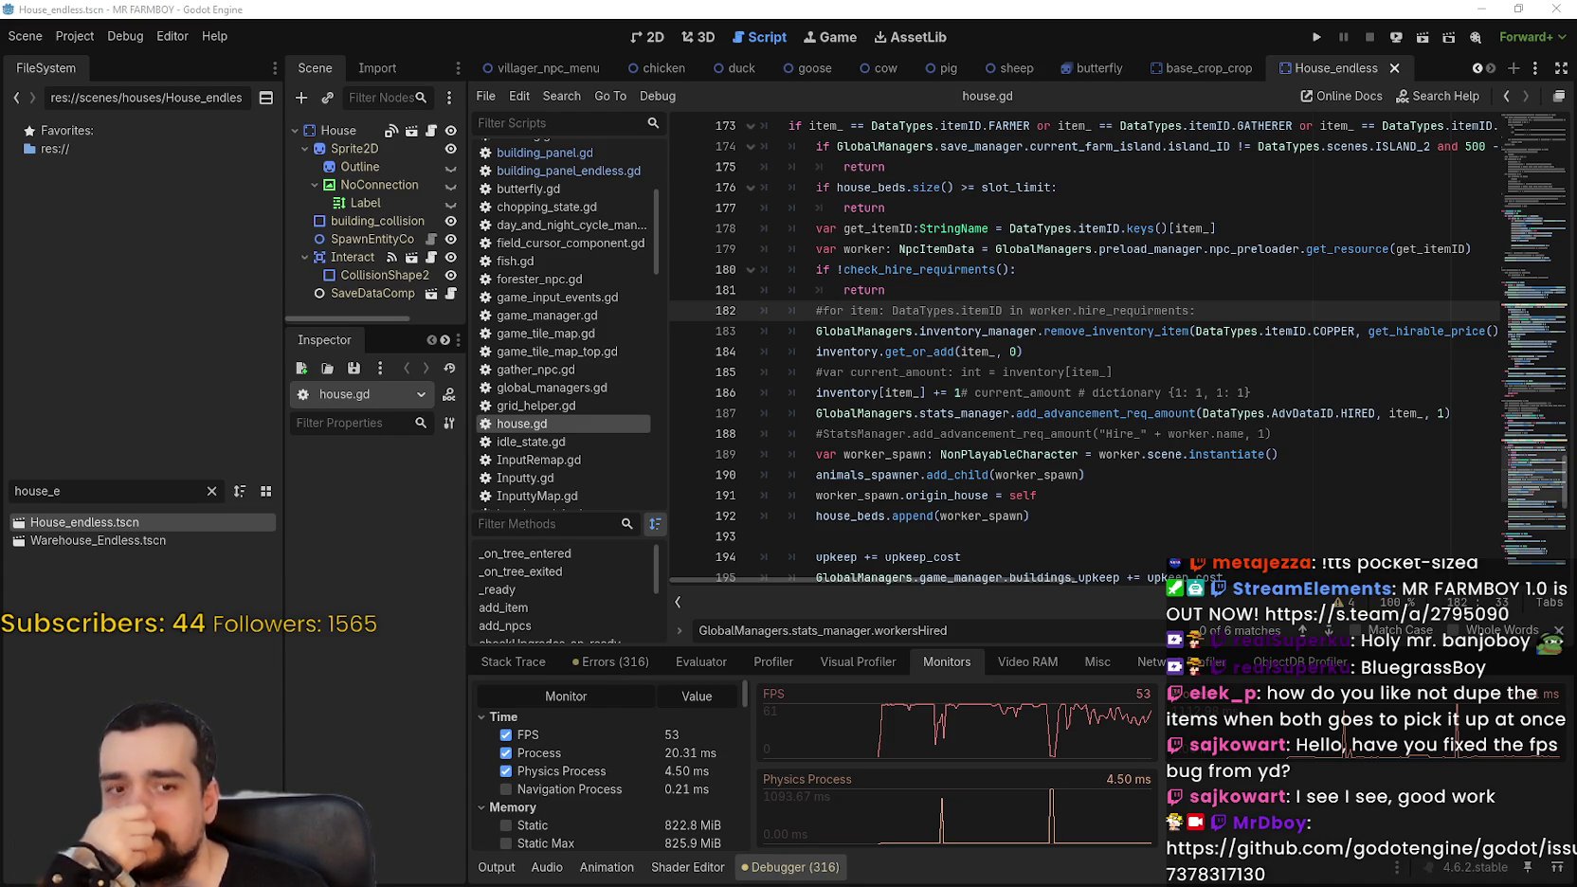
click(75, 36)
click(1012, 330)
click(986, 295)
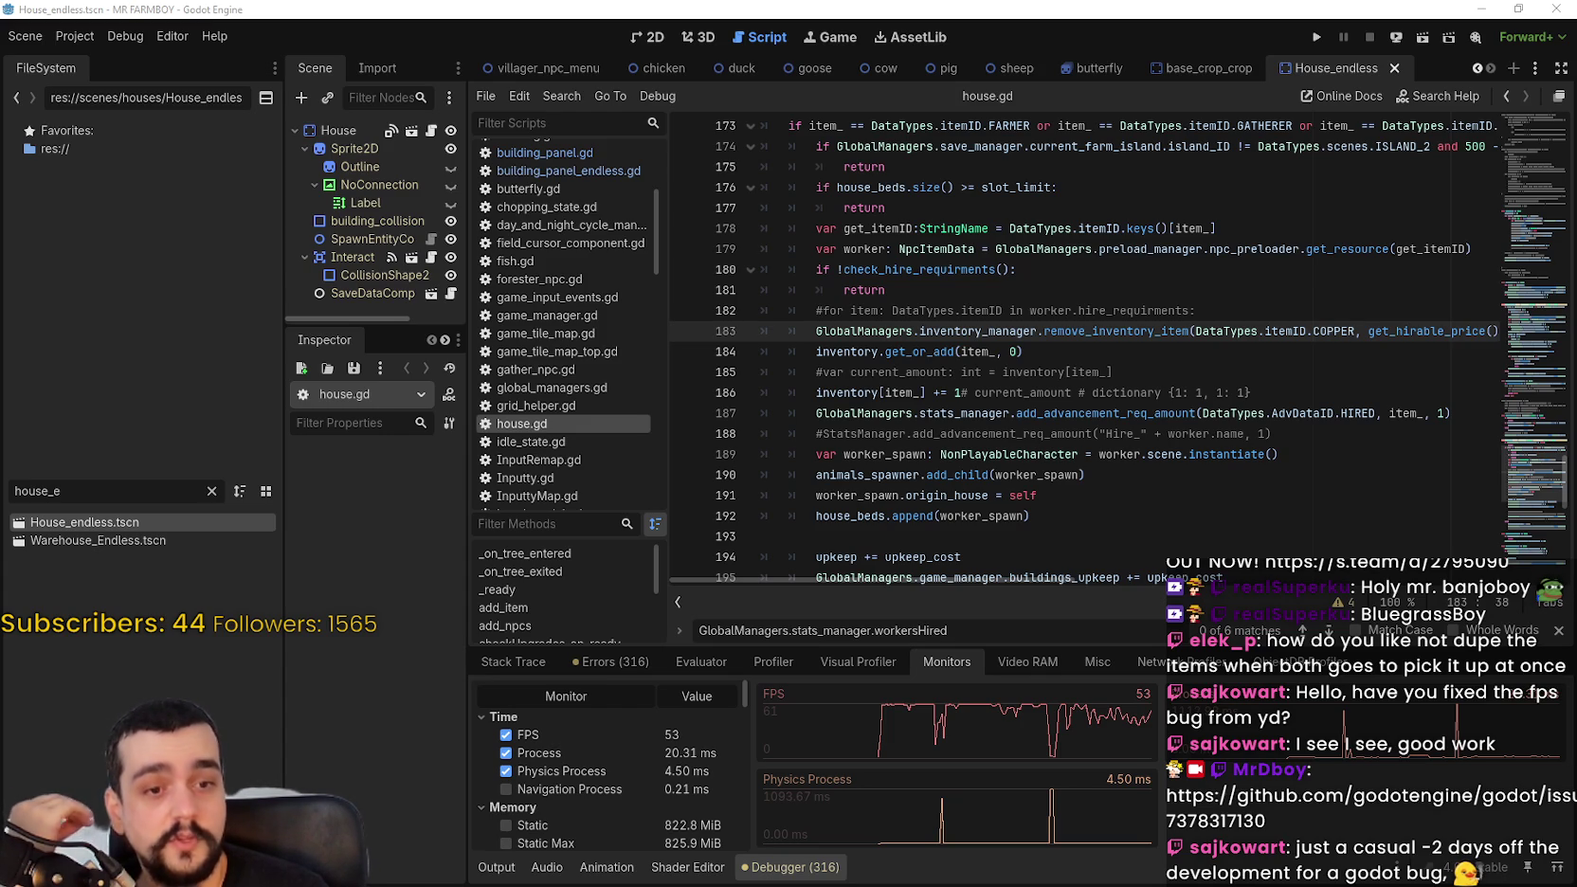
click(986, 517)
click(1018, 534)
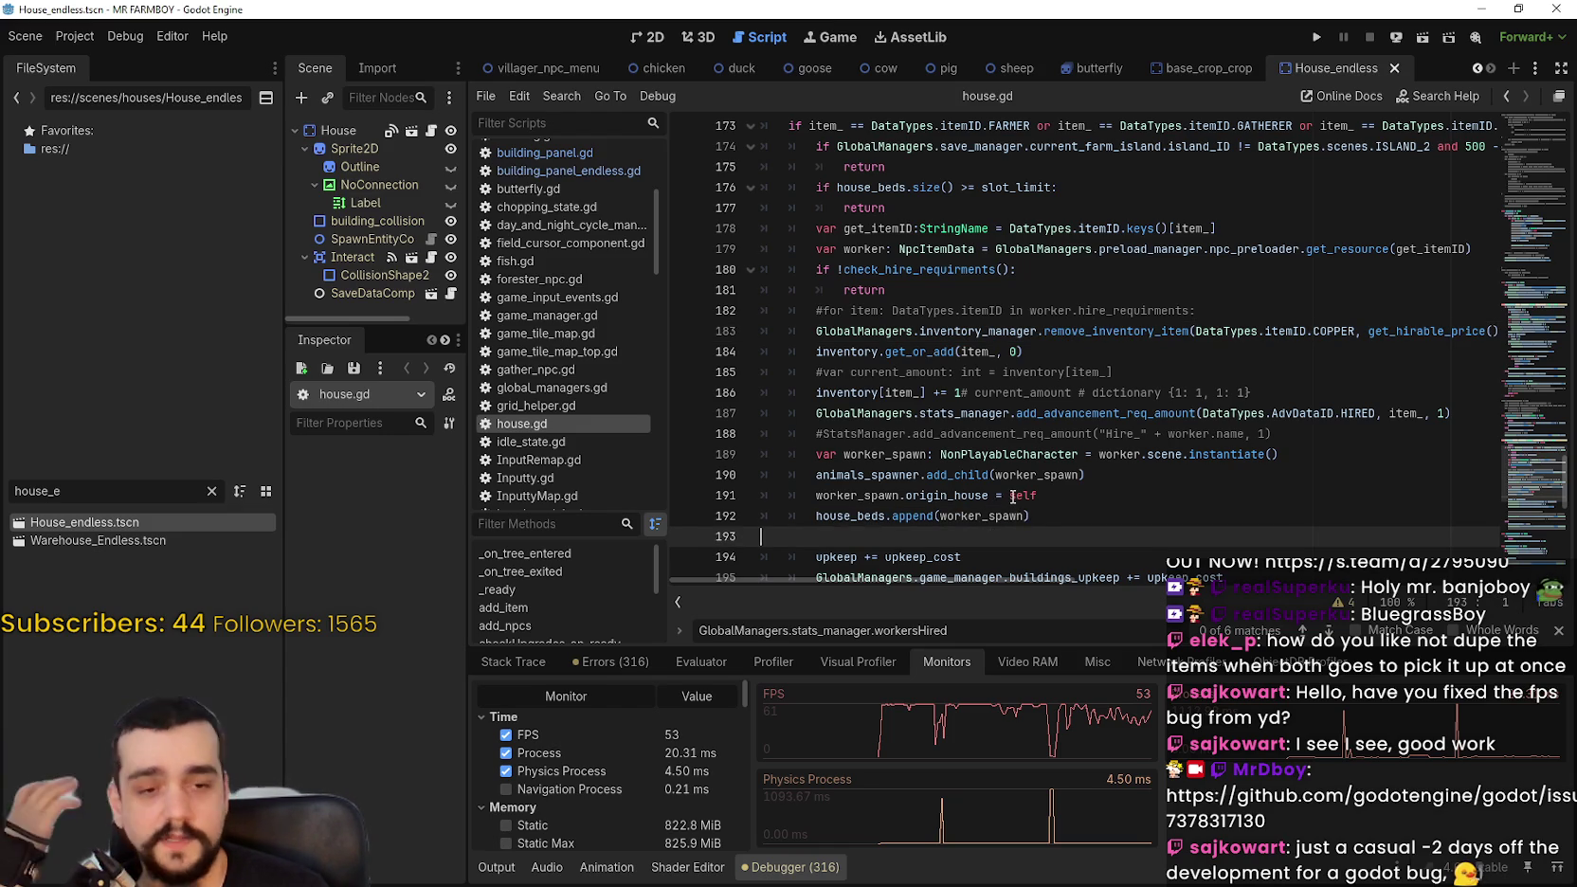
click(926, 291)
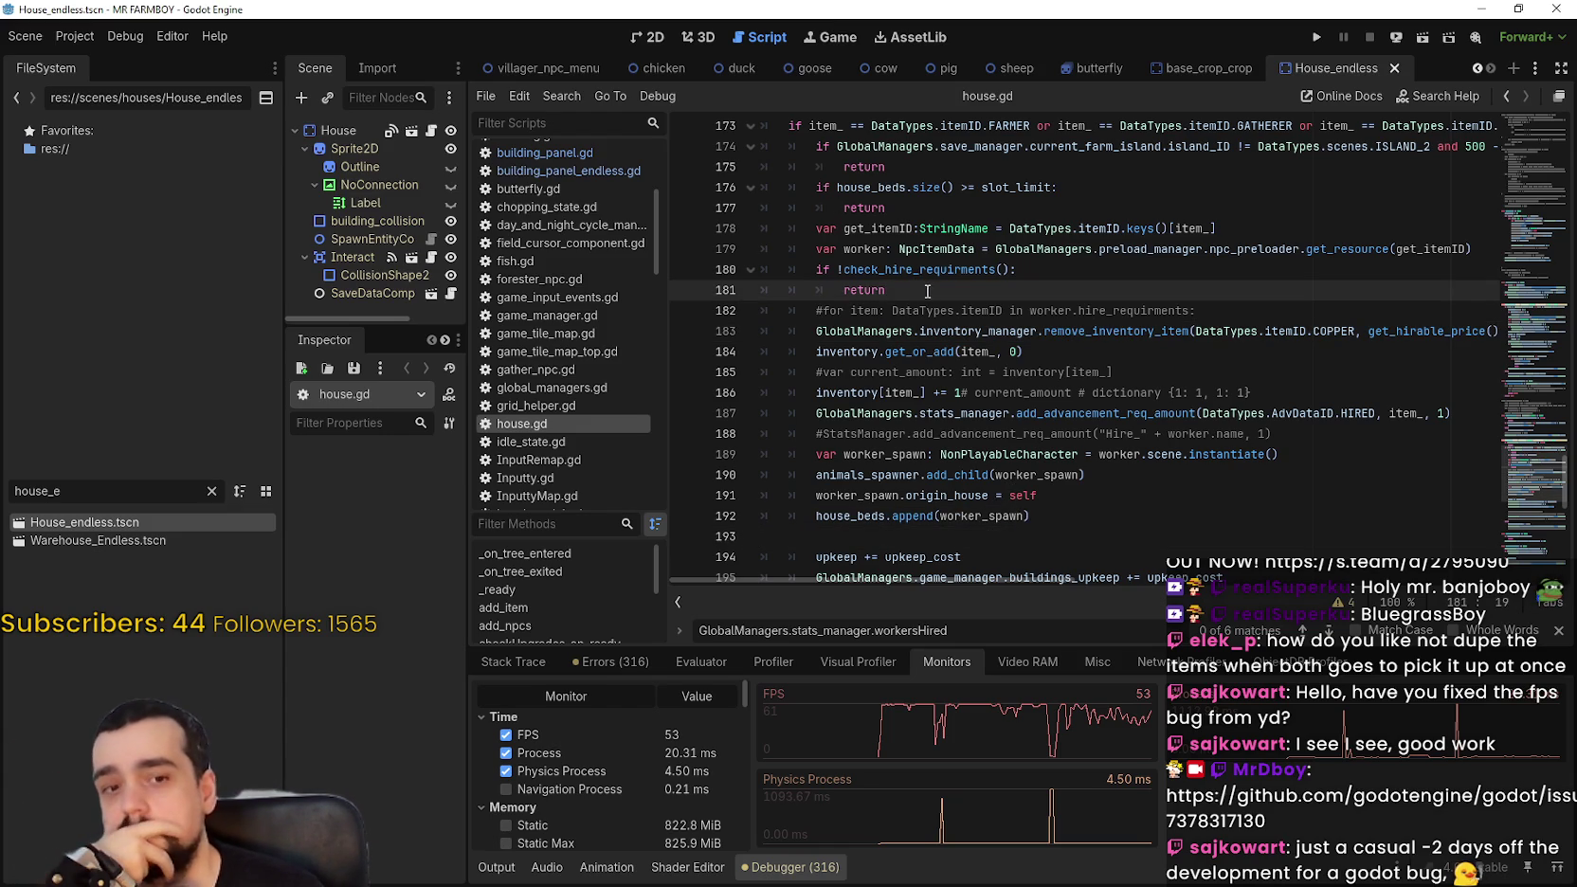
scroll(966, 438, up, 2)
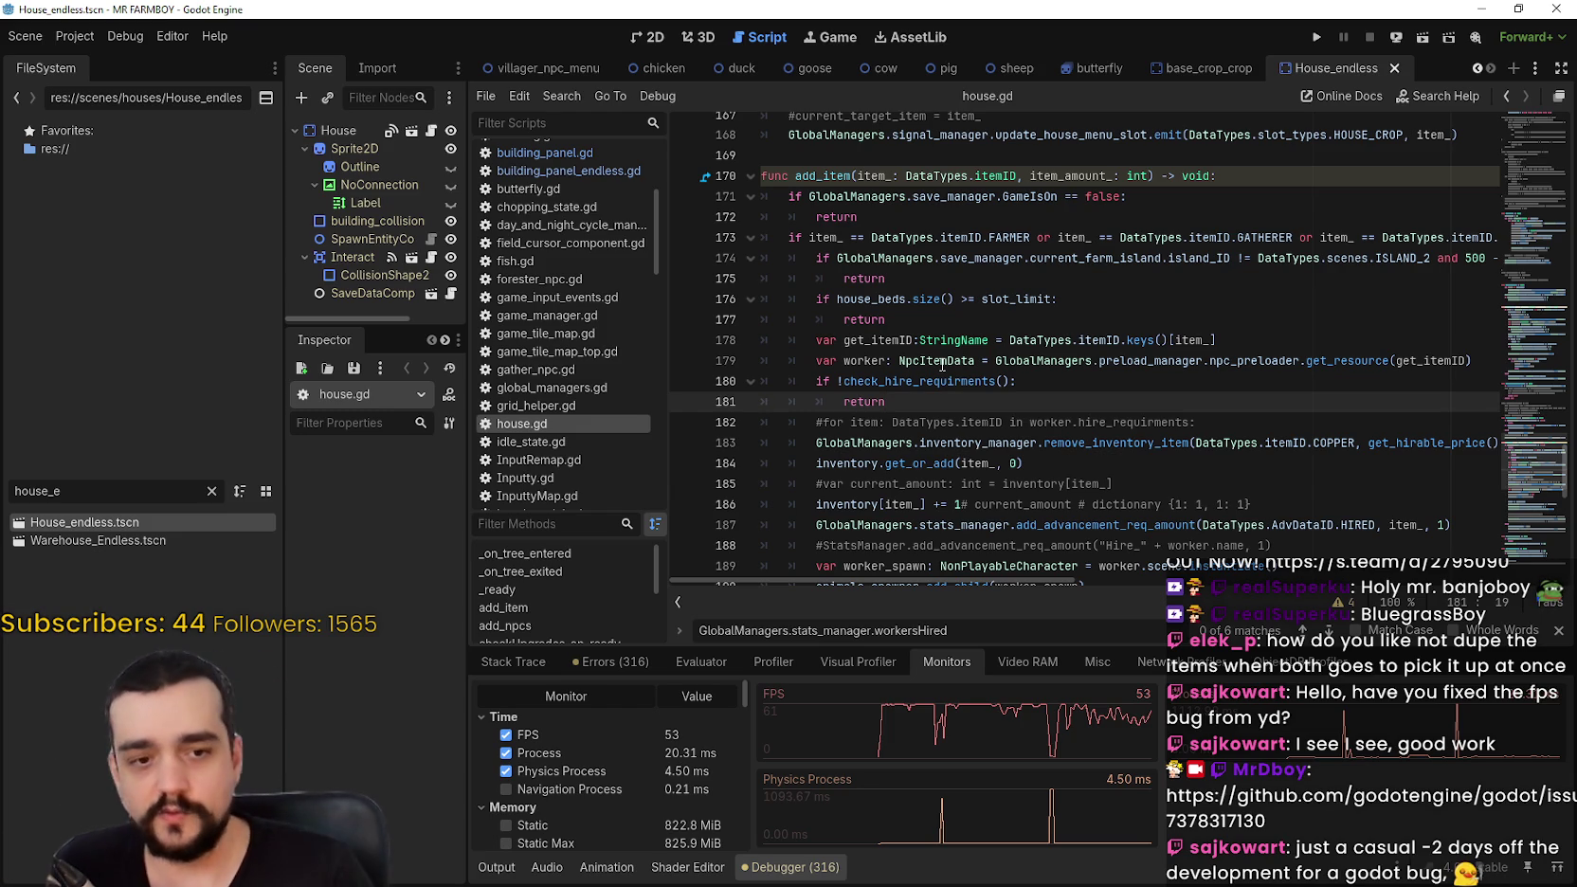
Step: Reopen Project Settings, moved right and shrunk so the debugger monitors stay visible
click(76, 38)
click(84, 62)
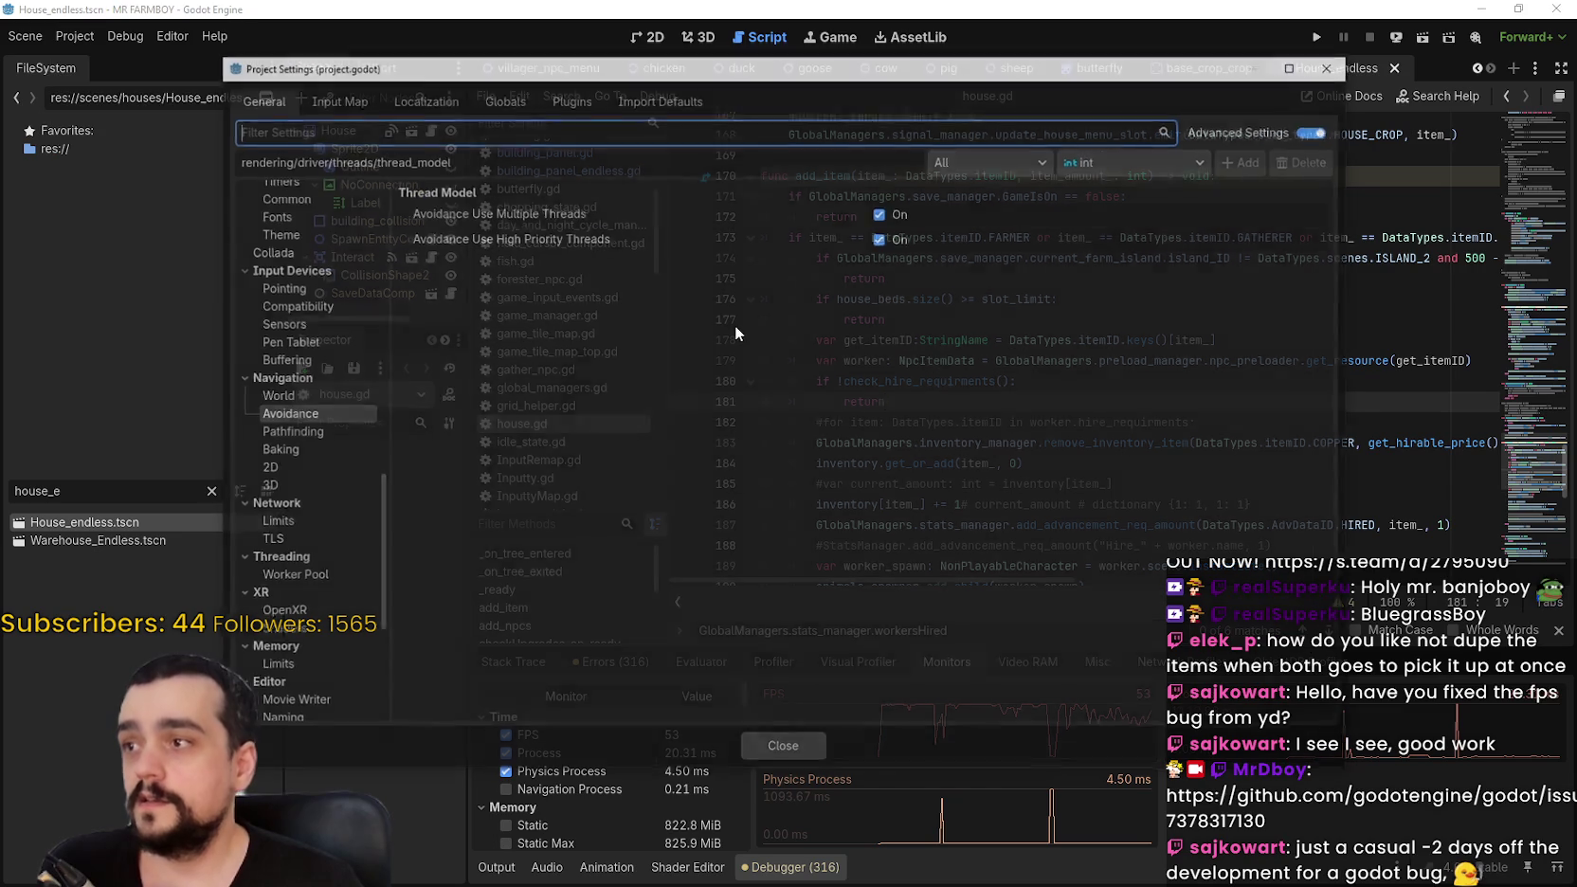
drag(719, 67, 895, 34)
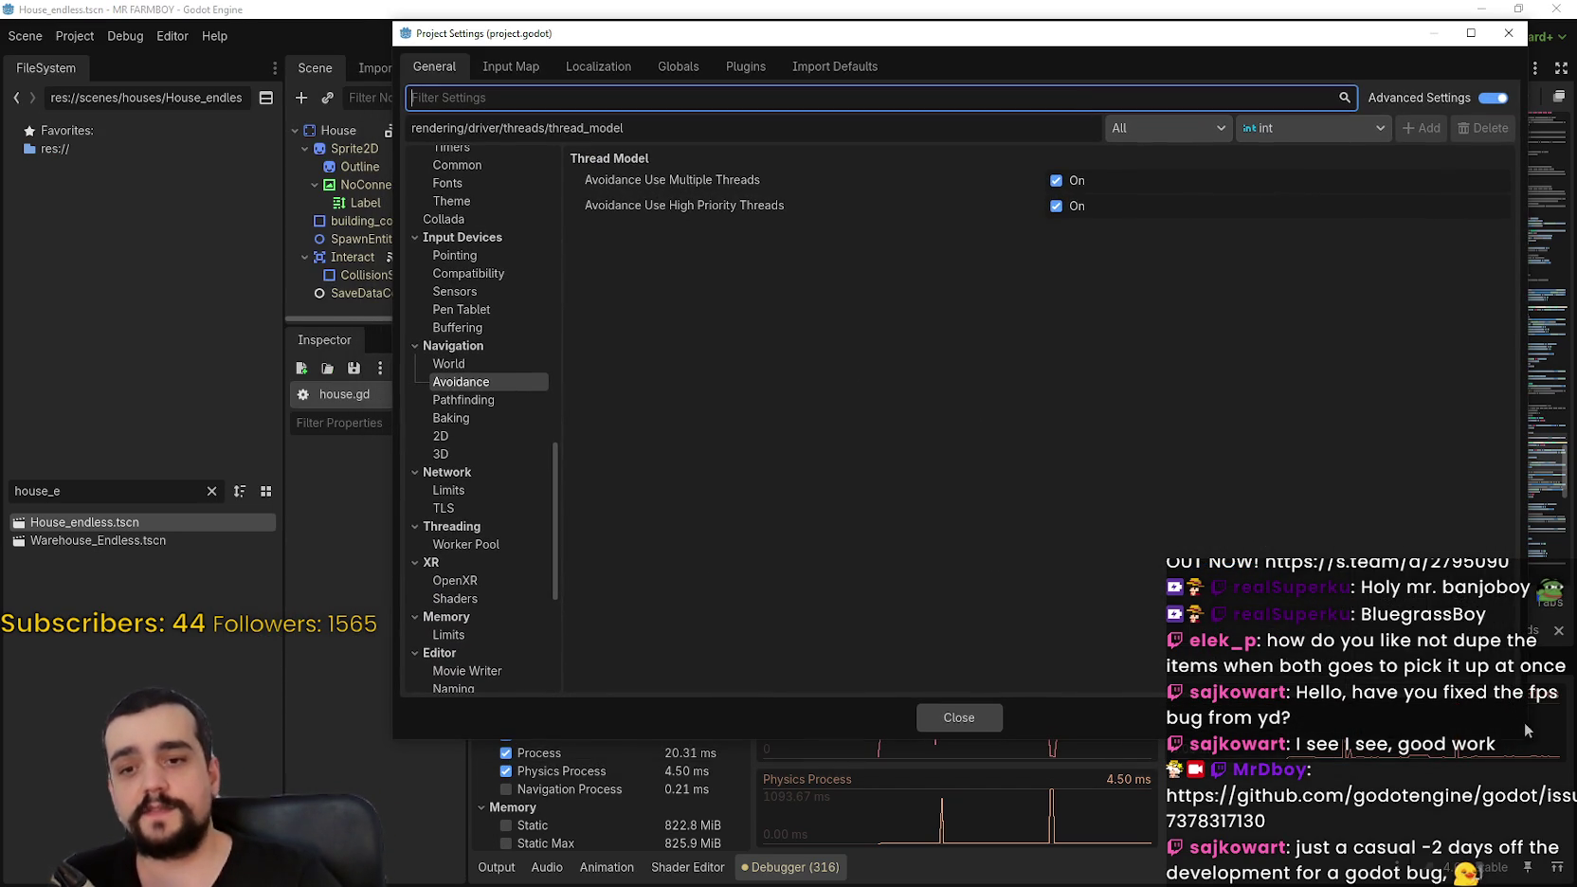
mouse_move(1524, 740)
mouse_down()
mouse_move(1355, 607)
mouse_move(1322, 620)
mouse_up()
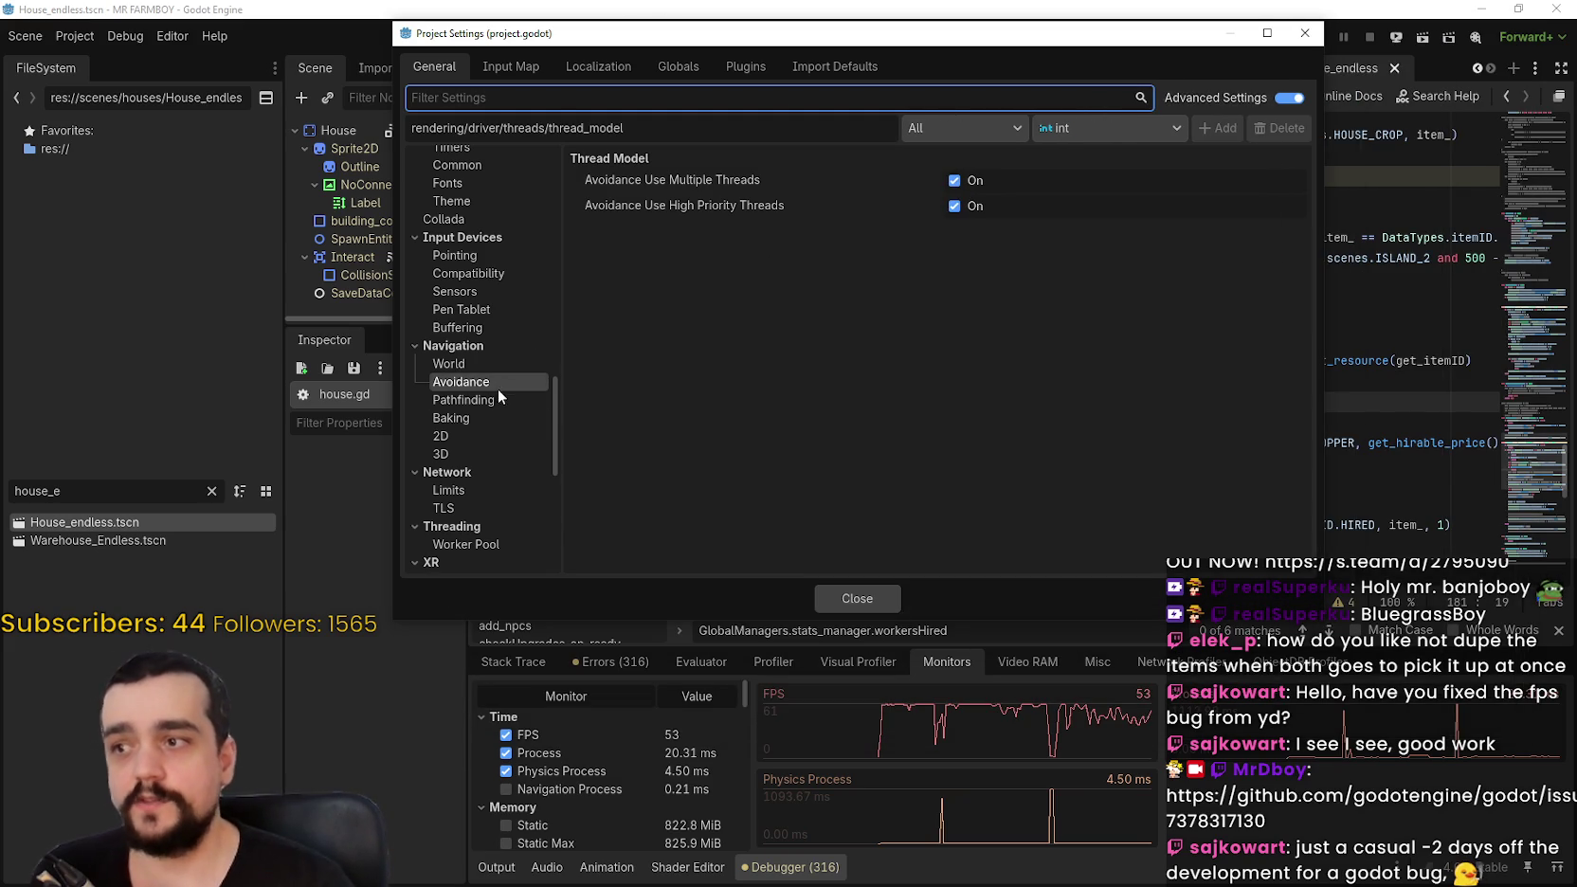
Step: Go to Rendering > Driver and keep the thread model at Safe
scroll(487, 381, up, 5)
scroll(476, 343, up, 1)
click(477, 340)
click(1136, 176)
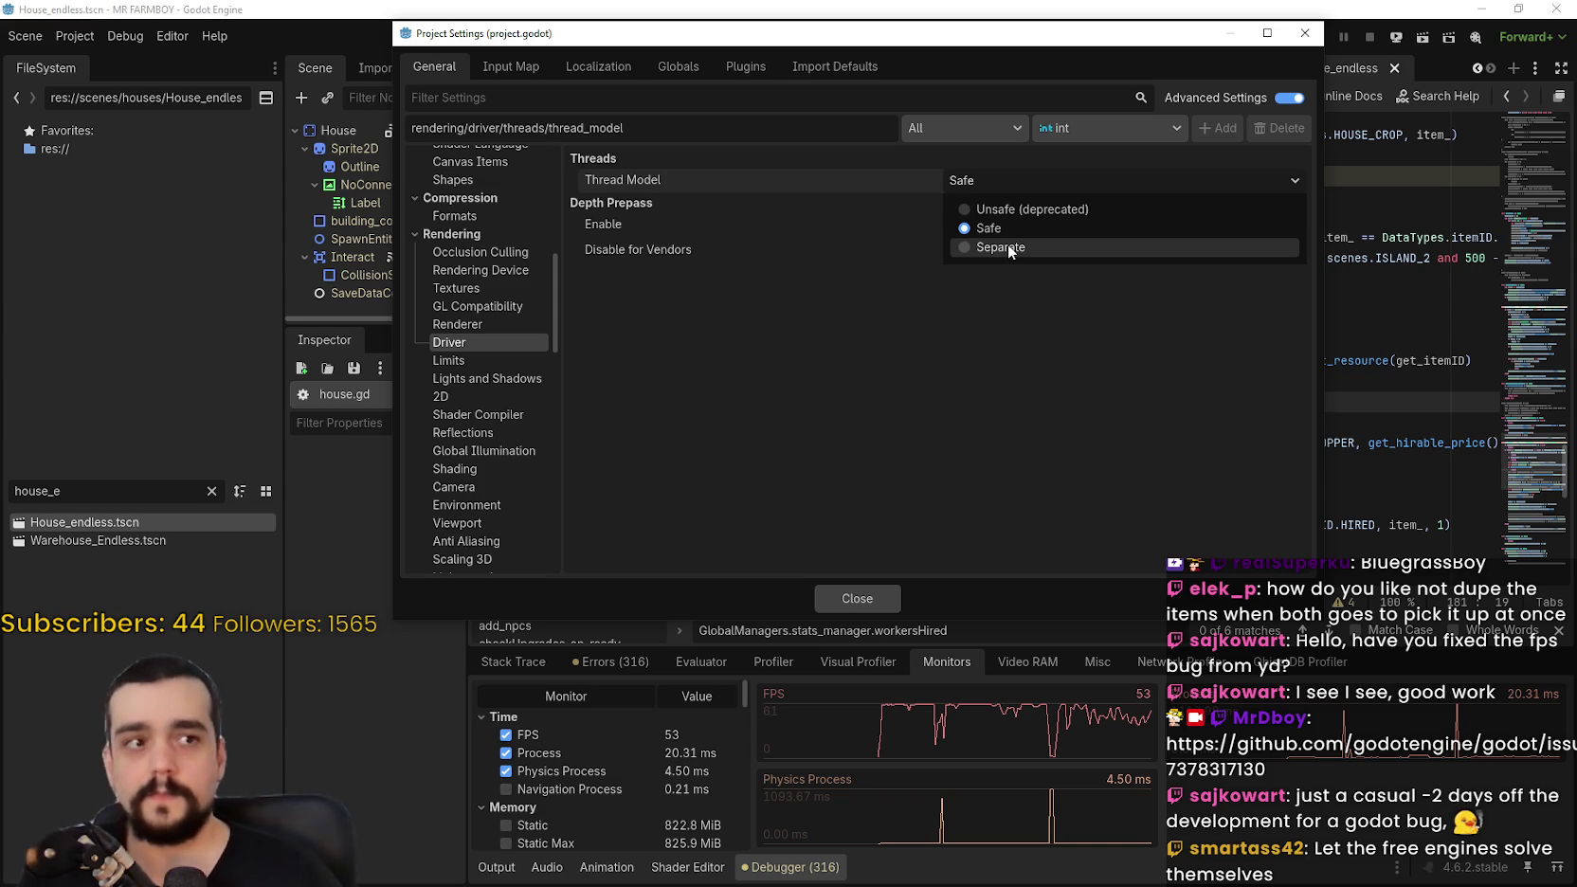
click(933, 351)
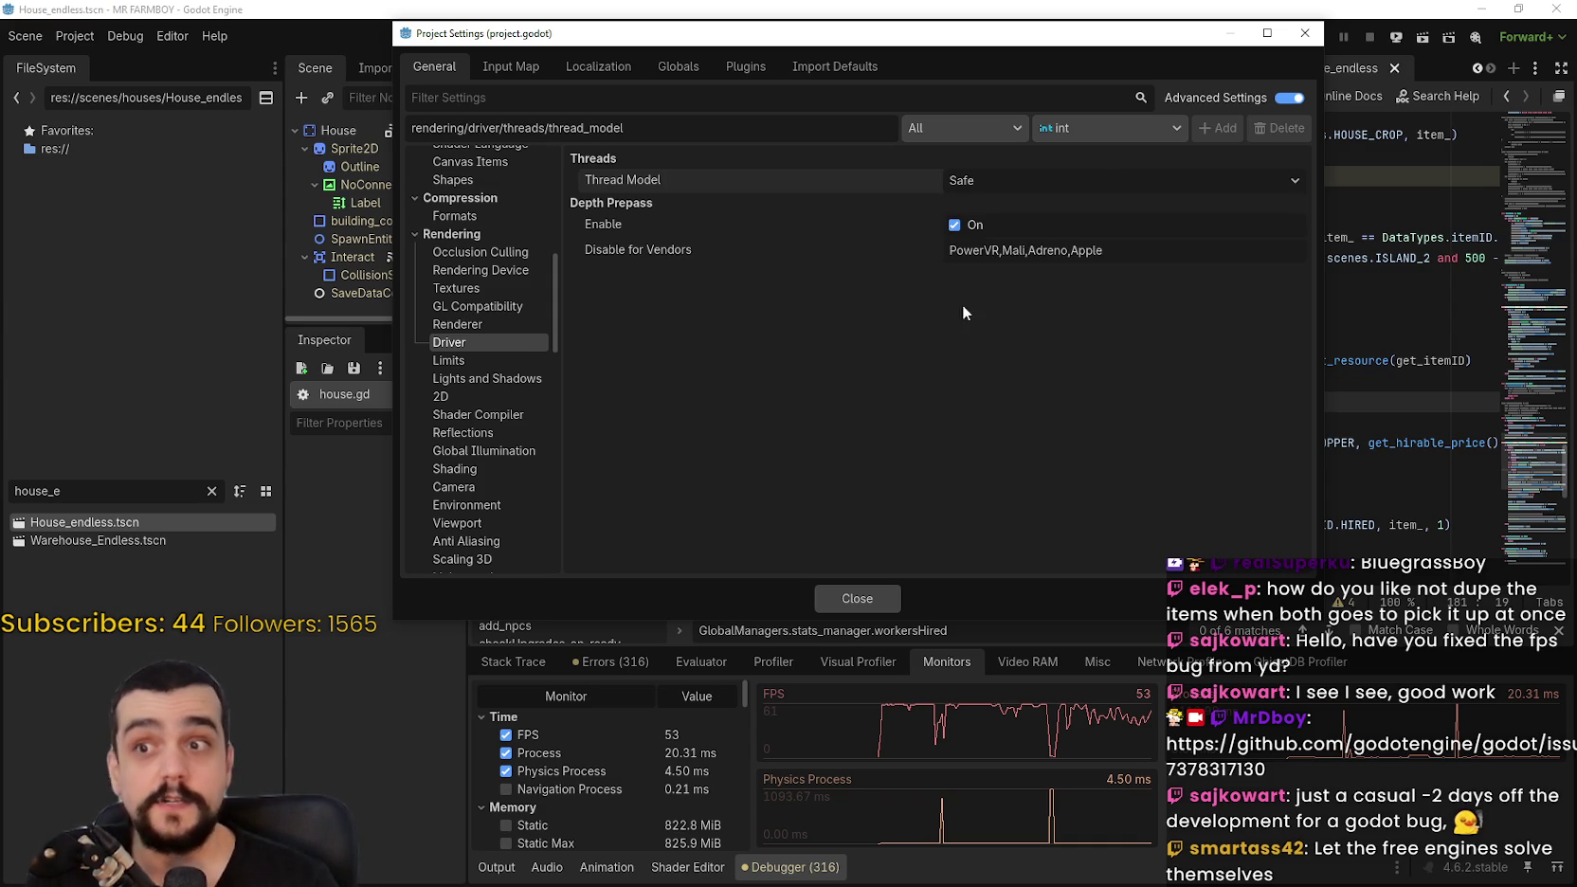
click(1087, 177)
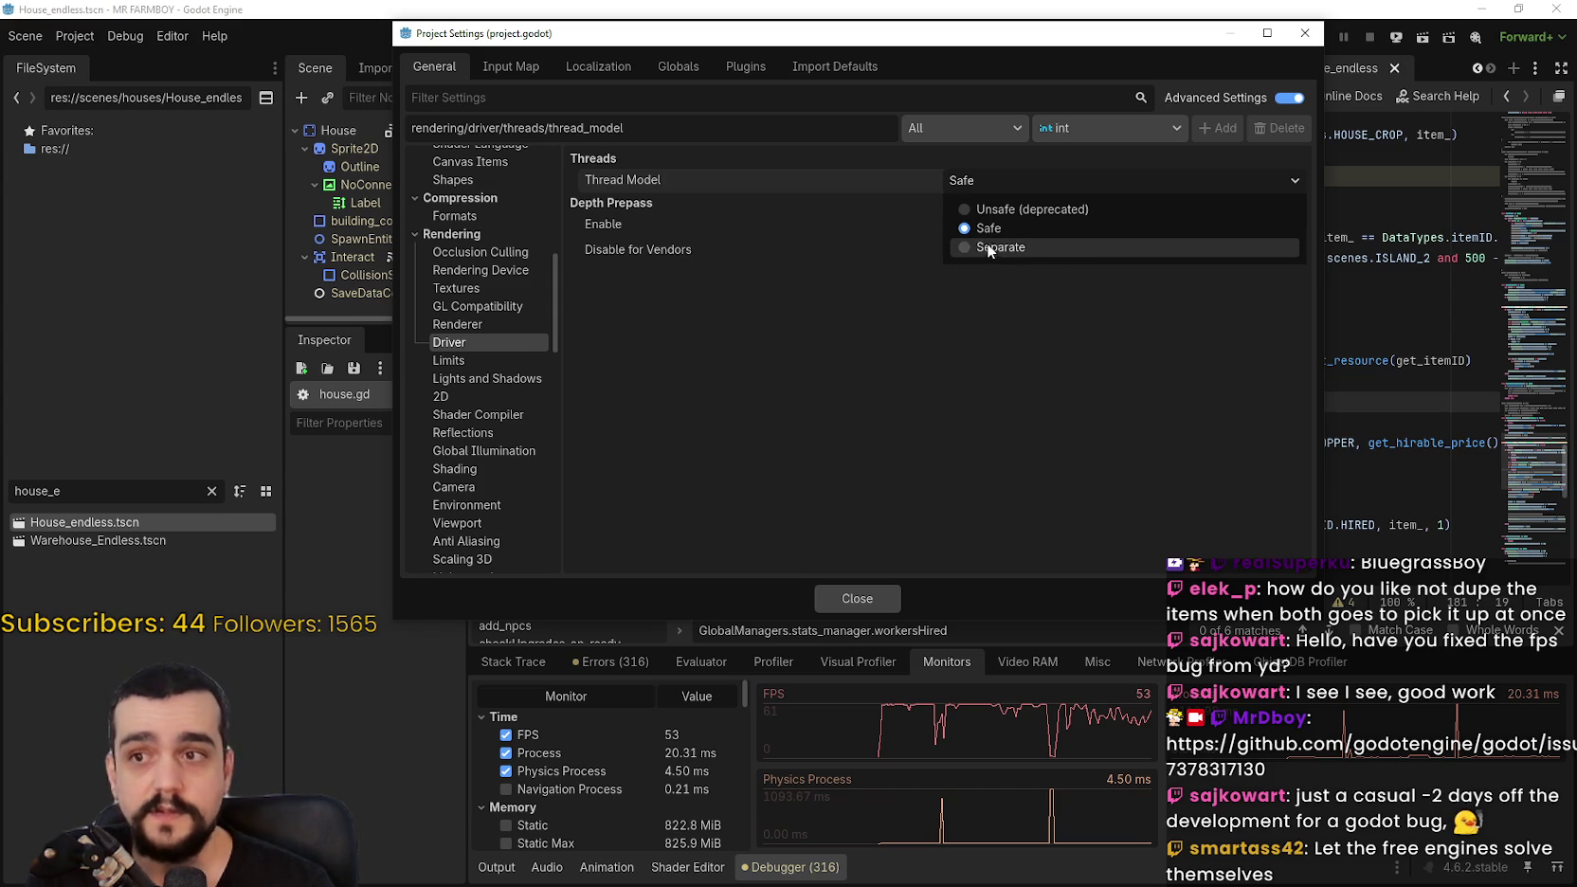
click(933, 301)
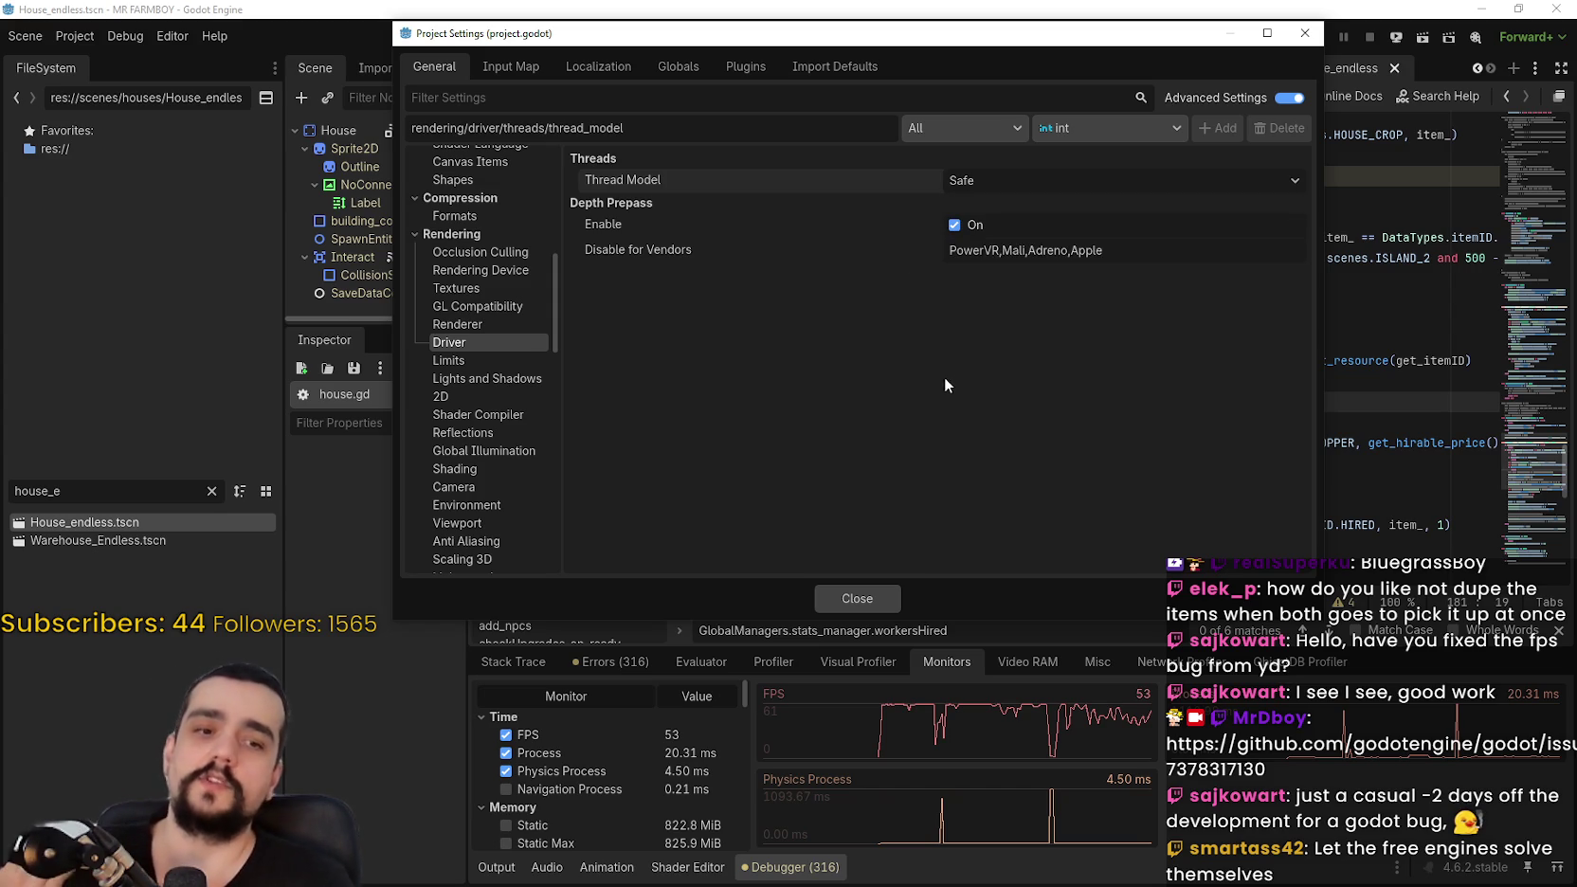
scroll(480, 408, up, 3)
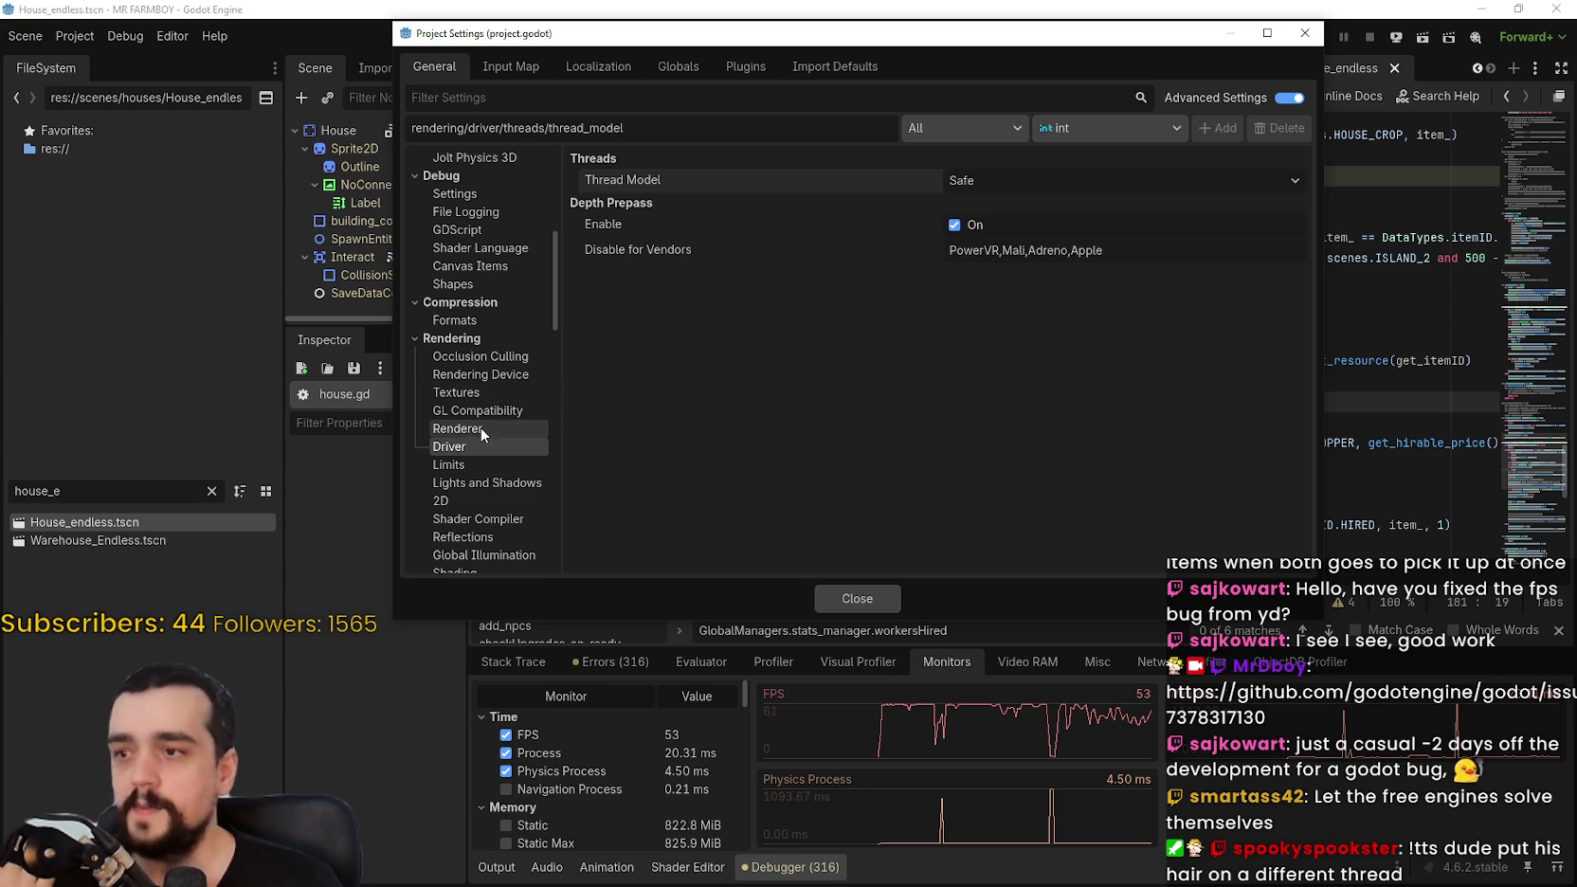
Step: Look over the common physics, 2D physics and rendering method settings
scroll(483, 422, up, 3)
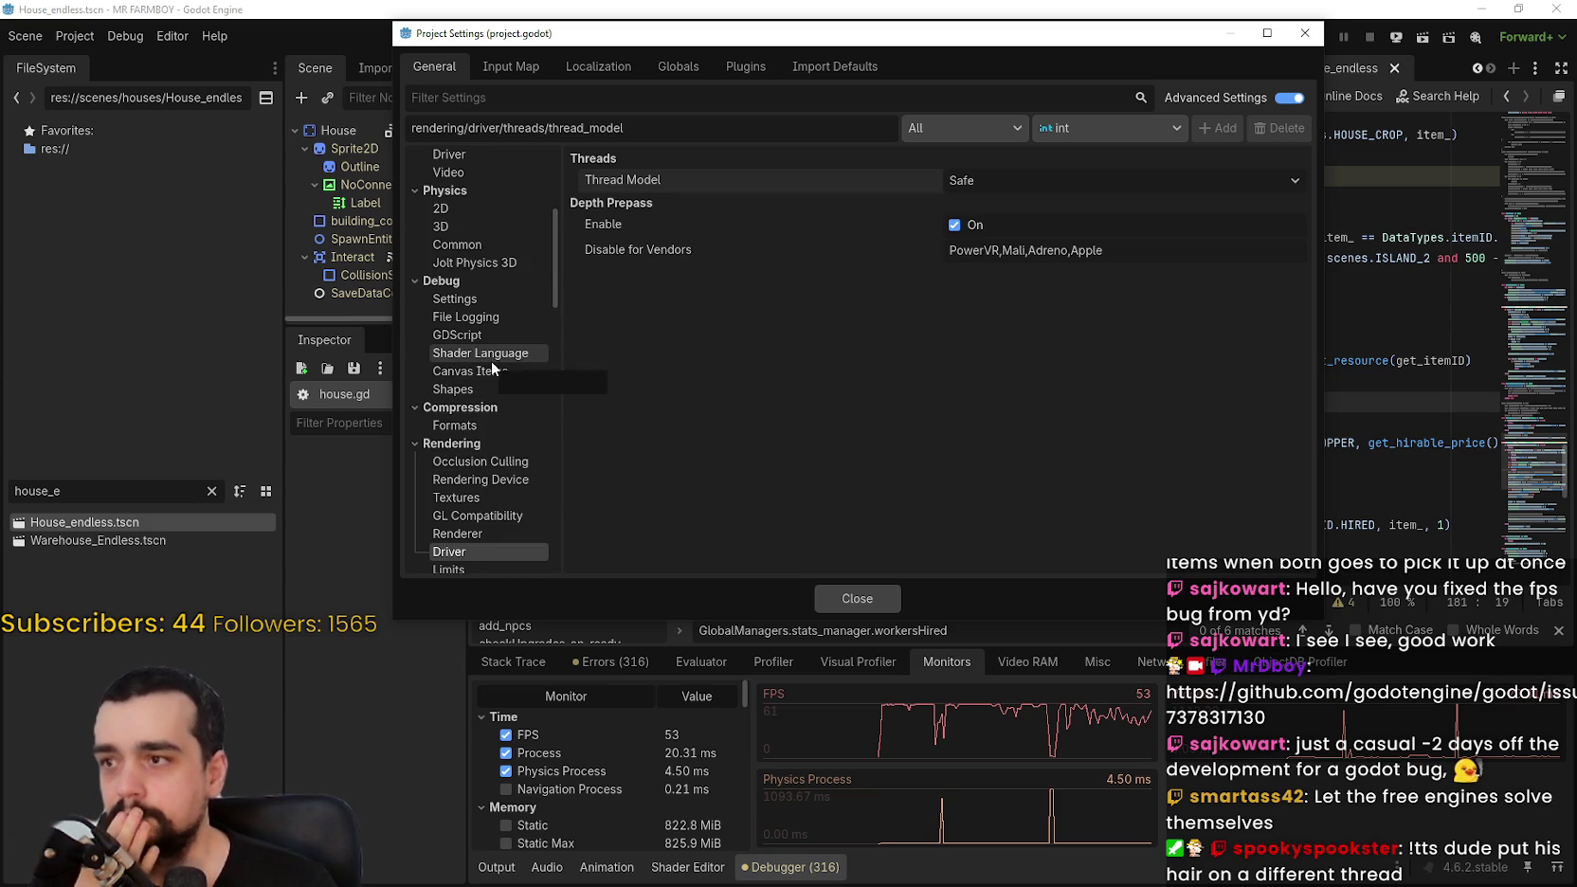
scroll(490, 360, up, 2)
click(478, 297)
click(509, 263)
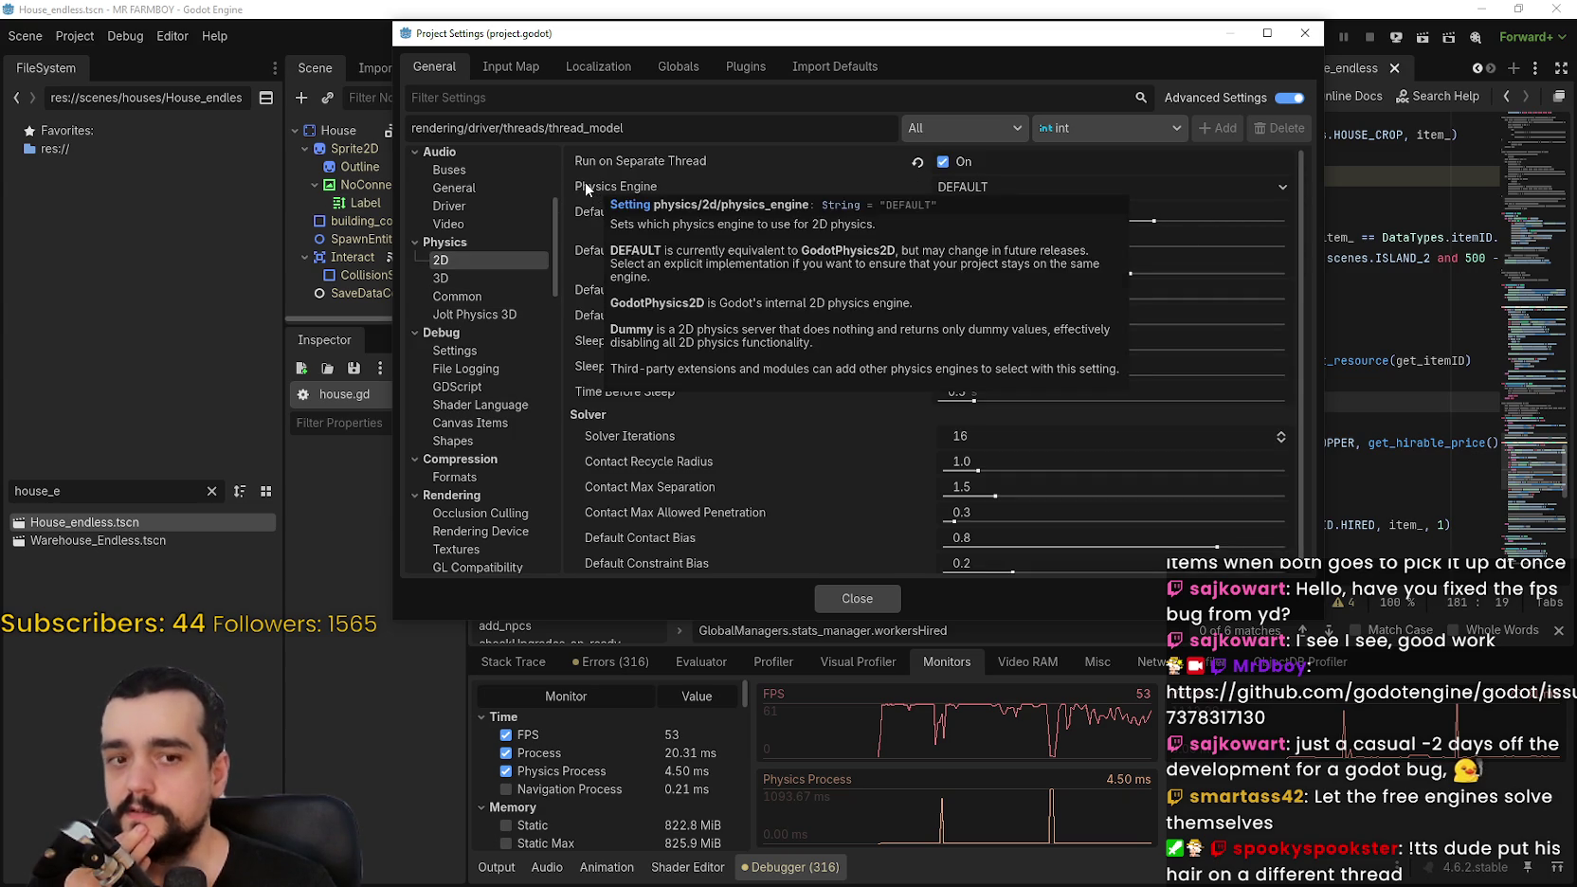
scroll(481, 424, down, 5)
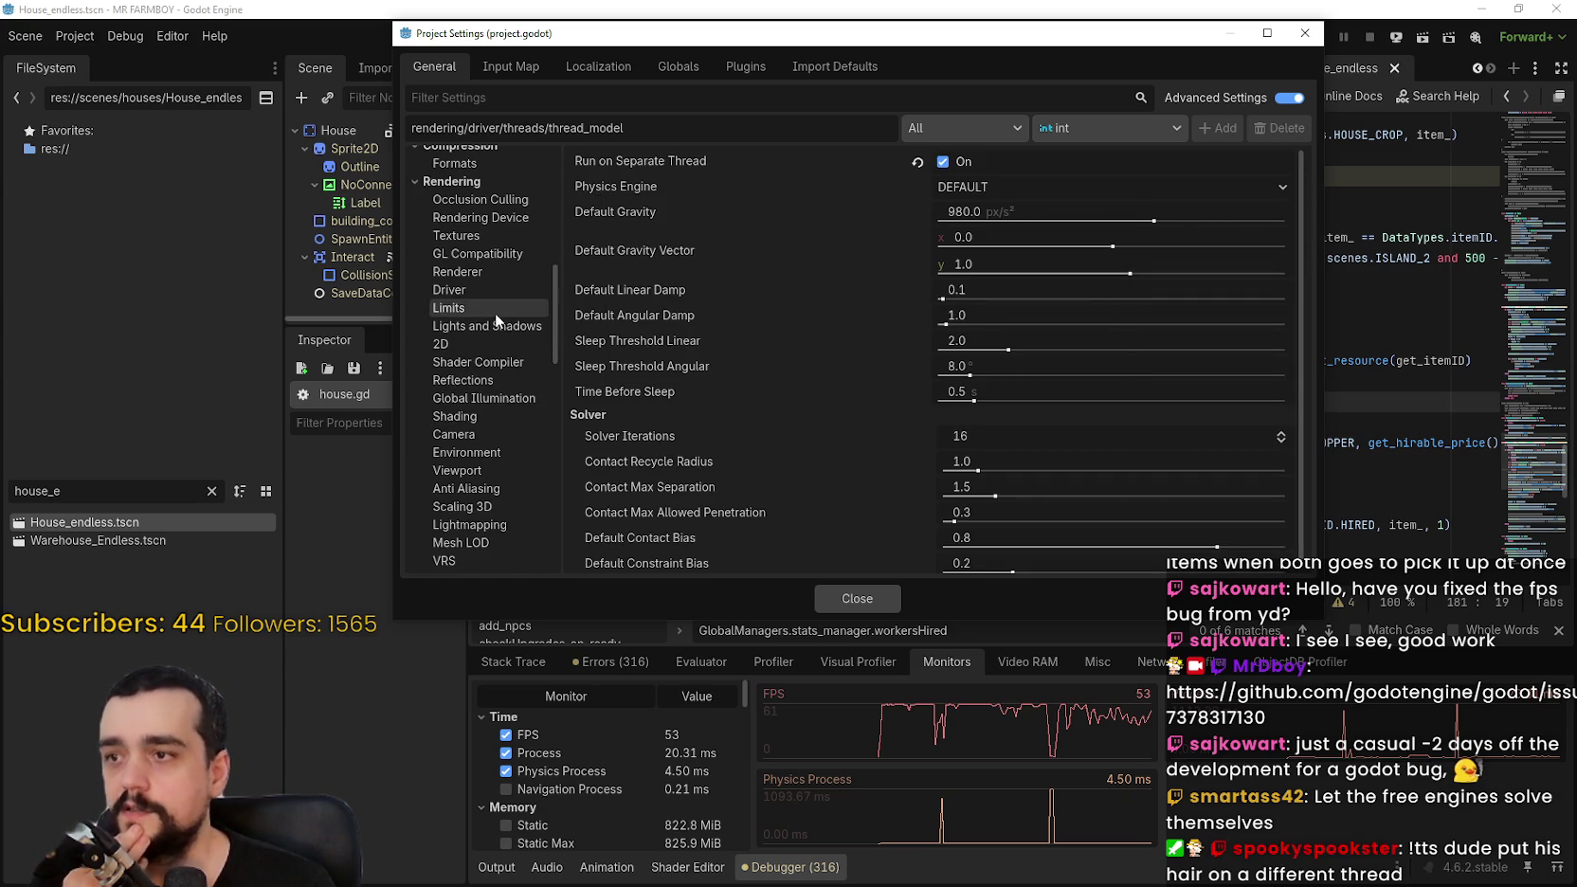
click(484, 279)
scroll(487, 462, up, 1)
scroll(487, 456, down, 10)
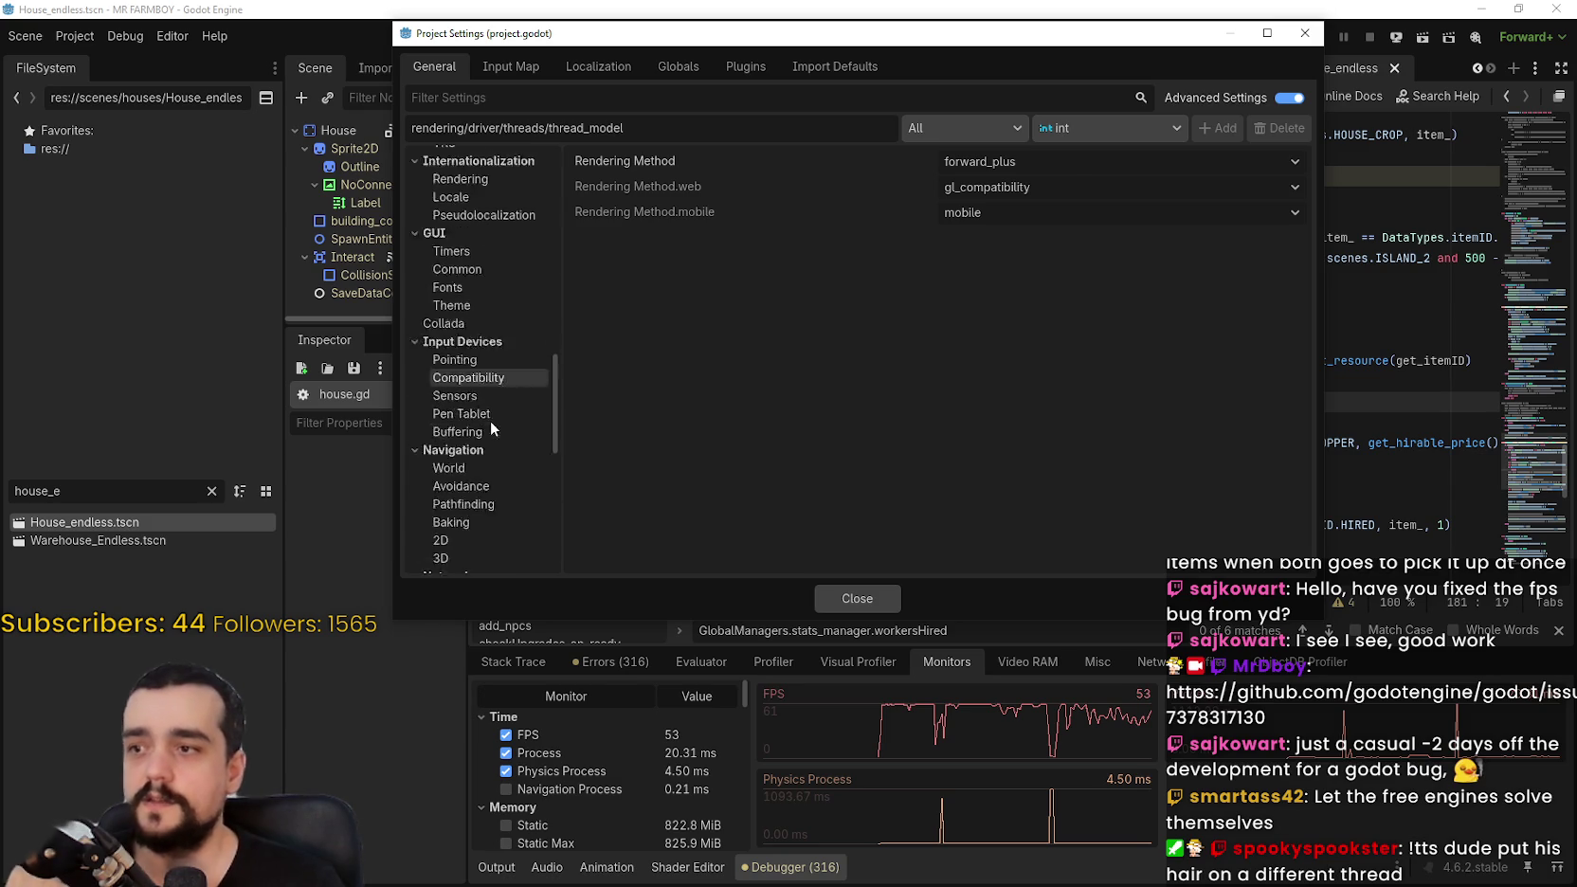
scroll(484, 404, down, 2)
Step: Review navigation world, avoidance threading, pathfinding Max Threads, baking thread model, and 2D/3D navigation settings
click(479, 312)
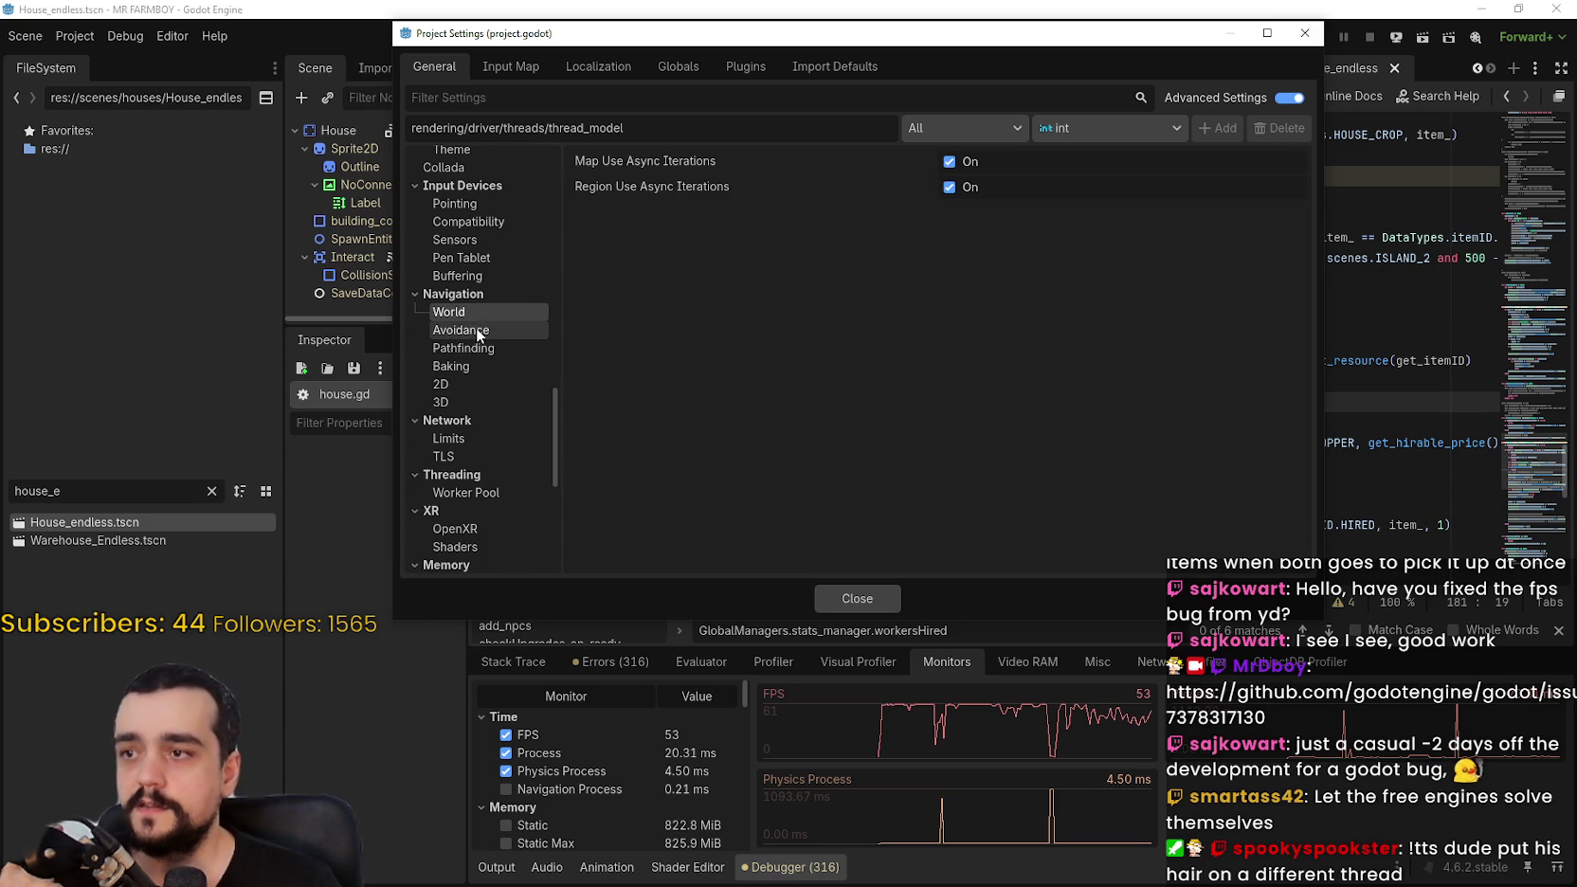
click(477, 331)
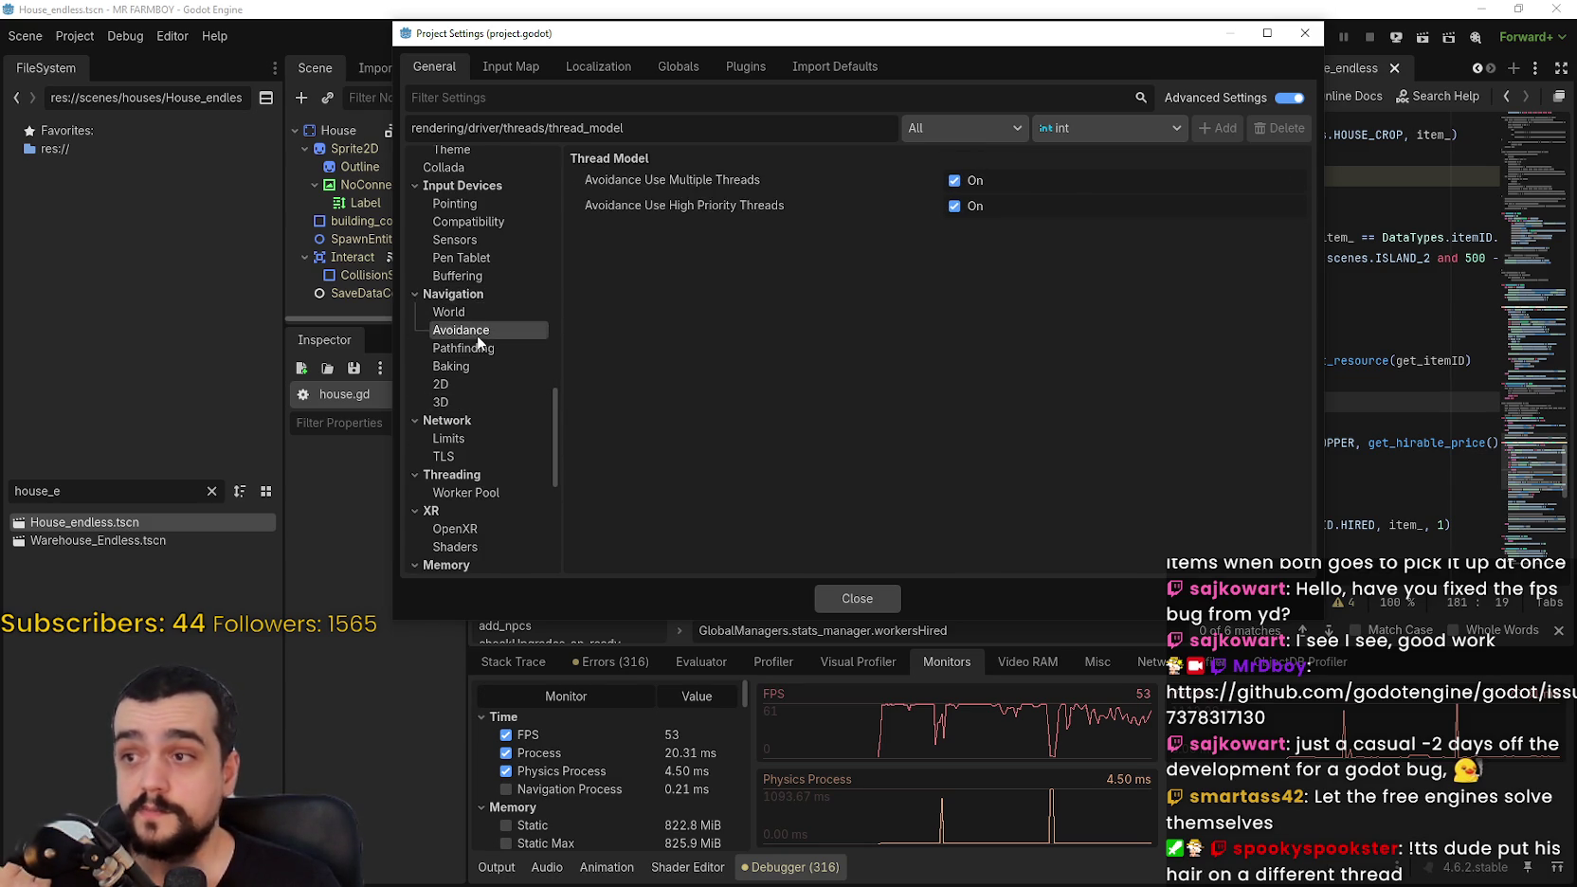
click(478, 315)
click(463, 347)
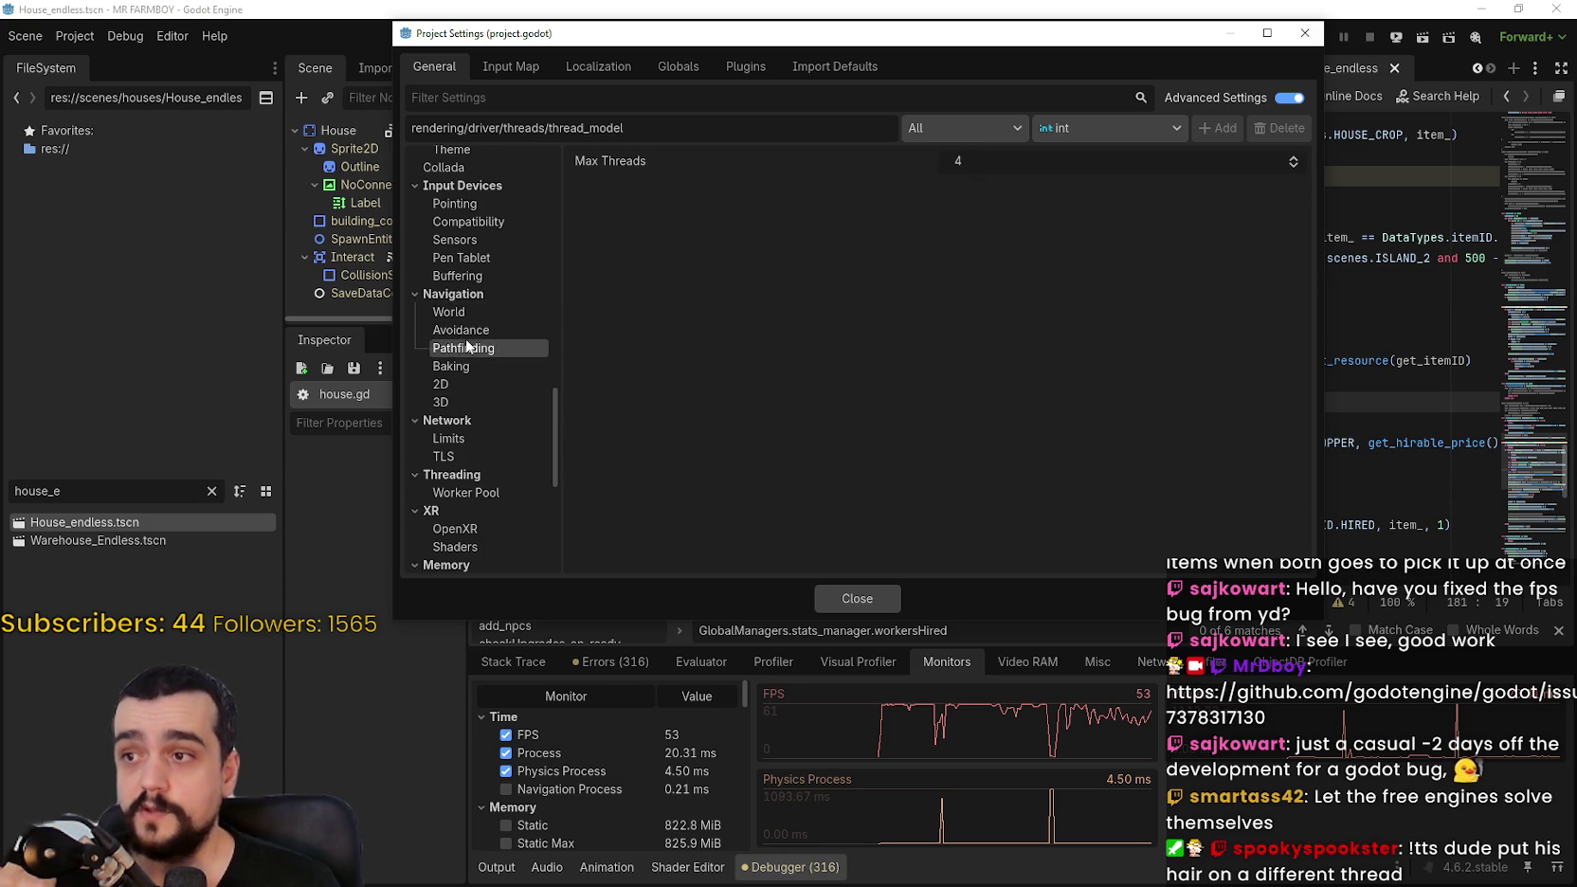
click(467, 366)
click(473, 348)
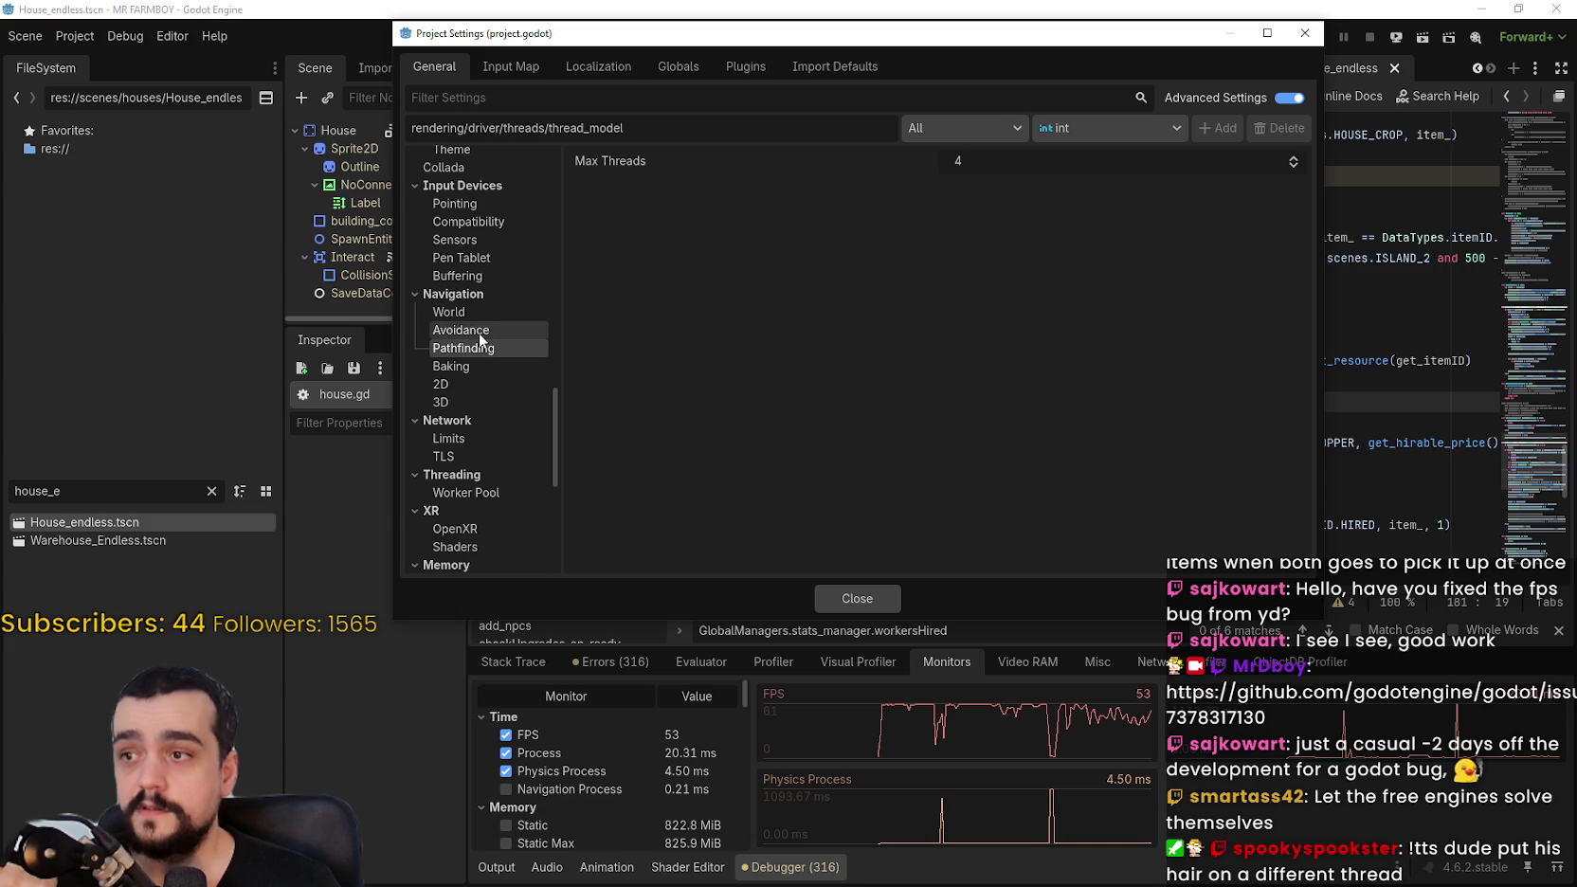
click(477, 330)
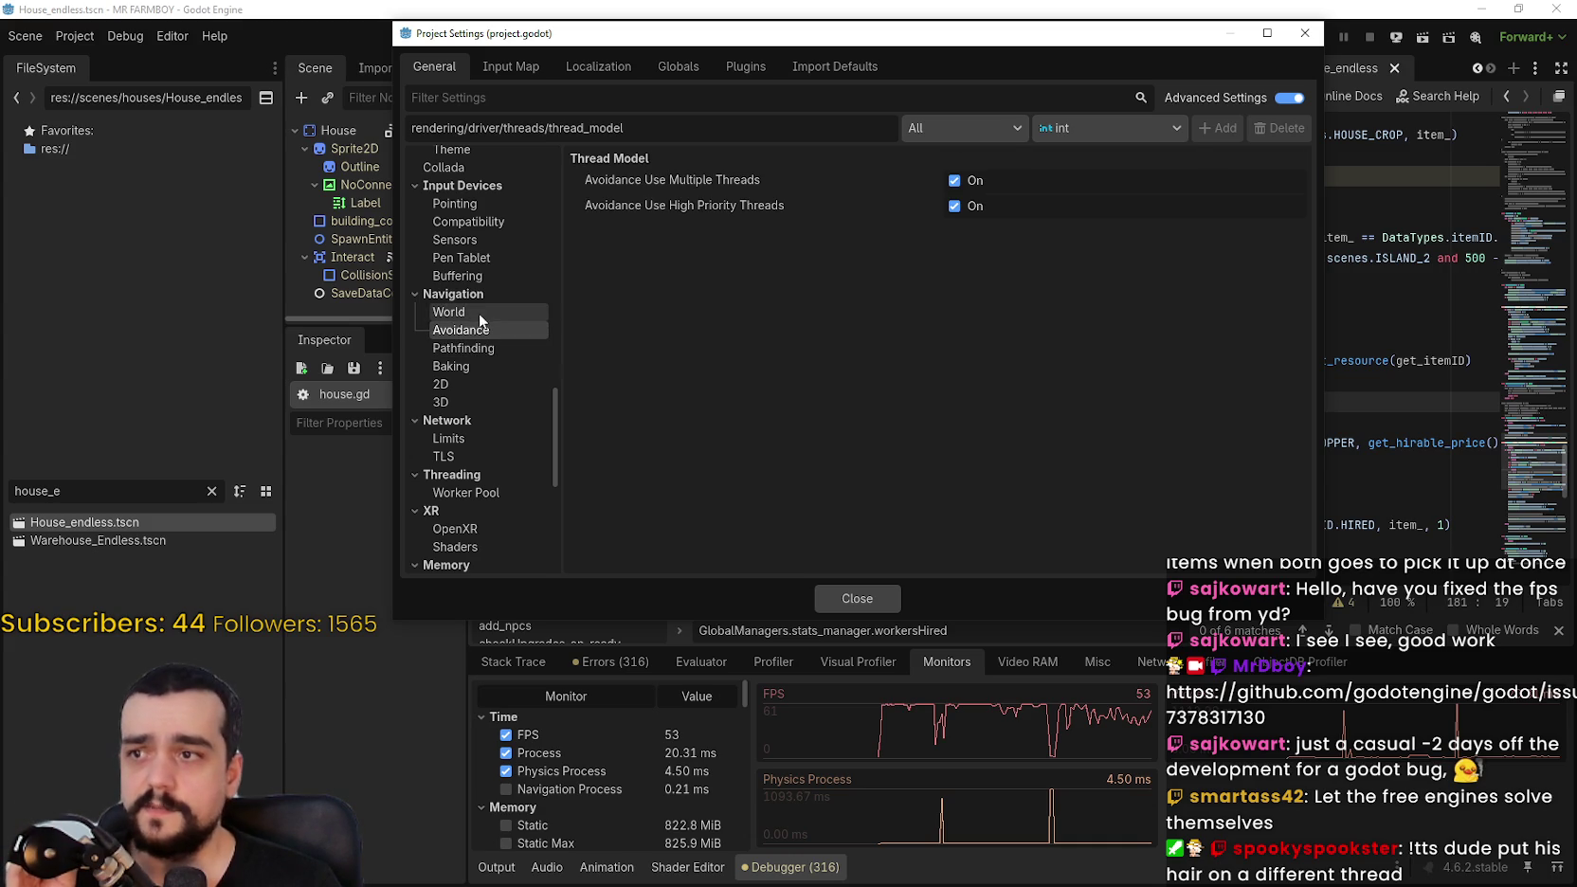
click(454, 383)
click(447, 402)
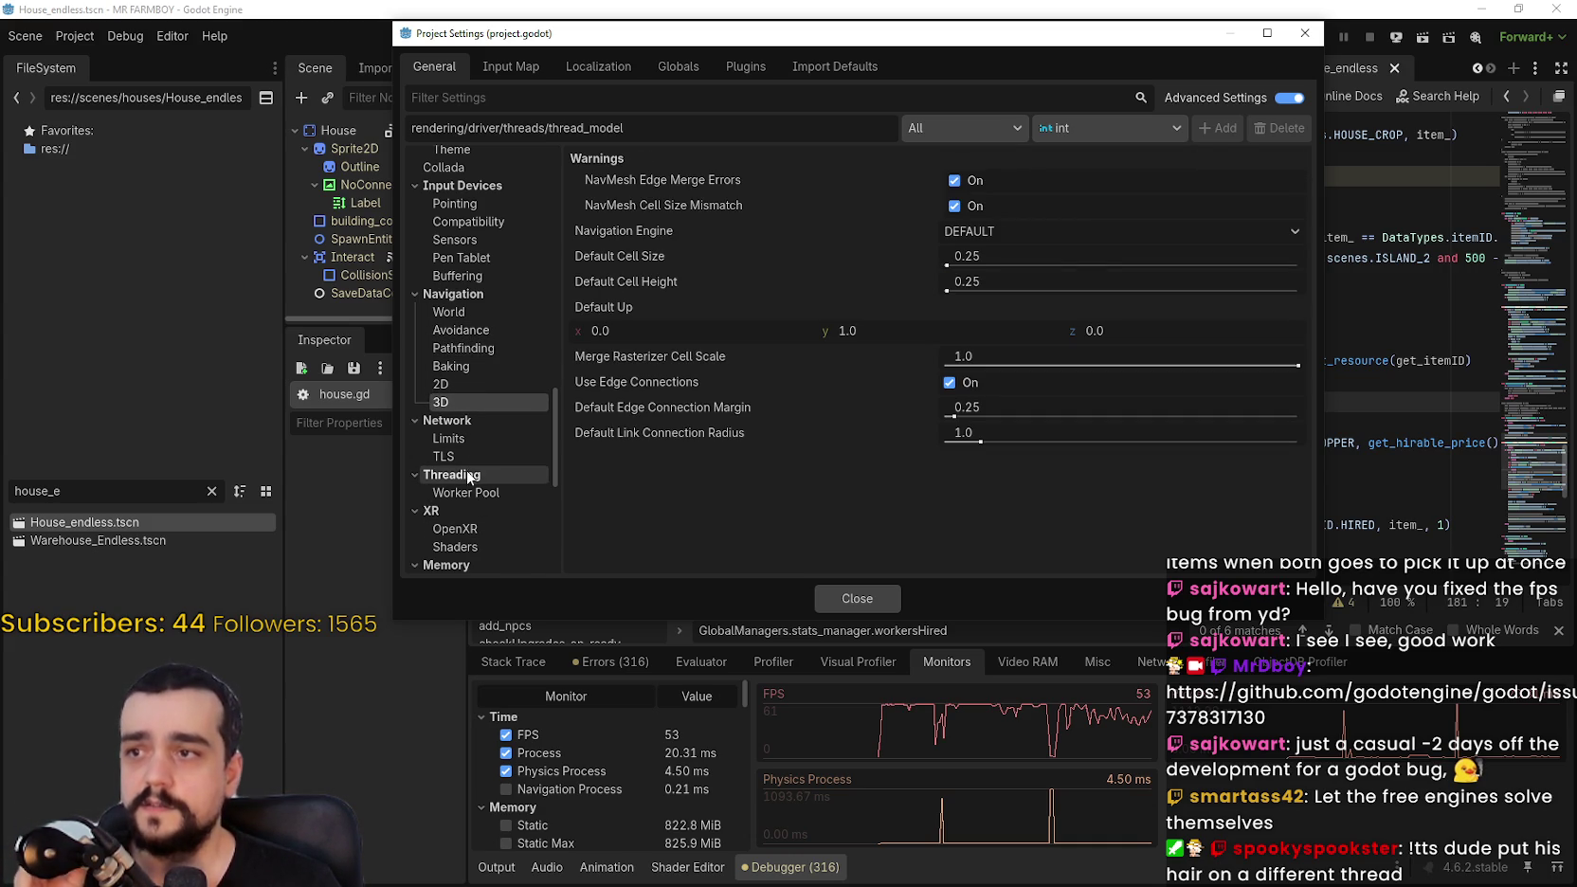
Step: View the Threading > Worker Pool settings
scroll(471, 427, down, 5)
click(493, 284)
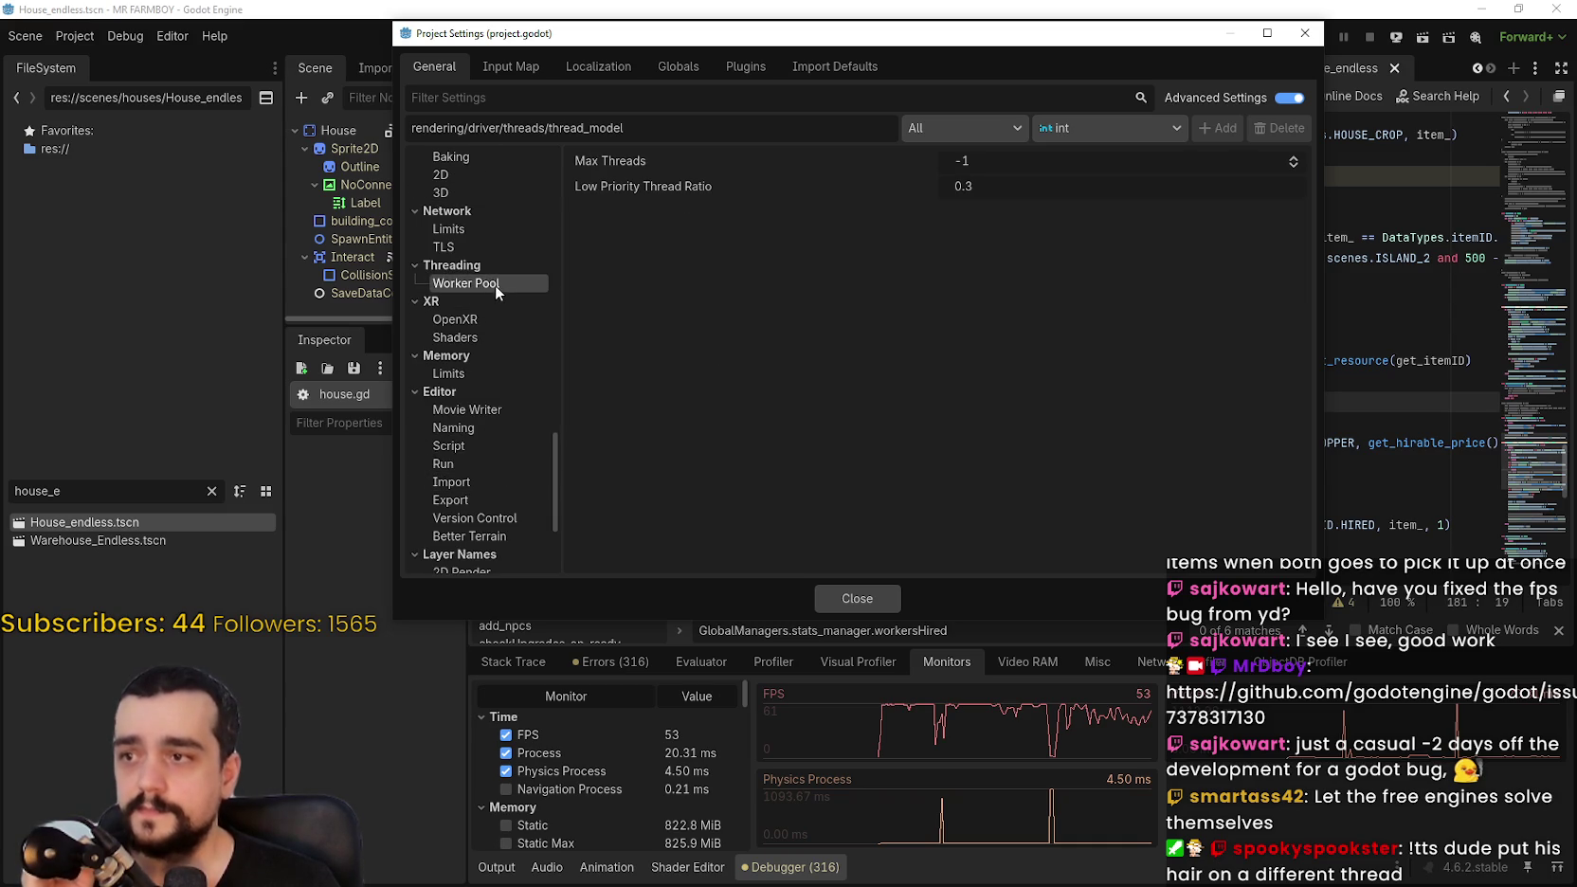
scroll(490, 446, down, 3)
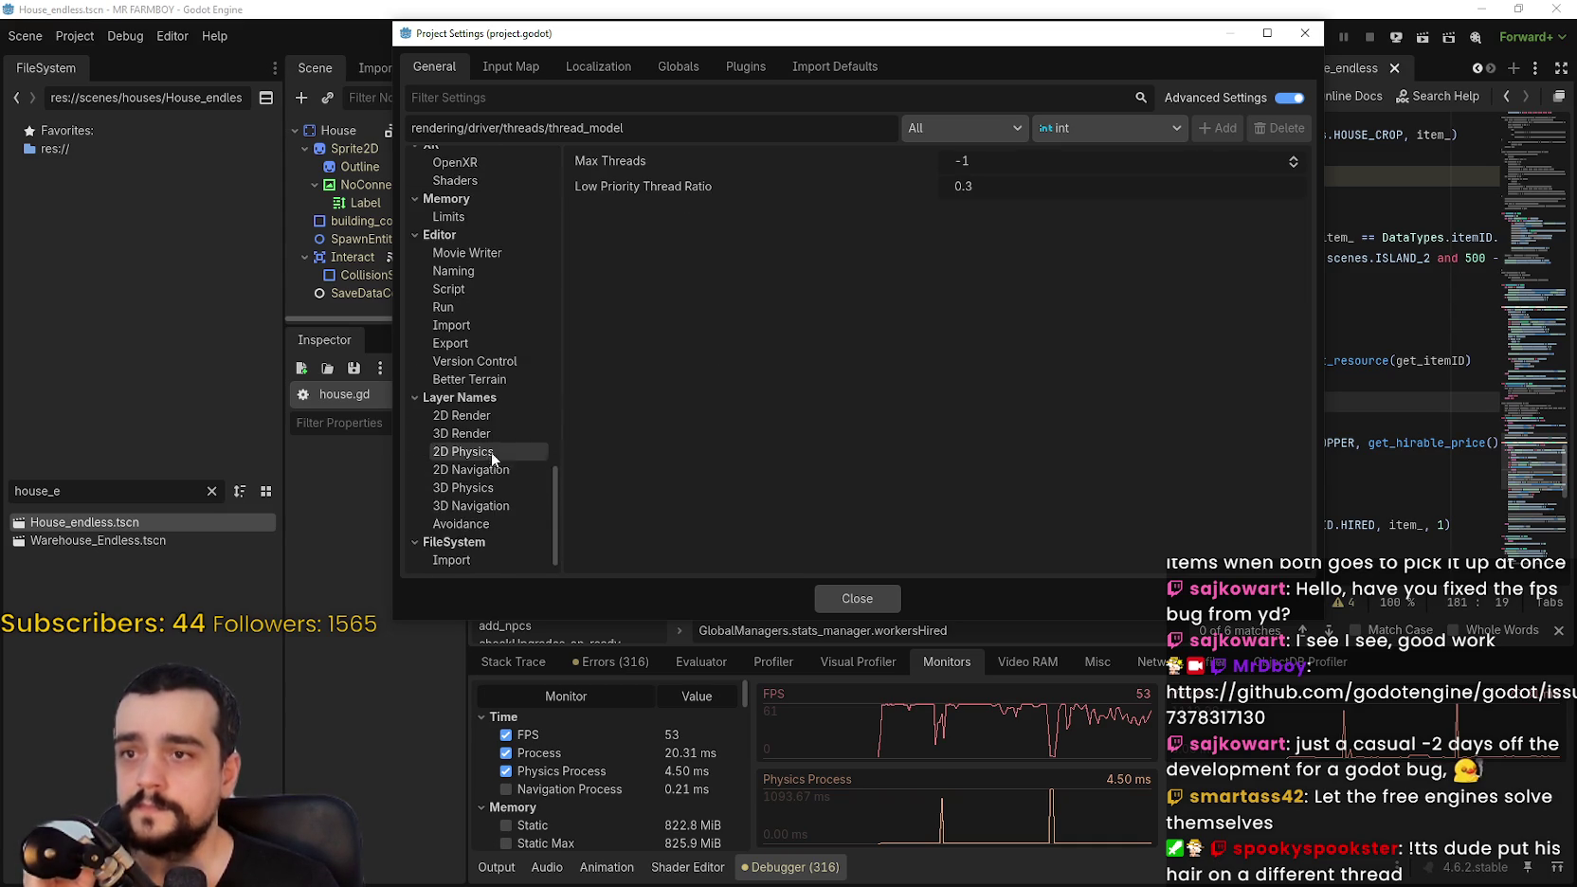
scroll(489, 523, up, 8)
scroll(507, 523, up, 12)
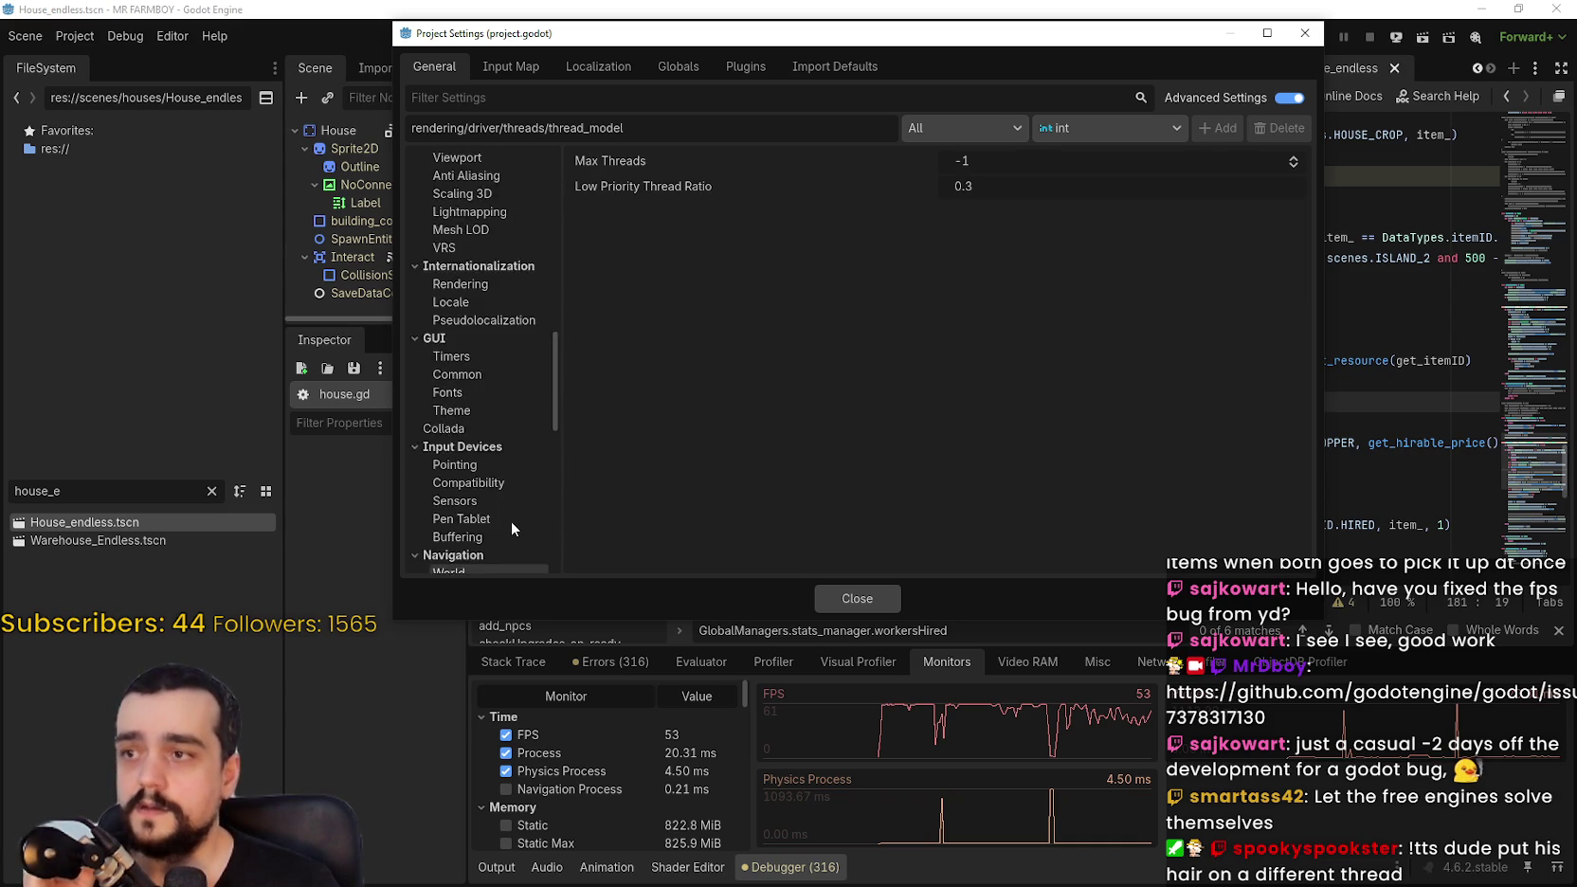
Step: Review the audio bus, general, driver and video delay settings
click(486, 256)
click(486, 256)
click(477, 274)
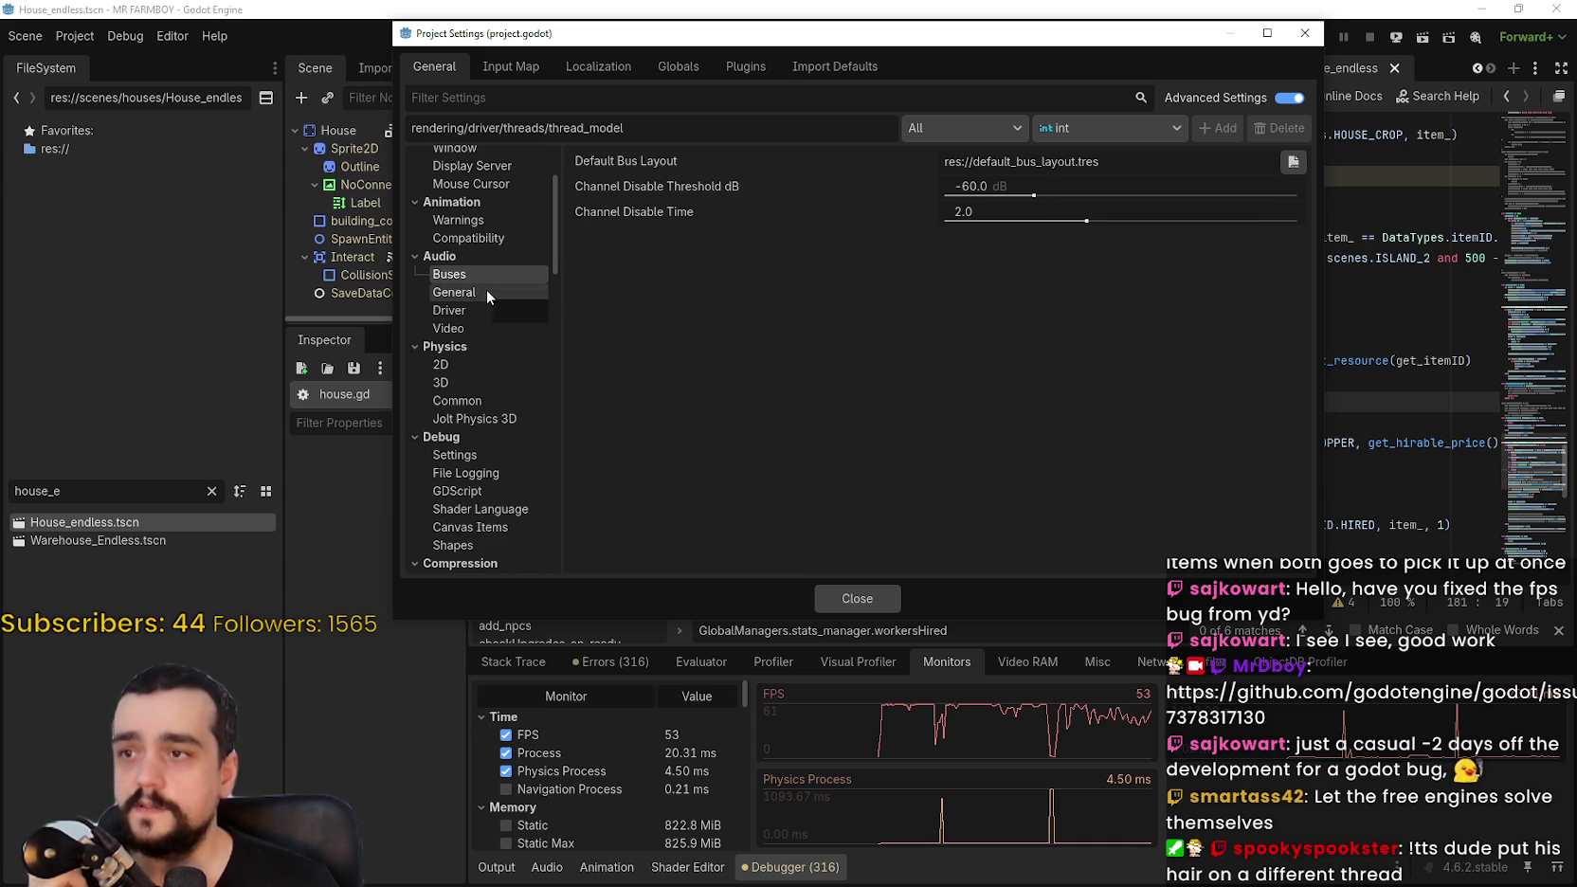
click(487, 290)
click(487, 307)
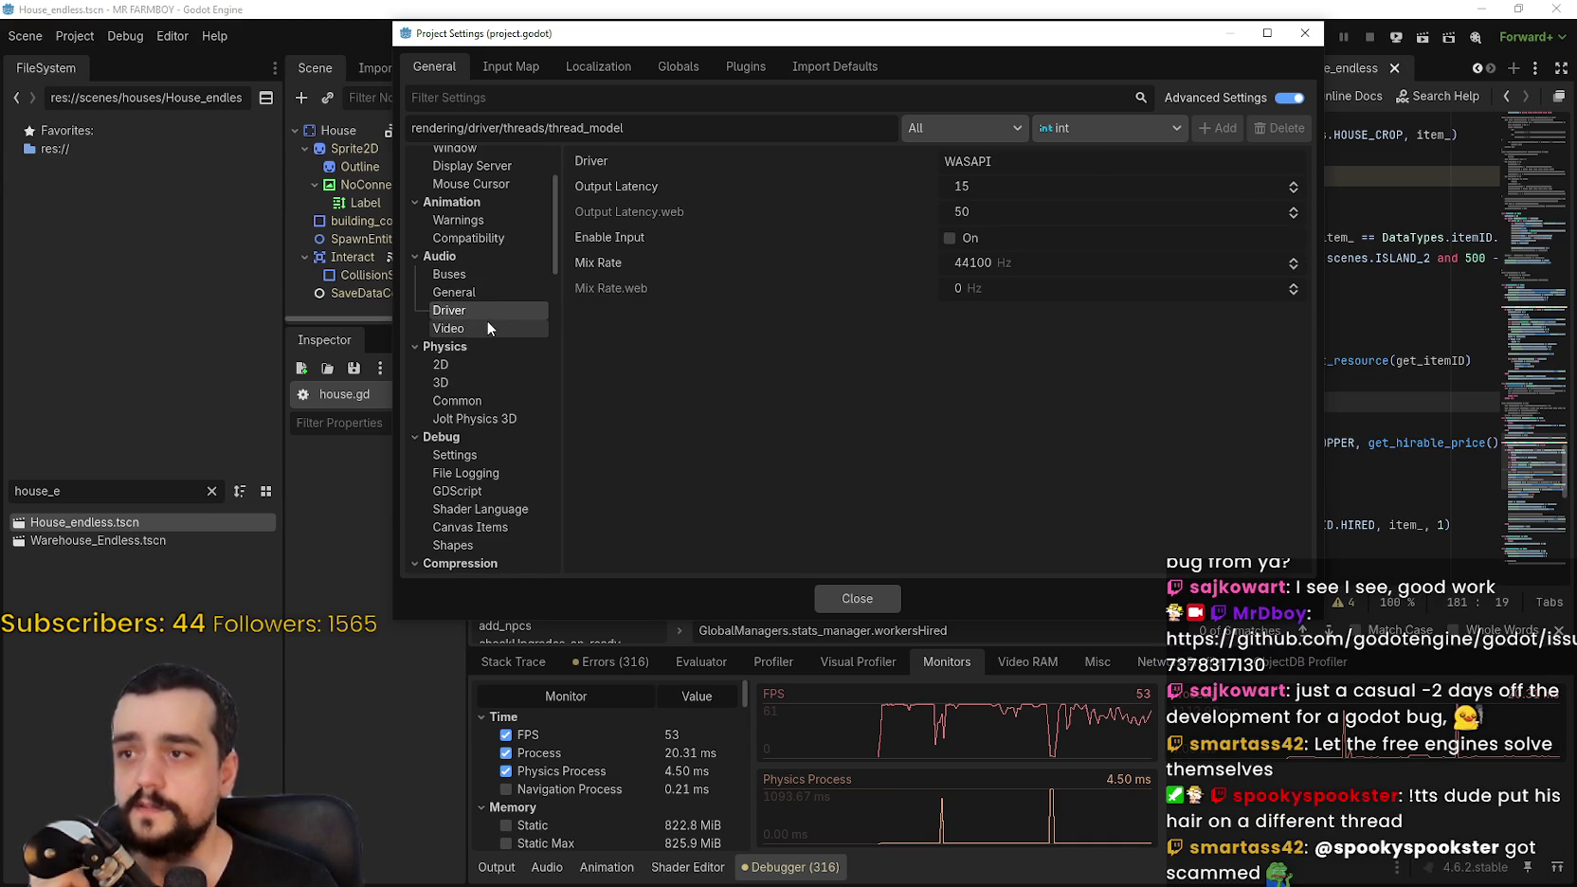
click(480, 328)
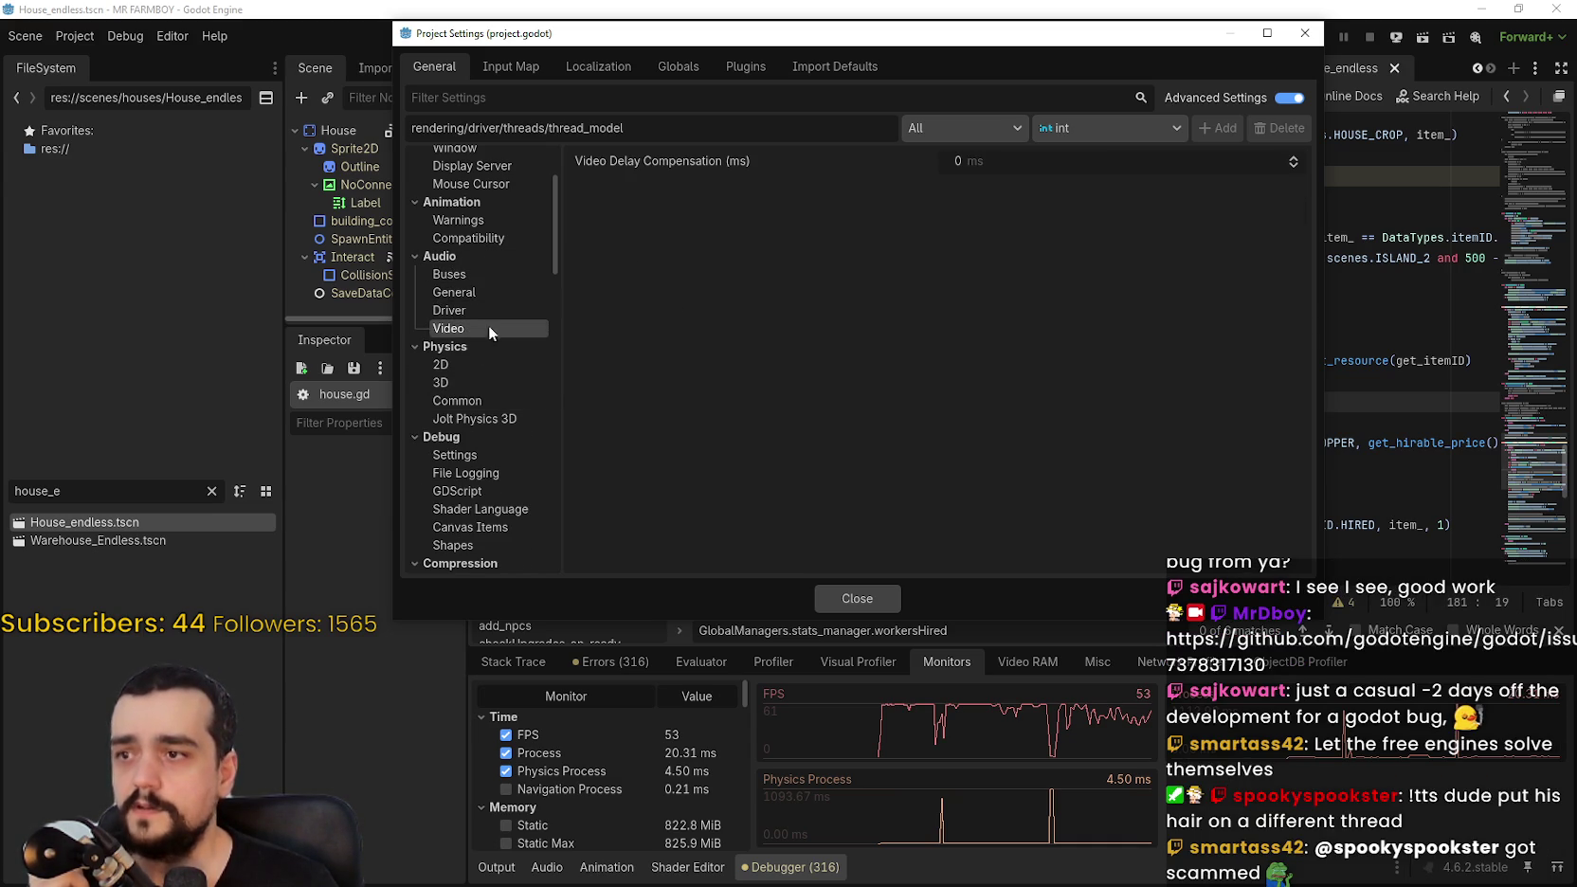
click(483, 274)
scroll(485, 322, up, 3)
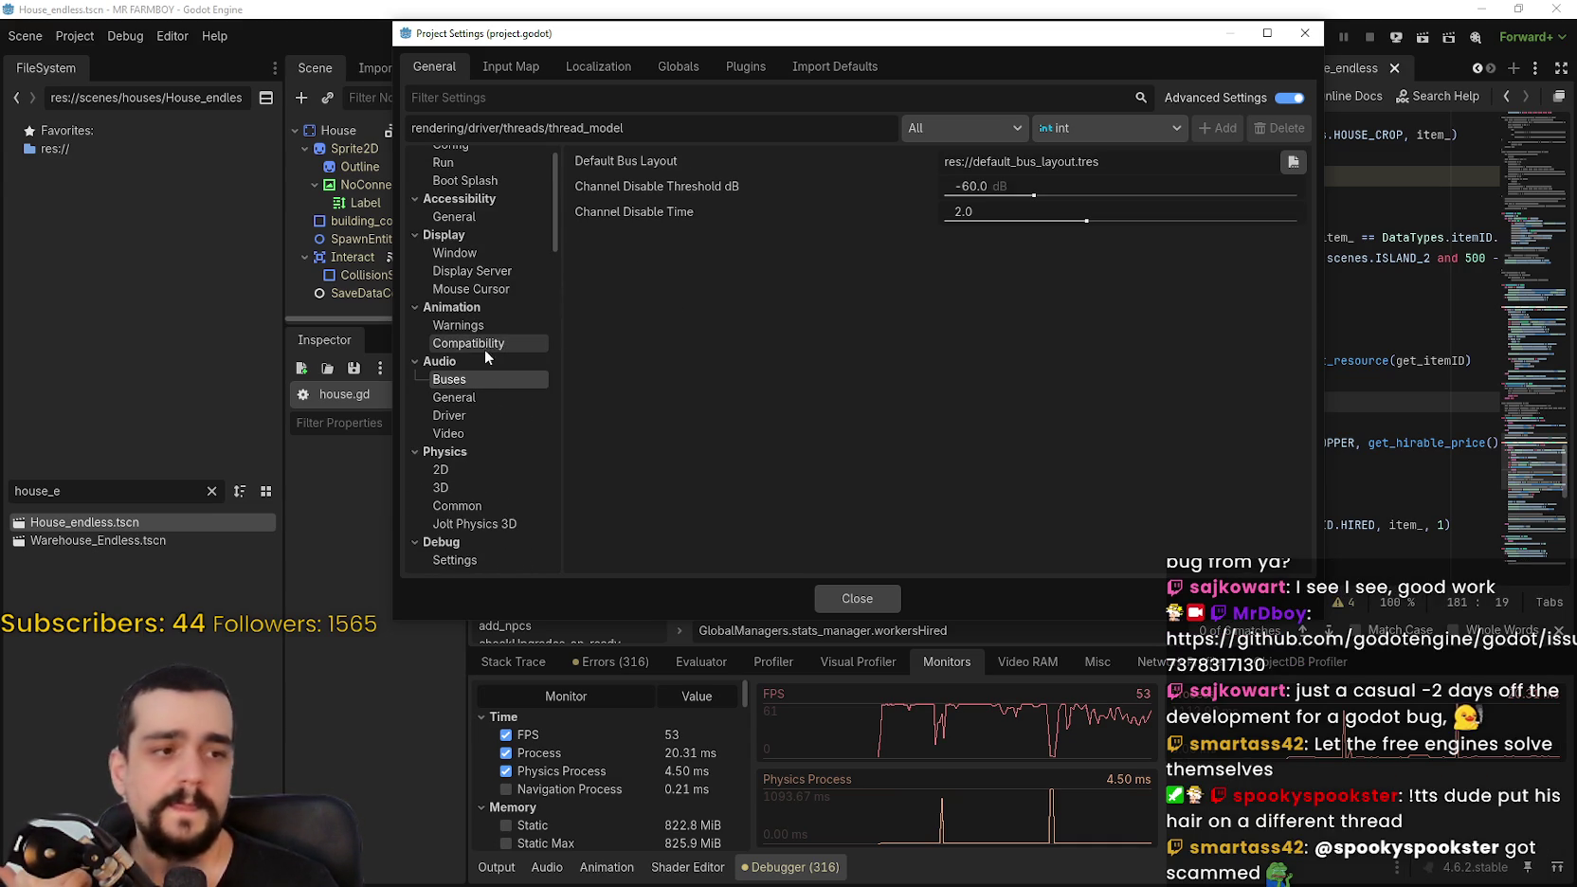
Step: Check the animation warning and compatibility settings
click(457, 325)
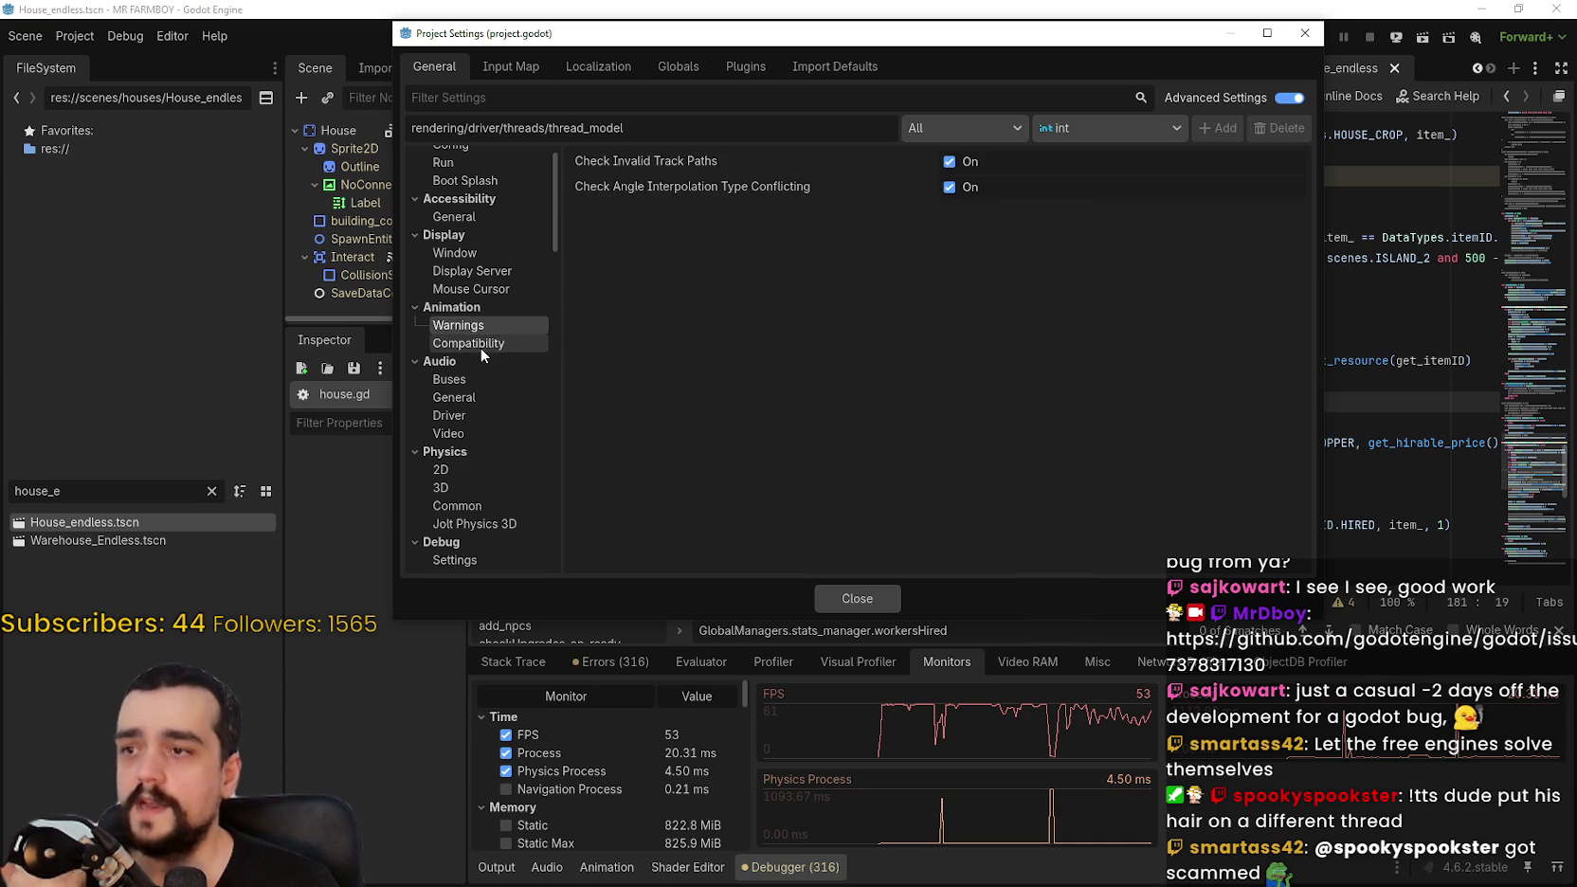
click(468, 343)
click(451, 307)
click(451, 307)
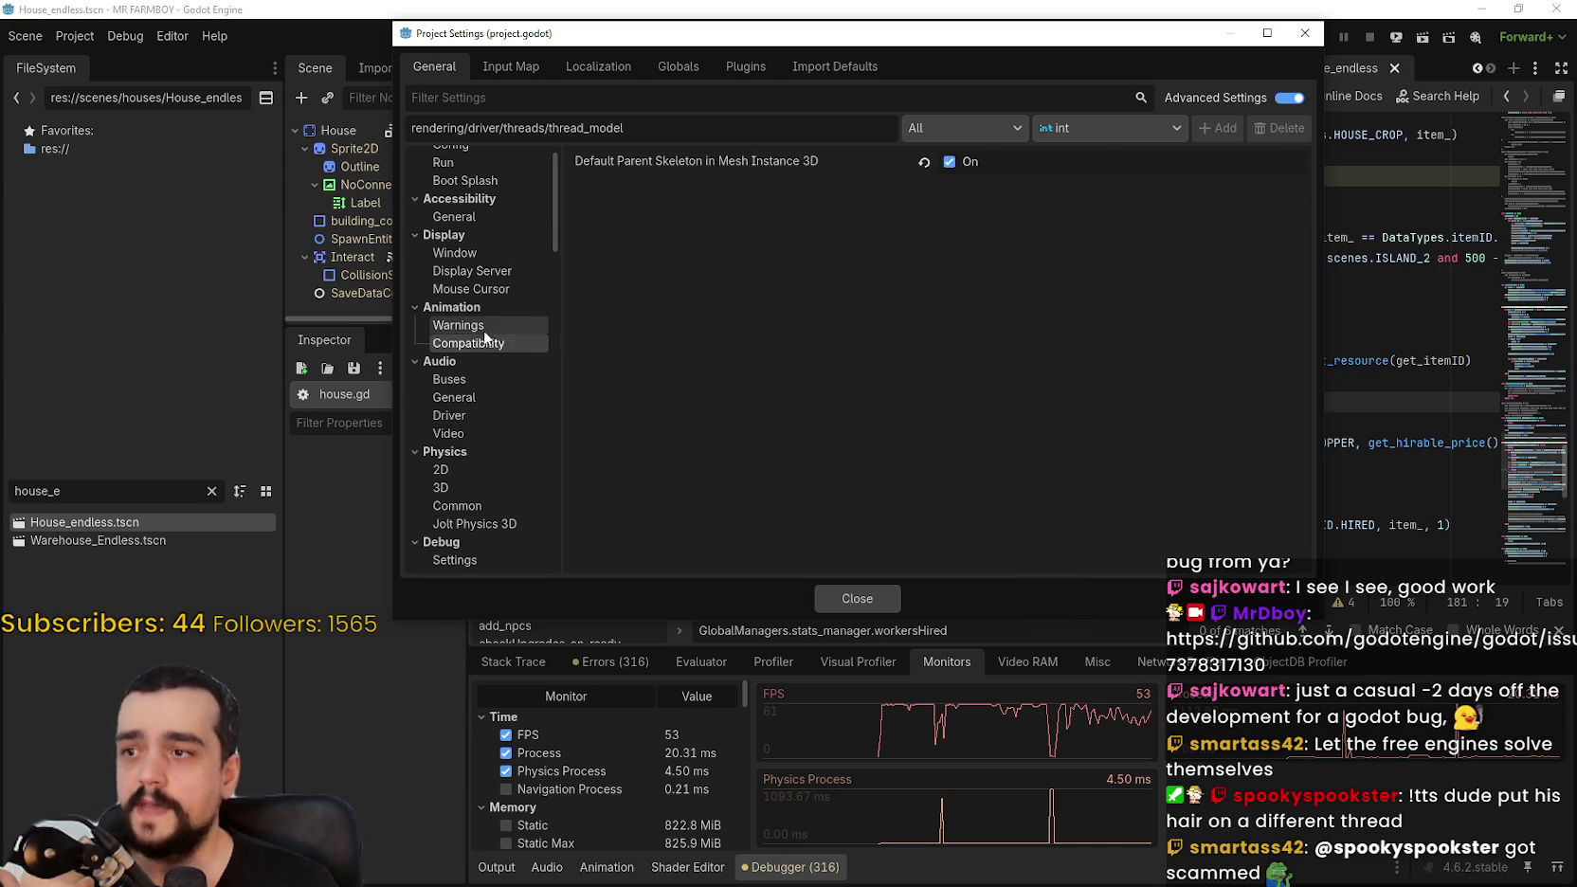
click(483, 327)
click(493, 341)
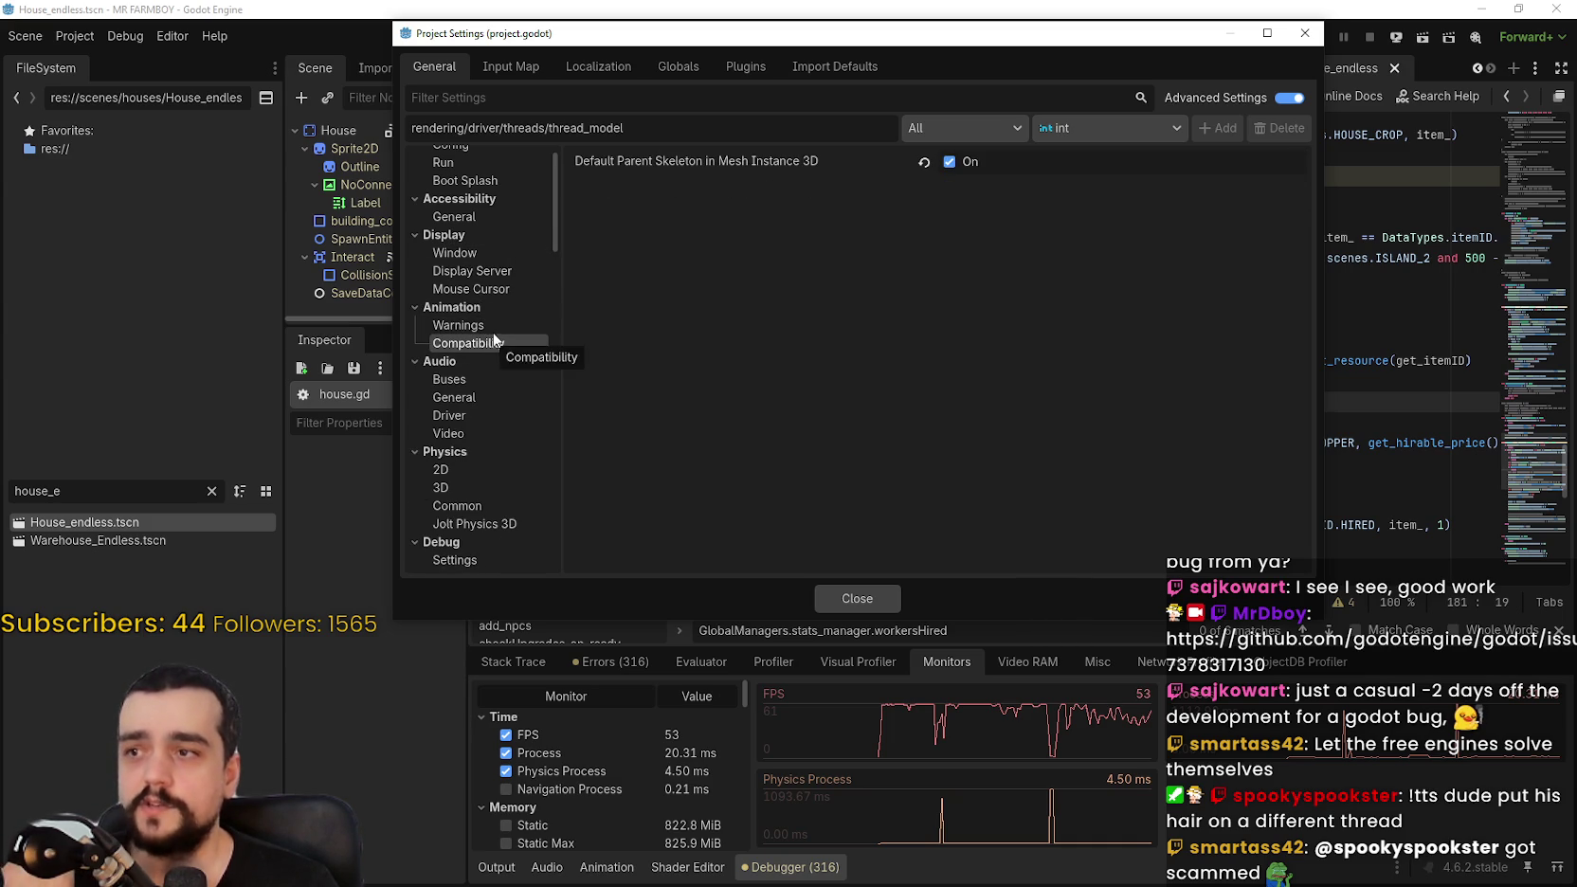
scroll(520, 376, up, 1)
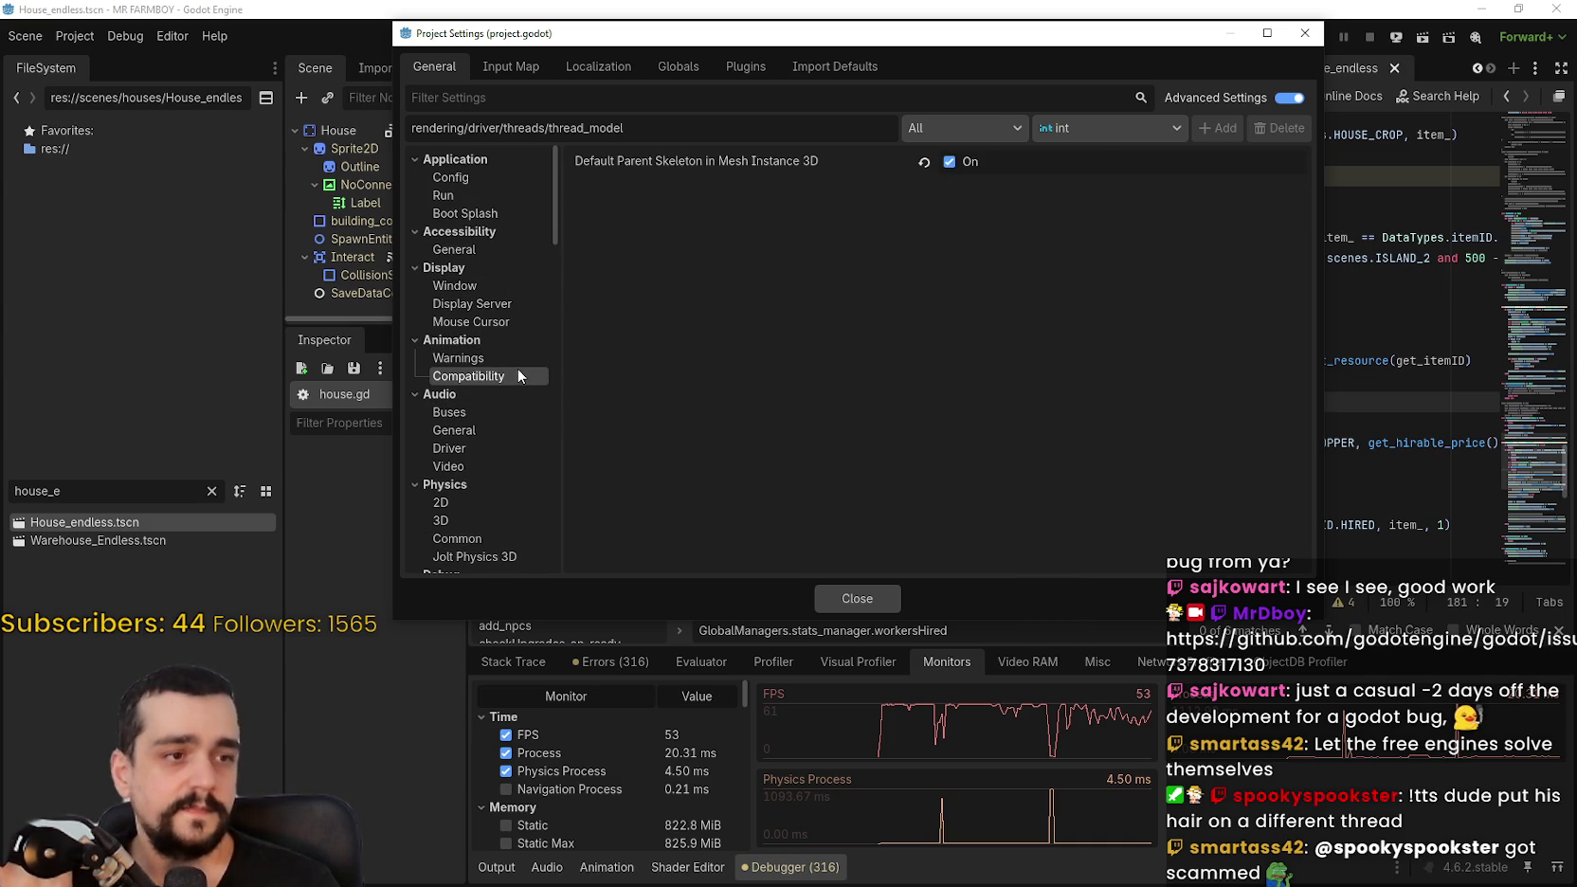
Step: View the general accessibility settings, then close Project Settings
click(530, 248)
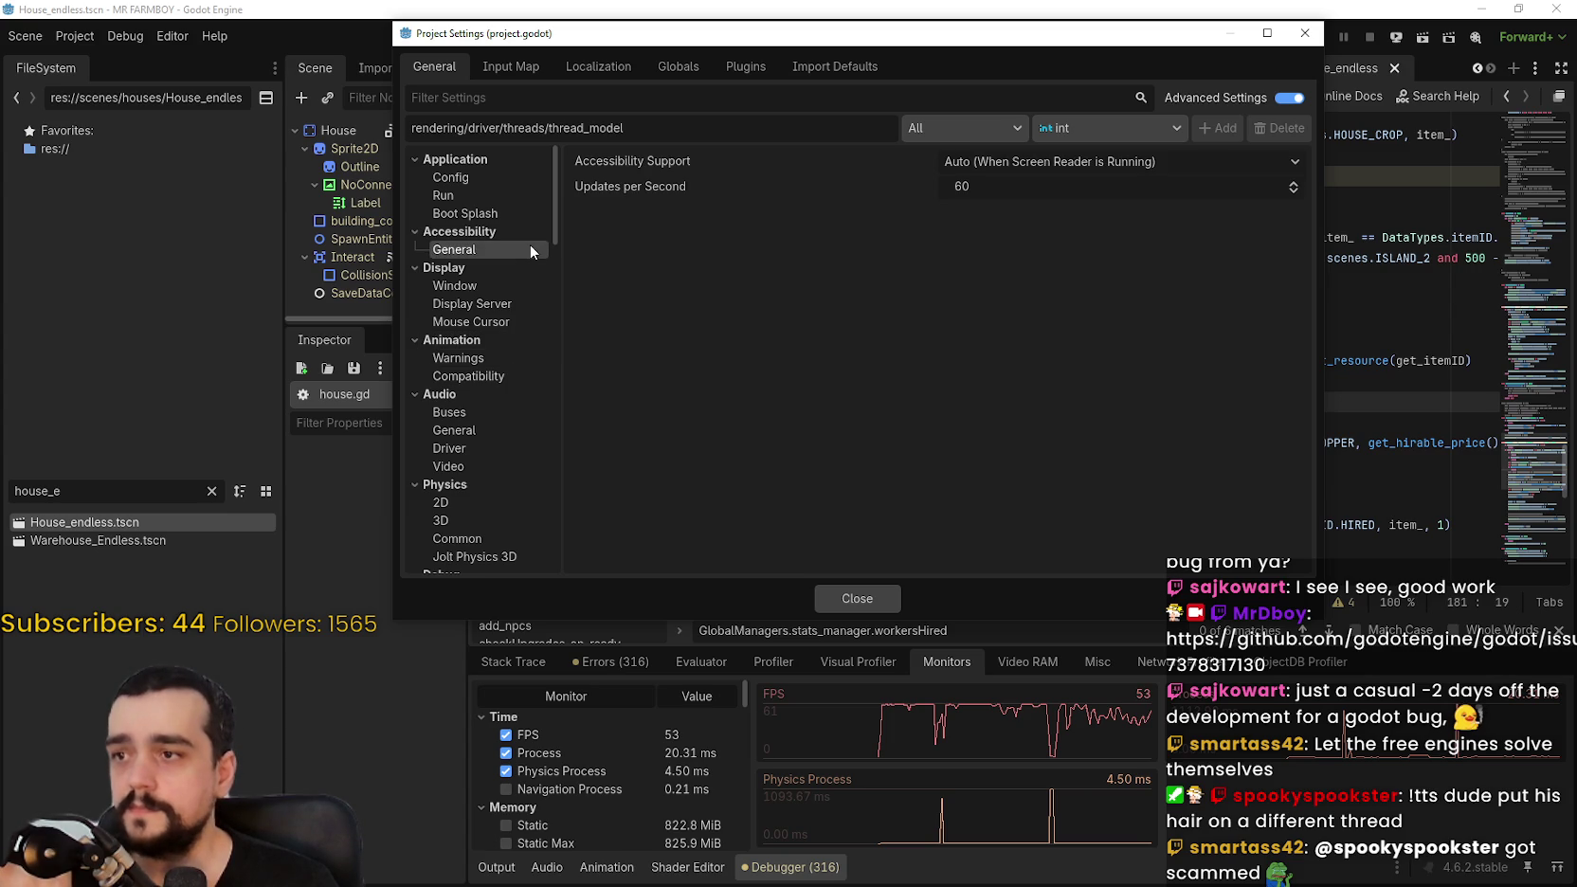
scroll(502, 284, down, 2)
click(834, 595)
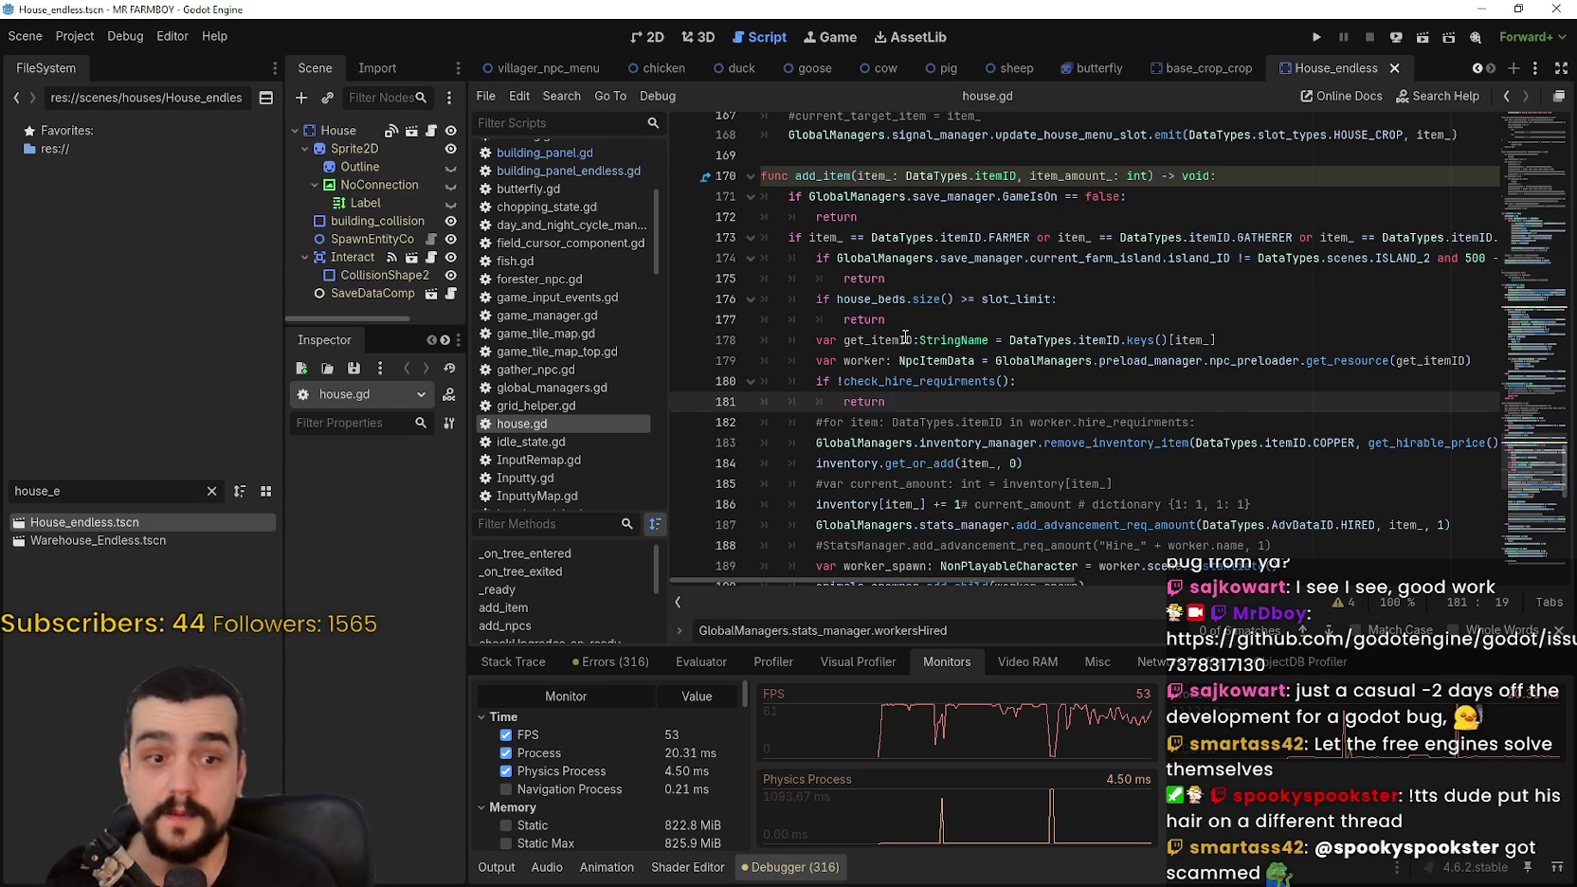
Step: Read through add_item in house.gd, including the workersHired increment and upkeep lines
scroll(1175, 493, down, 2)
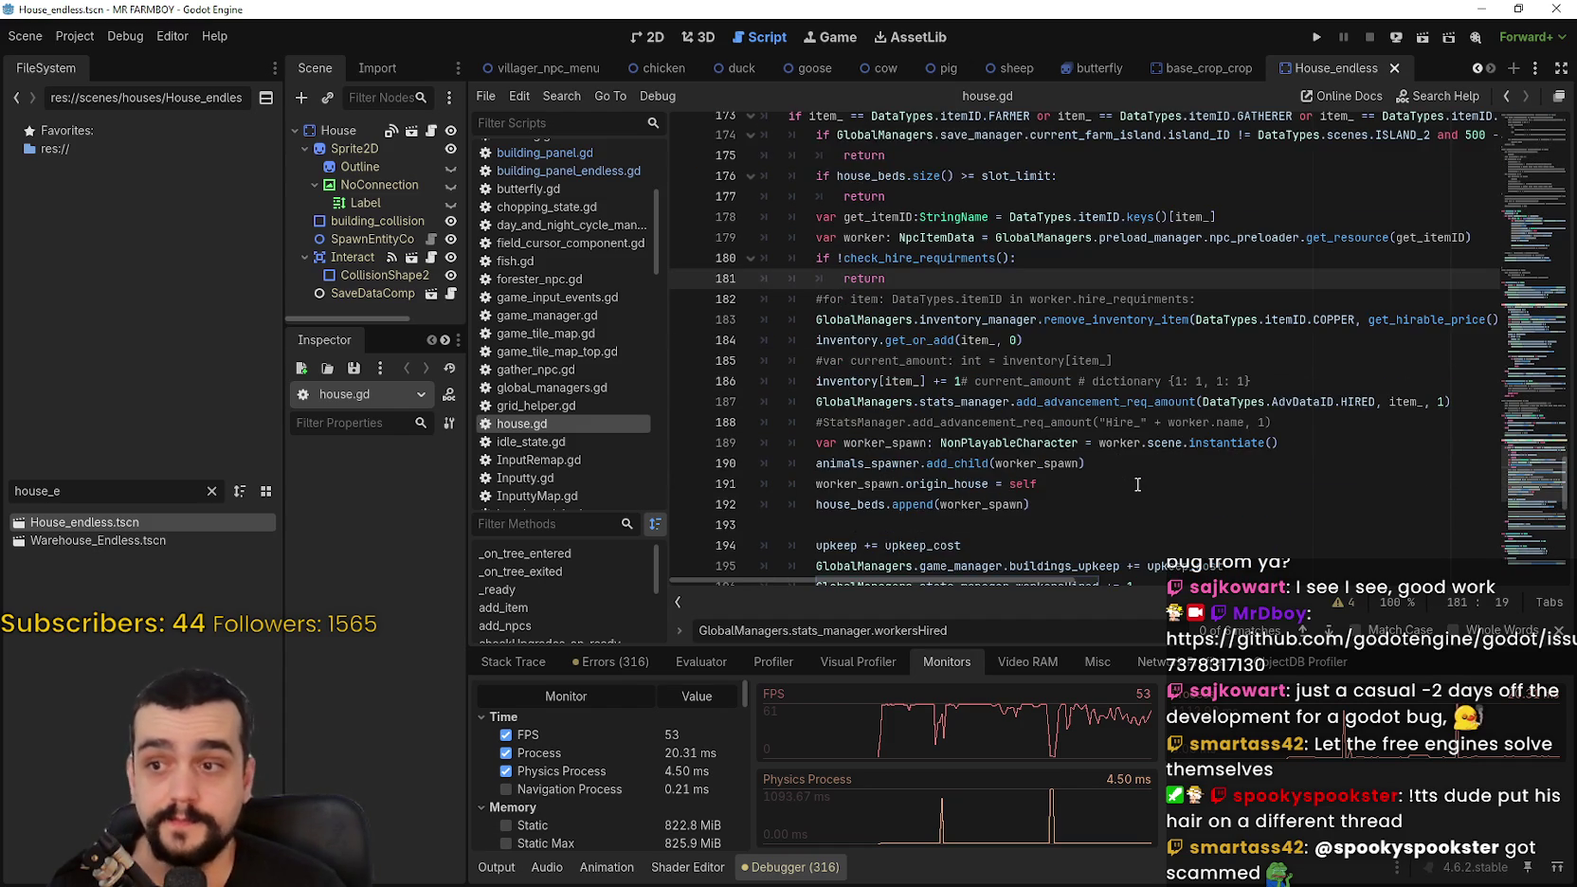
scroll(1137, 483, down, 3)
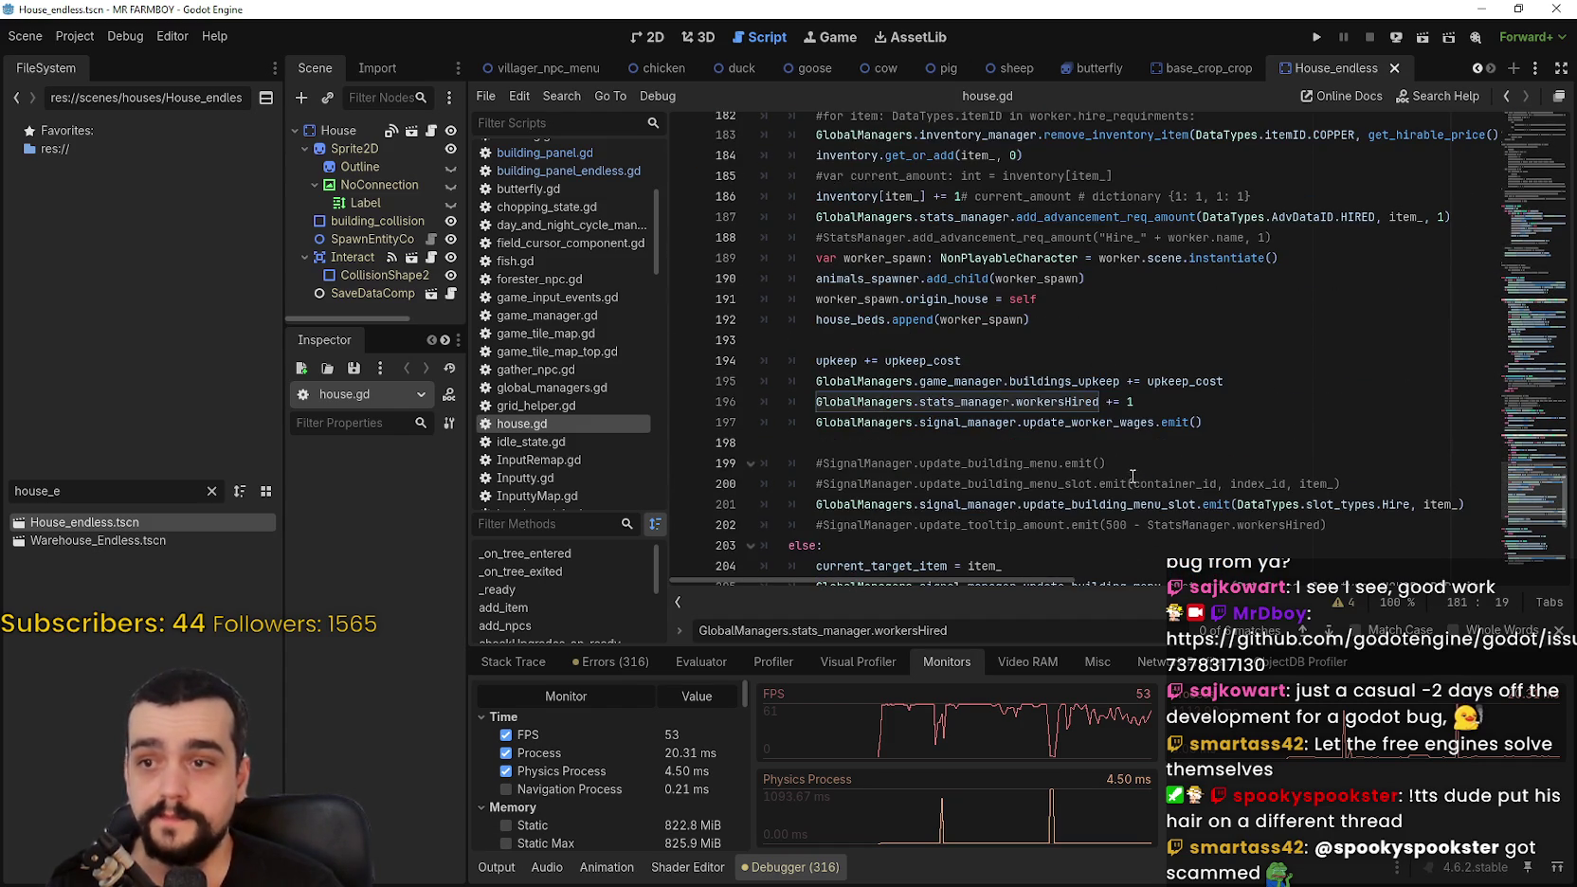
click(1161, 402)
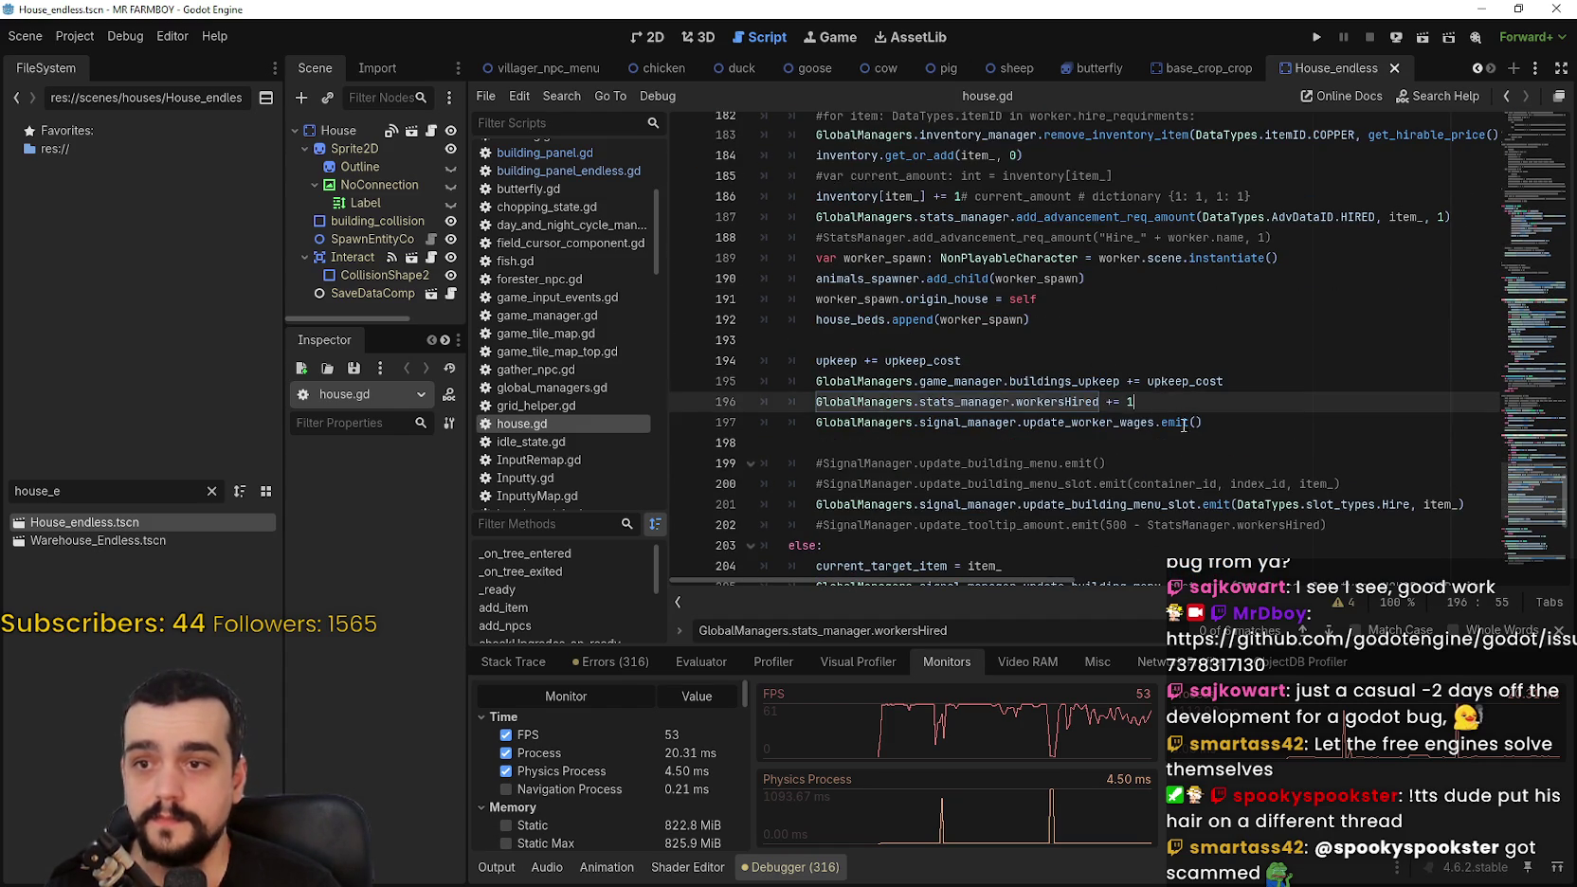
scroll(1162, 401, down, 2)
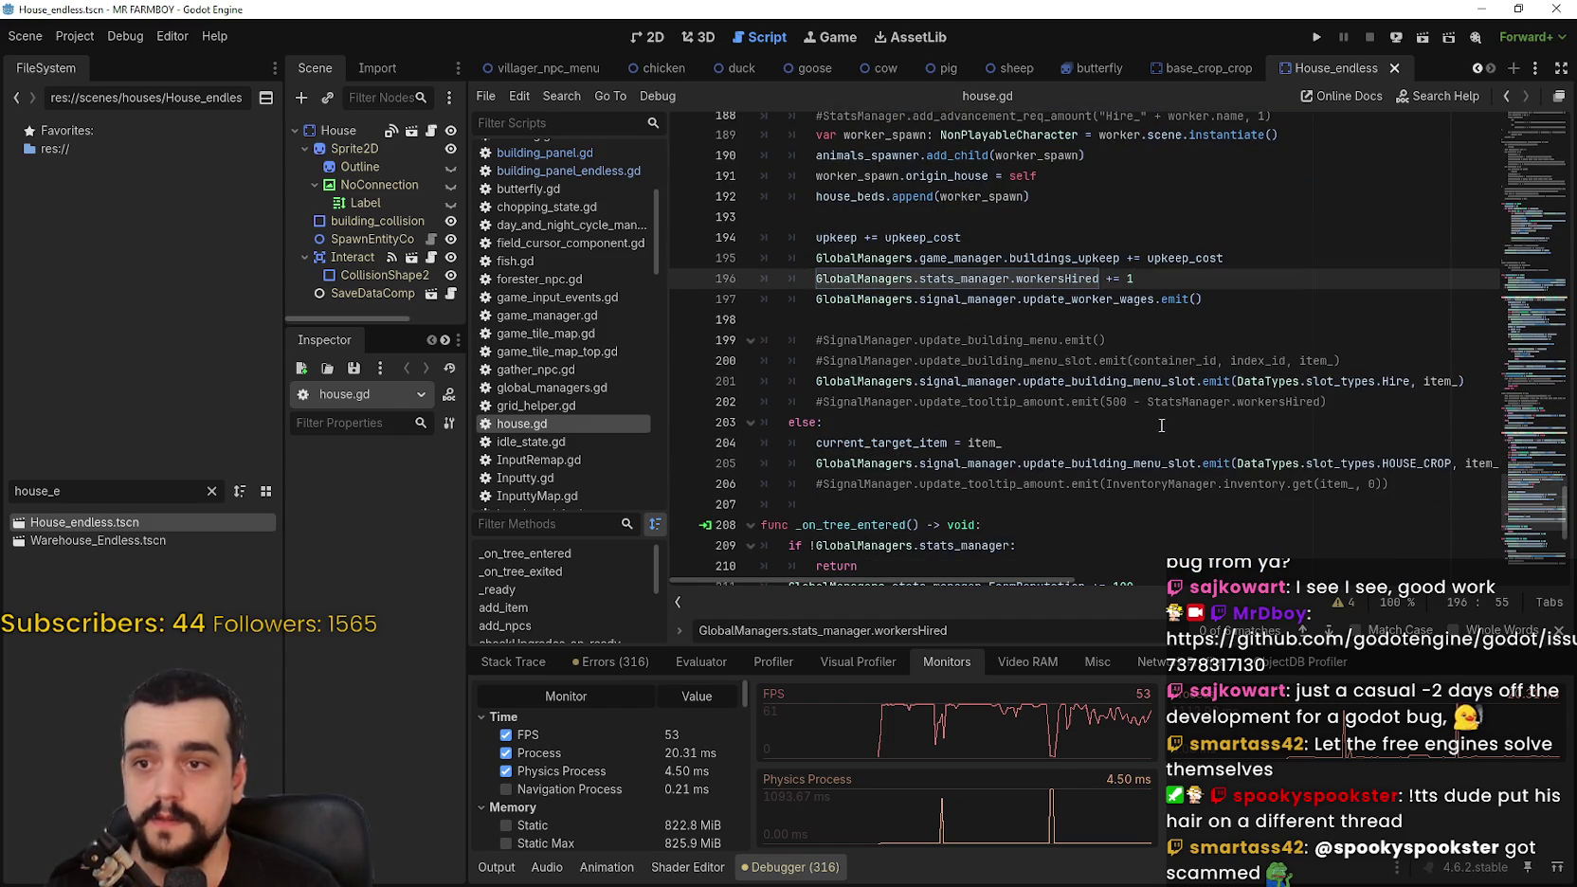
click(1075, 337)
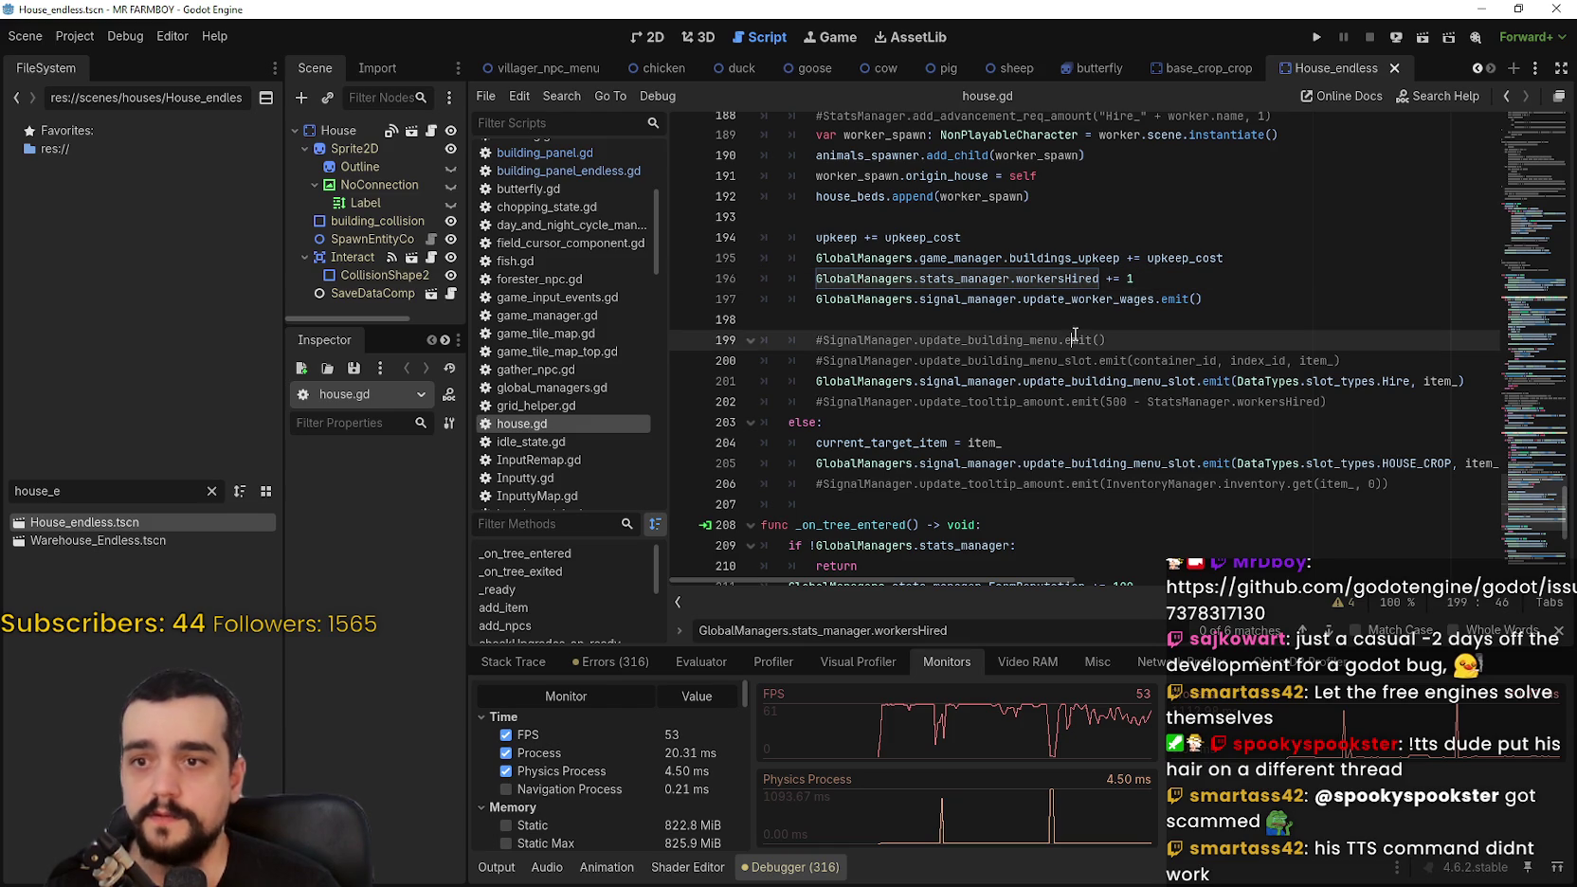
scroll(1125, 486, down, 3)
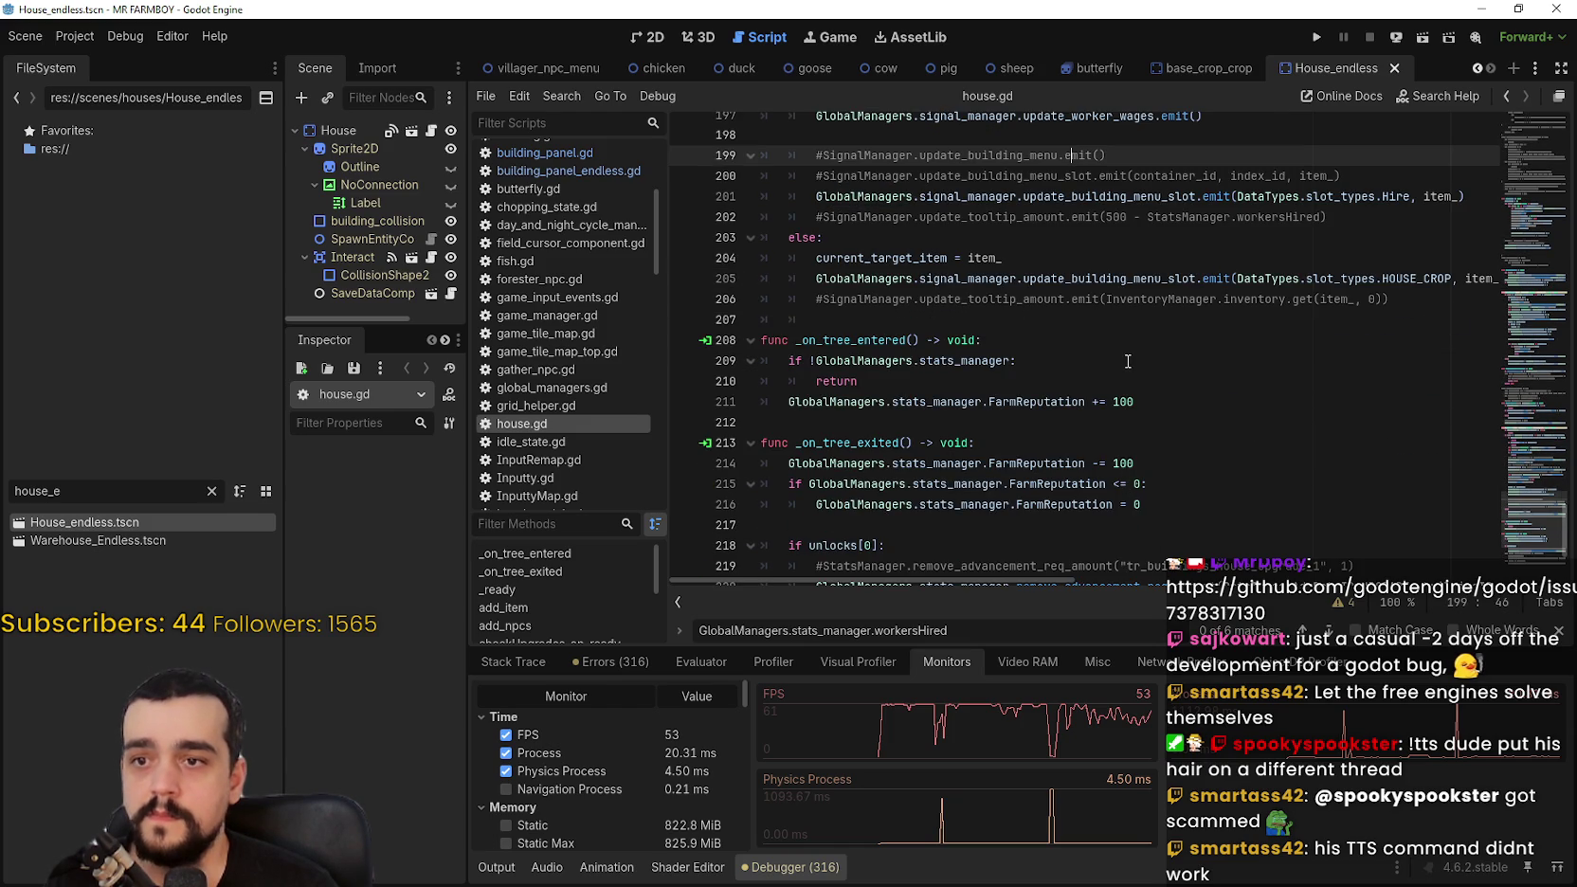
scroll(1127, 361, down, 3)
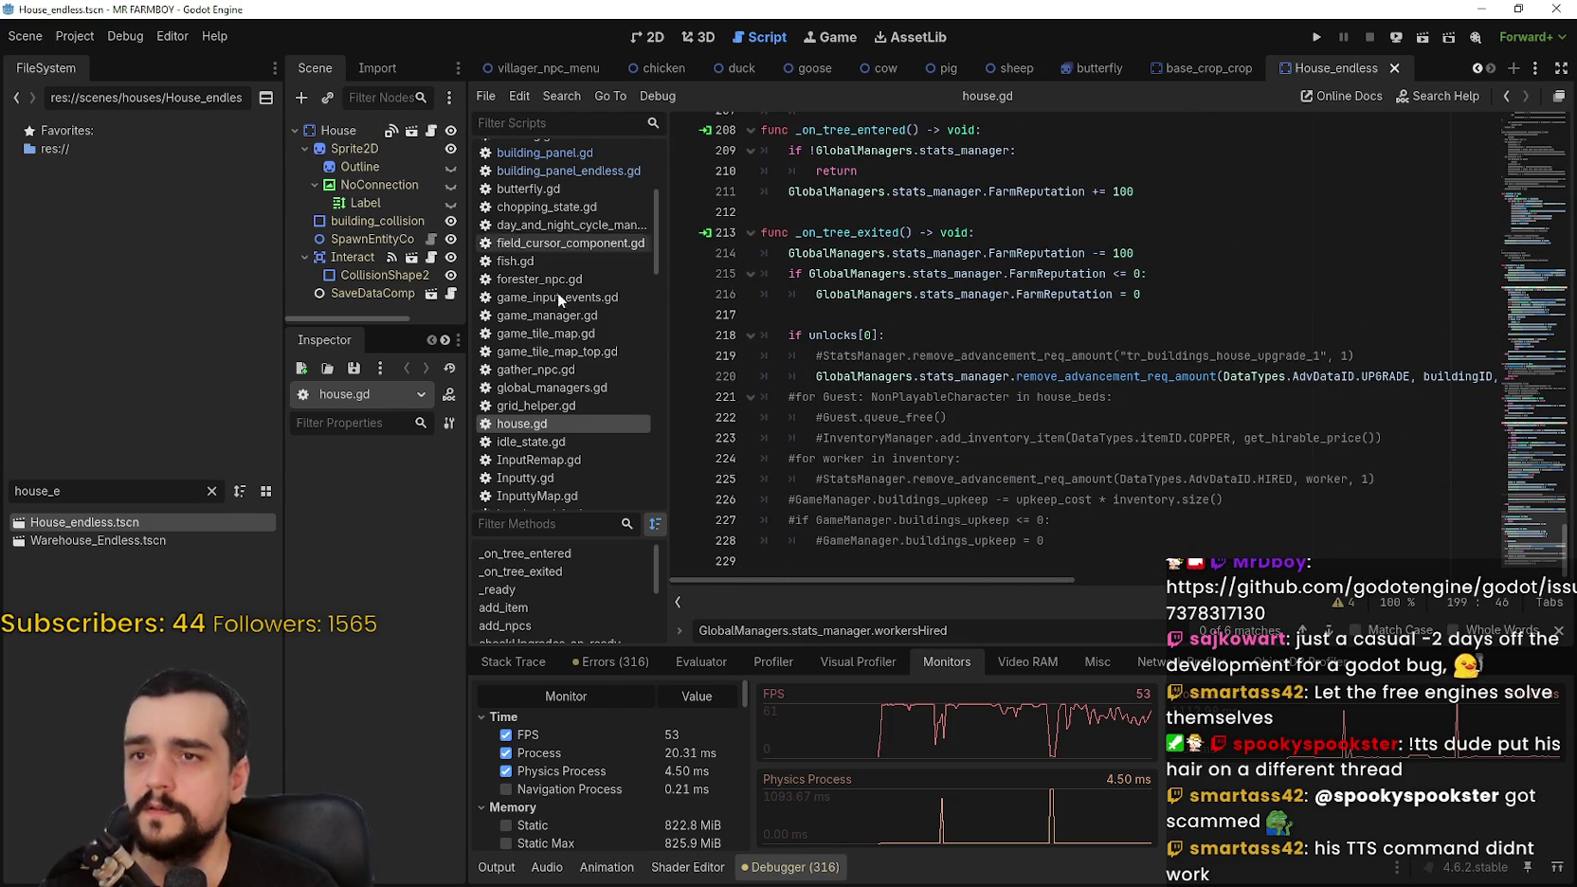
Step: Select the House node and replace the FileSystem filter 'house_e' with 'game_'
click(322, 131)
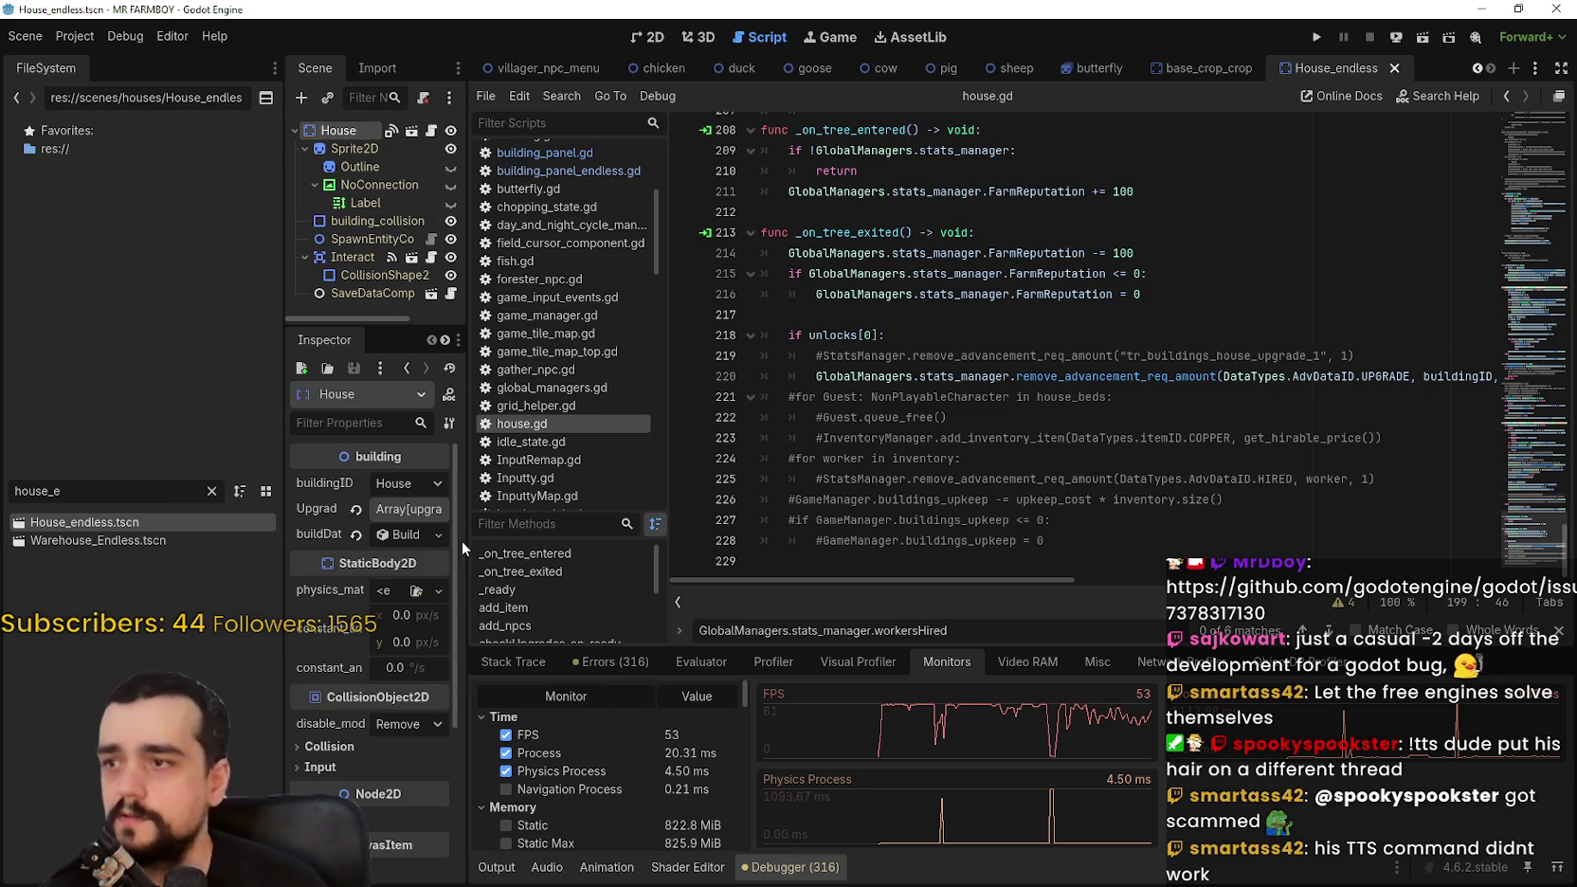
click(211, 491)
text(game_)
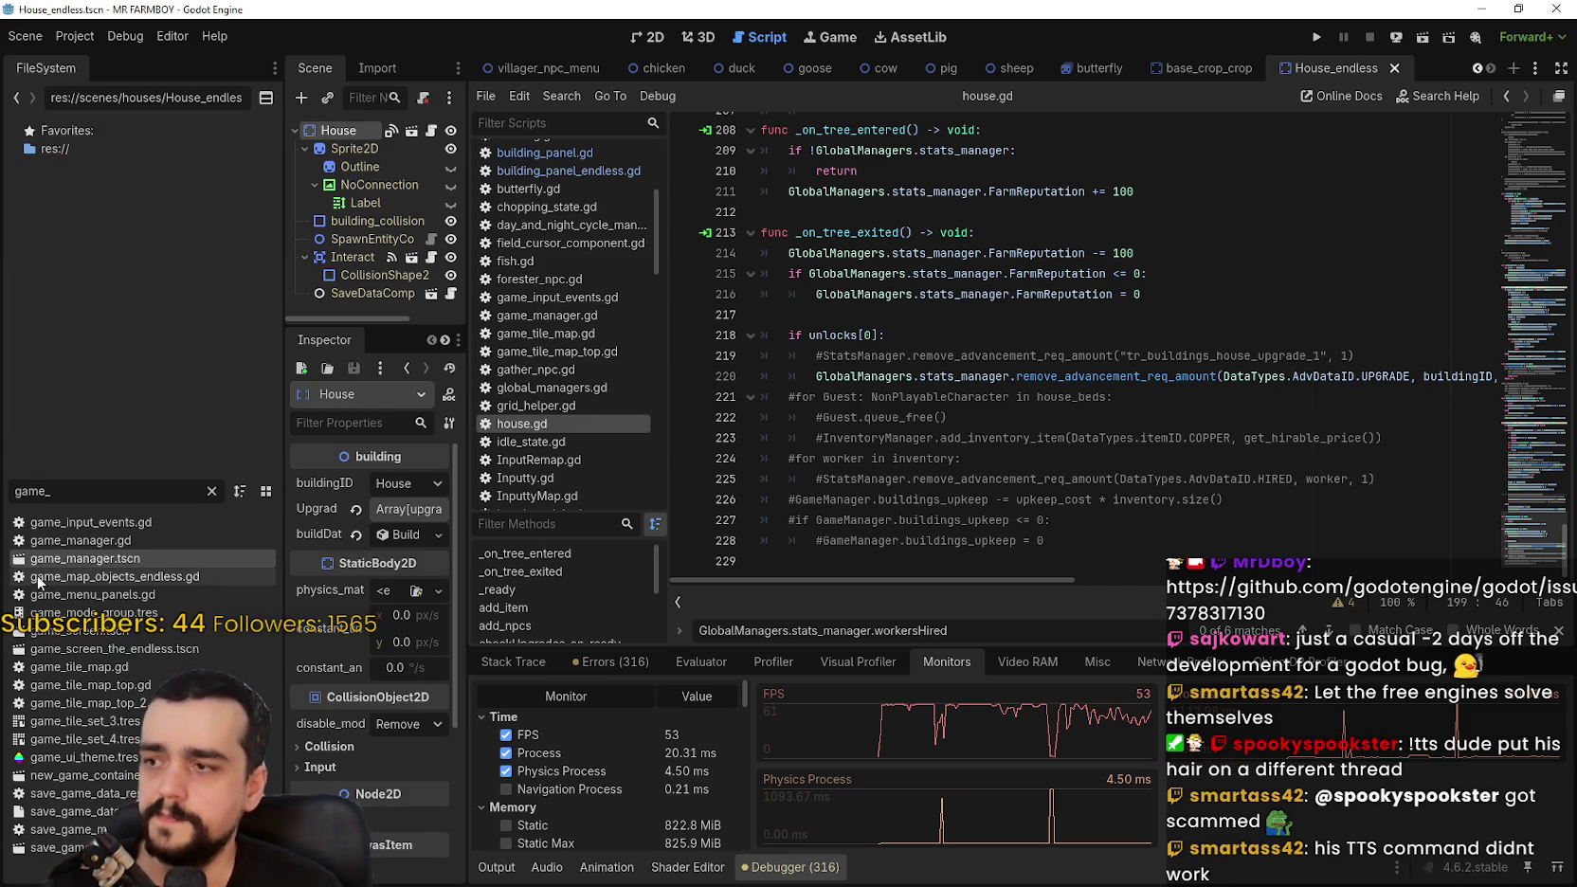
click(78, 561)
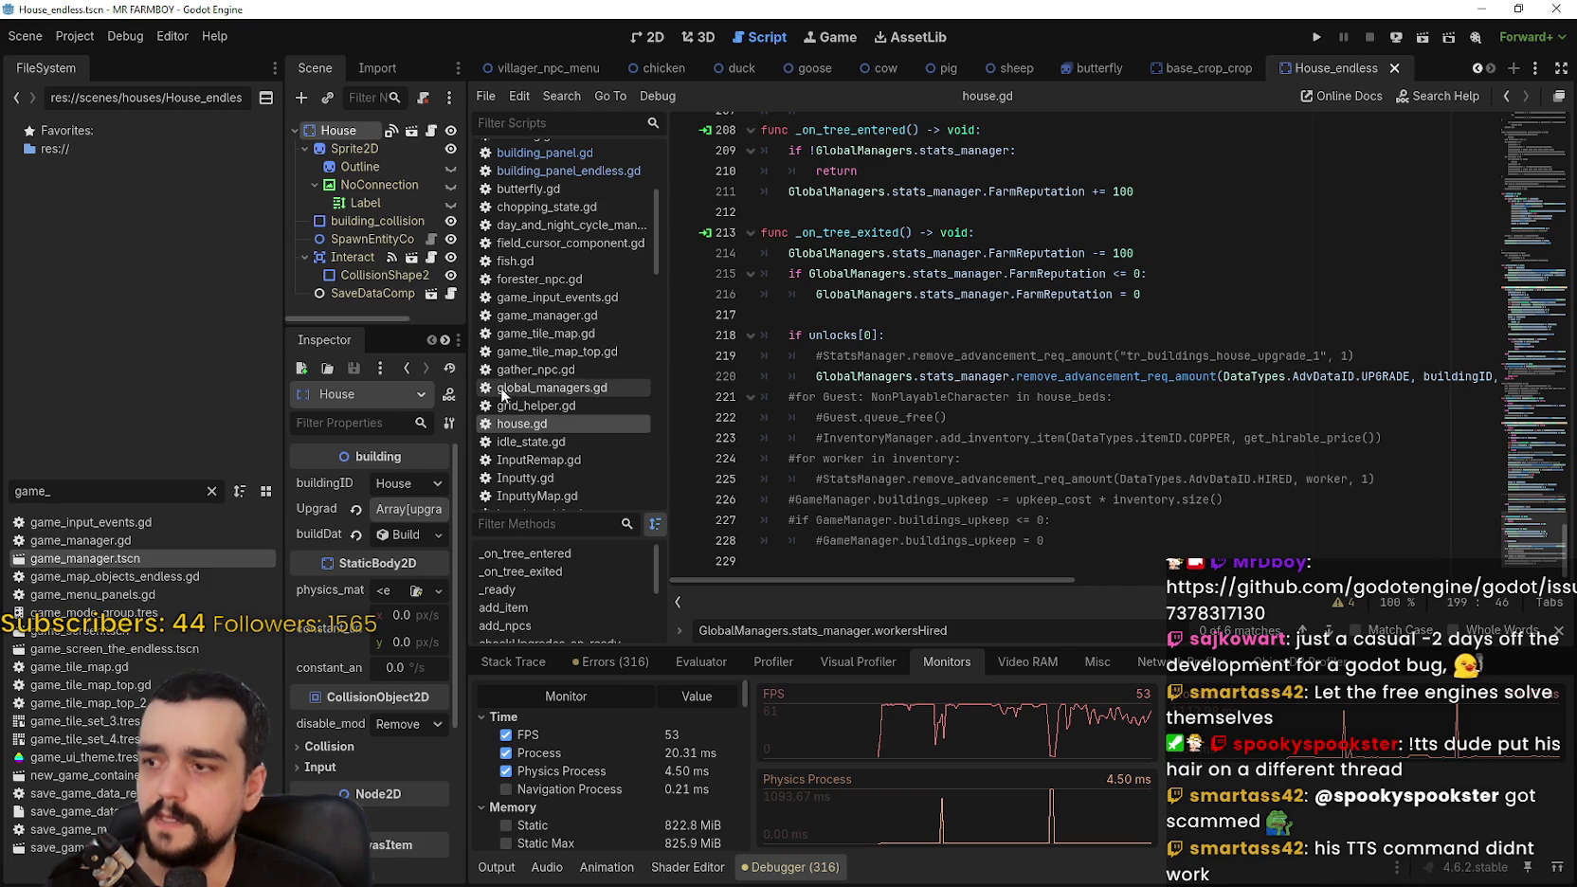
click(428, 136)
scroll(1022, 422, up, 10)
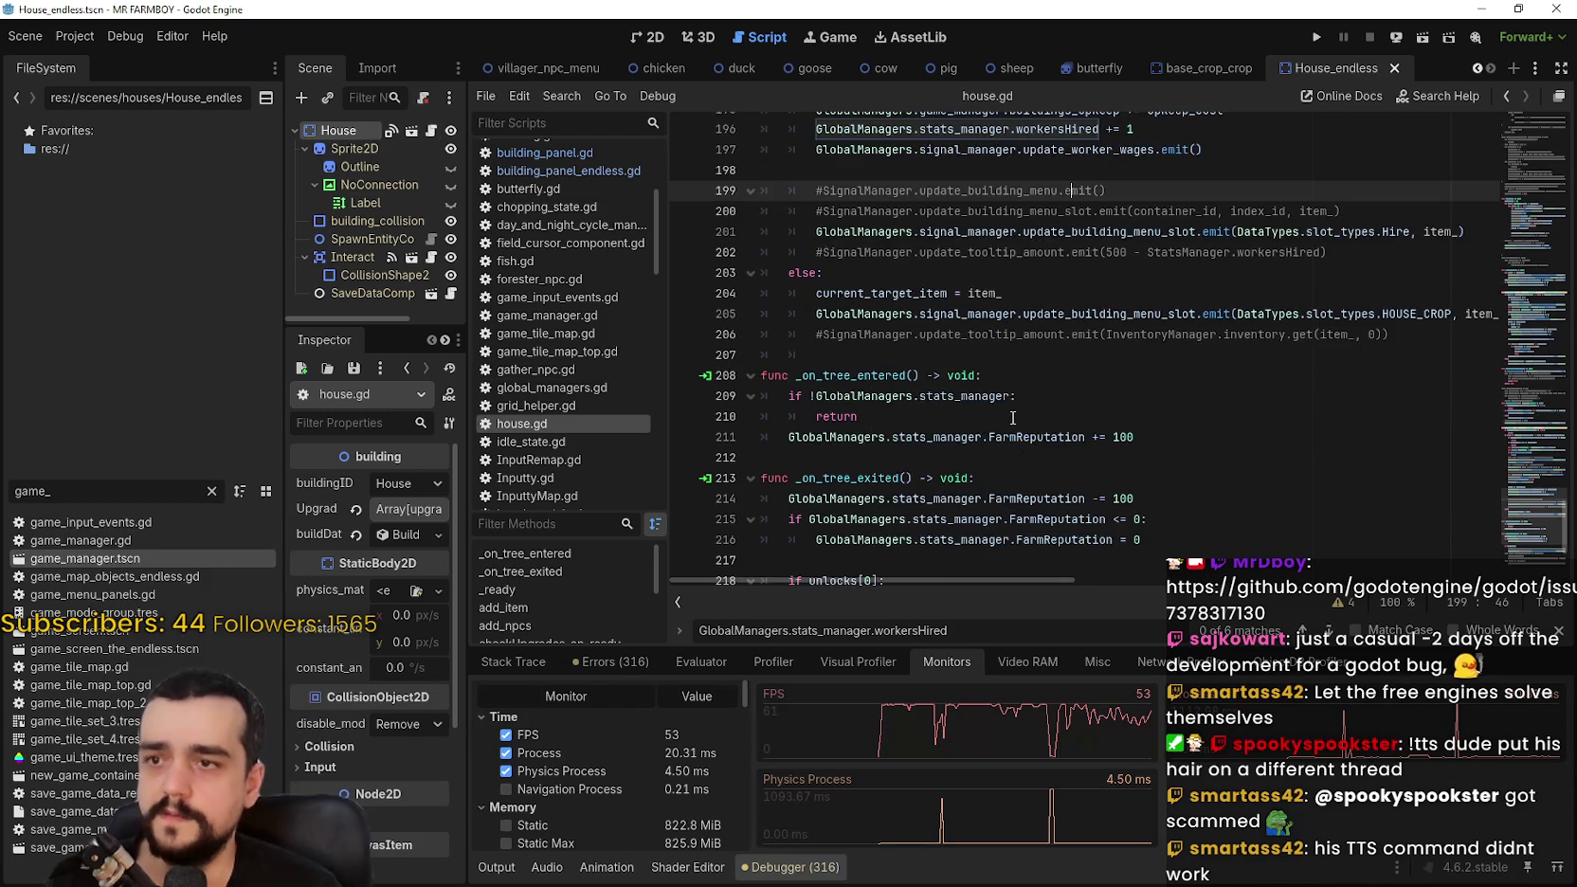
scroll(1004, 430, up, 4)
scroll(1004, 430, down, 5)
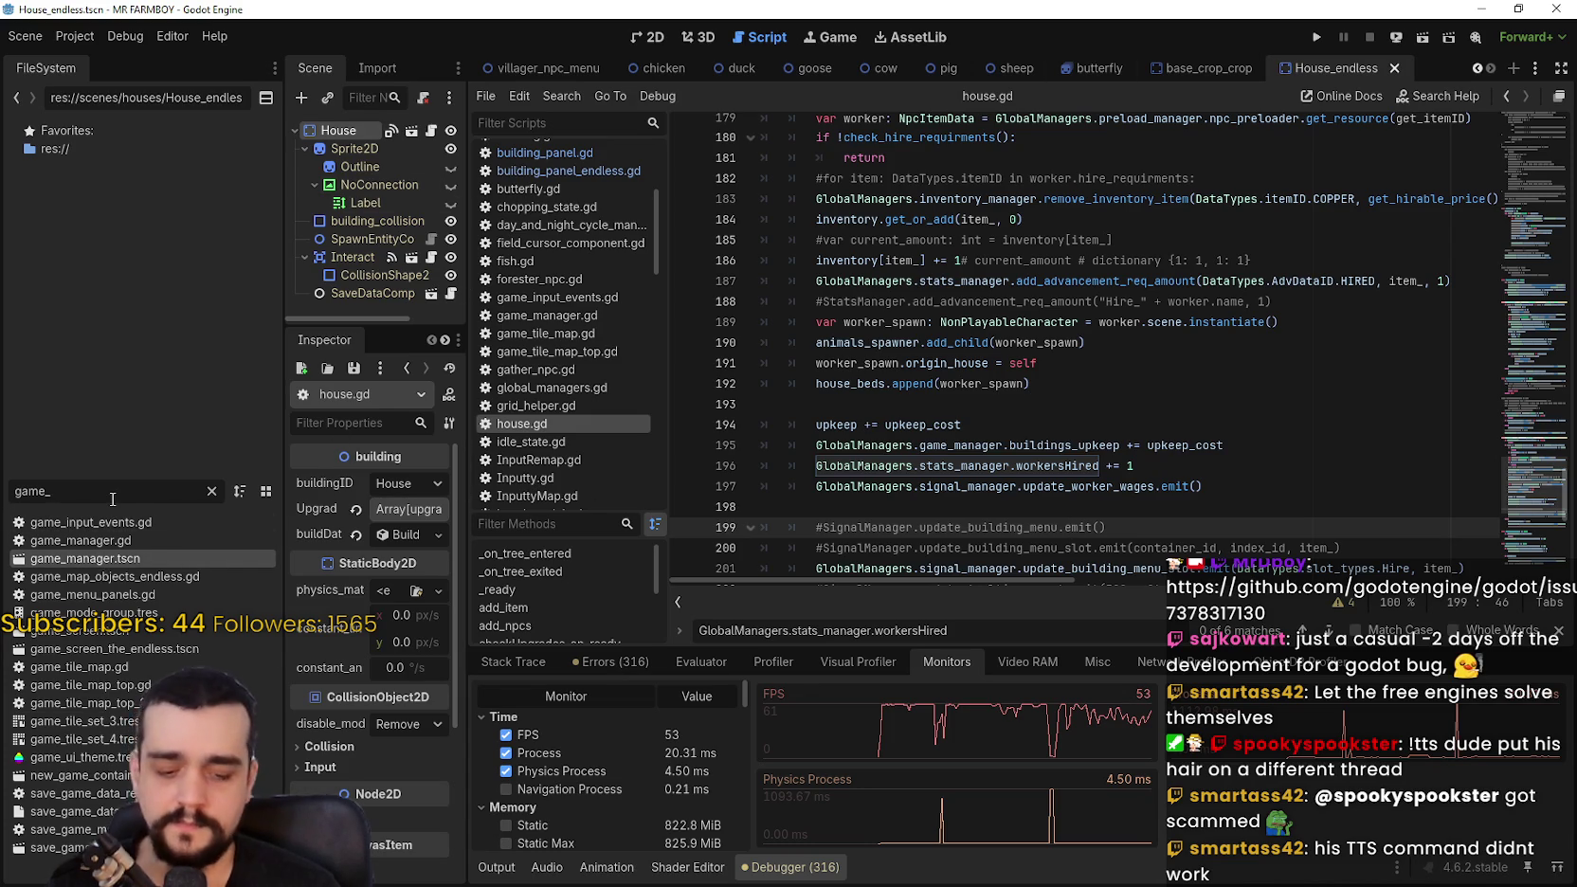
Step: Filter to 'game_s', open game_screen_the_endless, and open BuildingPanel's building_panel_endless.gd
text(s)
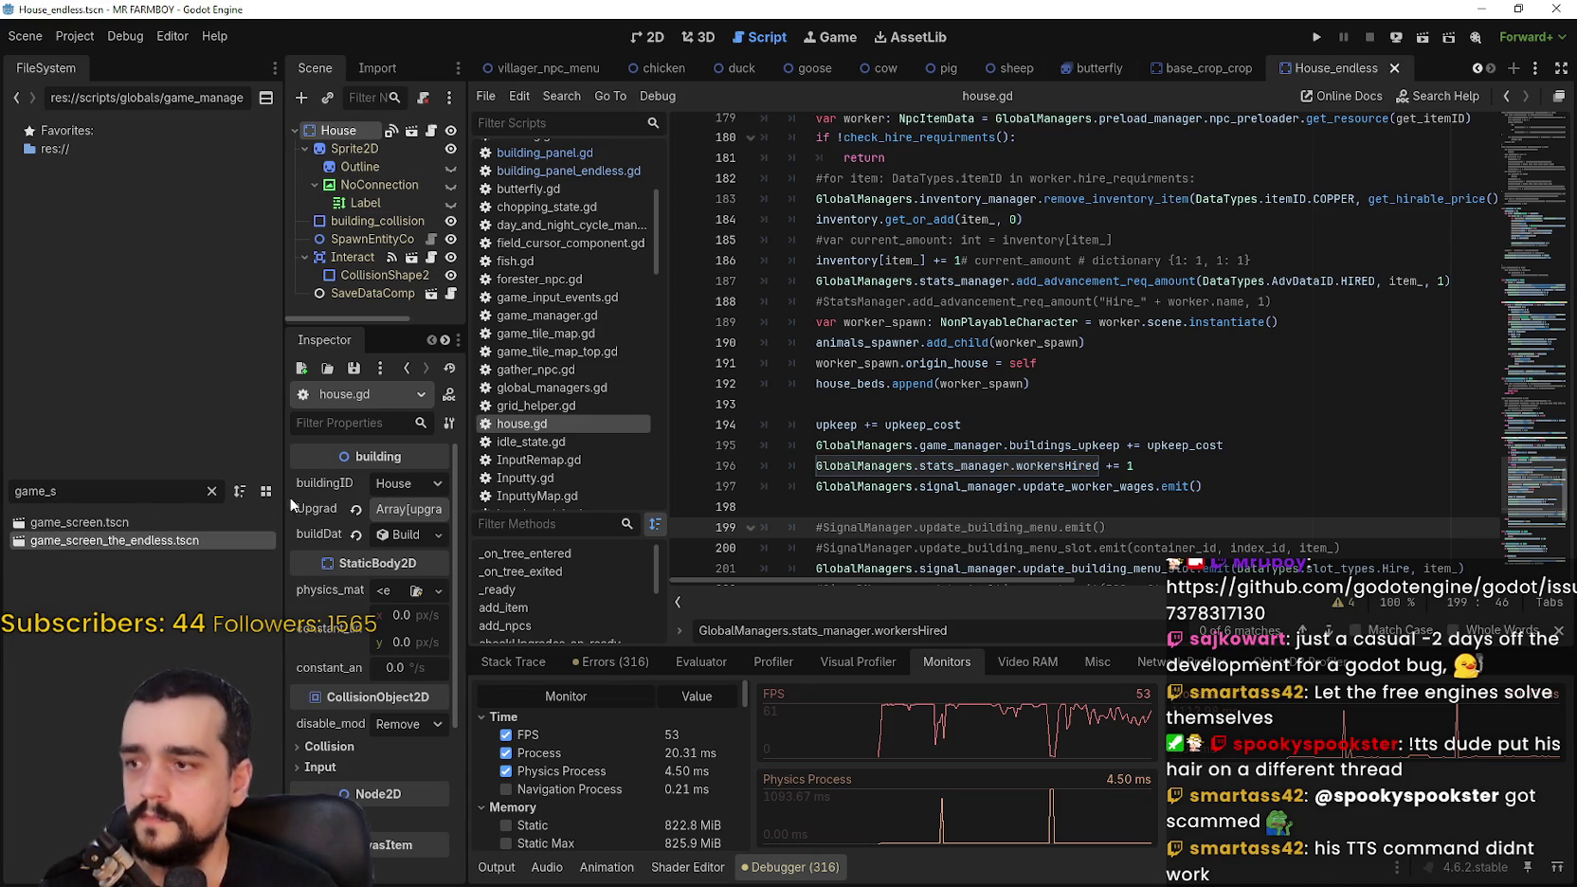
double_click(176, 539)
scroll(413, 251, down, 5)
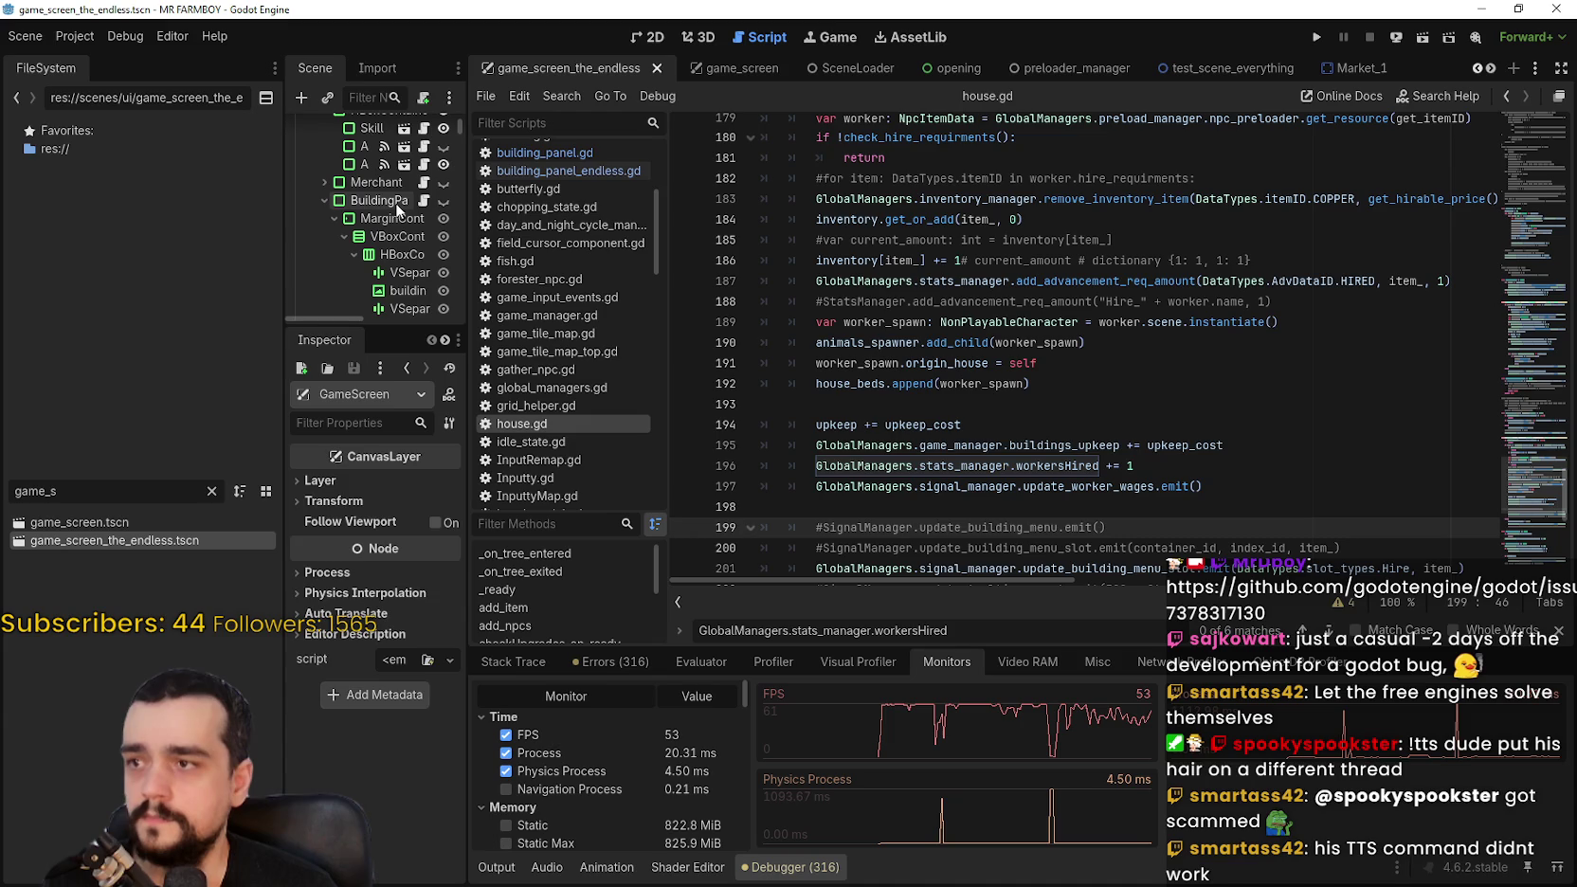
click(397, 202)
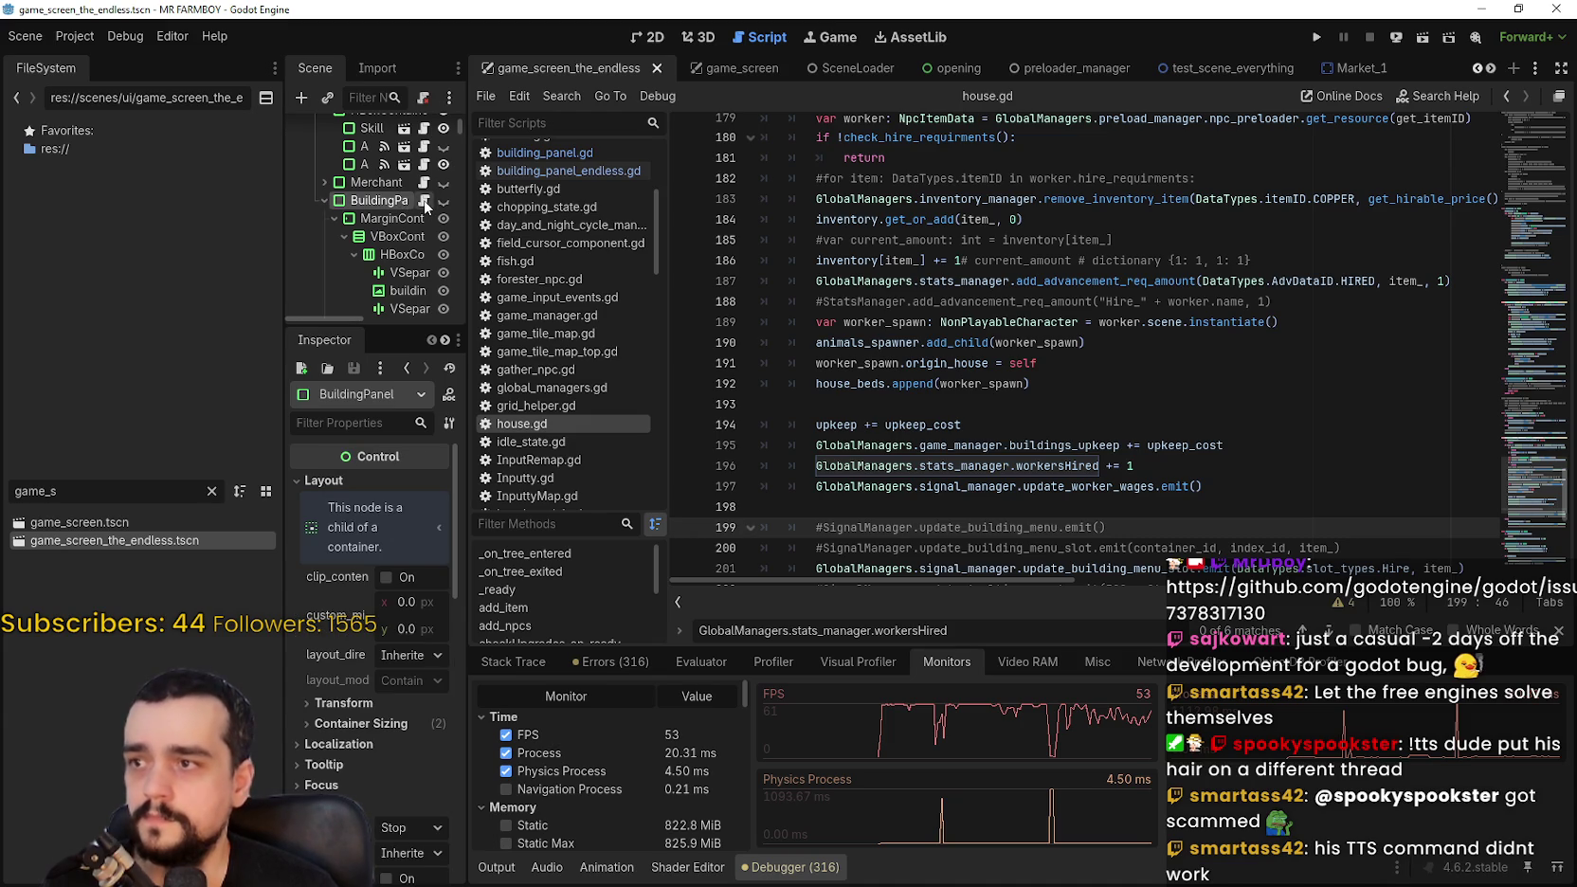
click(569, 171)
Step: Step through the workersHired matches from line 772 back to line 167
scroll(1495, 511, up, 2)
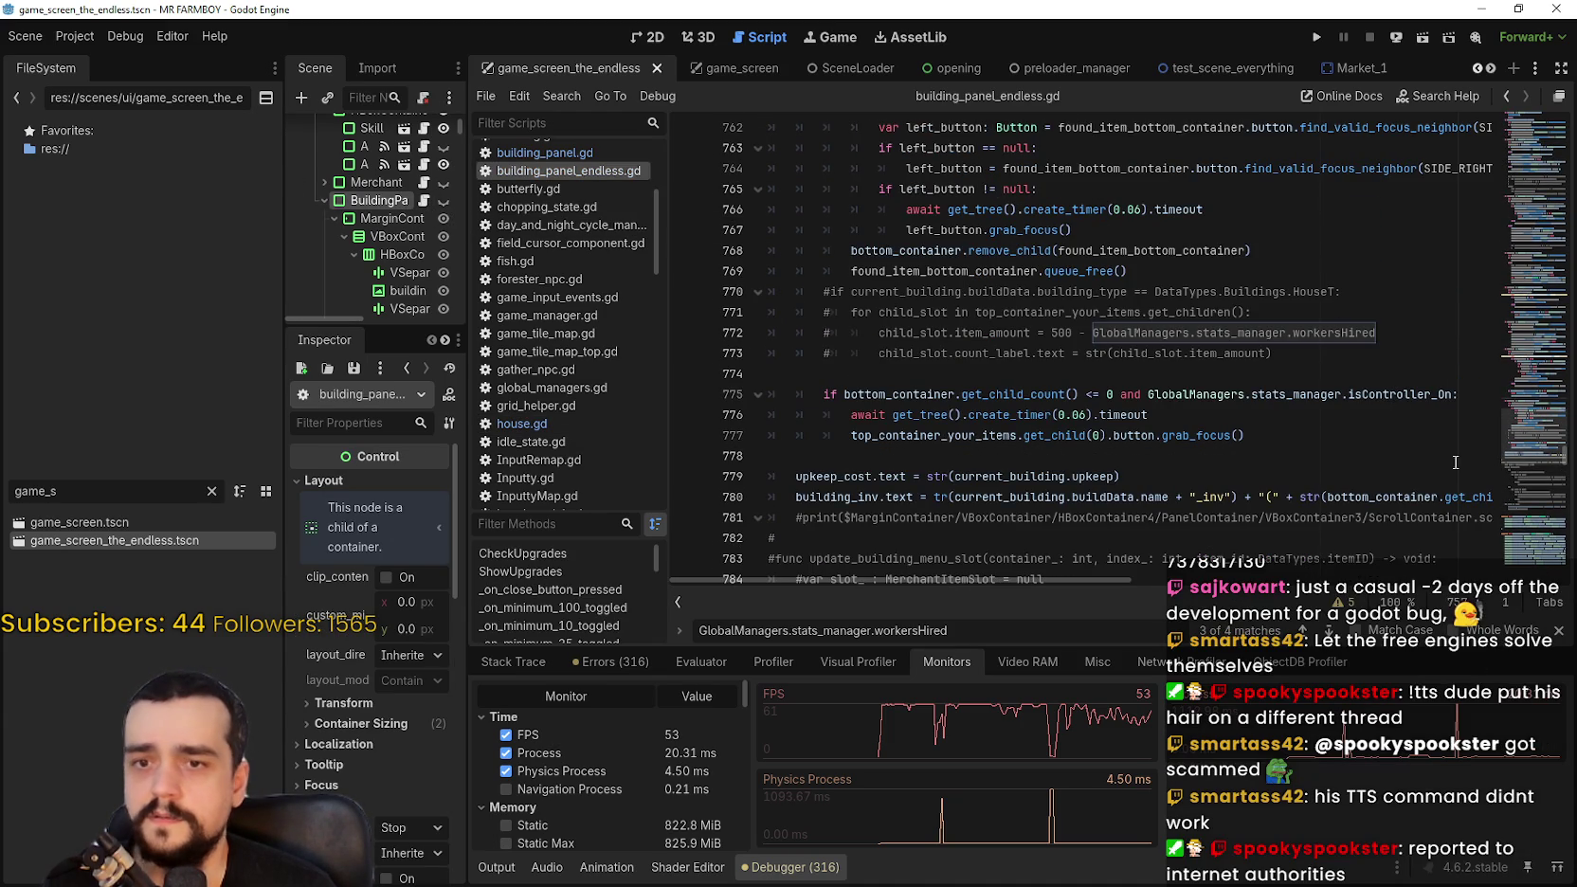
click(1209, 414)
click(1149, 373)
scroll(1235, 380, up, 3)
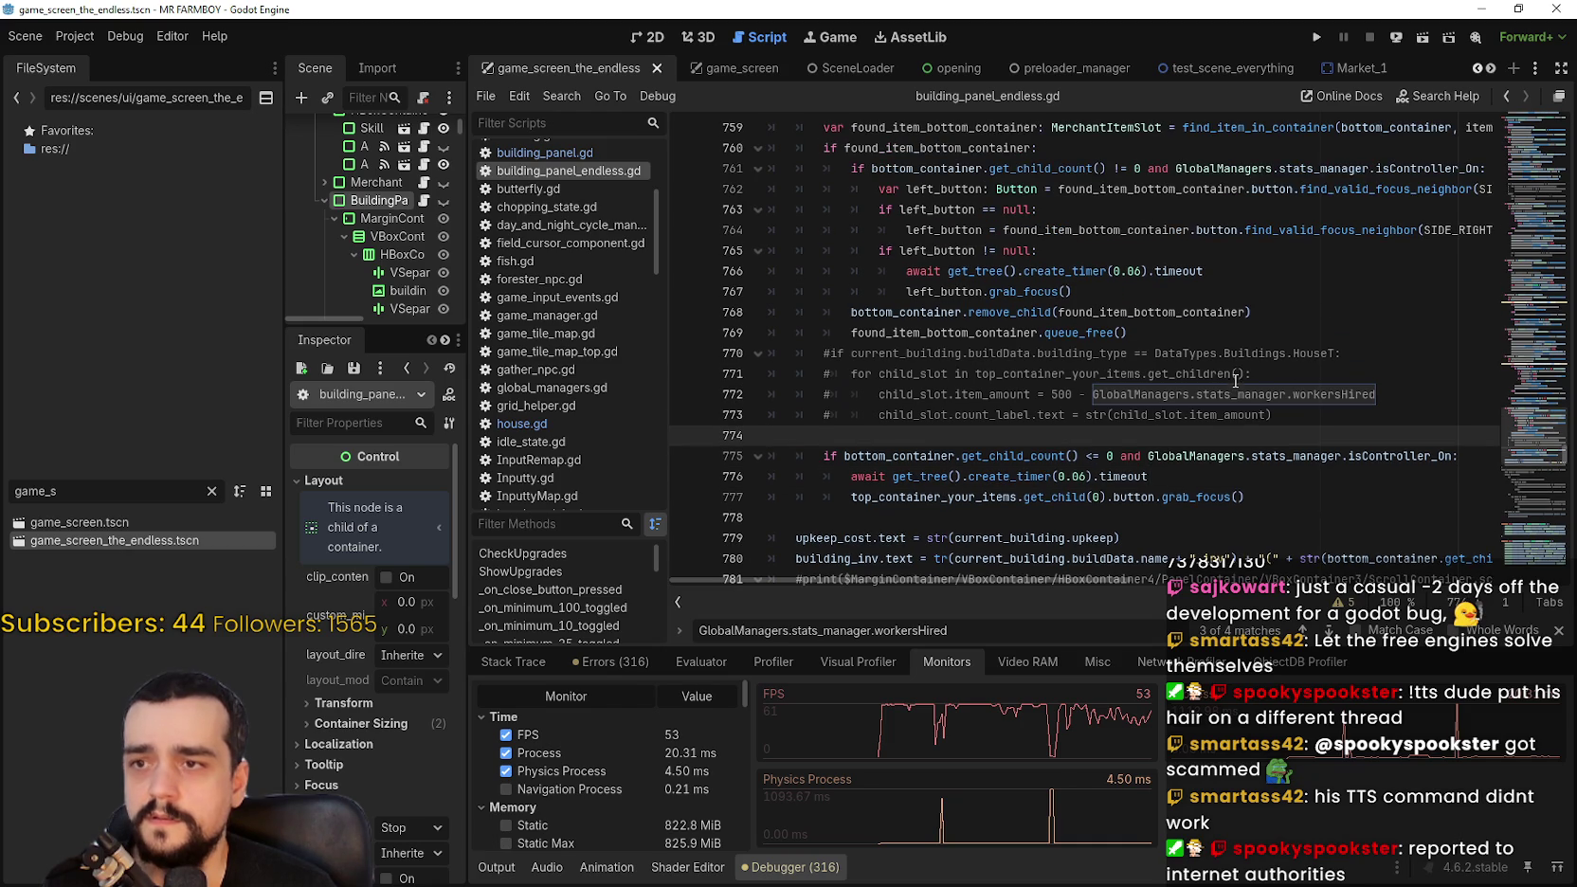
click(1301, 631)
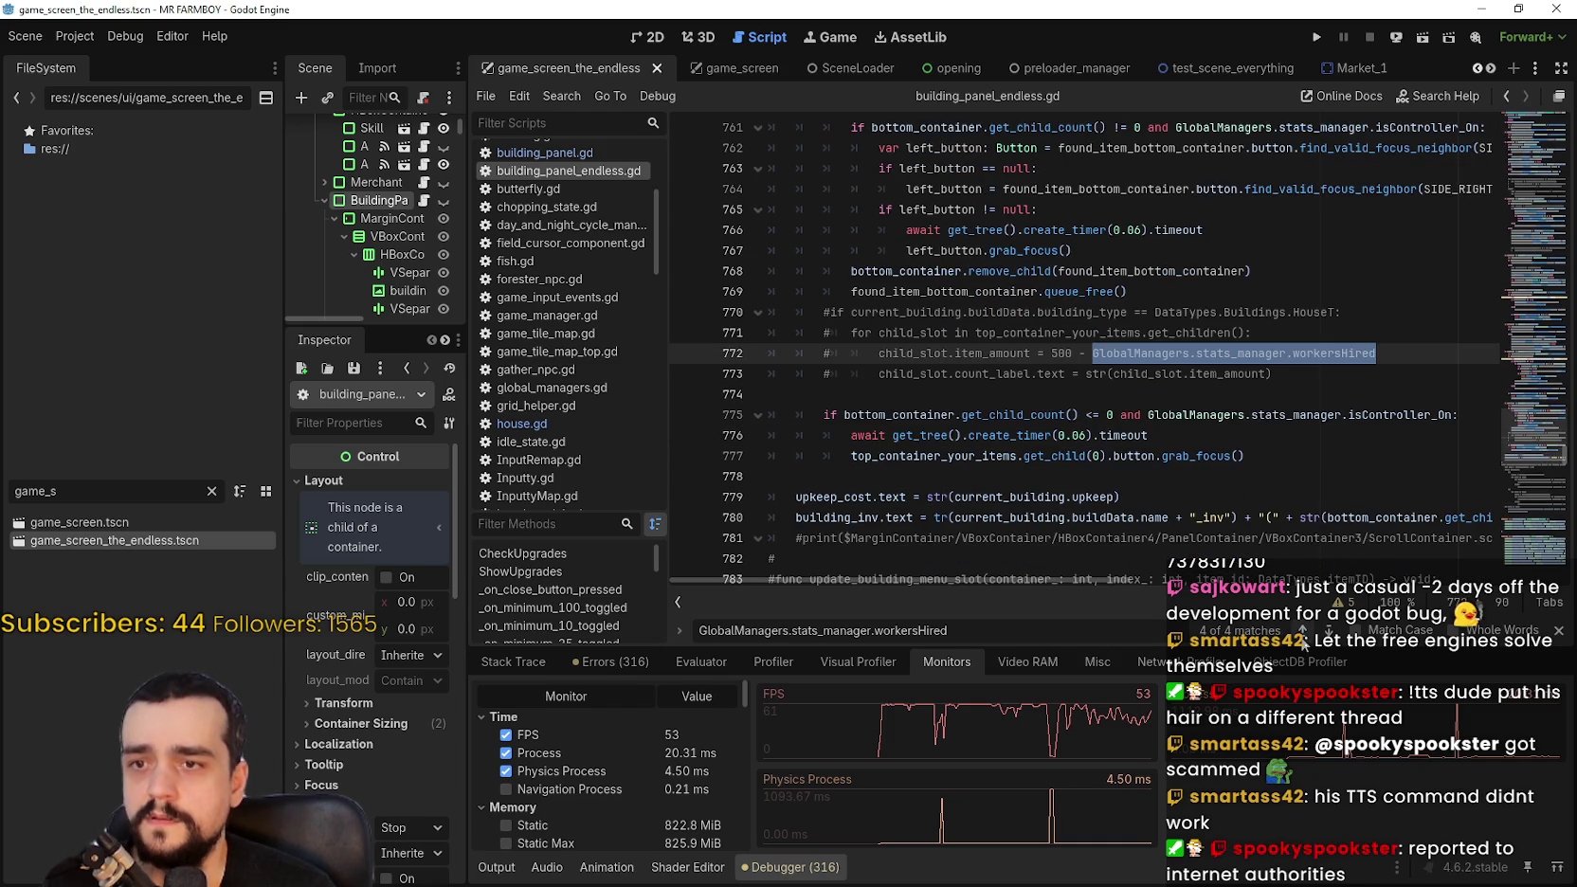
click(1302, 631)
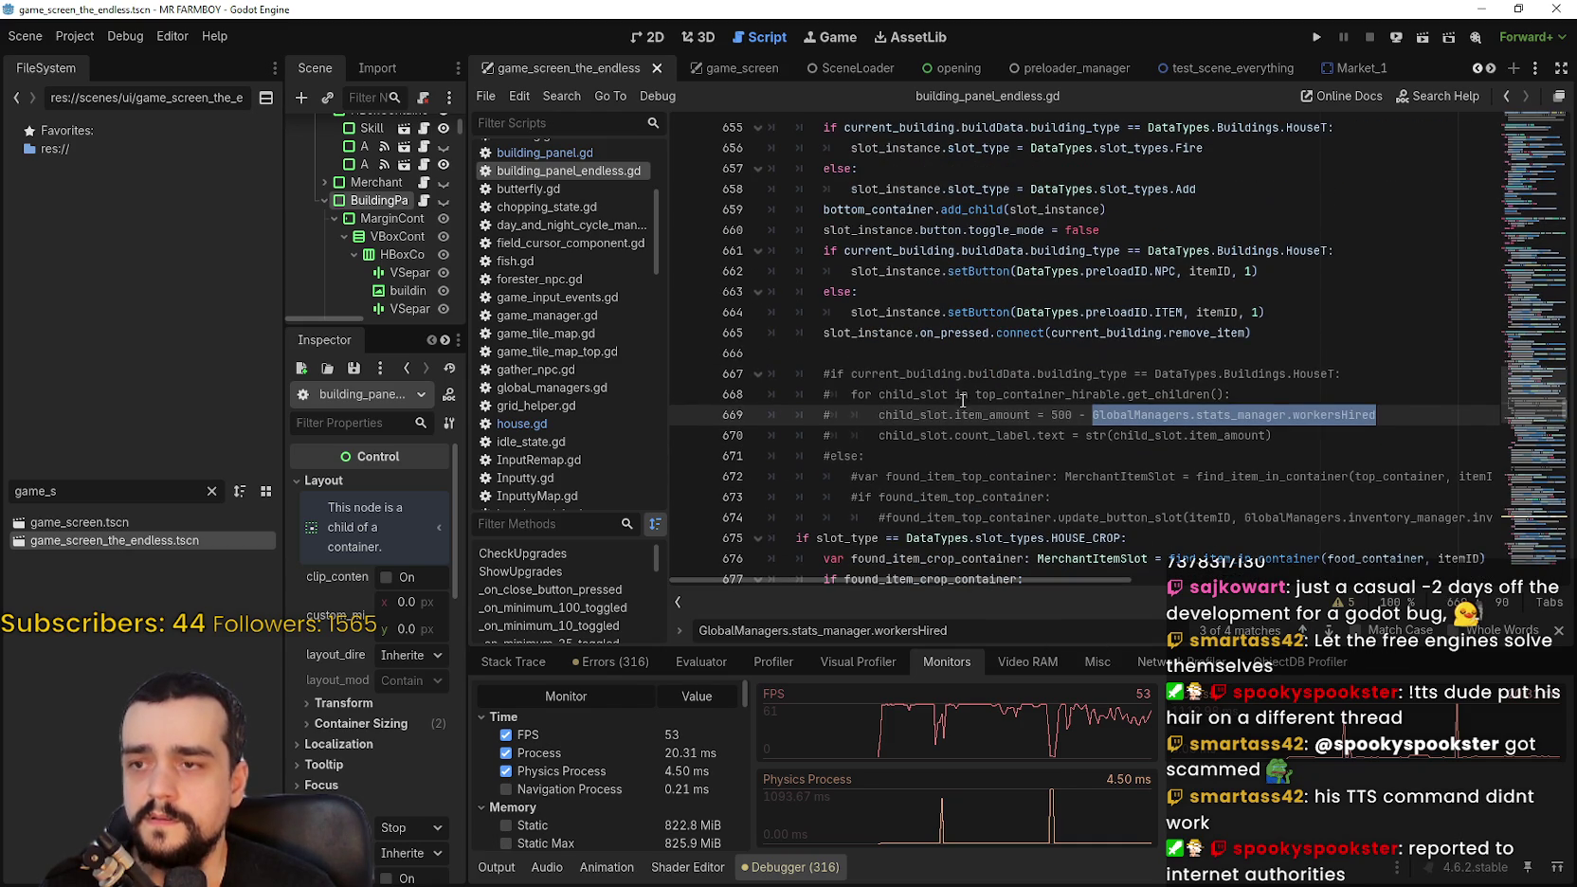
click(1302, 630)
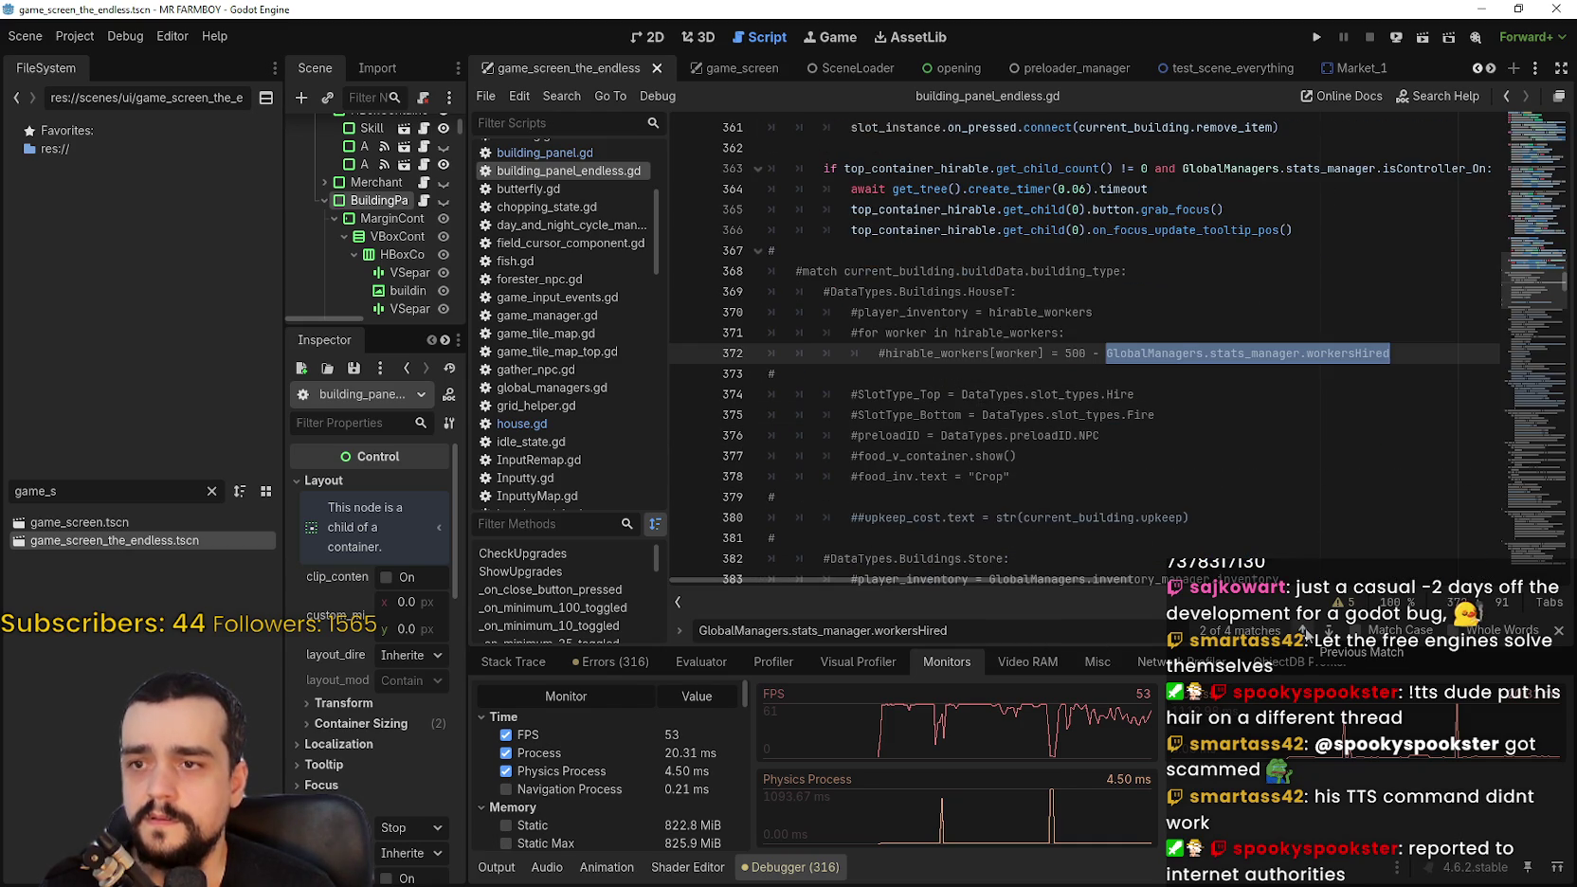
click(1302, 630)
Step: Inspect the Hire slot code (slot_types.Hire, add_item on line 177), then open game_screen.tscn
drag(1080, 579, 879, 563)
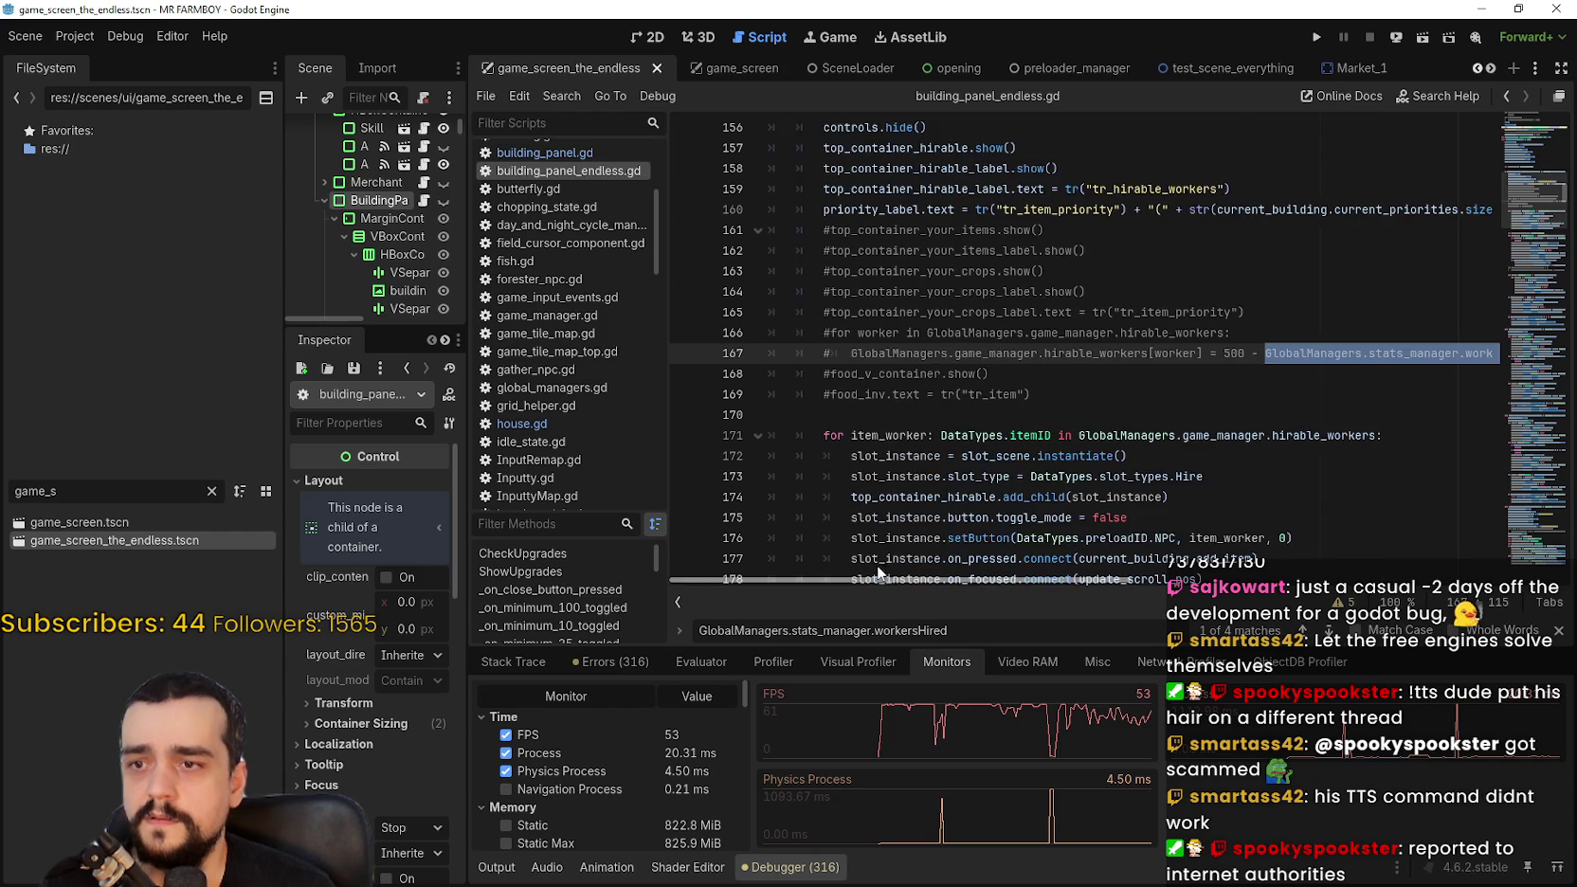
scroll(936, 462, up, 2)
scroll(936, 462, down, 5)
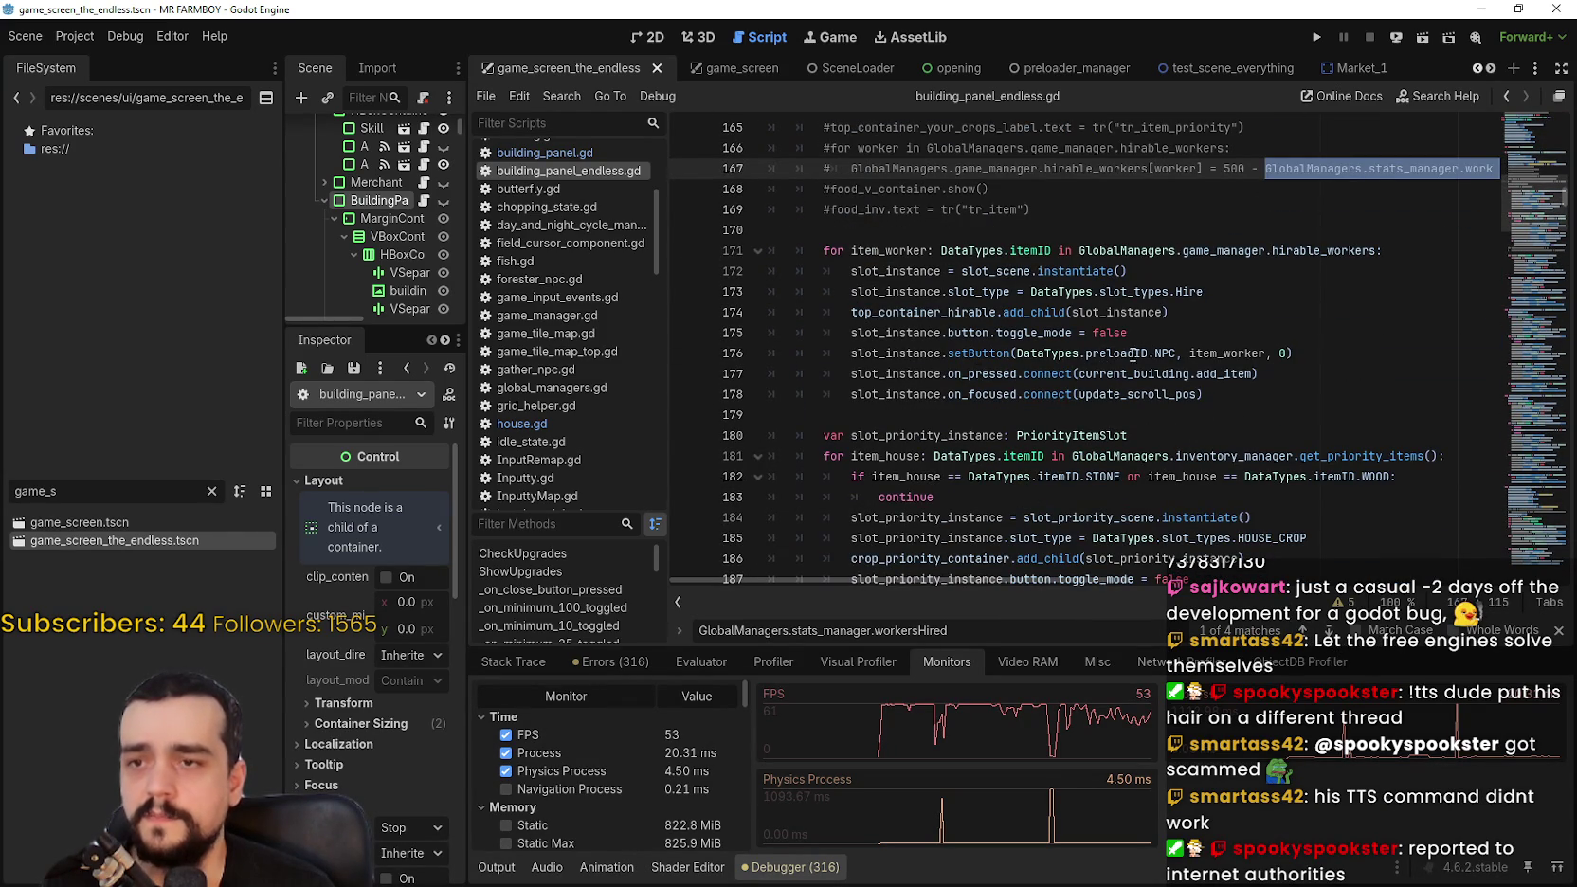
drag(1206, 292, 853, 286)
click(1114, 423)
scroll(1146, 469, down, 2)
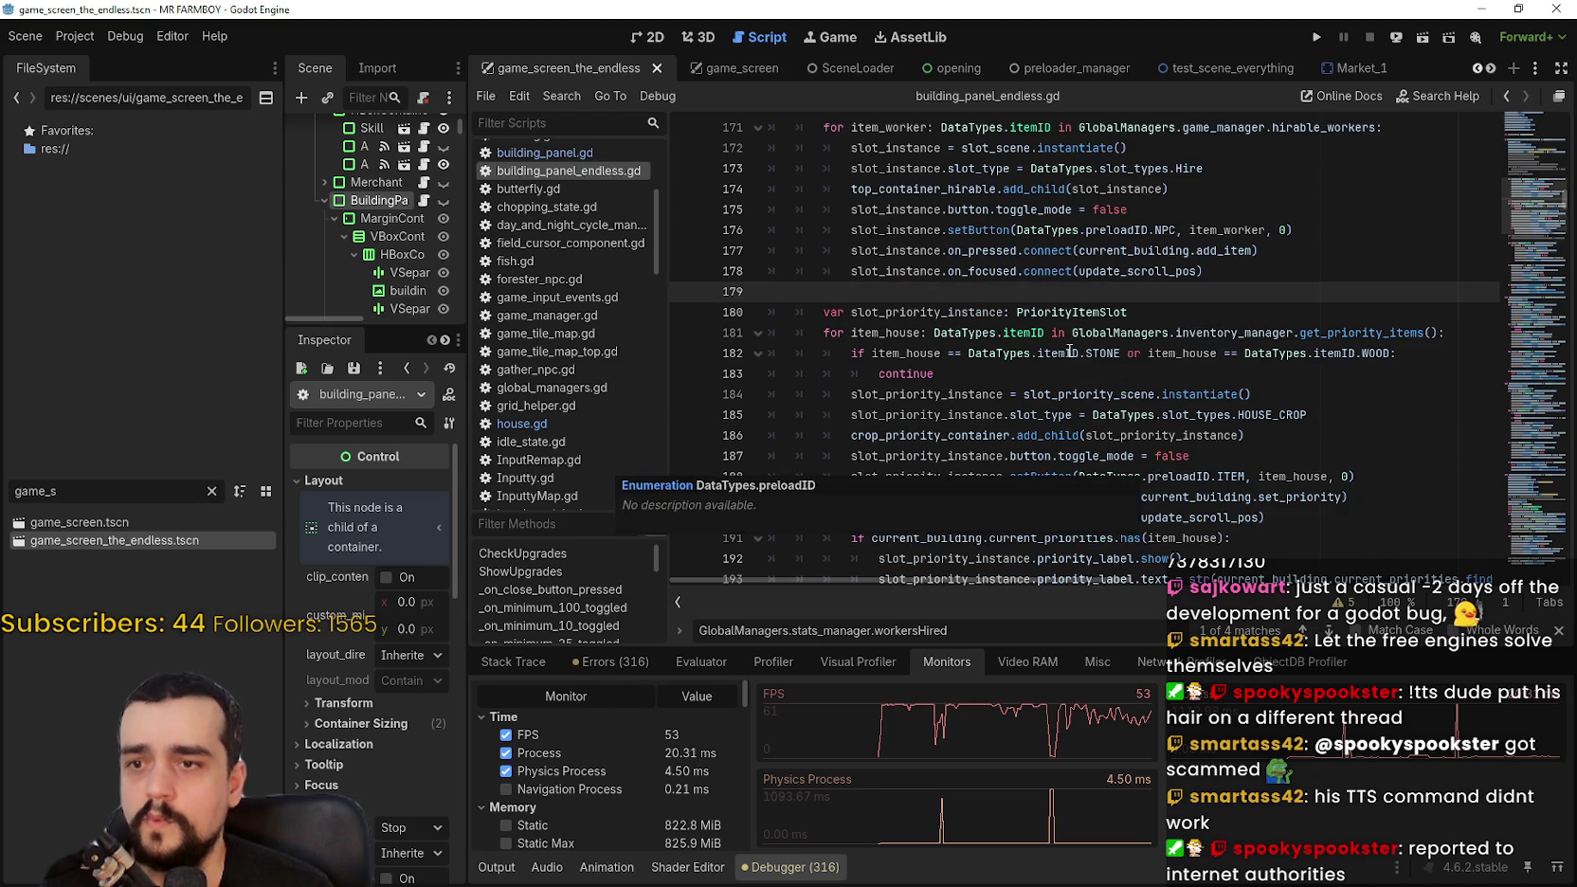
scroll(1252, 383, up, 2)
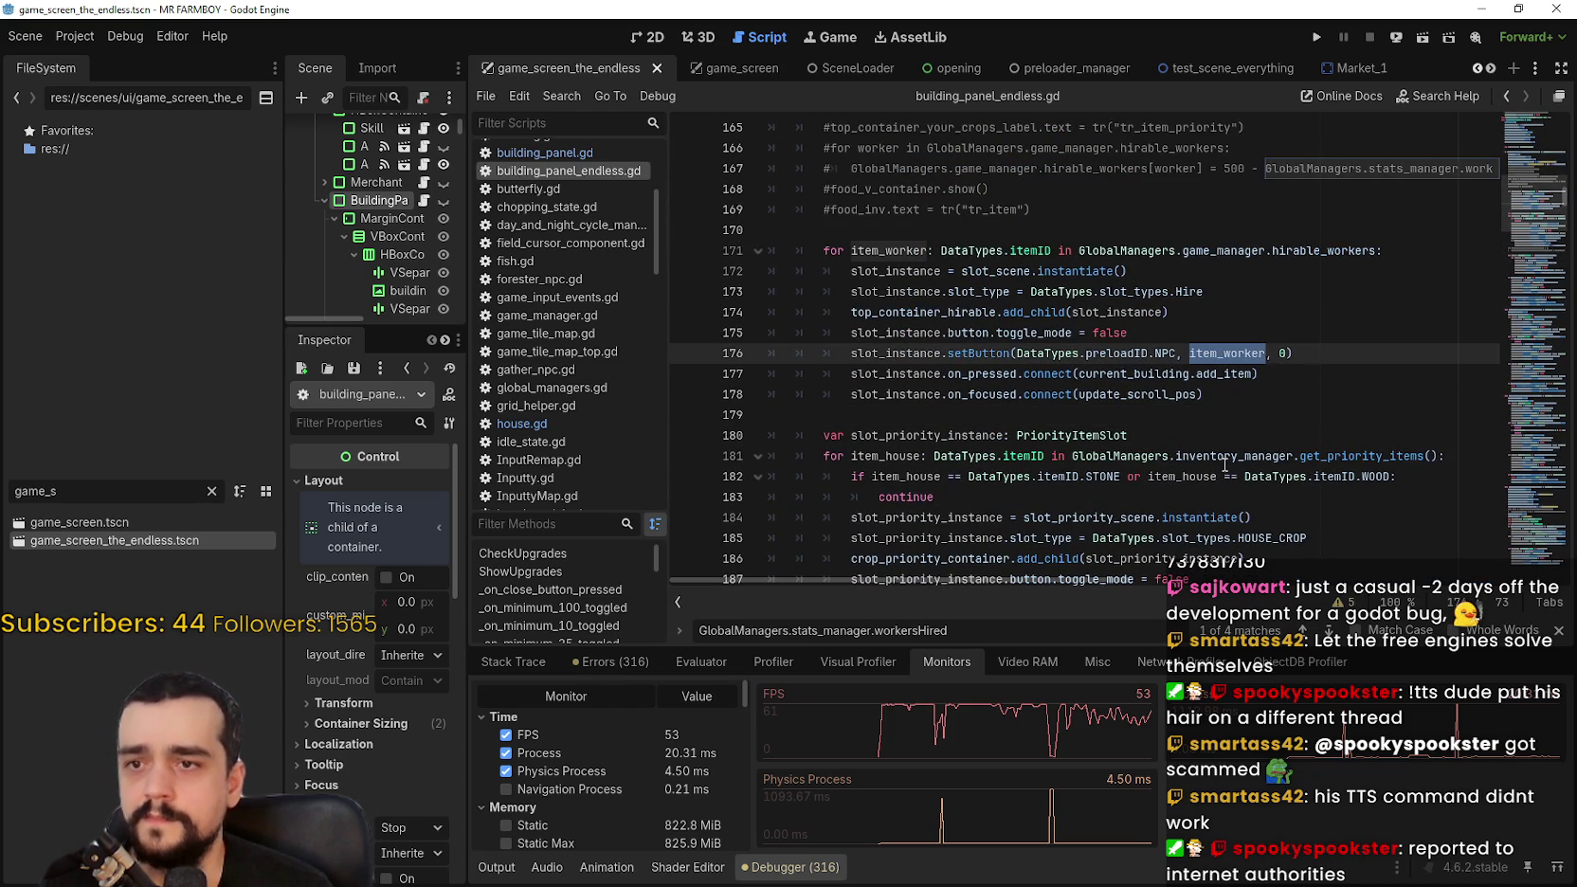
double_click(1224, 373)
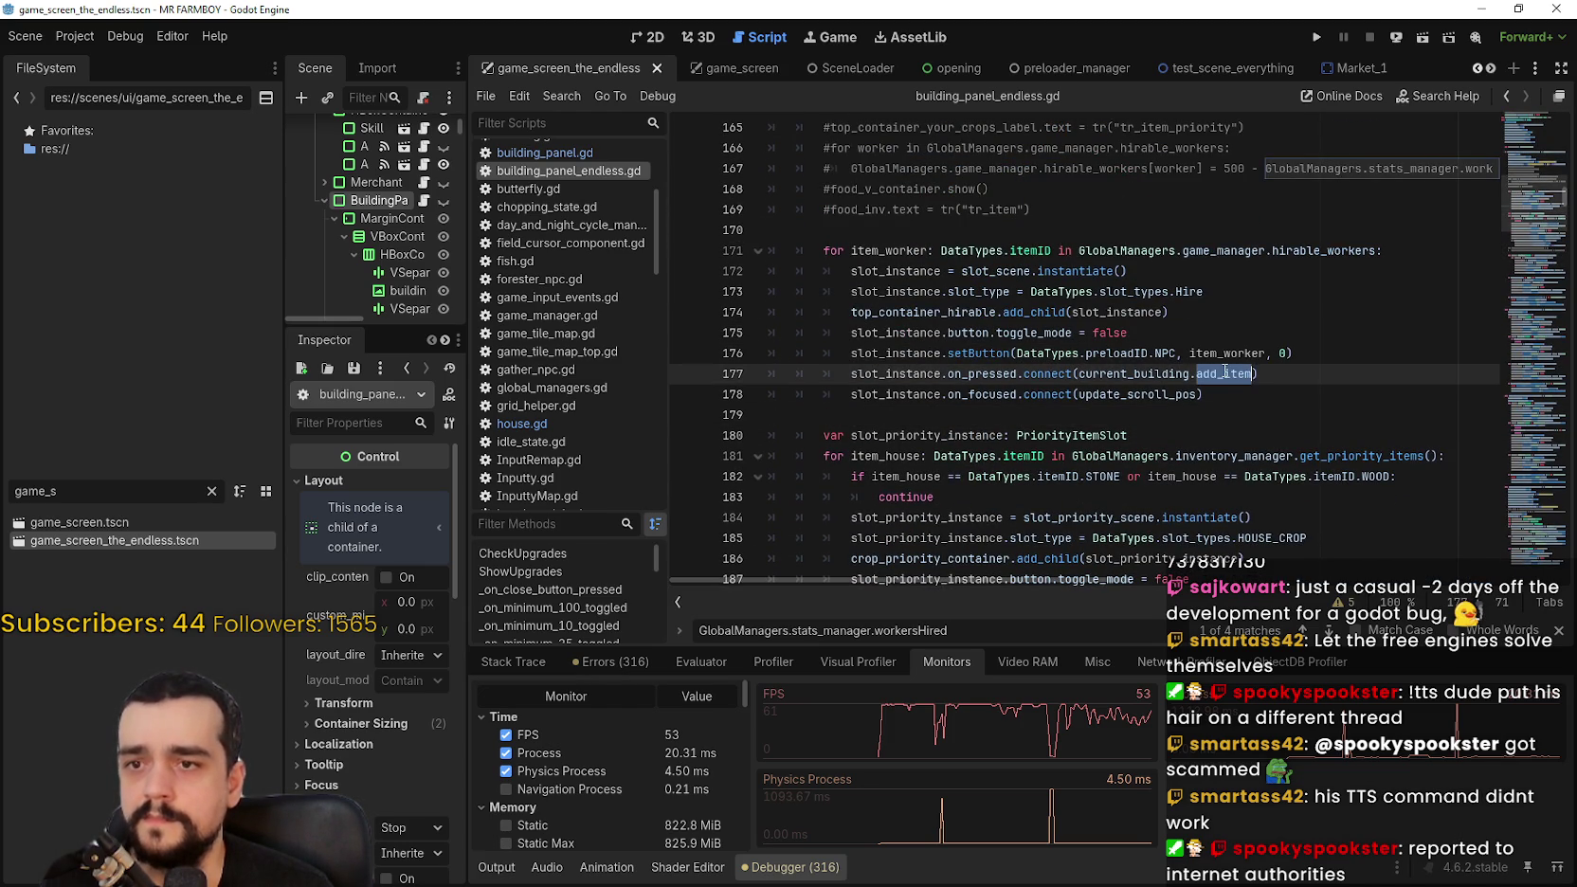
click(1169, 420)
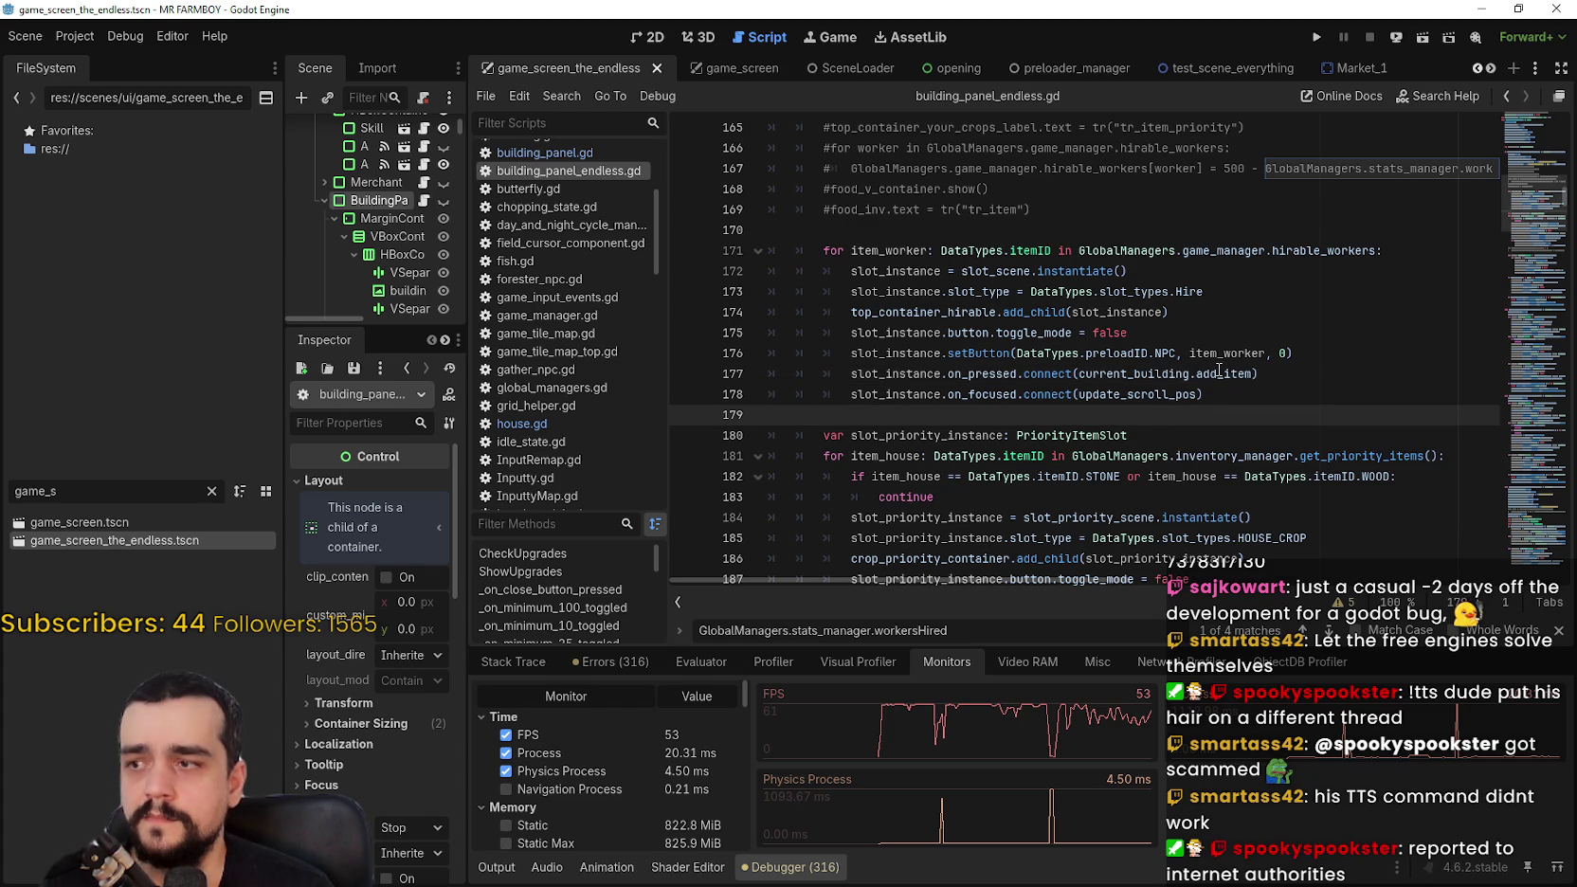
double_click(114, 521)
scroll(423, 208, down, 10)
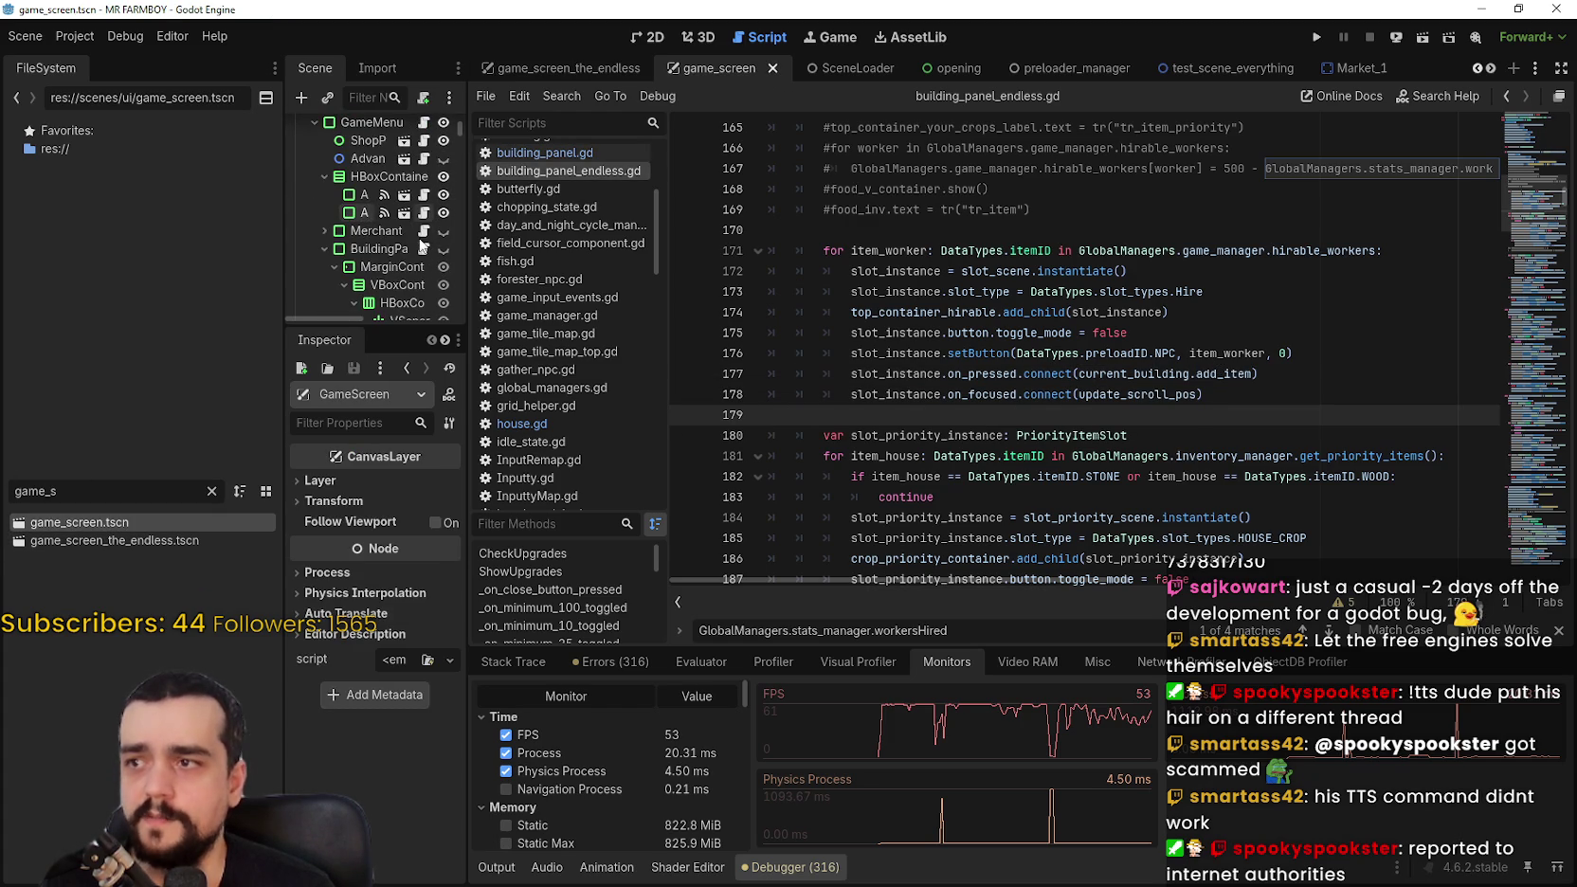
Step: Open building_panel.gd, scroll to the hirable_workers slot loop, then switch to Speaker.bot
click(424, 250)
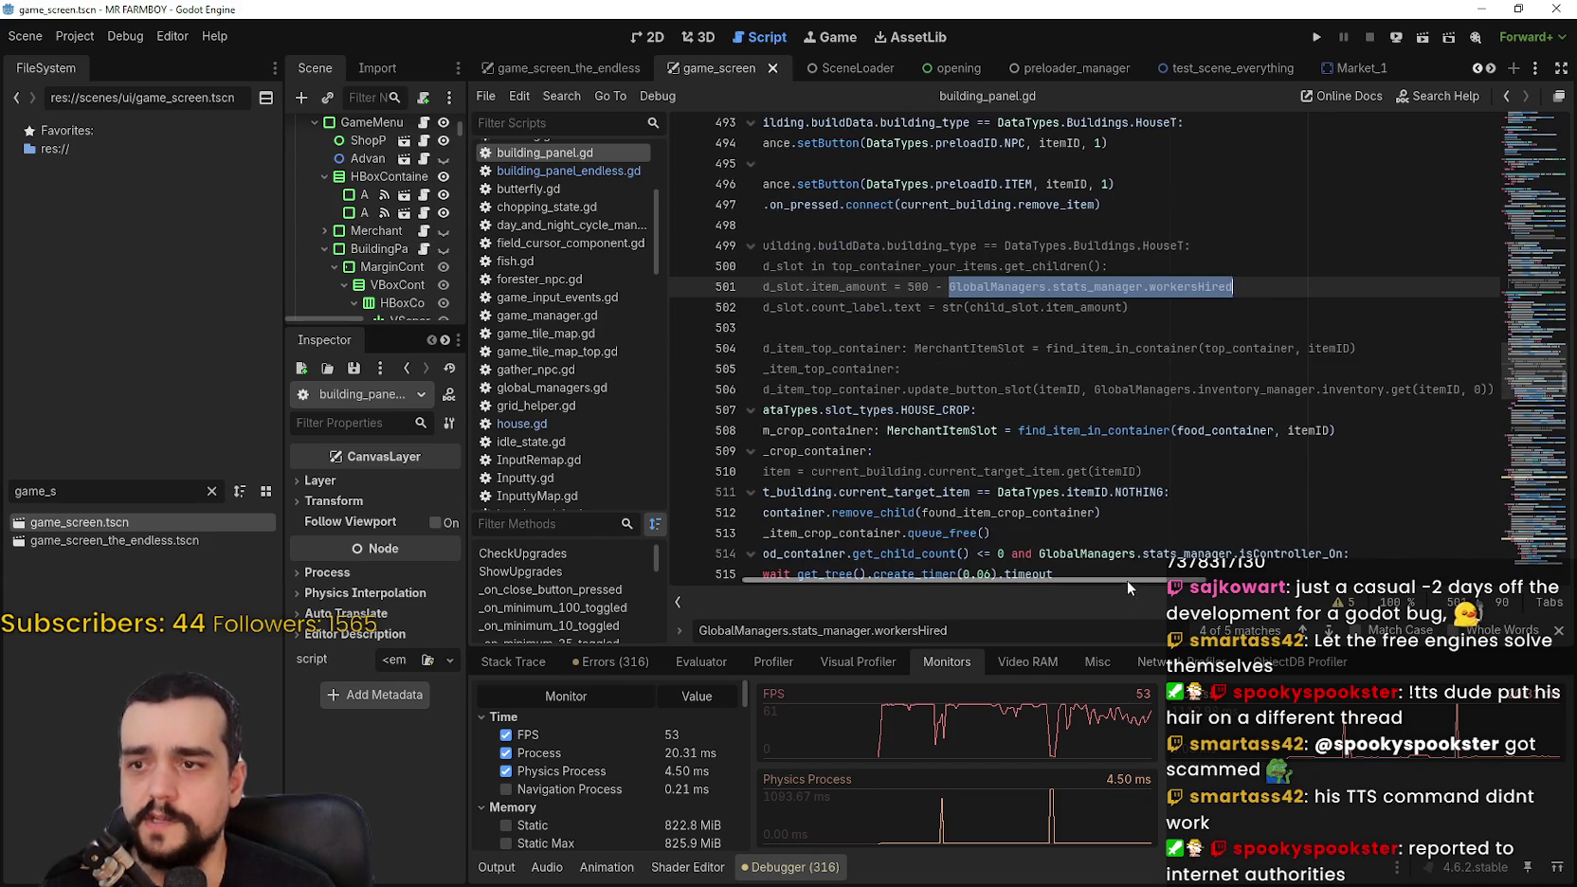
scroll(1133, 581, left, 3)
drag(1545, 379, 1540, 207)
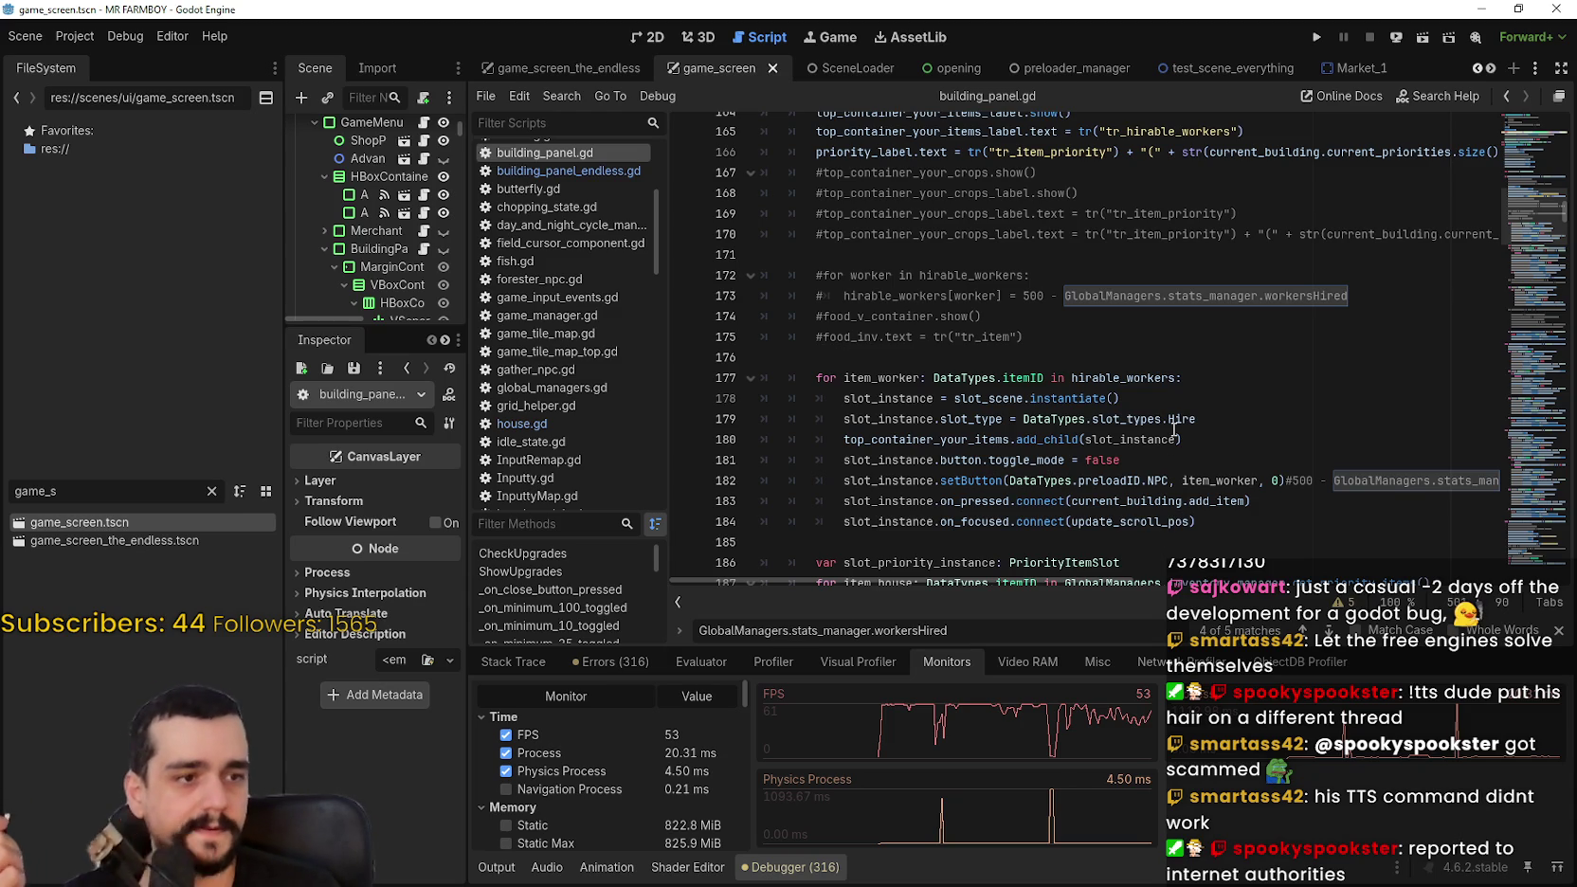
mouse_move(1174, 429)
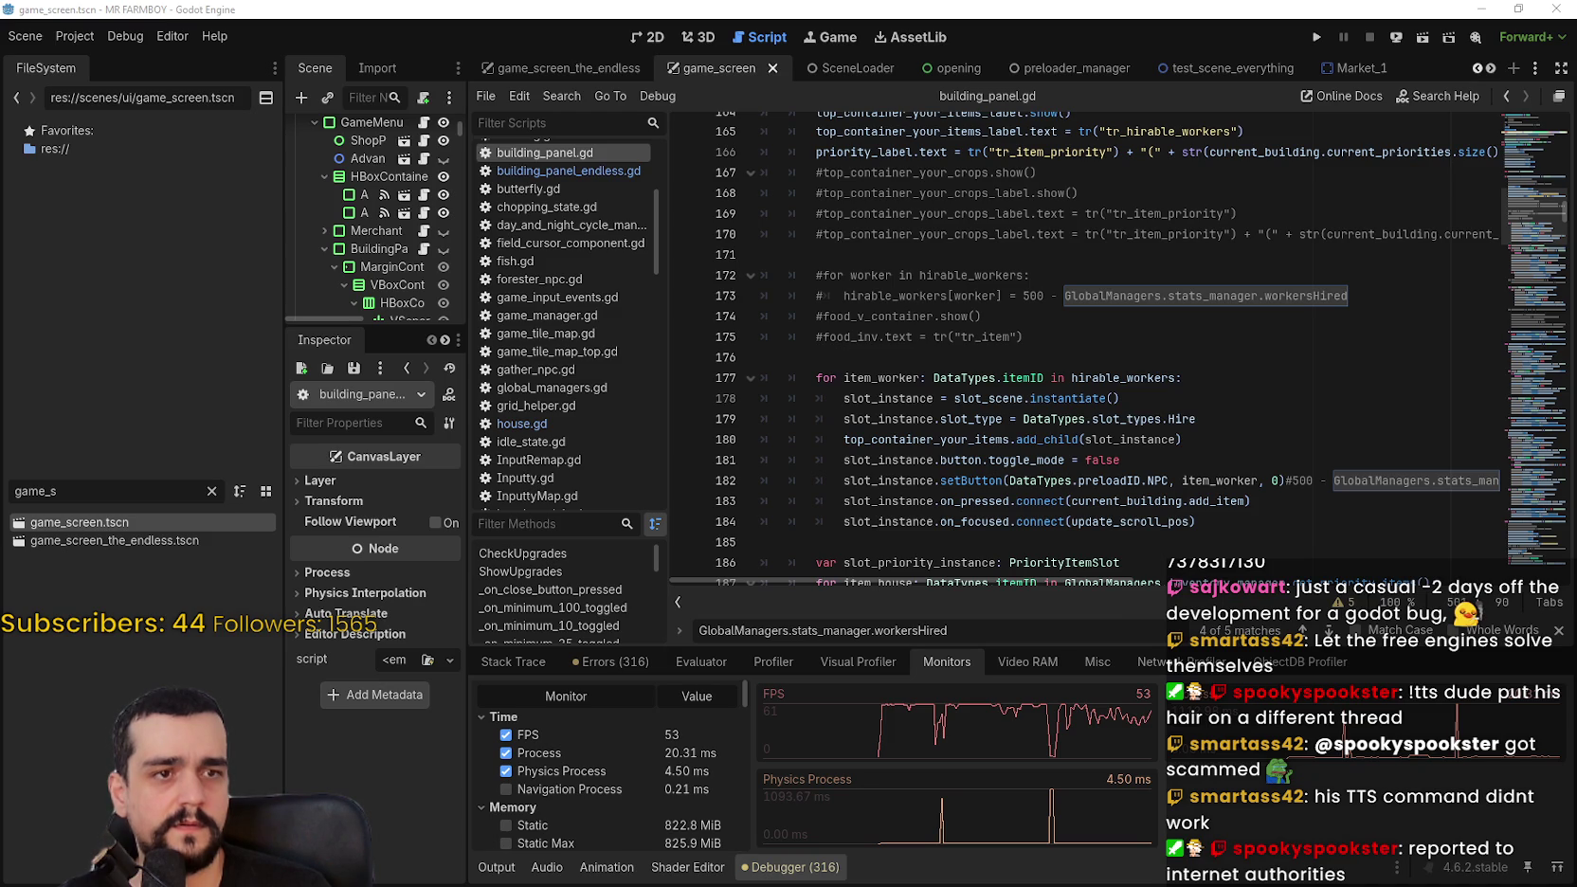
key(alt+Tab)
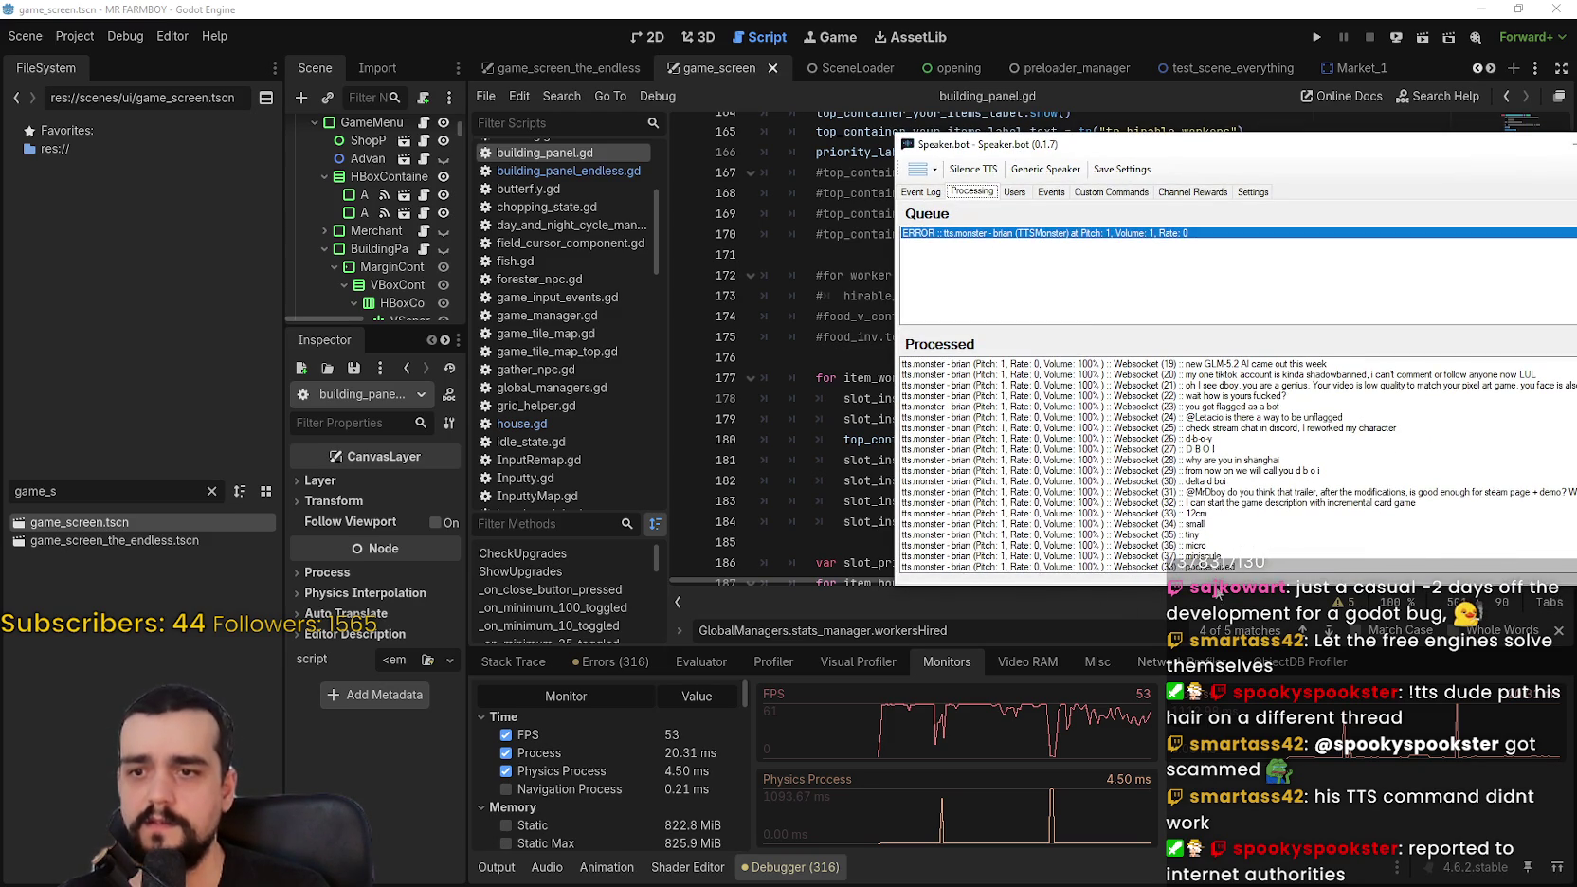
click(921, 192)
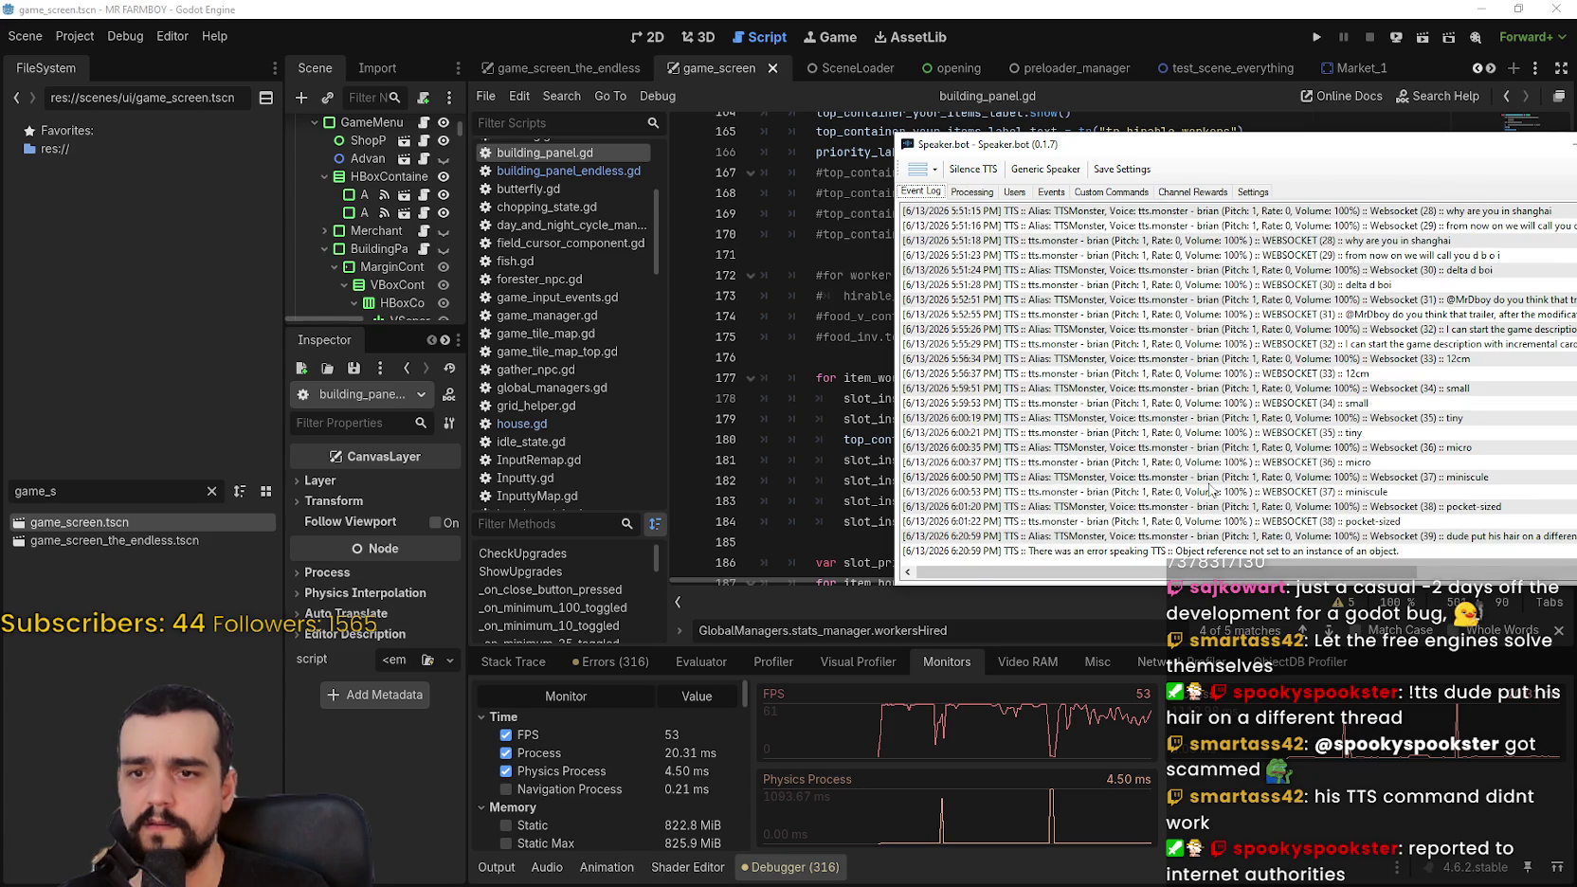
click(1216, 552)
drag(1307, 156, 1025, 122)
key(Up)
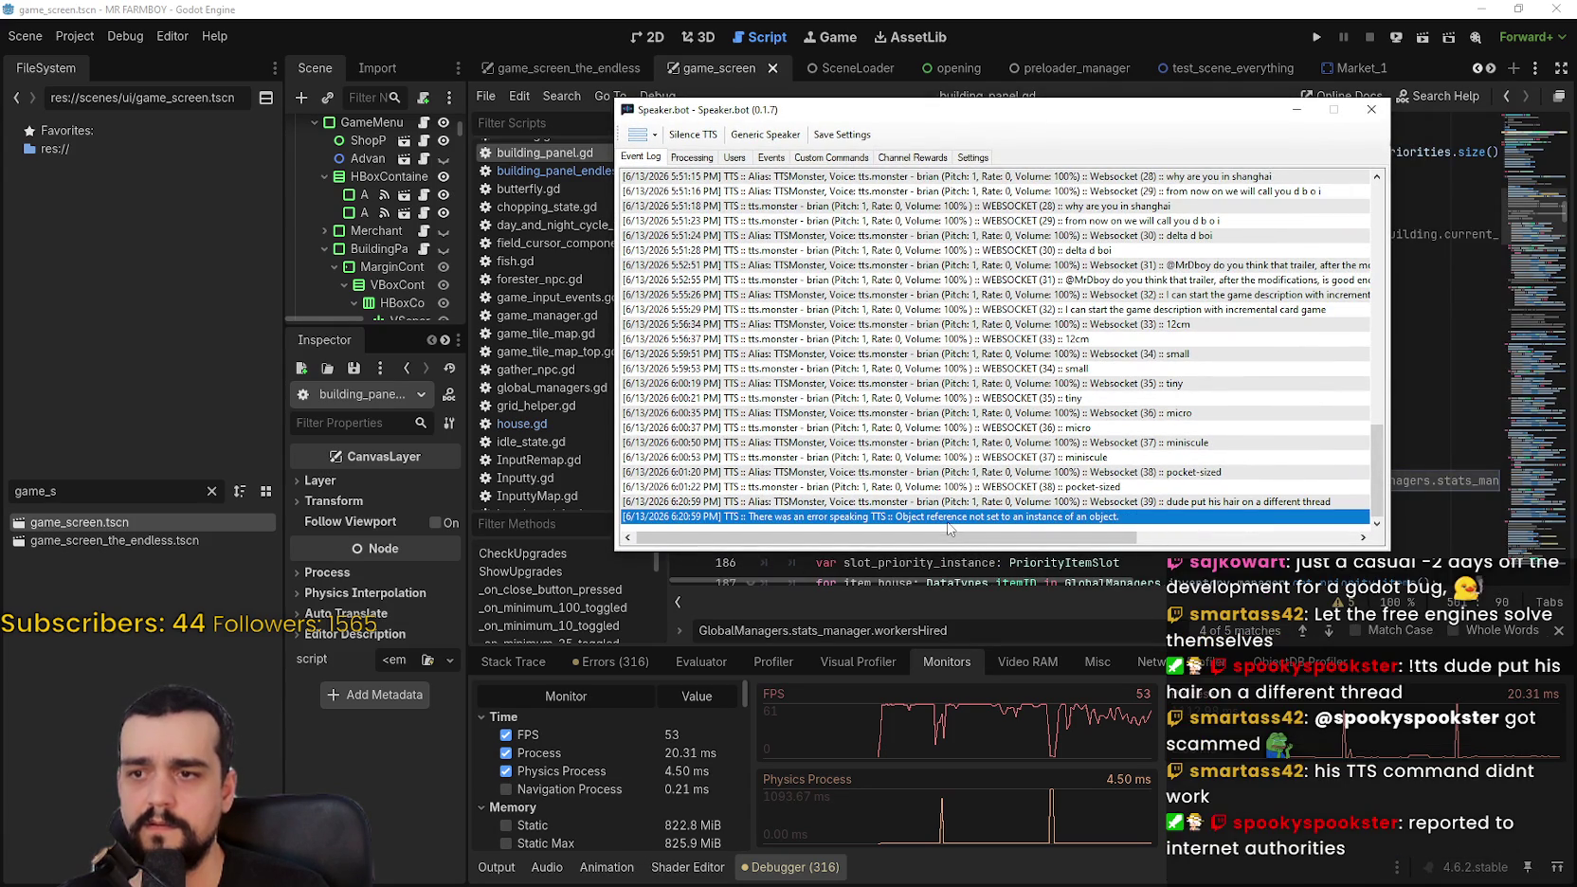
click(836, 516)
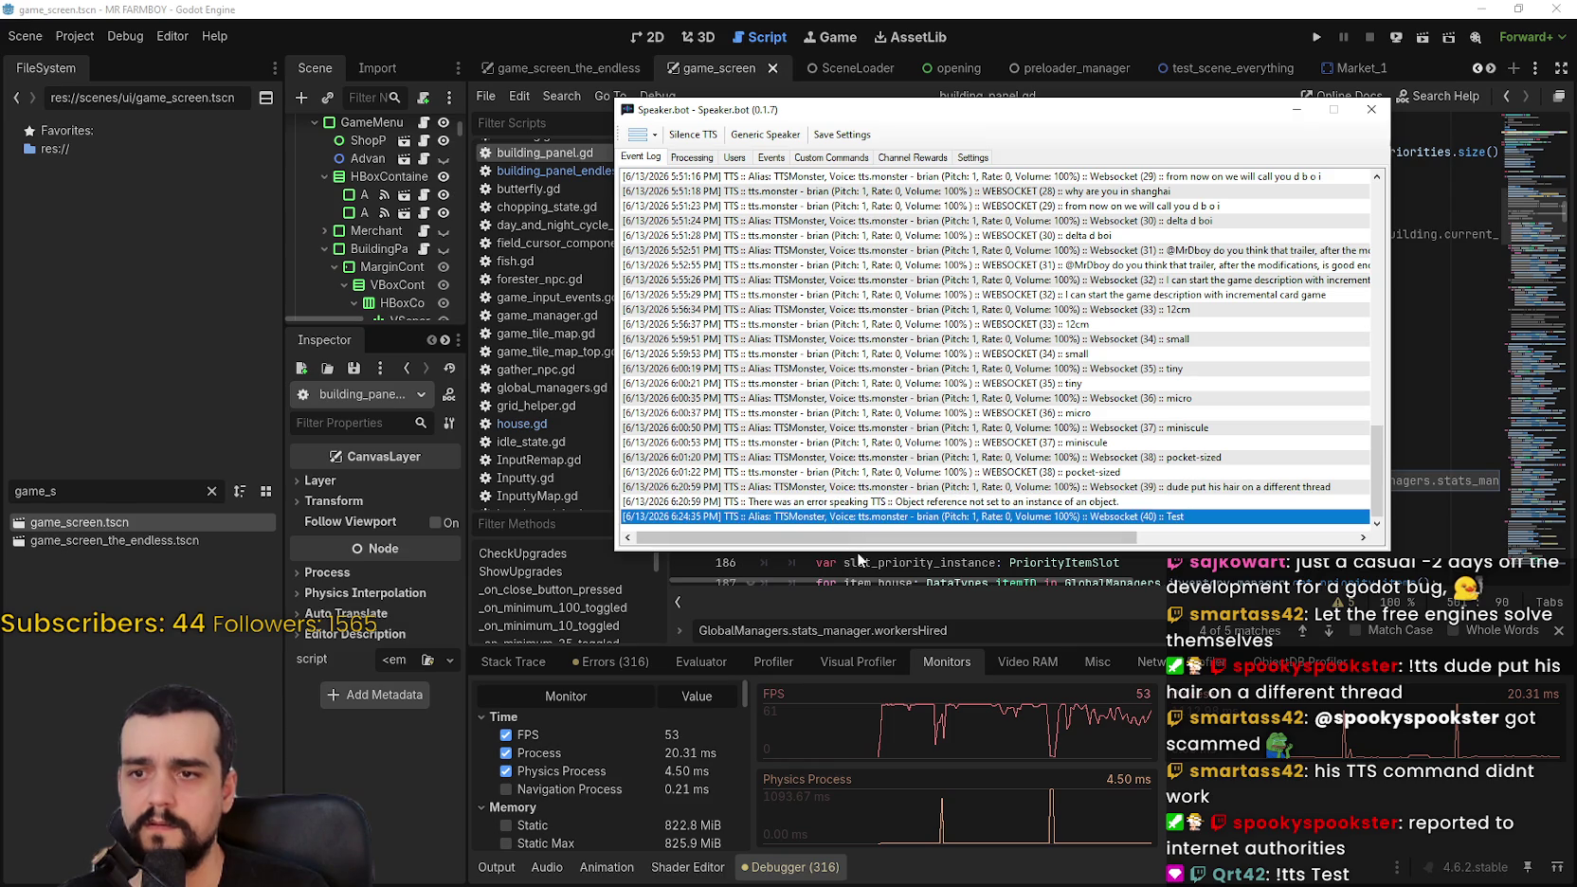
click(691, 159)
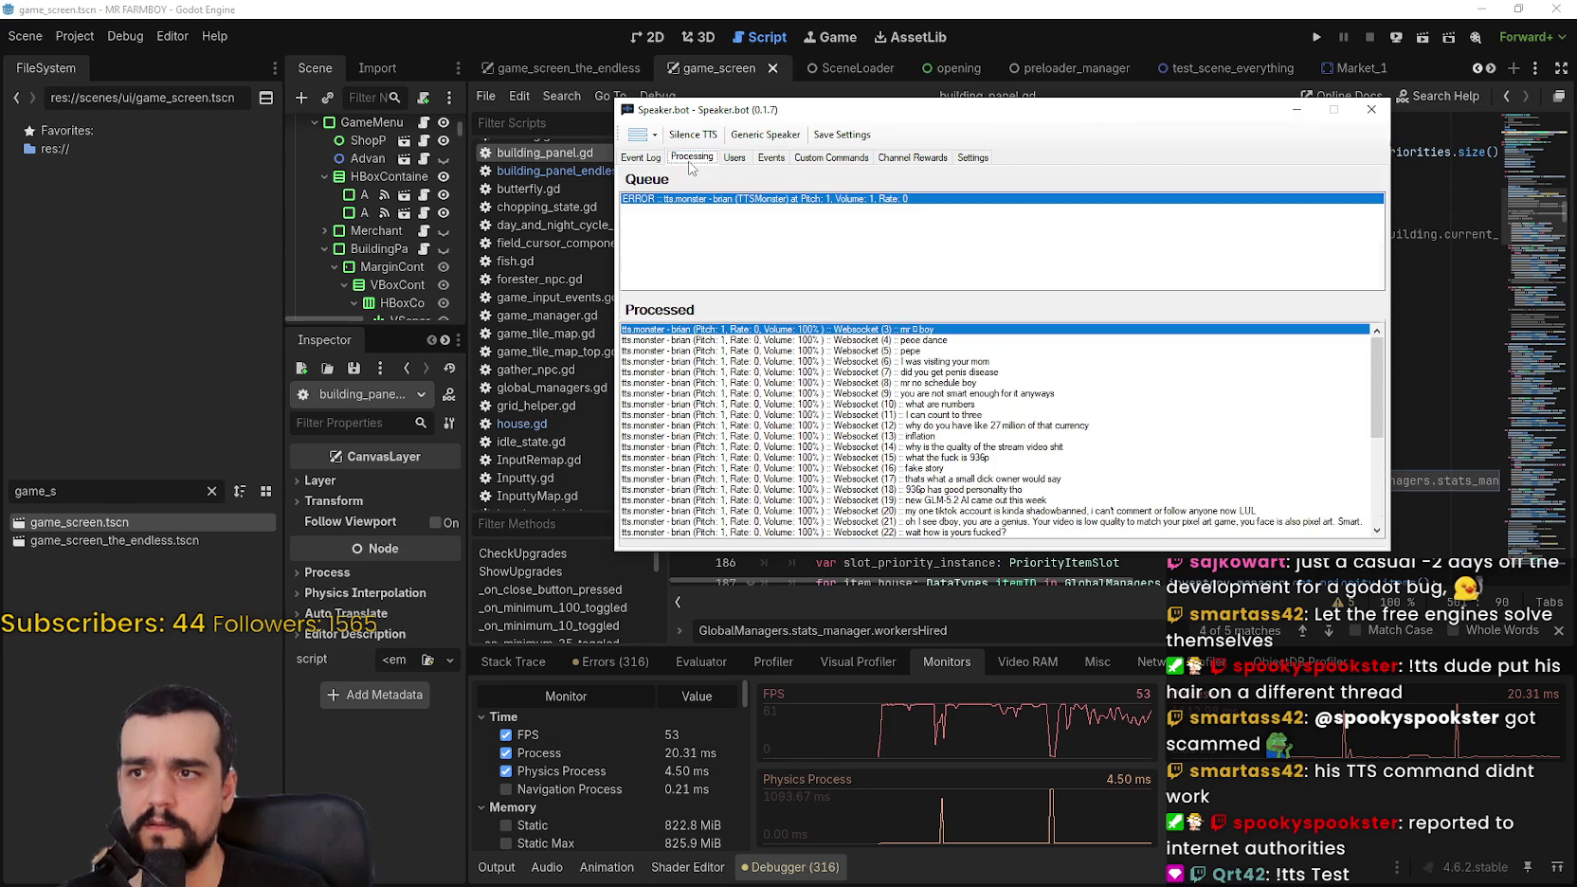
key(alt+Tab)
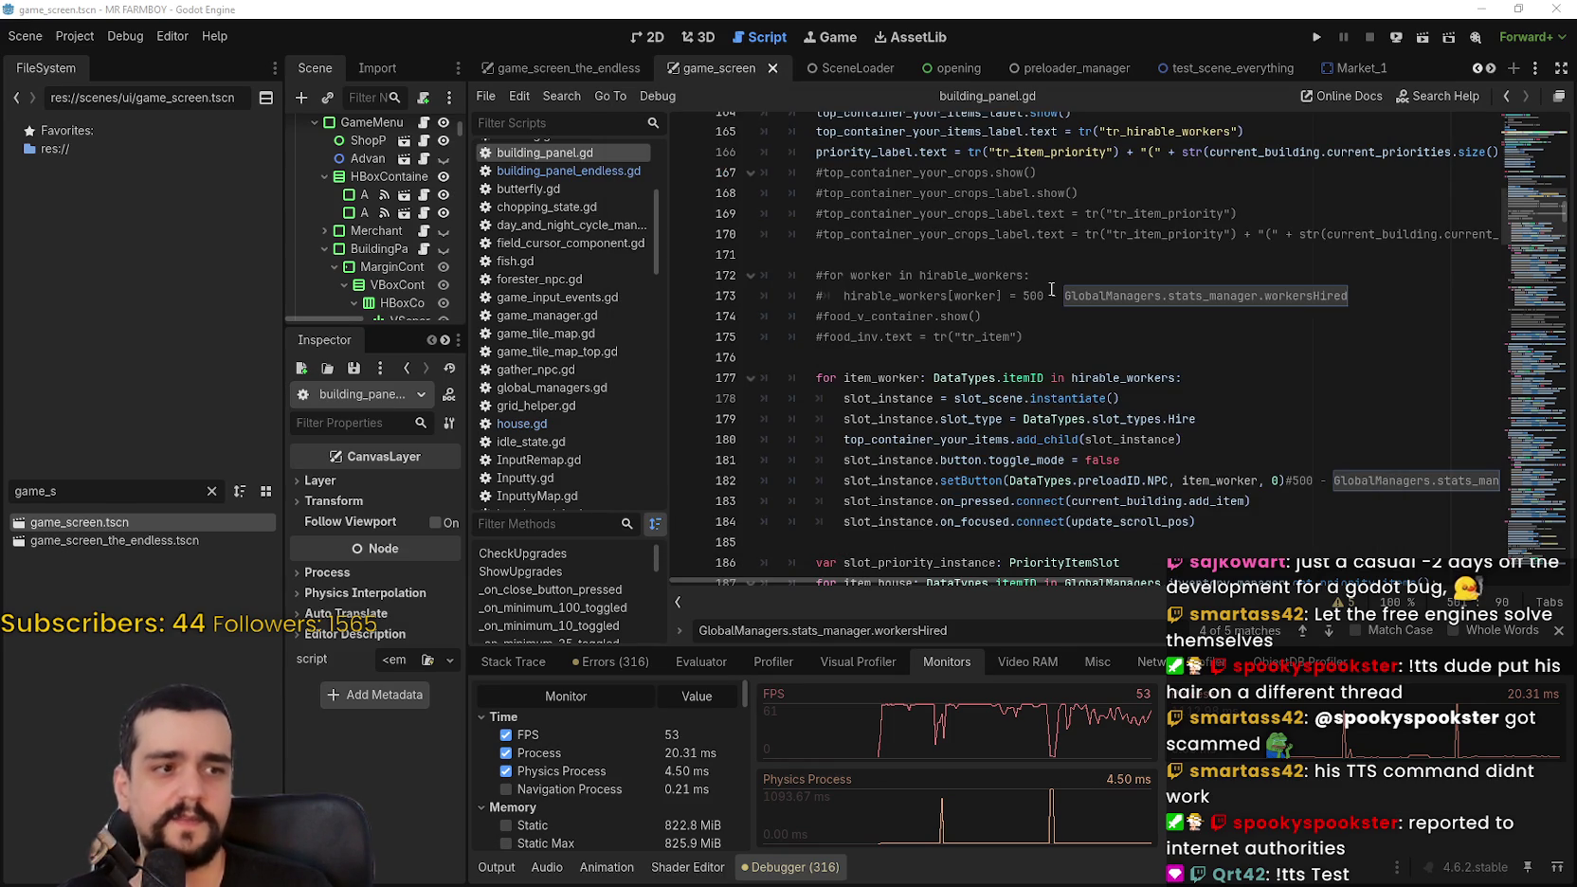
click(977, 341)
scroll(977, 344, down, 2)
click(977, 377)
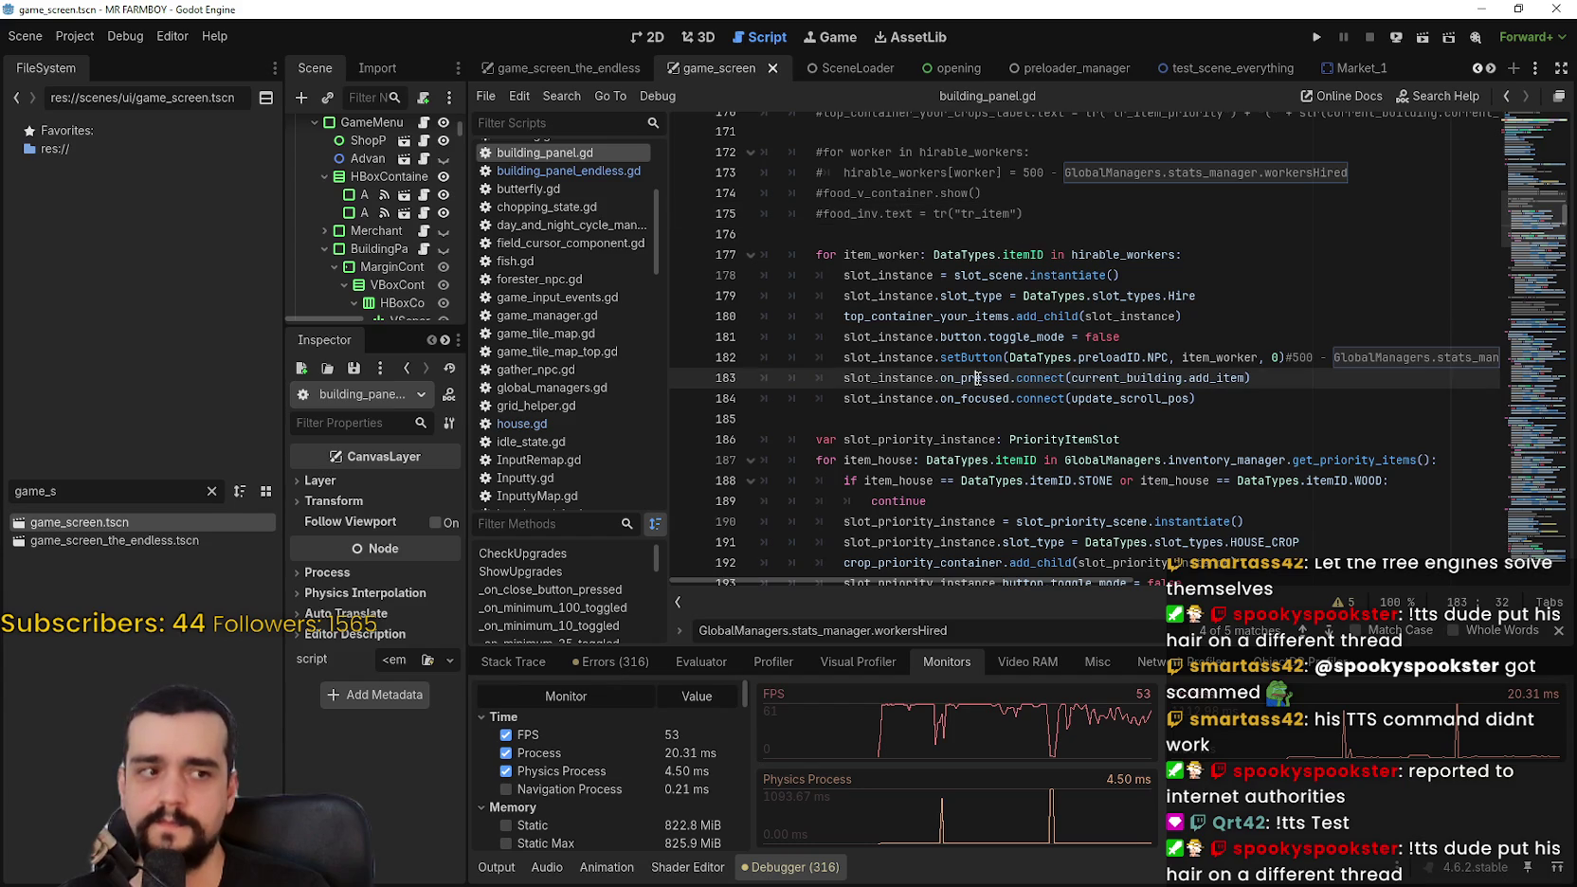
Step: Review the hirable workers code around lines 185–190, then run MR FARMBOY
scroll(977, 377, down, 2)
click(1001, 296)
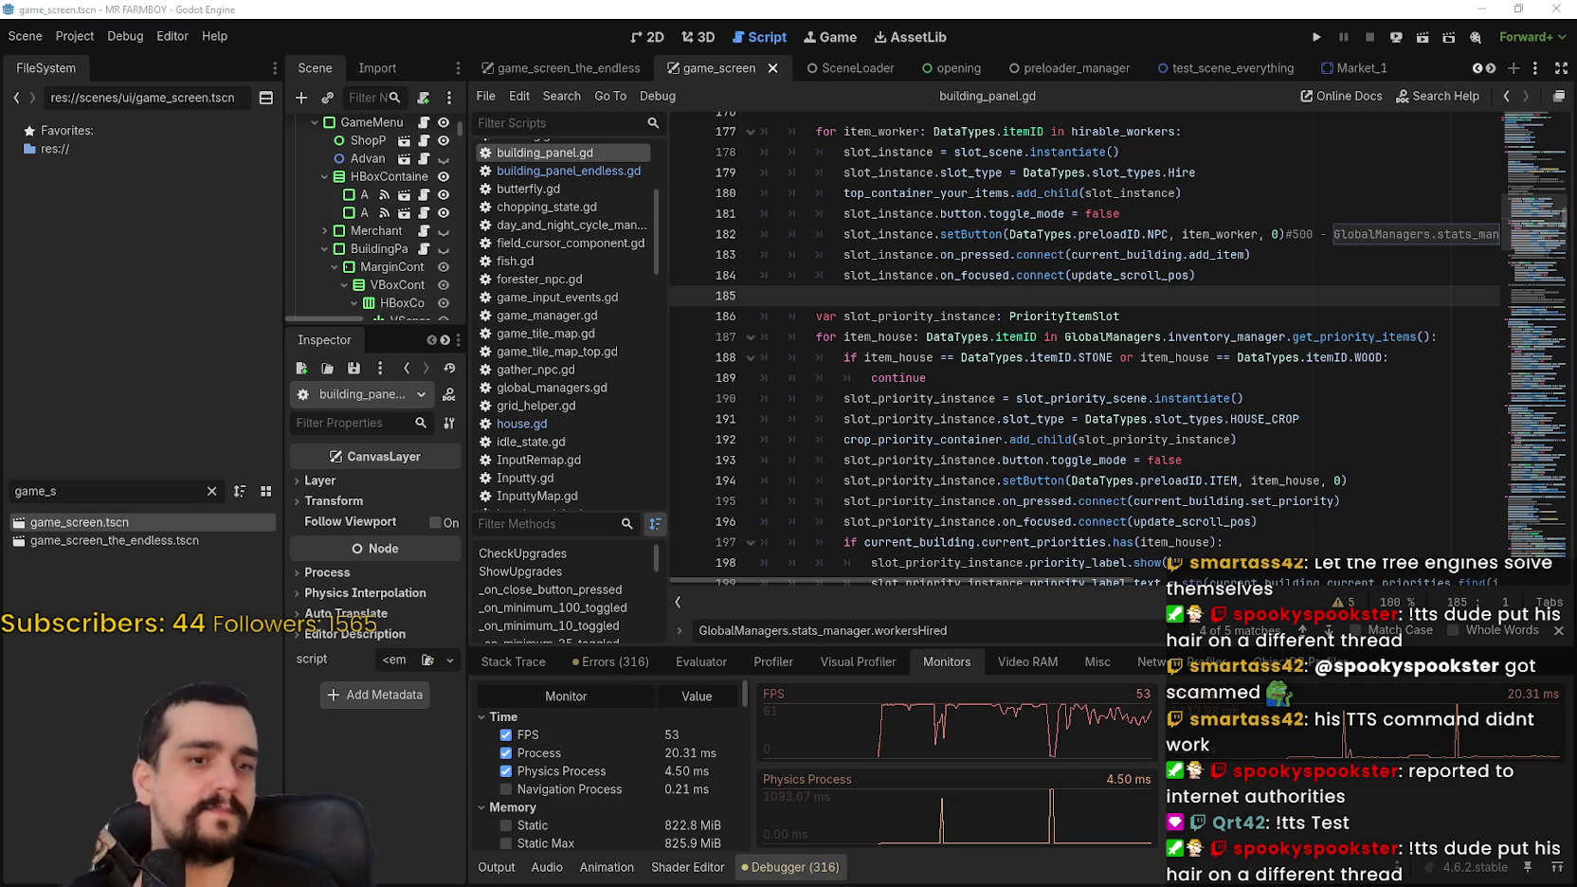
click(1193, 397)
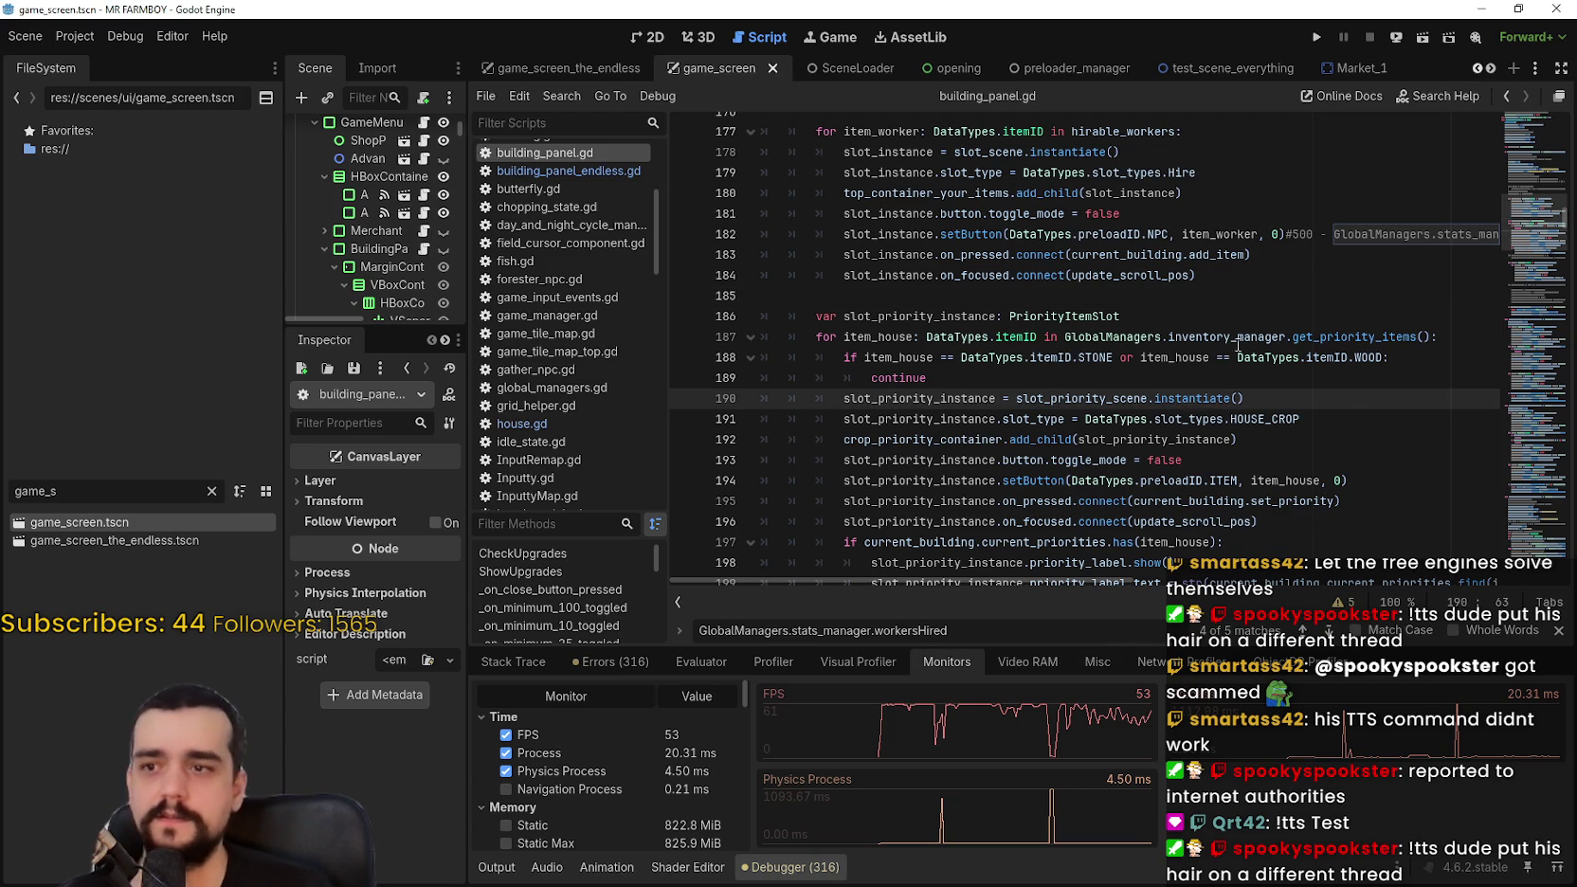
click(1320, 36)
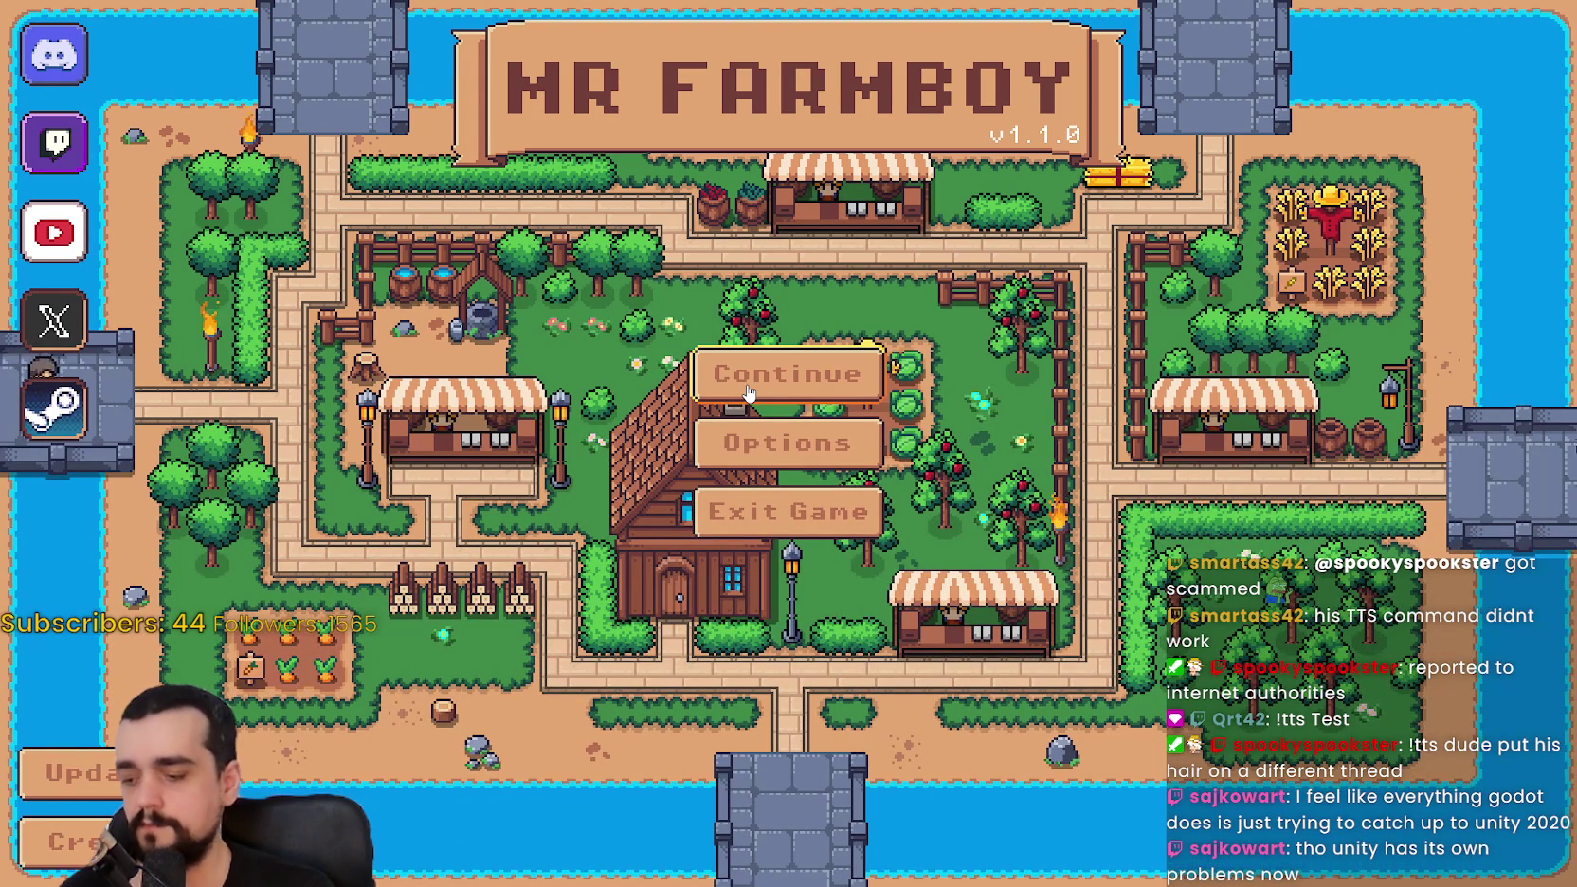
Step: Continue from the main menu and load the Save 1 slot
click(764, 369)
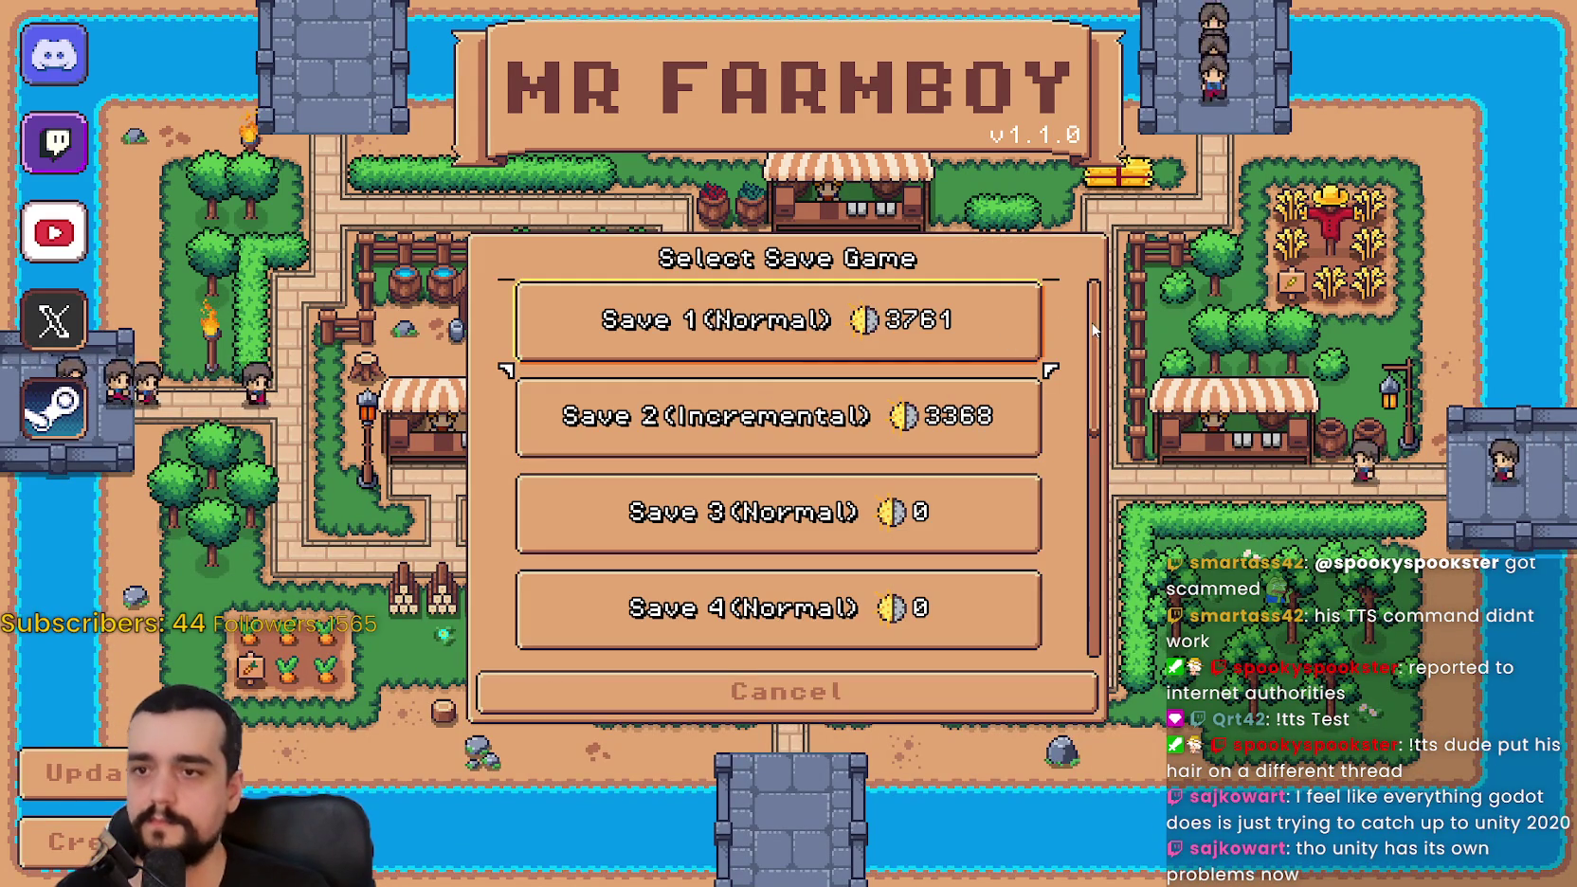
click(885, 321)
click(698, 348)
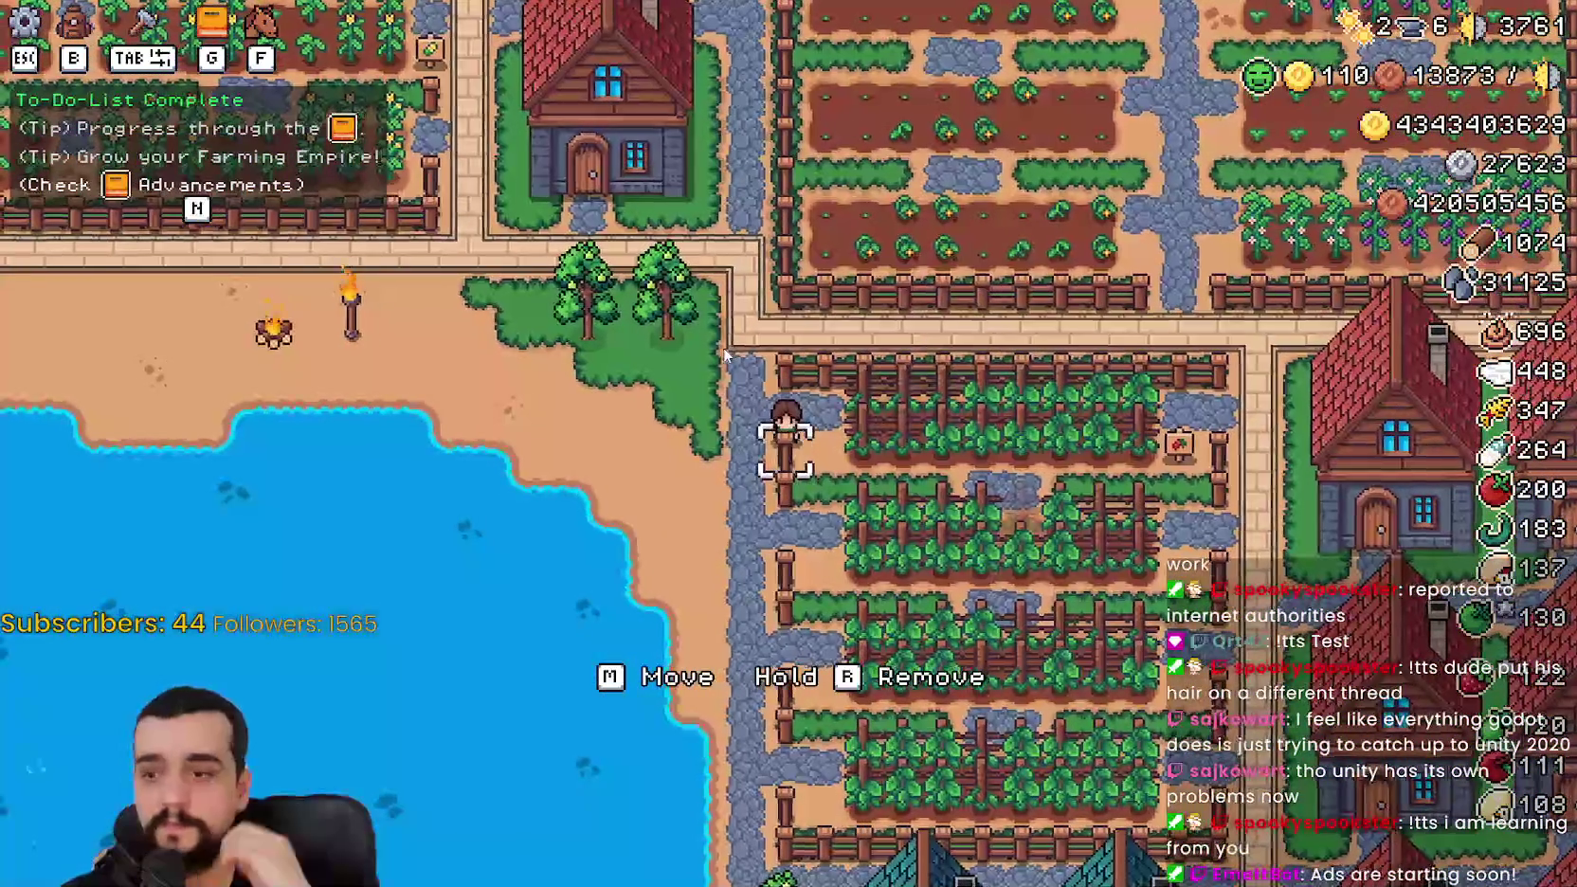
Step: Walk the farmer south toward the lake while adjusting the camera zoom
key(s)
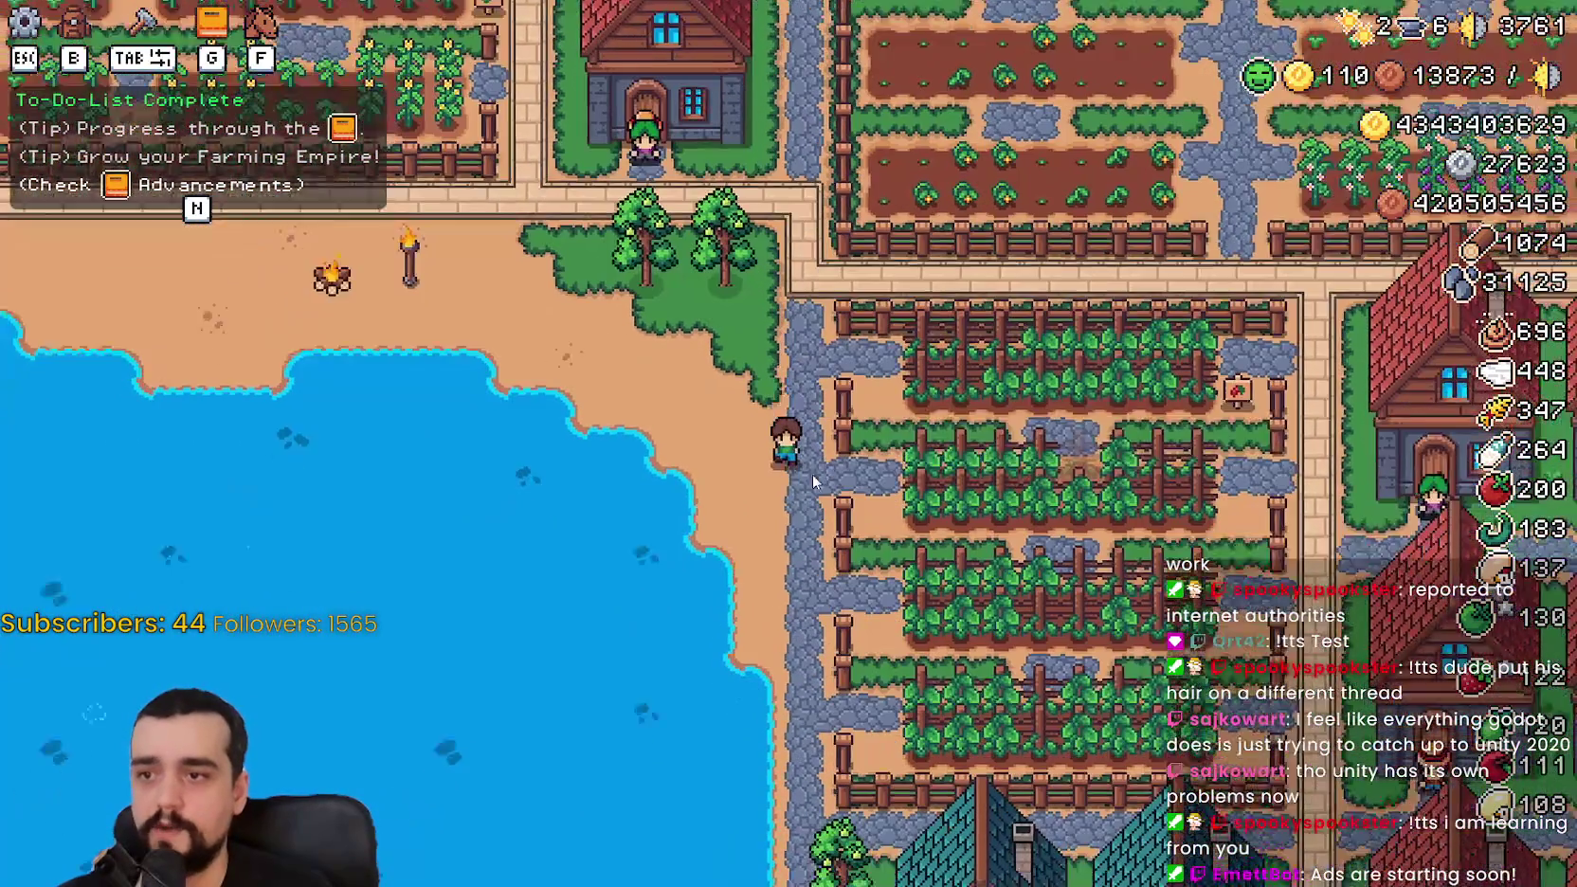
scroll(841, 489, down, 3)
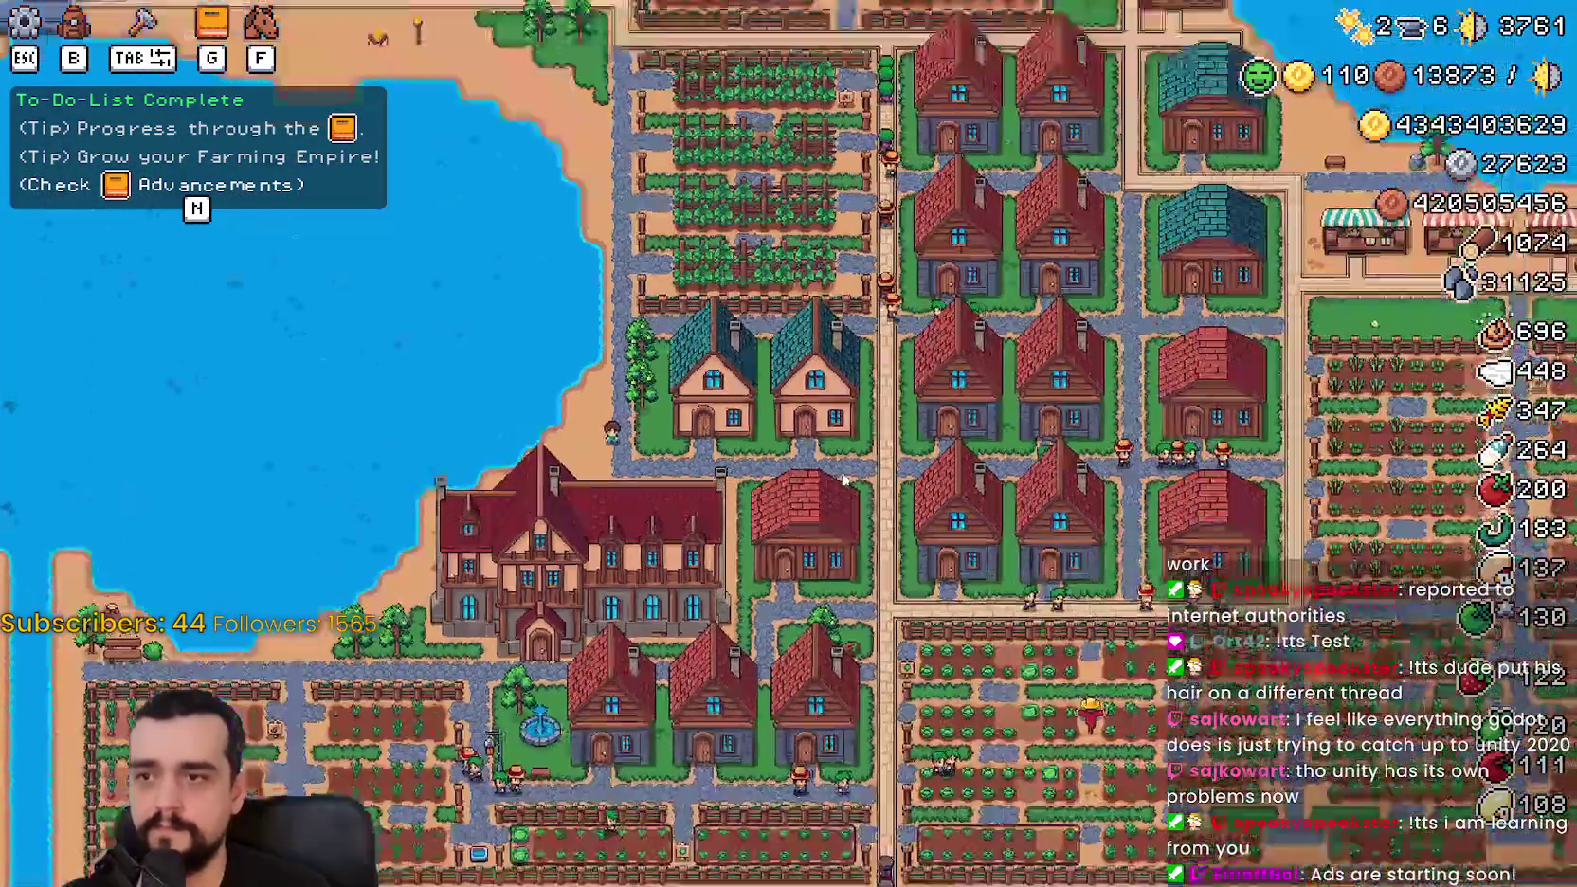
scroll(843, 478, down, 3)
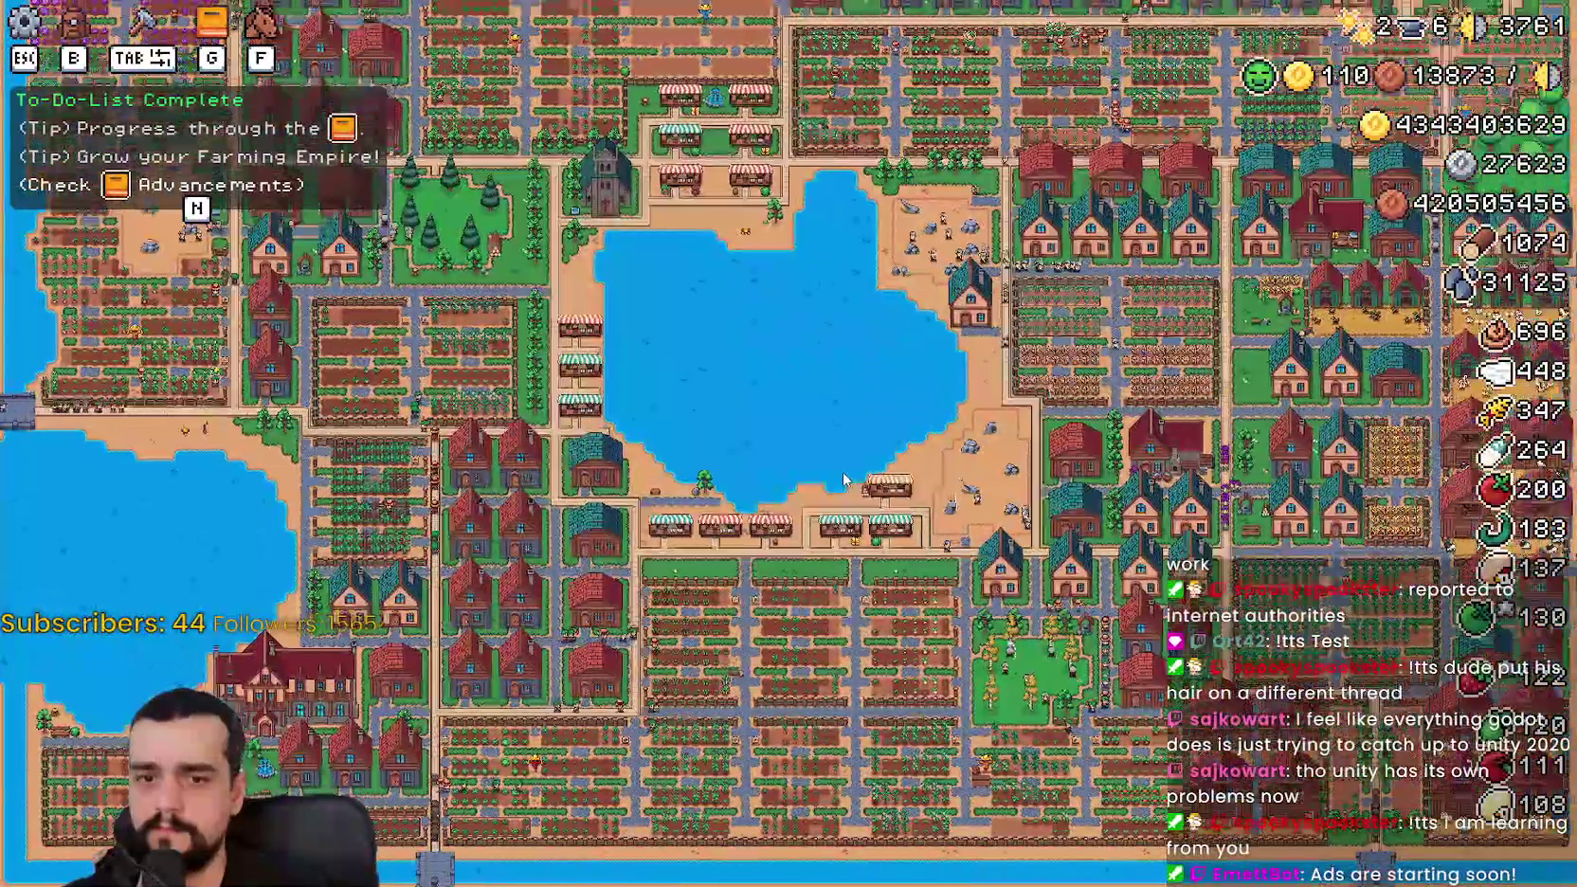
scroll(842, 479, up, 5)
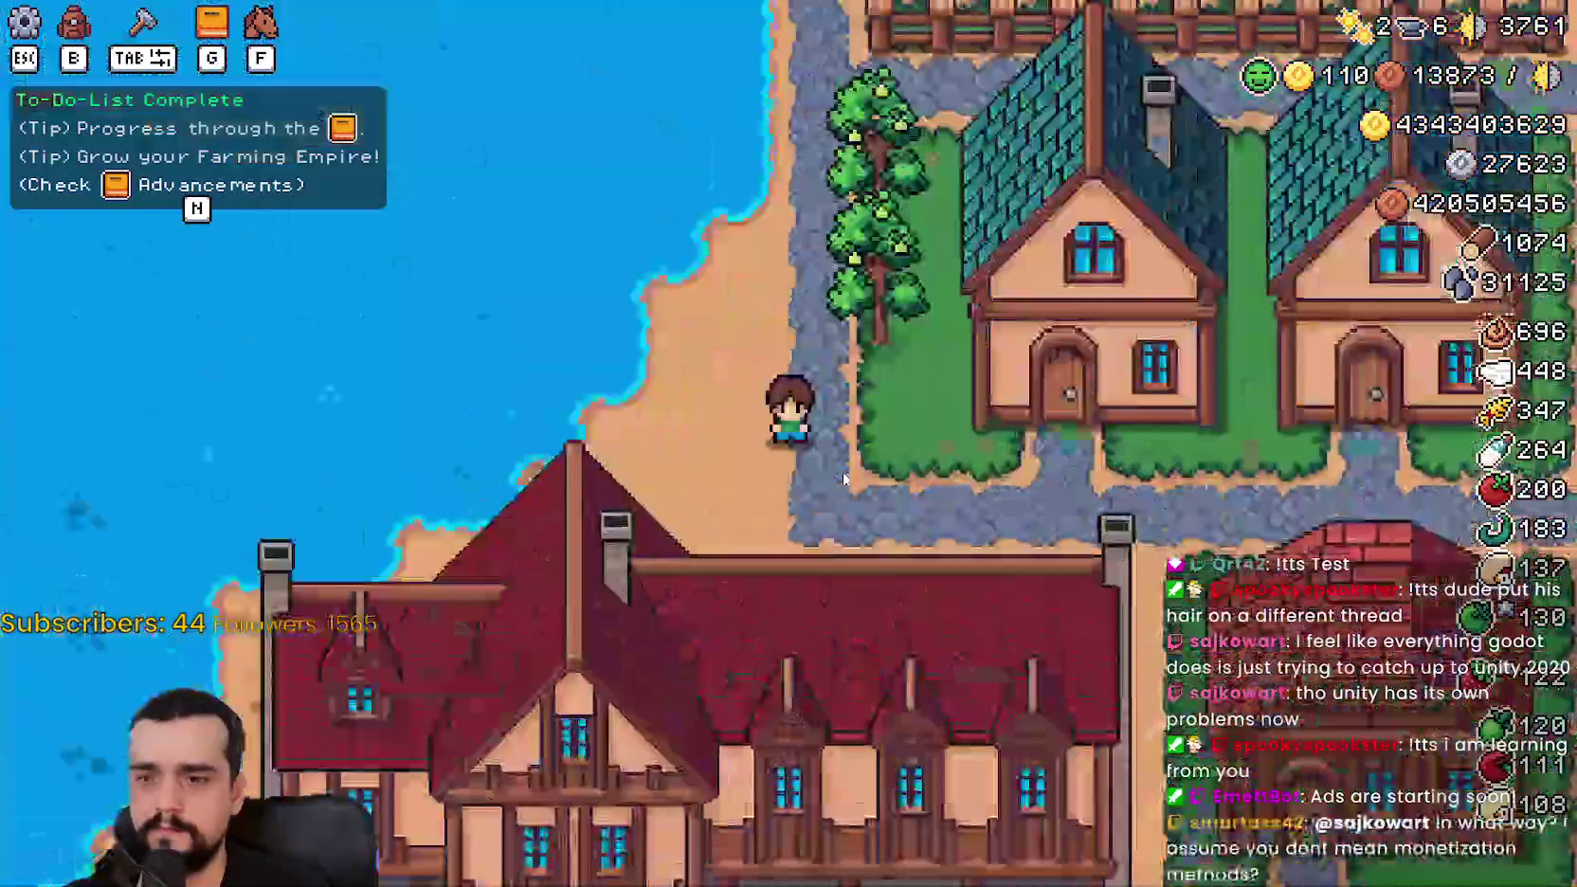
scroll(842, 479, down, 5)
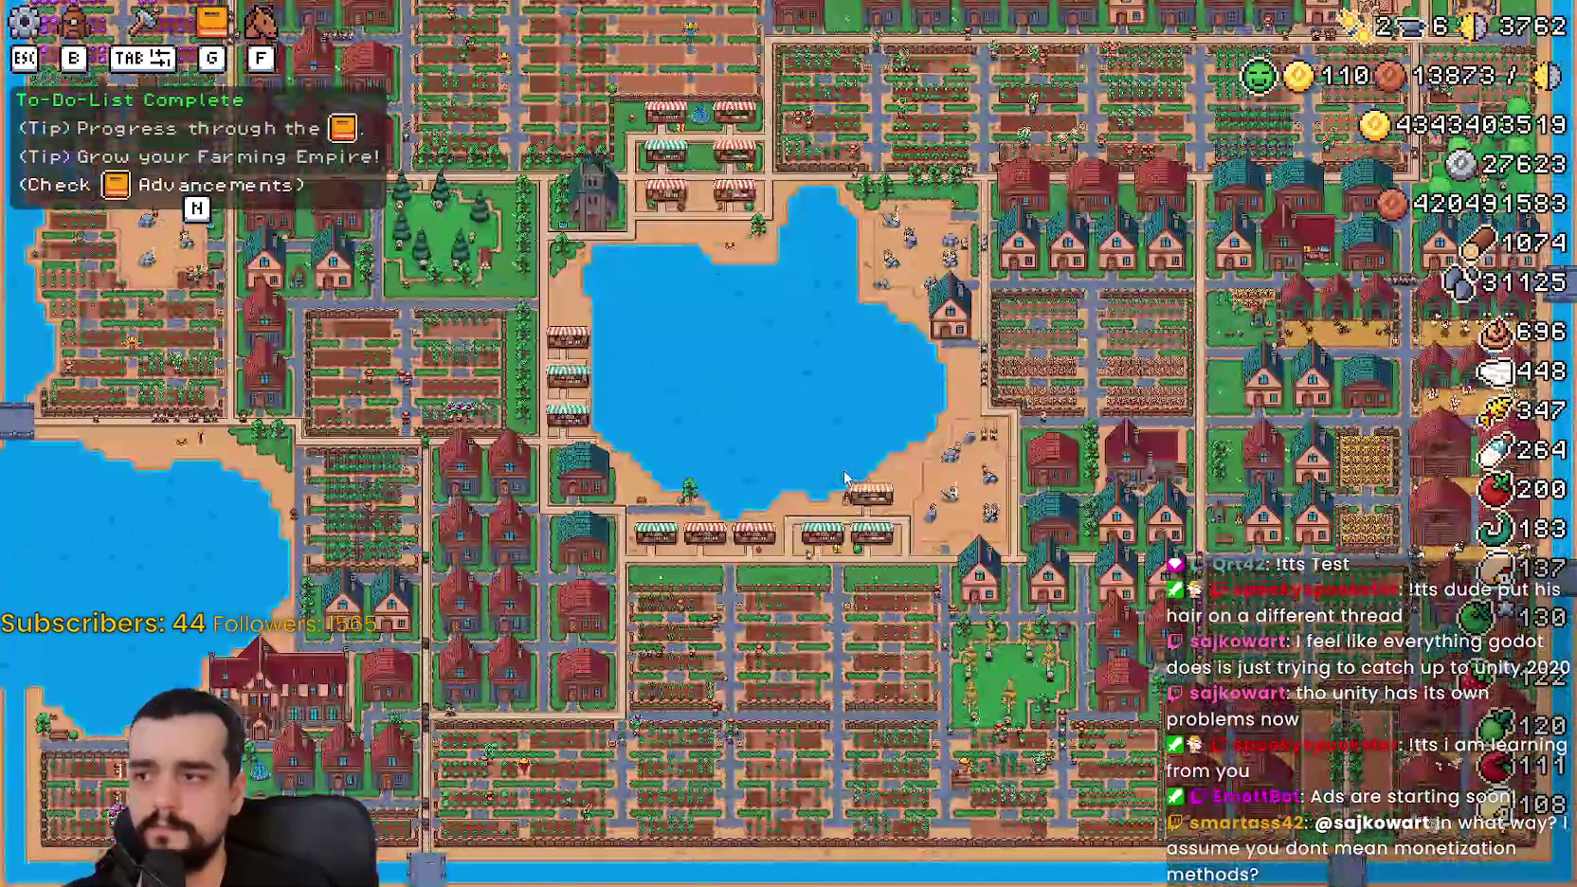
scroll(846, 478, up, 5)
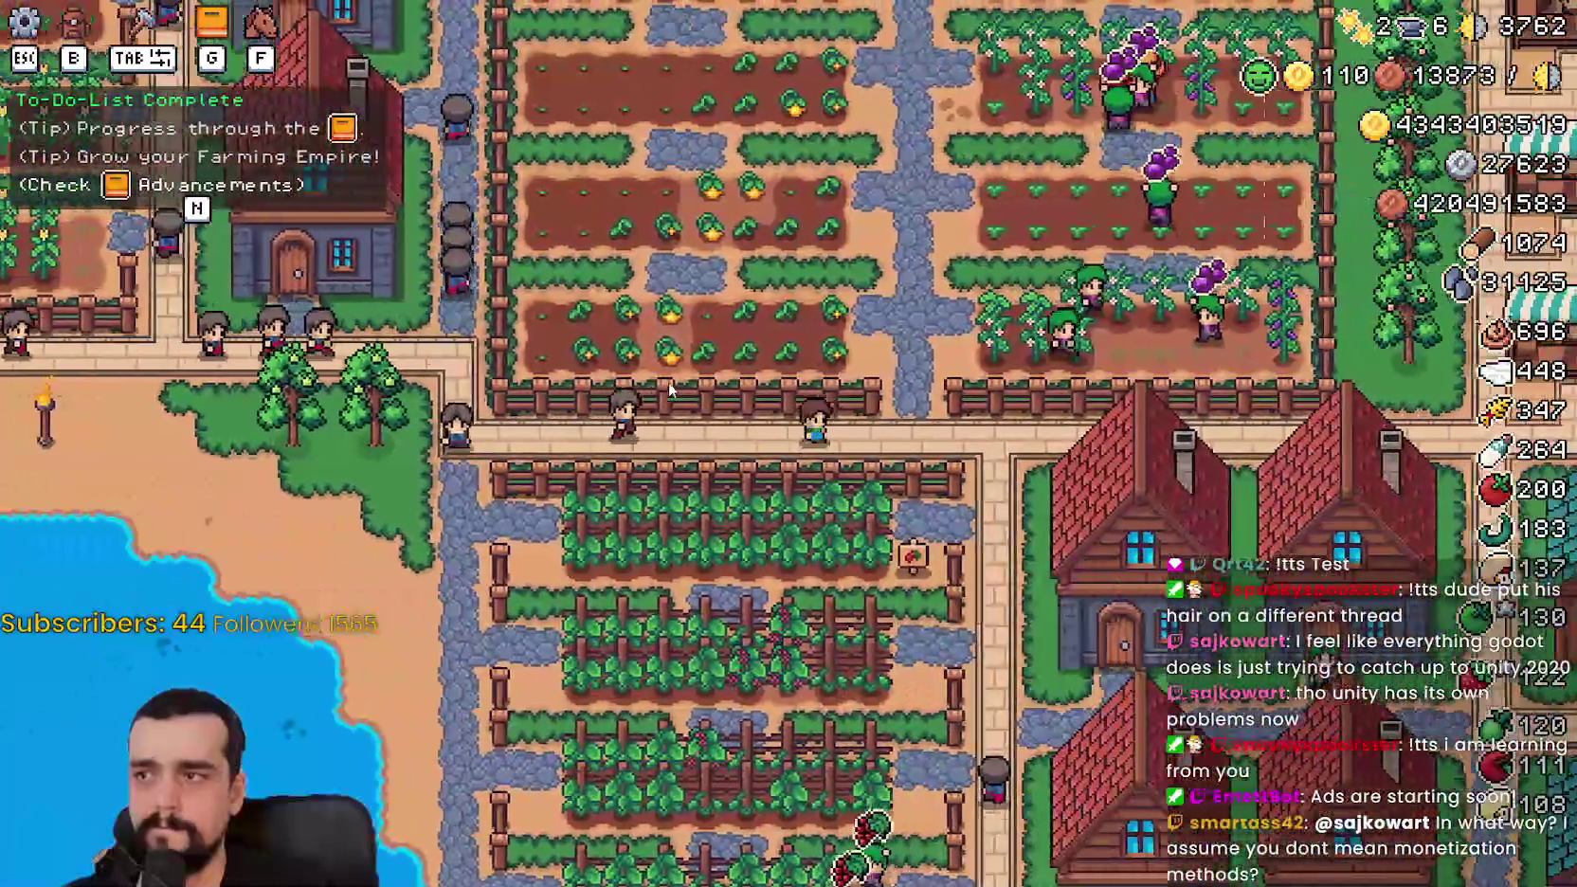
scroll(669, 388, up, 2)
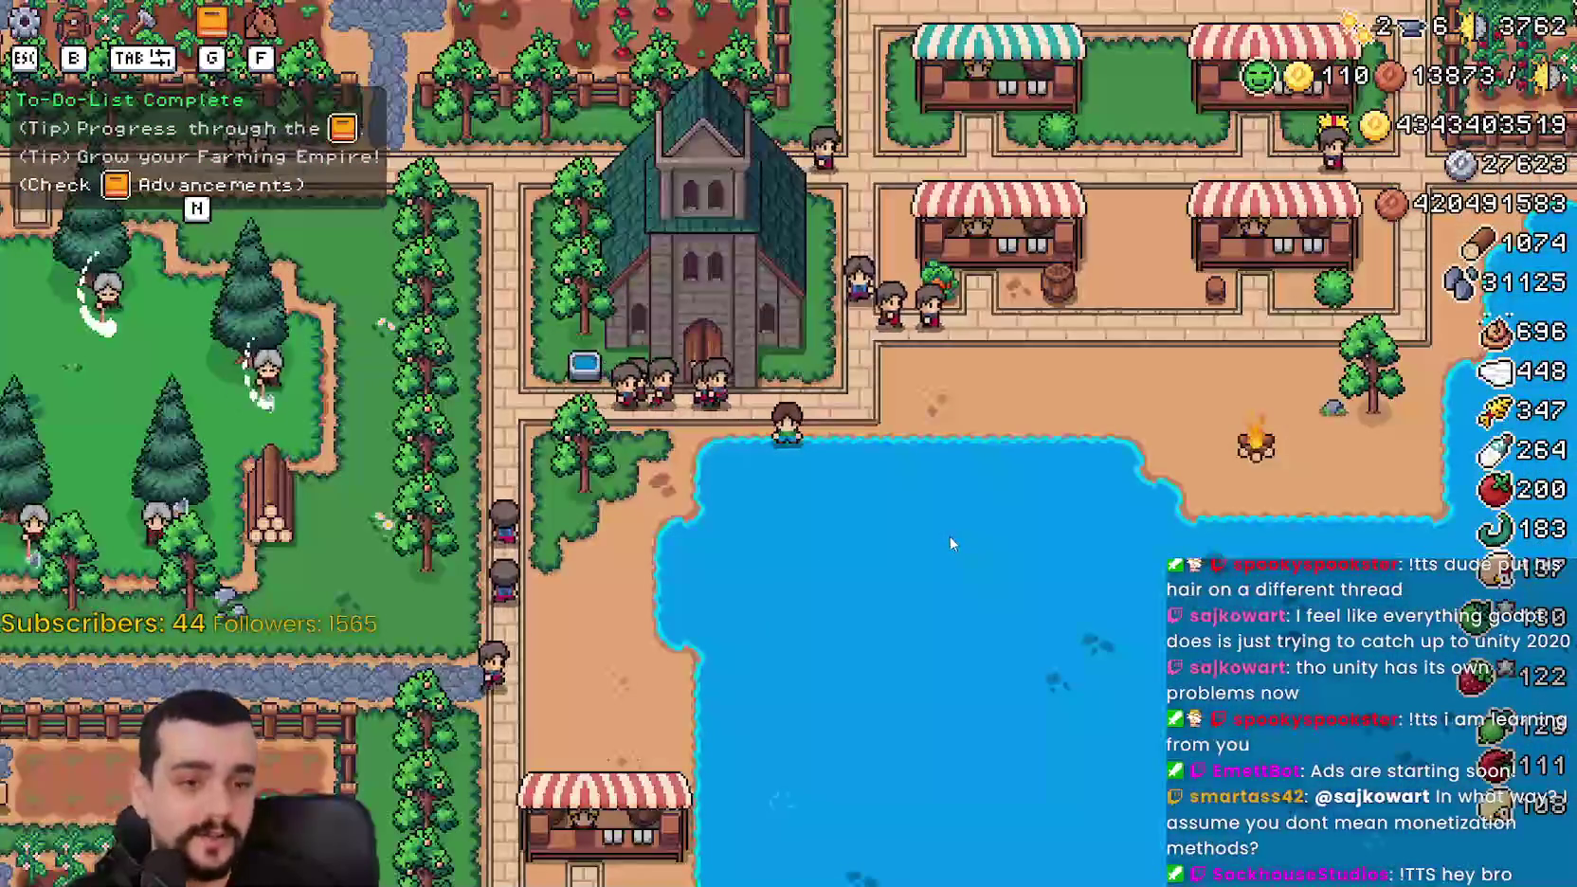
Step: Head east past the shore tree and pond corner, then south into the mining area
key(d)
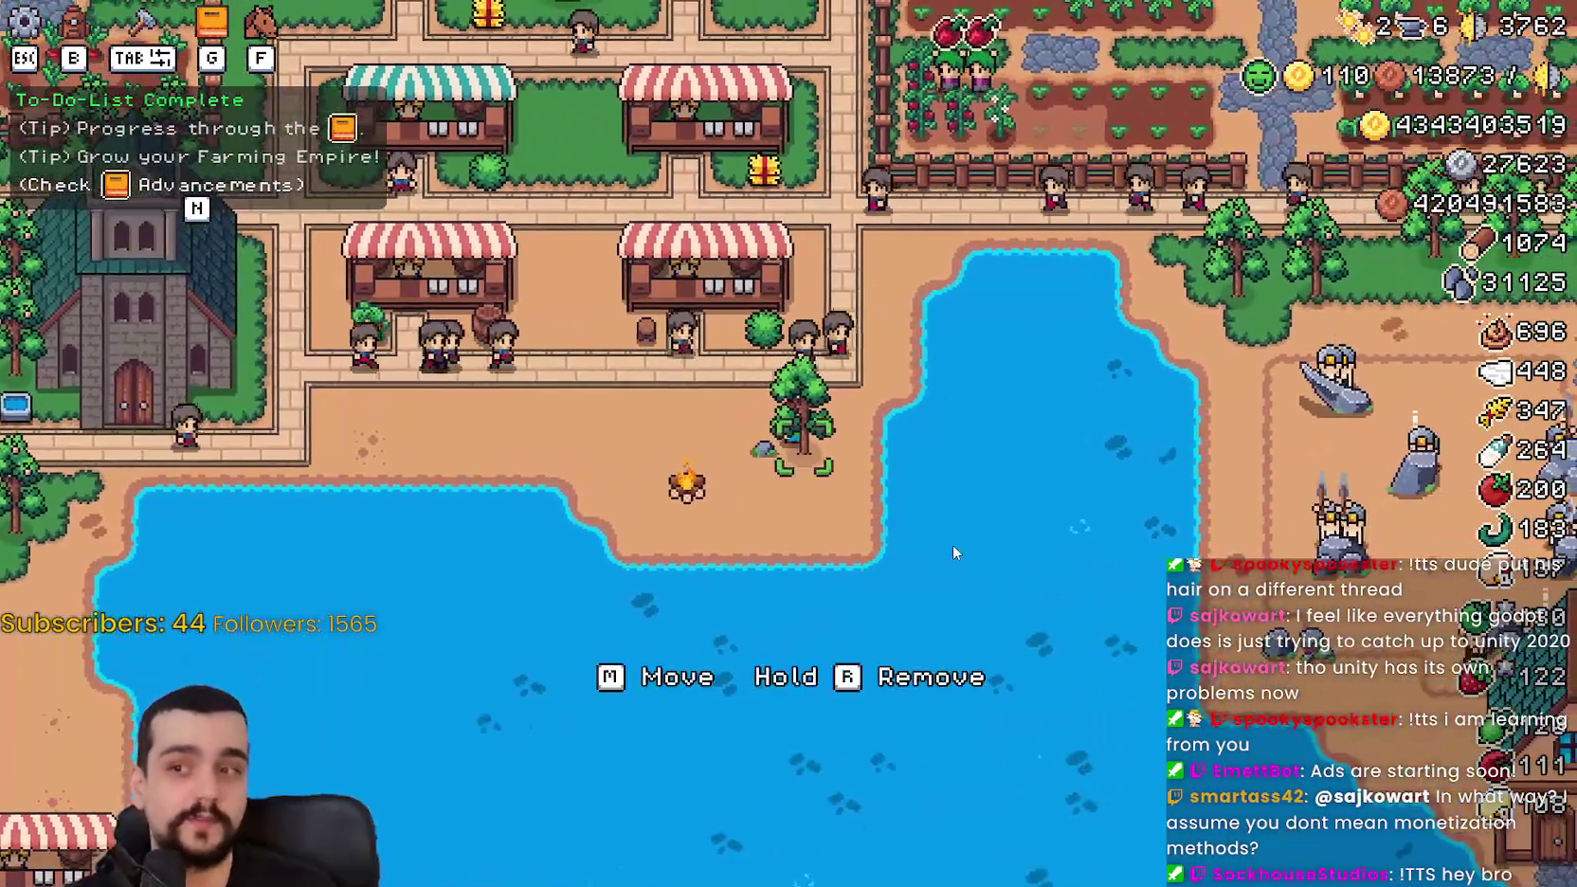
key(w)
key(d)
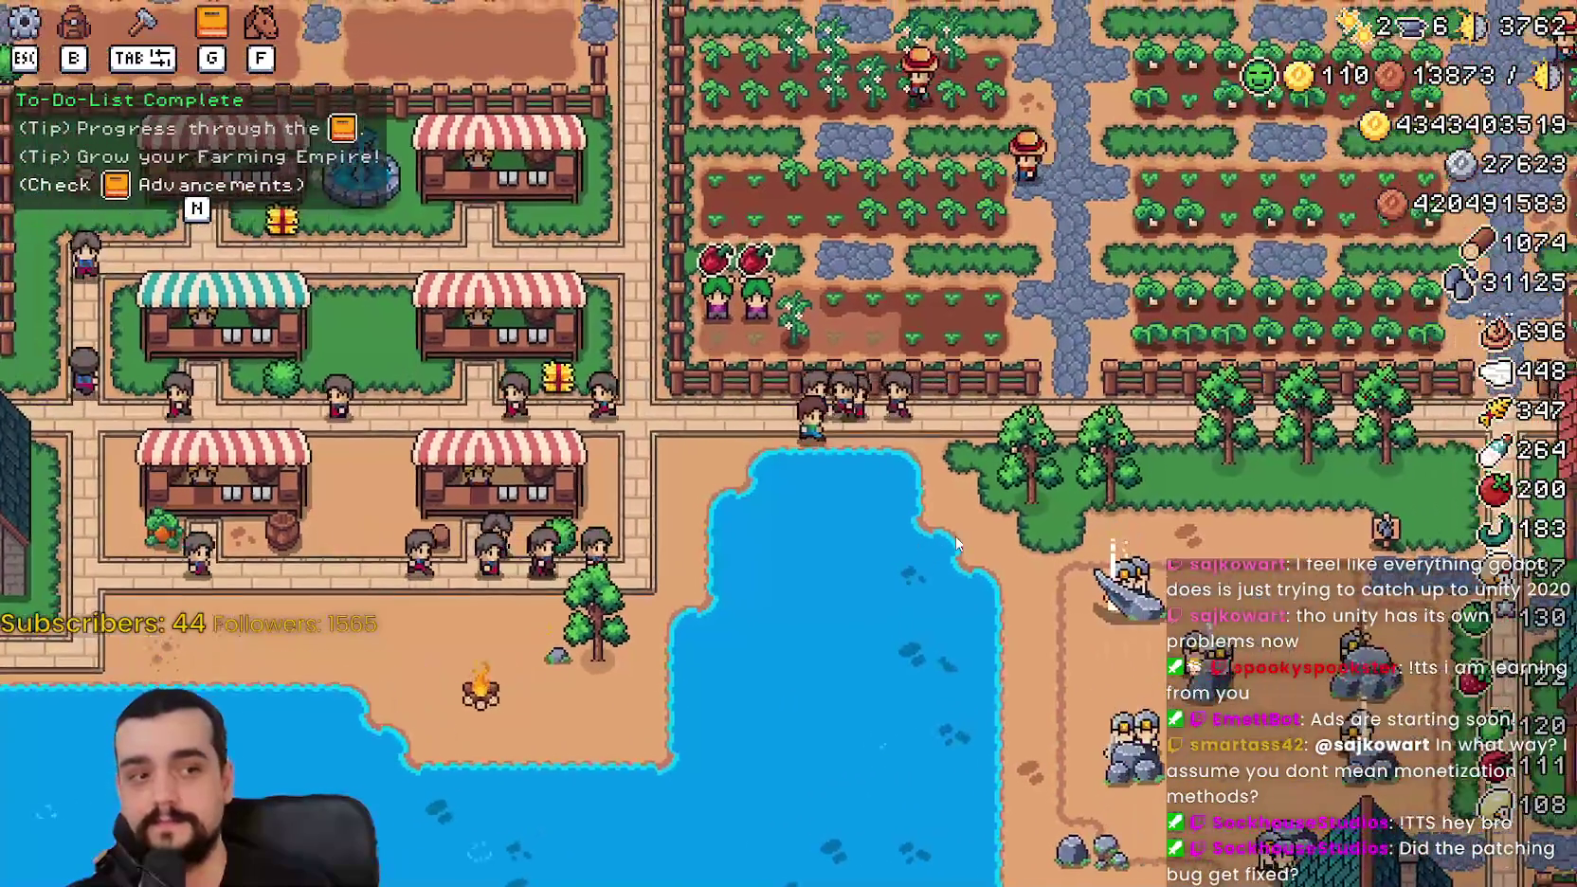
scroll(955, 542, up, 3)
key(s)
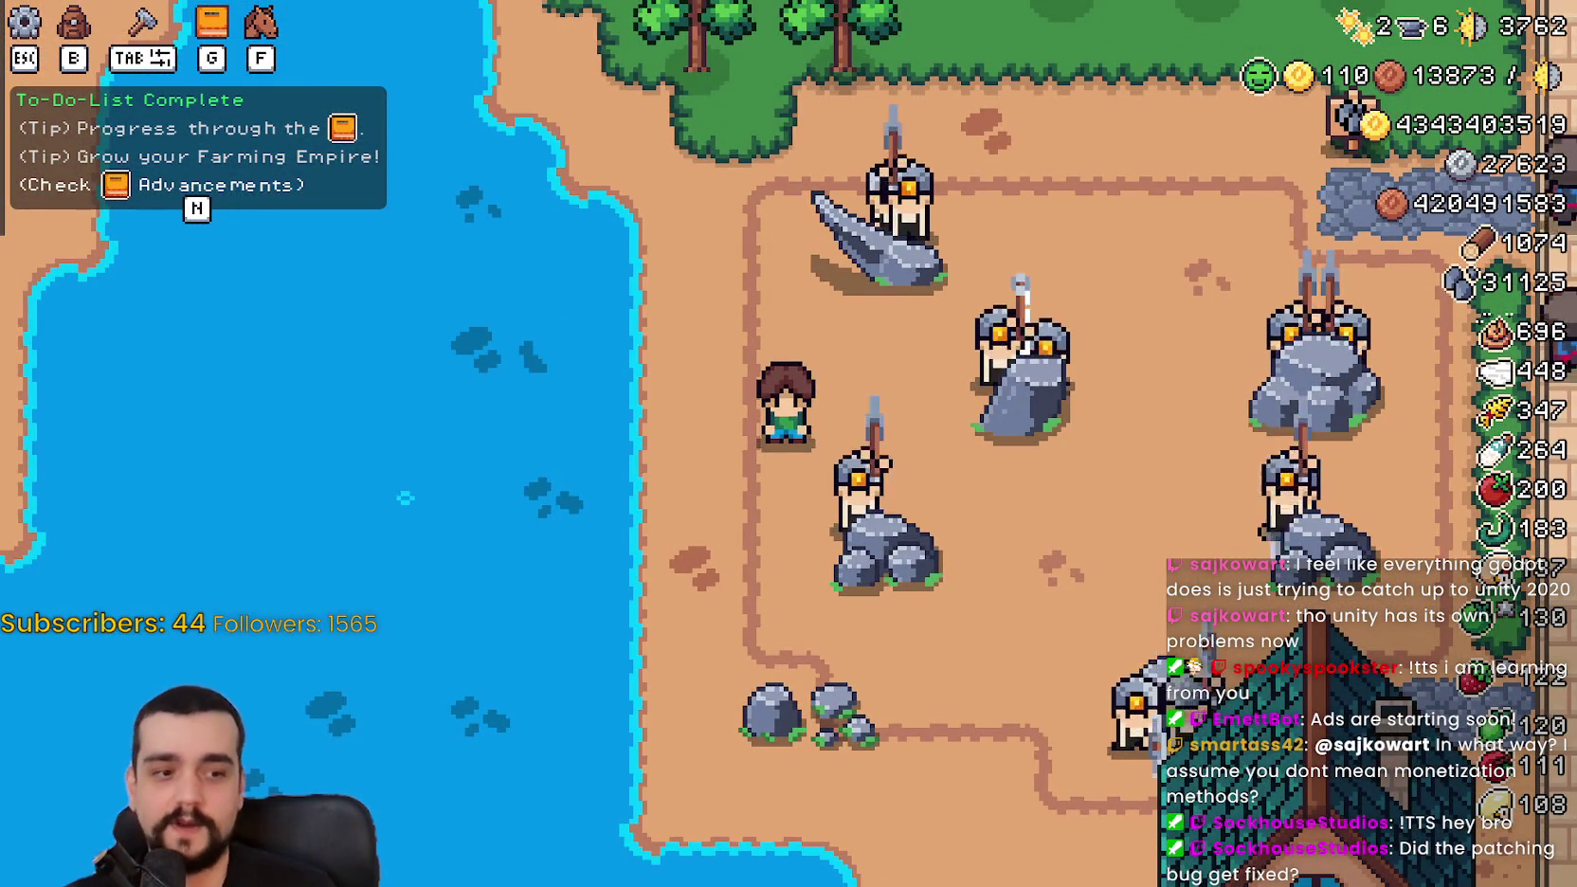
Step: Return to the running game, walk north and cast a line to fish in the pond
key(F8)
key(alt+Tab)
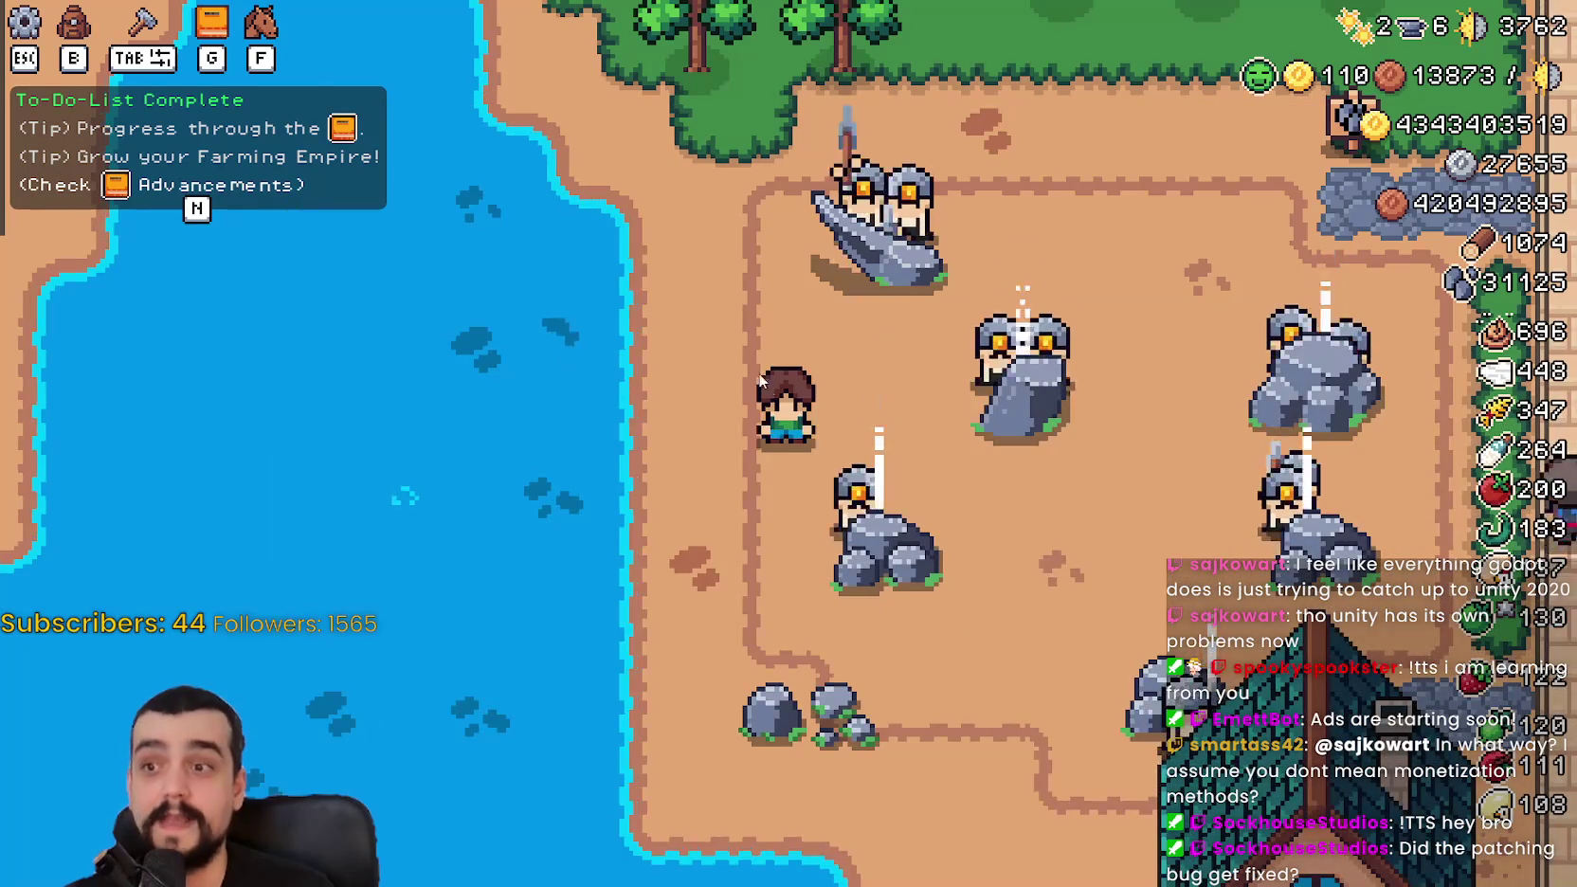
key(w)
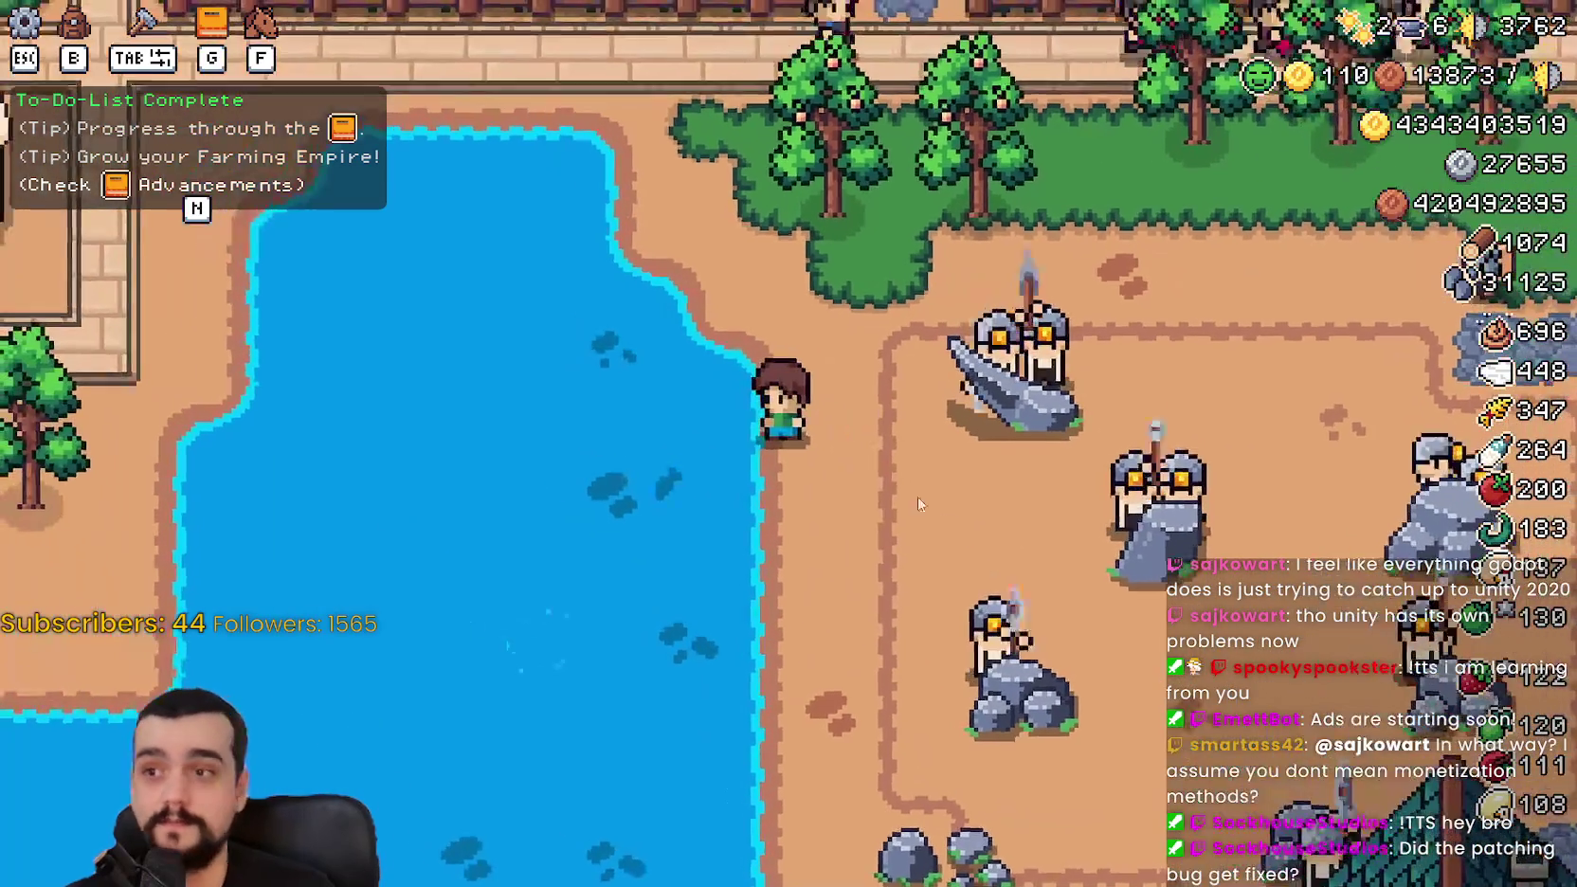
click(918, 504)
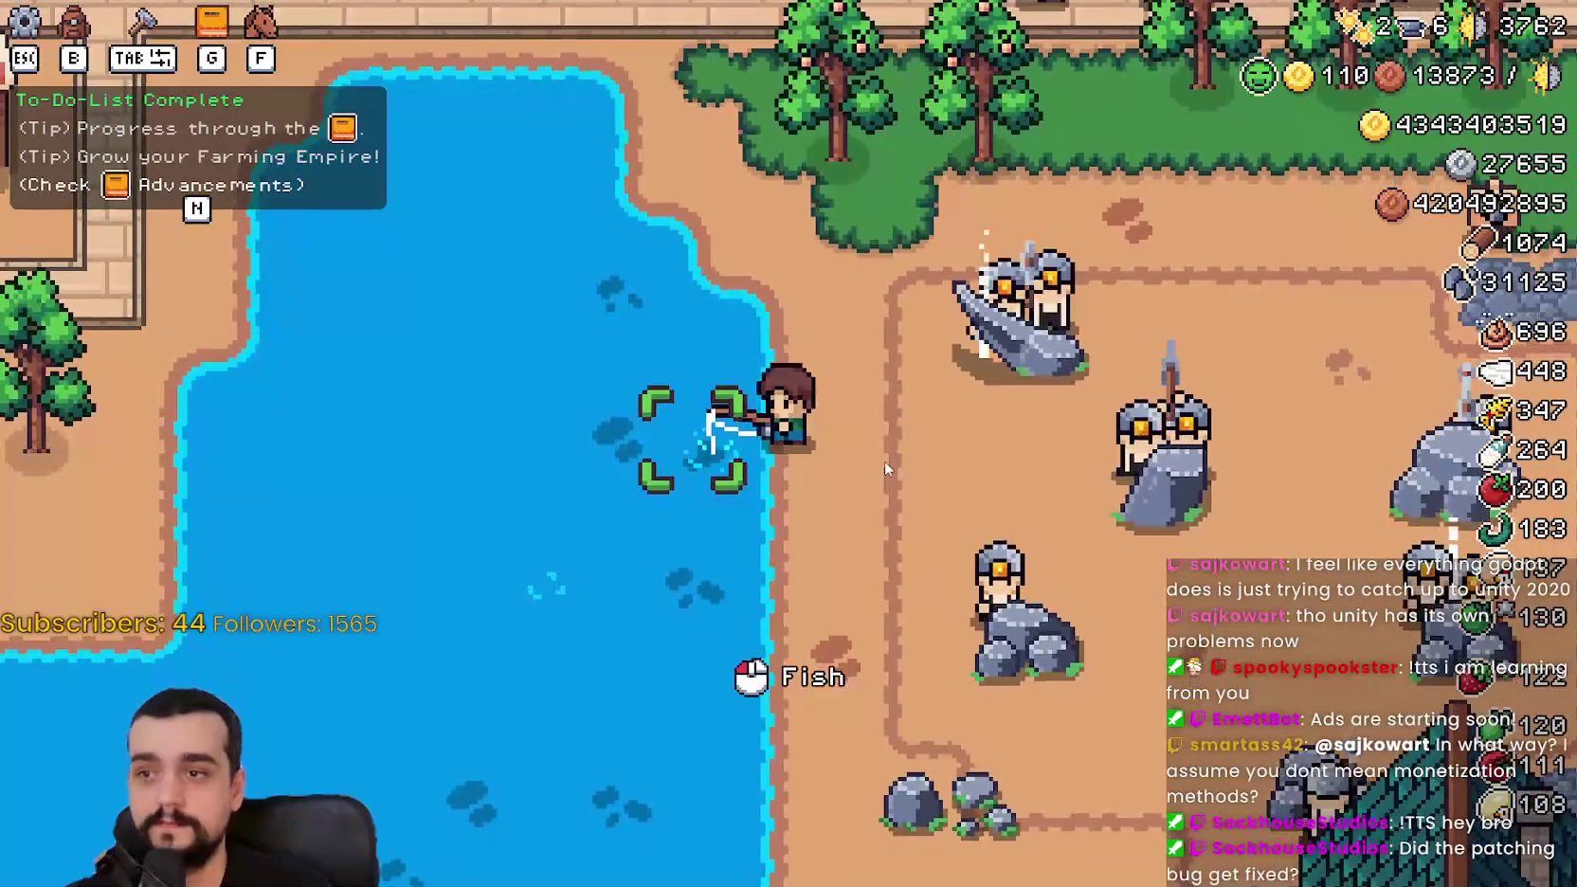
Step: Walk the farmer back and forth along the orchard trees to harvest them
key(w)
key(d)
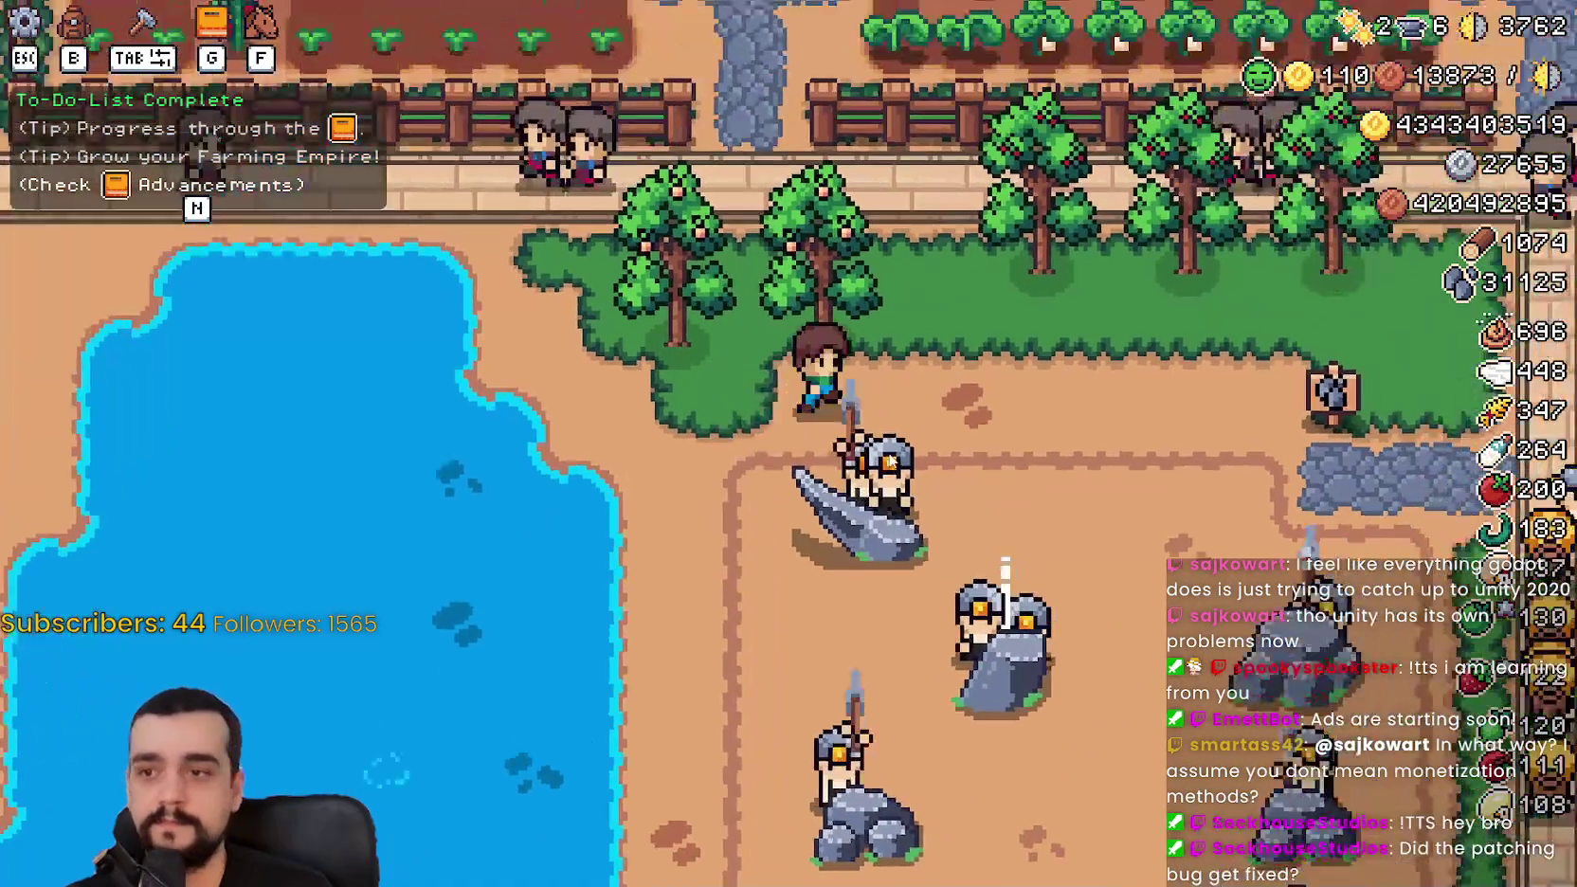
key(a)
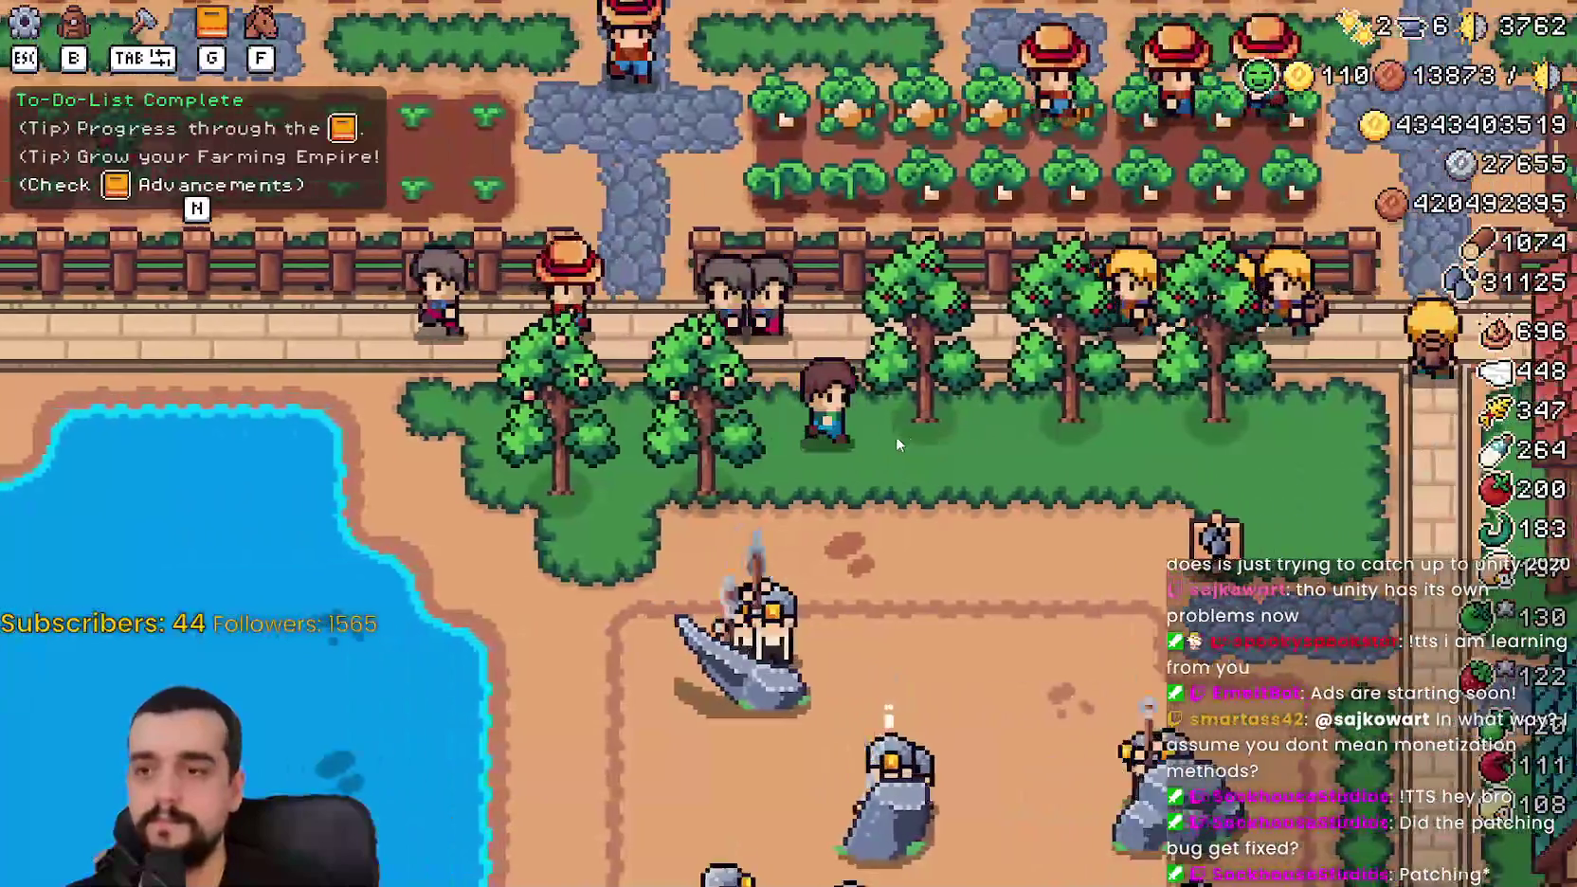
key(d)
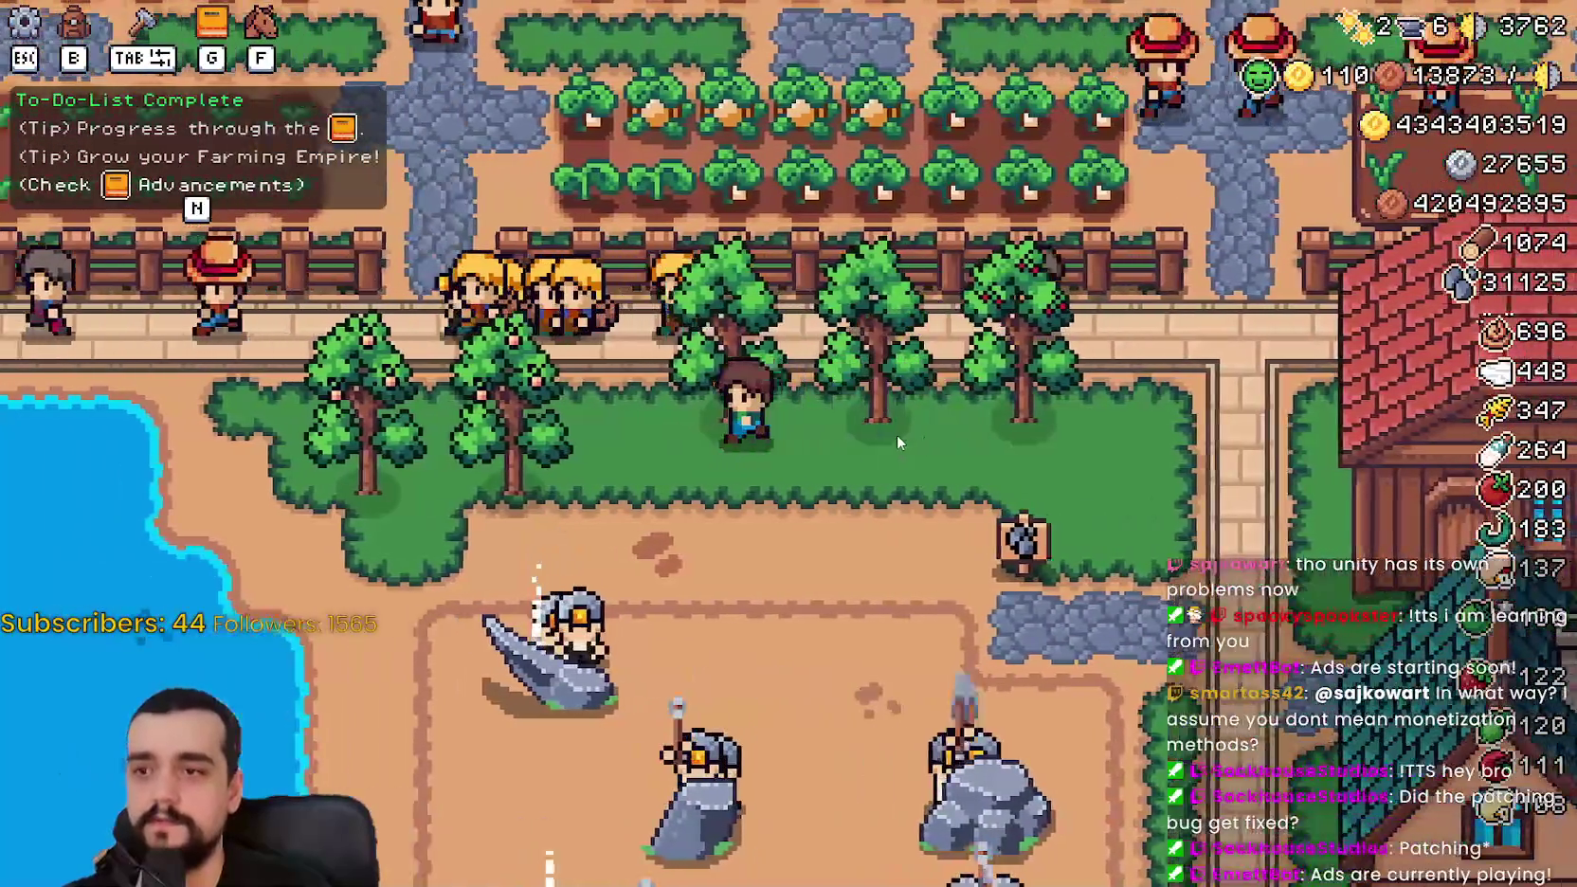
key(a)
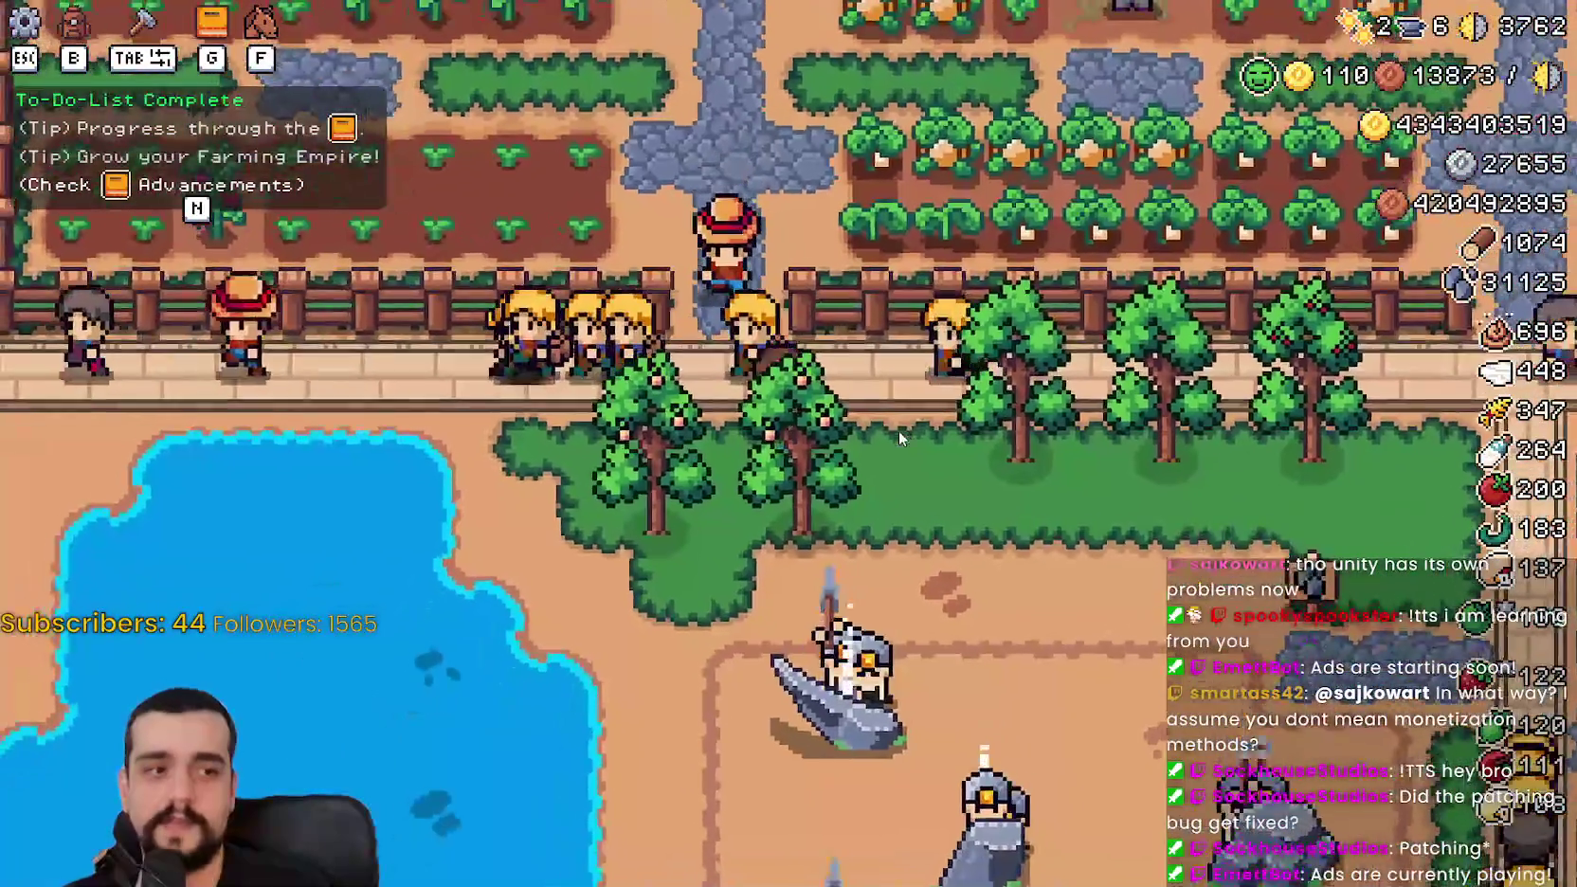
key(w)
key(s)
key(d)
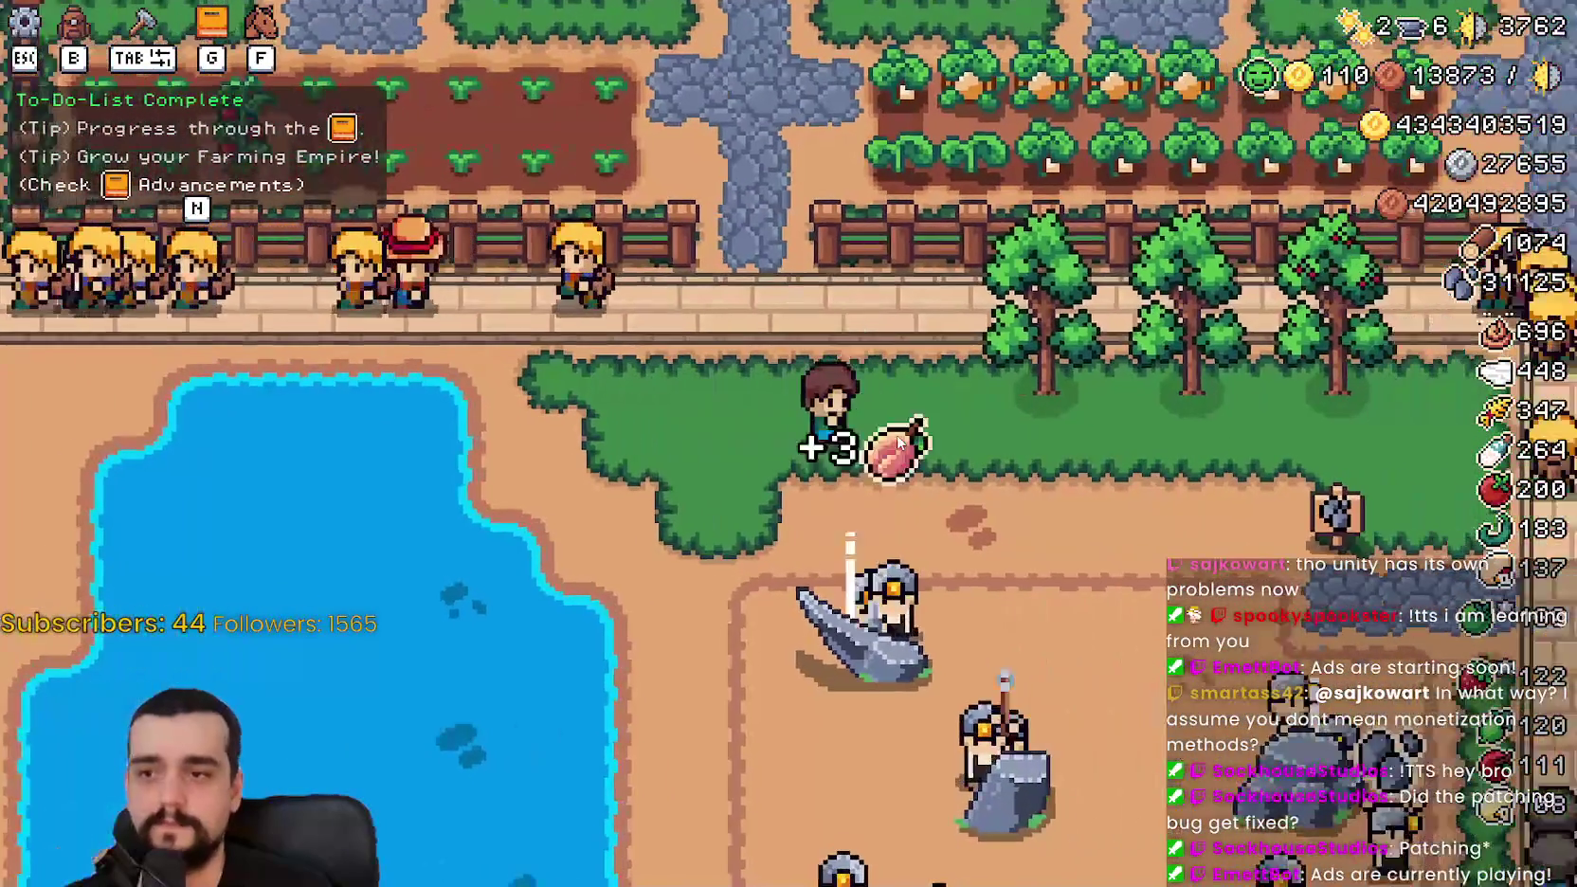
Step: Walk along the fence path past the fields and the red-roofed house, then leave the game
key(d)
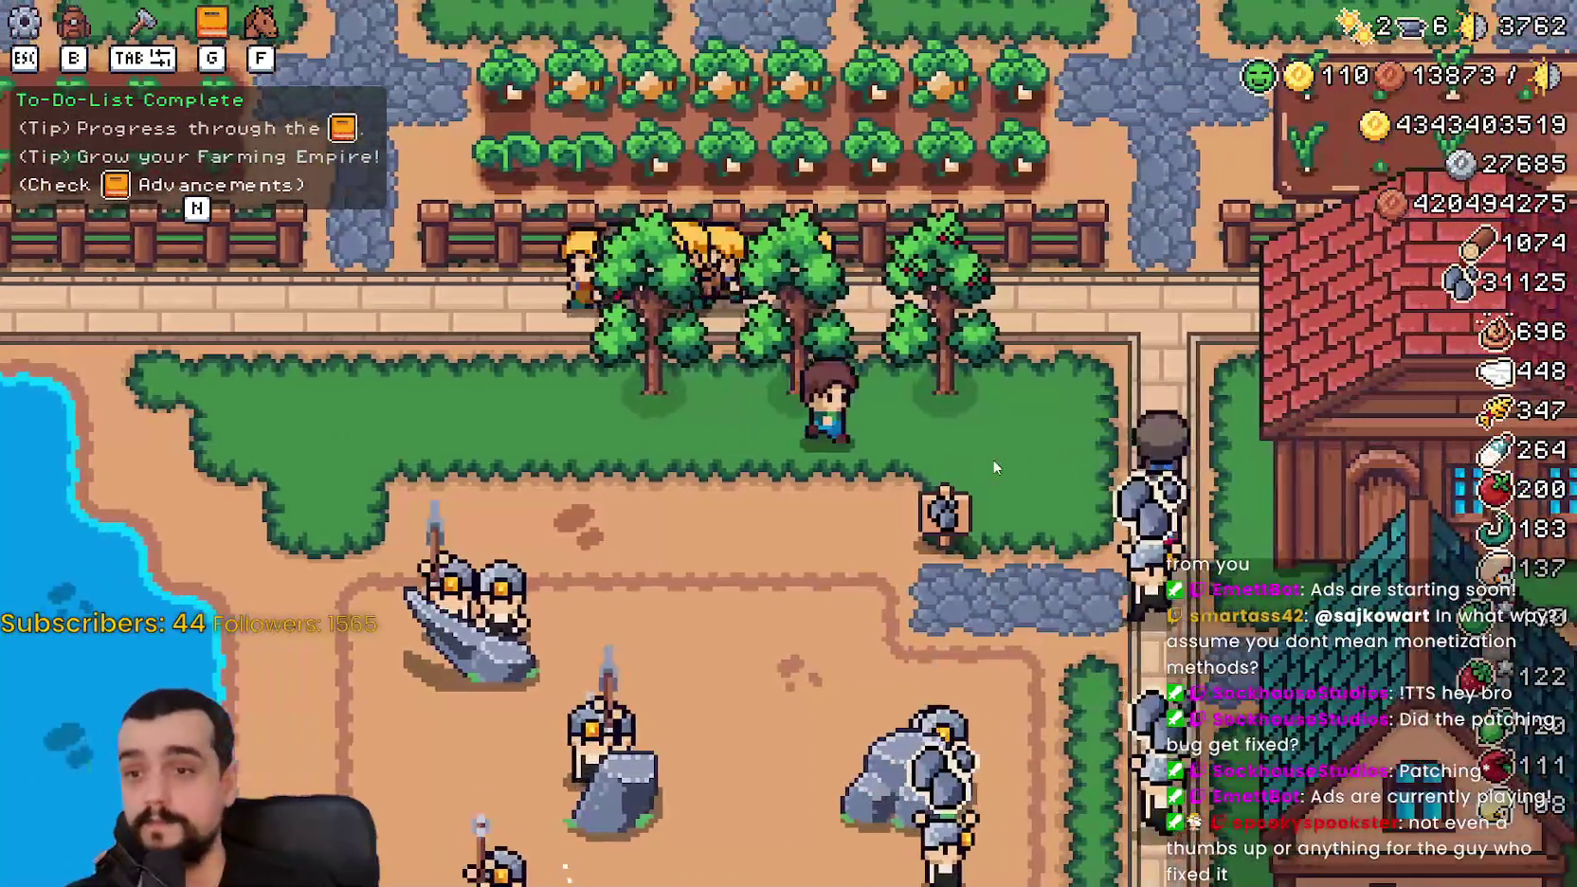
key(w)
key(a)
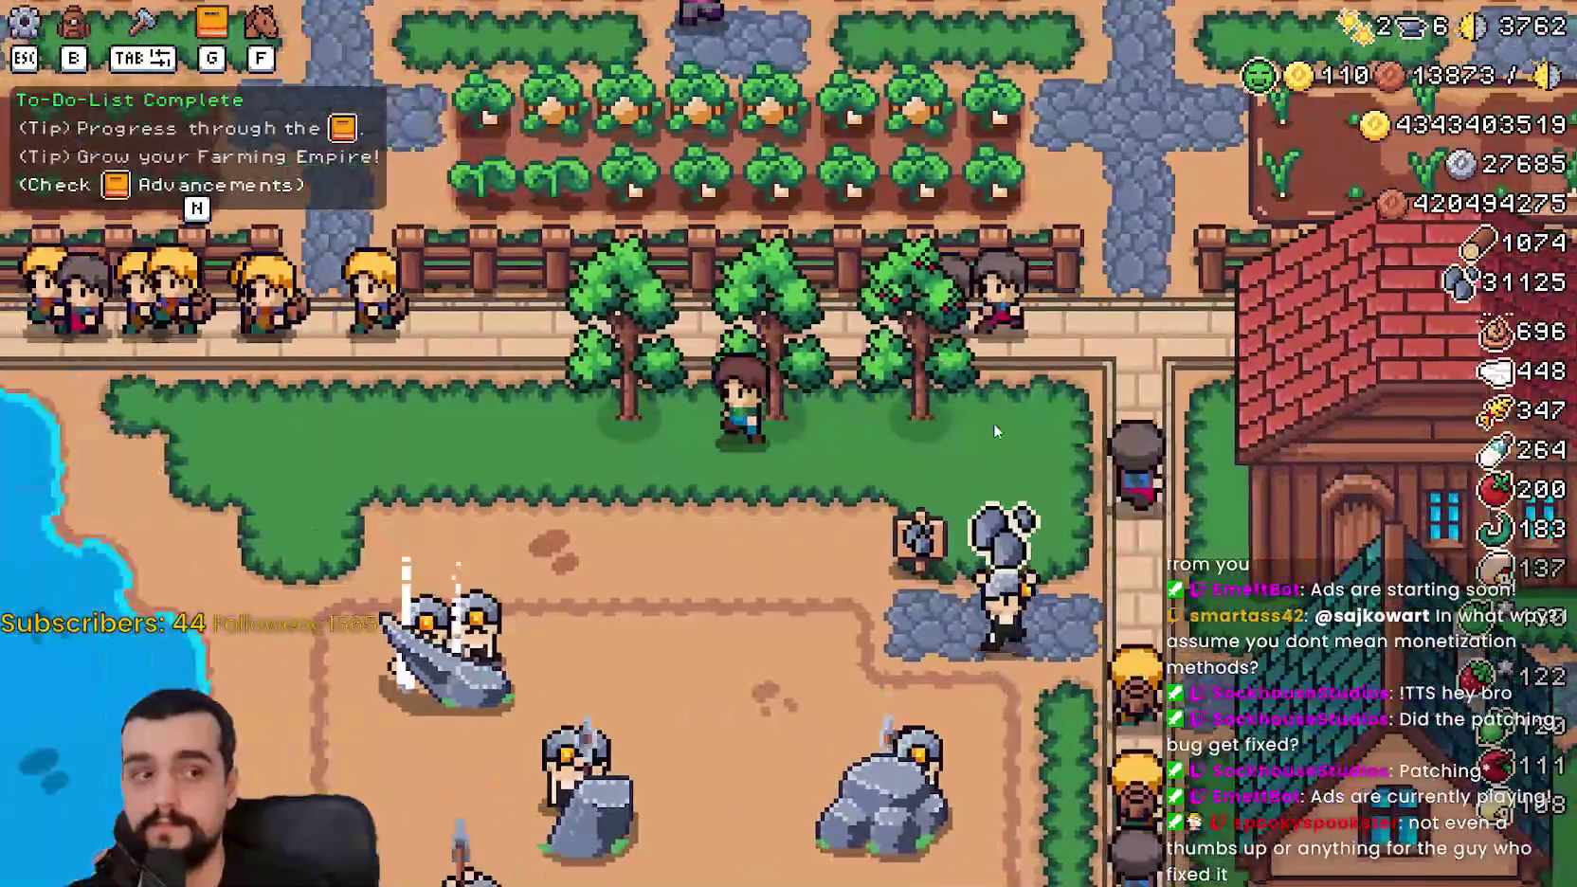
key(w)
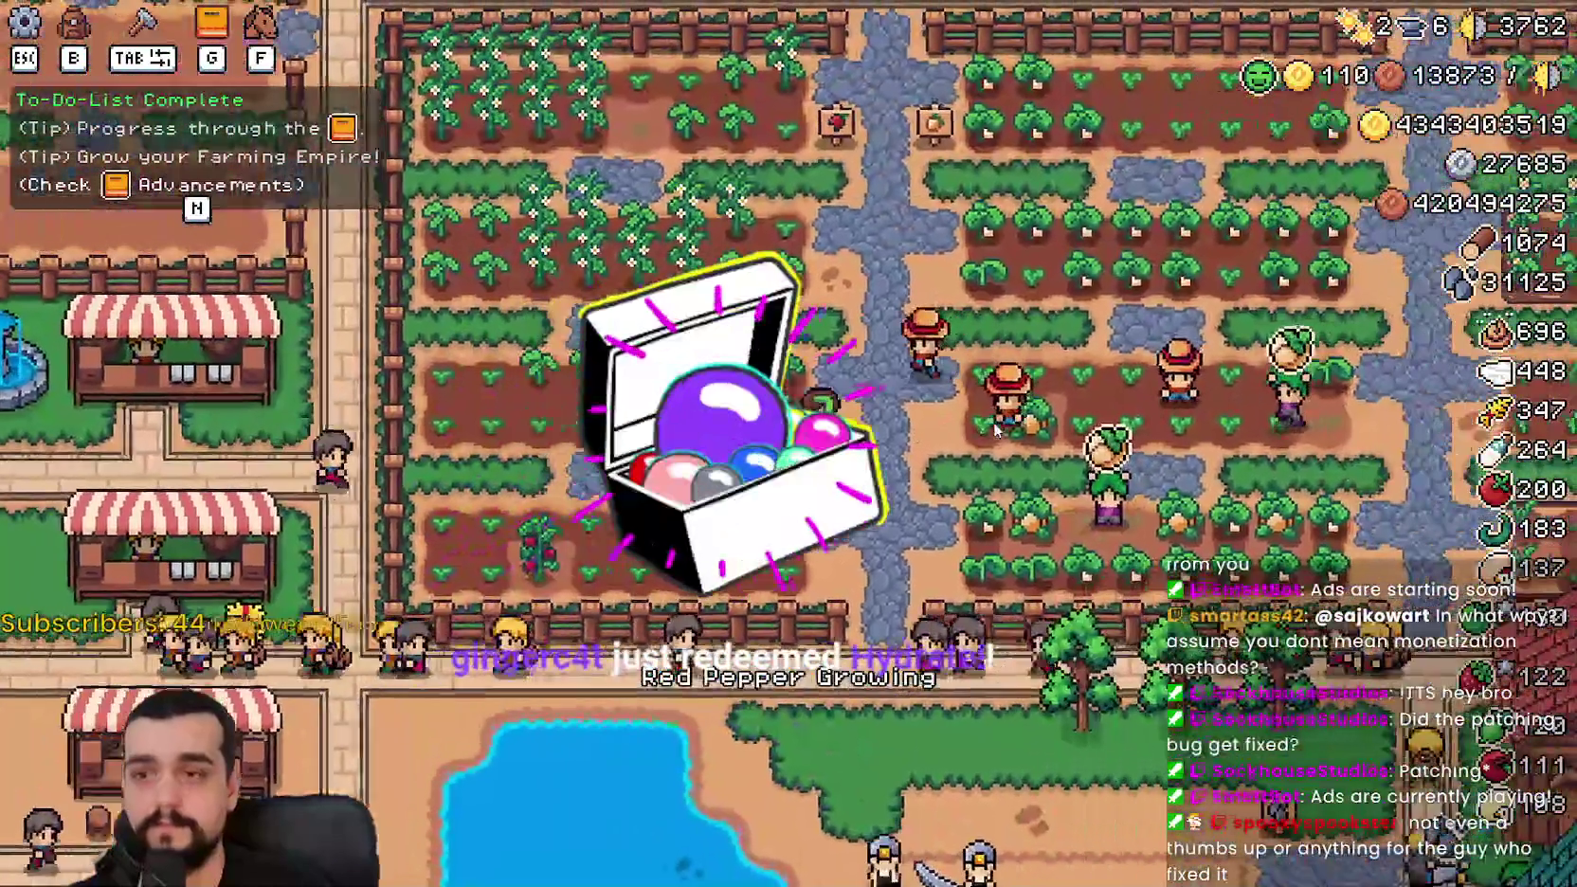
key(s)
key(d)
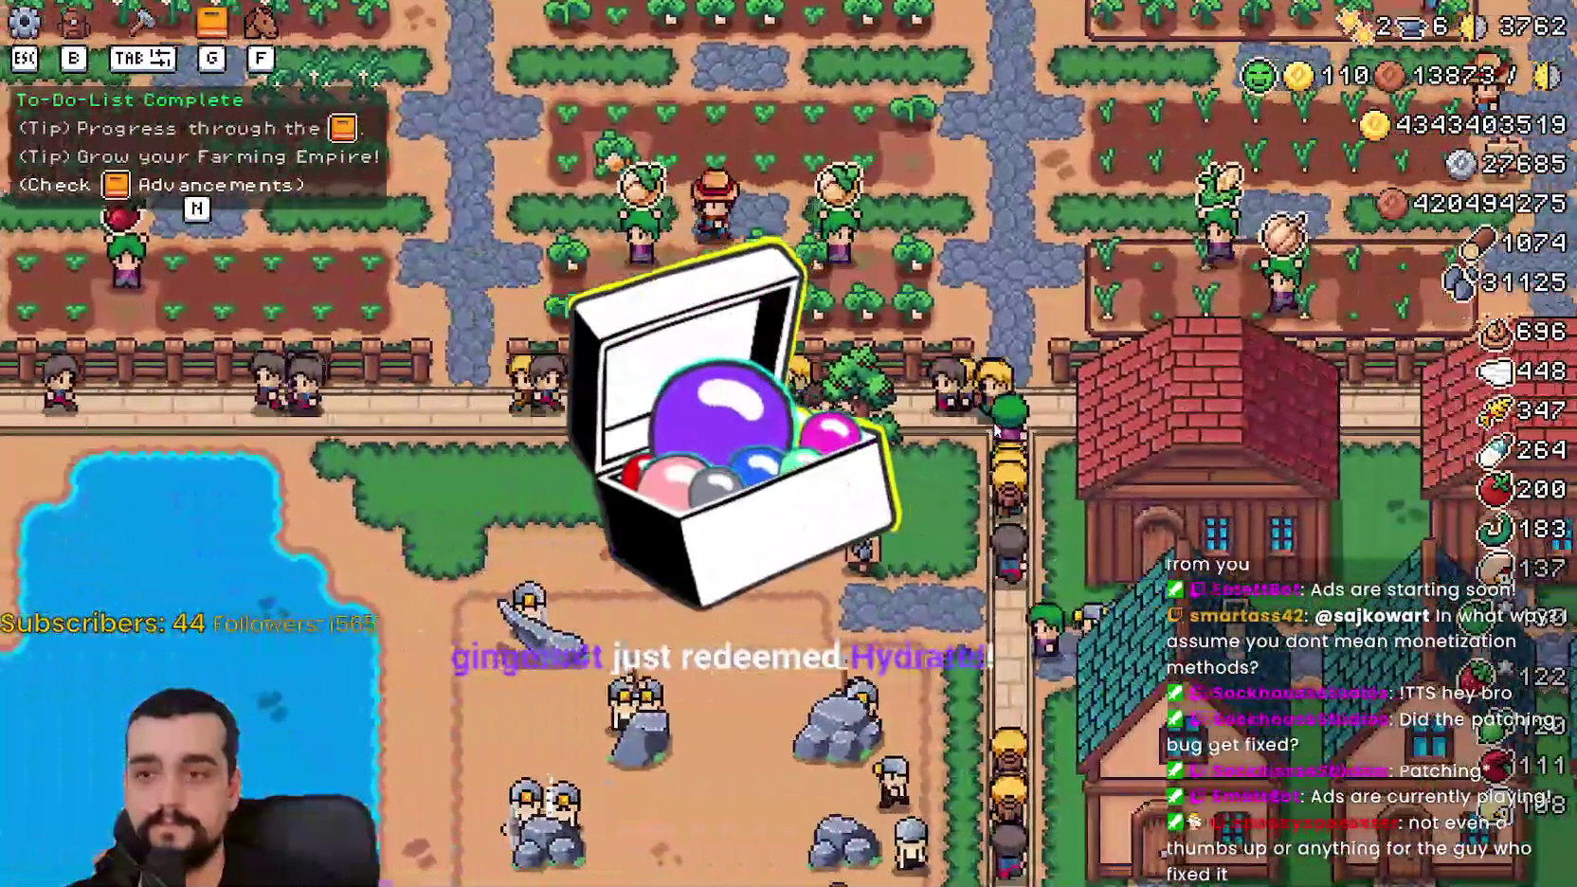
key(d)
key(a)
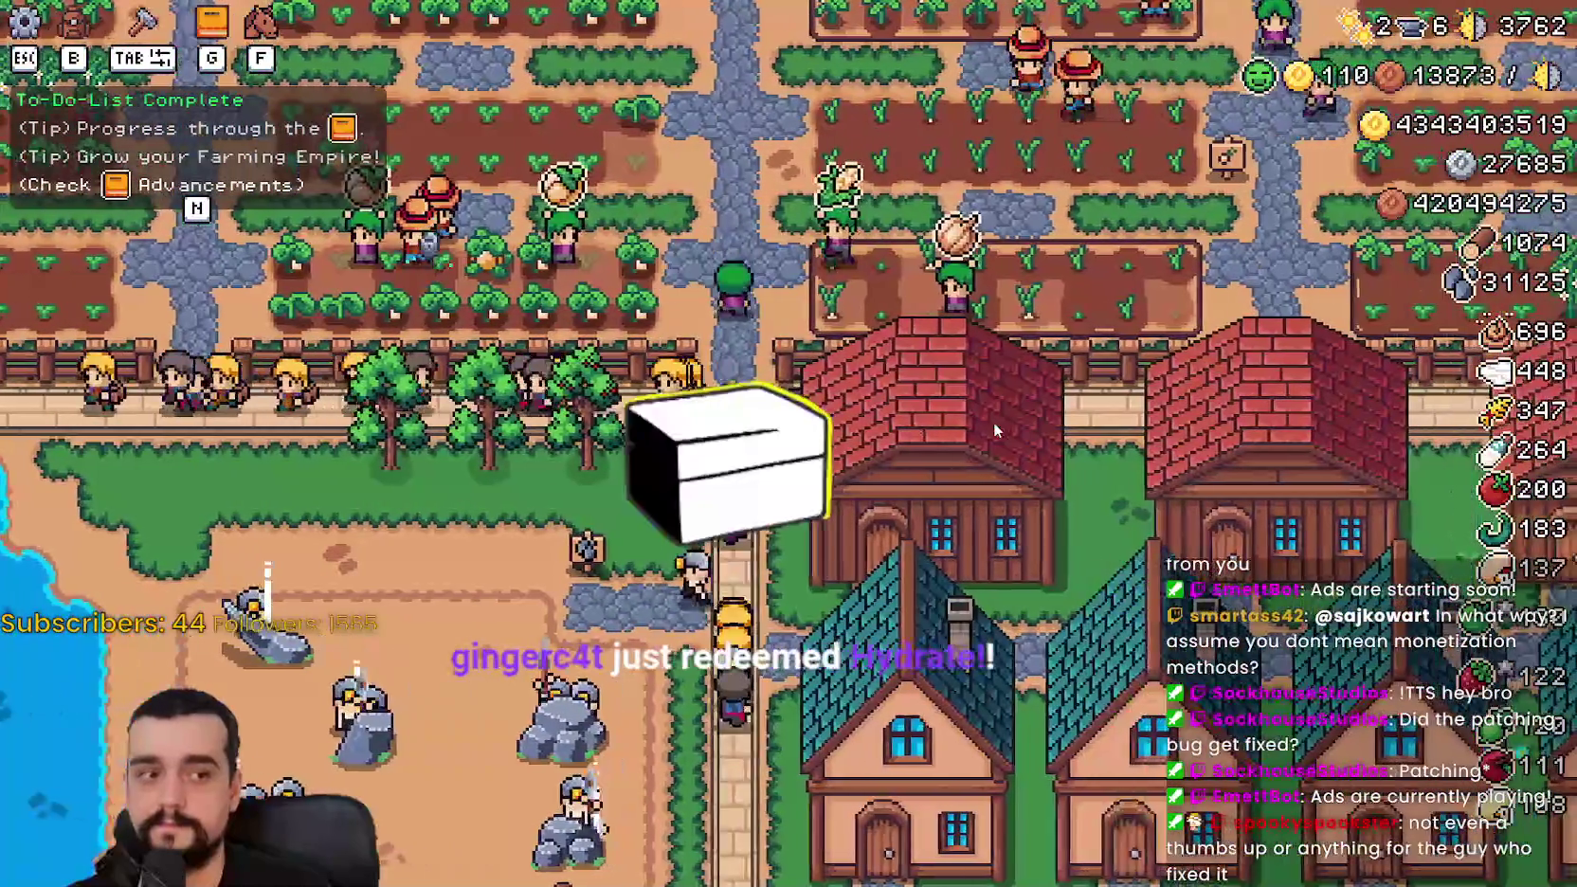
key(a)
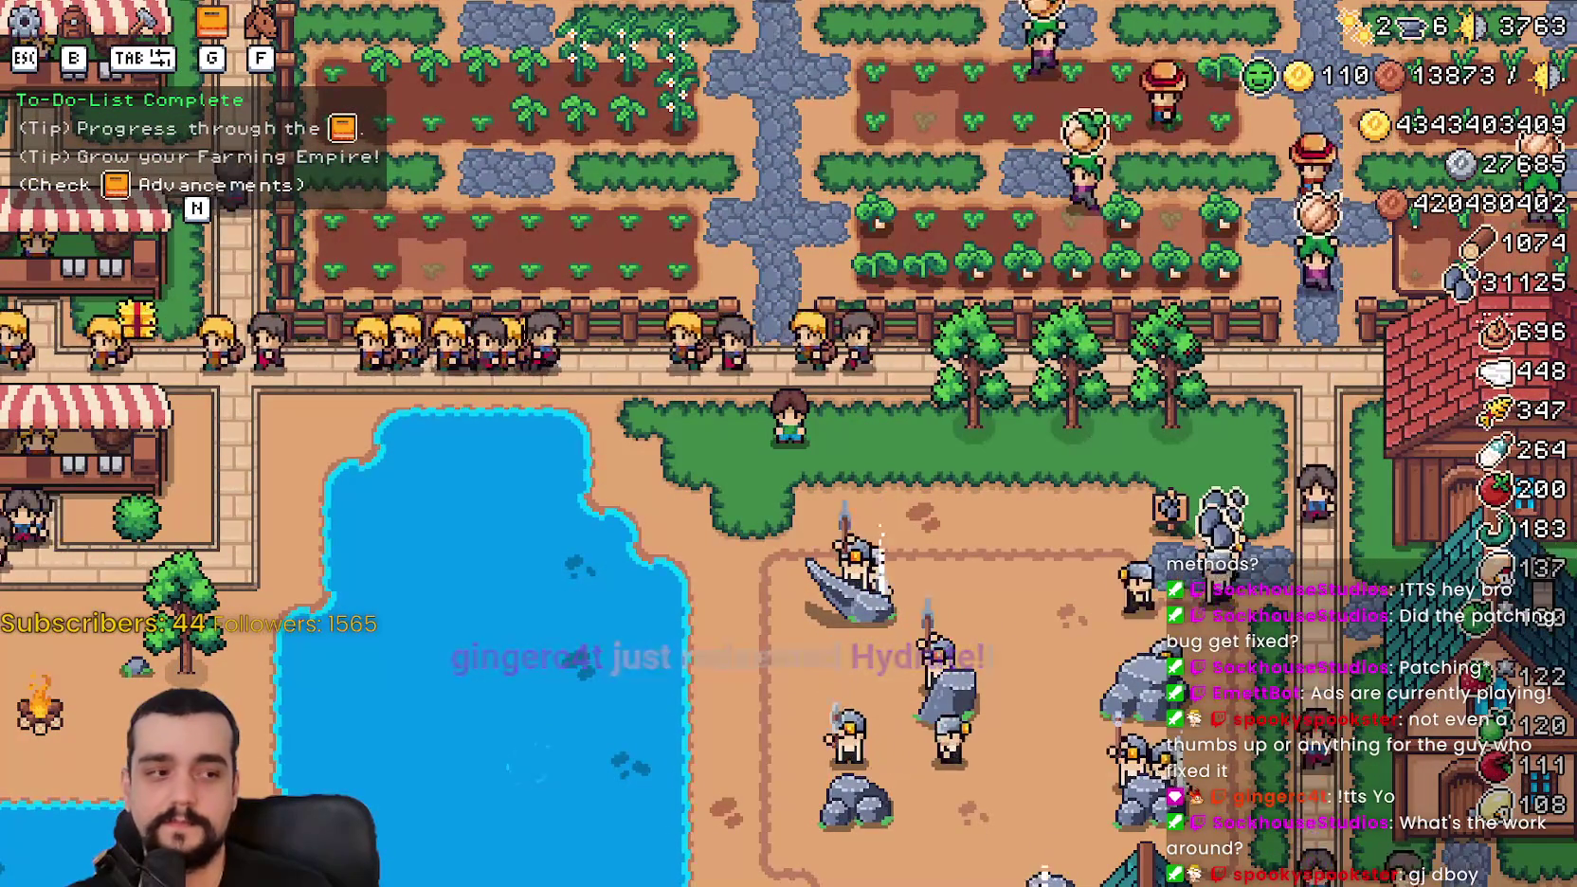
key(alt+Tab)
Step: Copy the issue's web address and highlight the process_mode workaround sentence
click(628, 146)
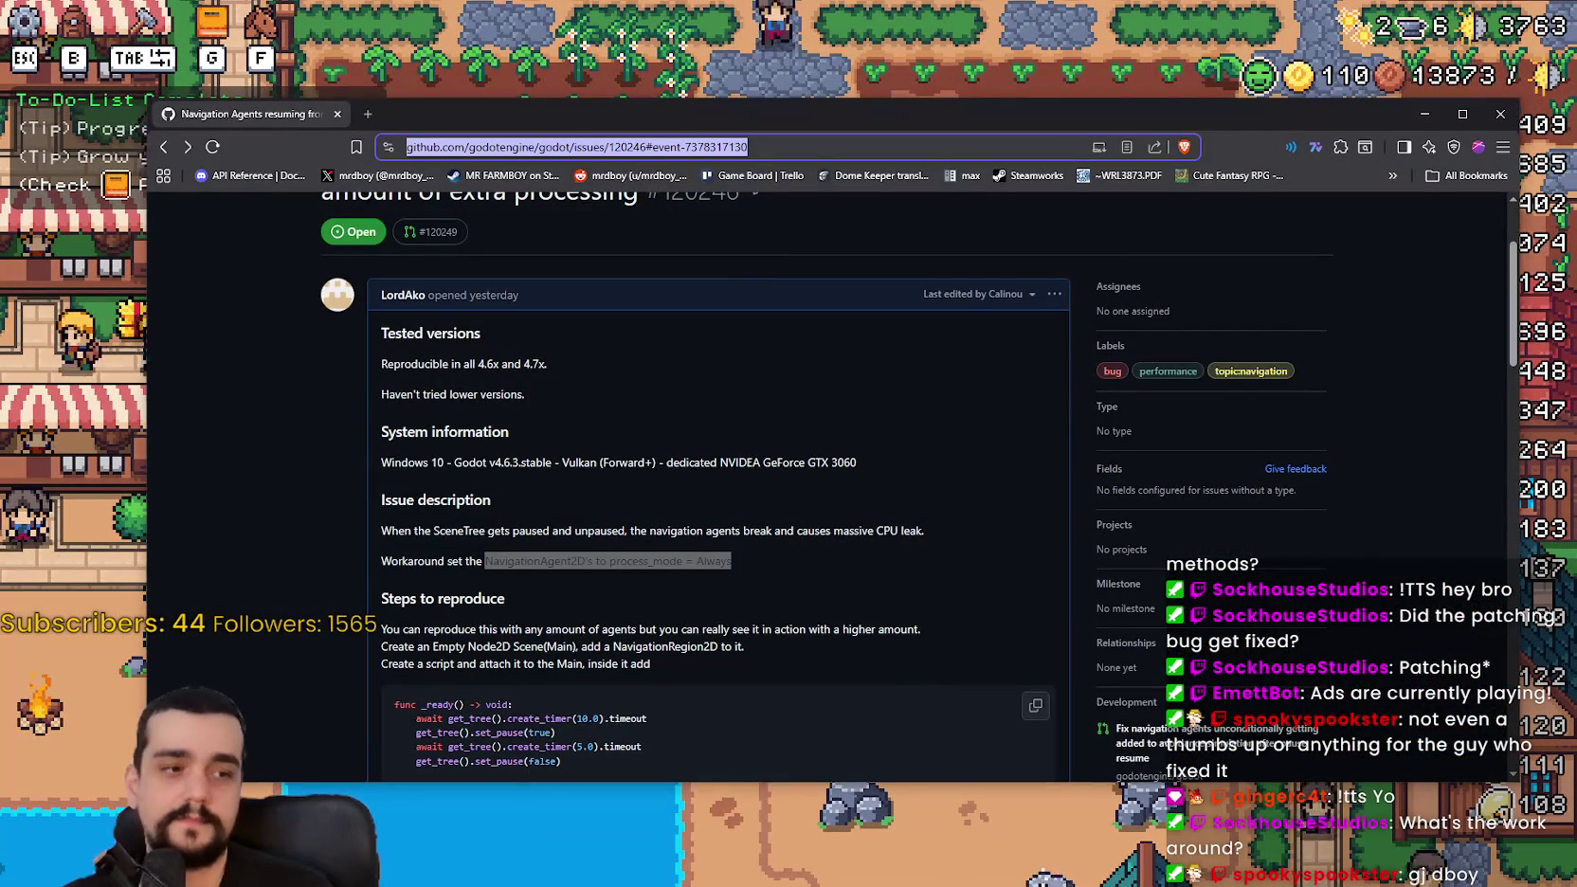
key(alt+Tab)
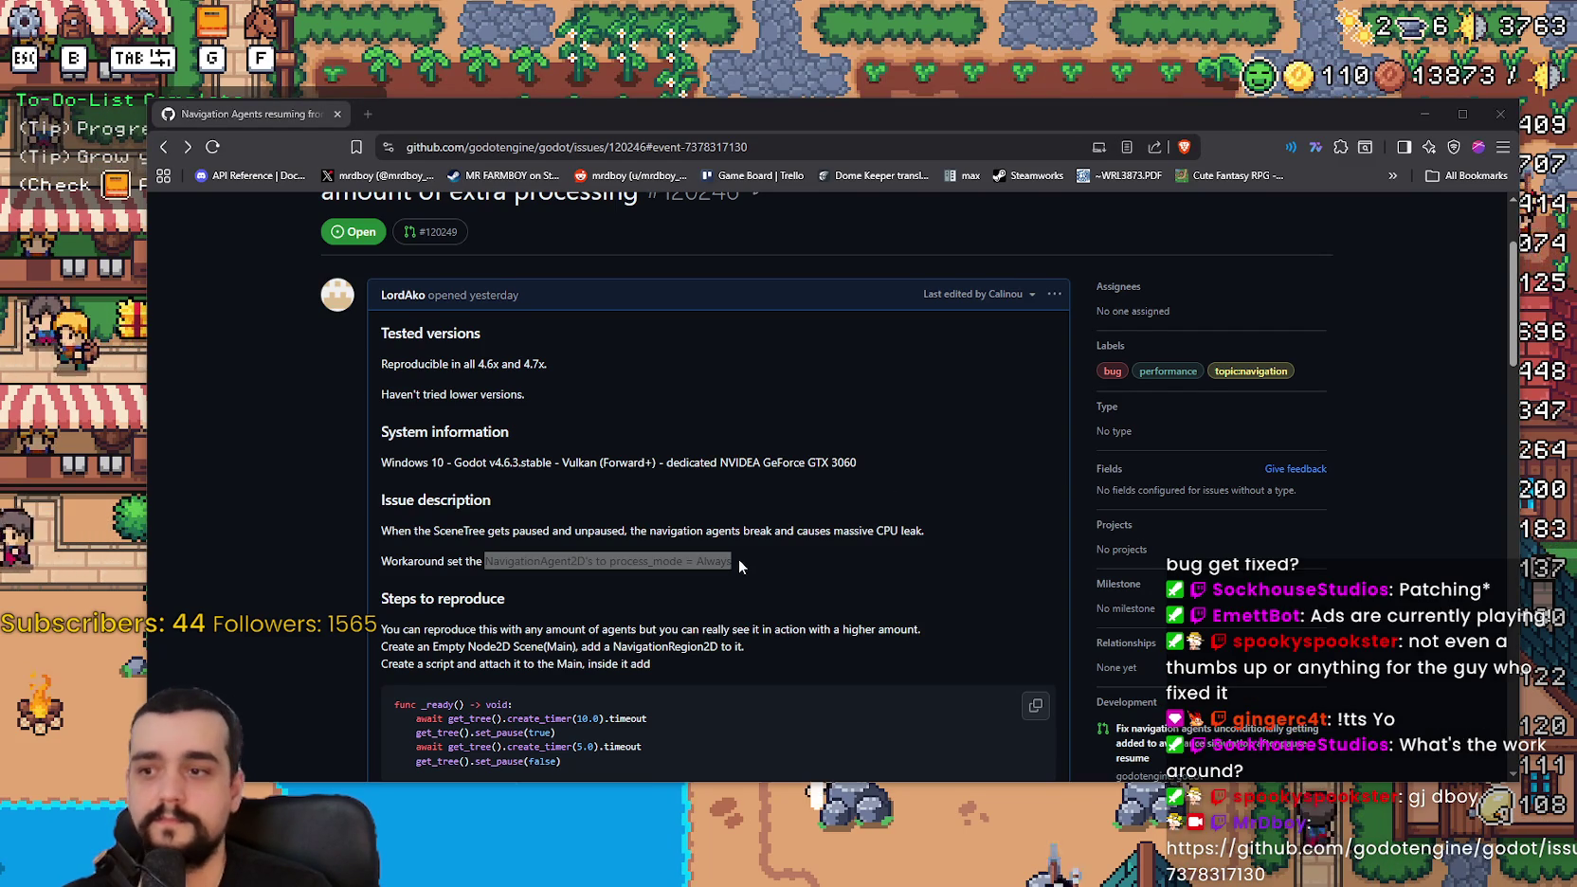
scroll(738, 566, down, 2)
click(404, 392)
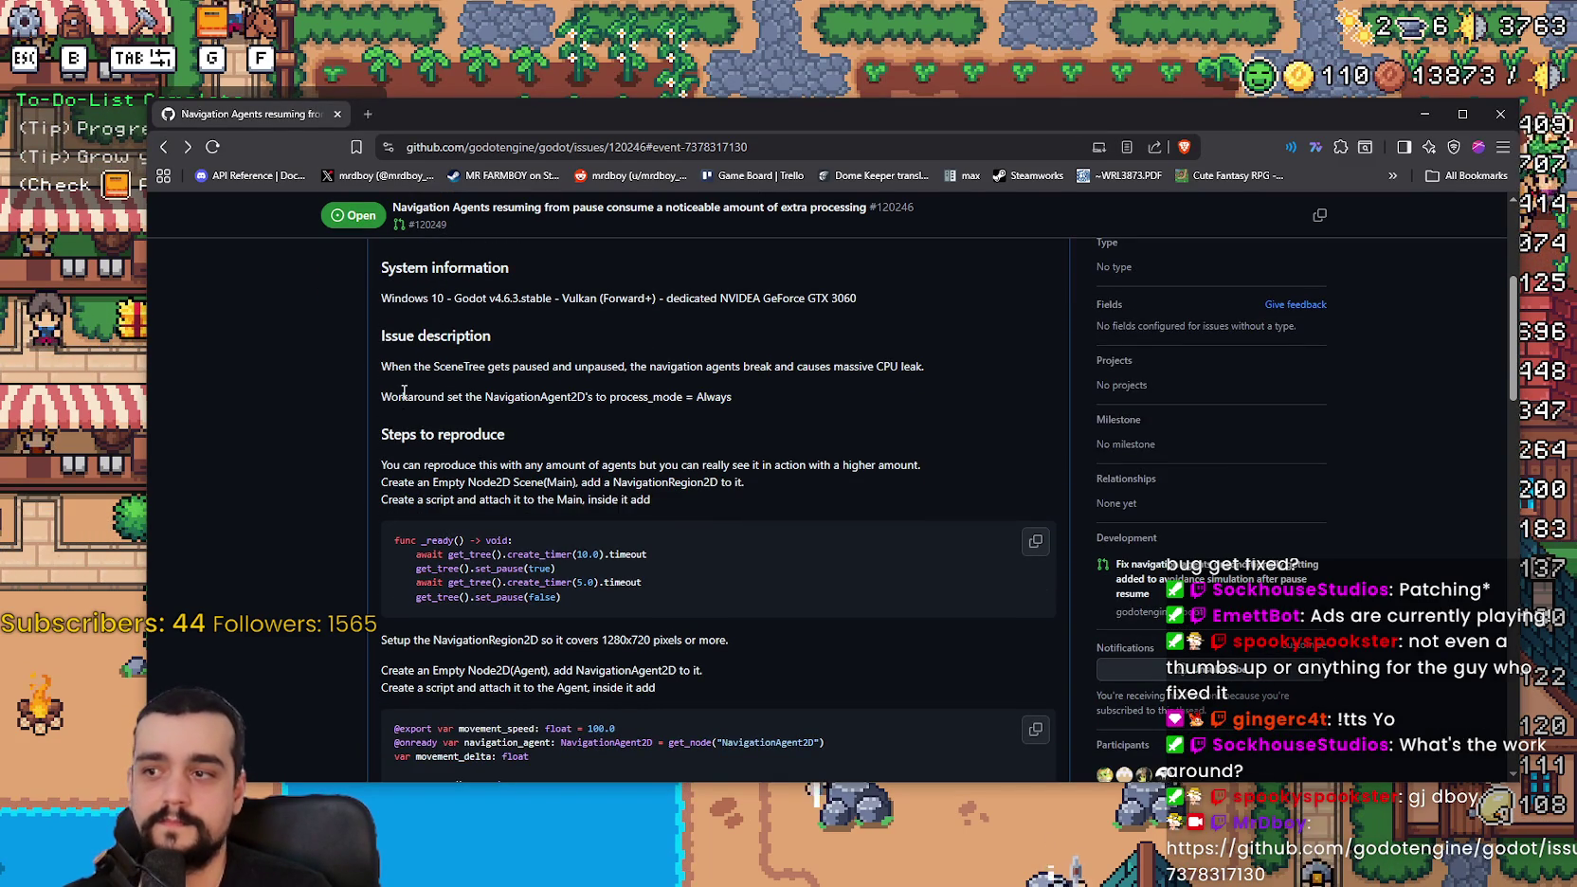
drag(403, 392, 709, 398)
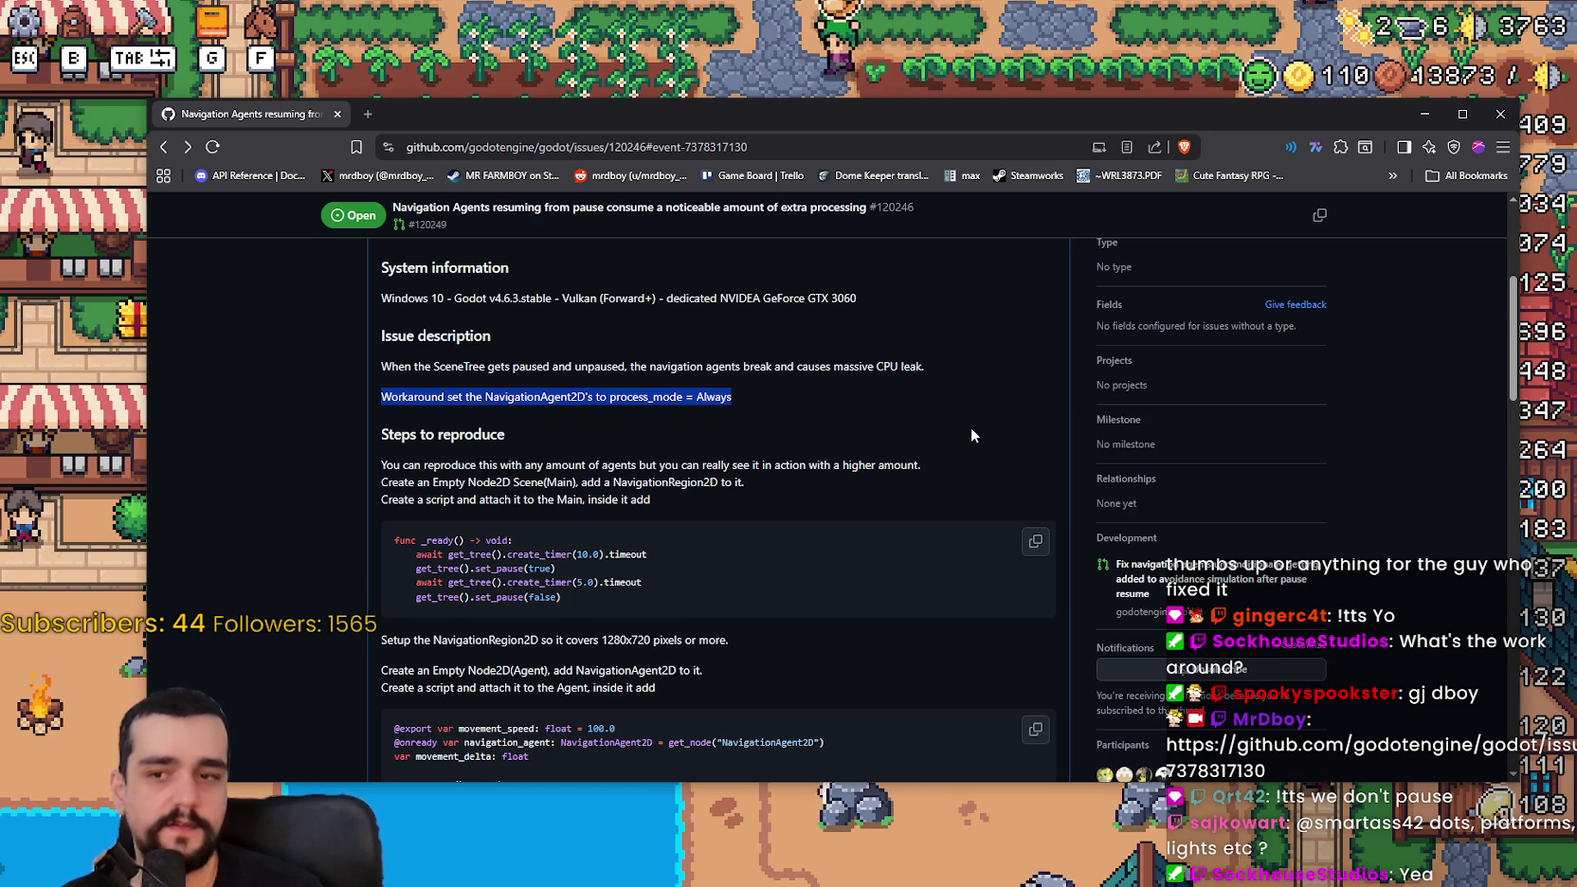
Step: Highlight the get_tree().set_pause(true) example and read on before returning to Godot
scroll(428, 520, down, 1)
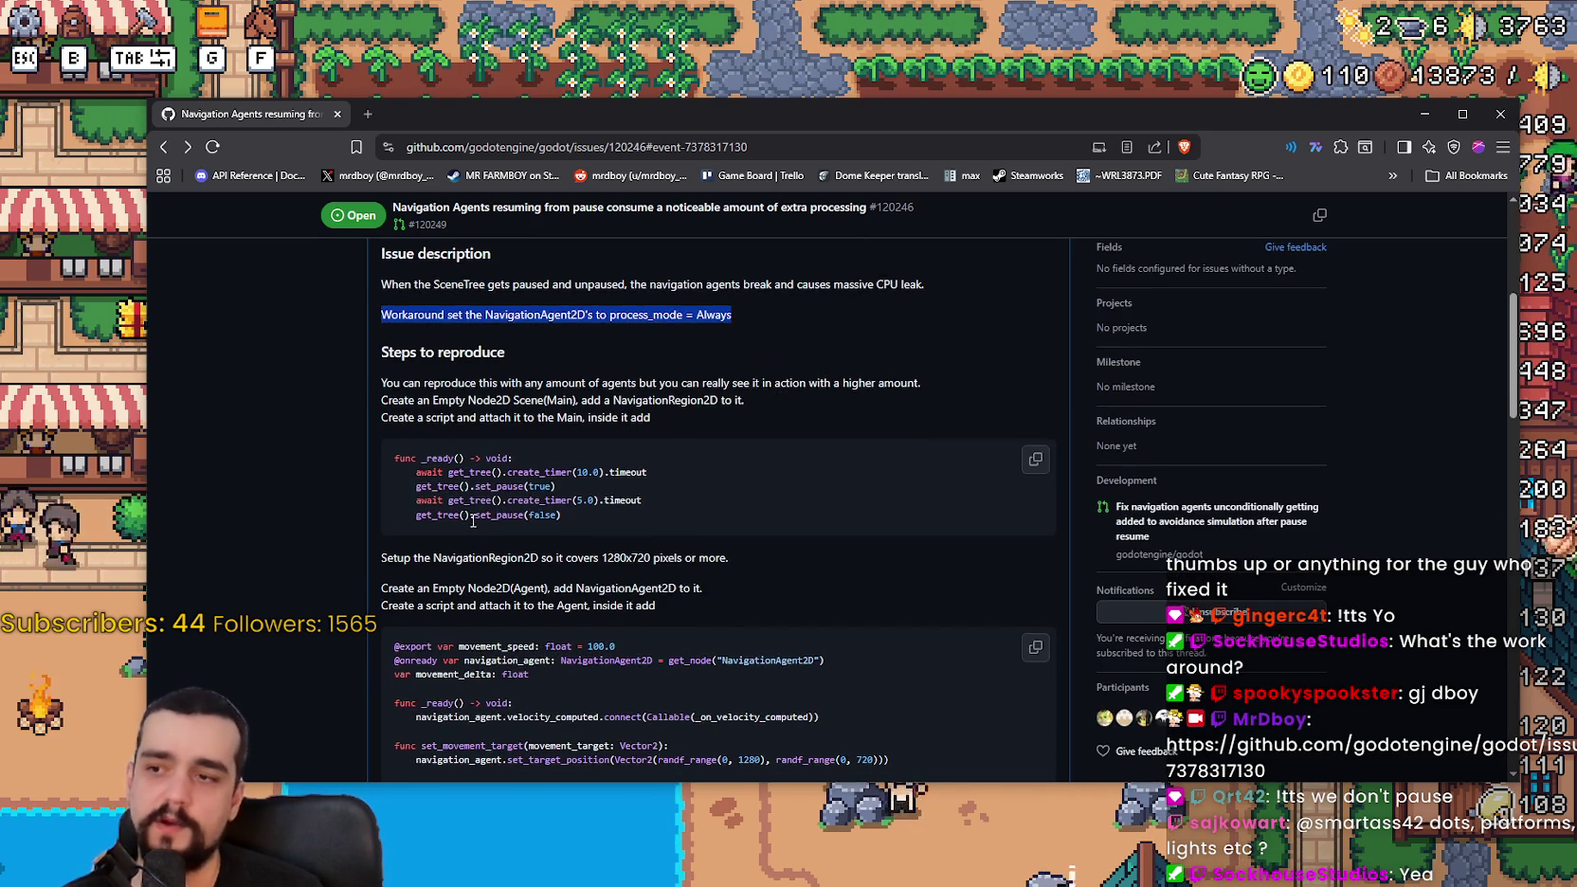
triple_click(427, 521)
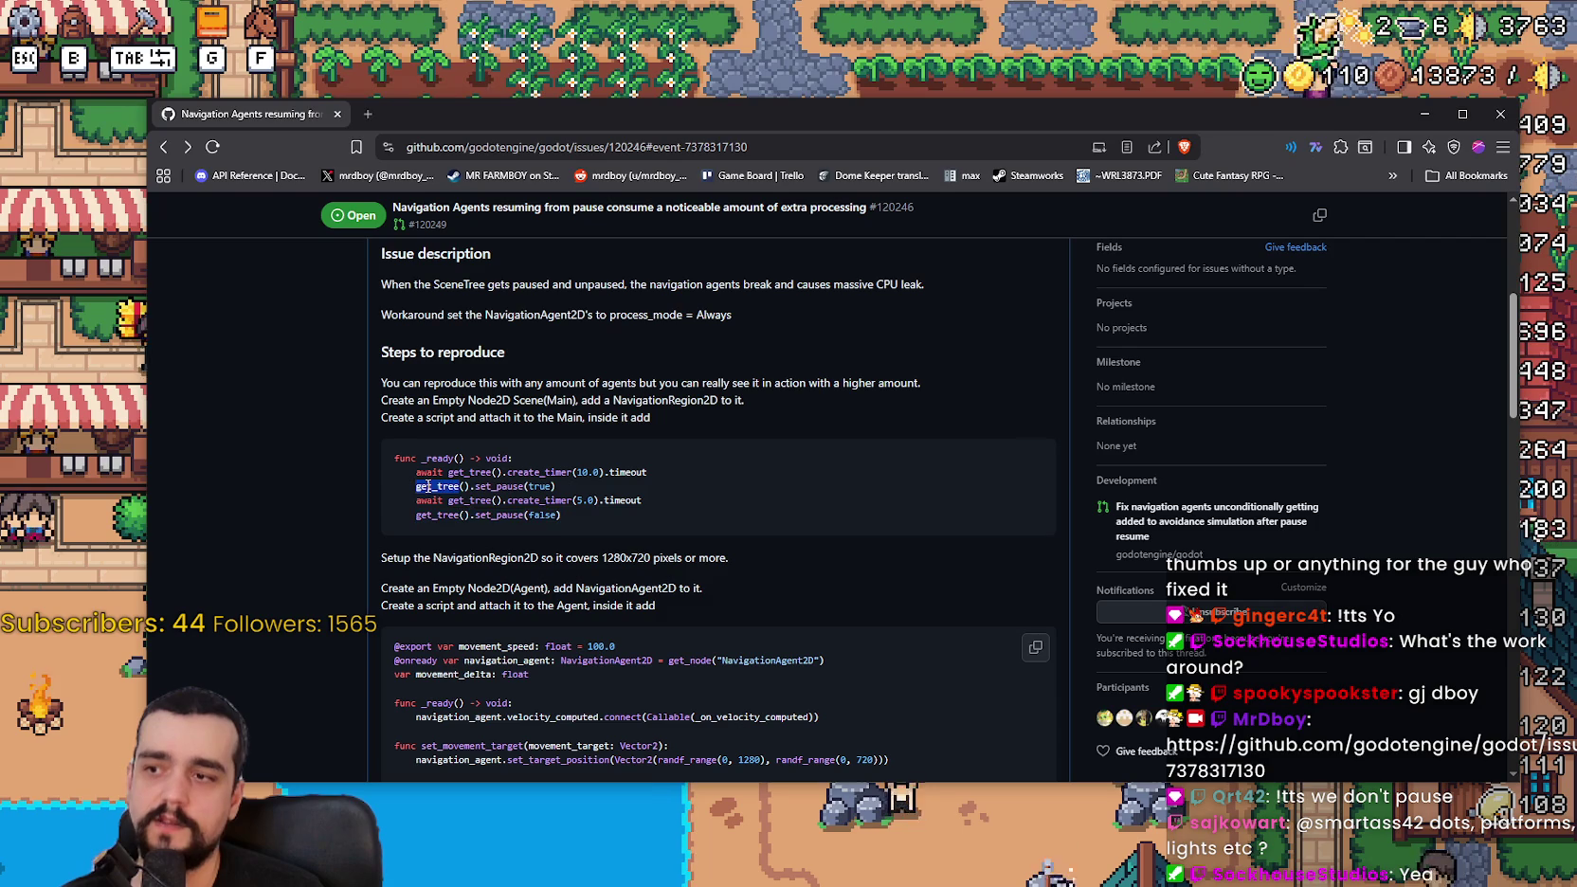
drag(416, 486, 606, 490)
scroll(606, 490, down, 2)
mouse_move(461, 351)
mouse_down()
mouse_move(571, 333)
mouse_move(574, 355)
mouse_up()
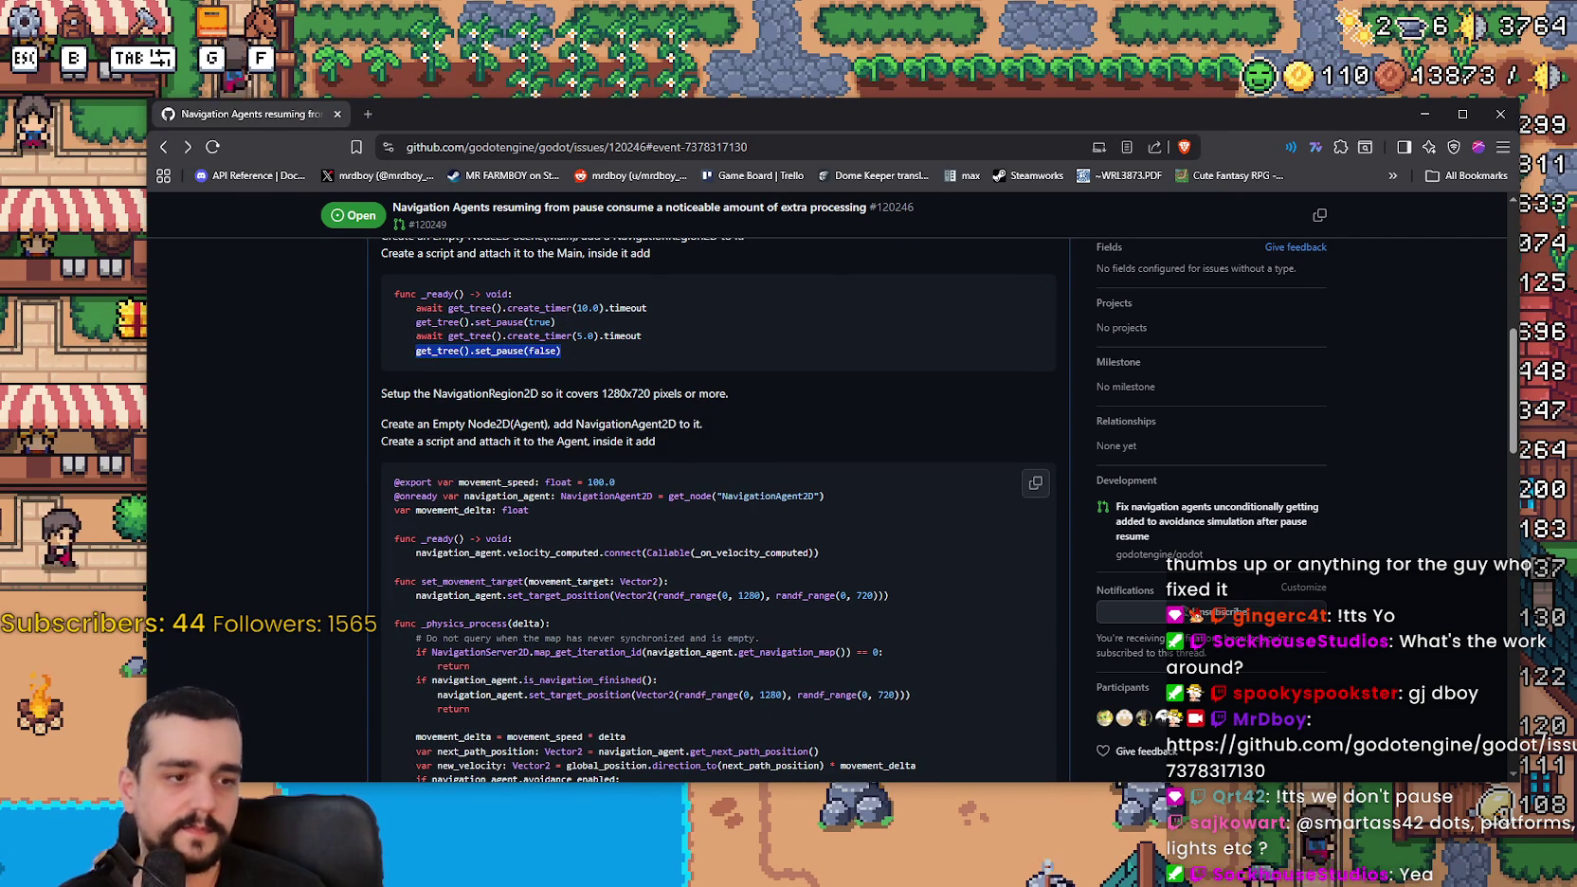
key(alt+Tab)
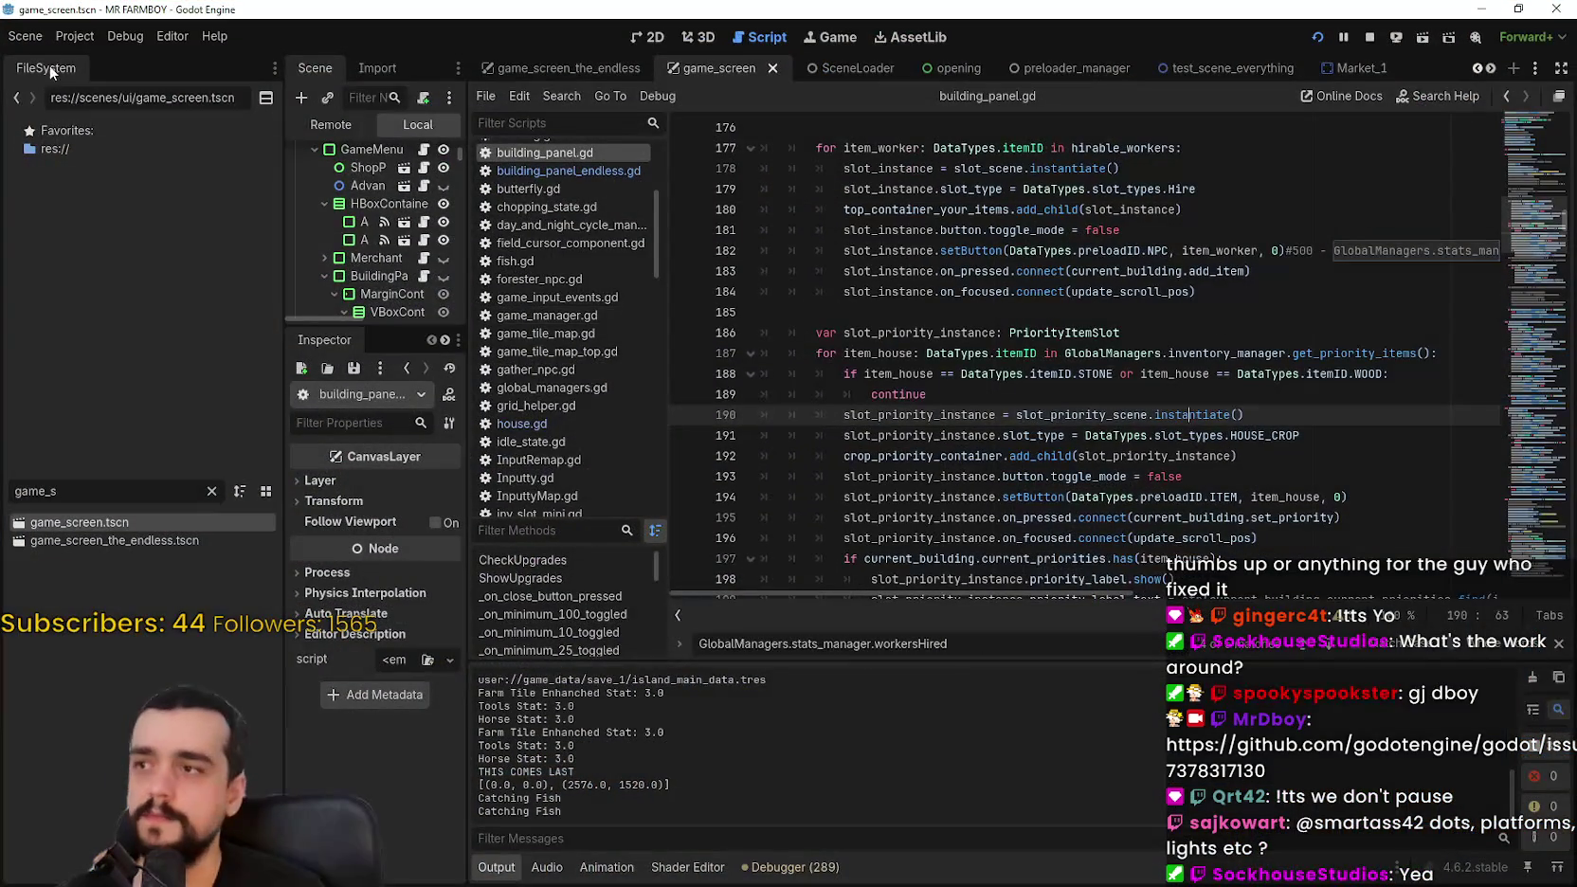
click(70, 41)
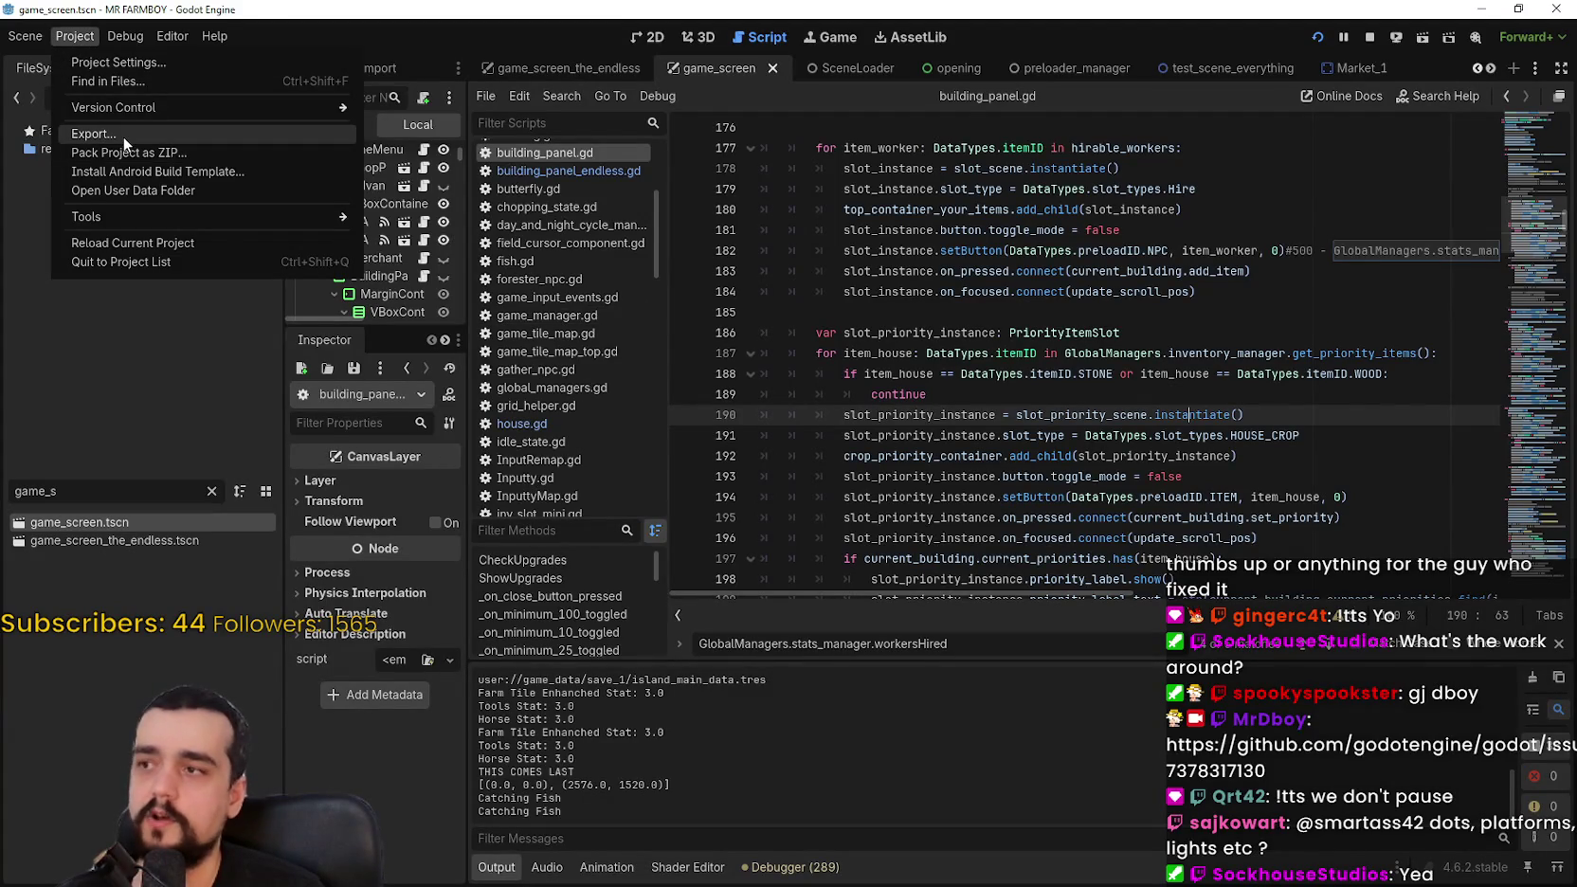
click(76, 36)
click(76, 36)
click(113, 62)
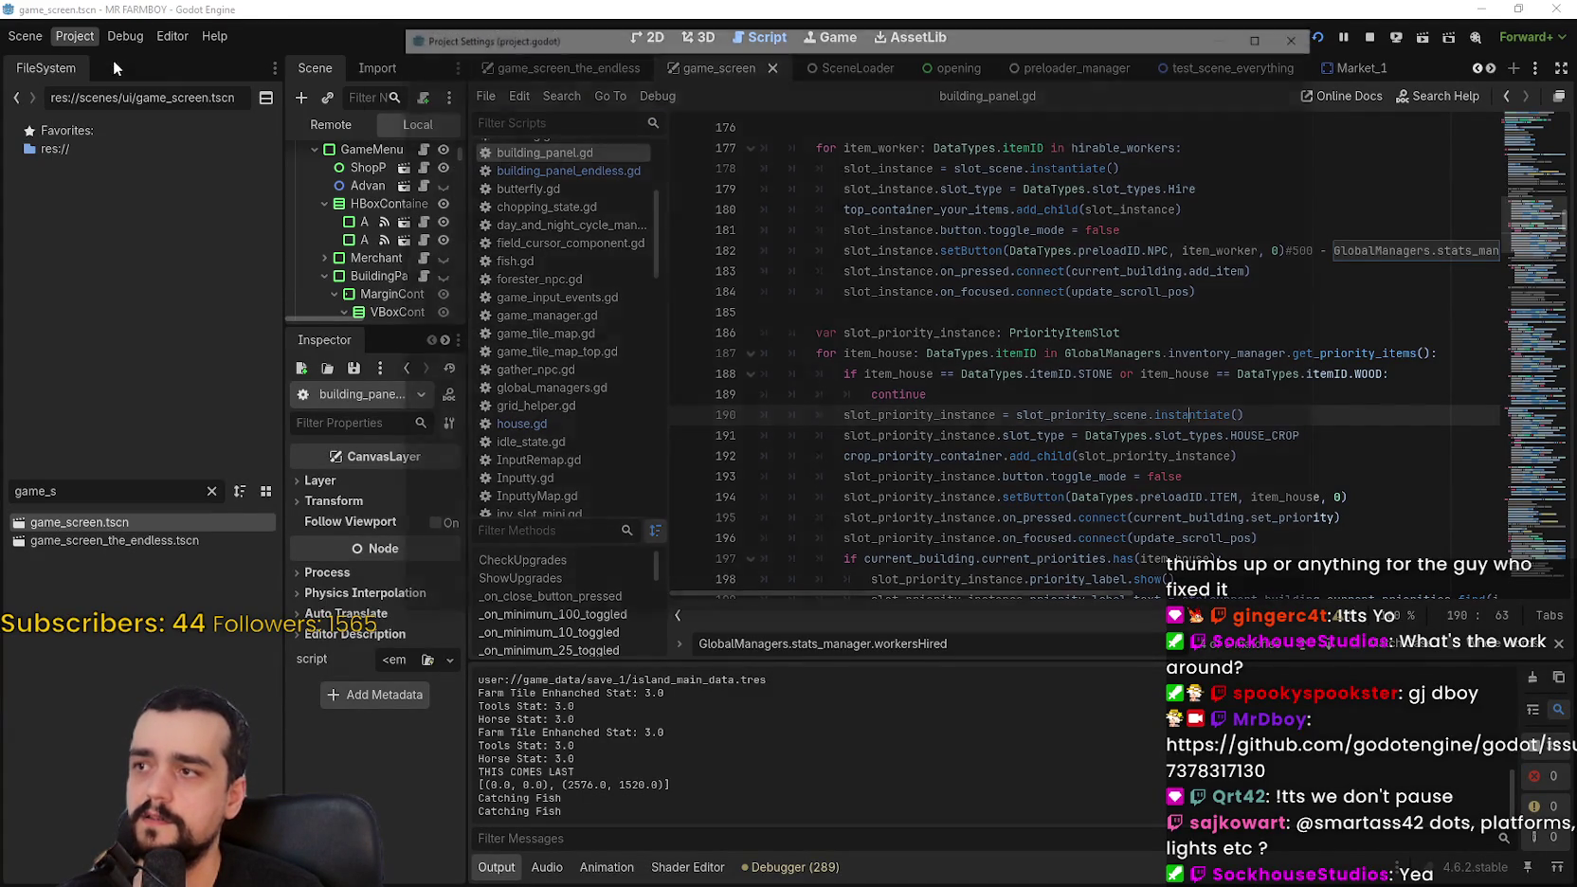
scroll(548, 466, down, 15)
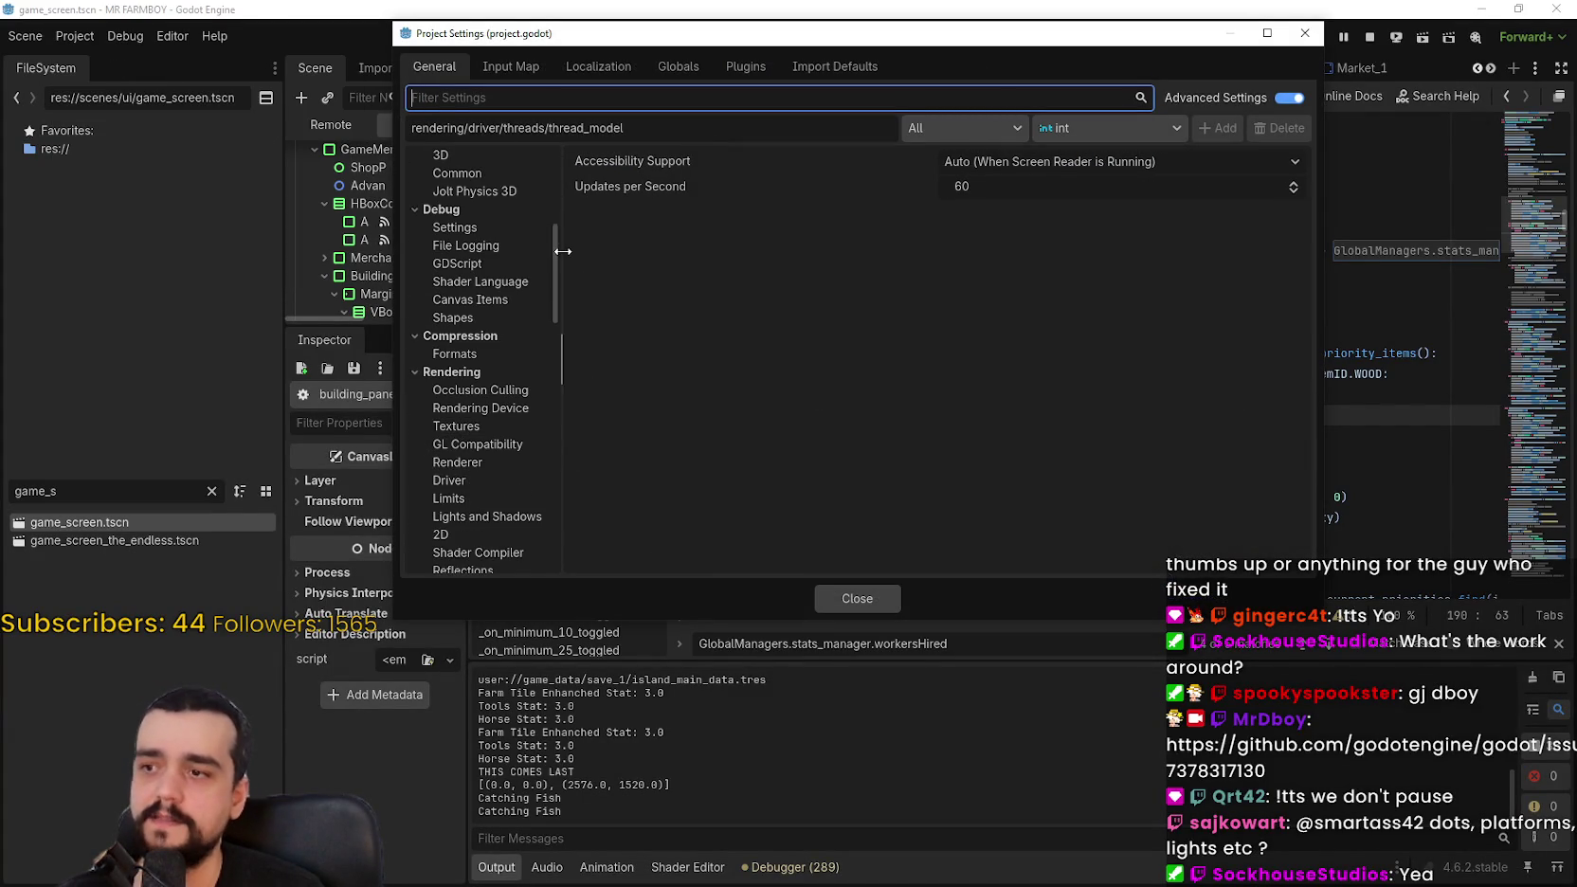
drag(555, 347, 548, 536)
scroll(479, 509, up, 6)
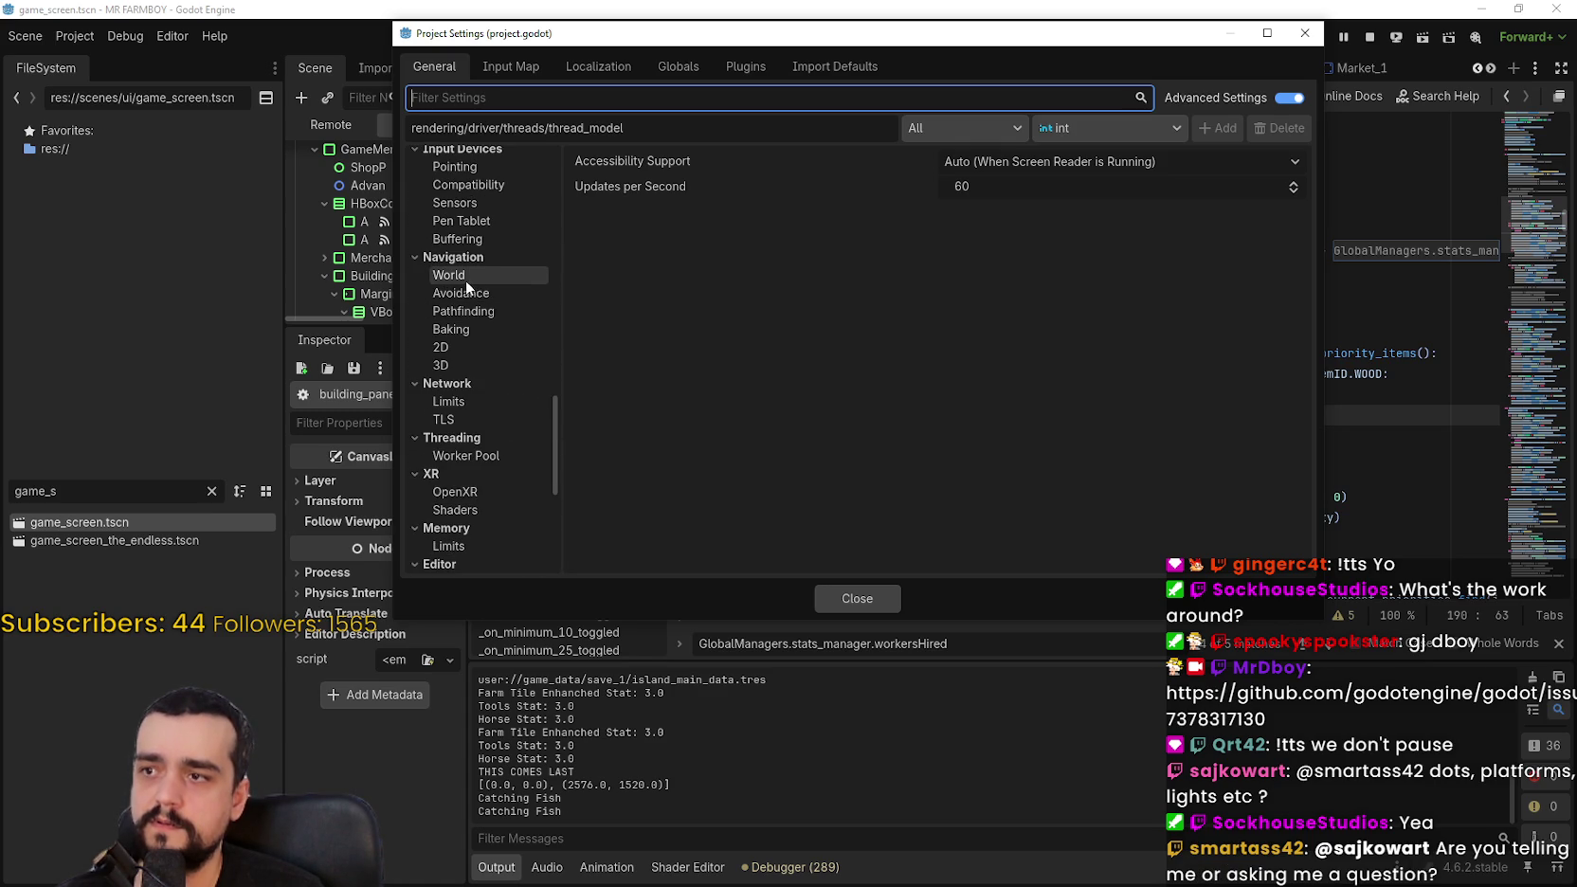
click(469, 296)
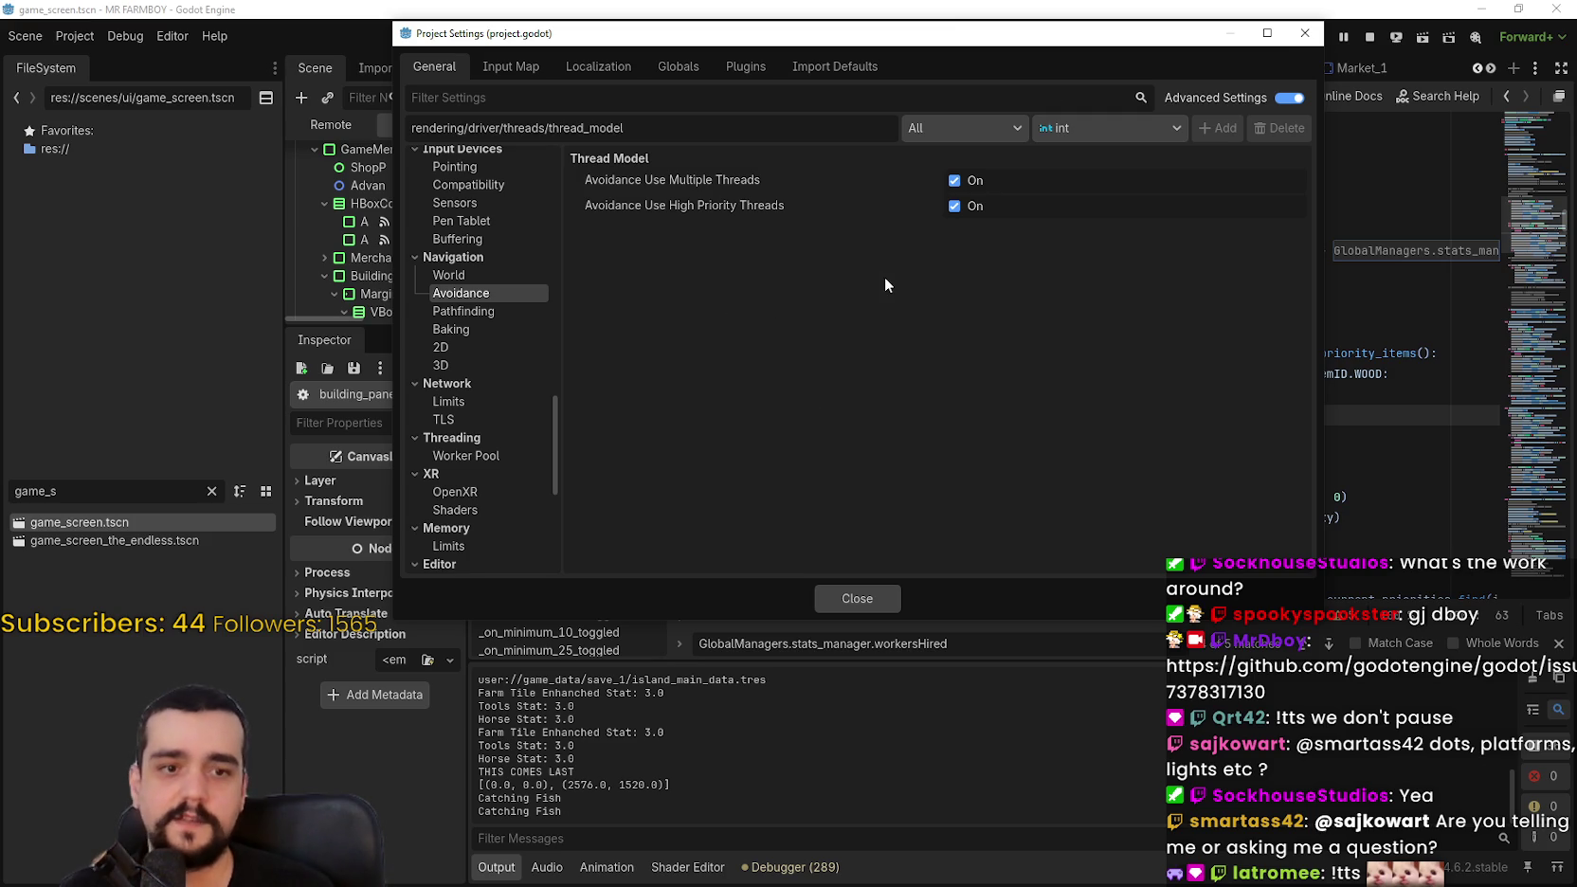
click(876, 597)
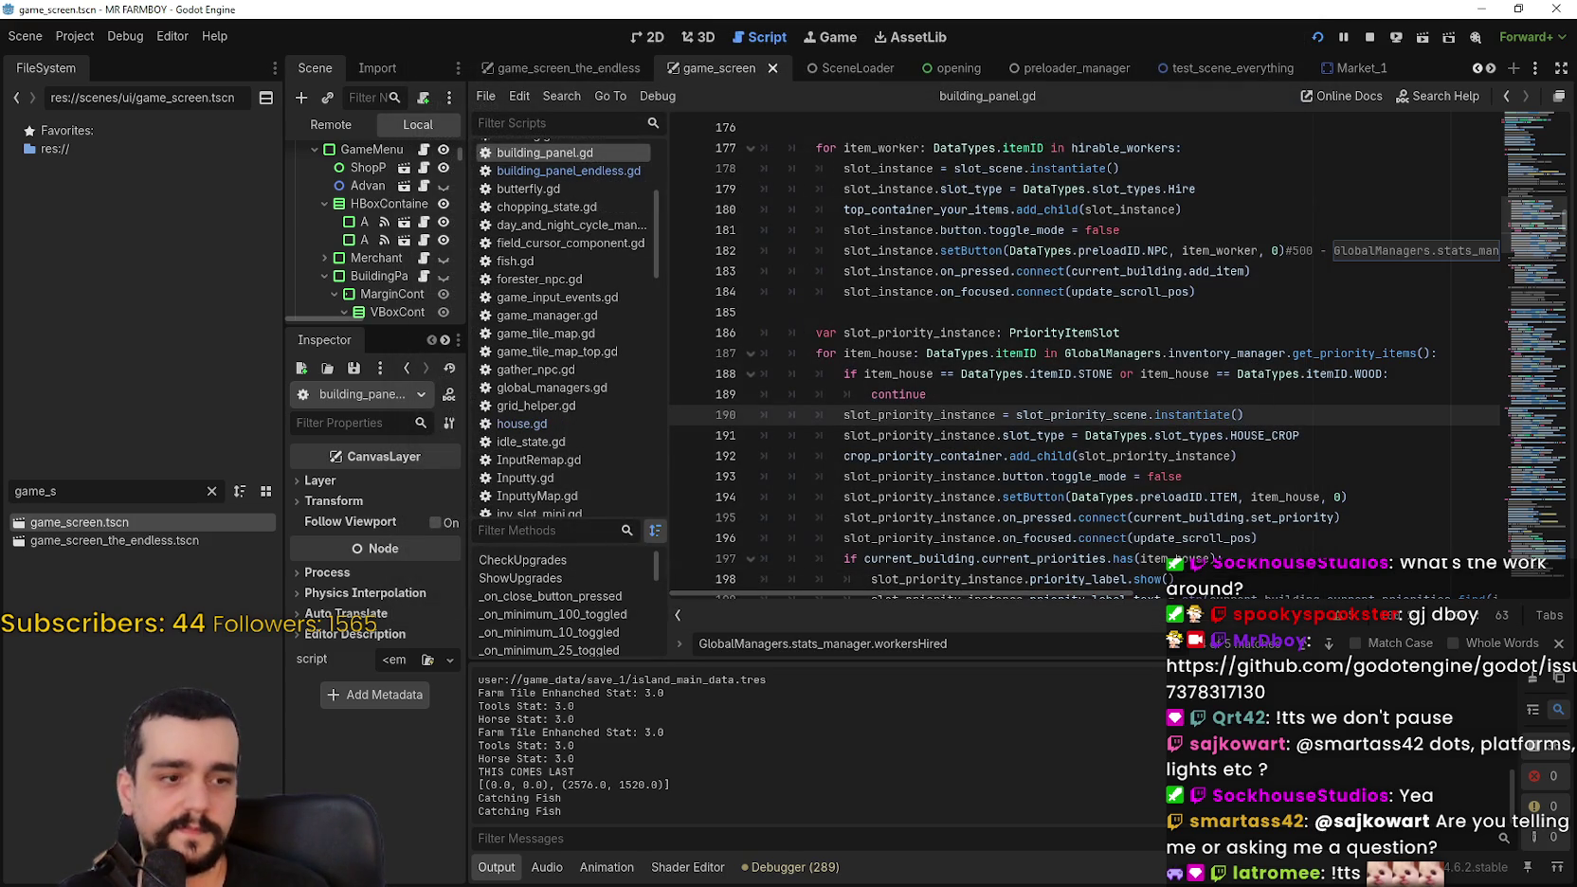
Step: Close the search bar and place the caret around lines 185–189 of building_panel.gd
click(1066, 398)
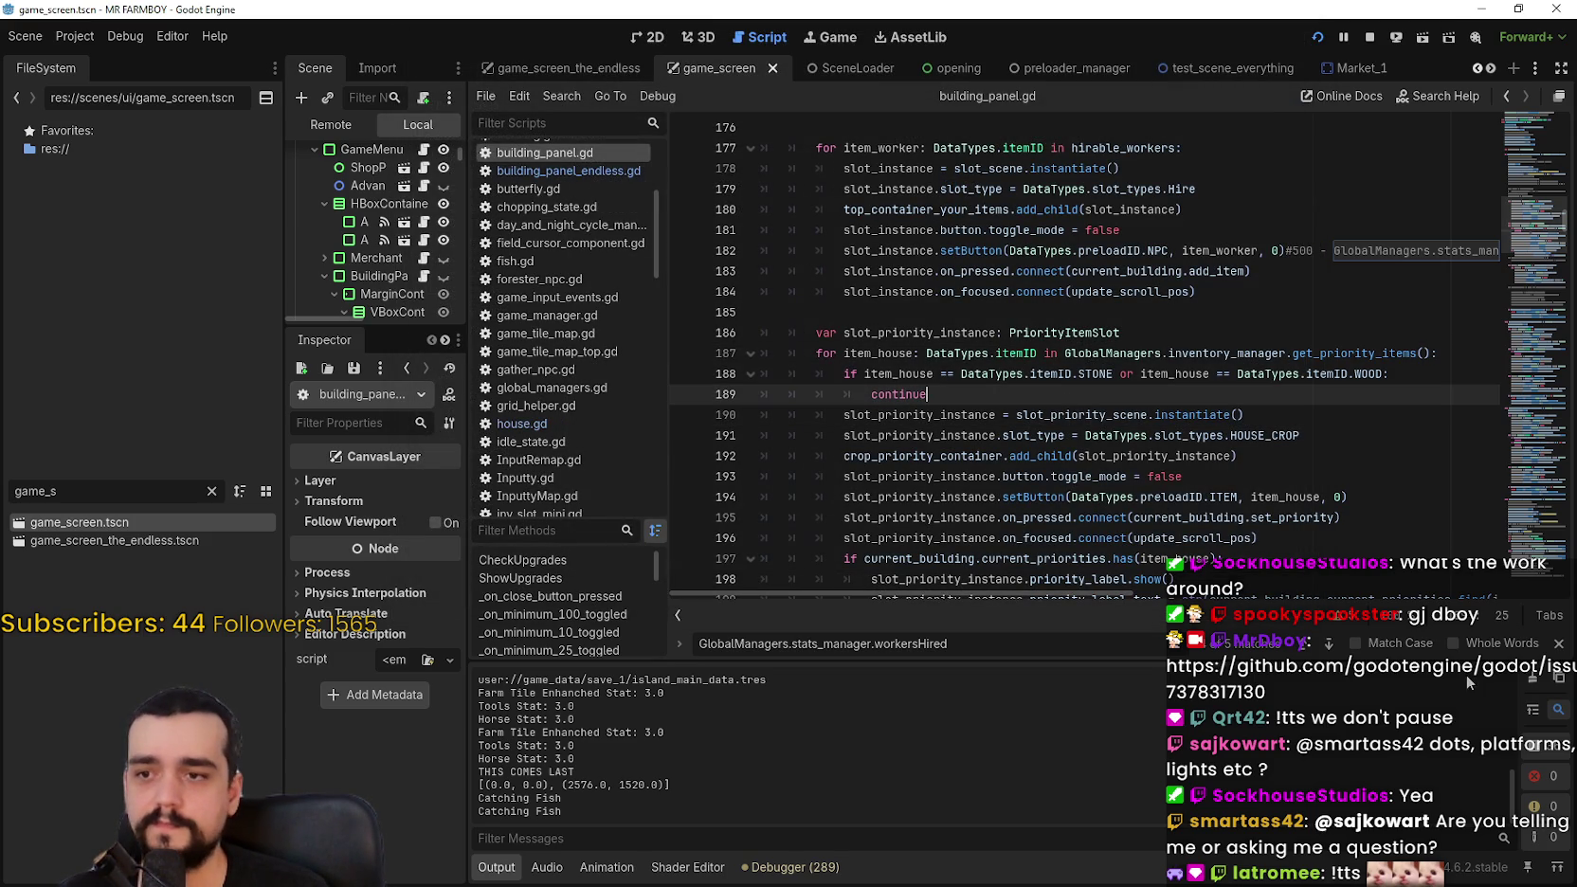
click(1558, 643)
click(1006, 373)
click(1019, 320)
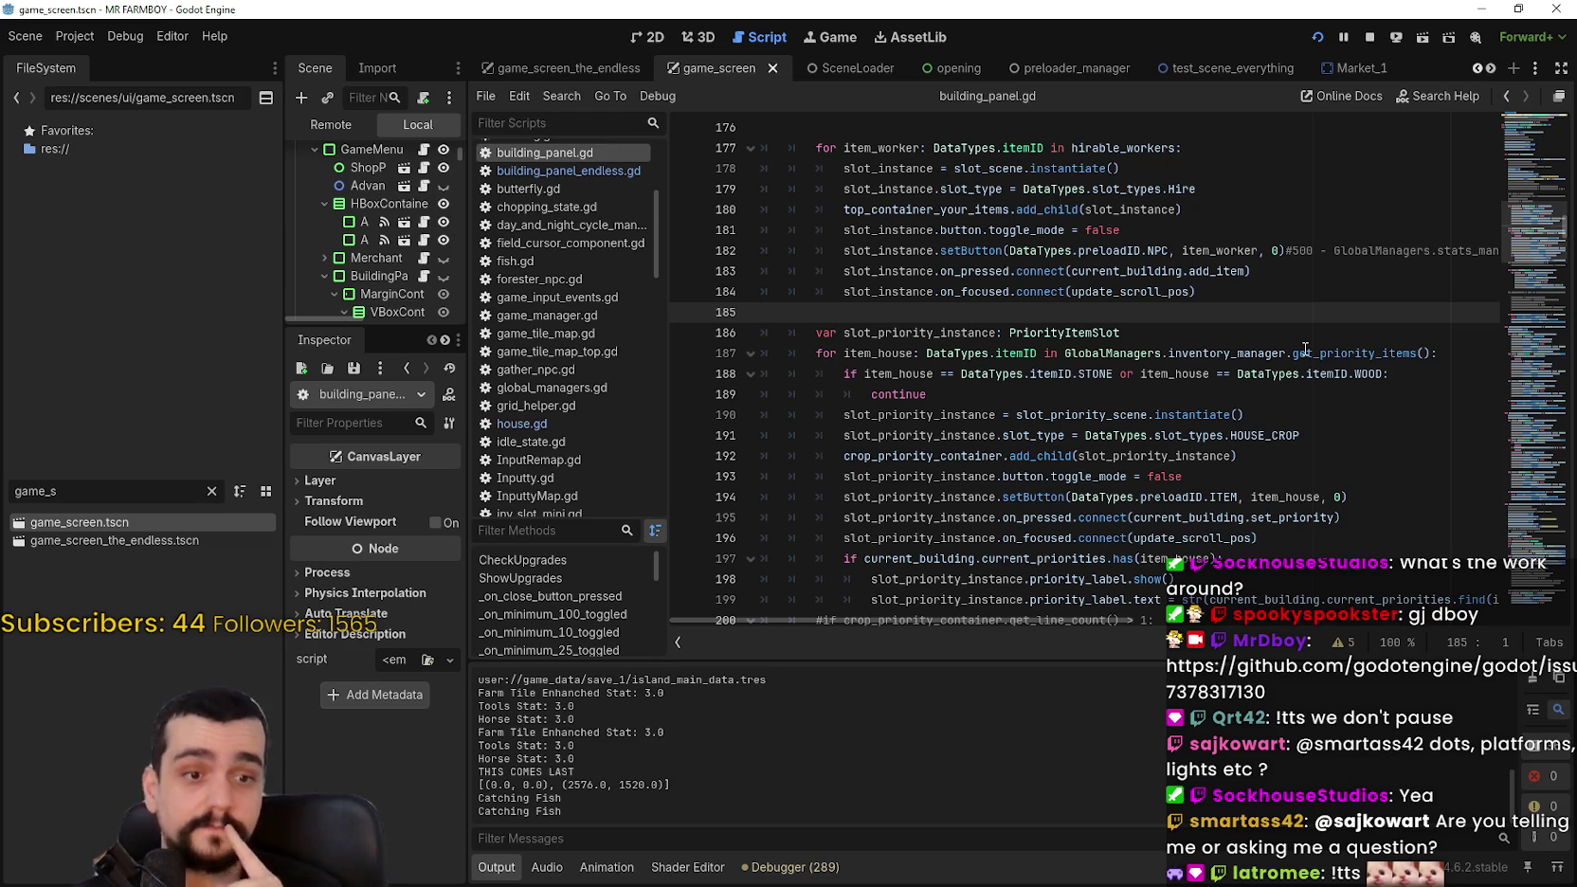
click(994, 332)
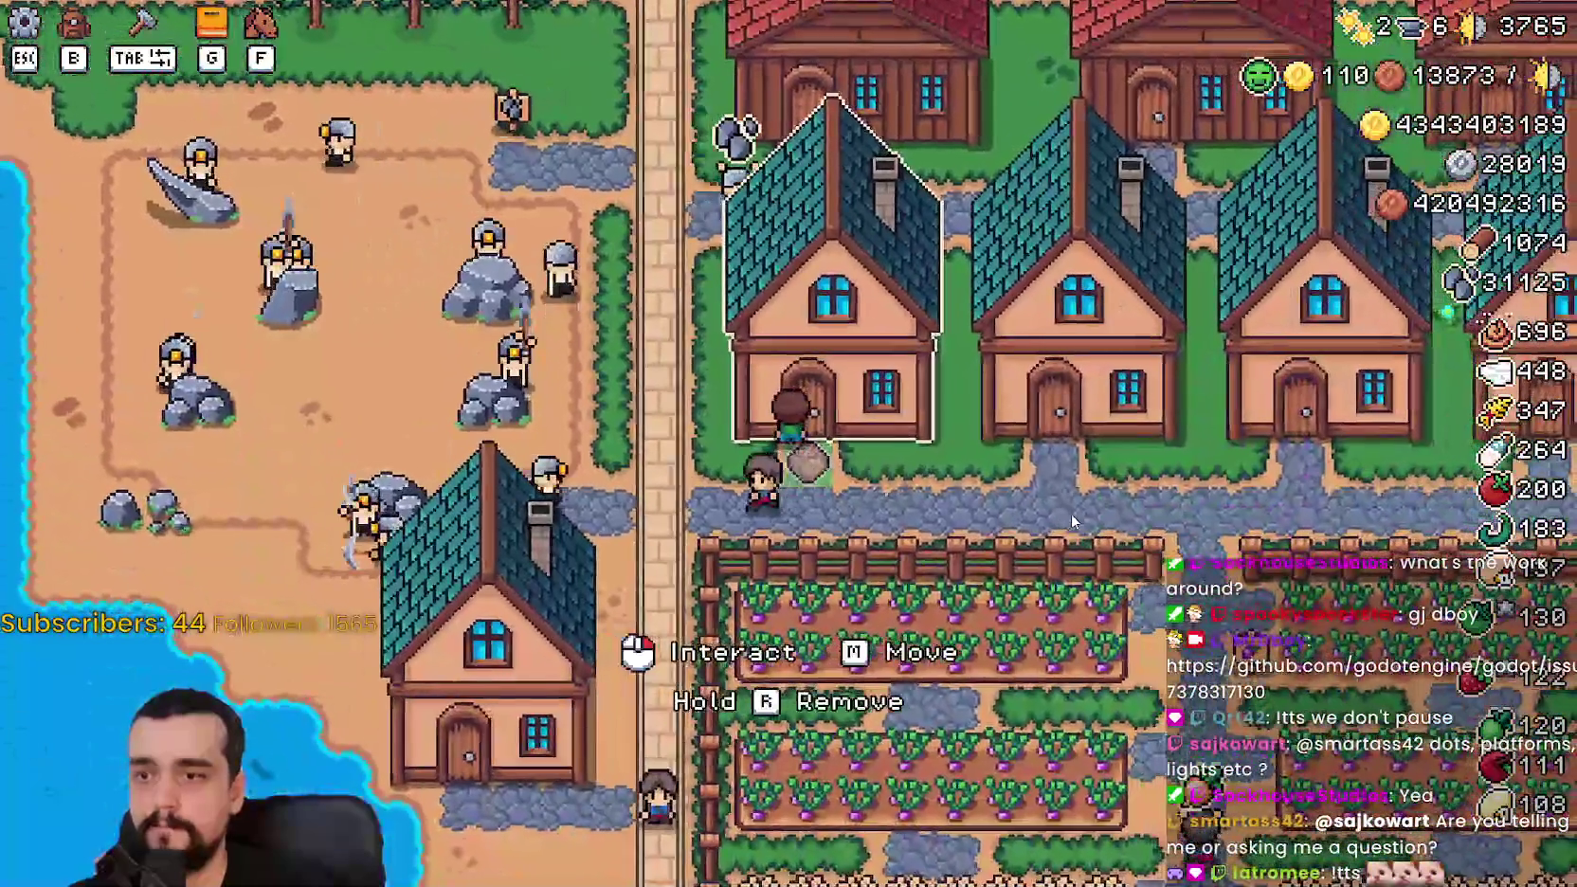
Step: View a house's Hirable Workers panel, close it, and pan over the village houses
click(1071, 513)
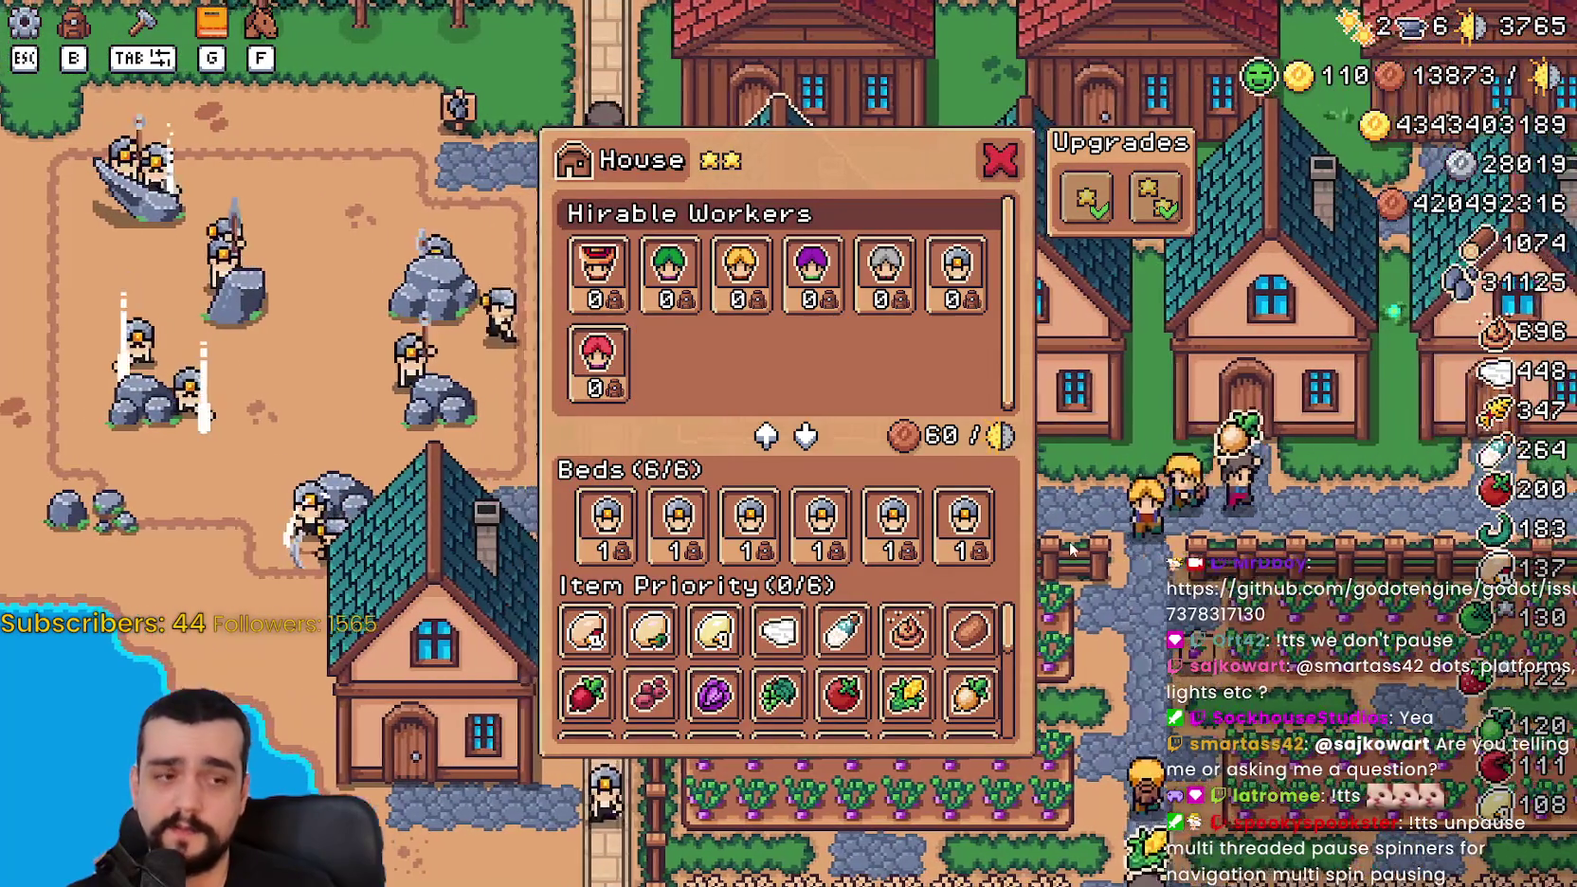
click(1068, 531)
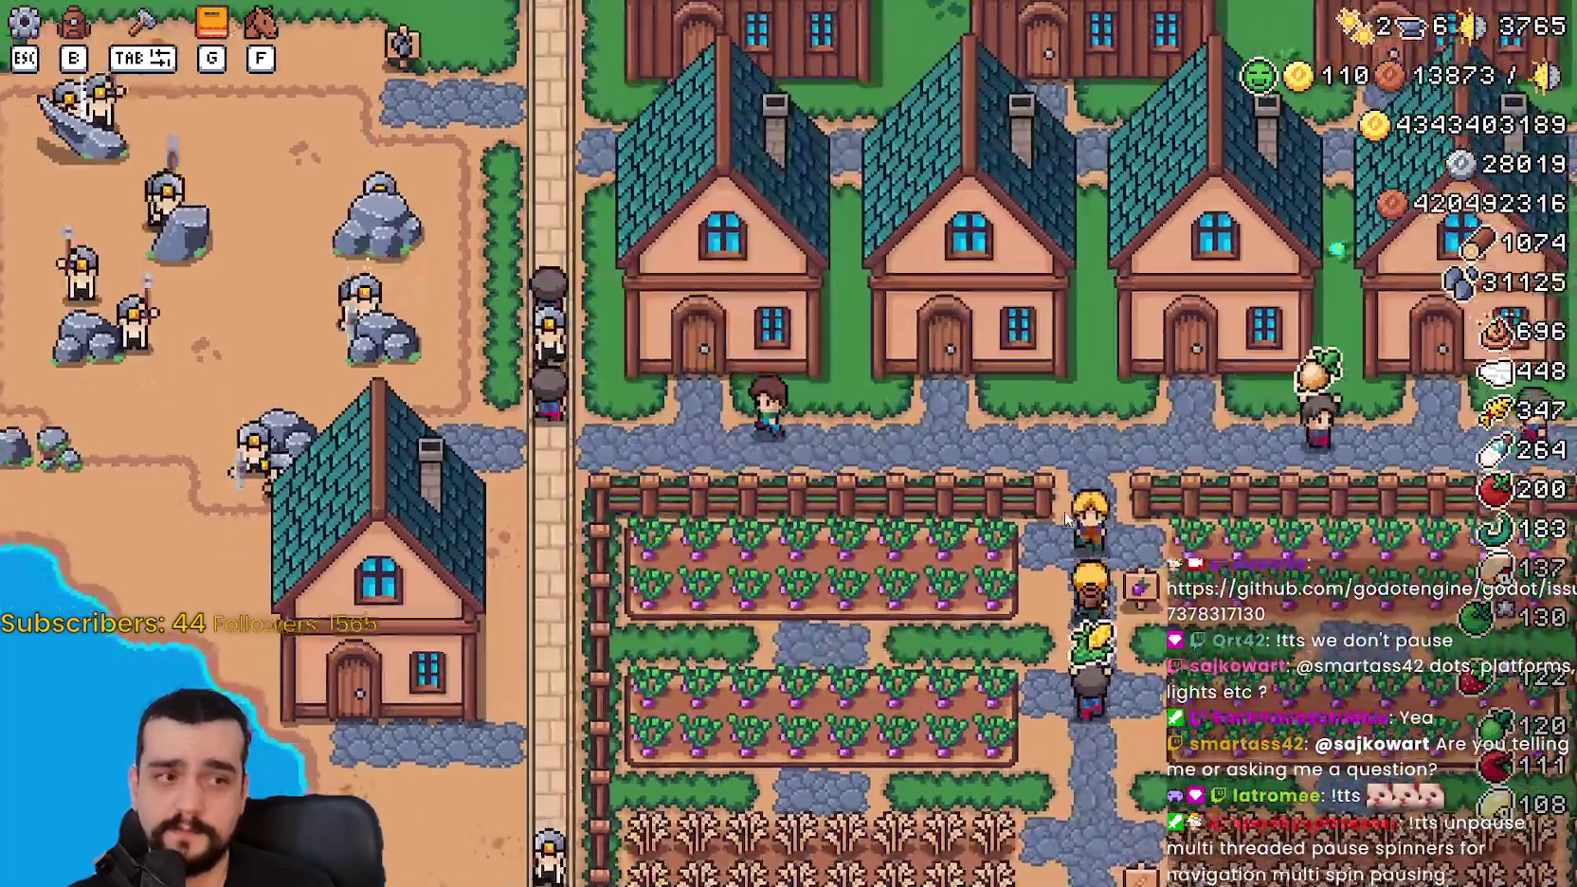
scroll(1066, 517, down, 3)
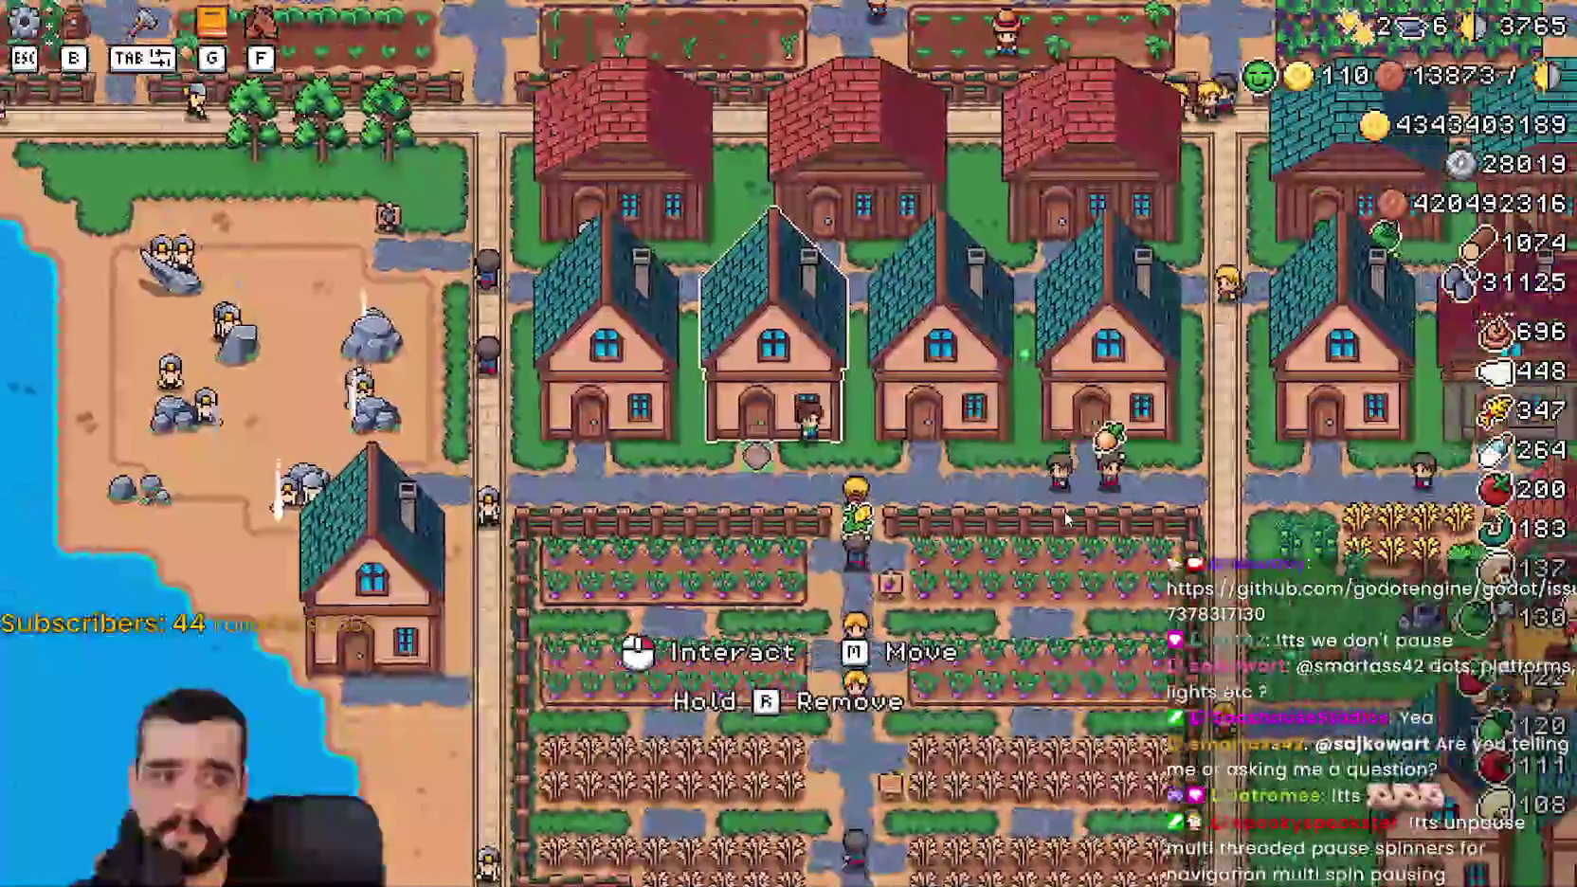
key(a)
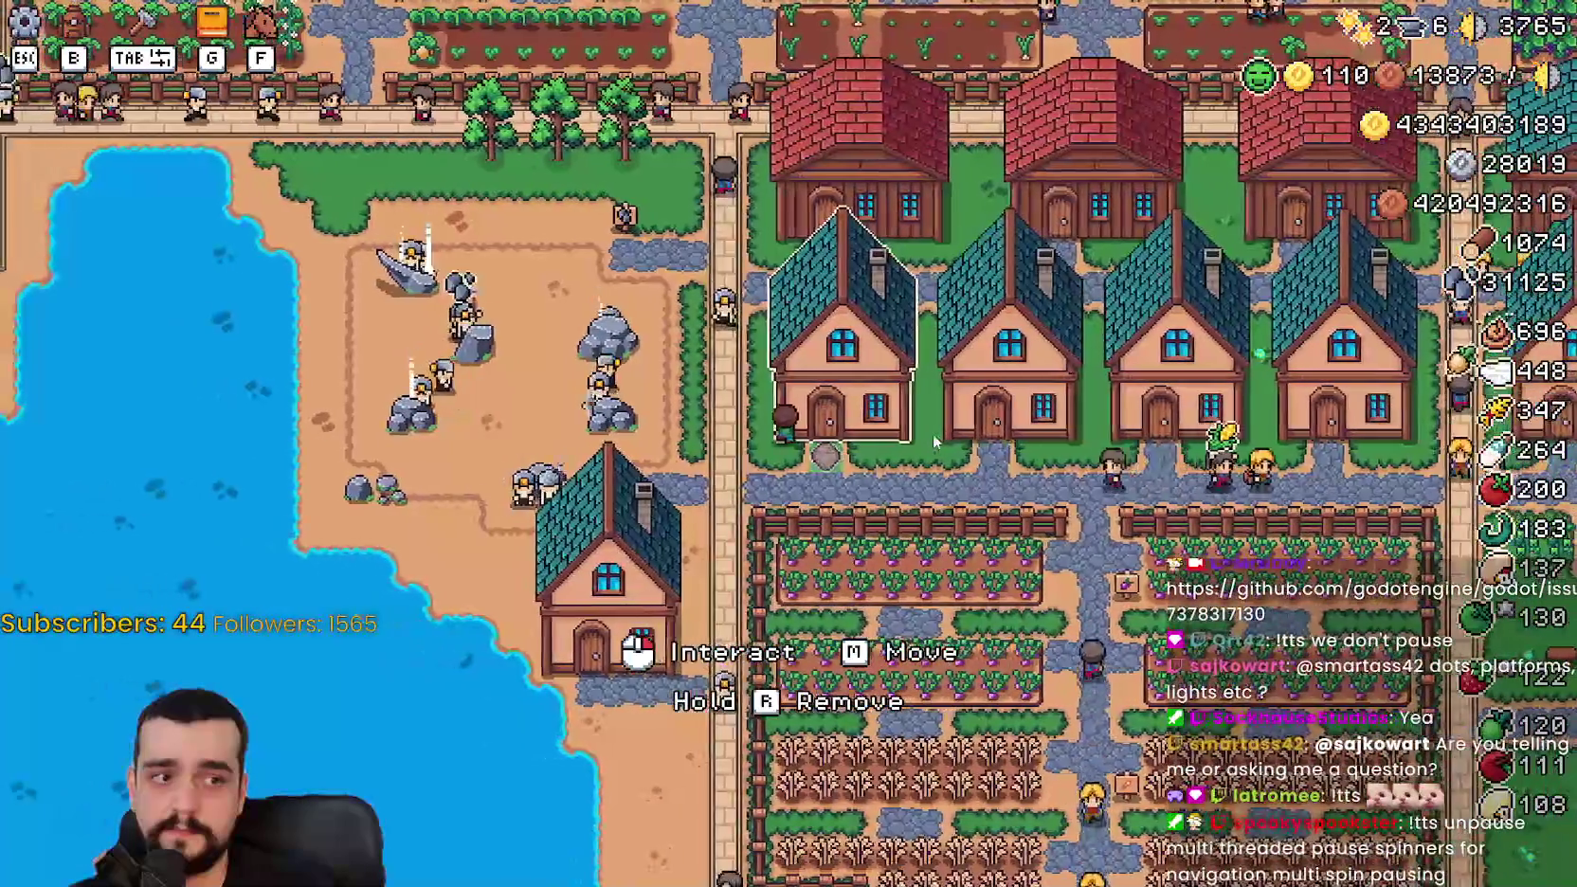
scroll(932, 434, up, 3)
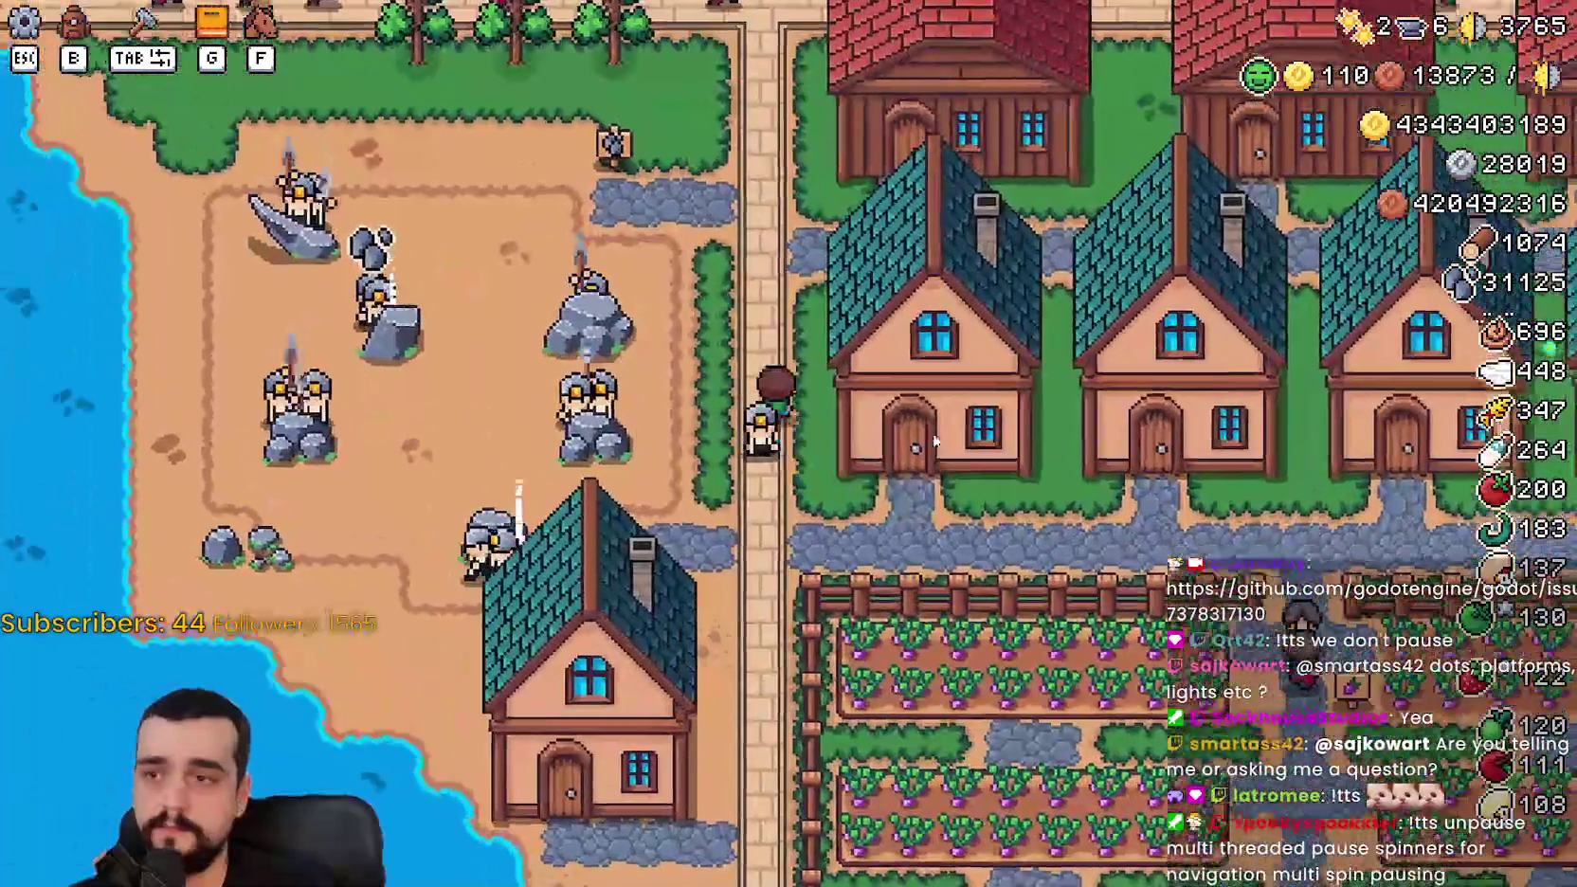
Step: Walk the player across the farm fields to the market and back, then bring up Task Manager
key(w)
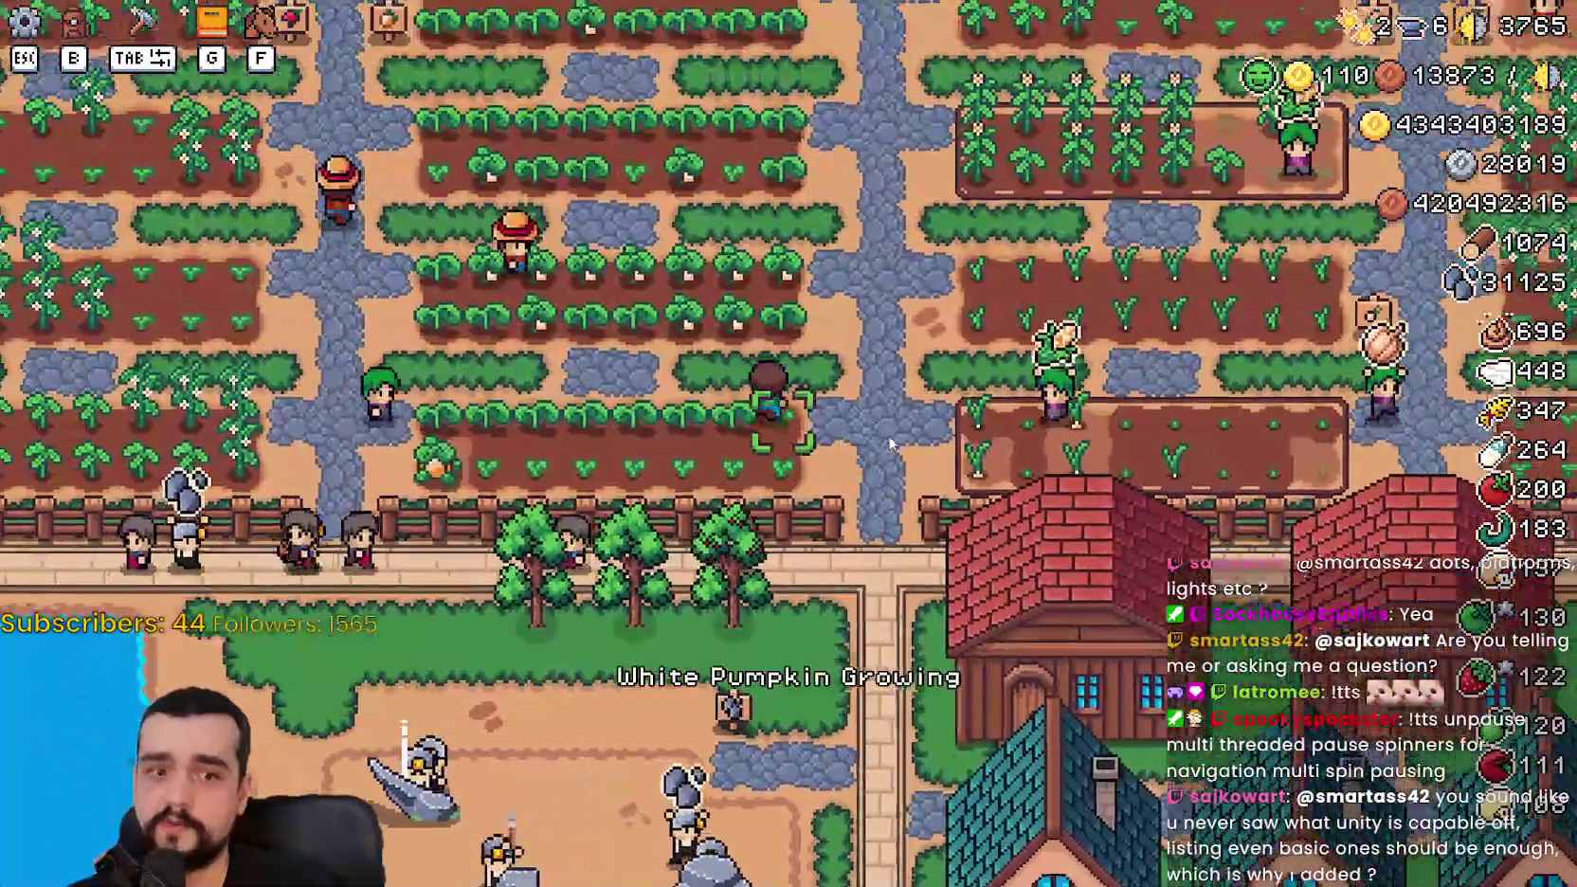
key(a)
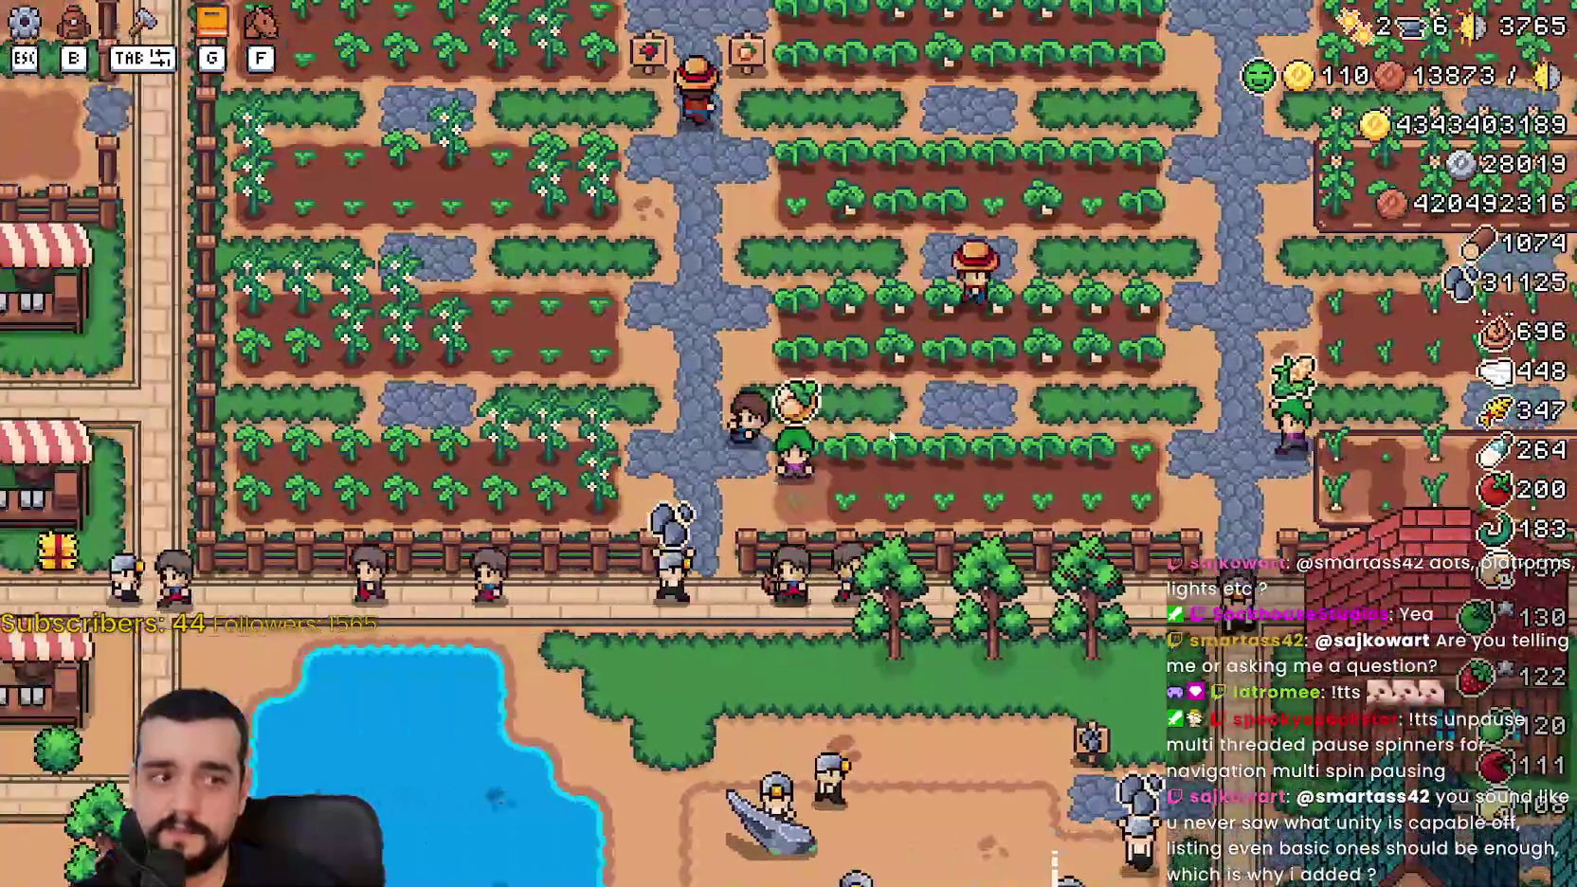
key(a)
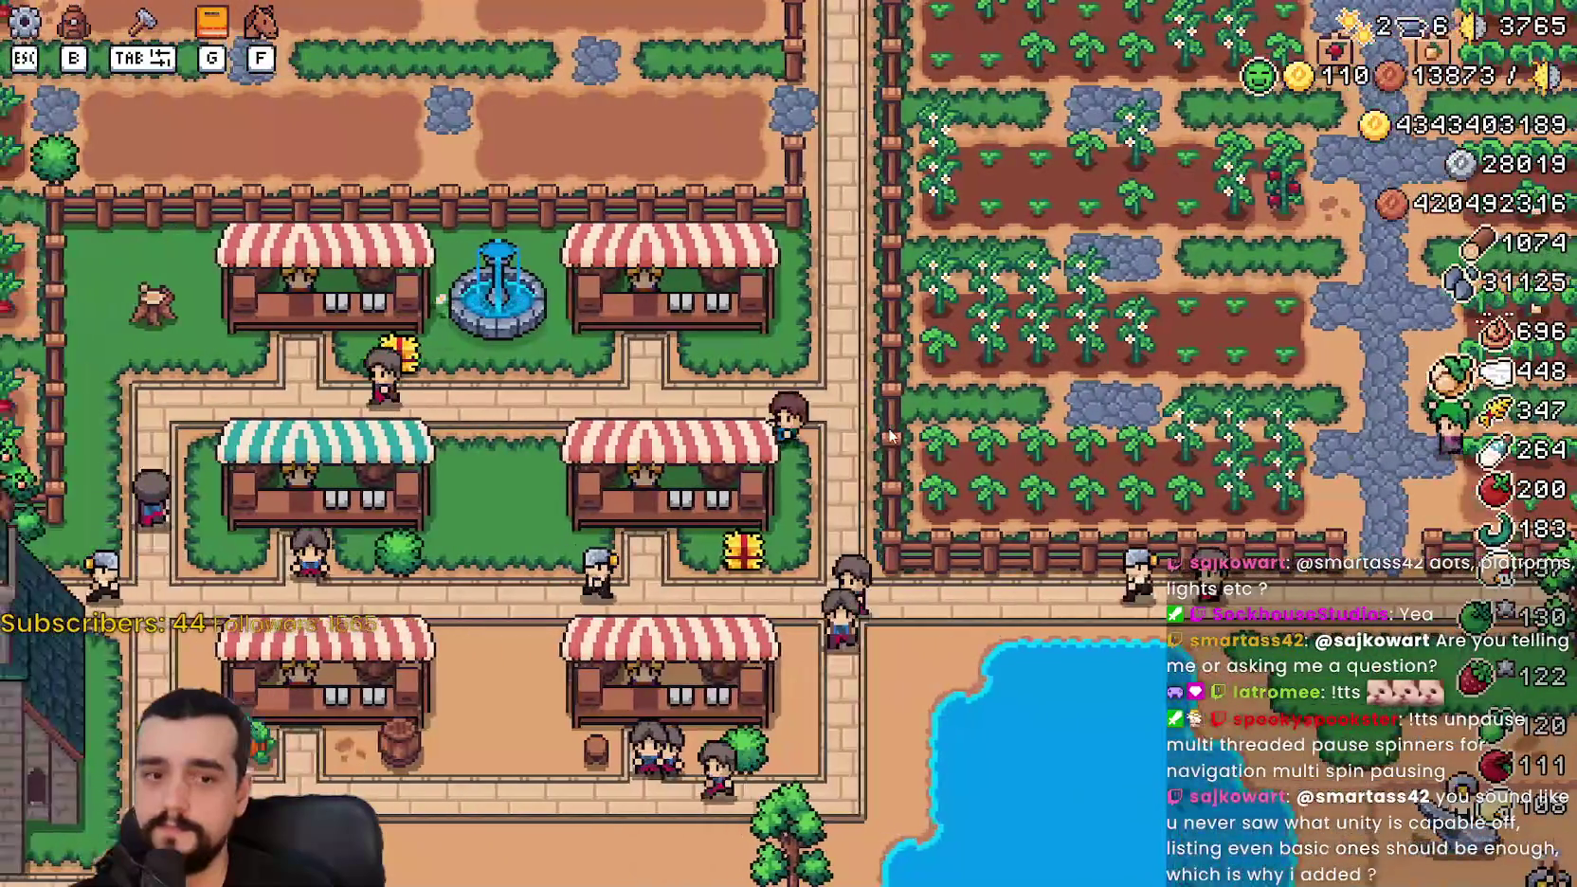
key(a)
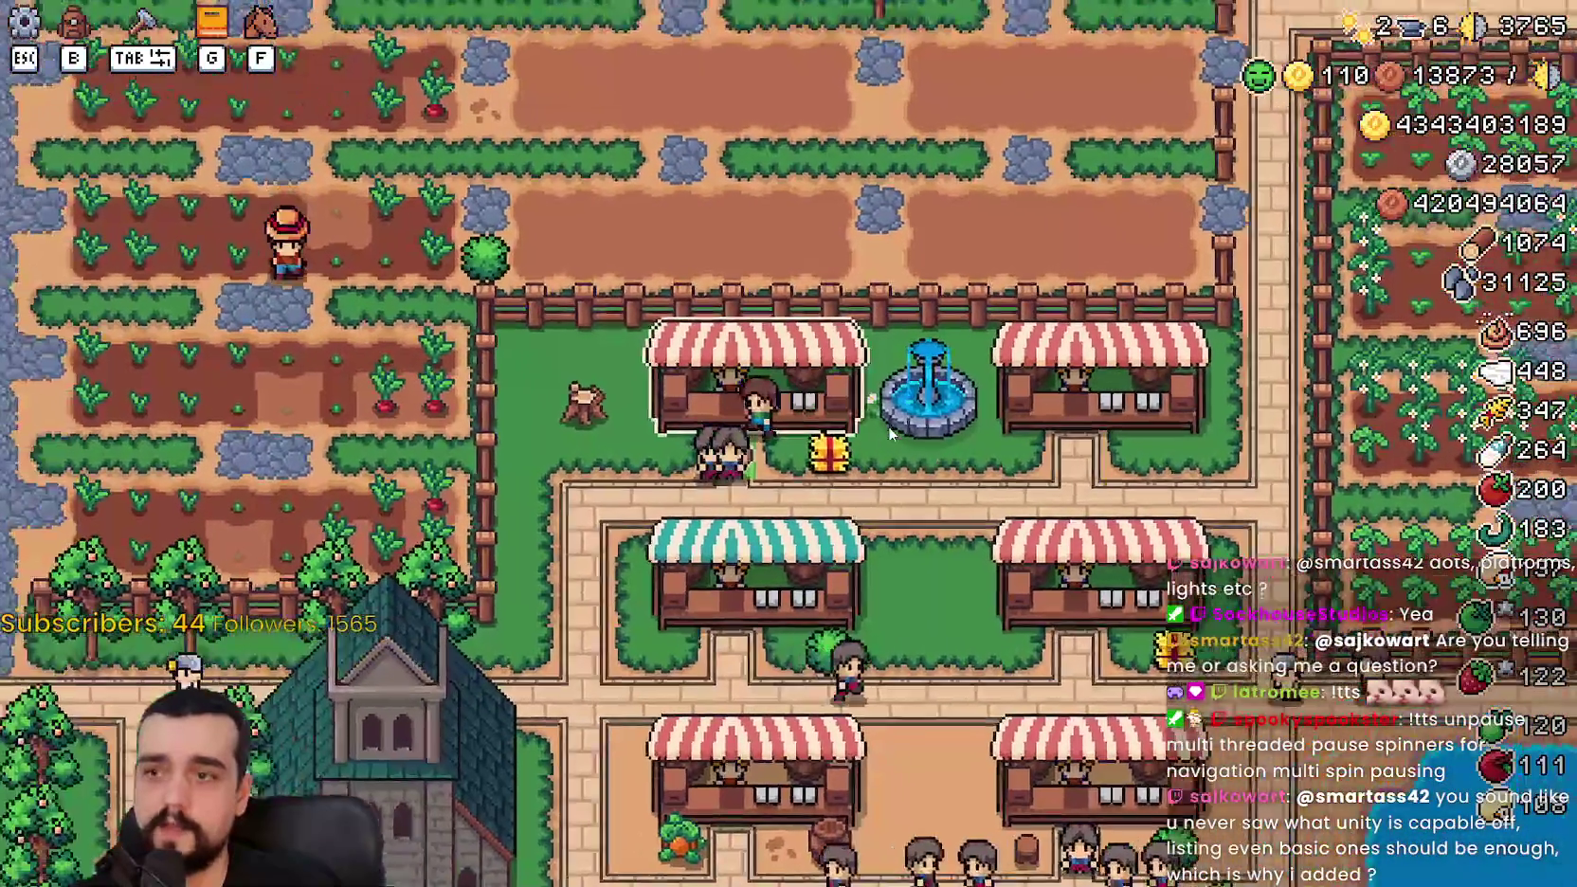
key(s)
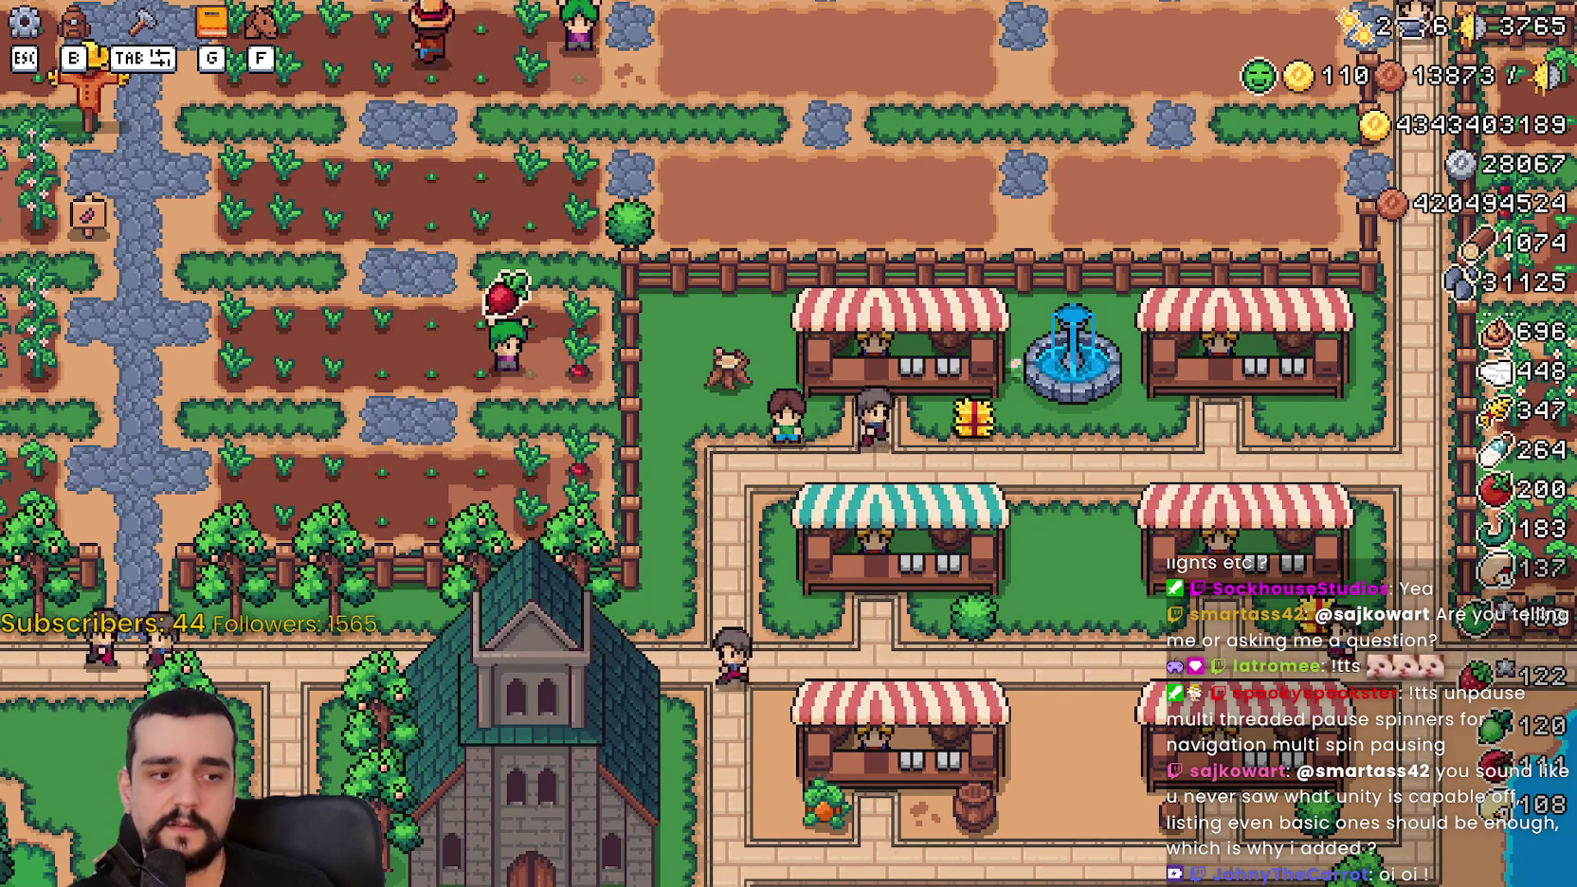
key(d)
key(d)
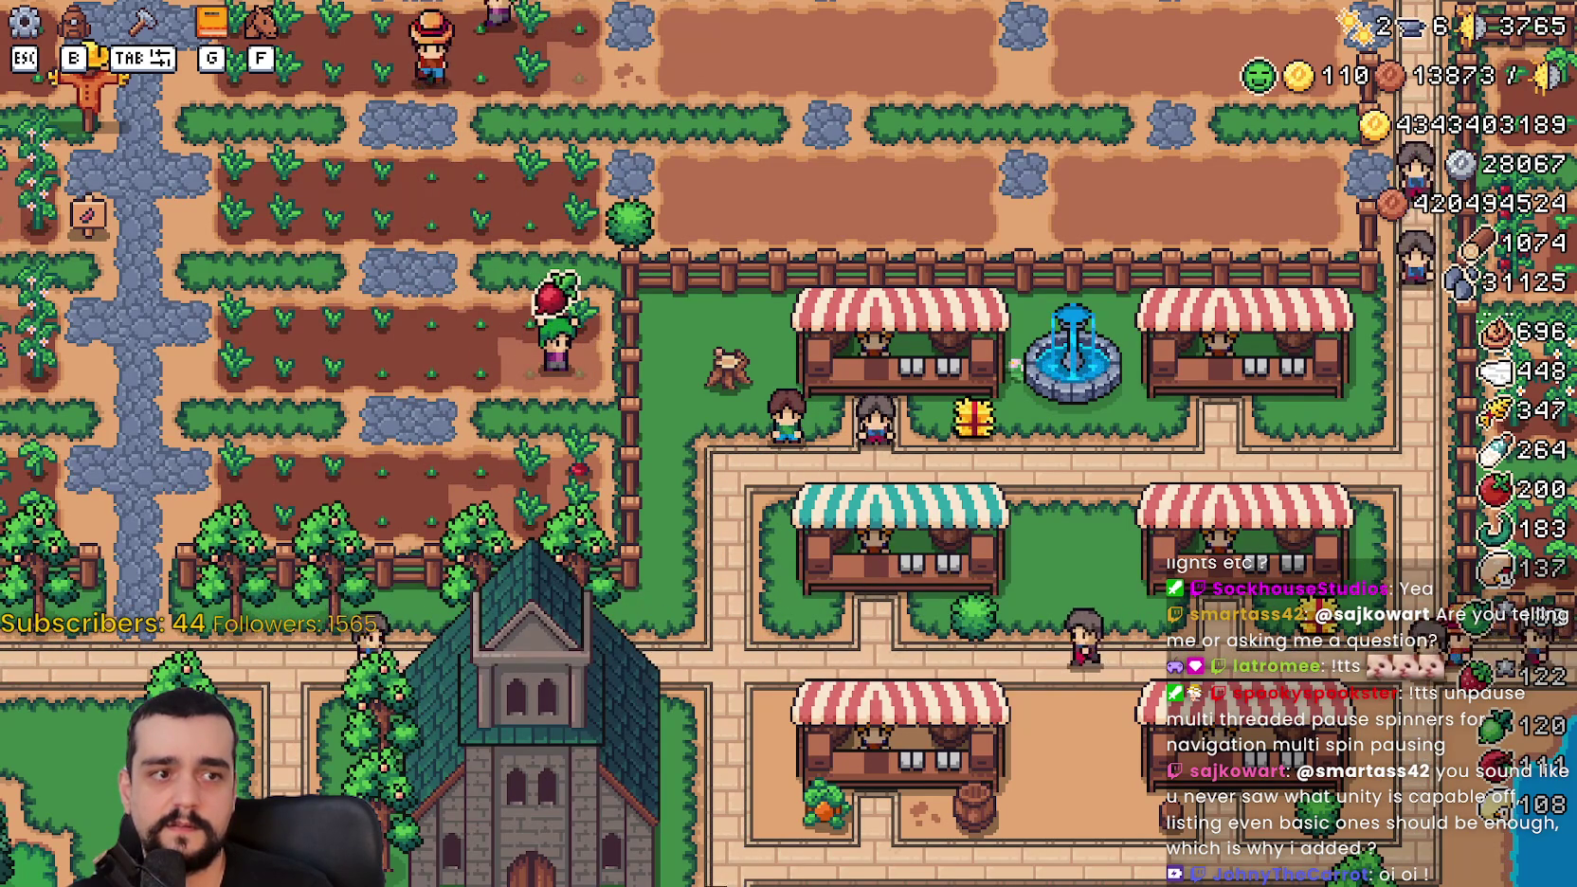
key(a)
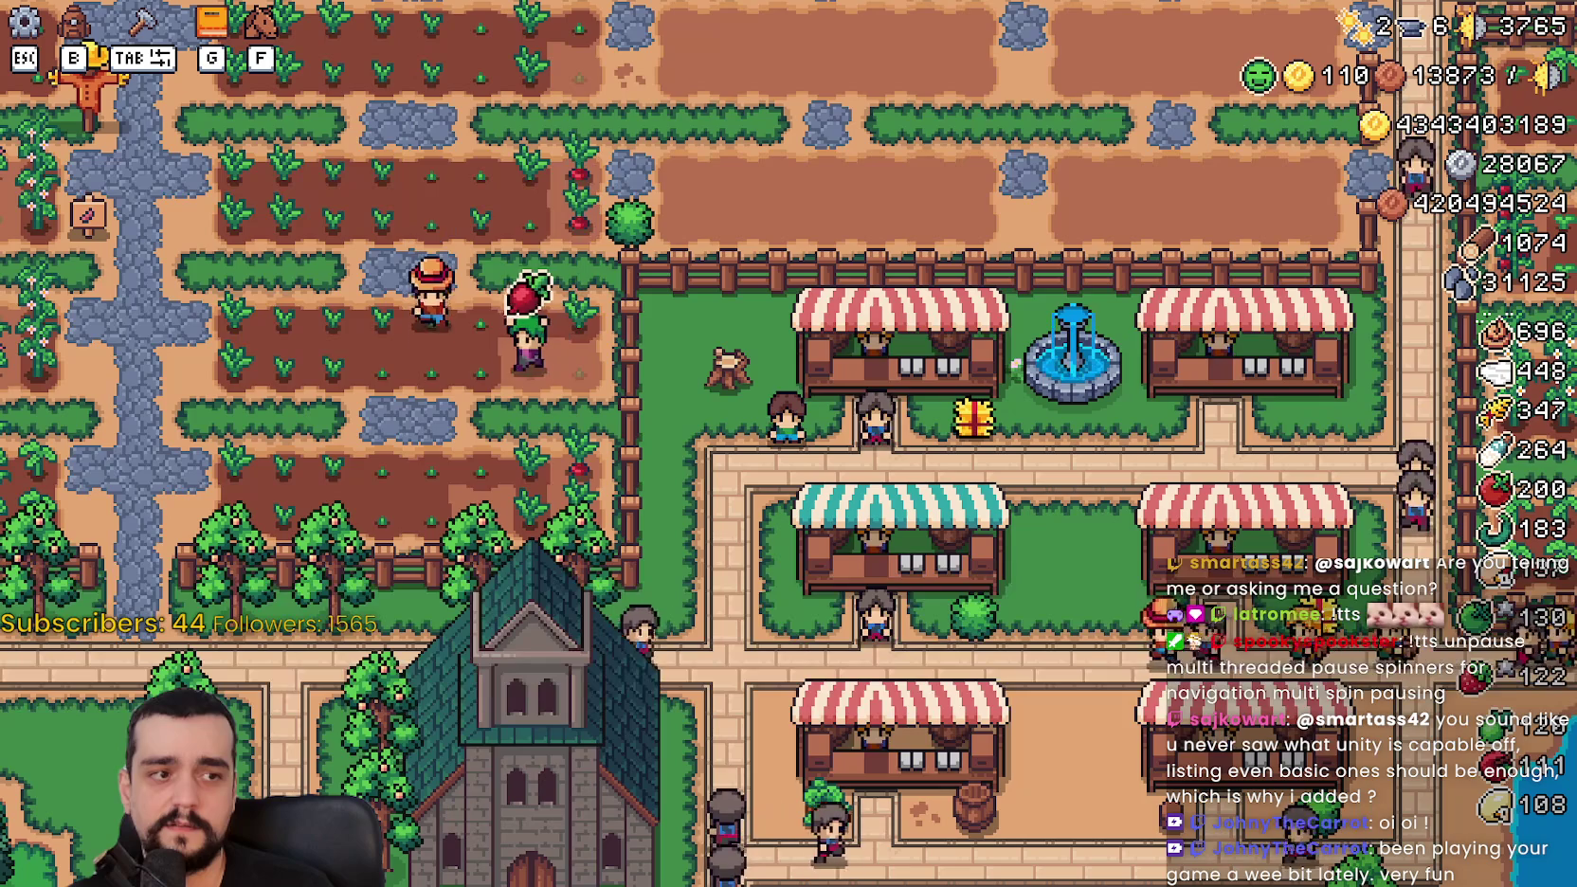
key(s)
key(d)
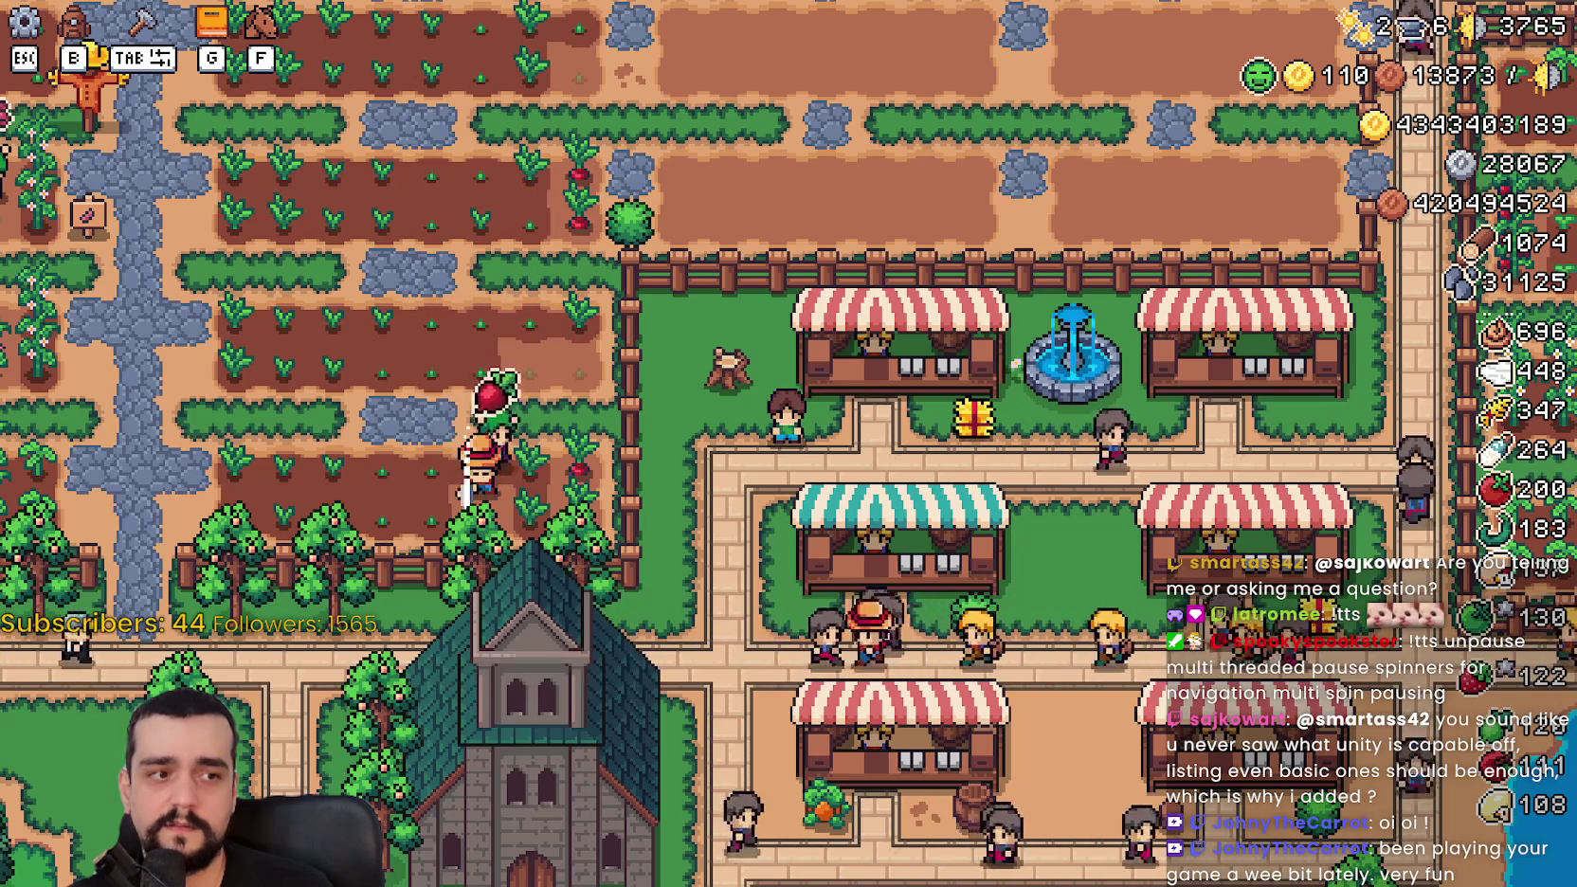
key(ctrl+shift+Escape)
drag(690, 167, 636, 147)
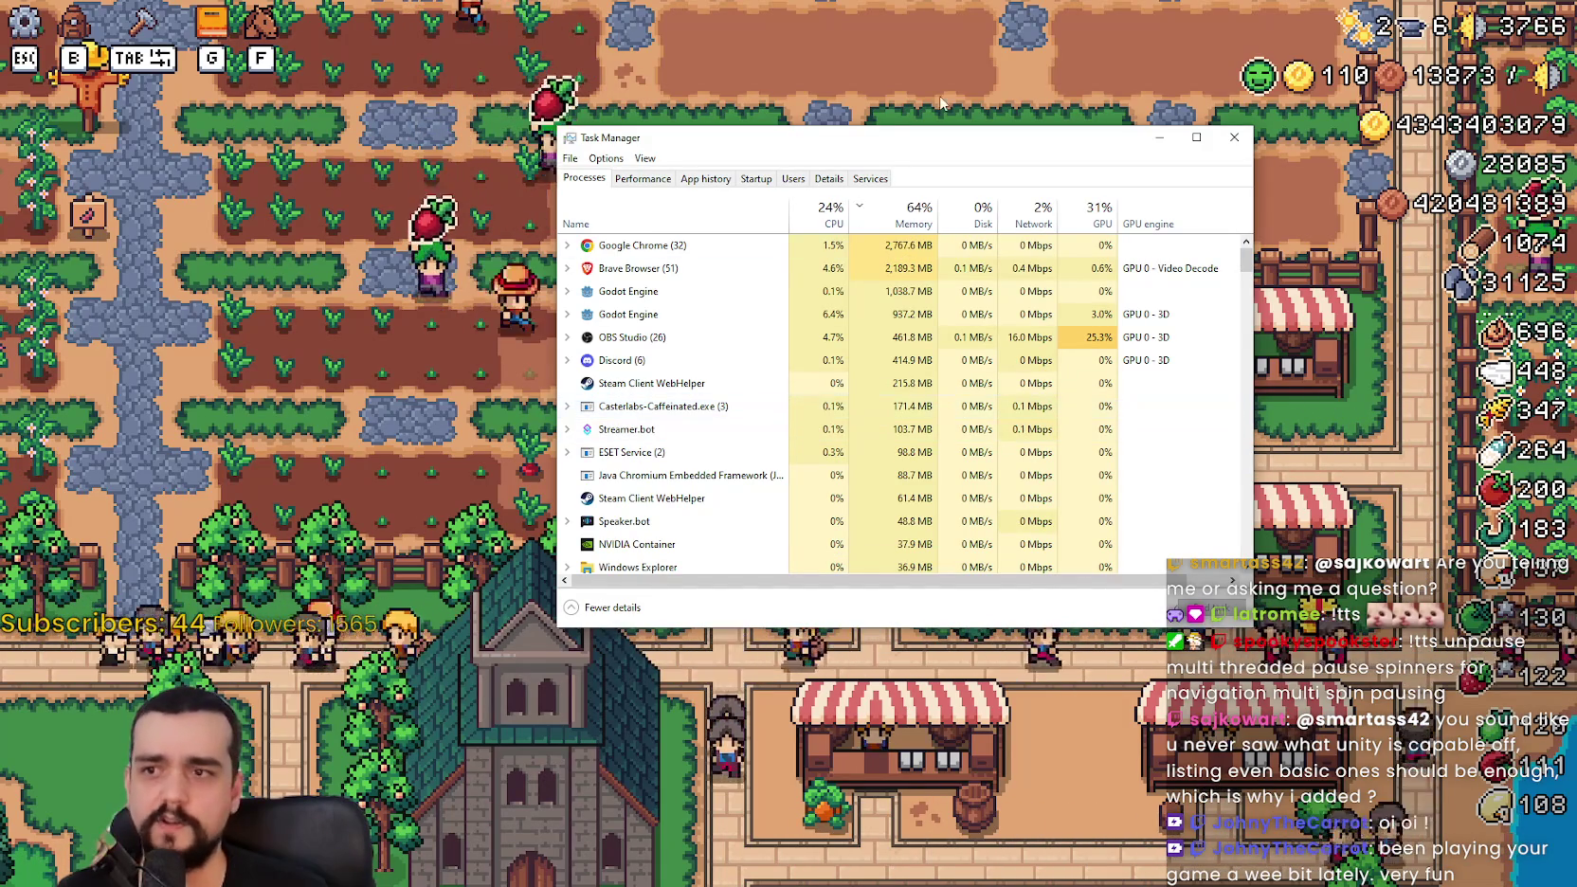
Step: Close Task Manager after reviewing process usage and return to the Godot editor
click(1233, 136)
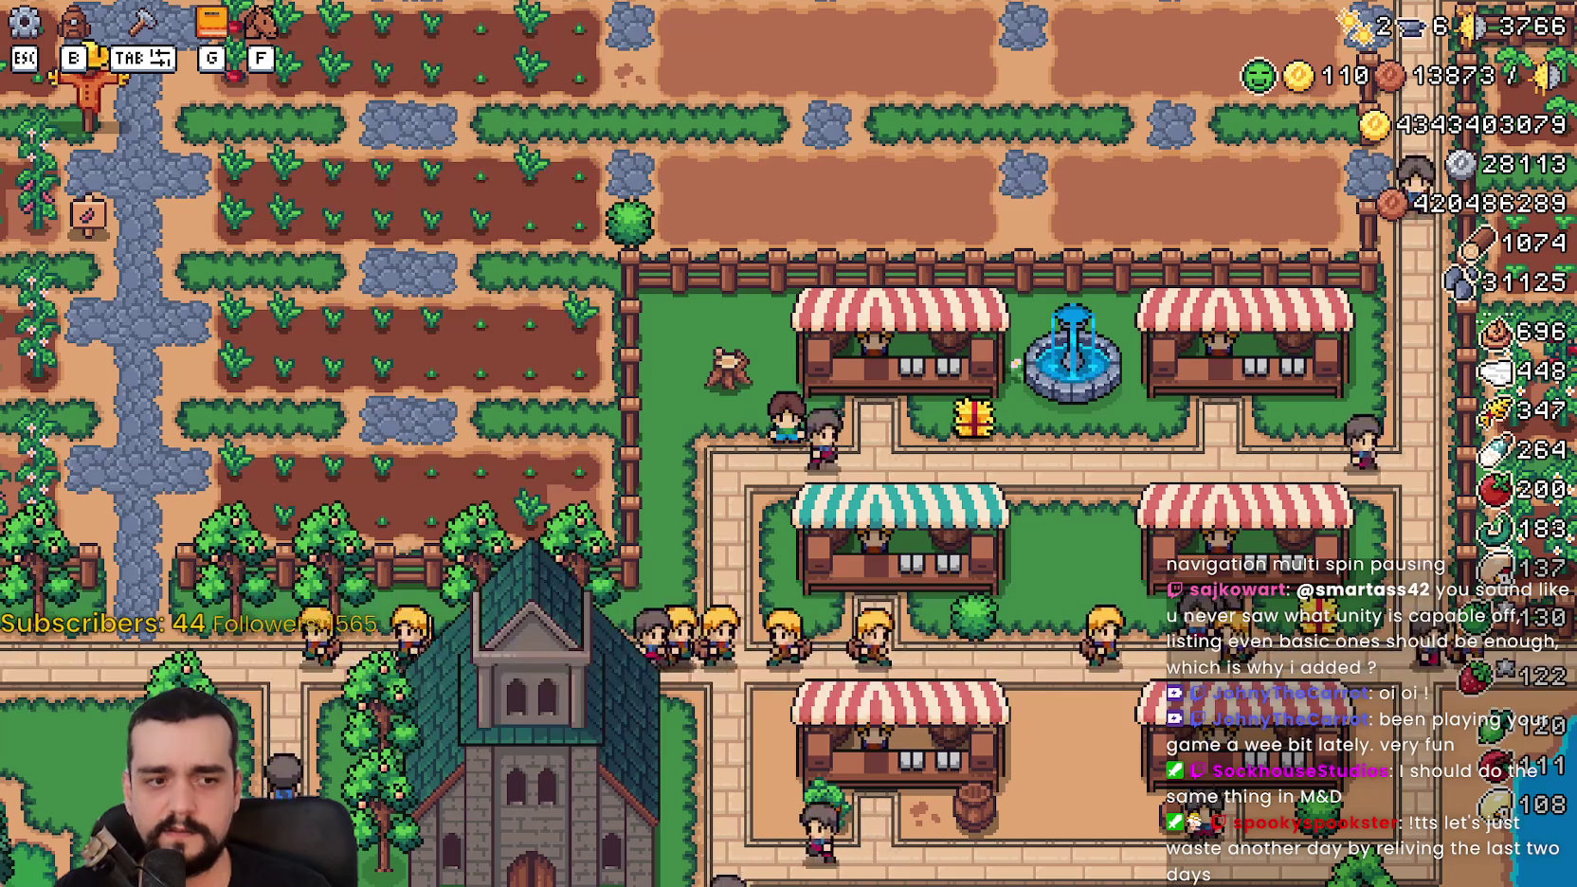
key(alt+Tab)
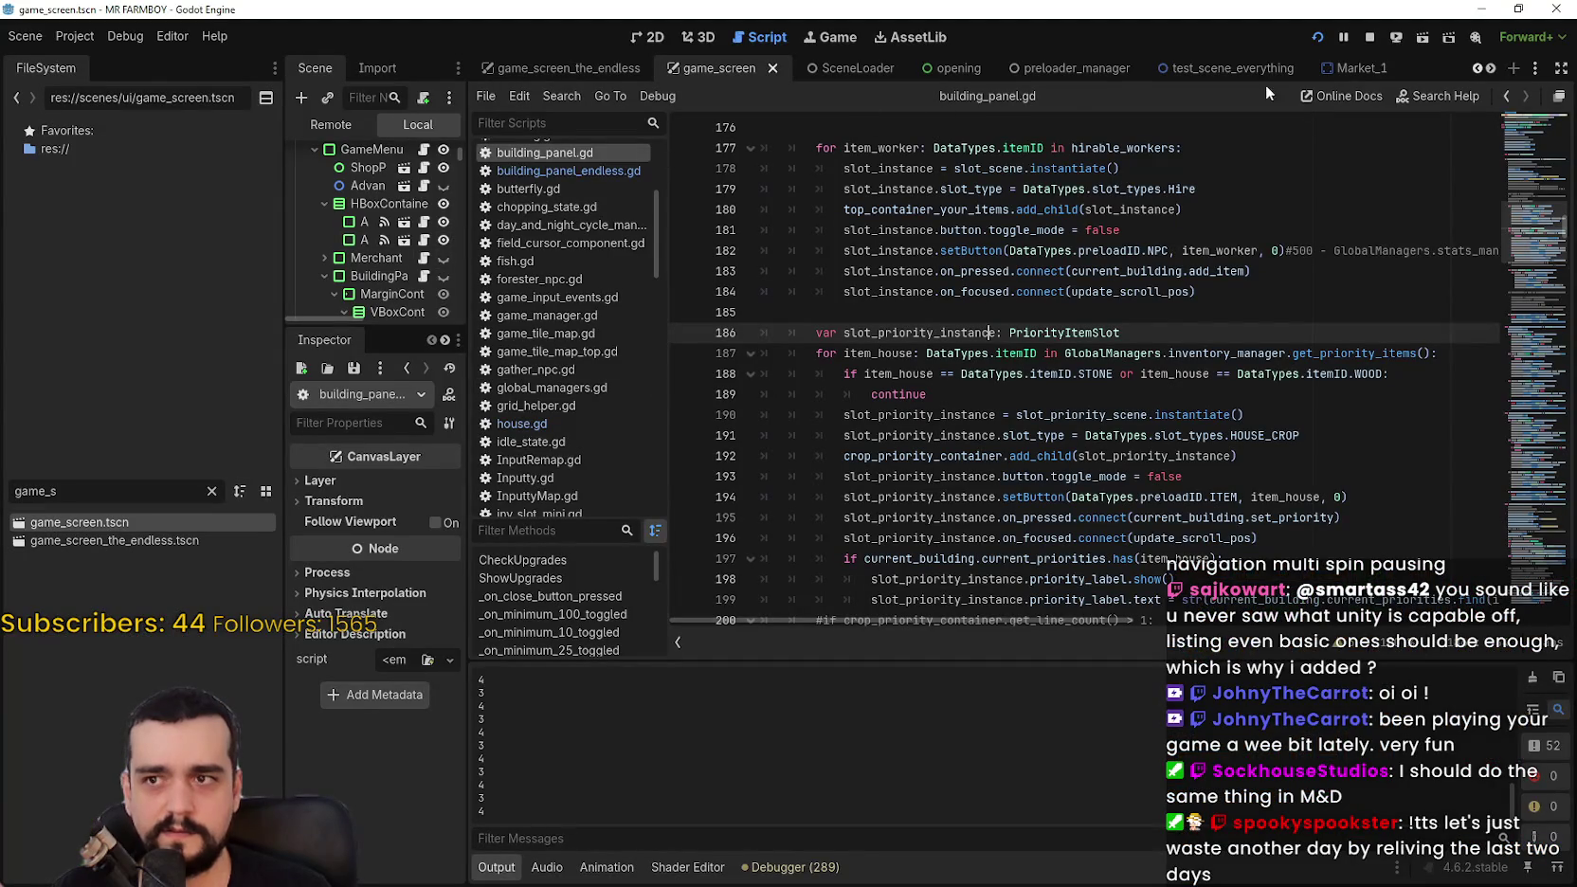
Step: Filter the FileSystem for 'farme' and open farmer_npc.tscn
text(f)
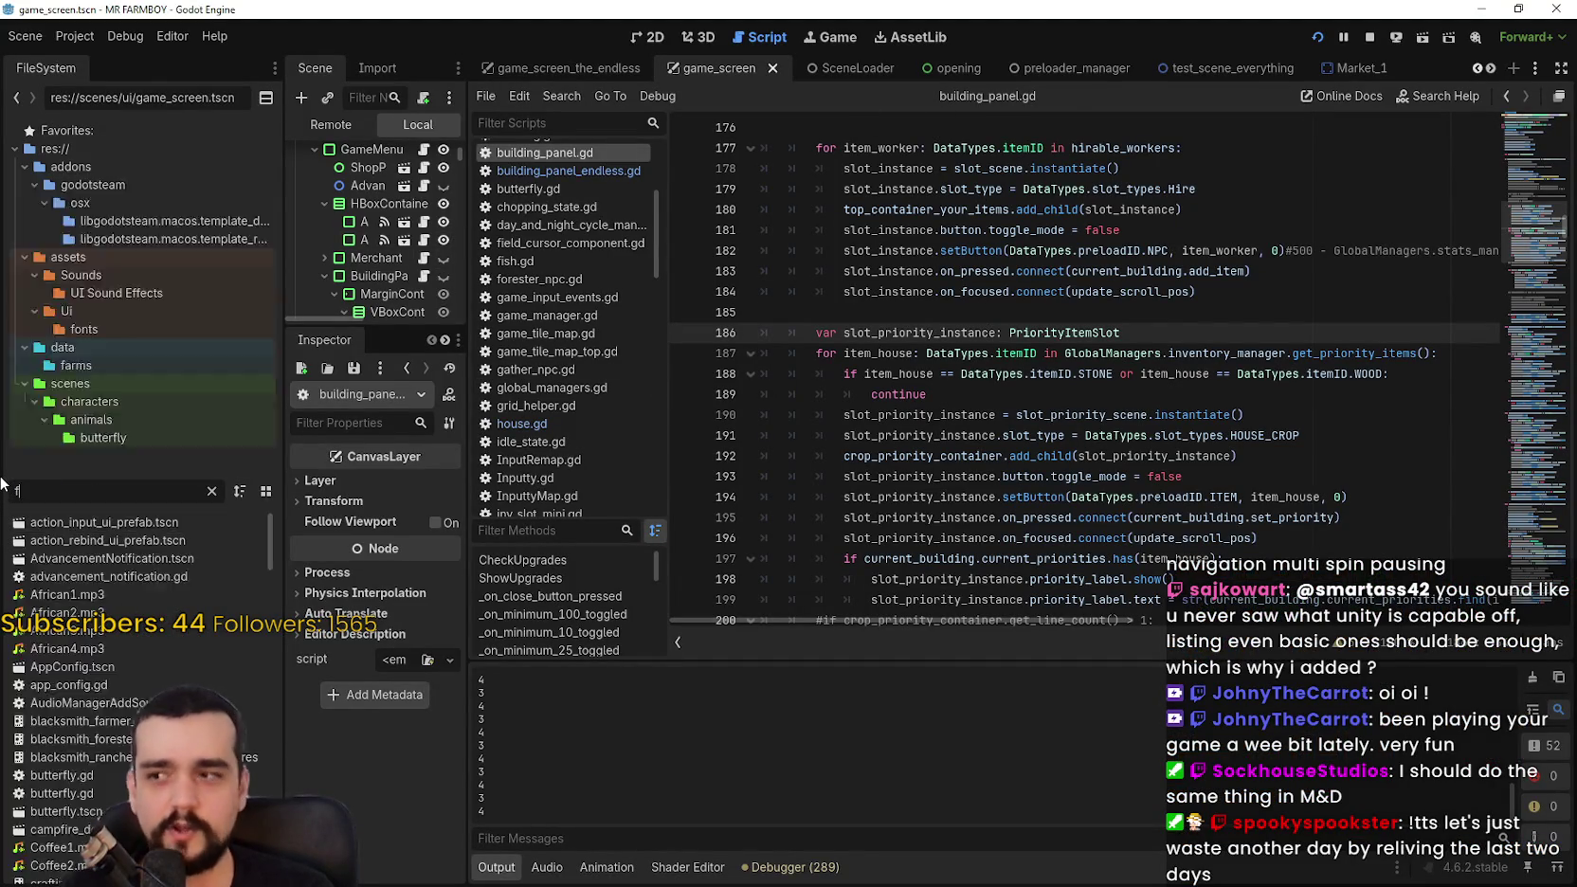
text(armer_)
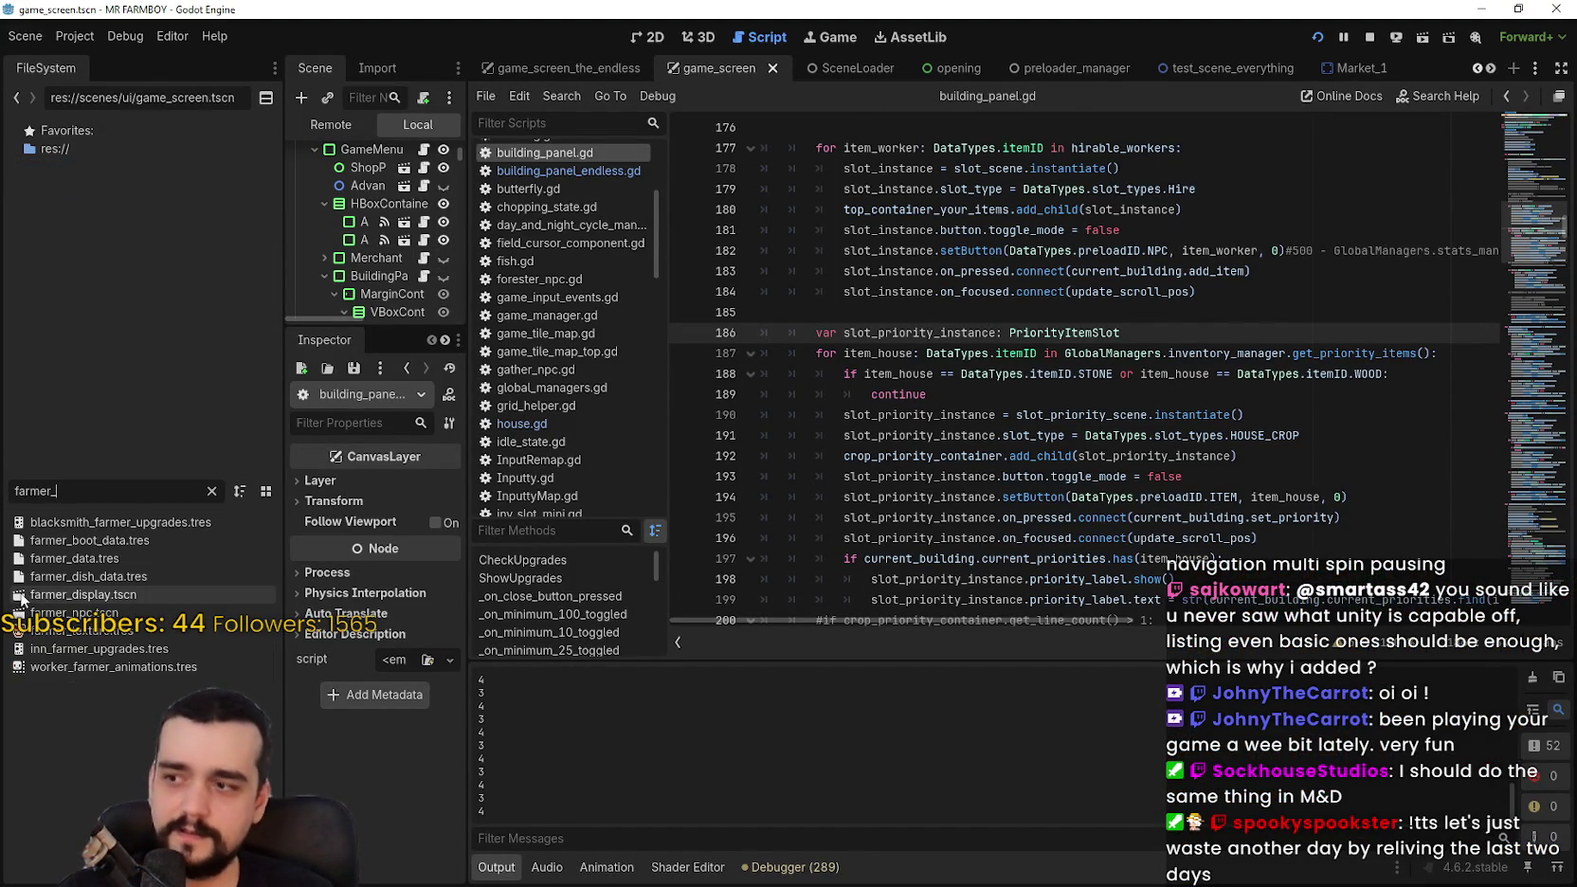
double_click(47, 613)
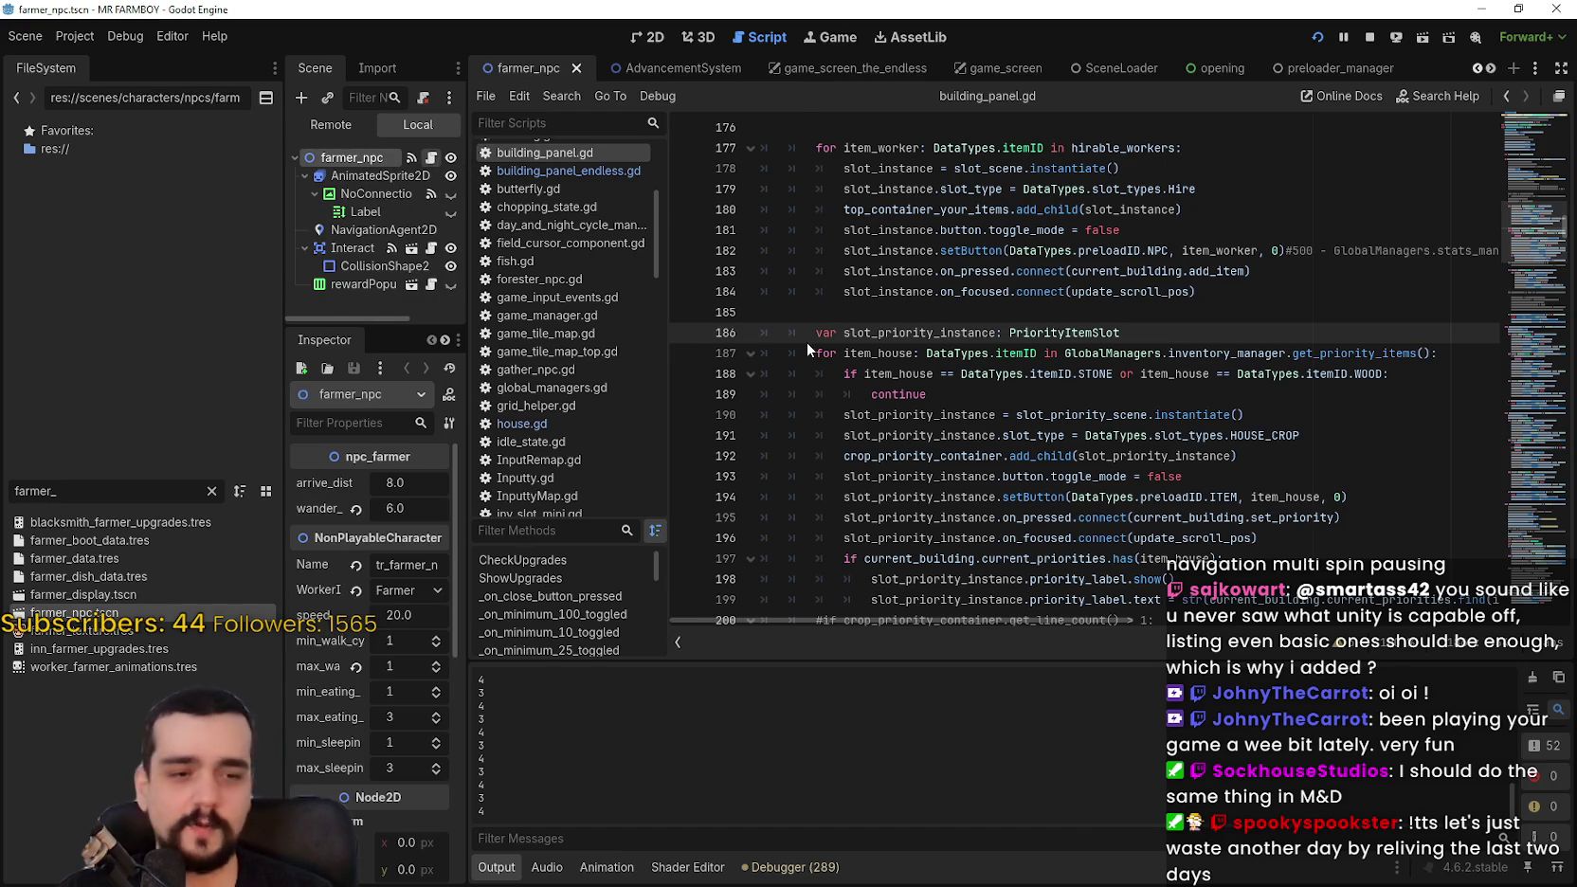
Step: Open base_npc.gd and select the _ready setup code through the upgrade check
click(1137, 312)
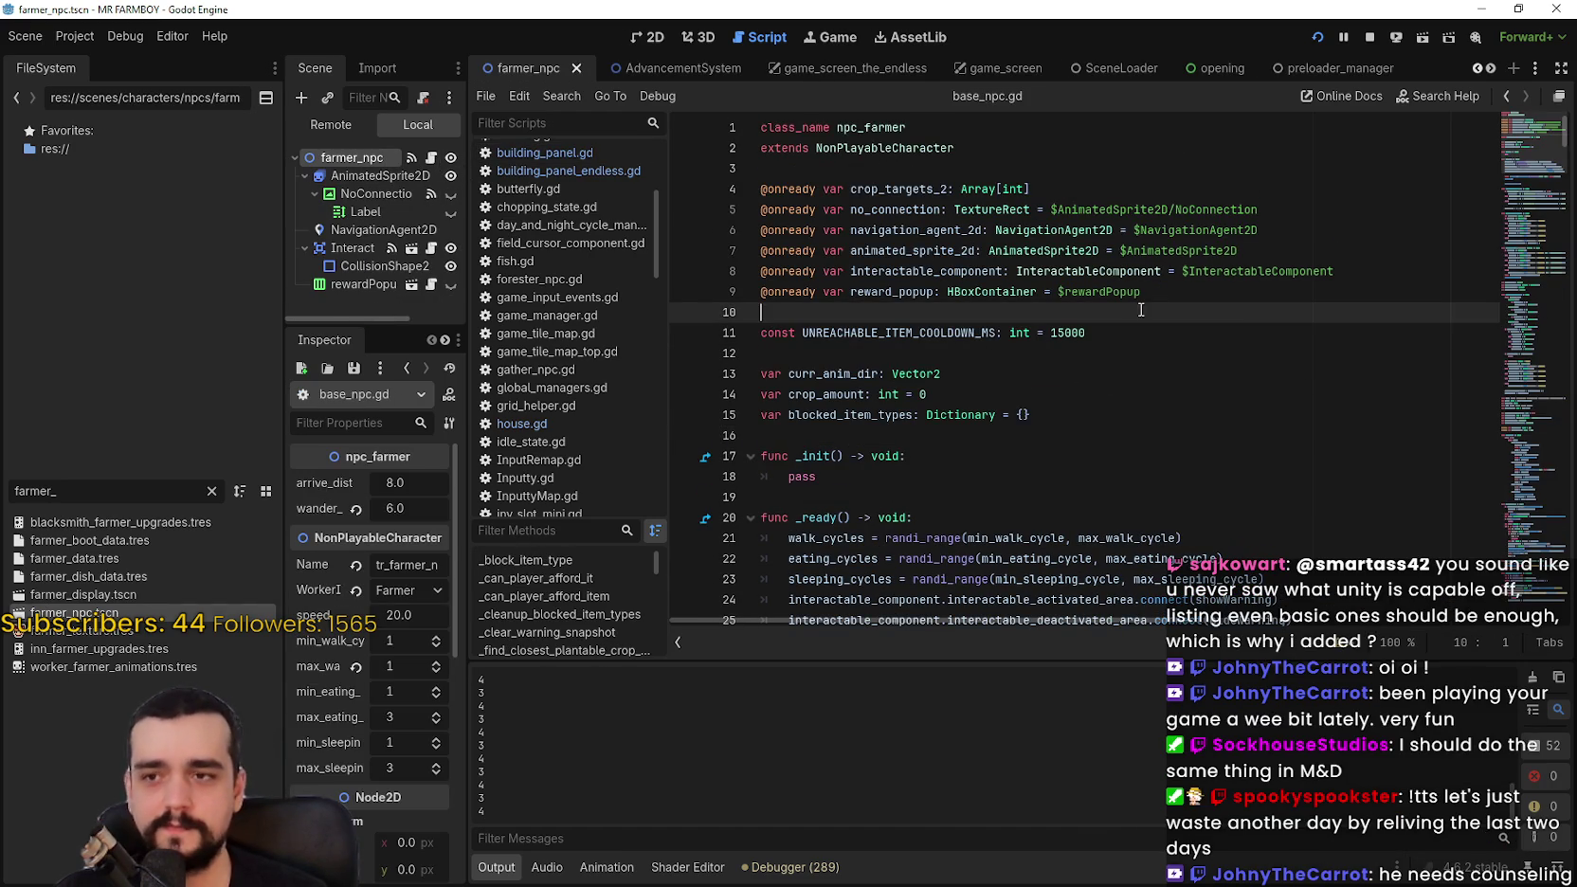
scroll(1200, 461, down, 3)
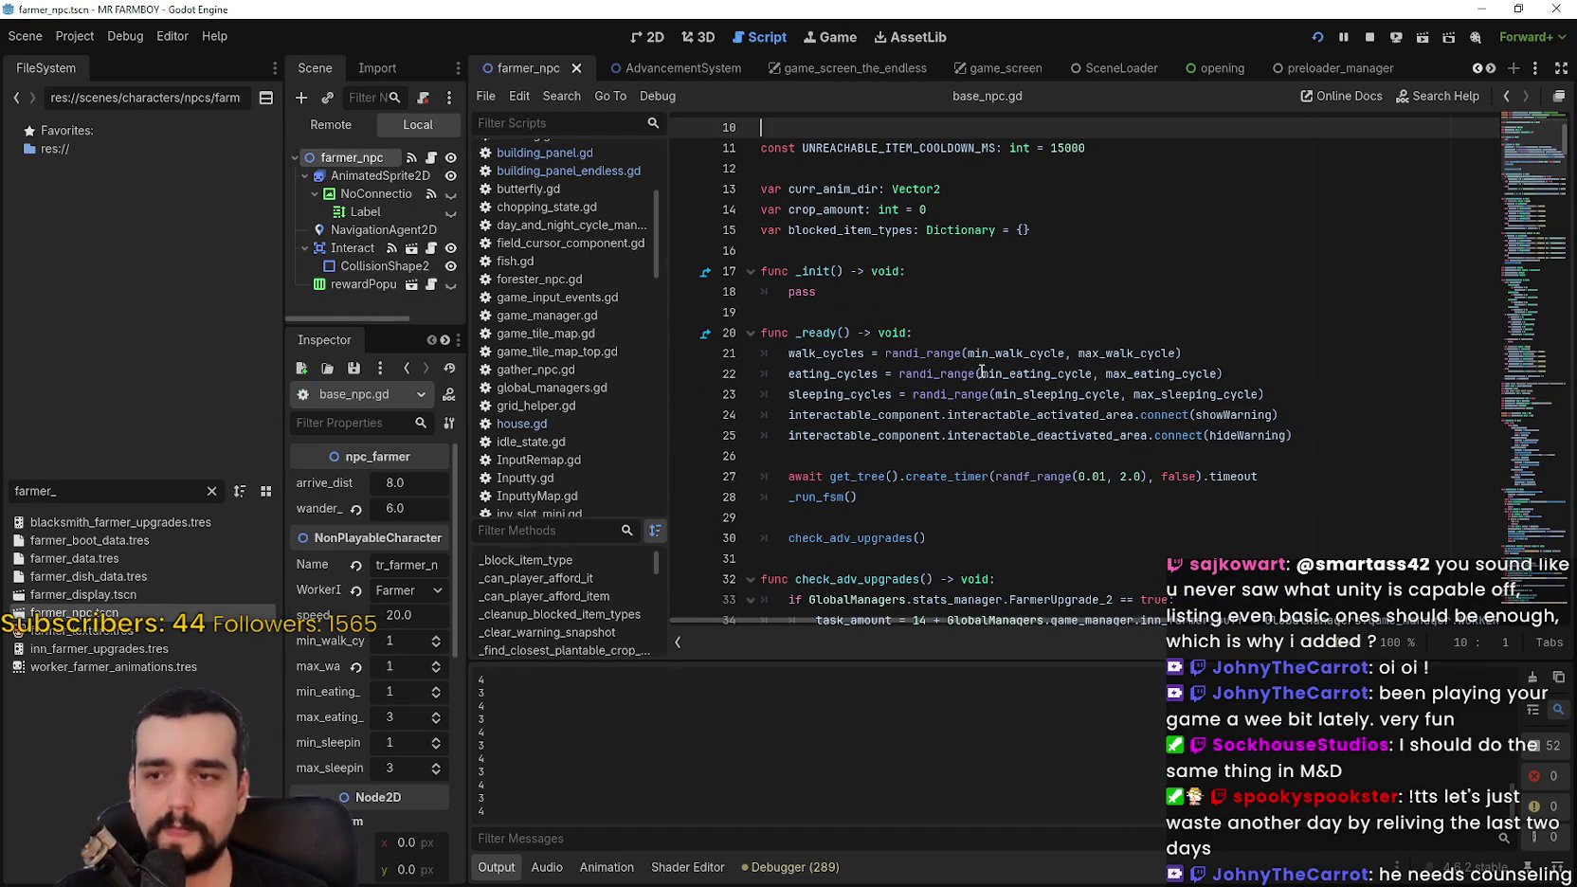
click(966, 331)
scroll(996, 376, down, 2)
drag(836, 286, 1134, 471)
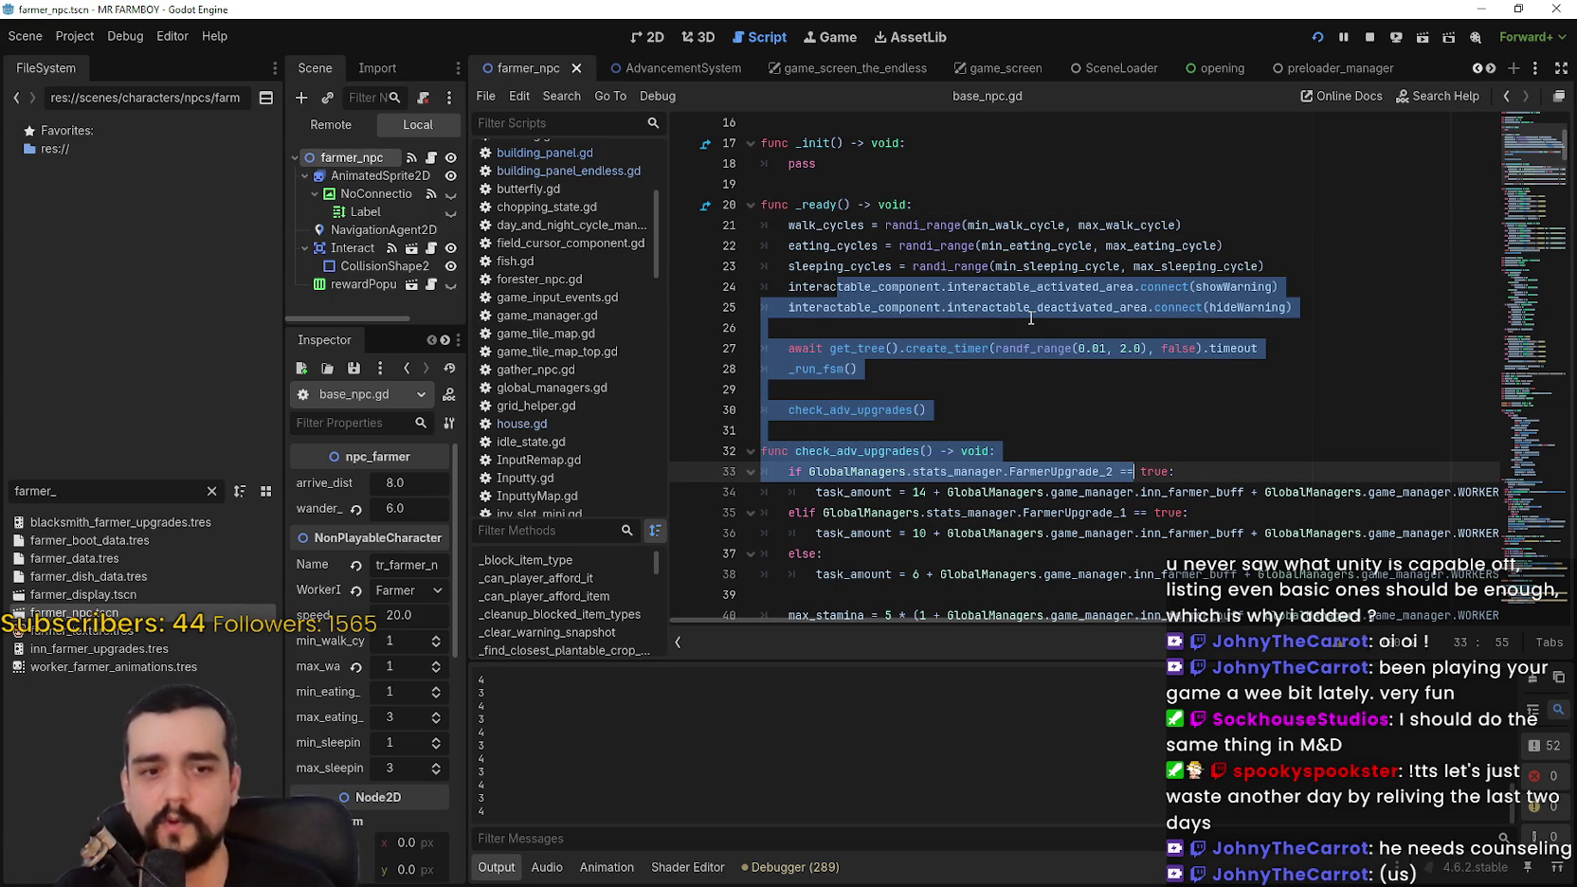
scroll(1031, 318, up, 2)
click(994, 430)
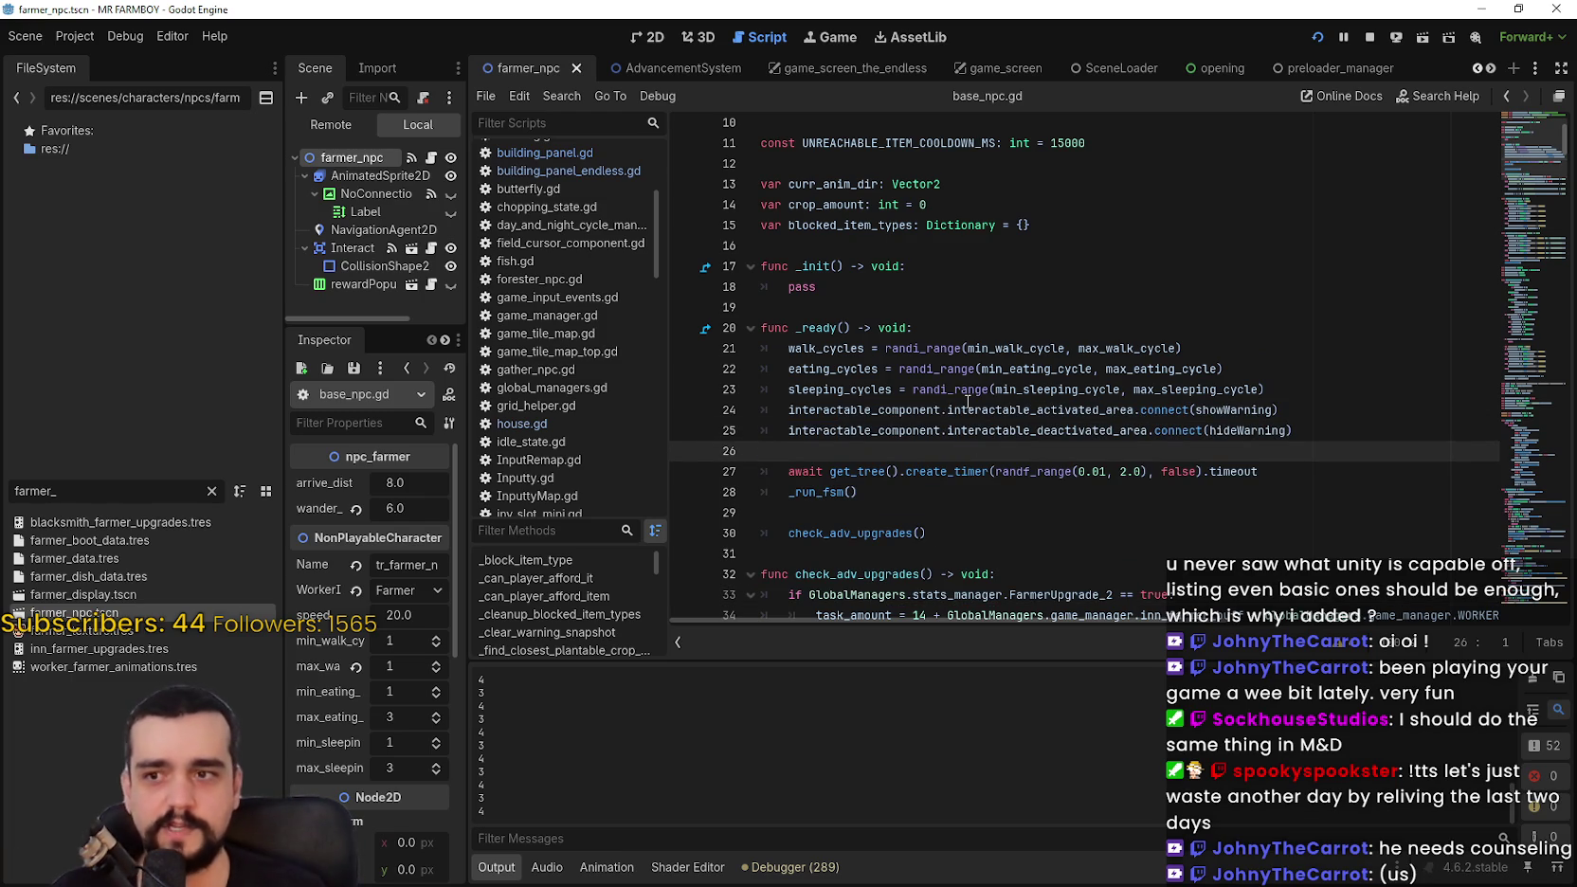
scroll(966, 402, up, 3)
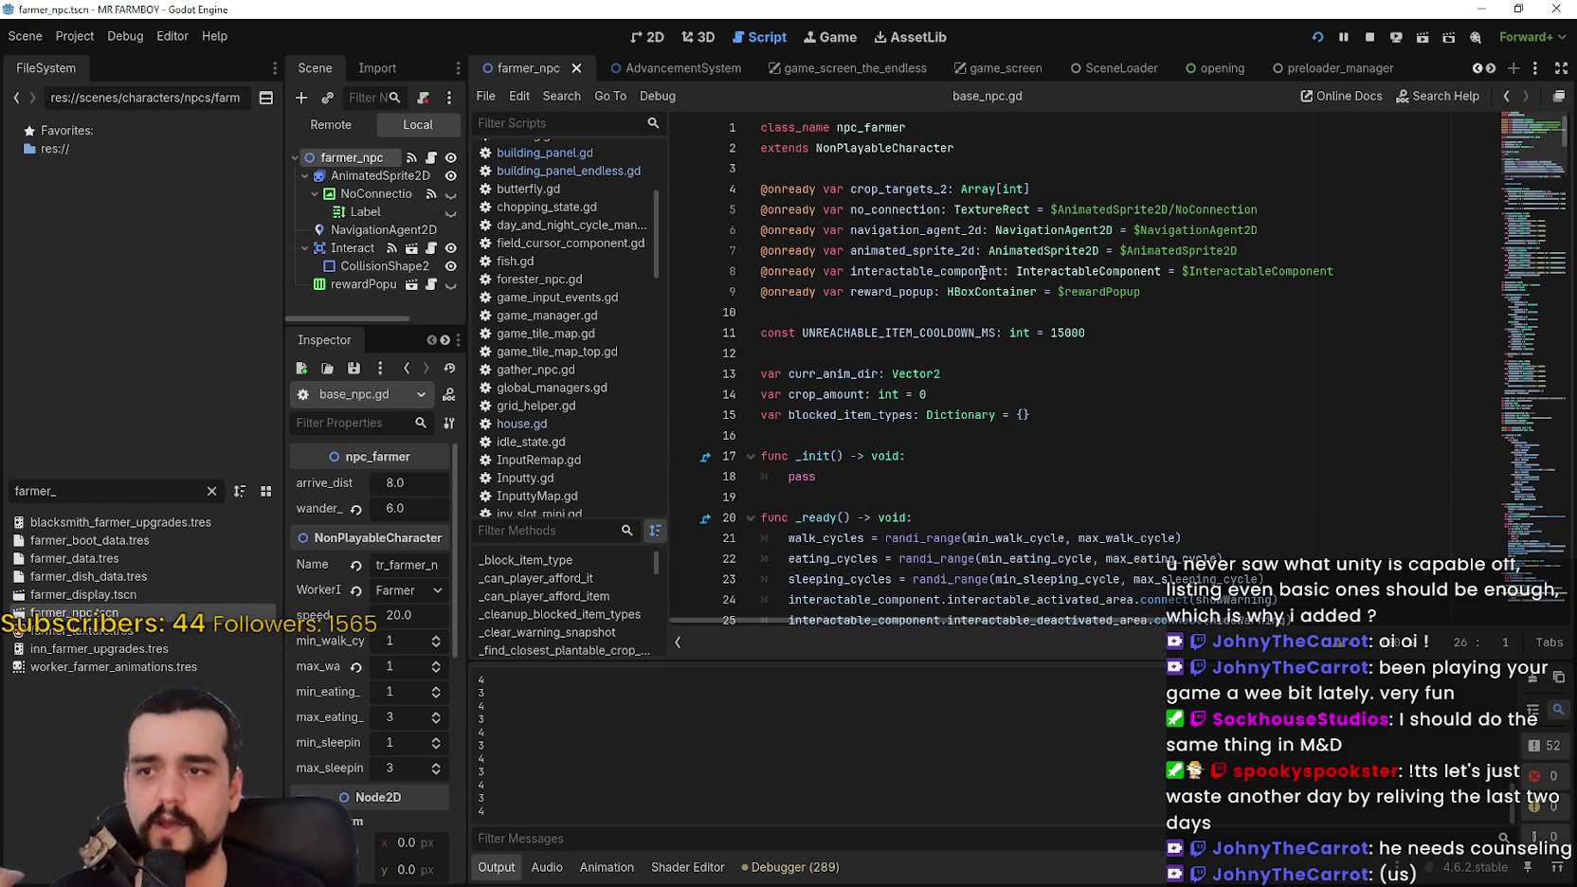
click(1154, 305)
key(shift+Up)
key(shift+Up)
key(shift+Up)
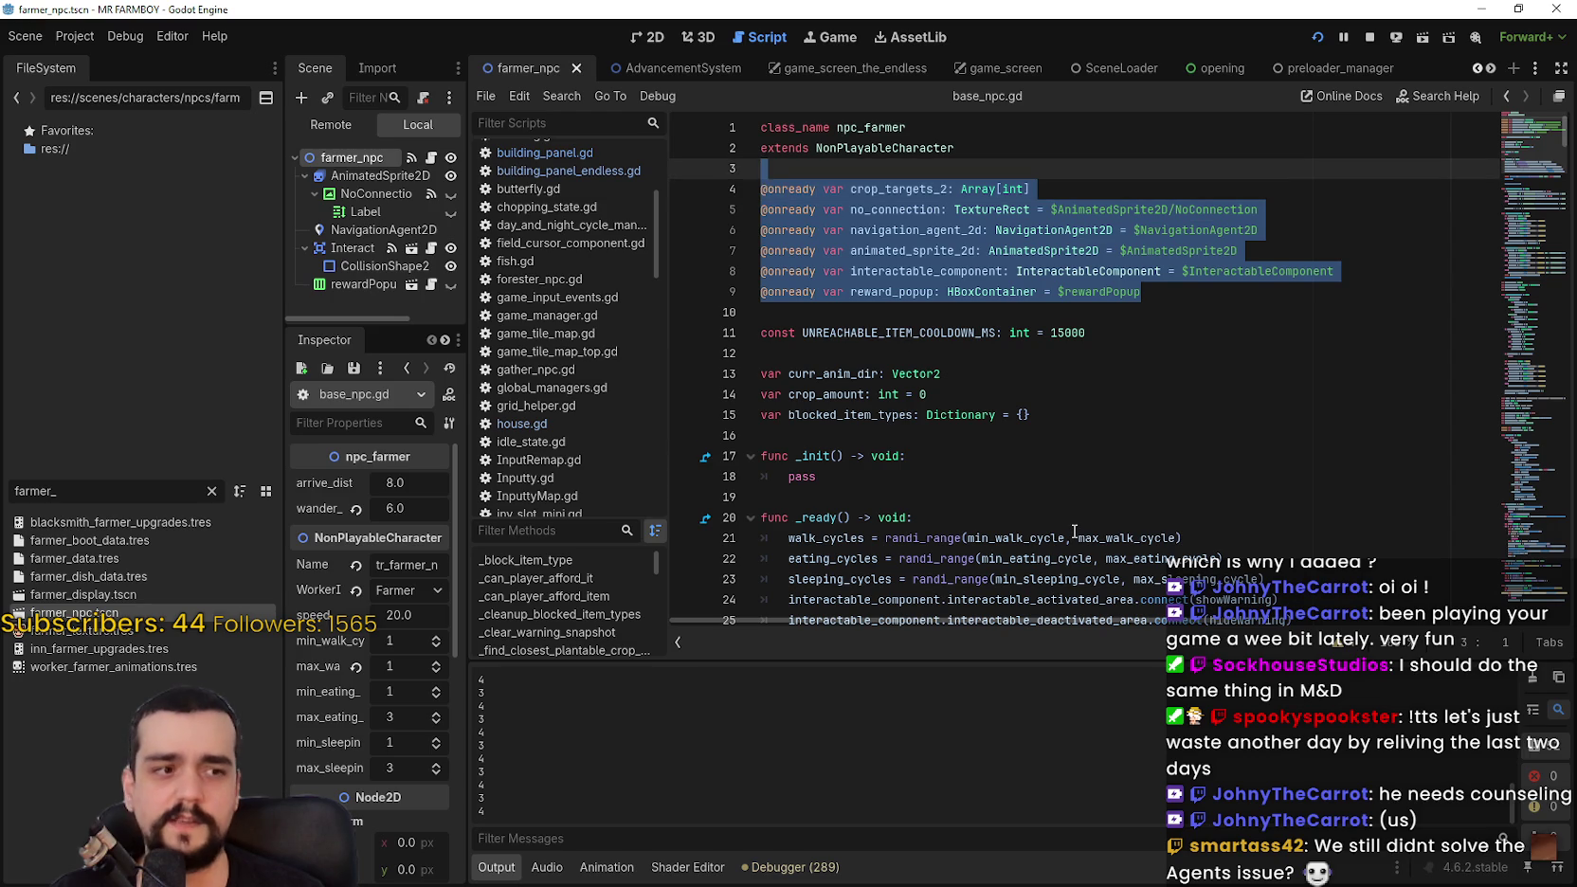
click(1016, 286)
drag(850, 271, 1334, 271)
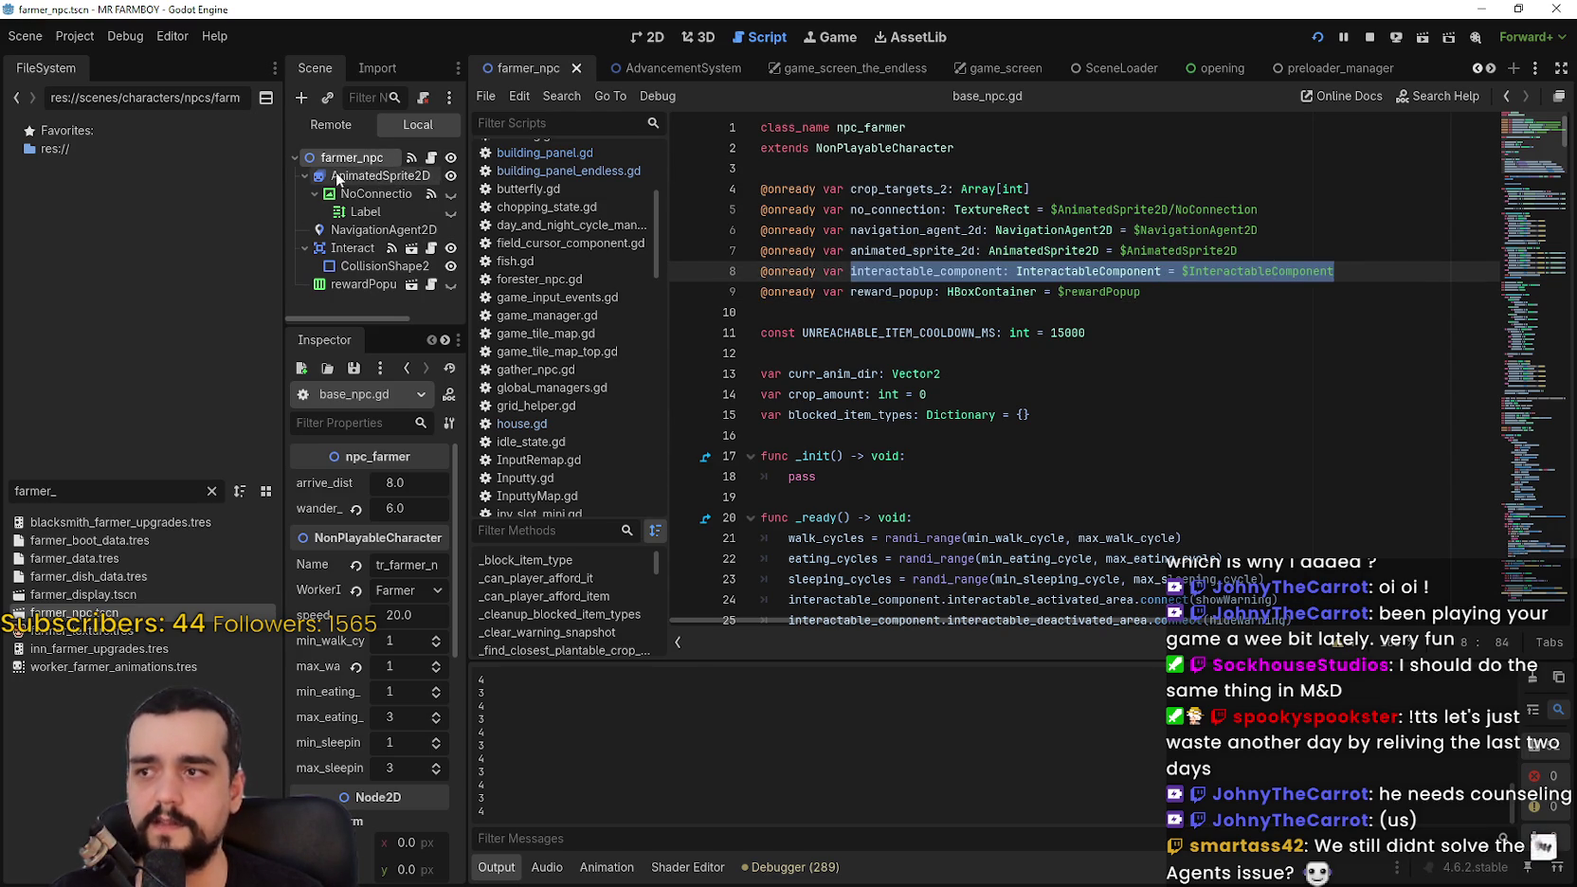
Step: Select the NavigationAgent2D node and scroll through its Inspector properties
click(379, 229)
scroll(366, 723, down, 3)
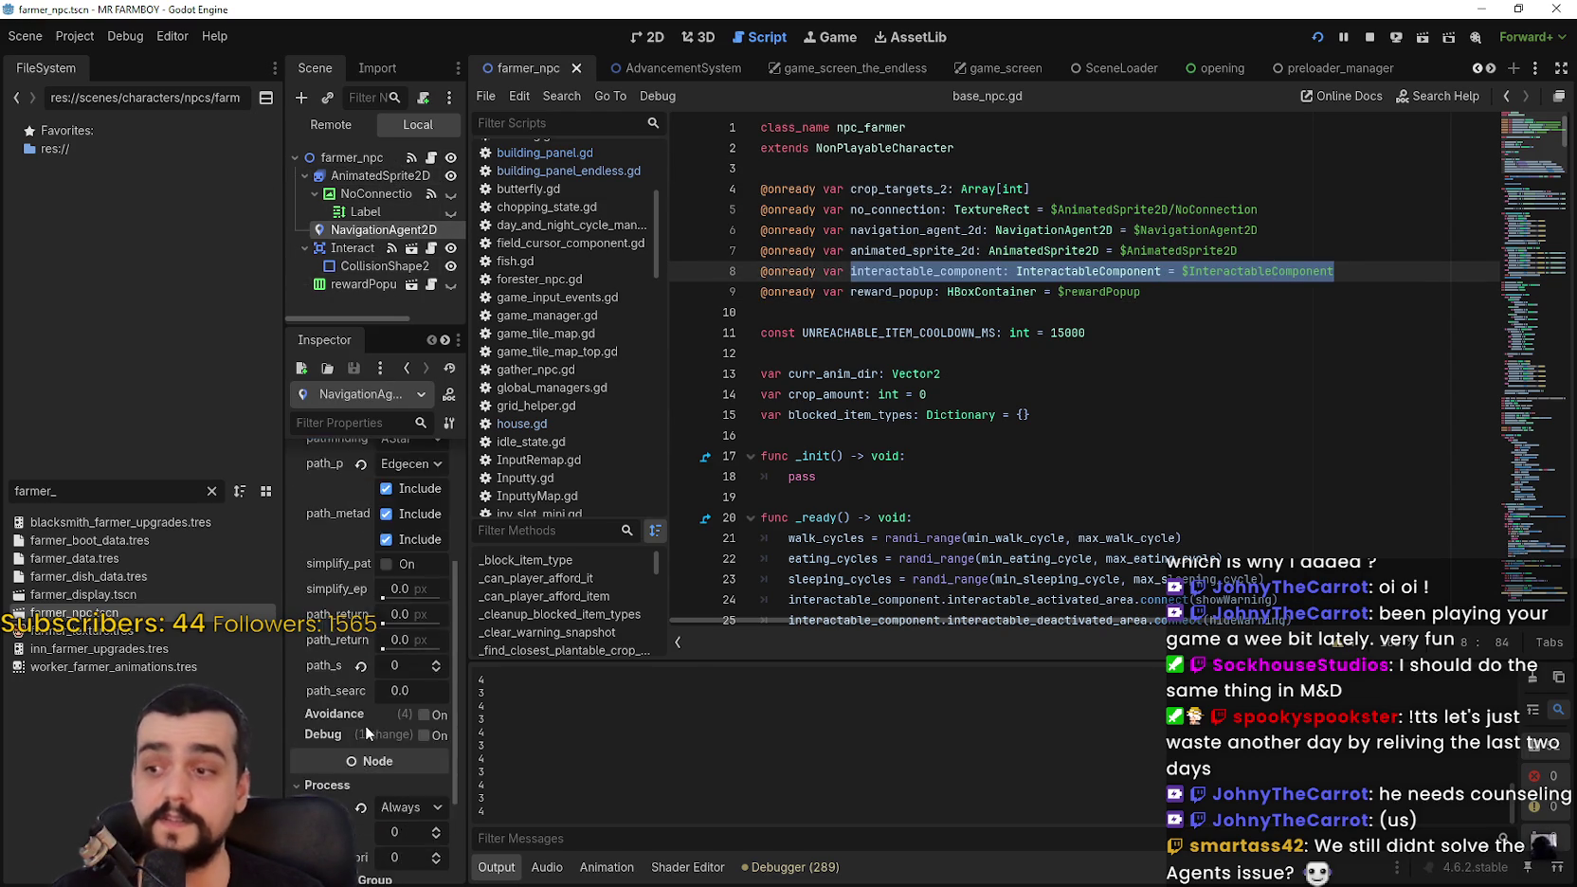
scroll(364, 724, down, 3)
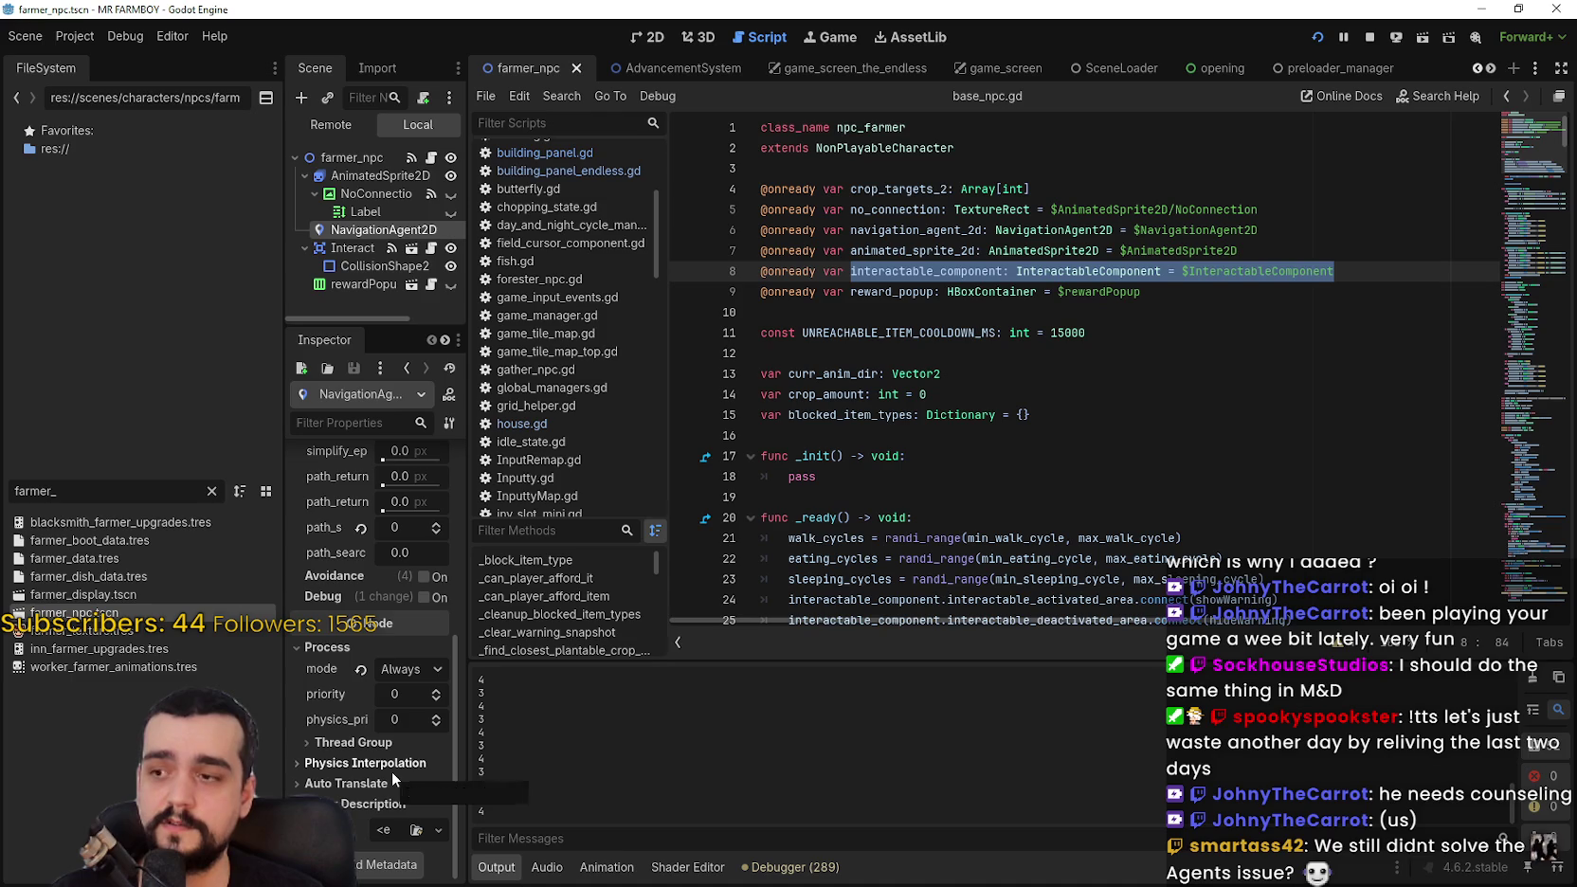
scroll(397, 757, up, 3)
scroll(397, 756, up, 4)
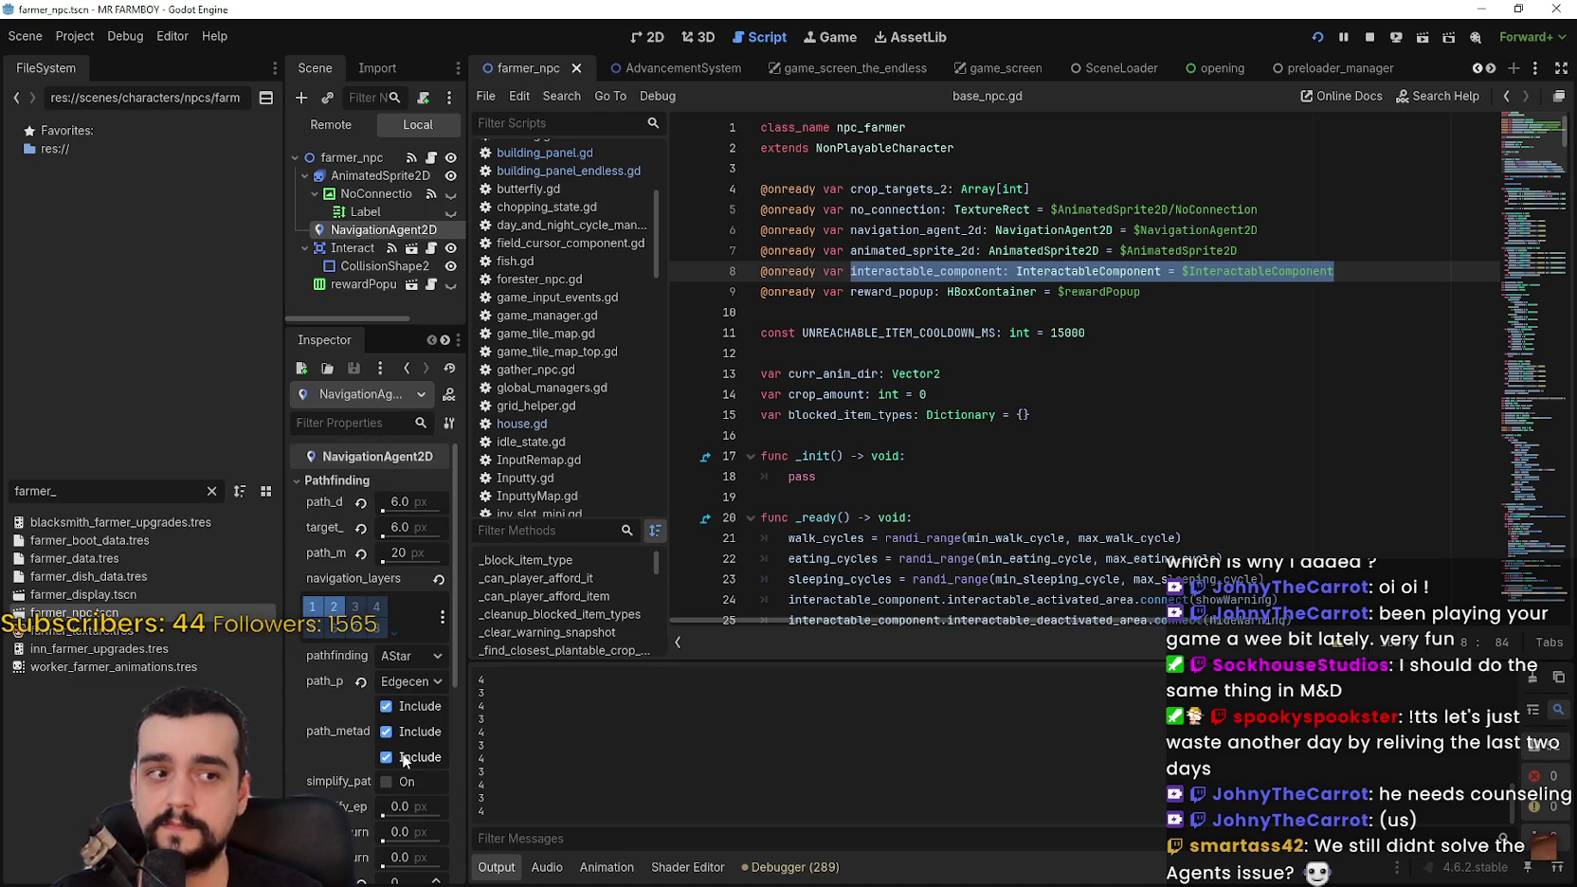
Step: Select the declarations on lines 2–10 of base_npc.gd and review the code below
click(871, 300)
click(874, 313)
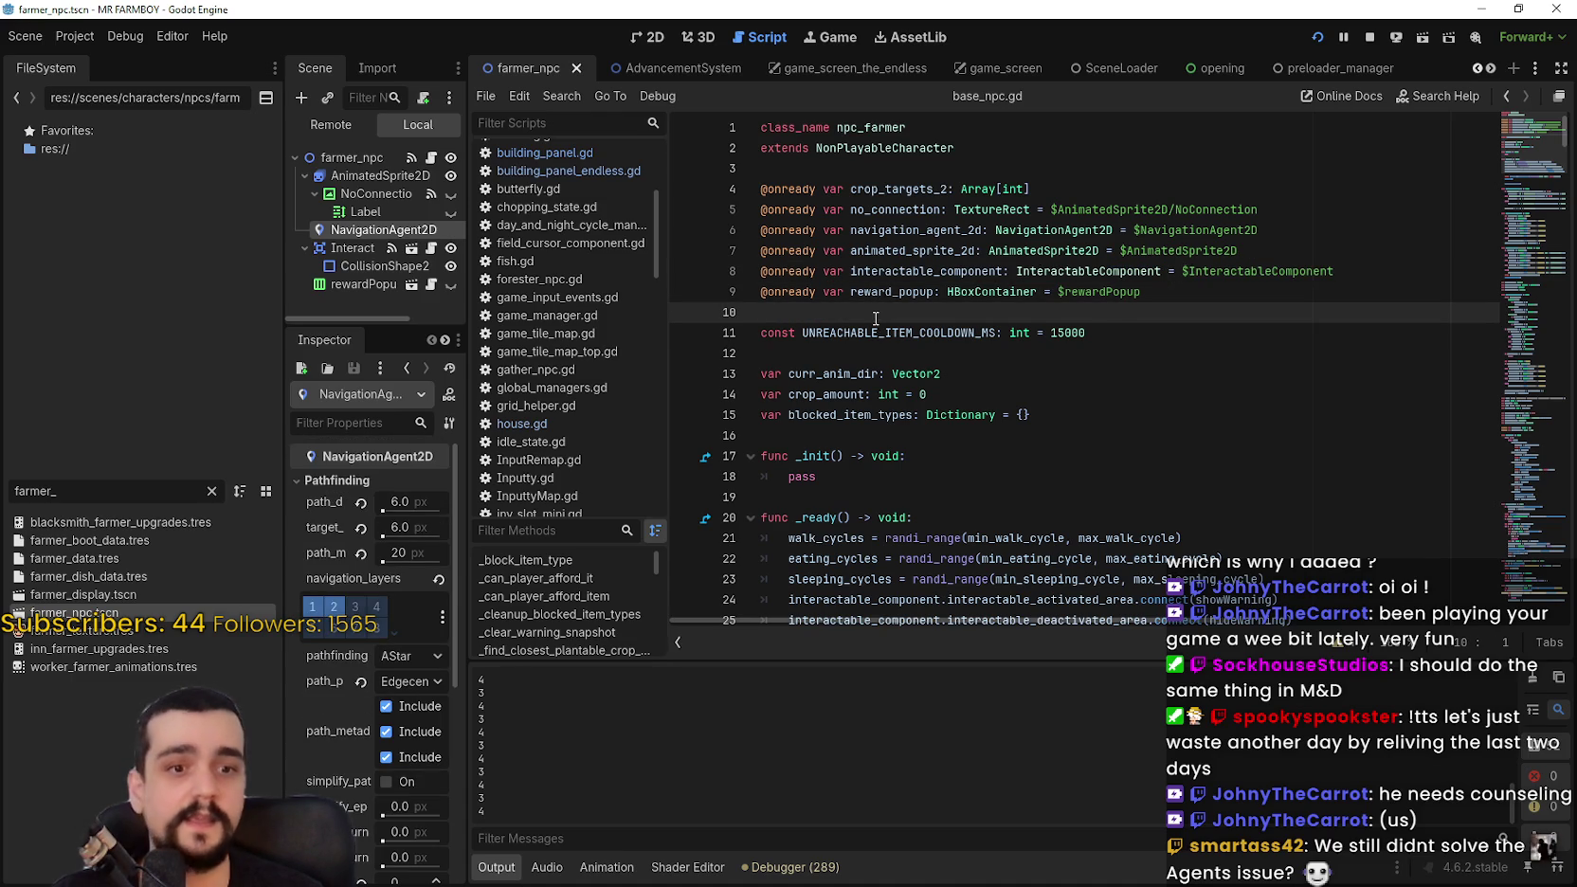
mouse_move(1038, 318)
mouse_down()
mouse_move(1109, 250)
mouse_move(857, 147)
mouse_up()
click(1106, 291)
mouse_move(1189, 262)
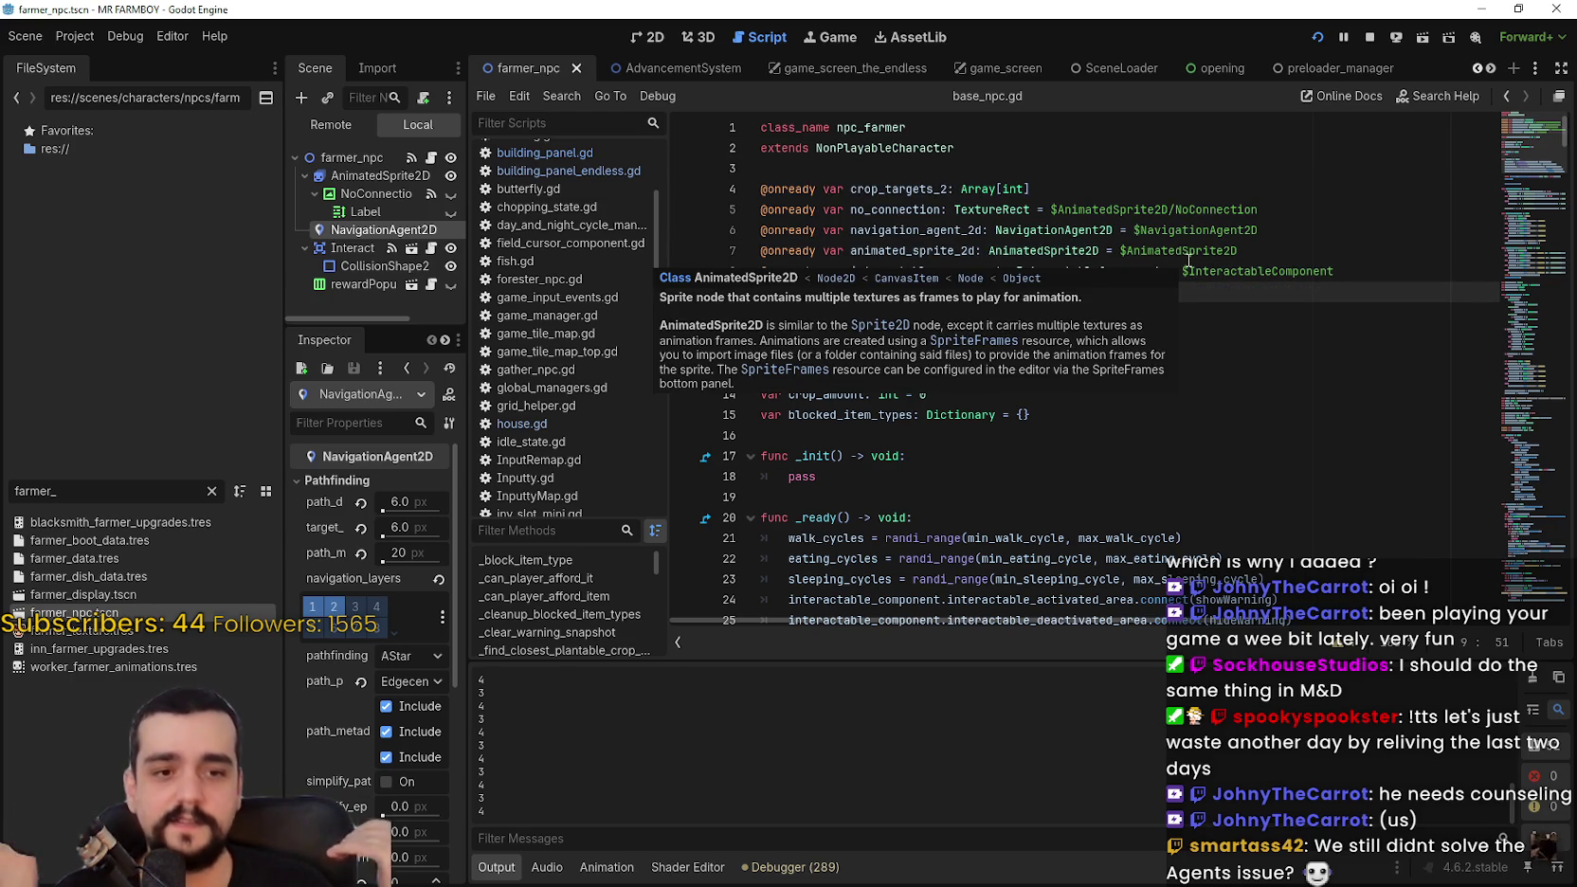
scroll(369, 693, down, 10)
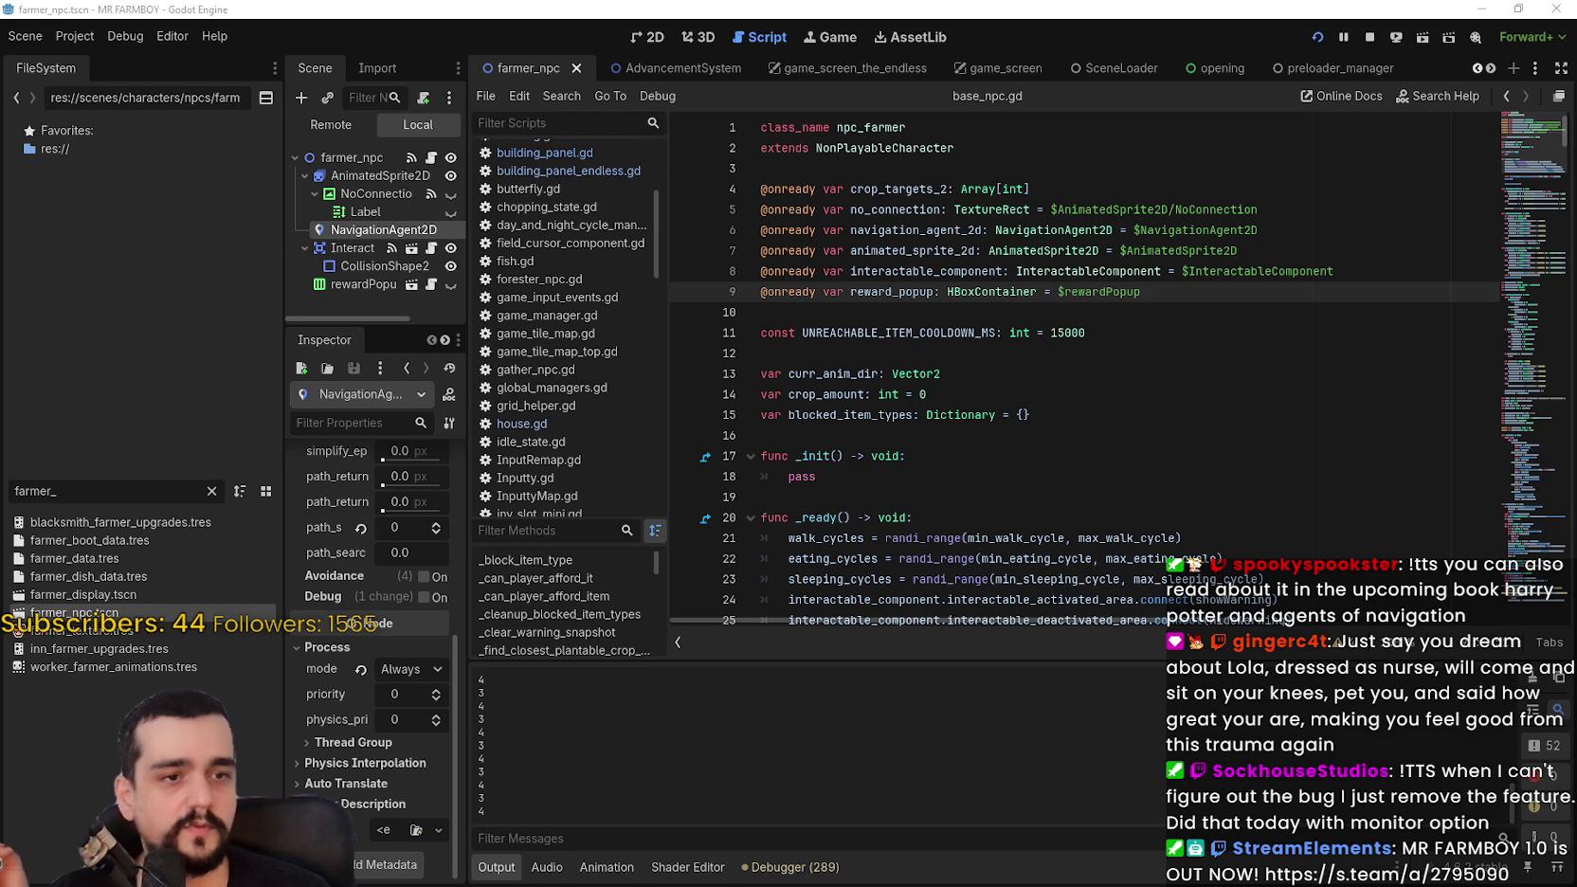
click(972, 350)
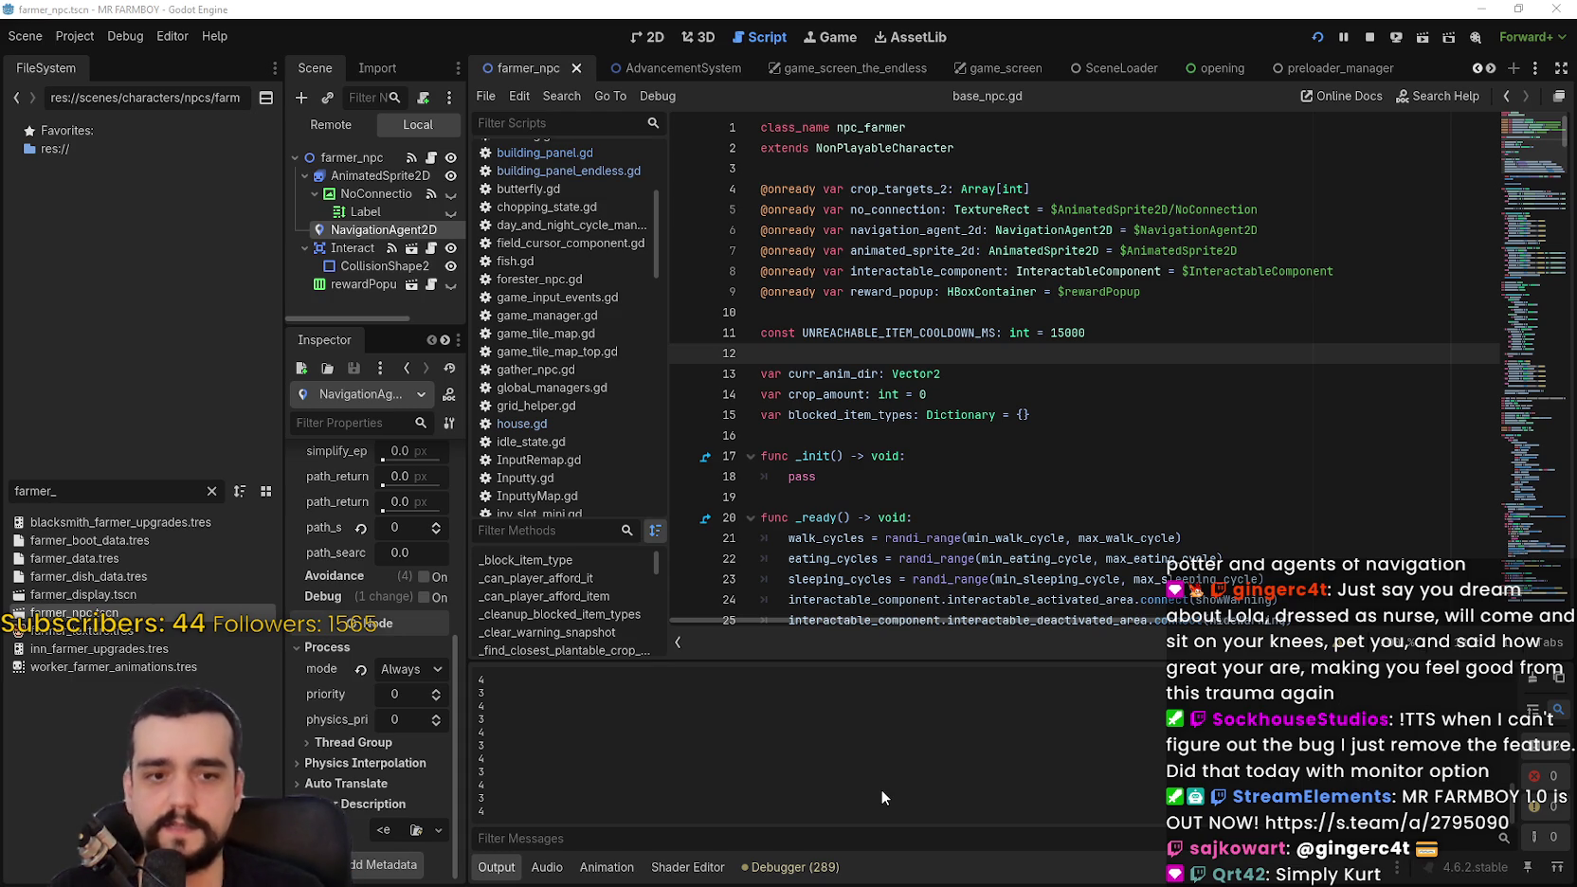
Step: Record a script Profiler run of the running game and check the FPS monitors
click(794, 866)
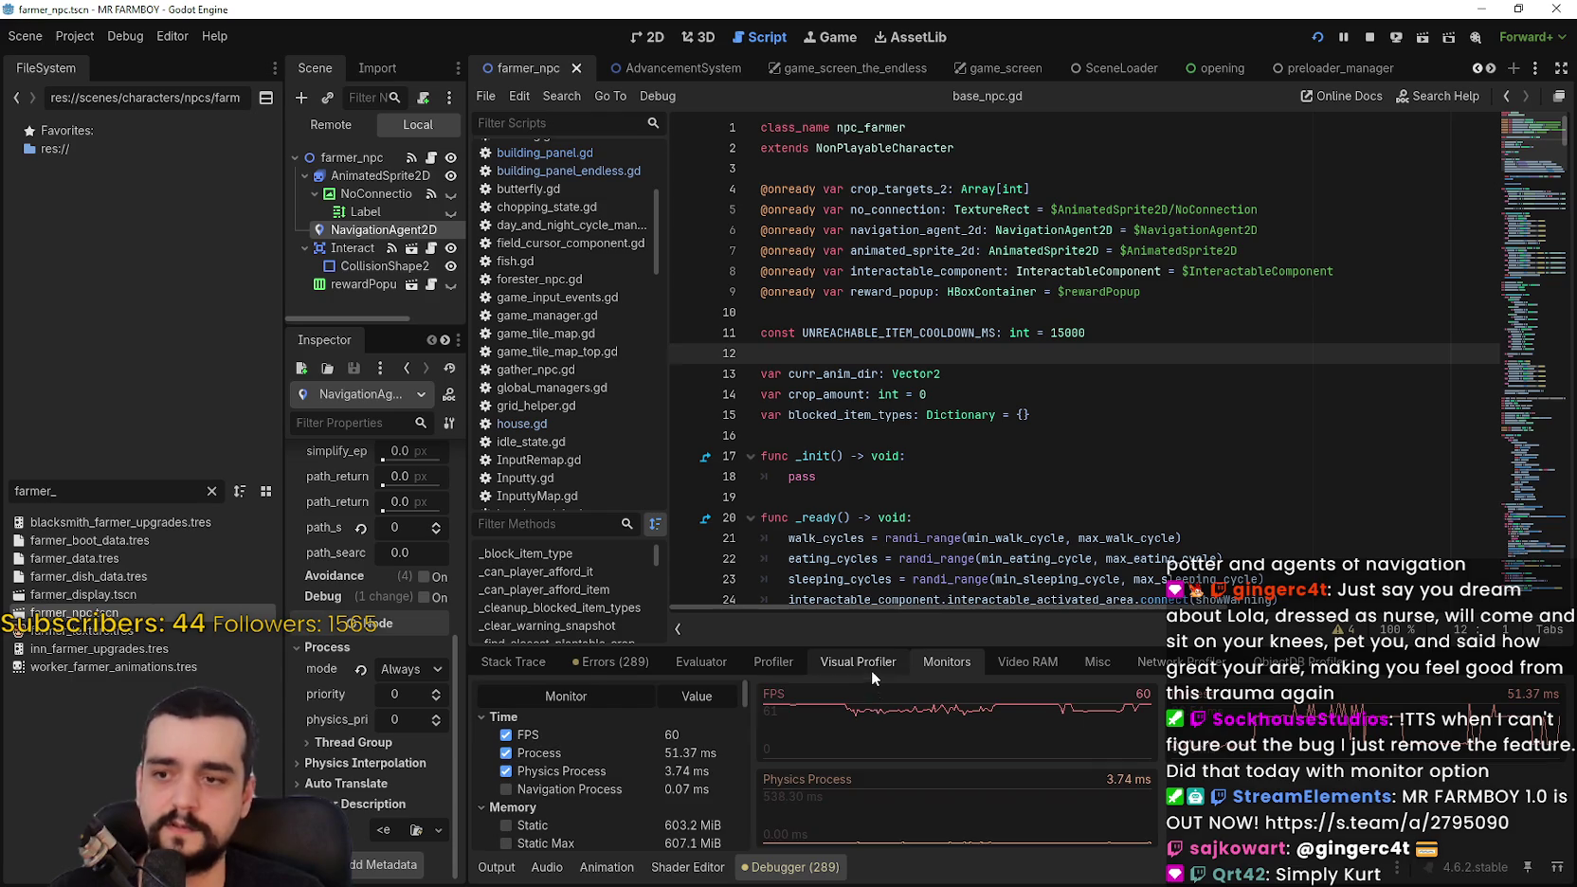
click(863, 663)
click(758, 661)
click(490, 695)
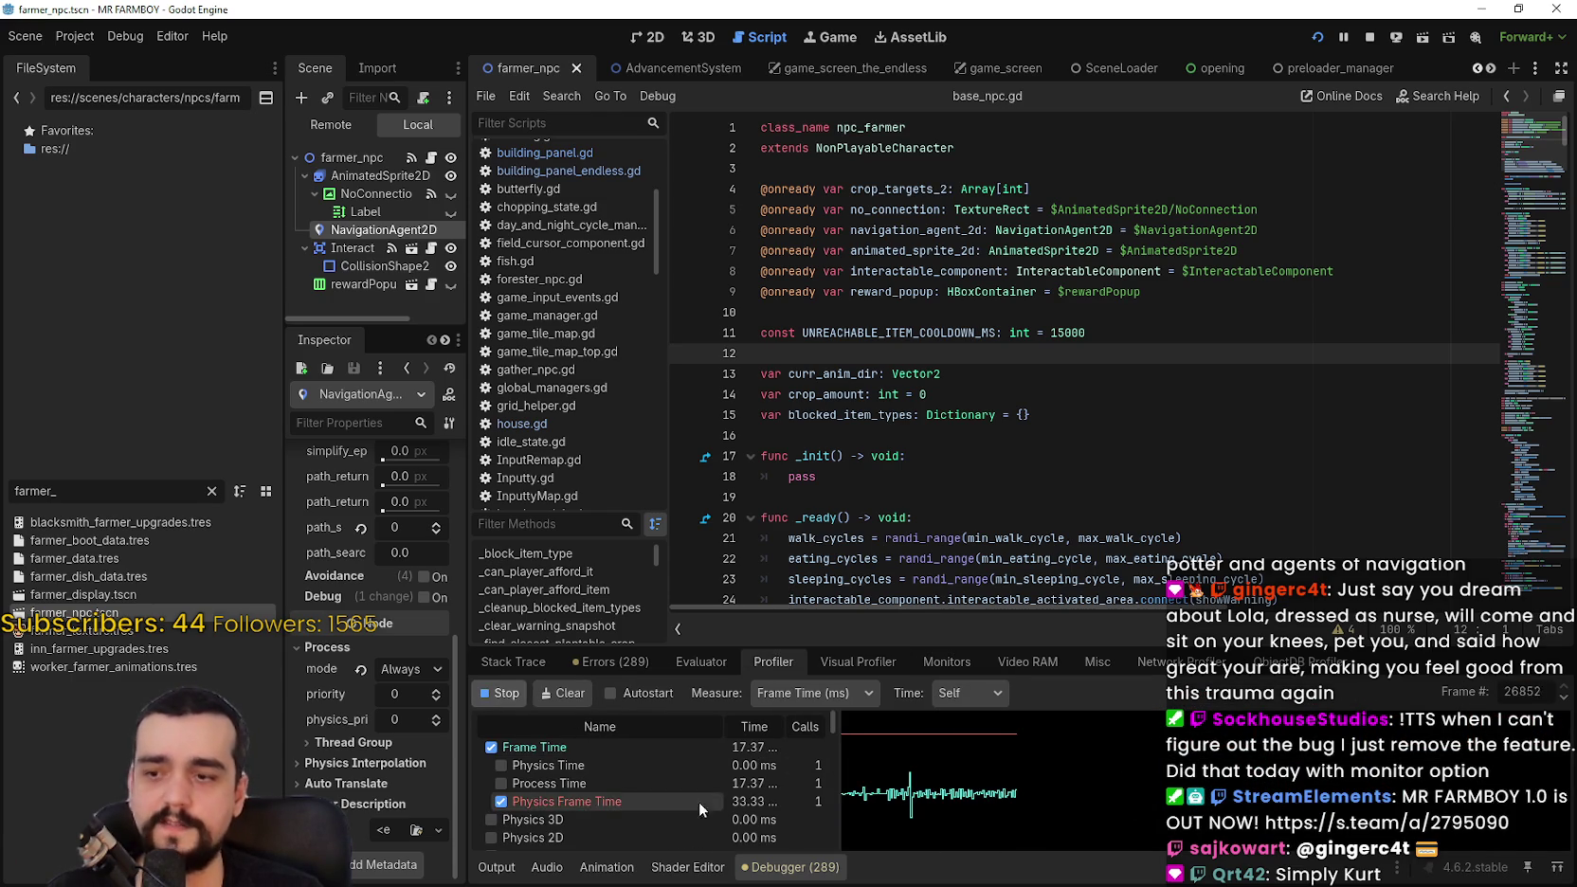
click(499, 693)
click(949, 666)
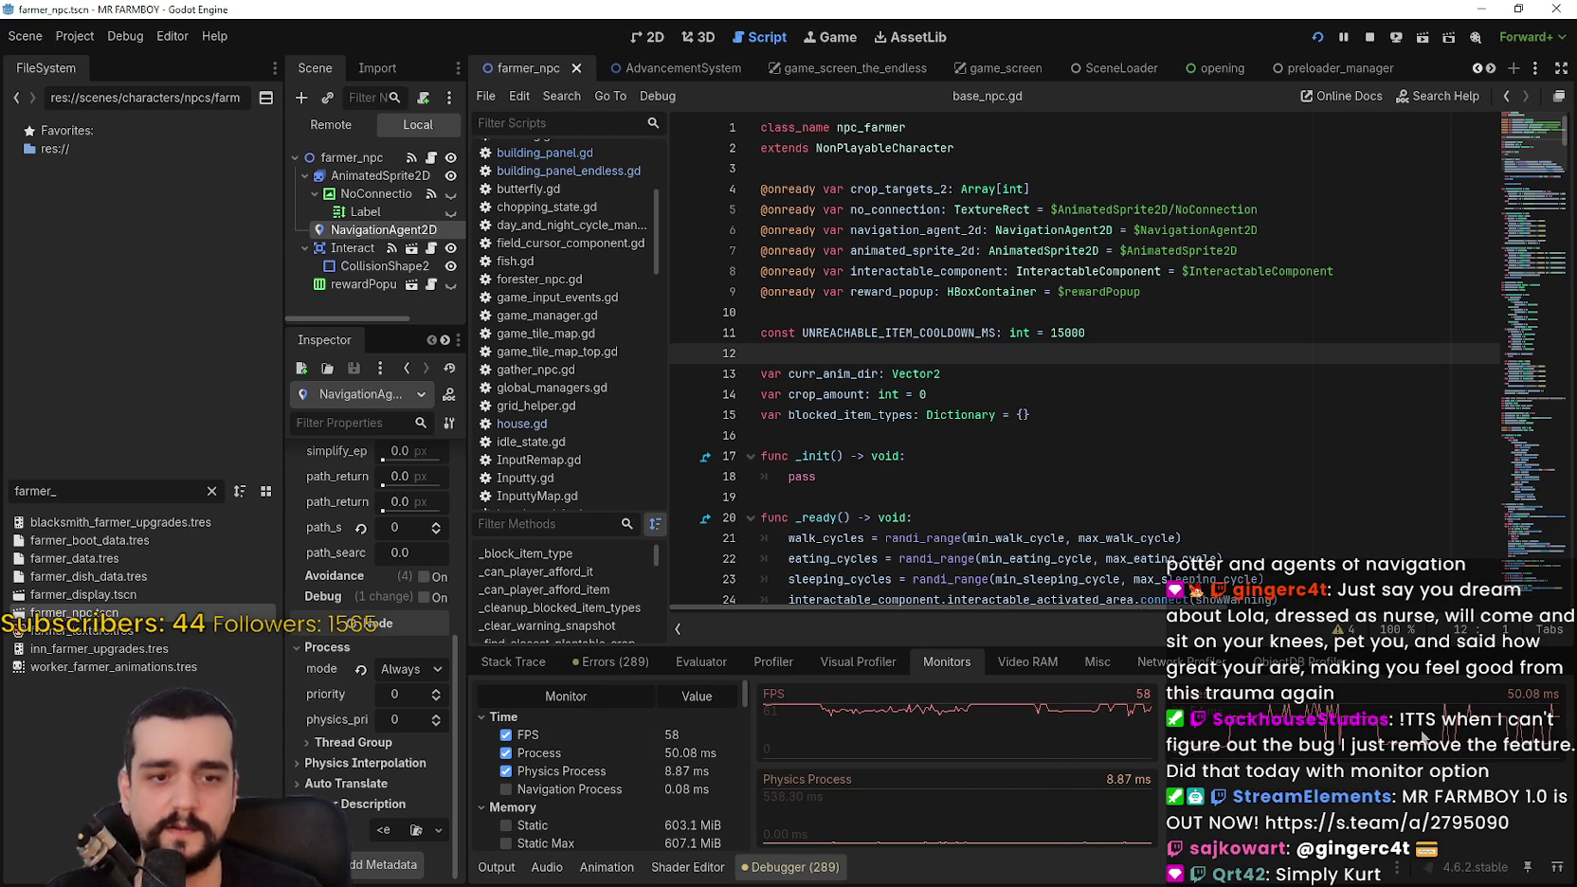
Step: Capture Visual Profiler frame render timings, then bring up Task Manager
click(891, 667)
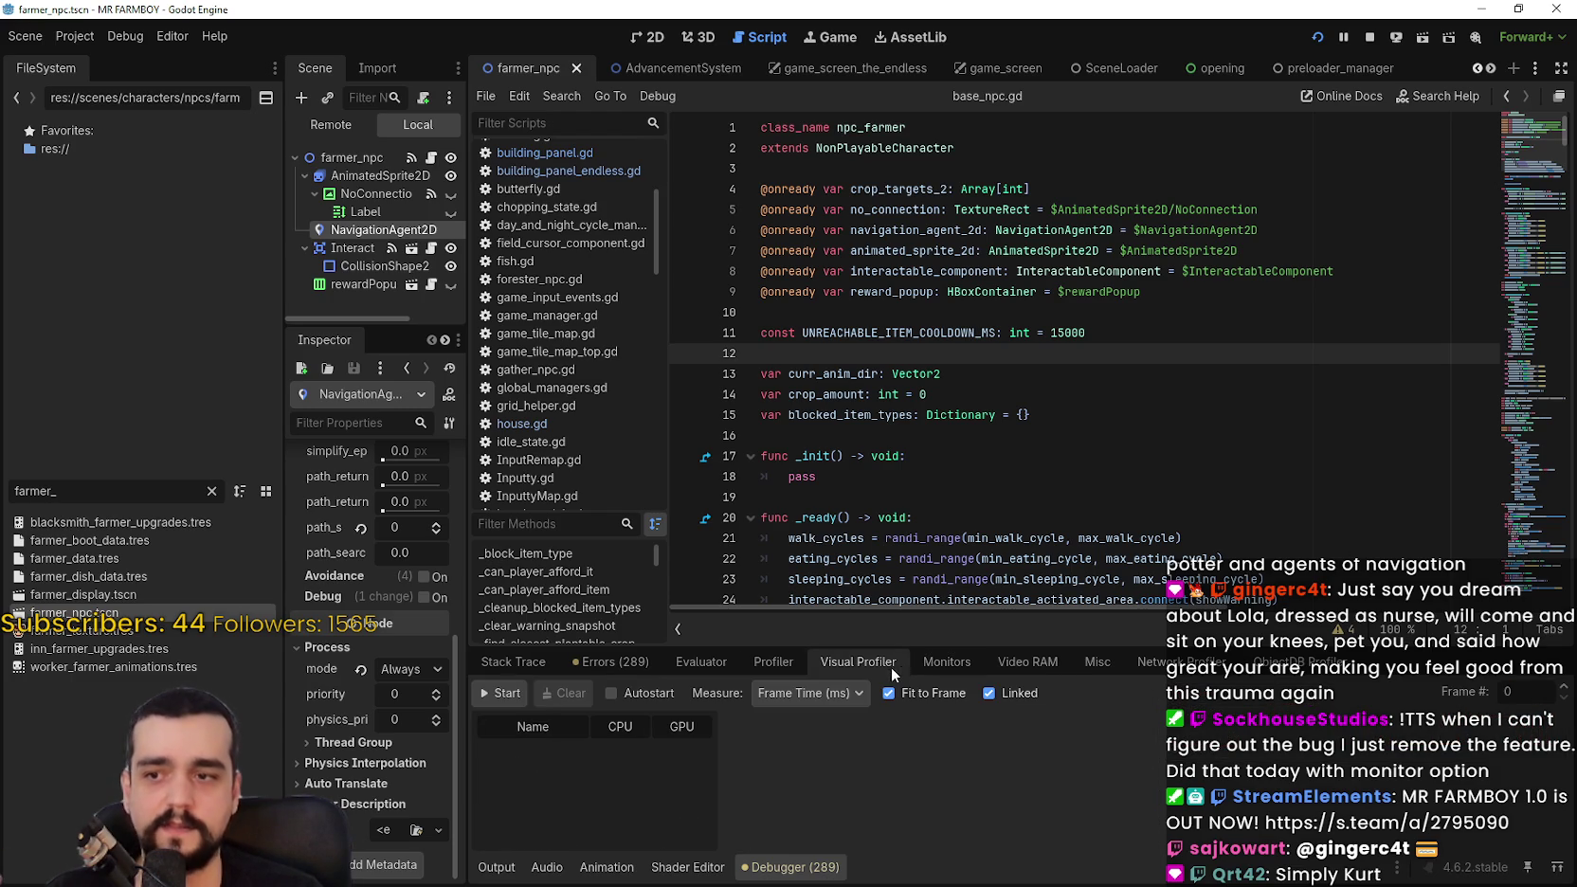
click(508, 695)
click(505, 703)
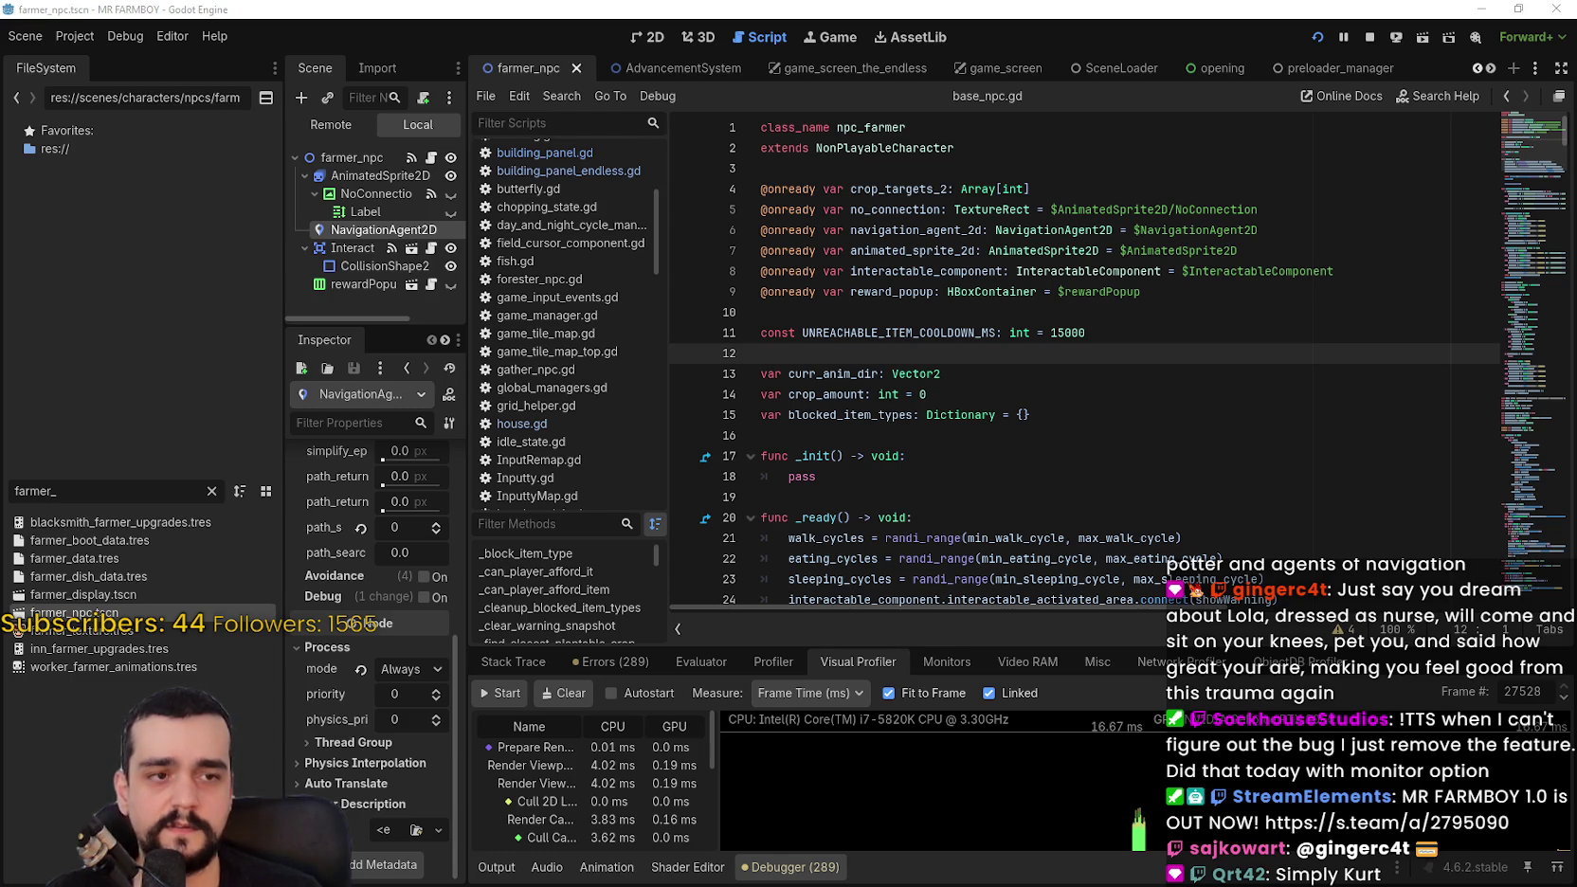
key(ctrl+shift+Escape)
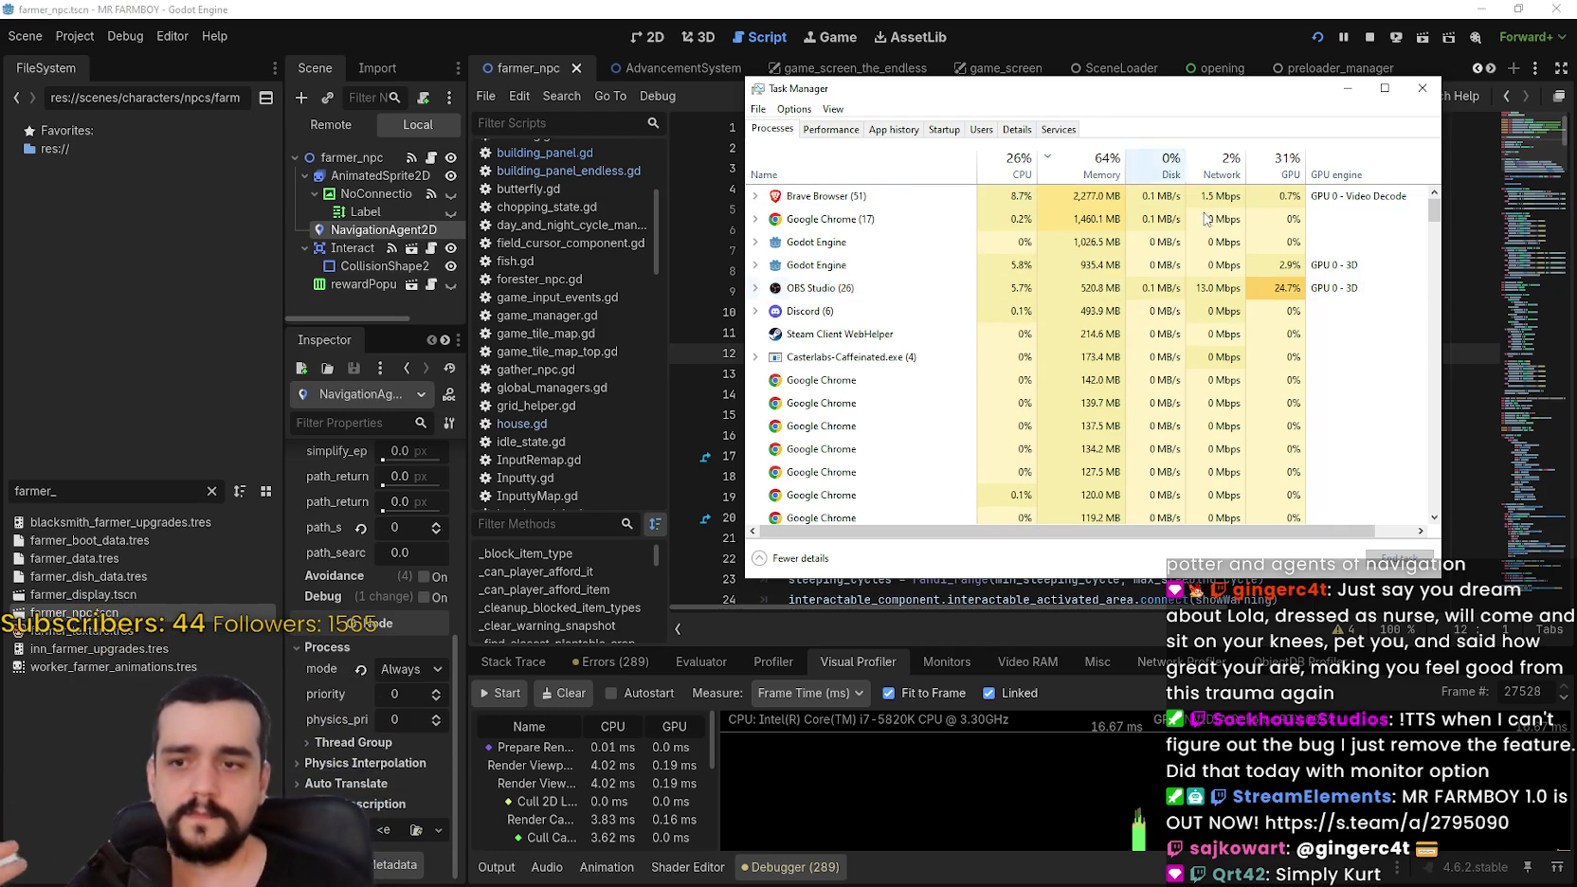
Step: Close Task Manager and return to base_npc.gd in the Godot editor
key(alt+Tab)
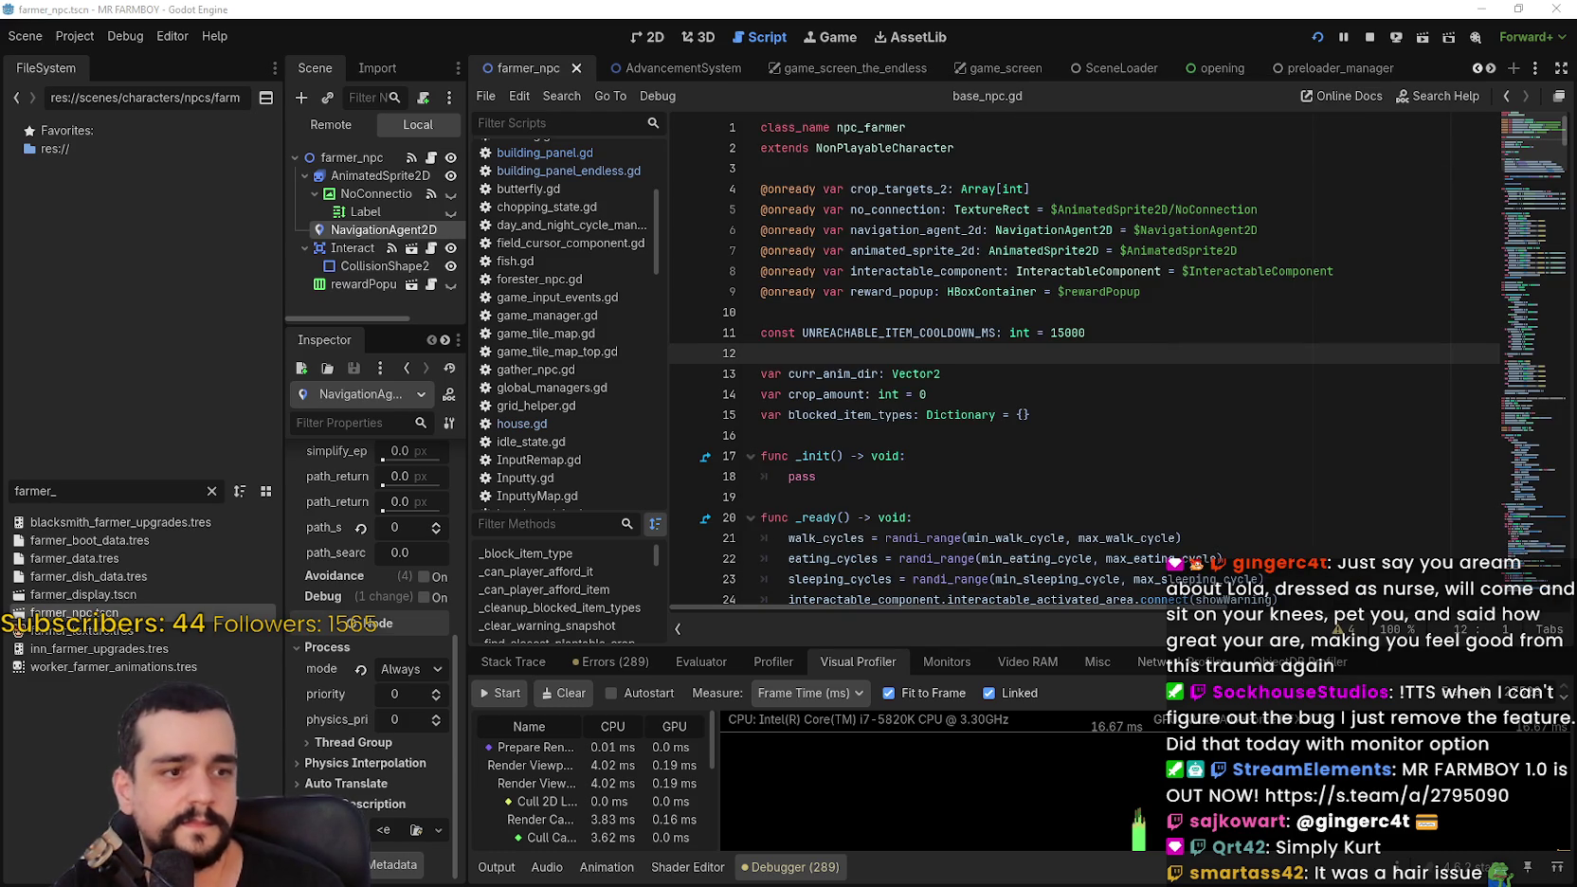
Step: Leave base_npc.gd's _init lines unchanged and return to the running MR FARMBOY game
click(1127, 453)
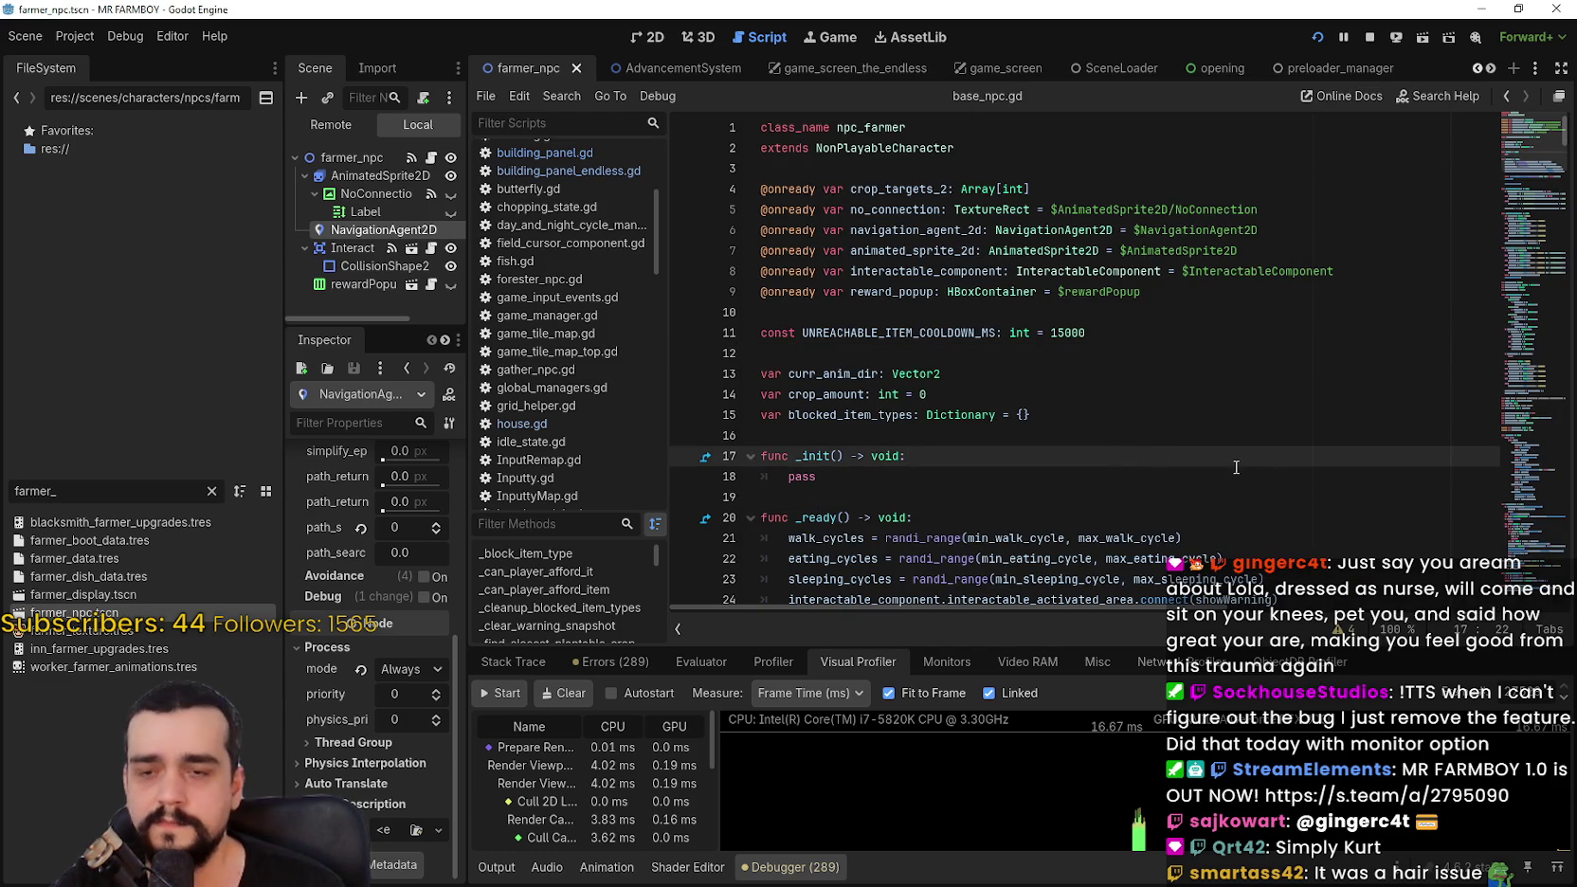
key(Down)
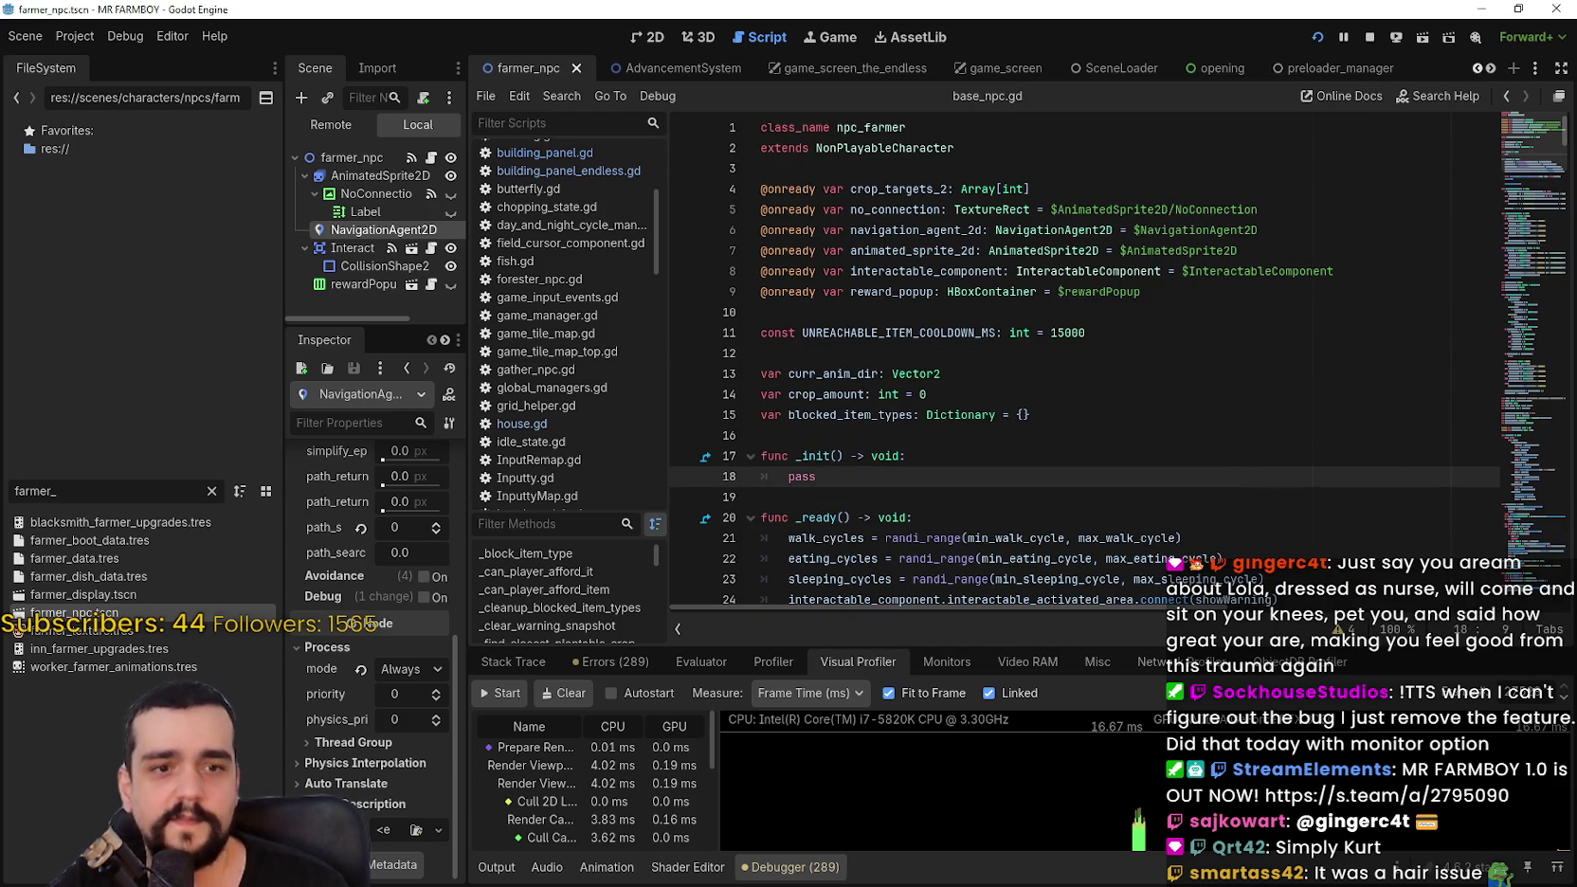
click(876, 495)
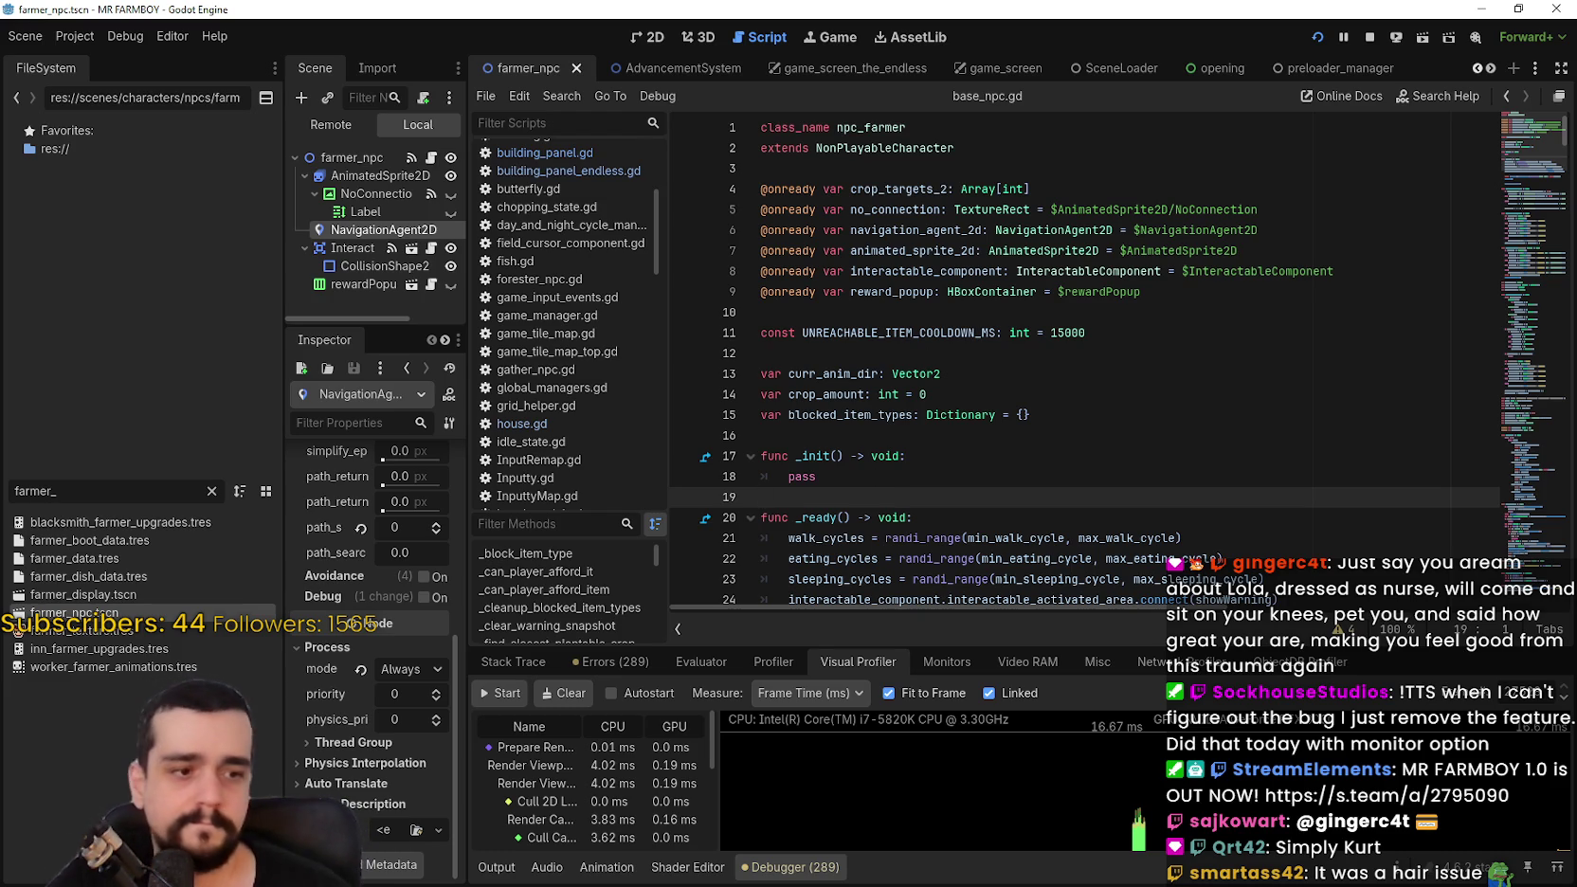
key(s)
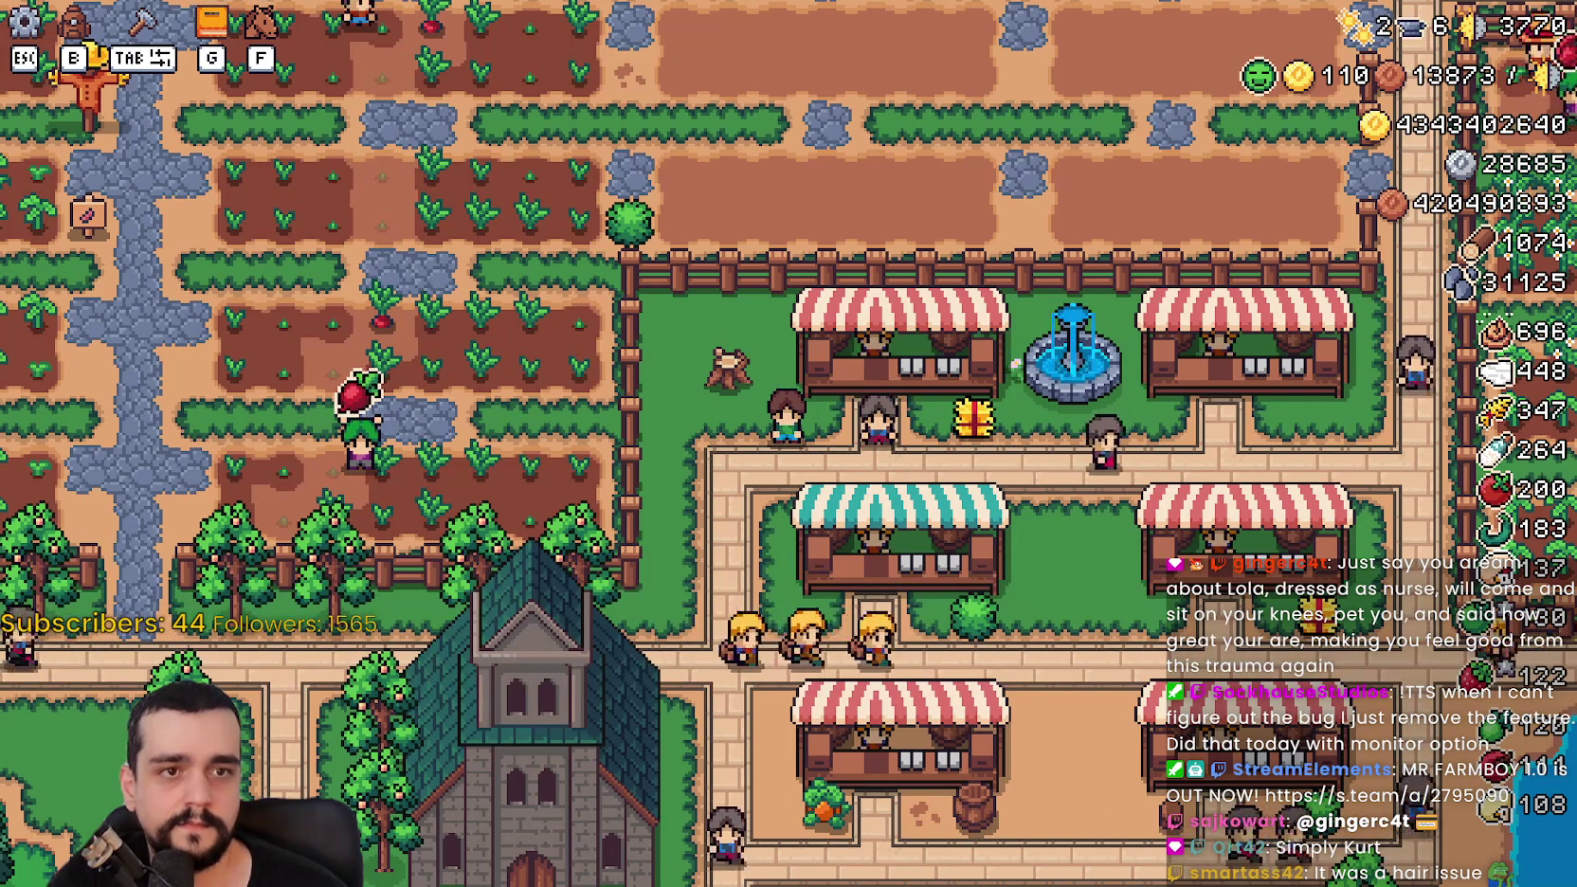
Step: Walk to the houses and hire a Farmer and two Gatherers to fill a two-star house's beds to 6/6
key(a)
key(w)
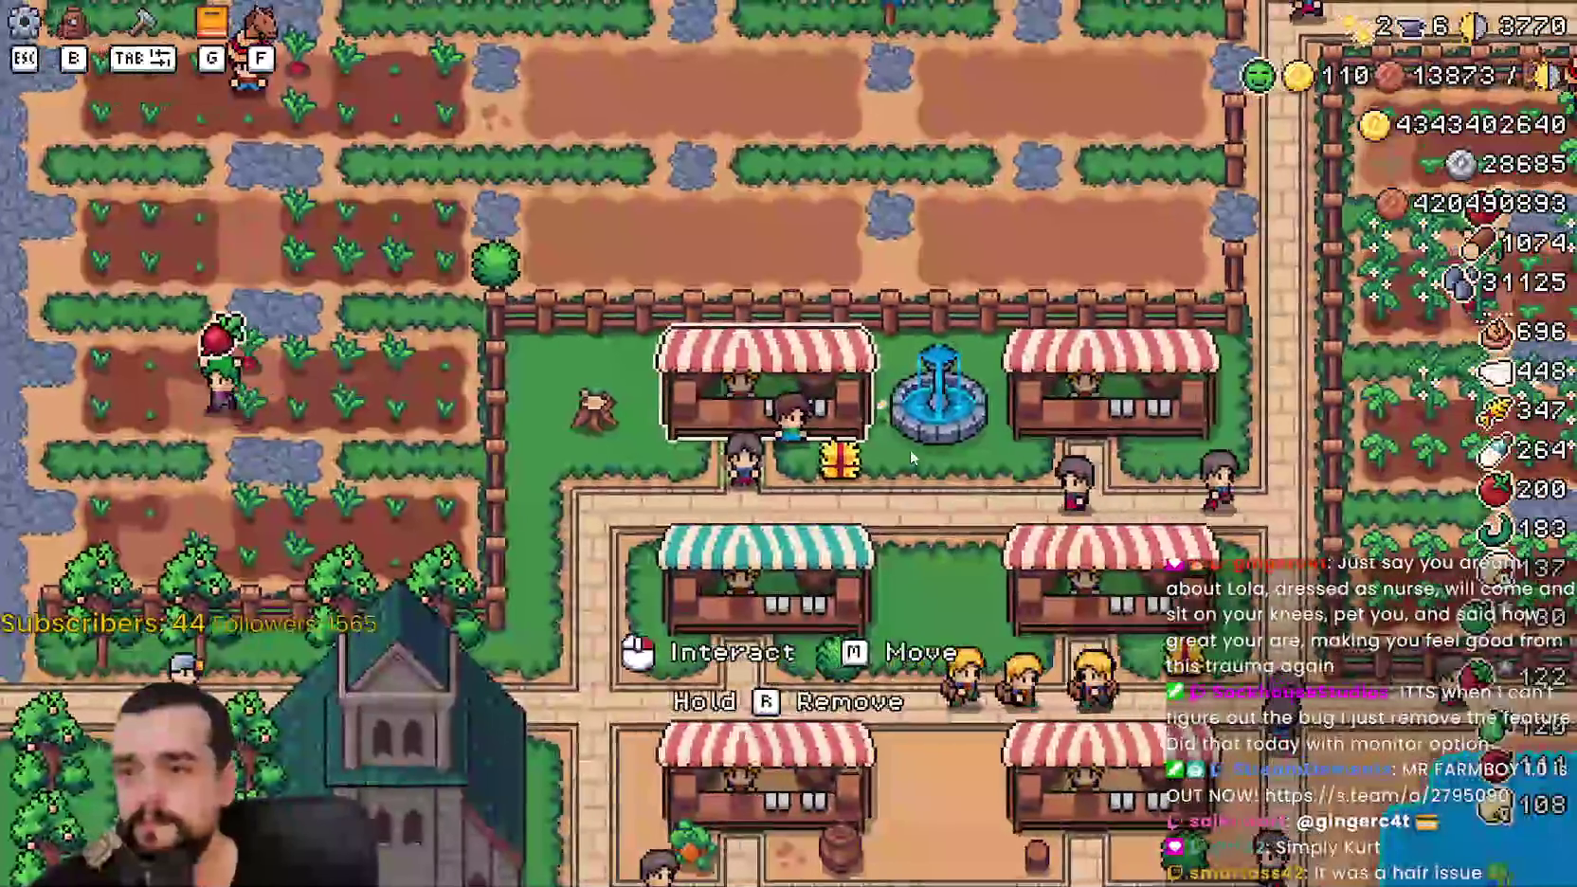
key(a)
key(s)
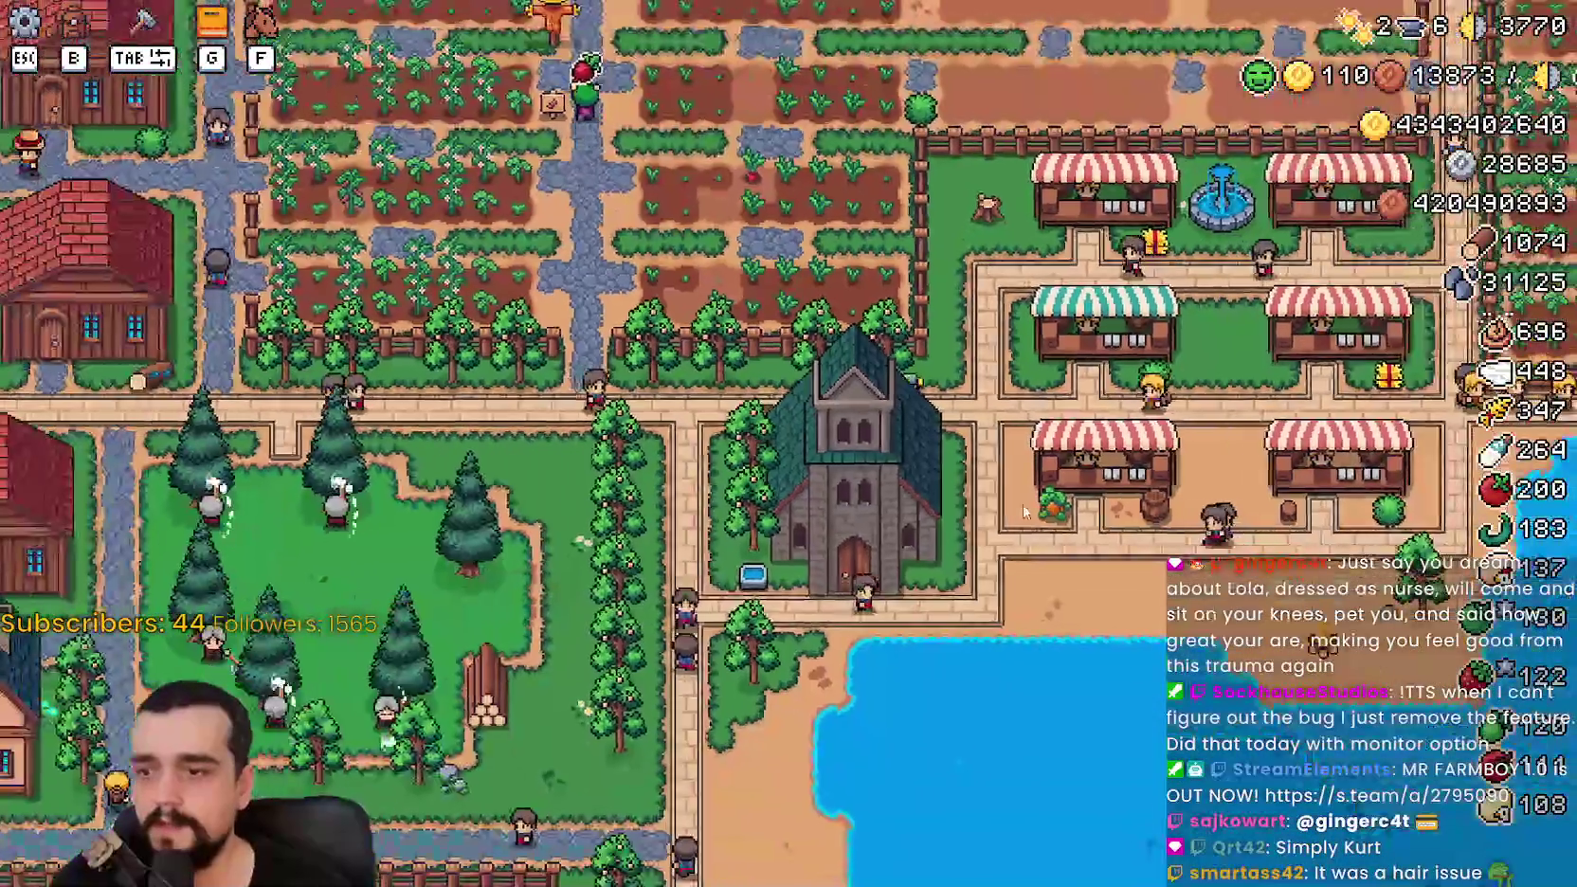
key(a)
key(w)
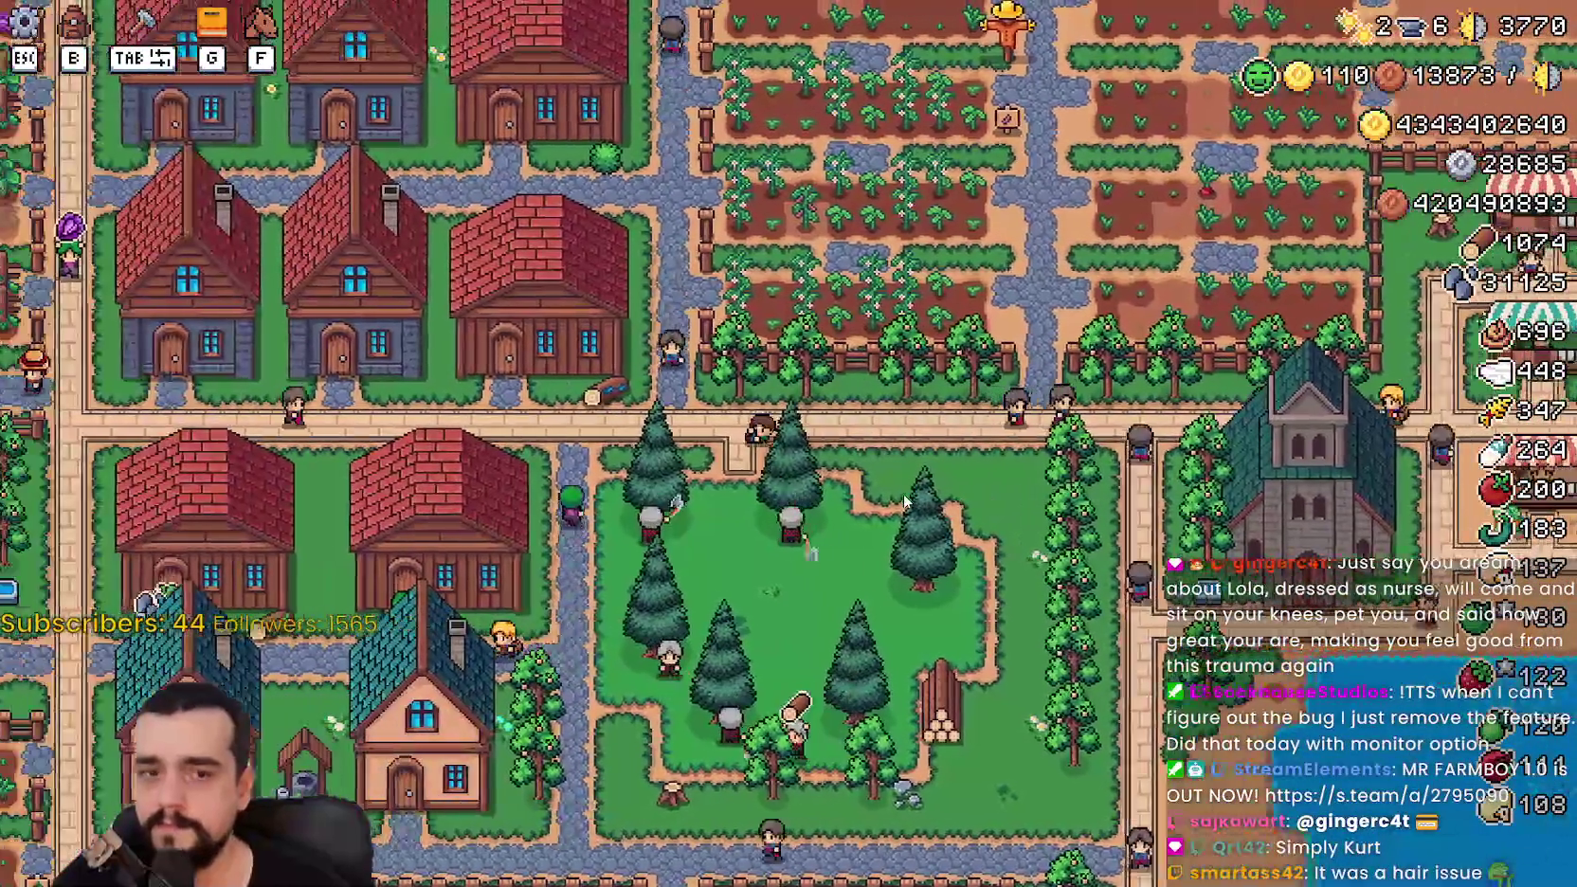
key(a)
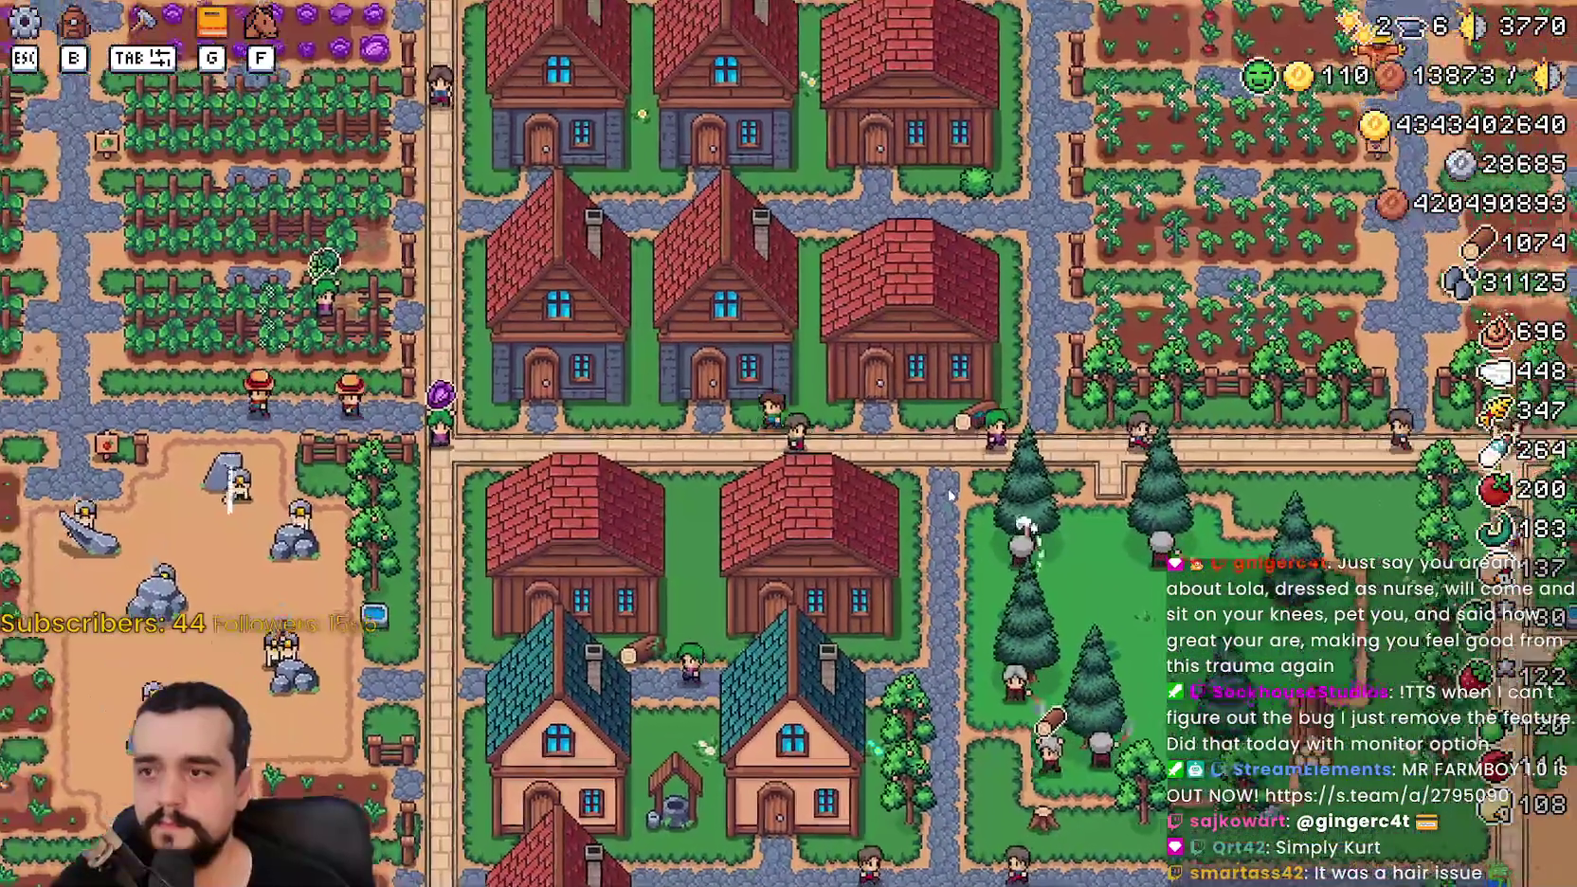
click(903, 493)
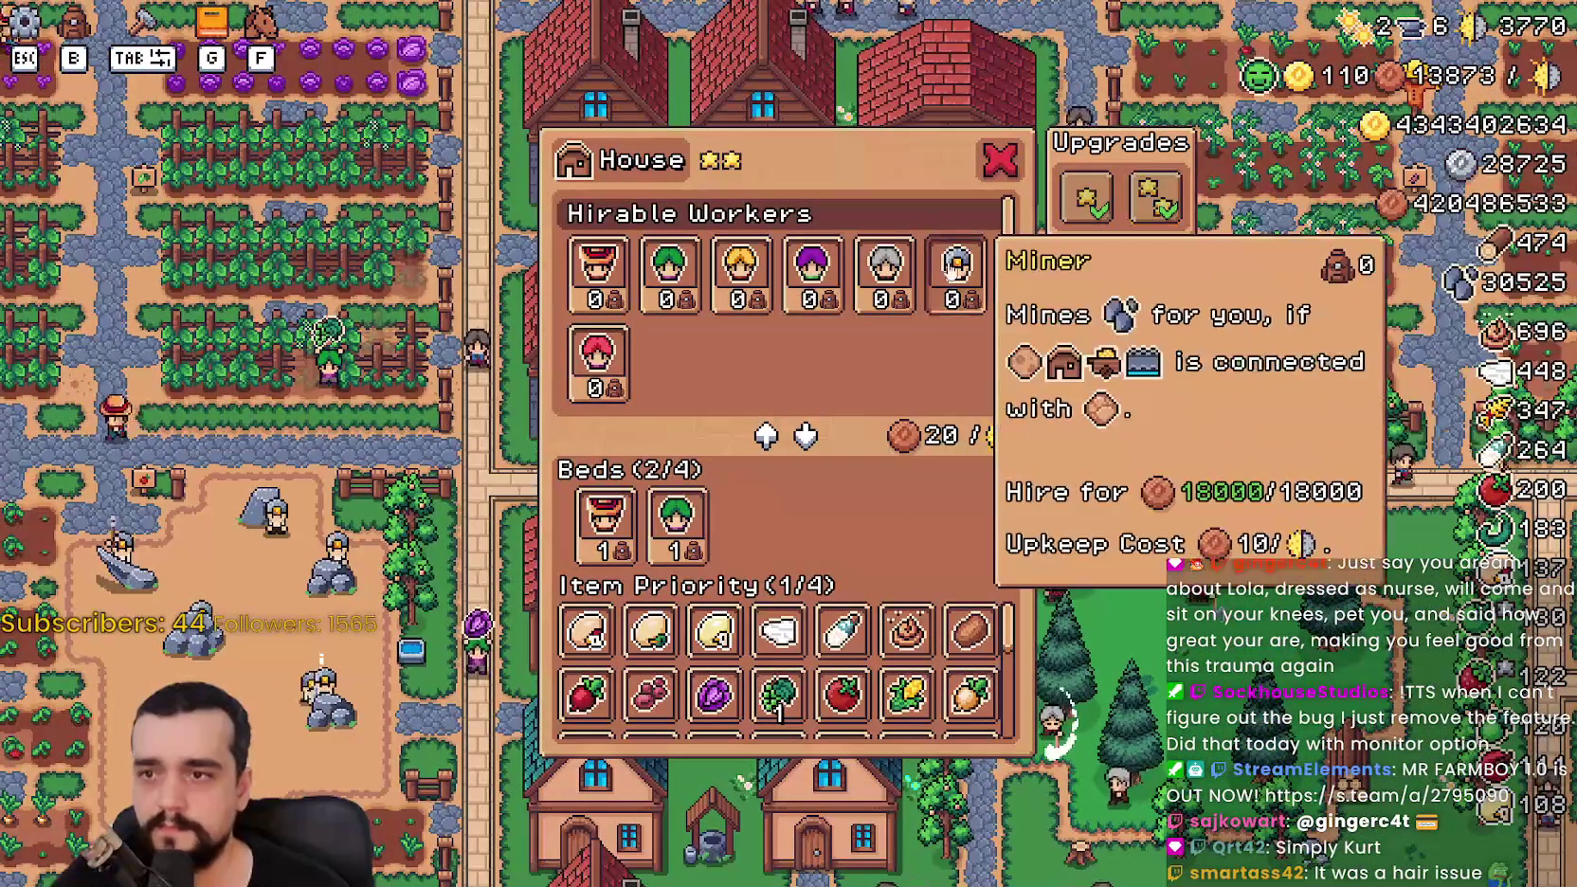
click(597, 270)
click(669, 275)
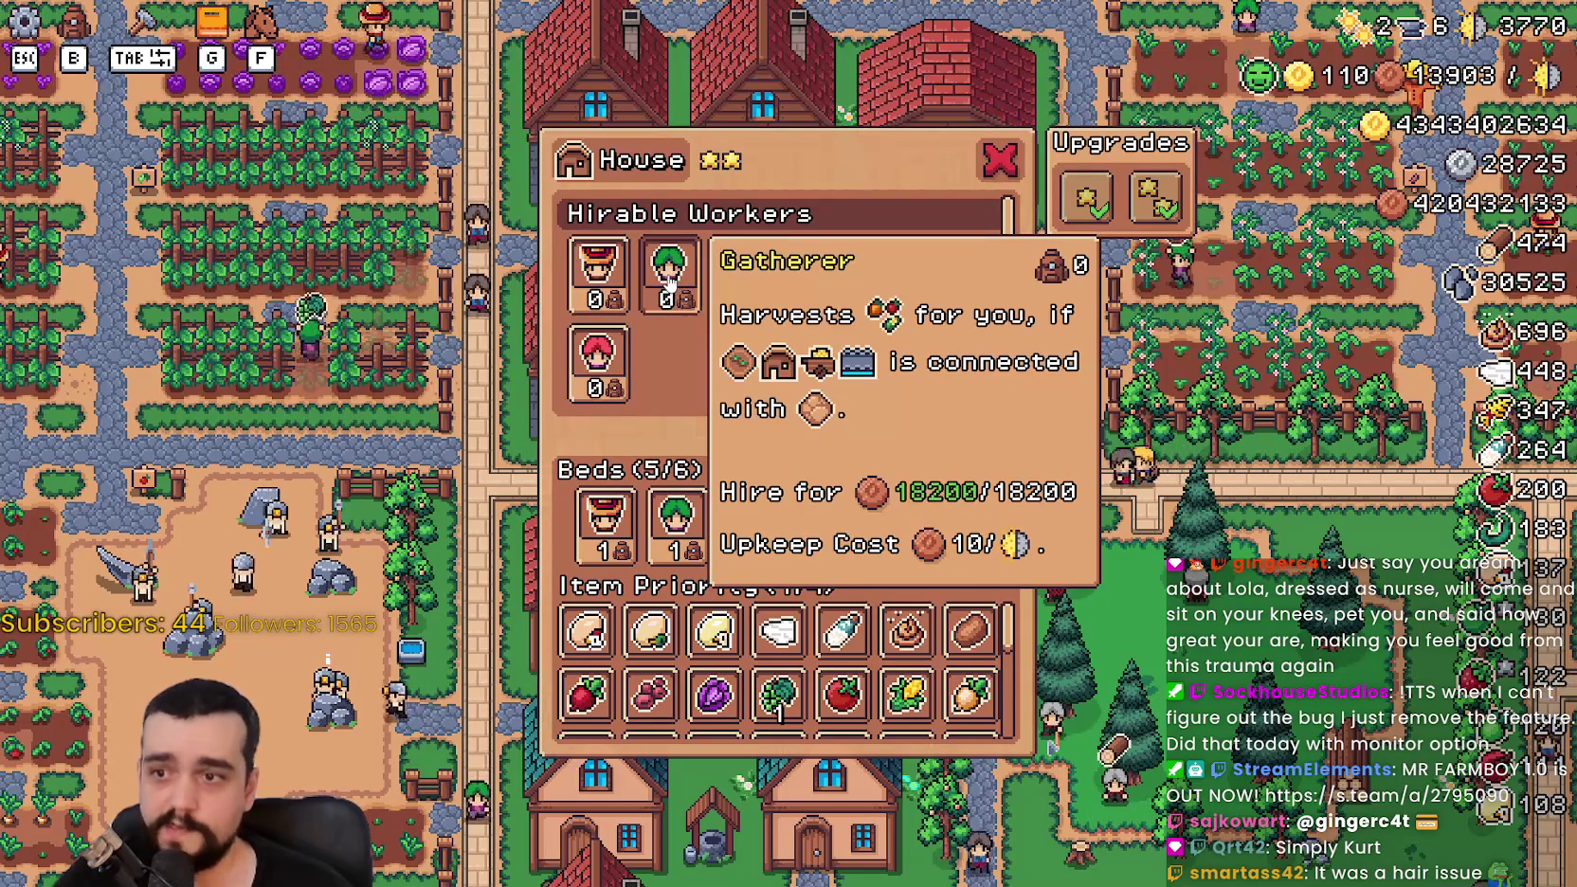
click(669, 275)
Step: In a one-star house, hire a Farmer and a Gatherer to fill its Beds 4/4
click(999, 161)
click(940, 386)
mouse_move(1142, 194)
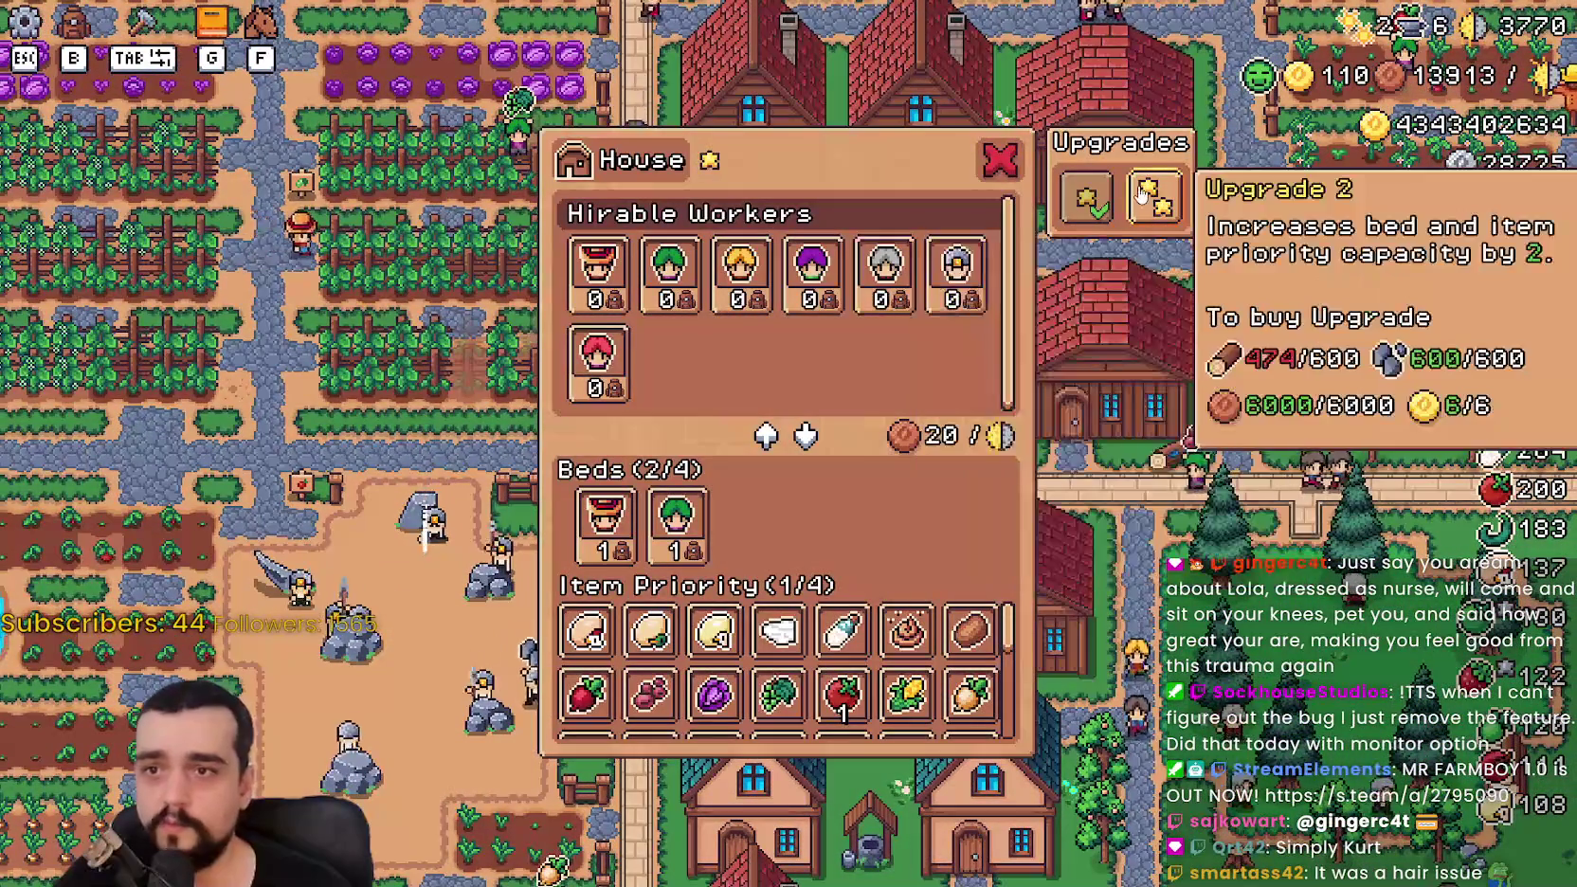
key(a)
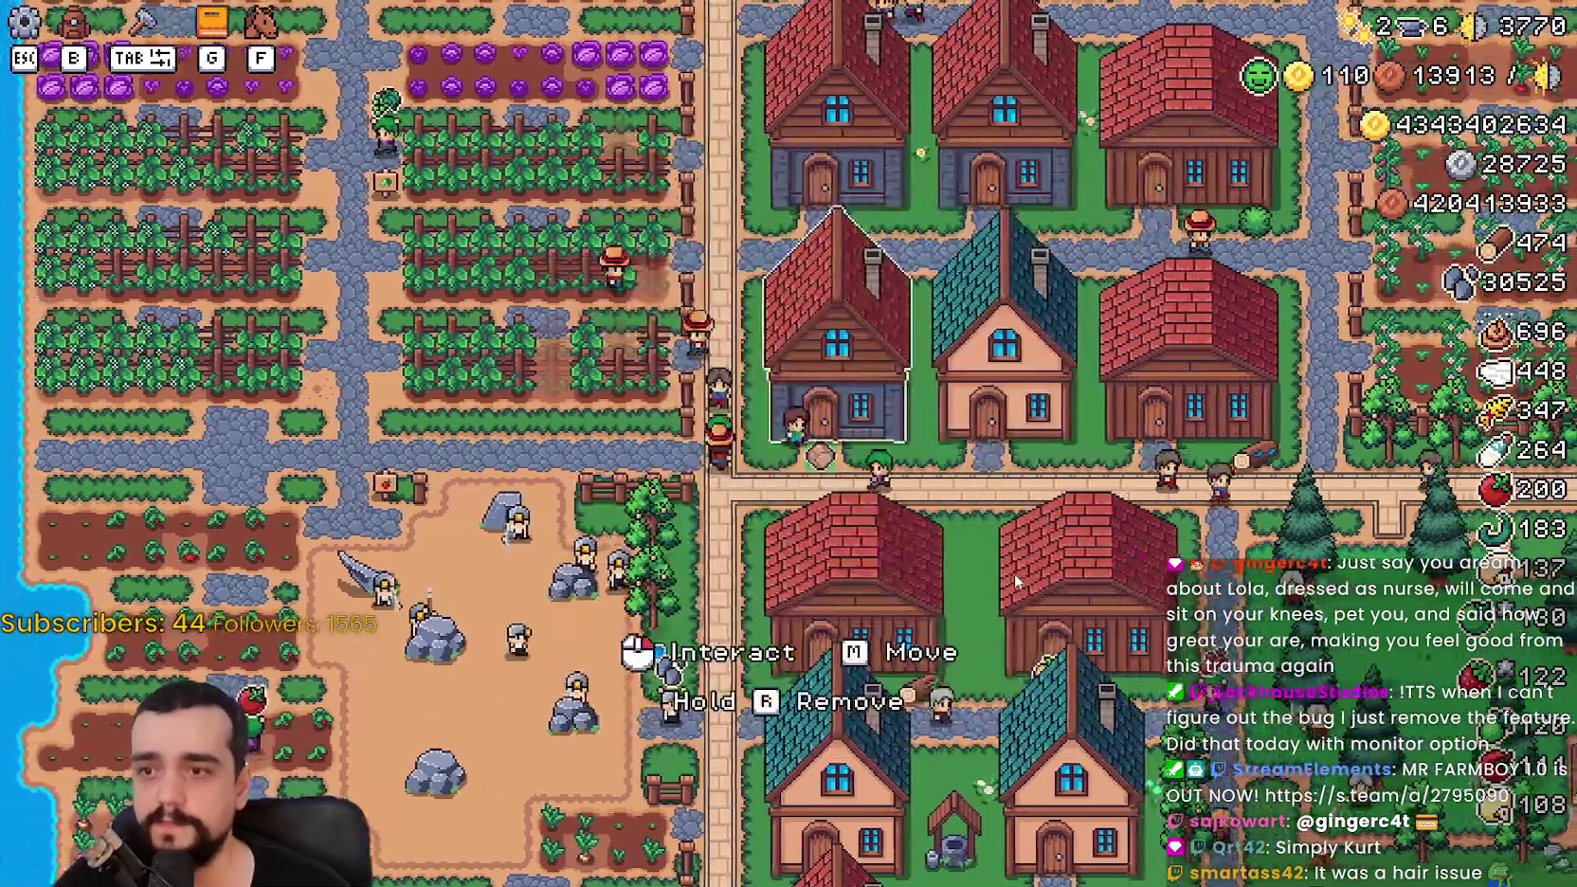
click(1014, 572)
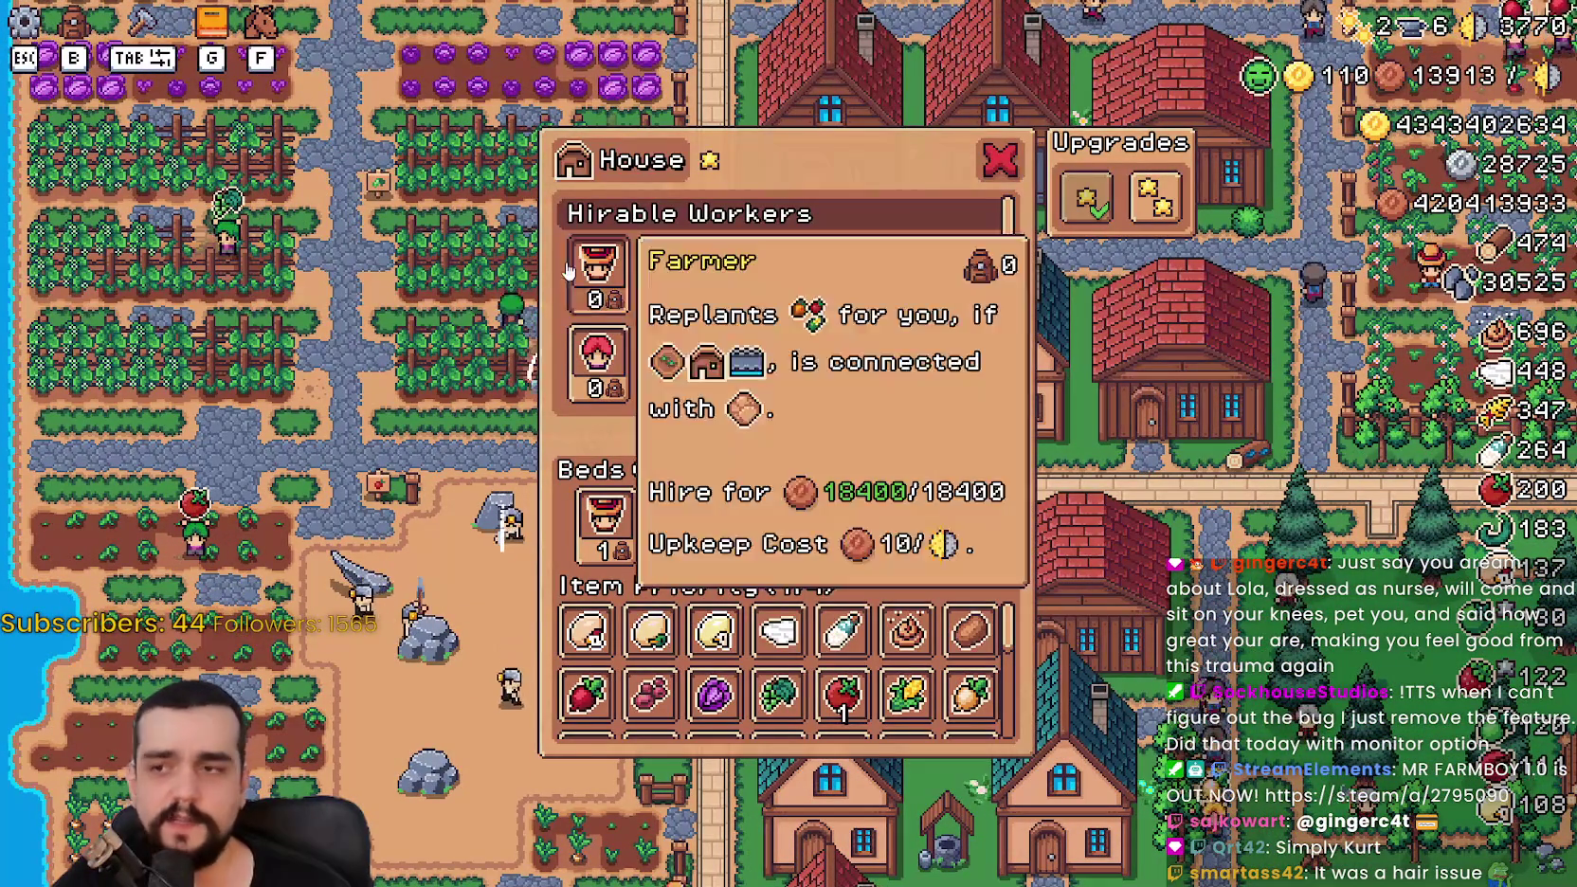
mouse_move(699, 276)
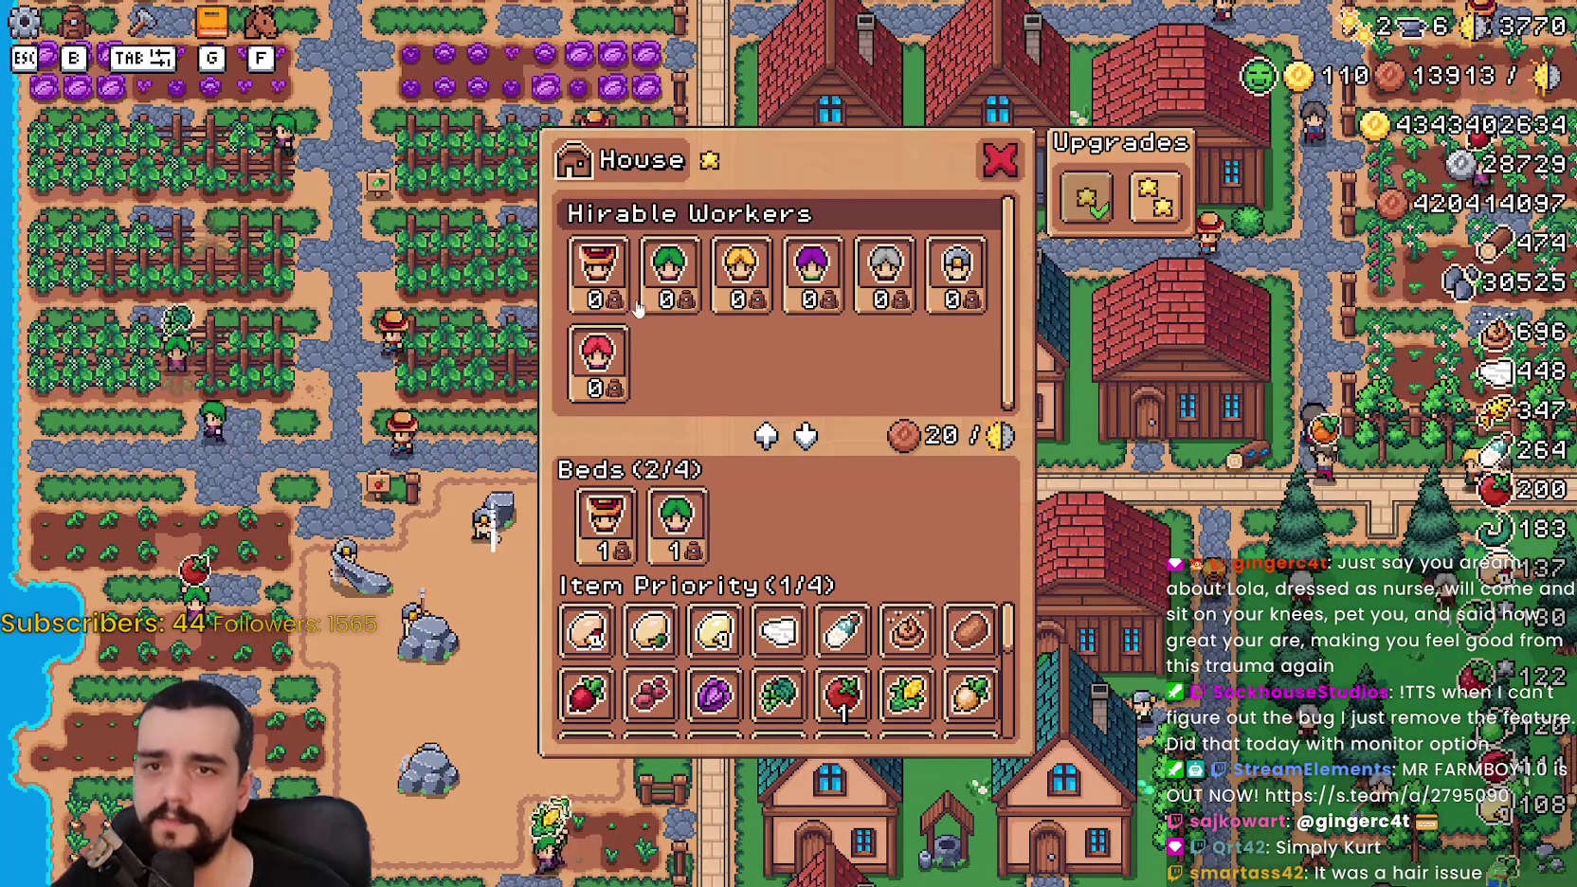
mouse_move(572, 269)
mouse_move(1133, 220)
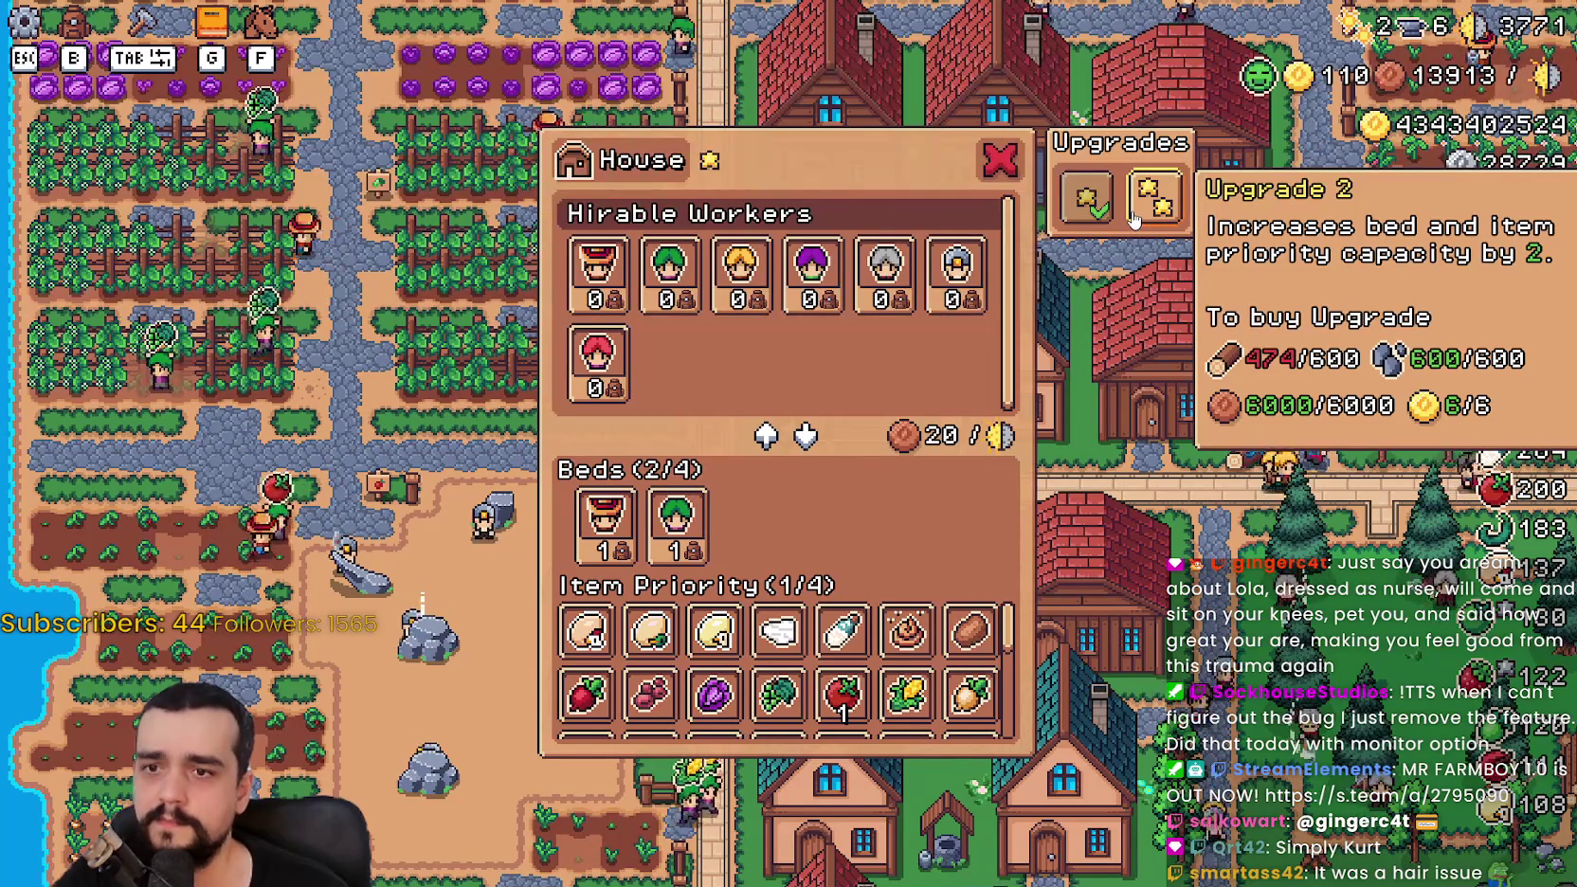
click(597, 275)
click(669, 275)
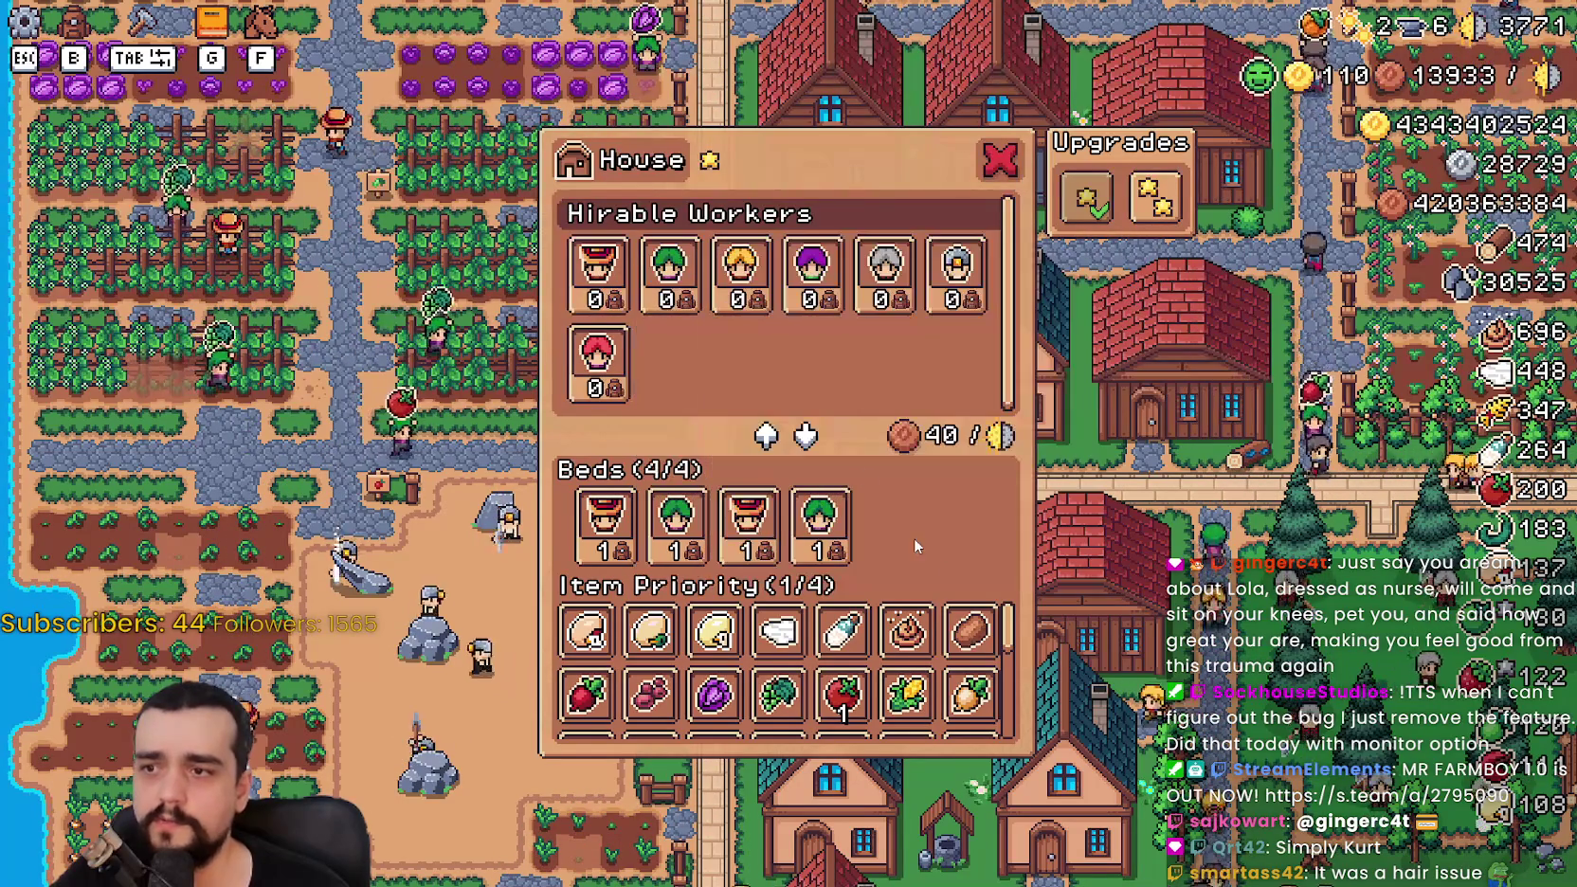
Step: Open the warehouse to check its stock, with slots full at 4/4
key(Escape)
key(s)
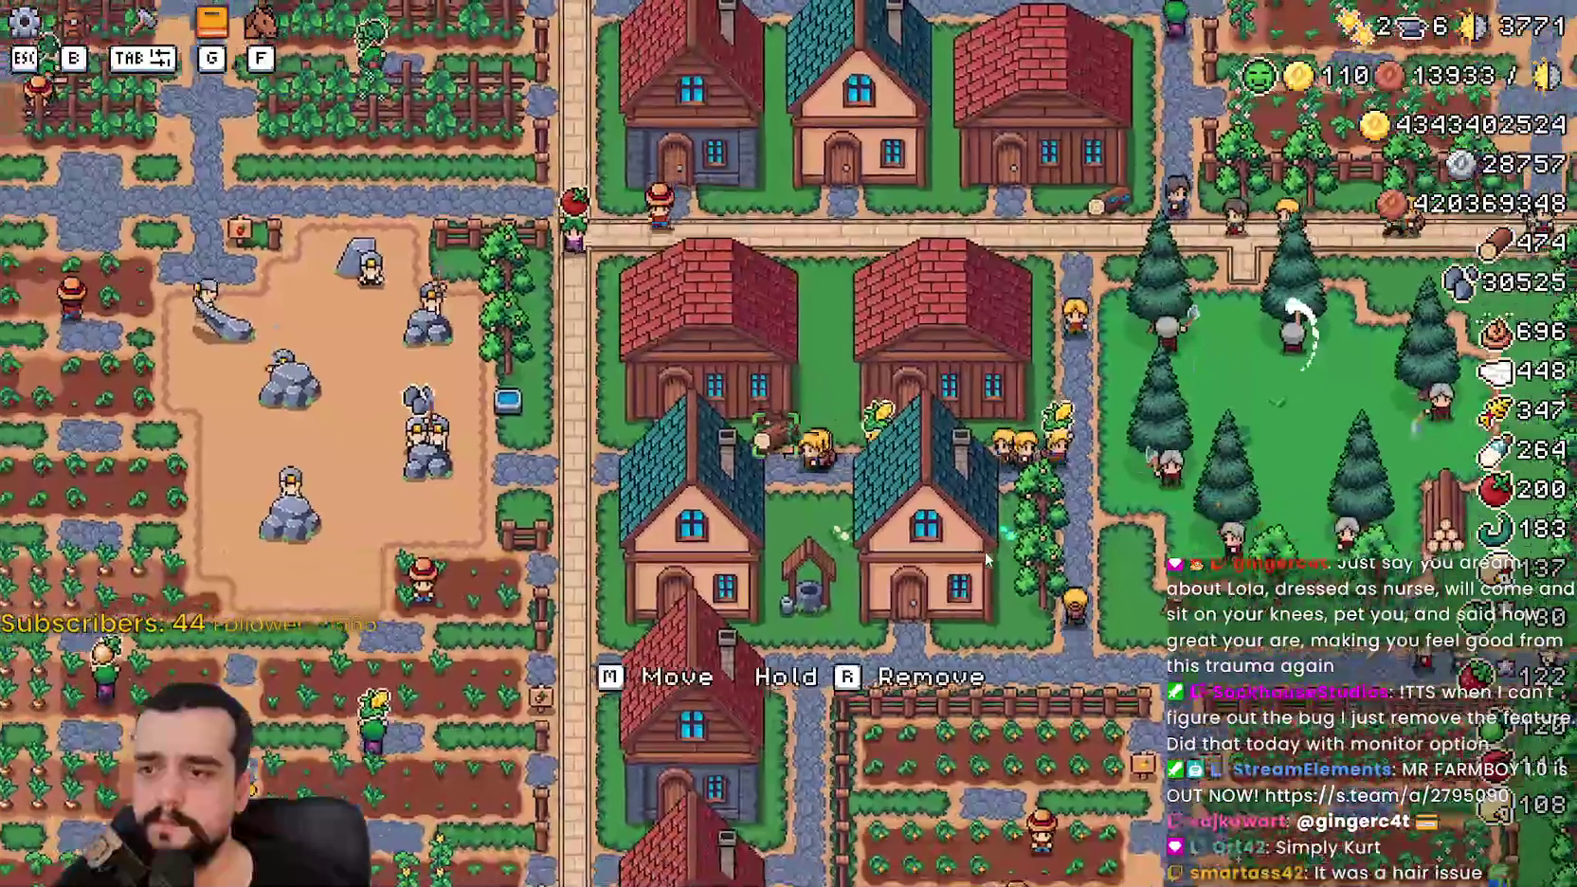
click(984, 551)
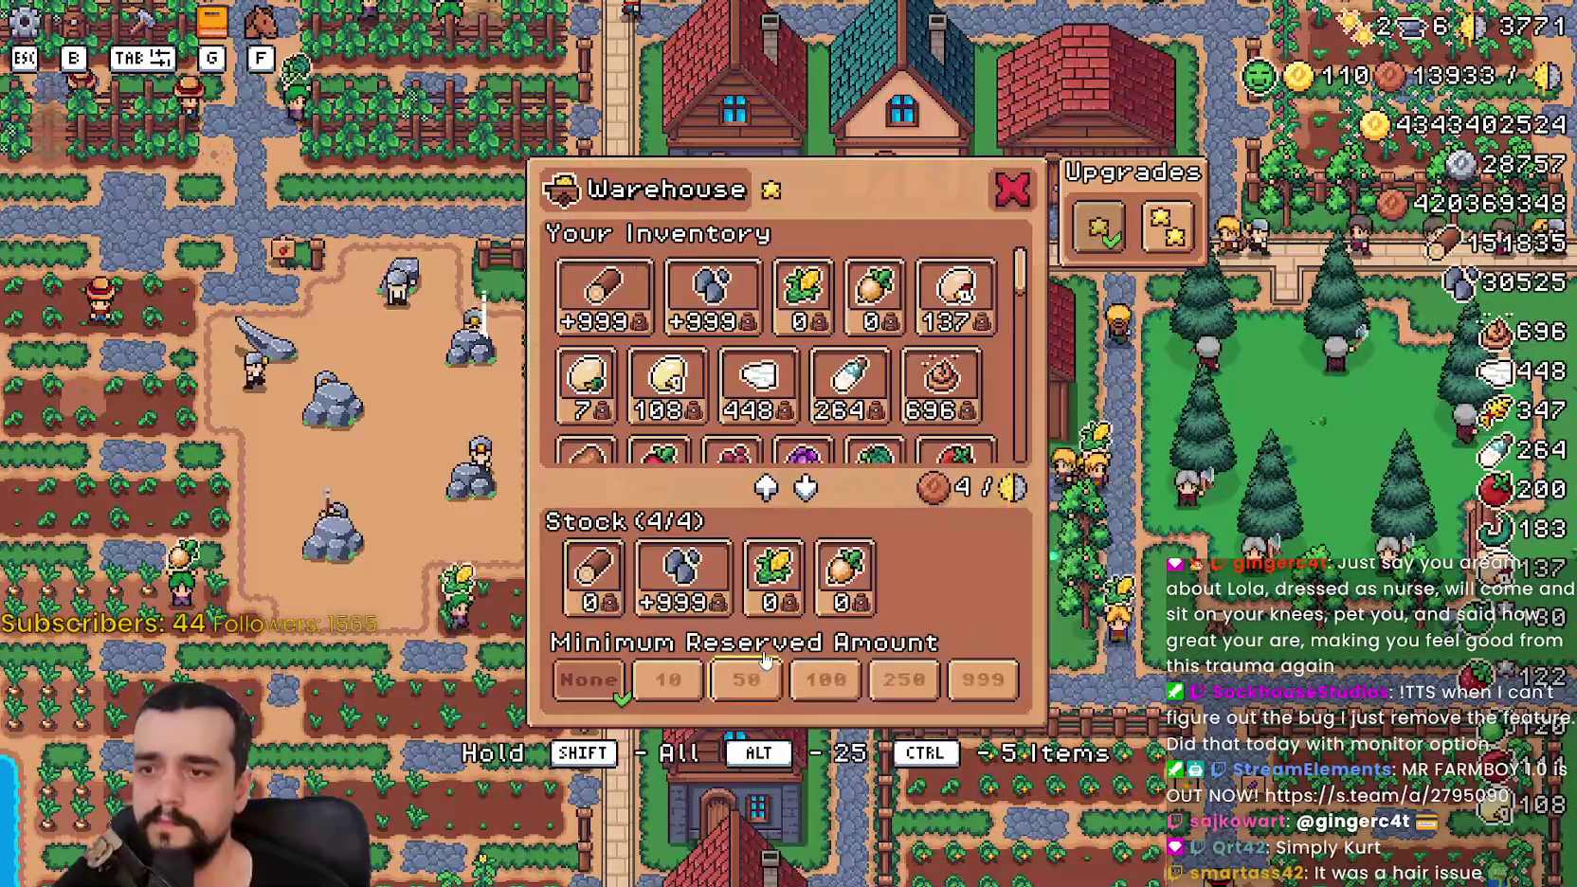
Step: Close the warehouse and buy the Upgrade 2 for a house to add beds
key(Escape)
key(Escape)
key(Escape)
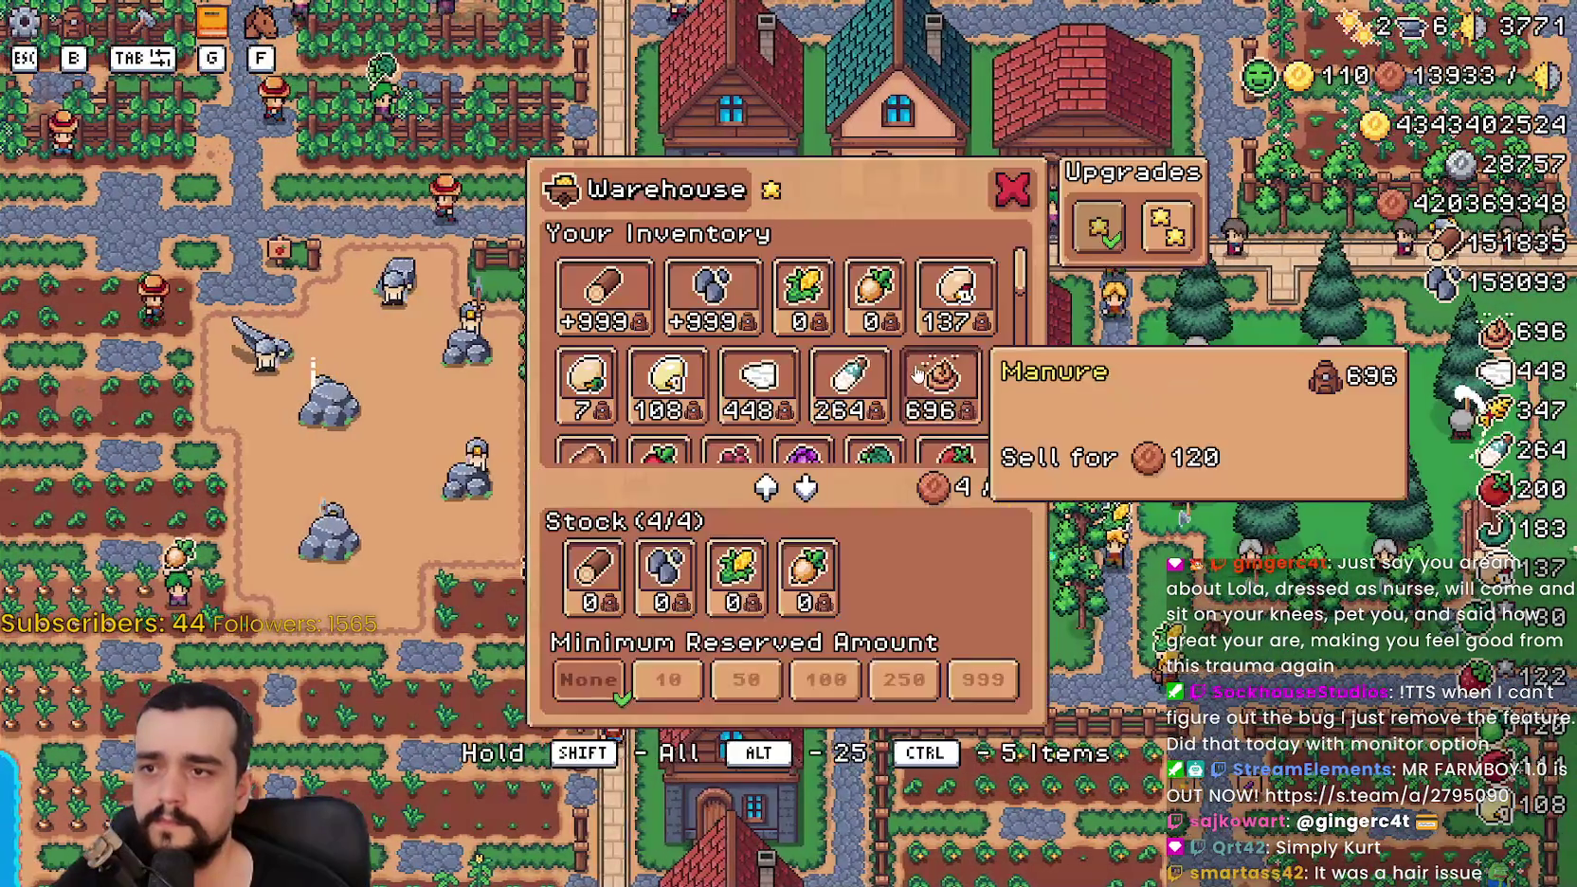
key(Escape)
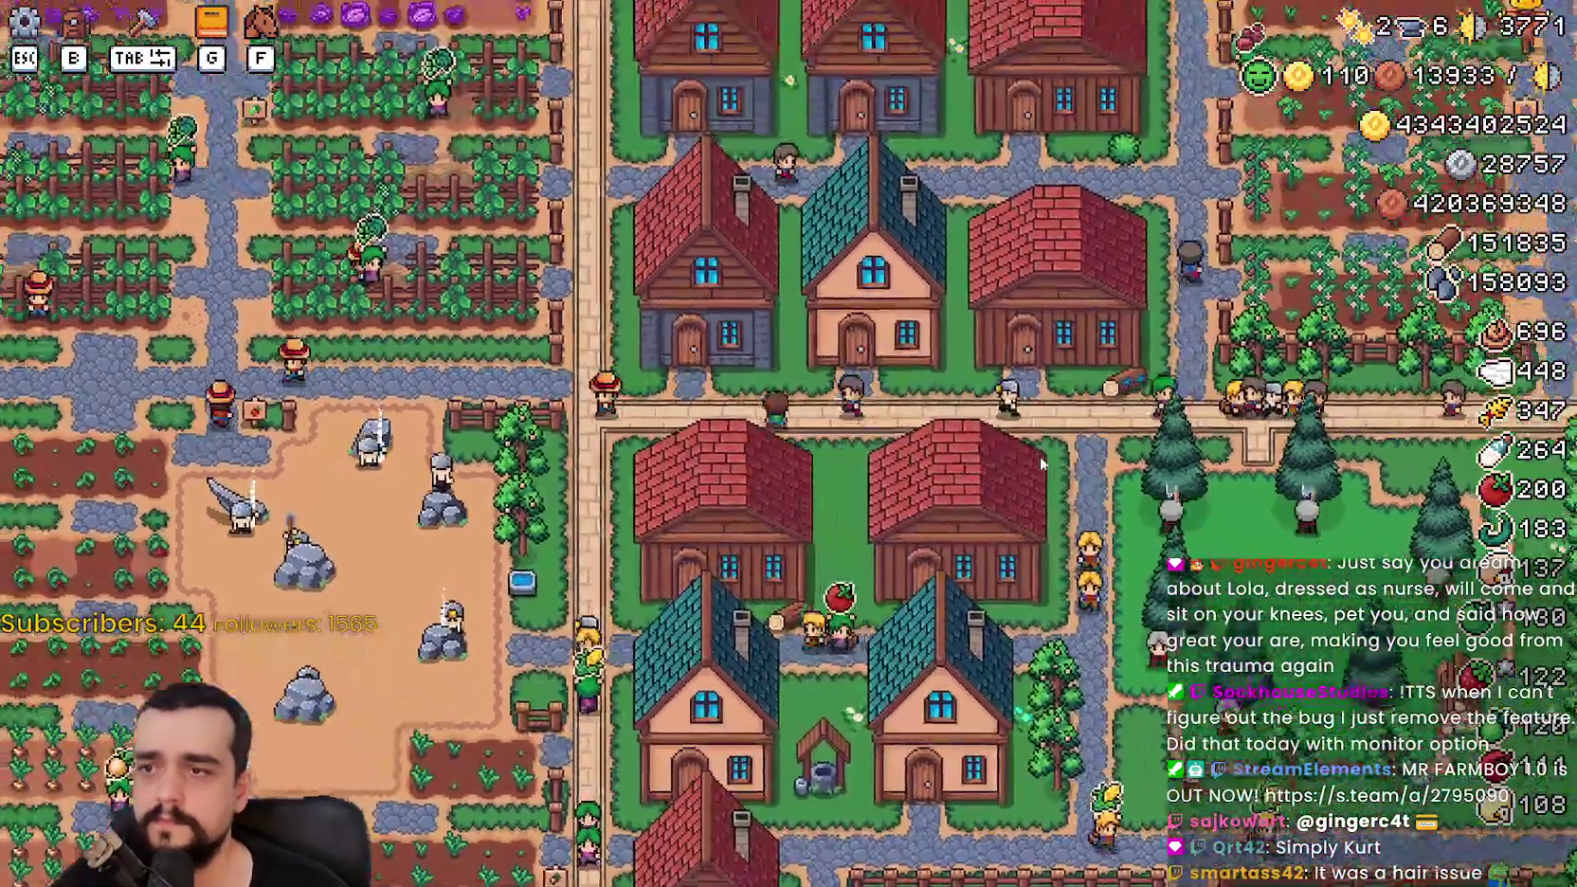
click(1040, 455)
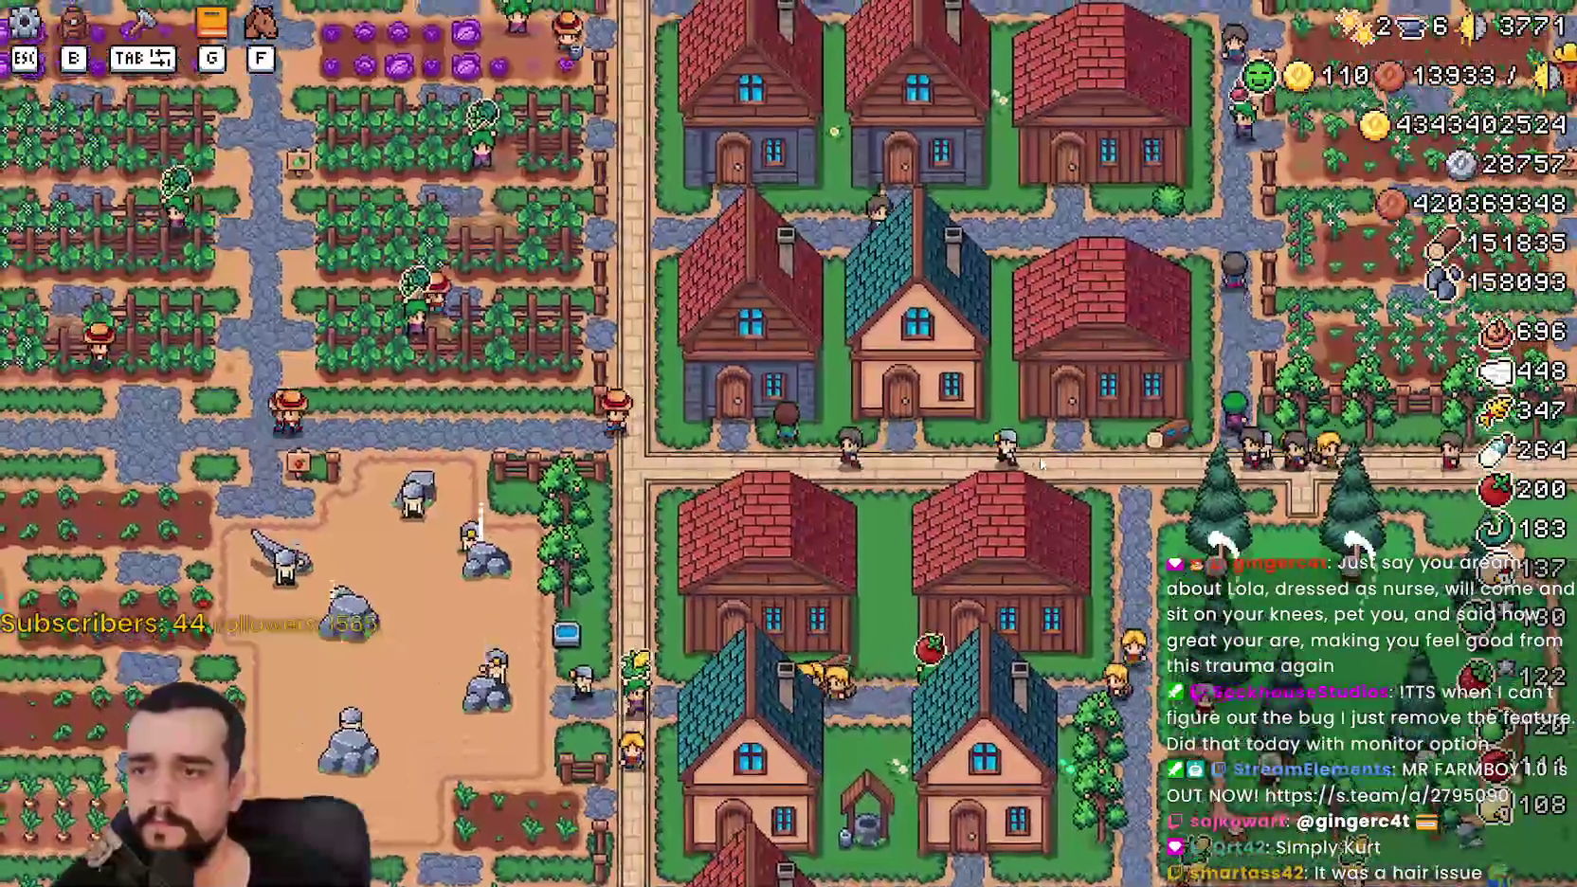
click(1119, 238)
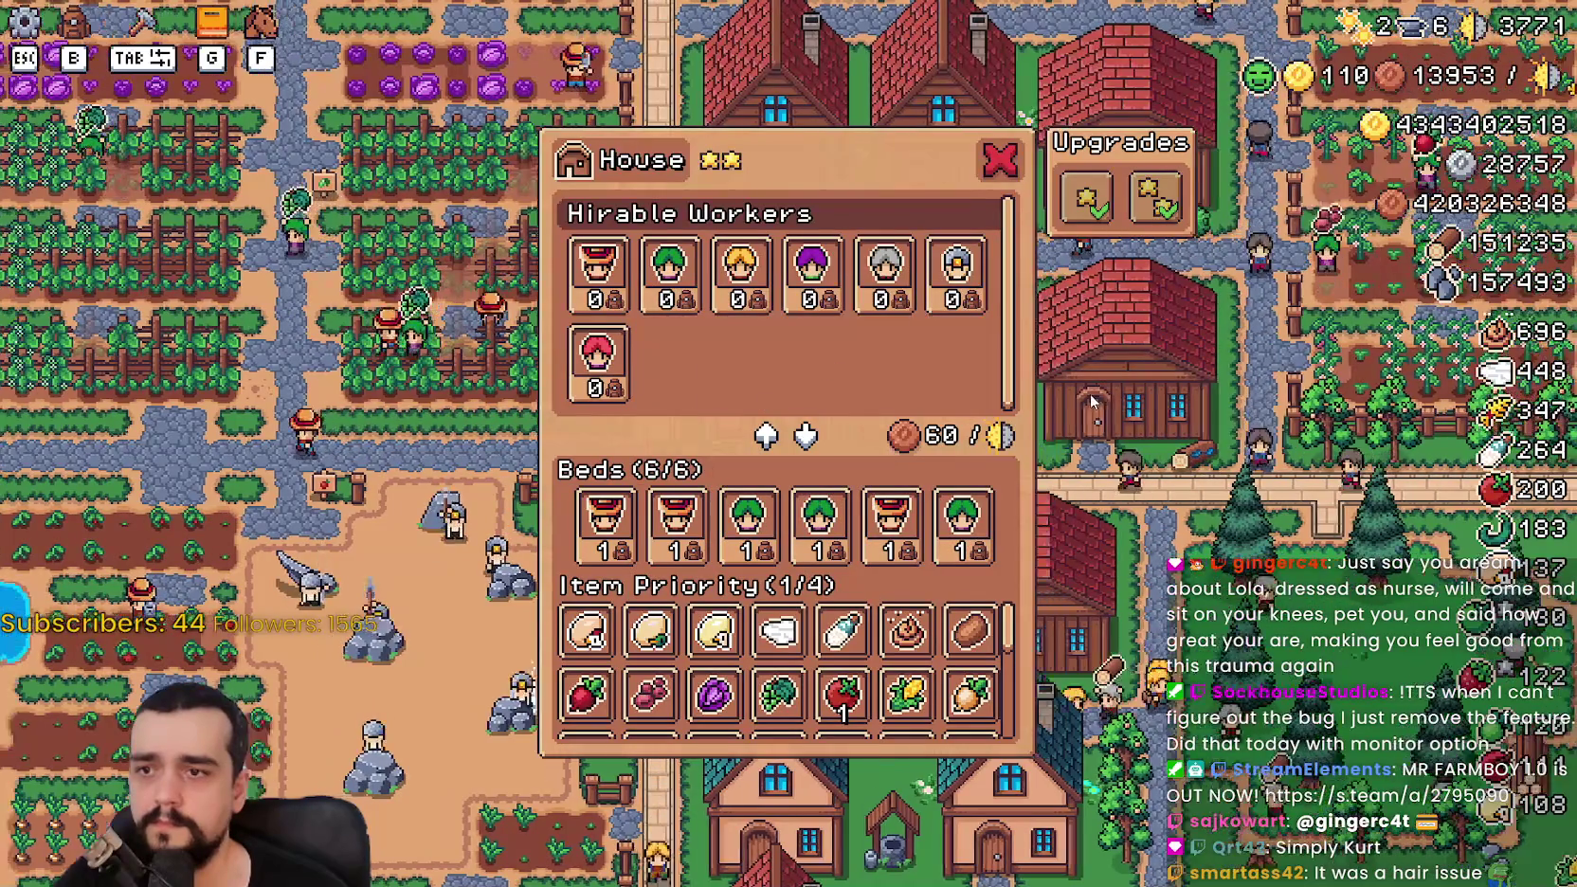
key(Escape)
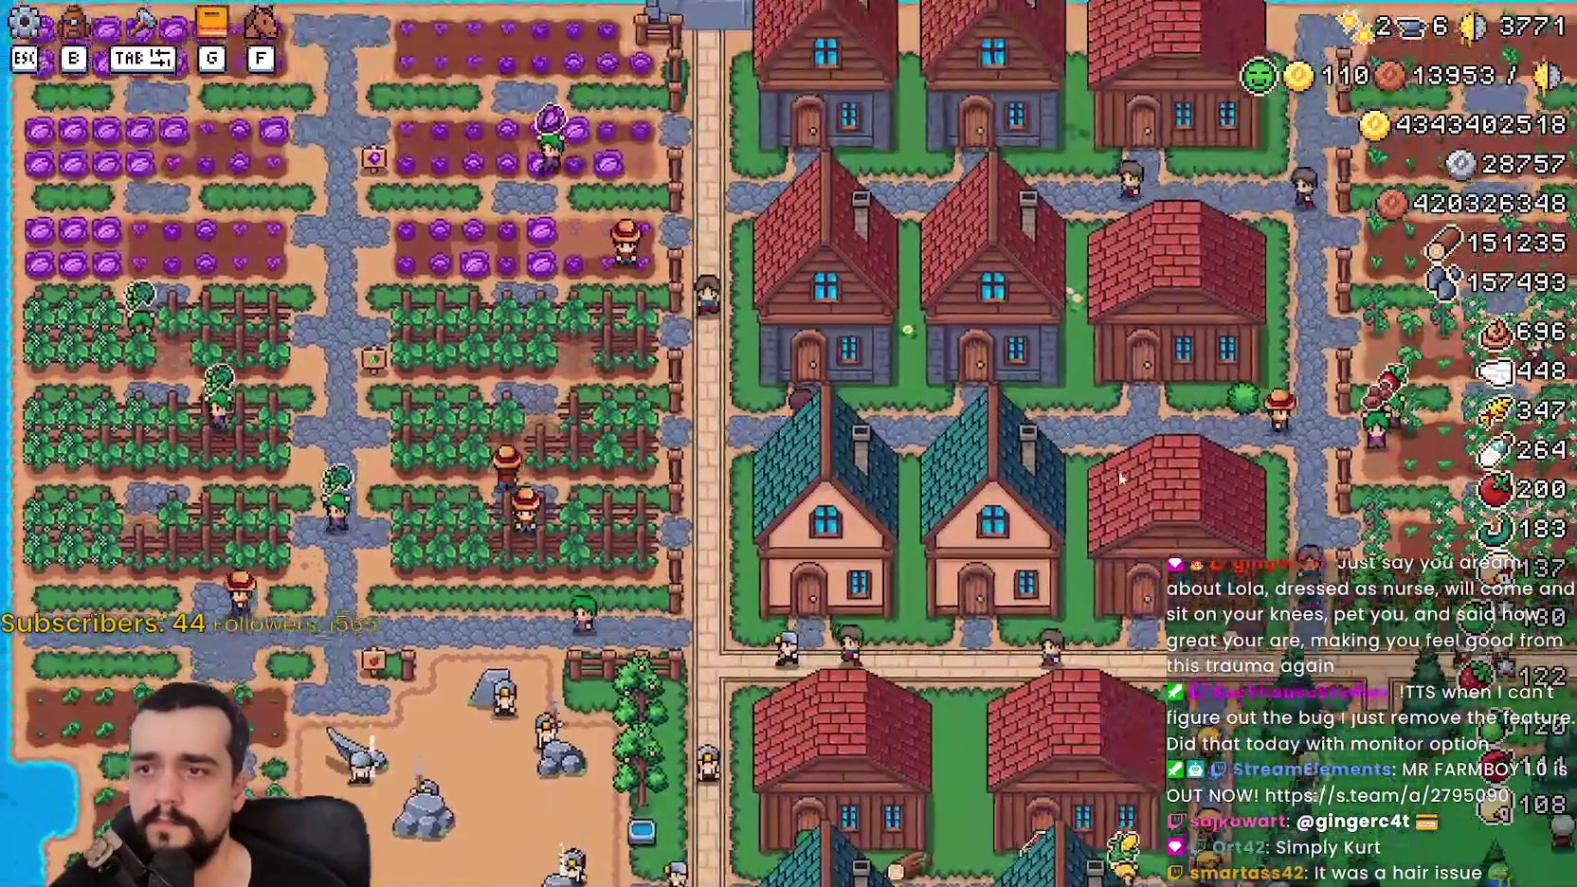
Step: Cycle through houses to a one-star house and buy its second upgrade
click(1118, 470)
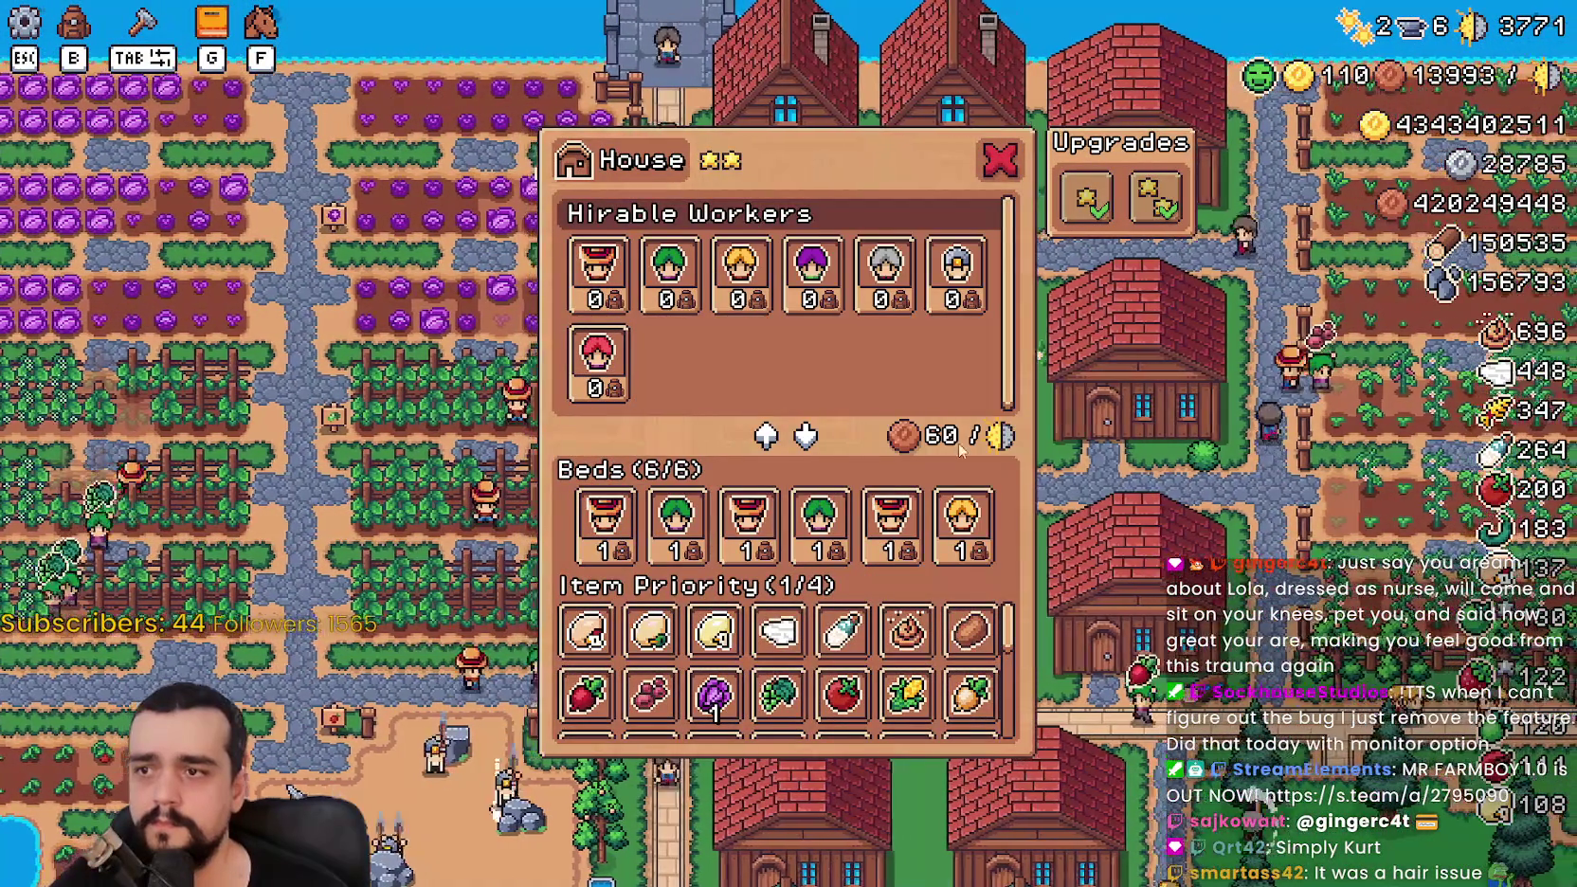
key(Escape)
click(1012, 557)
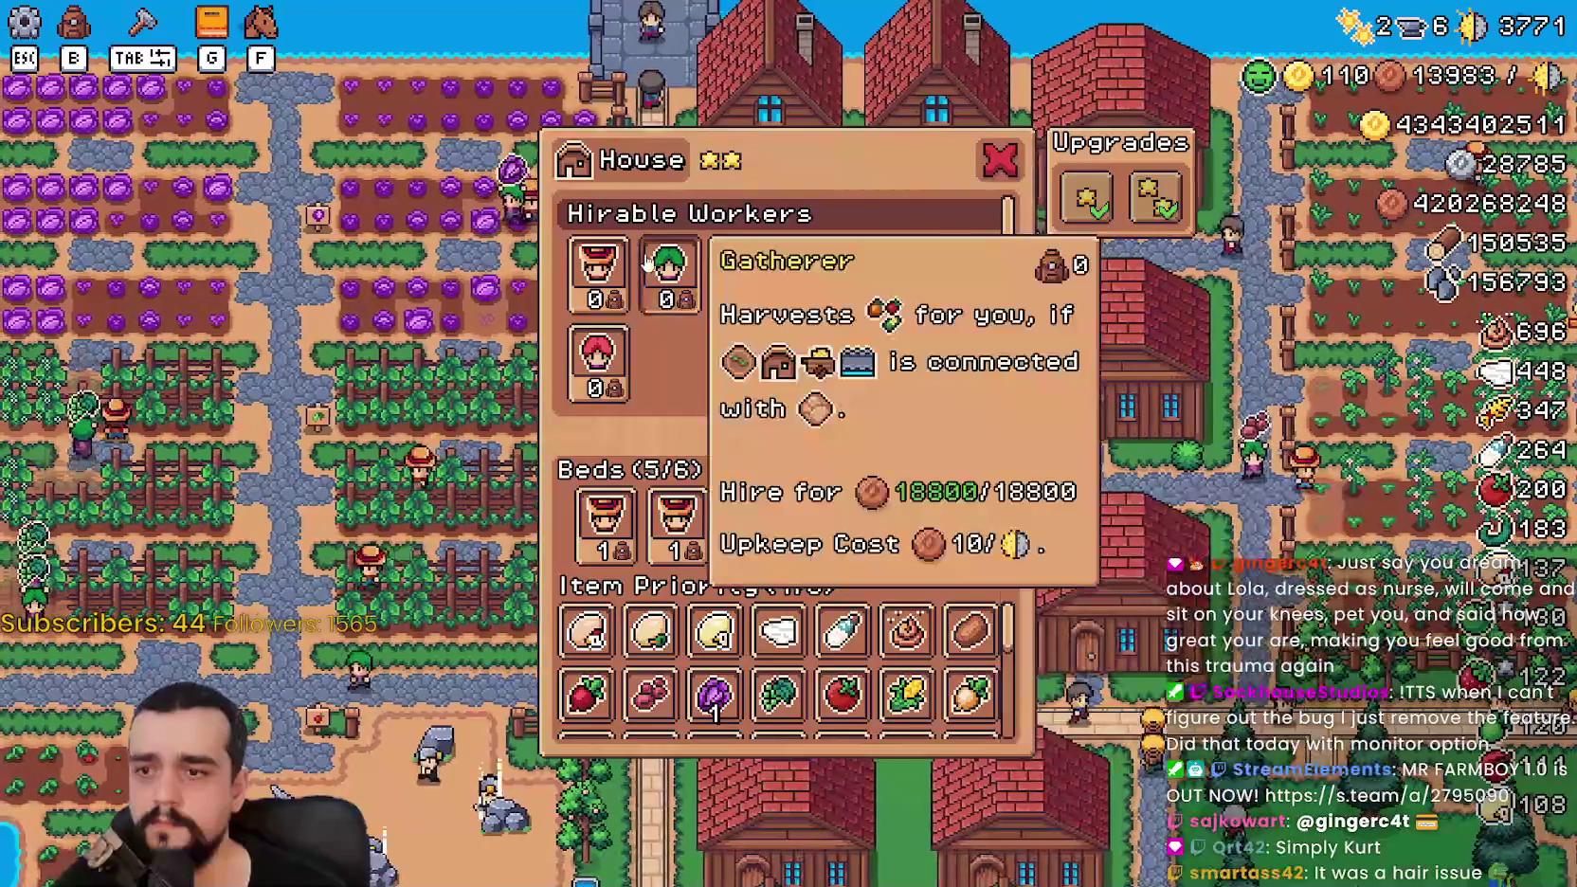
key(Escape)
click(933, 341)
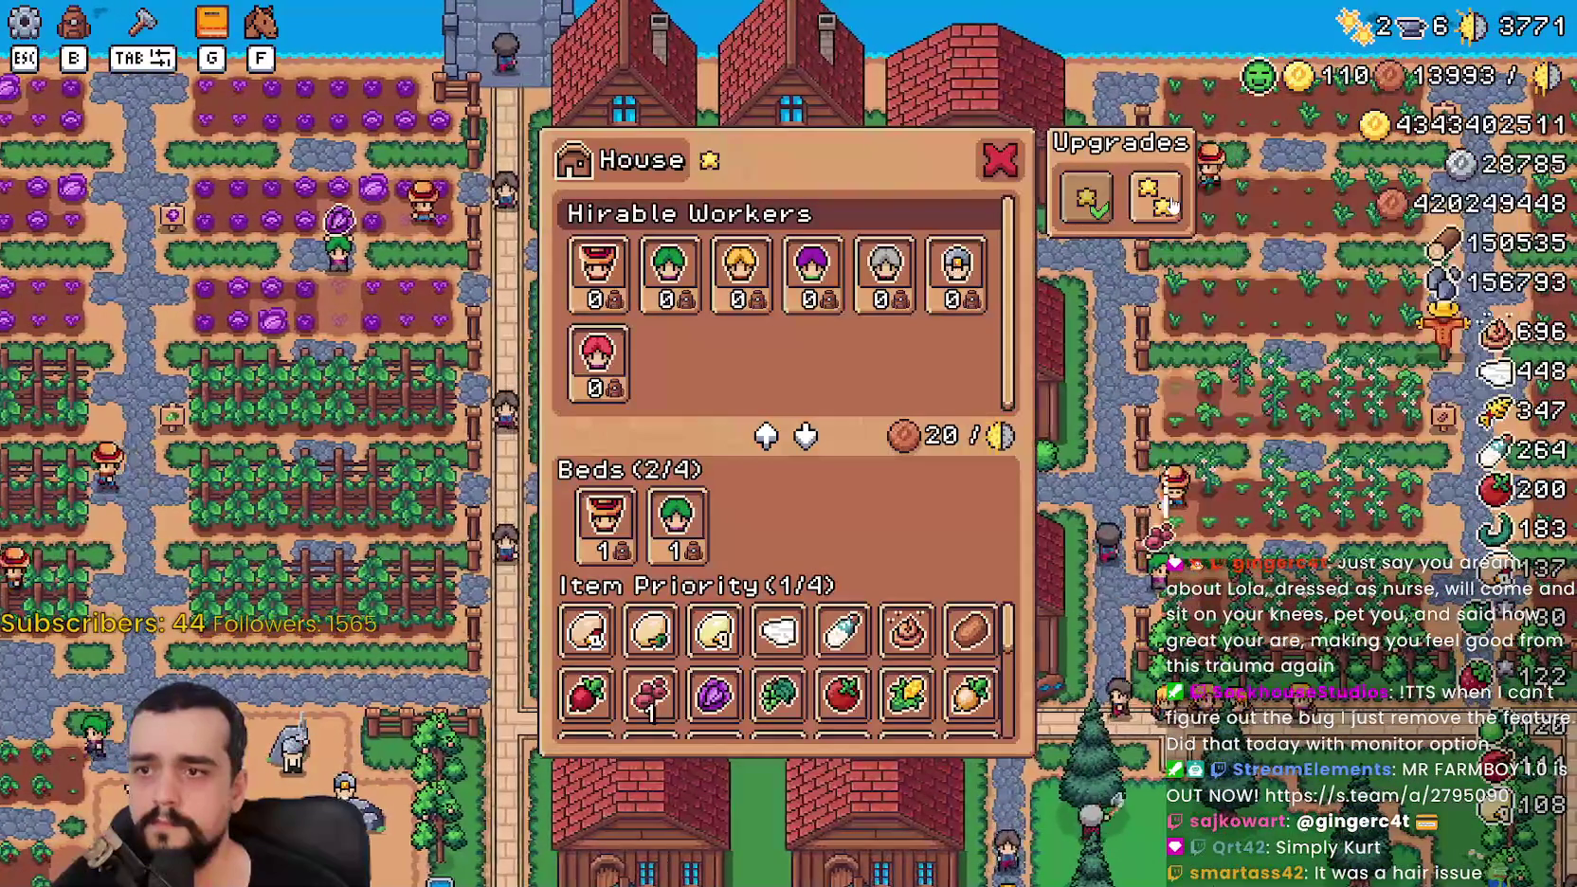
click(1155, 197)
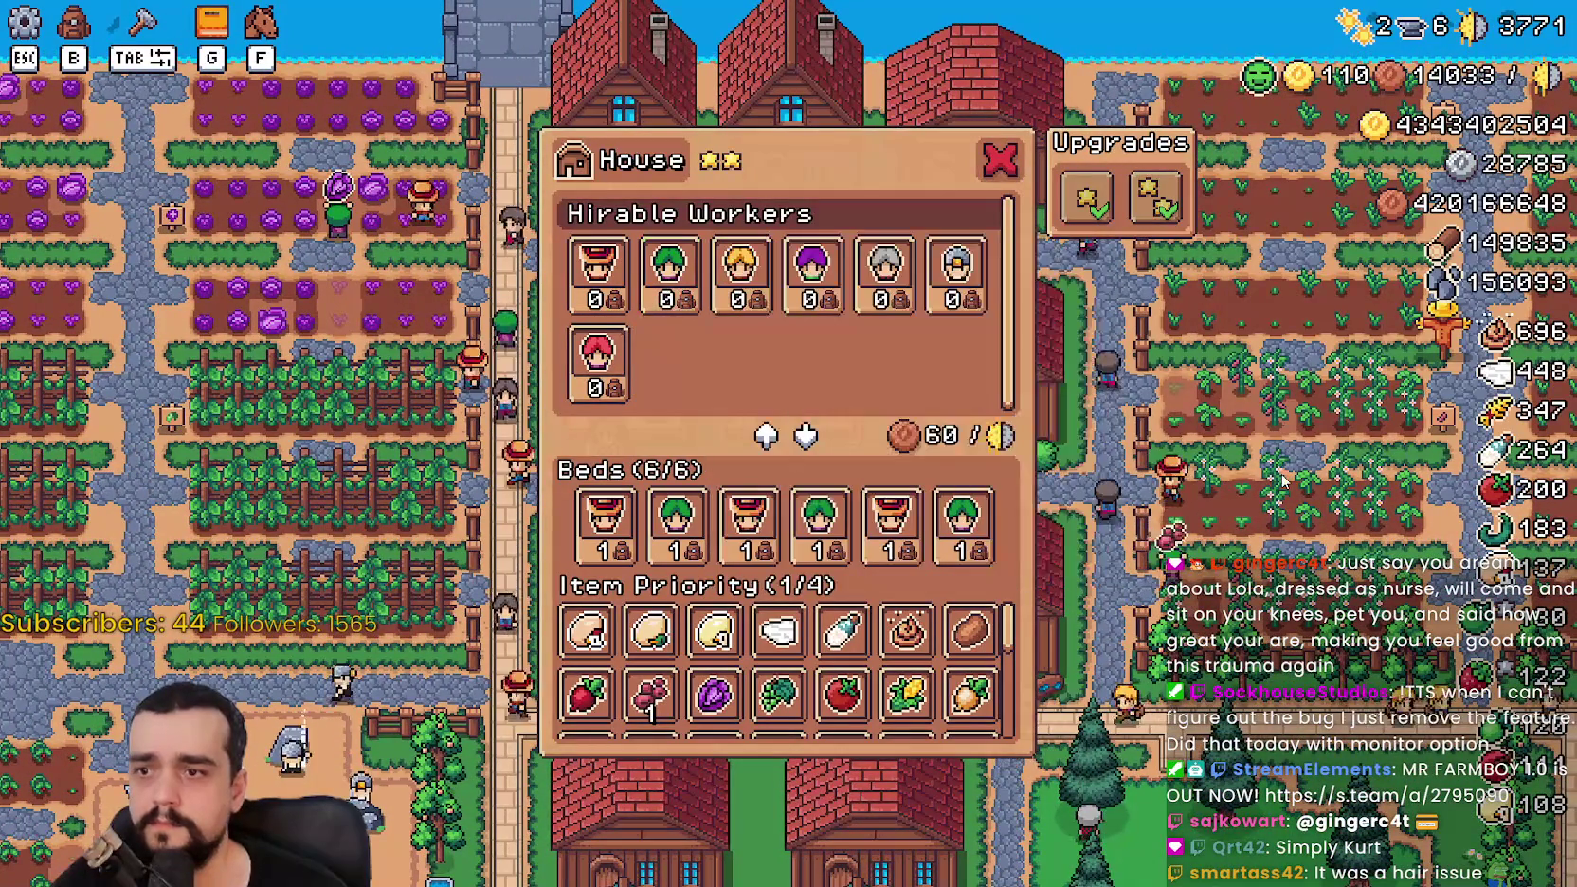
key(Escape)
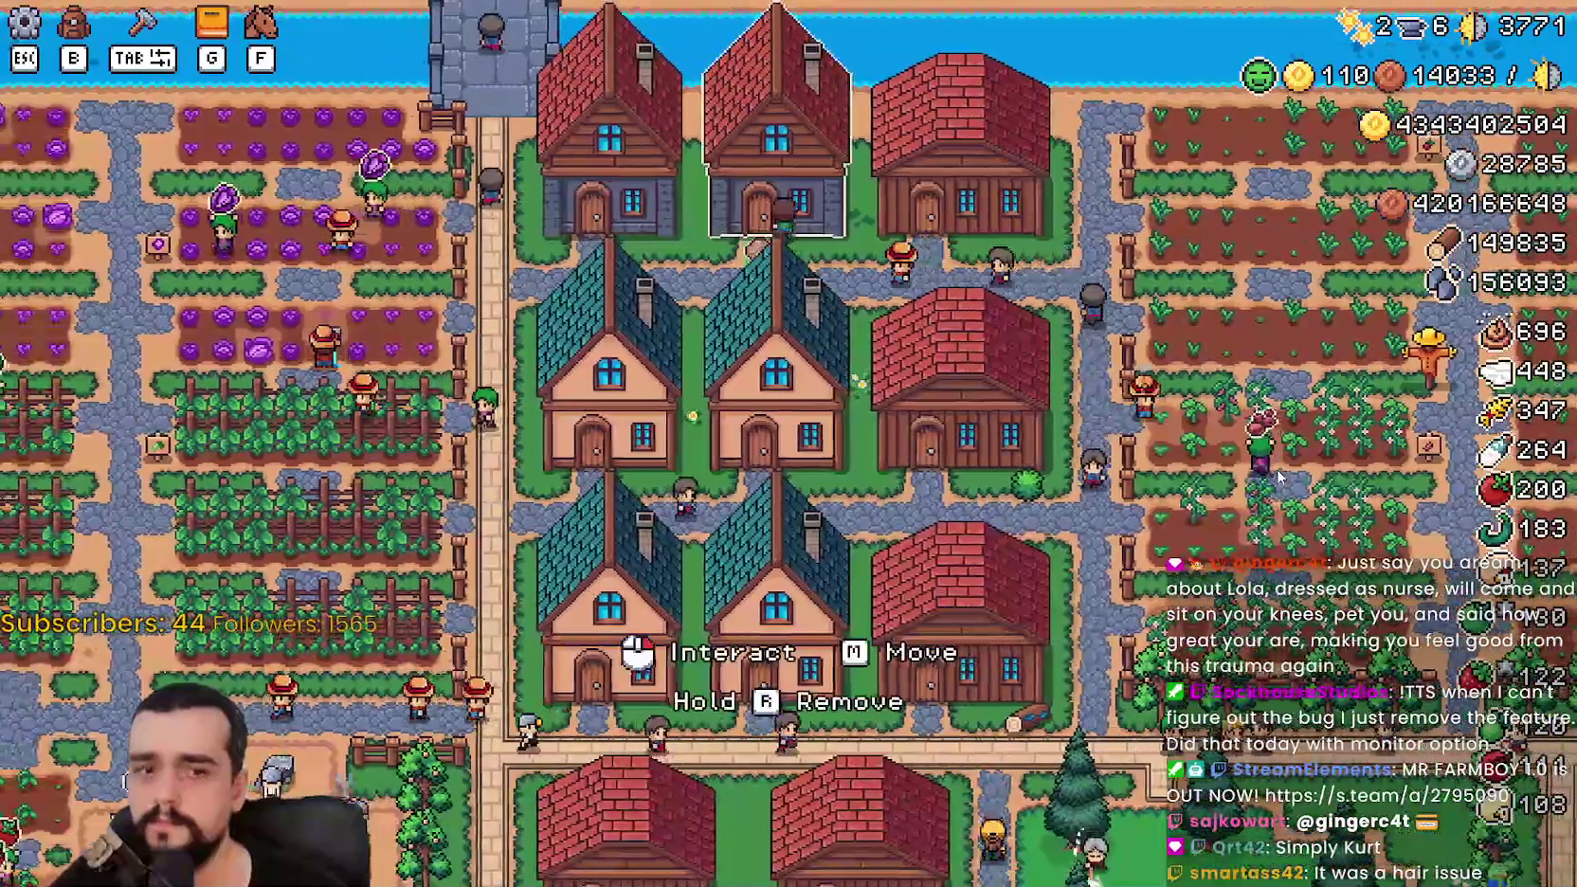
Step: Hire Gatherers and other workers to fill upgraded houses' beds to 6/6
click(607, 616)
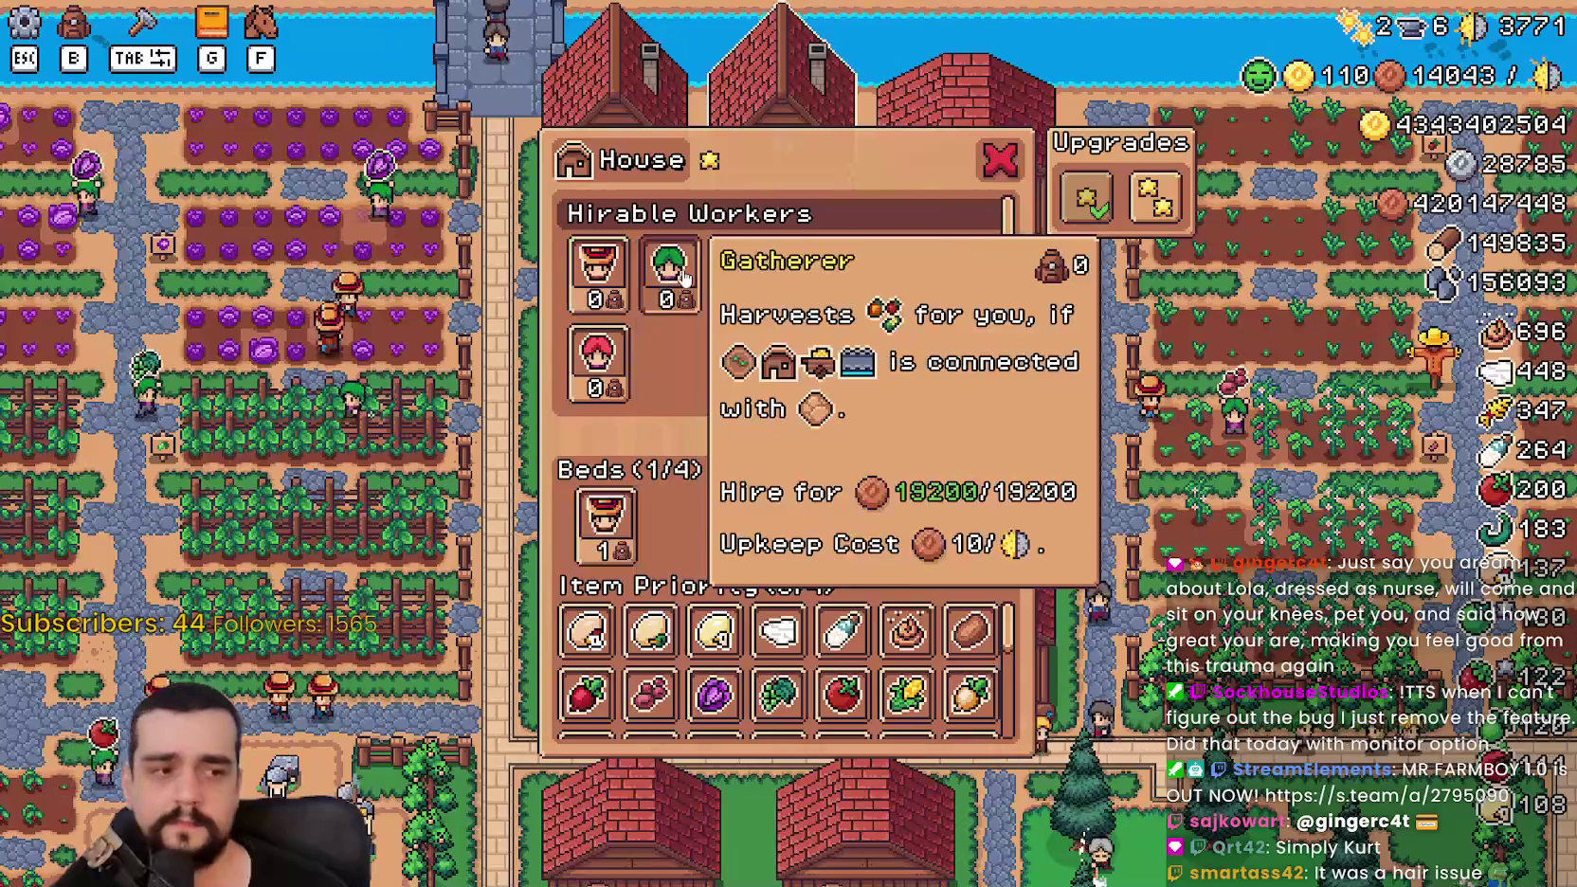
click(671, 273)
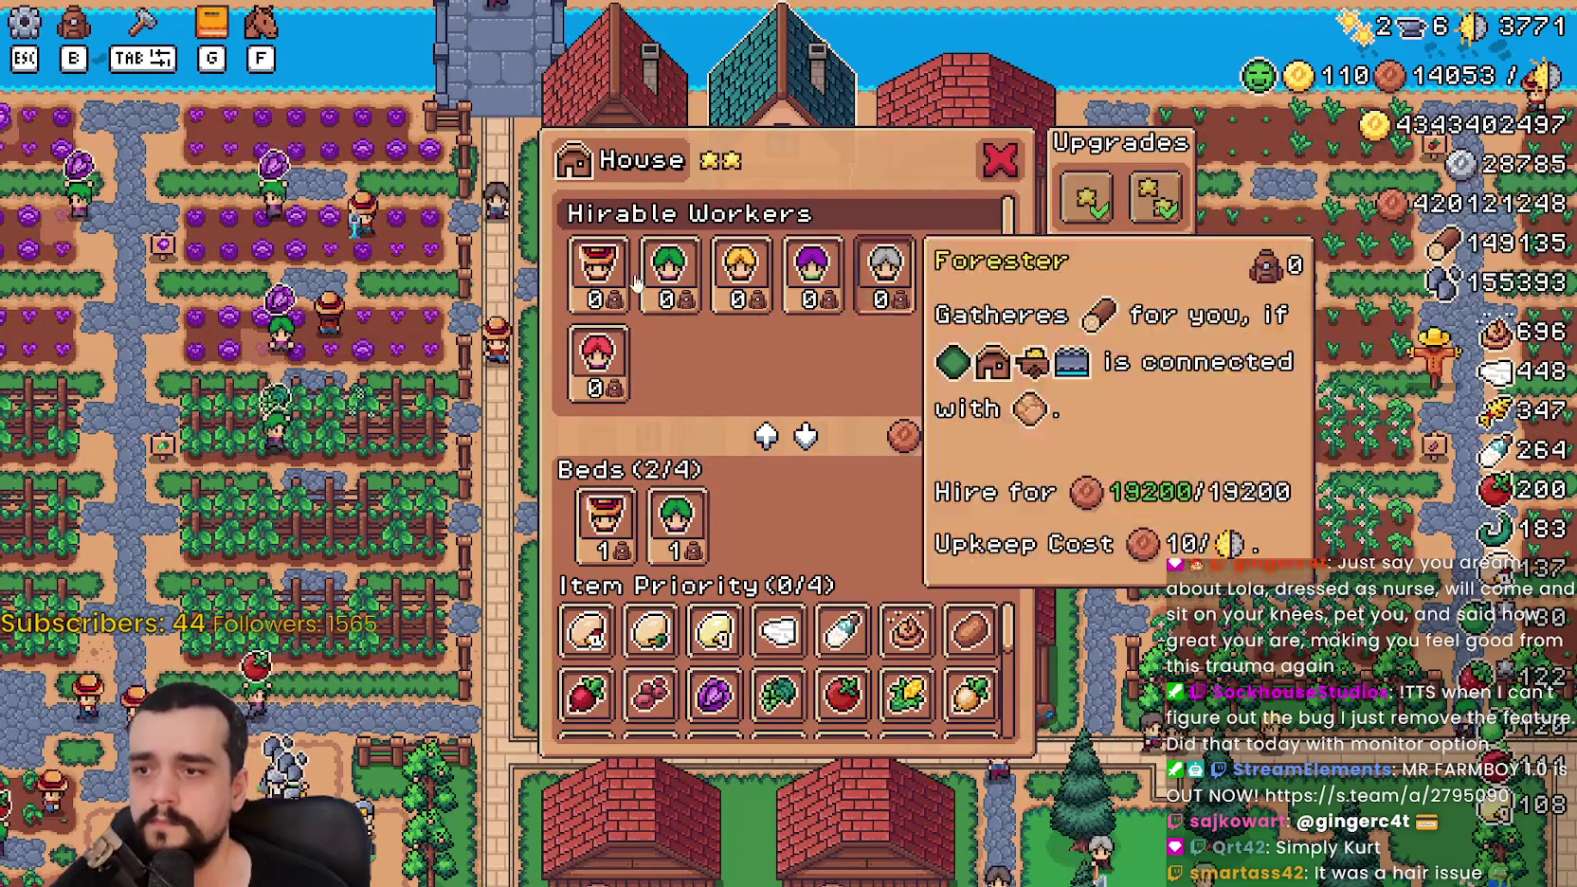
click(801, 438)
click(669, 273)
key(Escape)
click(1024, 440)
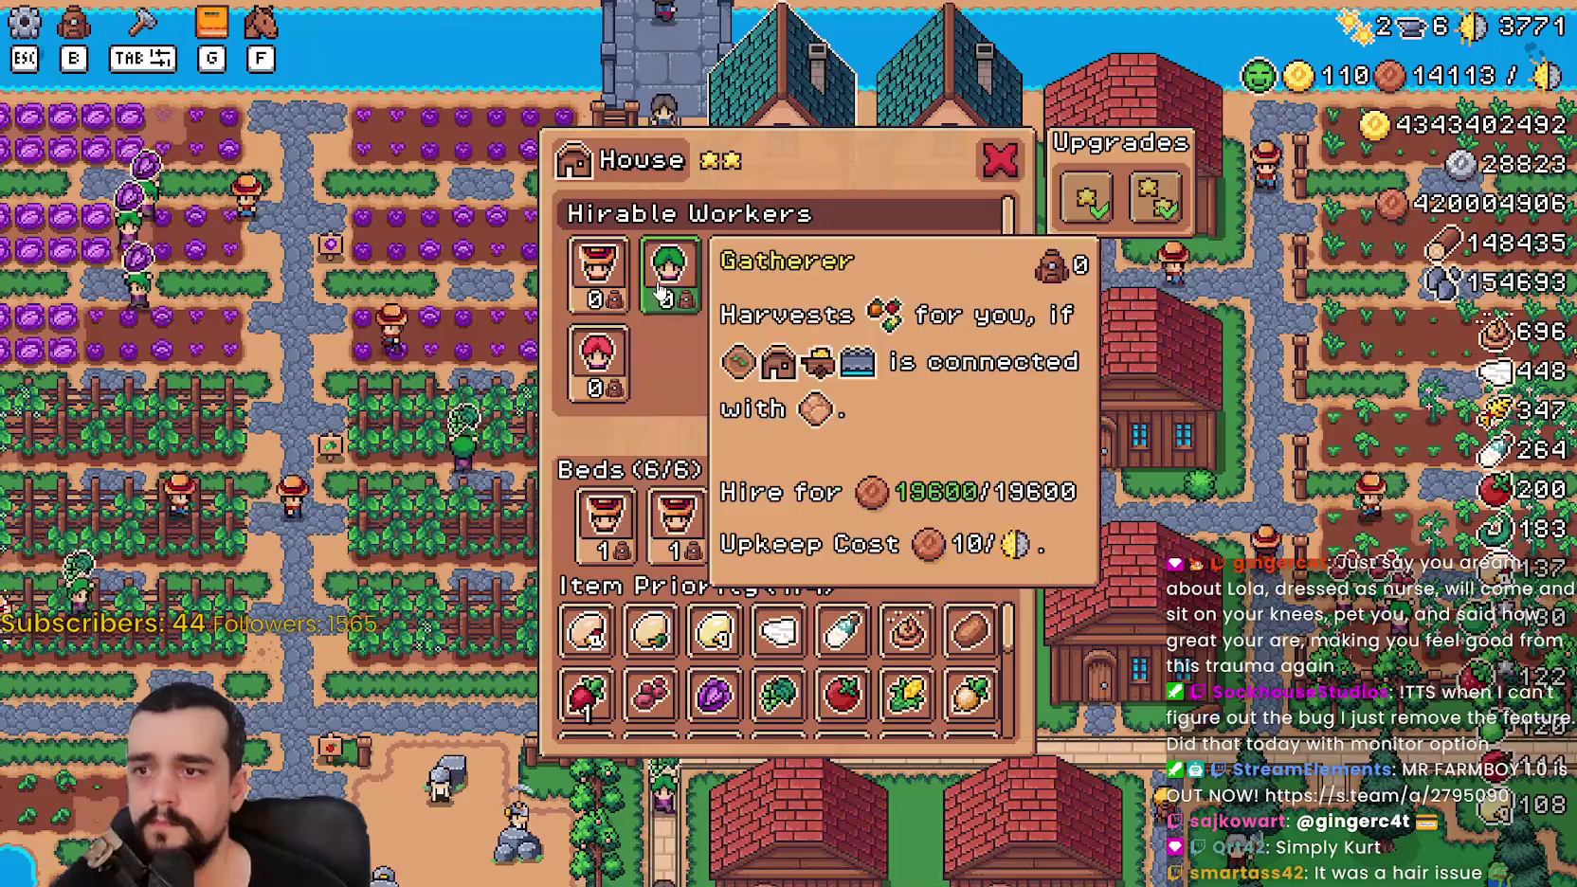
click(658, 284)
key(Escape)
Step: Pan toward the park and church and show the Stats & Inventory overview
key(d)
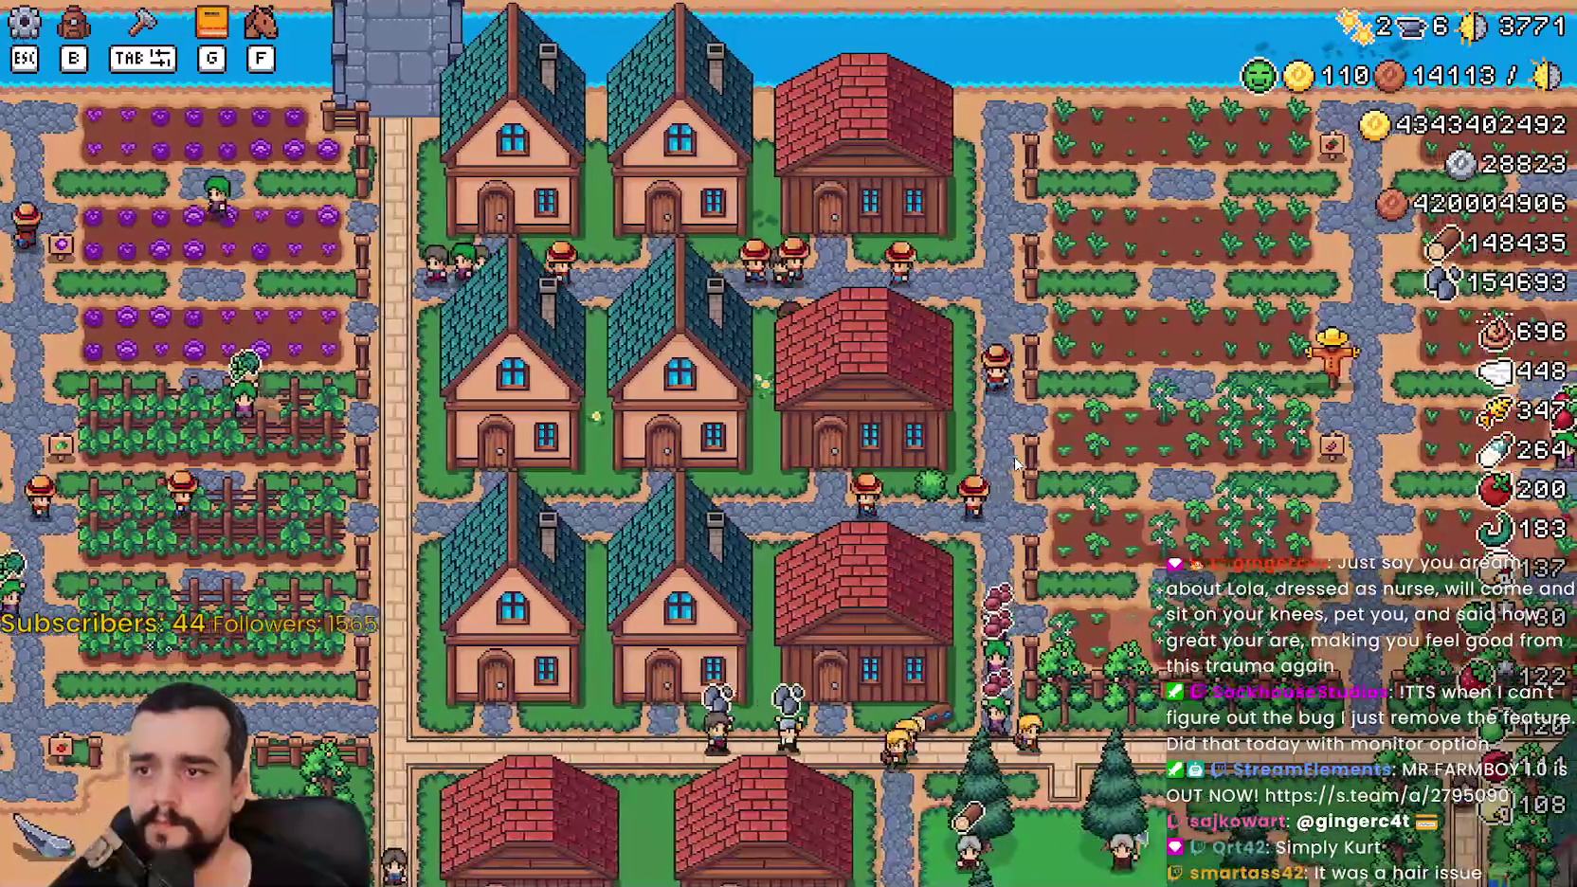
key(s)
key(Tab)
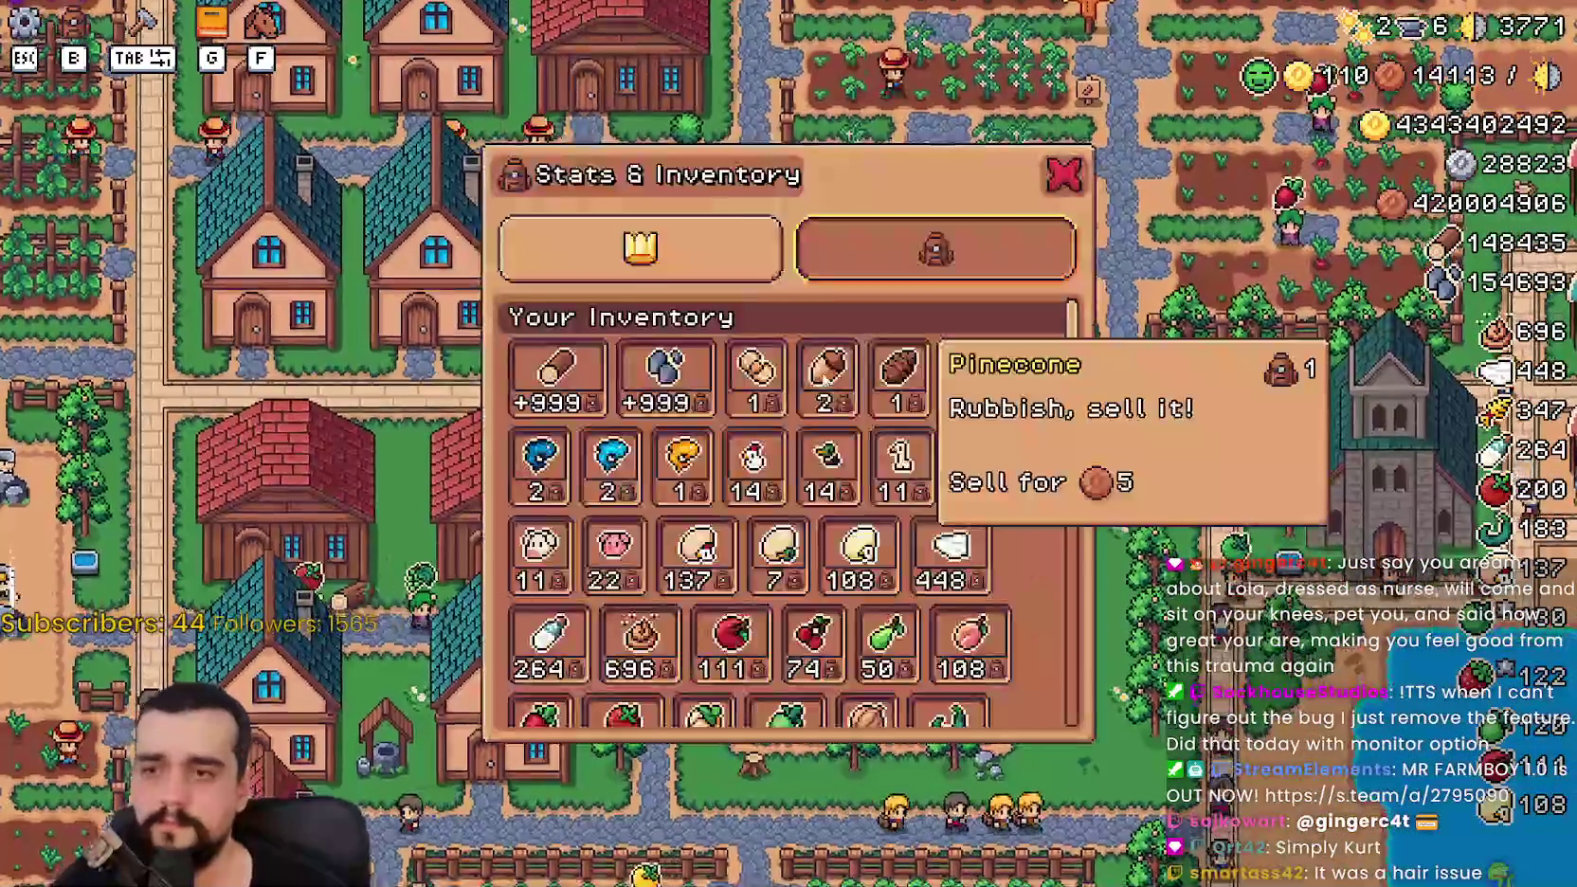
Step: Scroll through the Stats & Inventory overview, then close it
scroll(959, 625, down, 4)
scroll(947, 607, up, 2)
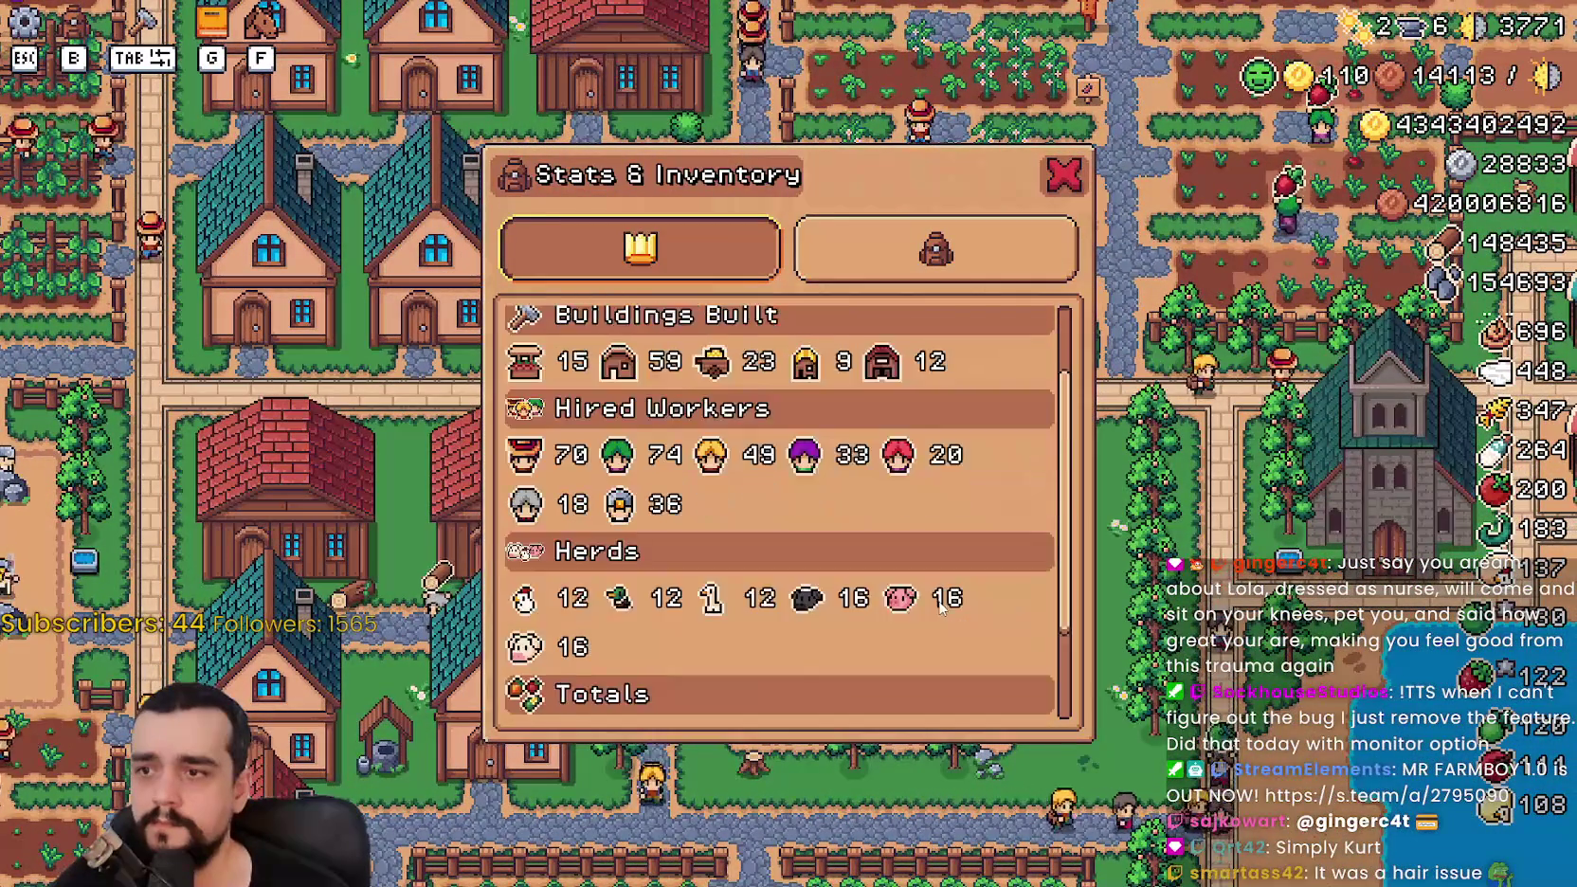
scroll(941, 595, up, 1)
key(Tab)
scroll(876, 500, down, 6)
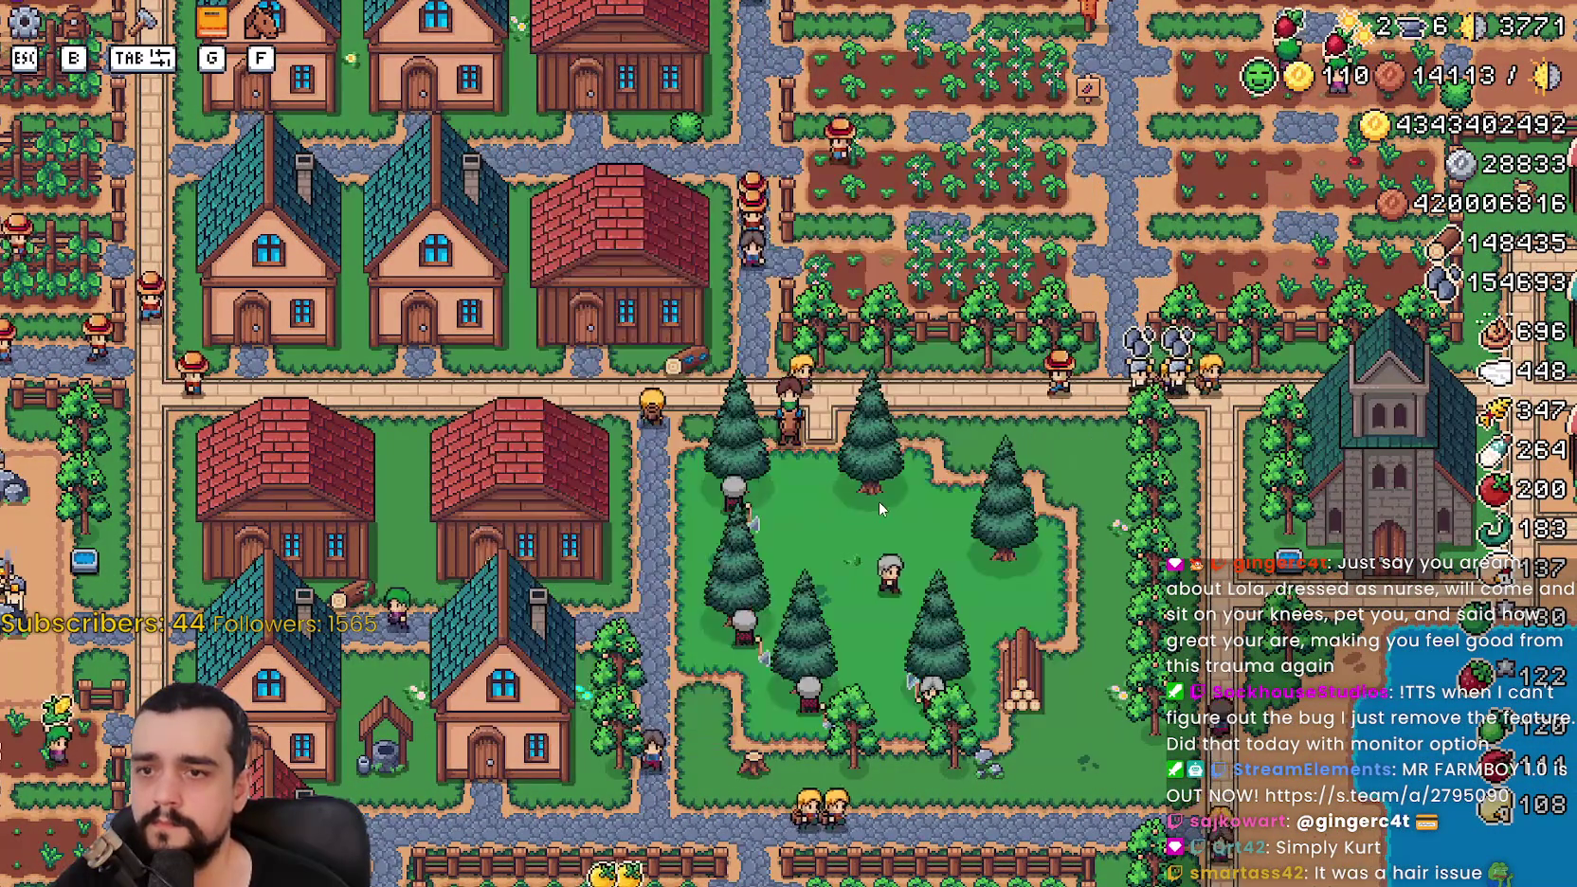
scroll(877, 501, up, 8)
Step: Upgrade the next one-star house to two stars and hire a Gatherer to fill Beds 6/6
key(e)
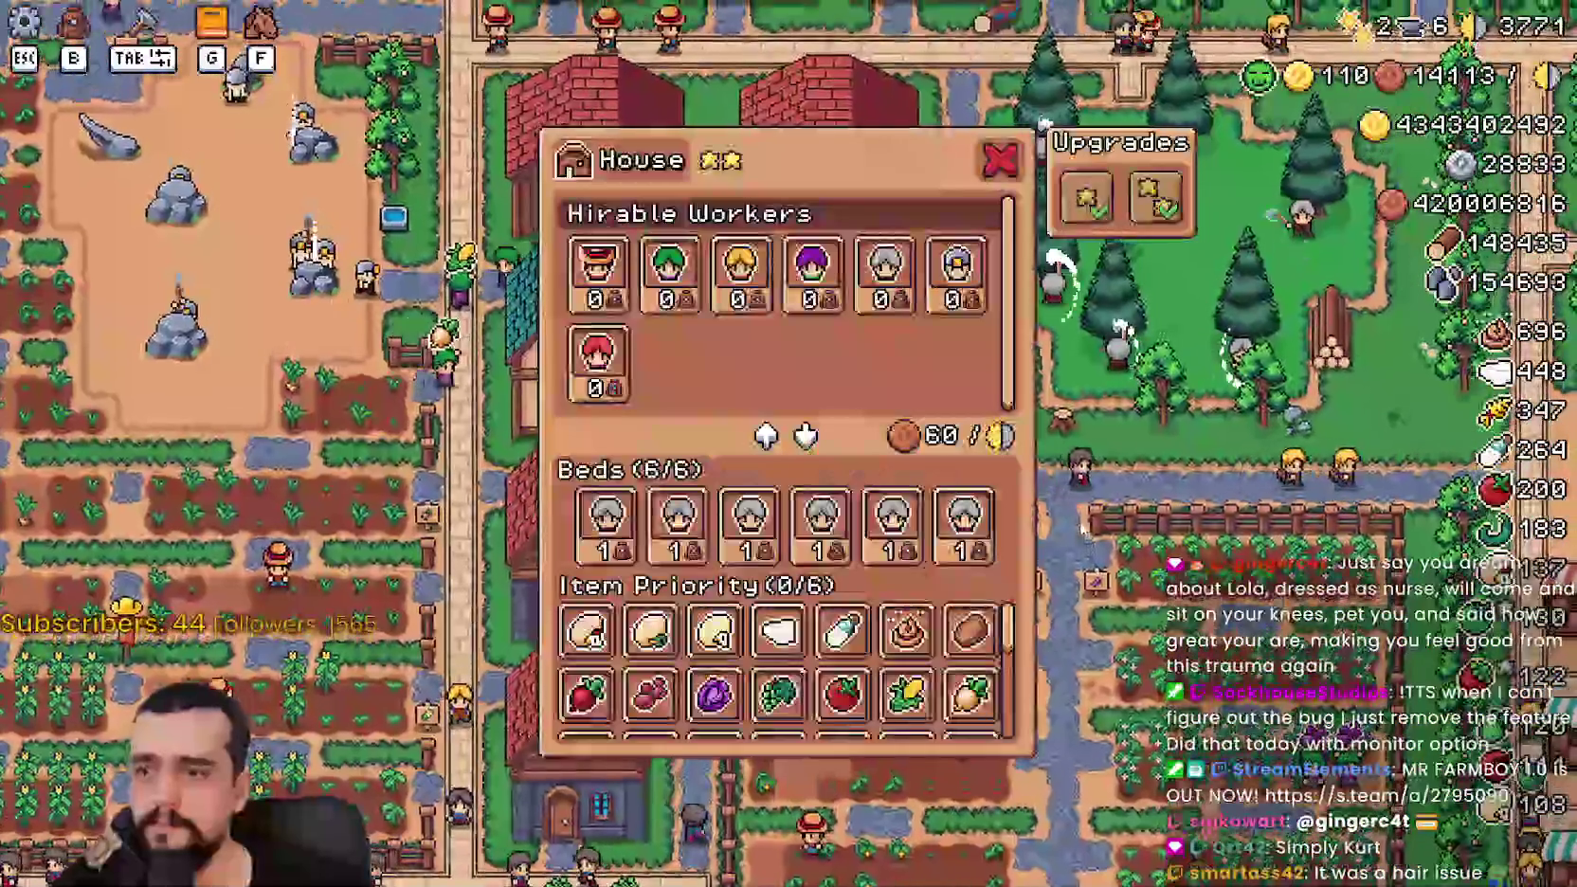
key(Escape)
key(a)
key(e)
key(Escape)
key(d)
key(e)
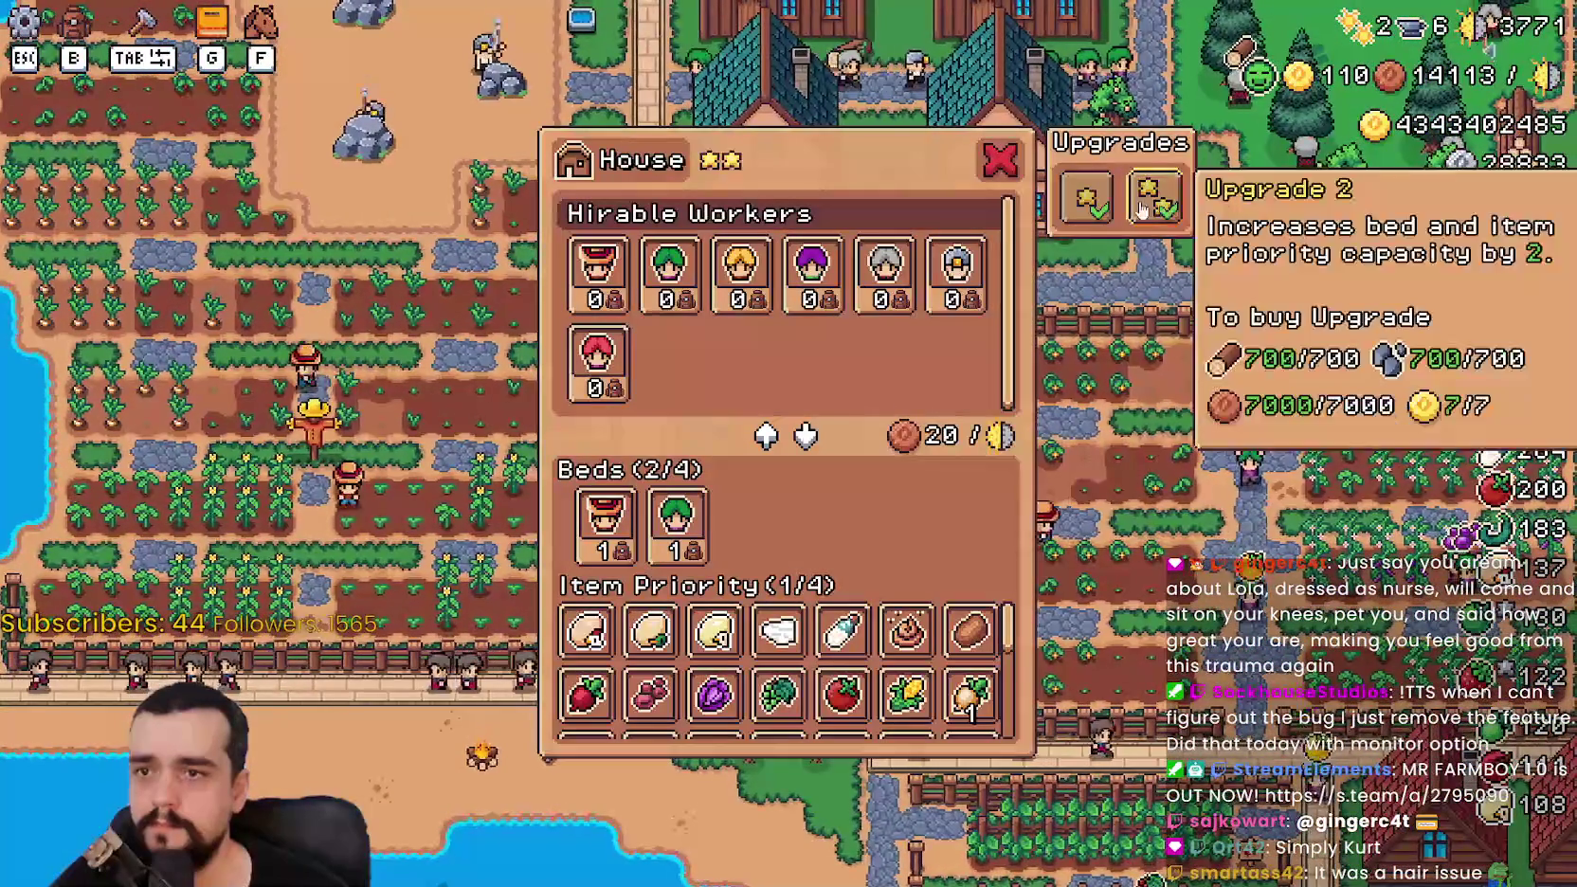
click(1154, 196)
click(668, 270)
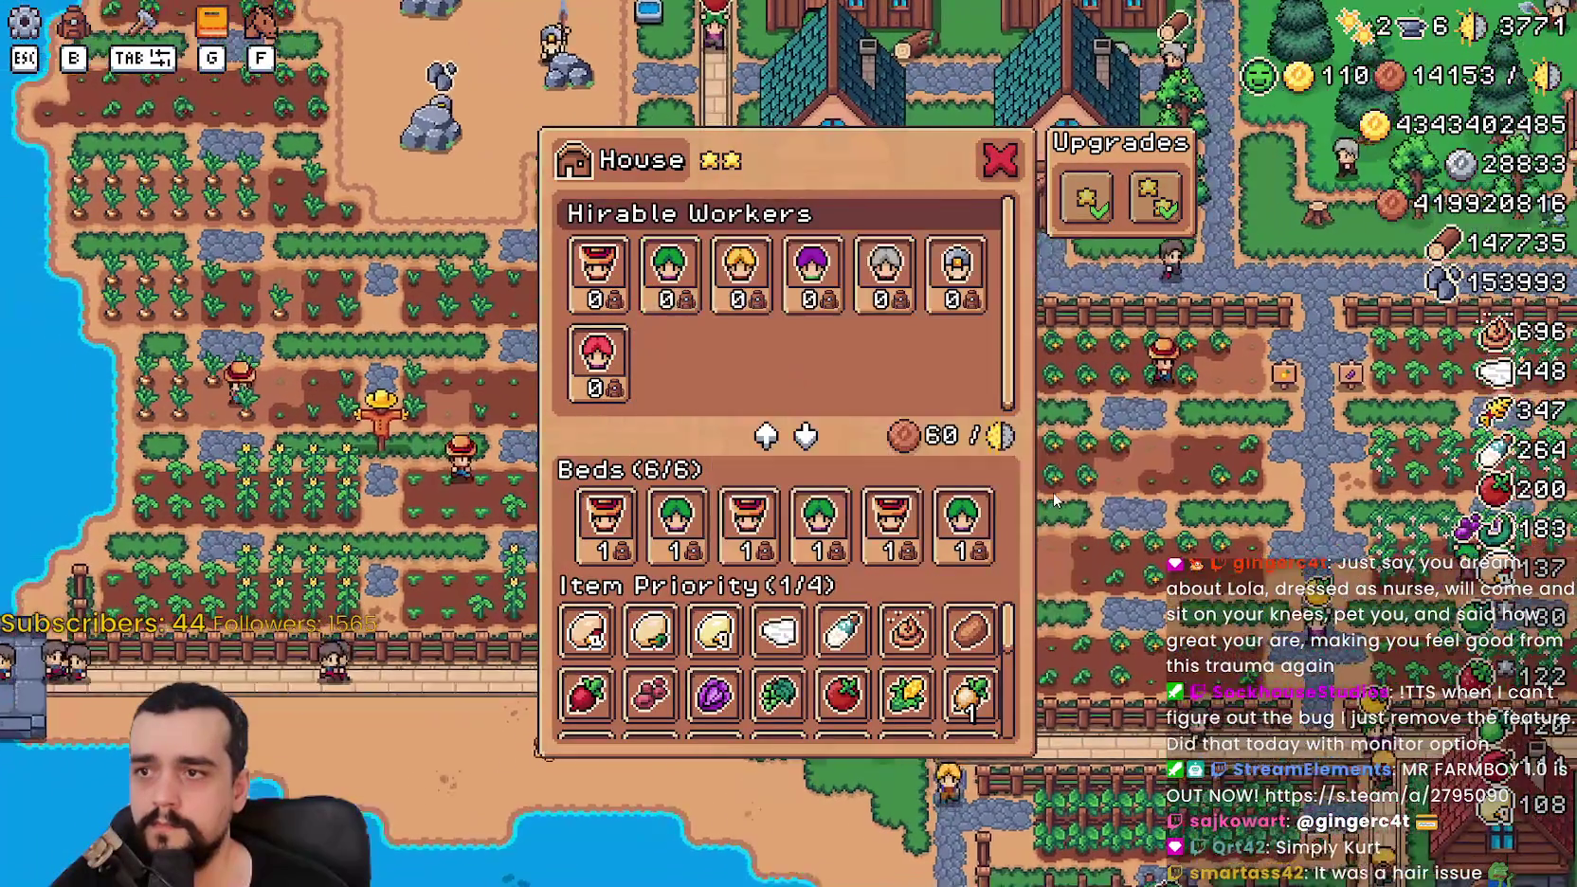